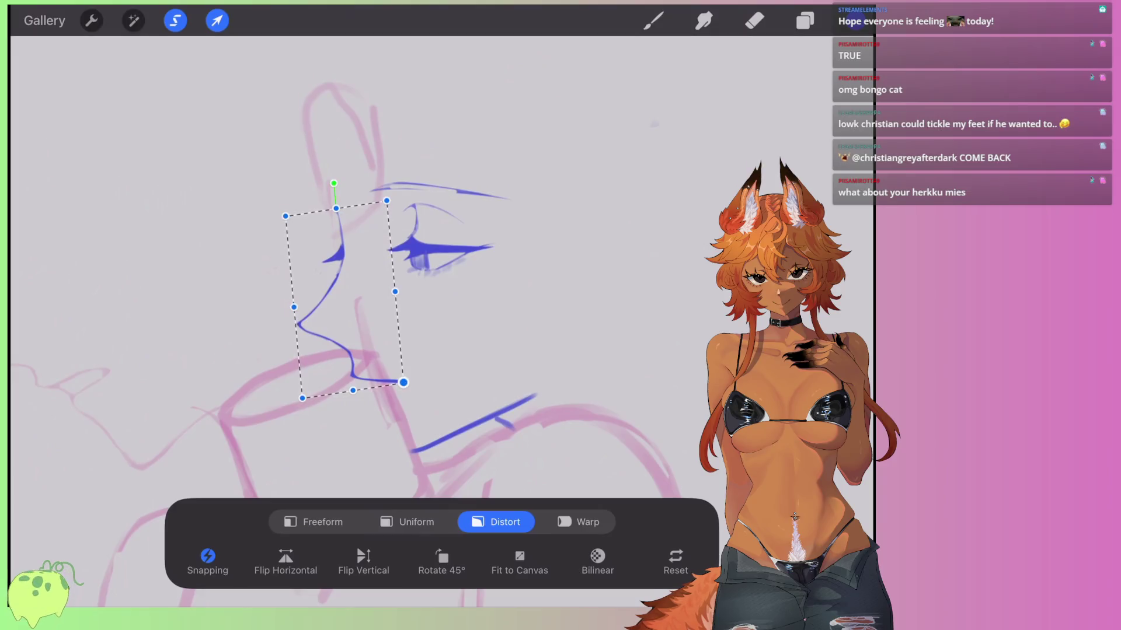
Slightly distort and tilt the nose-and-lips line.
{"action": "left_click_drag", "start_coordinate": [302, 398], "coordinate": [297, 401]}
{"action": "left_click_drag", "start_coordinate": [335, 183], "coordinate": [333, 183]}
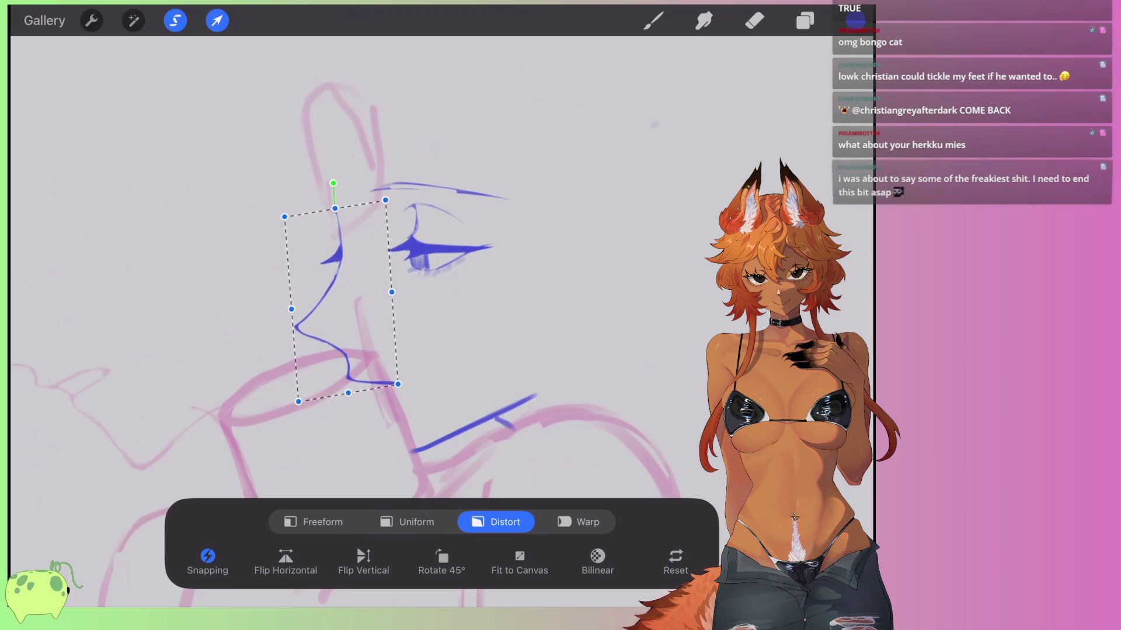
{"action": "left_click", "coordinate": [217, 20]}
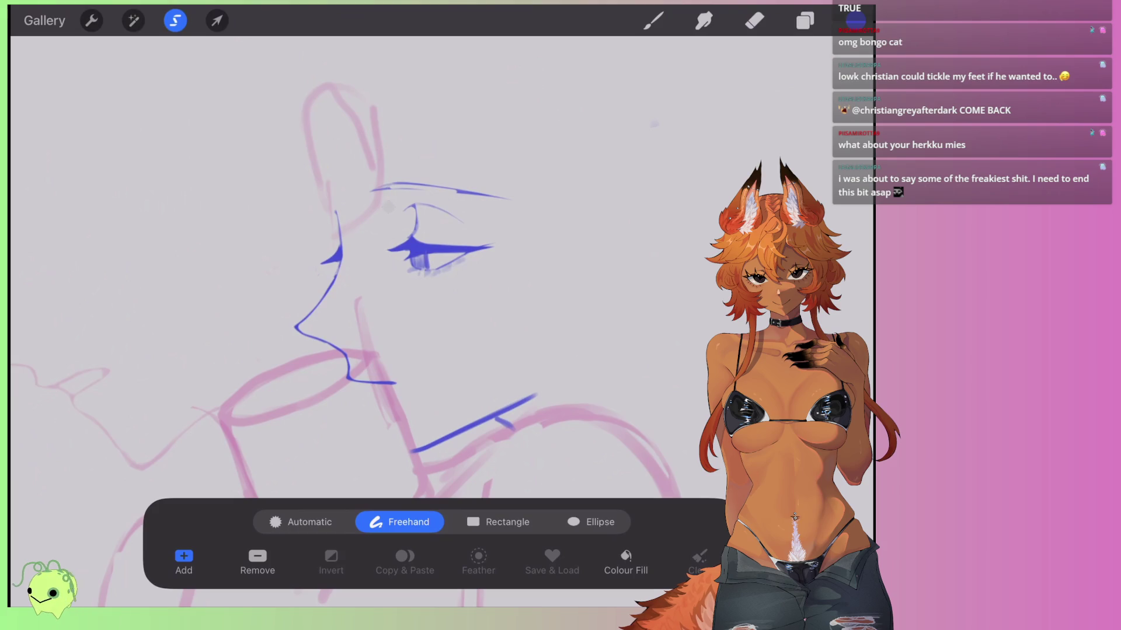
Lasso the blue eye, nudge it slightly right and down, and commit it.
{"action": "mouse_move", "coordinate": [382, 201]}
{"action": "left_mouse_down"}
{"action": "mouse_move", "coordinate": [475, 175]}
{"action": "mouse_move", "coordinate": [403, 230]}
{"action": "mouse_move", "coordinate": [451, 233]}
{"action": "left_mouse_up"}
{"action": "left_click", "coordinate": [216, 21]}
{"action": "key", "text": "ctrl+z"}
{"action": "key", "text": "ctrl+z"}
{"action": "key", "text": "ctrl+z"}
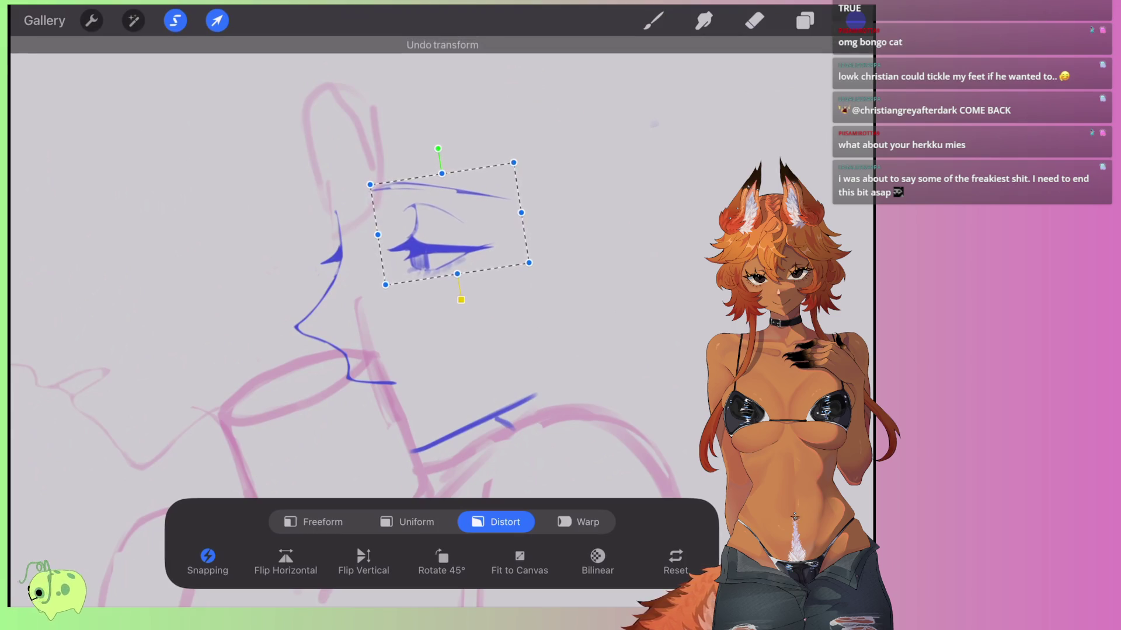
{"action": "left_click", "coordinate": [175, 20]}
{"action": "mouse_move", "coordinate": [374, 181]}
{"action": "left_mouse_down"}
{"action": "mouse_move", "coordinate": [466, 295]}
{"action": "mouse_move", "coordinate": [376, 175]}
{"action": "left_mouse_up"}
{"action": "left_click", "coordinate": [217, 20]}
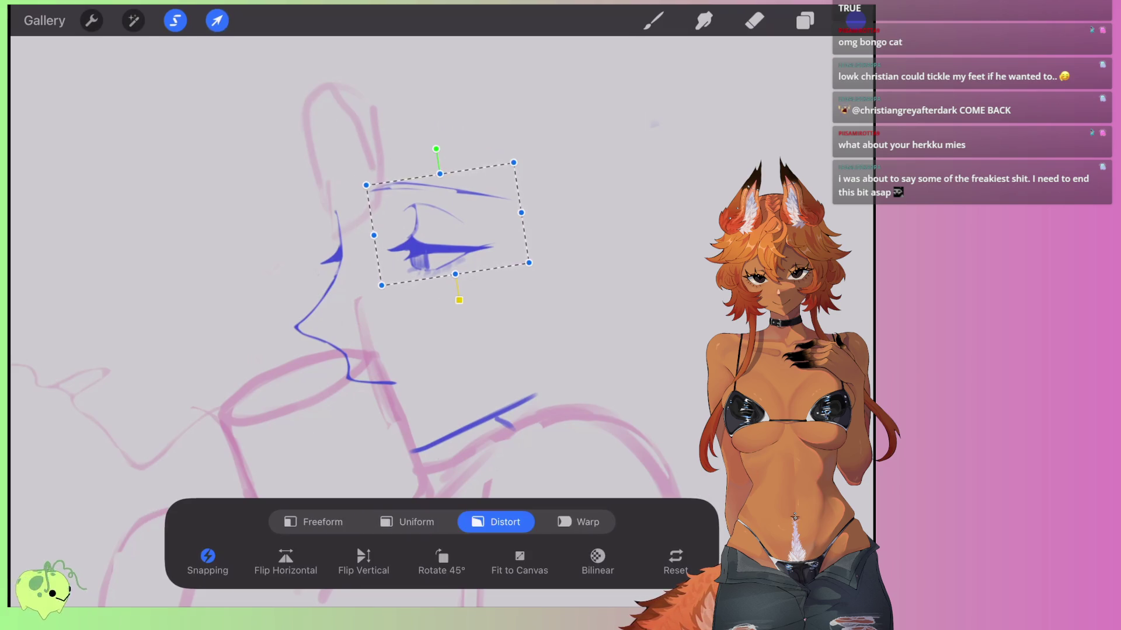
{"action": "left_click_drag", "start_coordinate": [450, 228], "coordinate": [455, 231]}
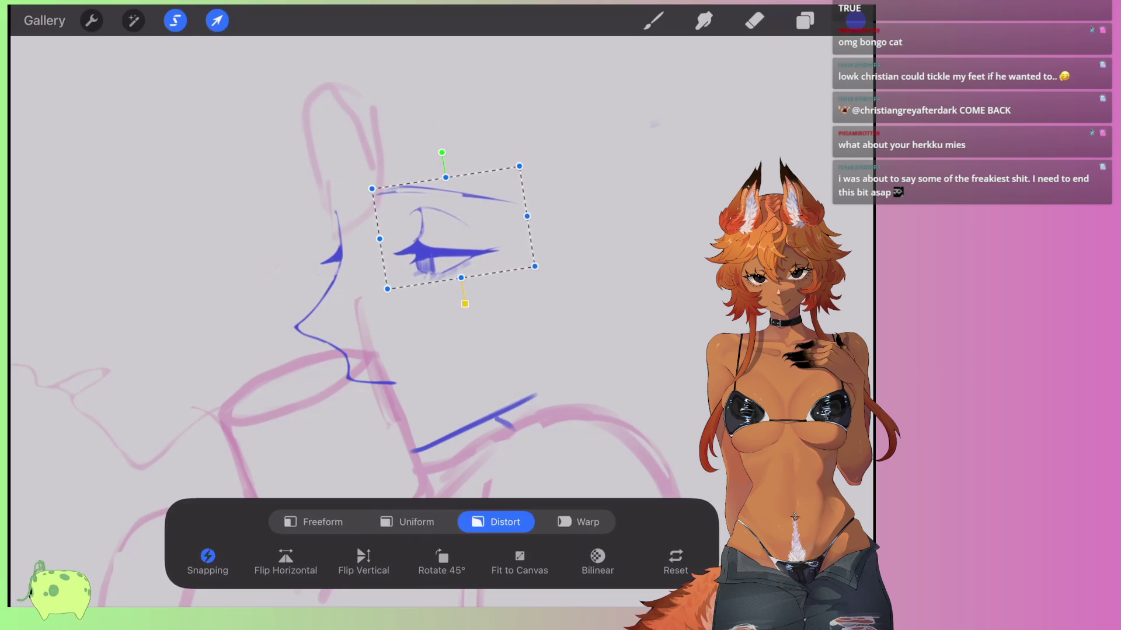
{"action": "left_click", "coordinate": [652, 21]}
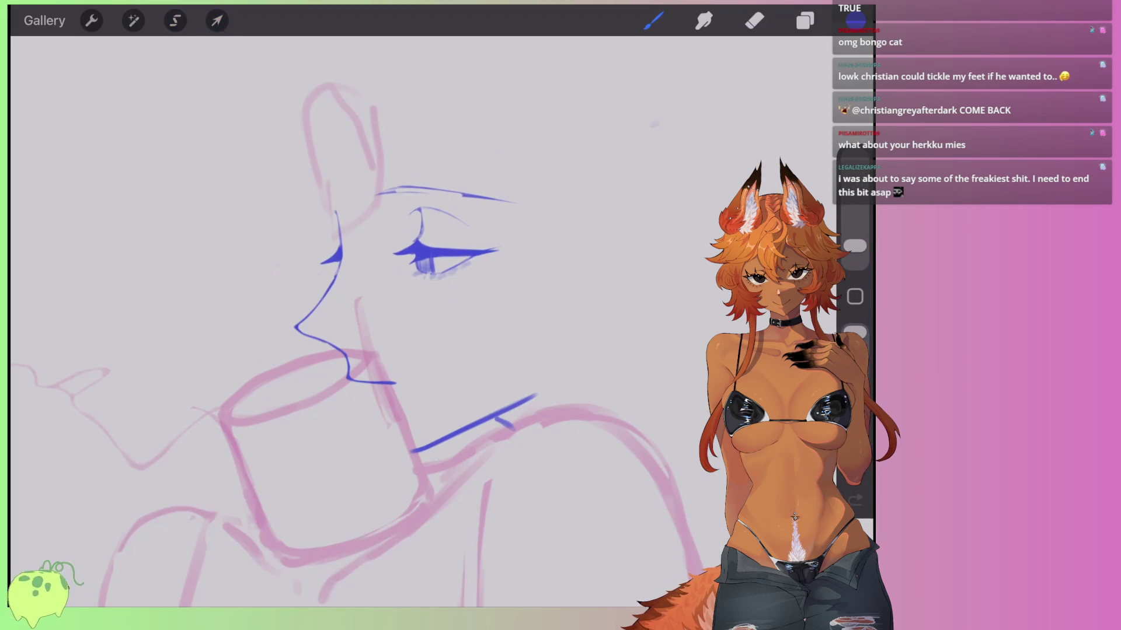
Erase the top of the thick upper lash line and extend it leftward with a bolder stroke.
{"action": "scroll", "coordinate": [444, 220], "scroll_direction": "up", "scroll_amount": 5}
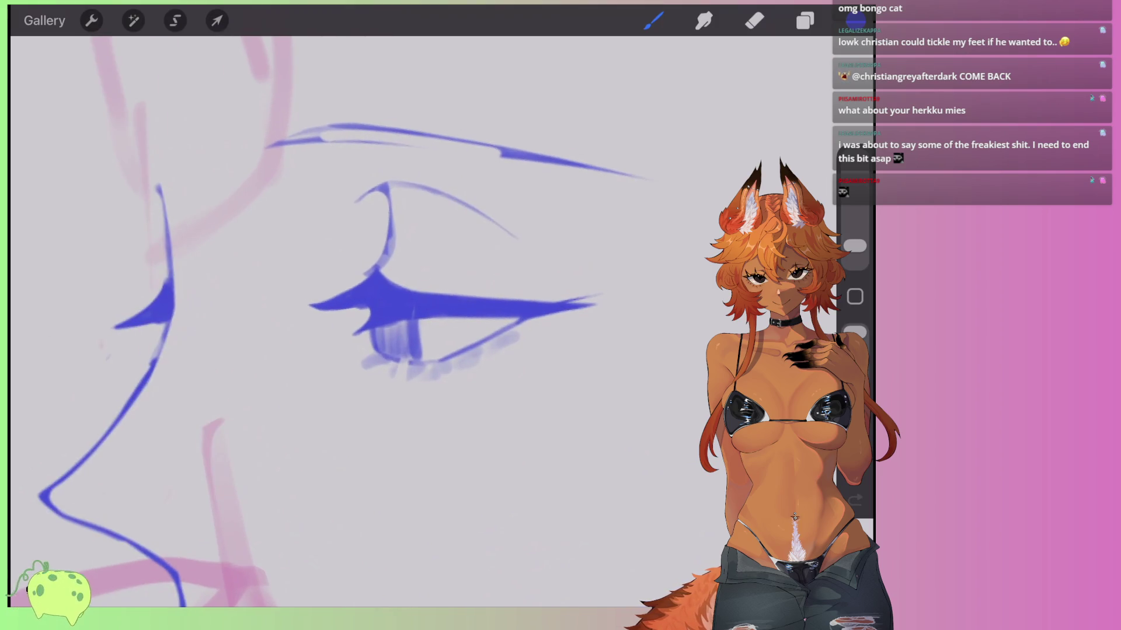
{"action": "key", "text": "e"}
{"action": "left_click_drag", "start_coordinate": [491, 295], "coordinate": [380, 286]}
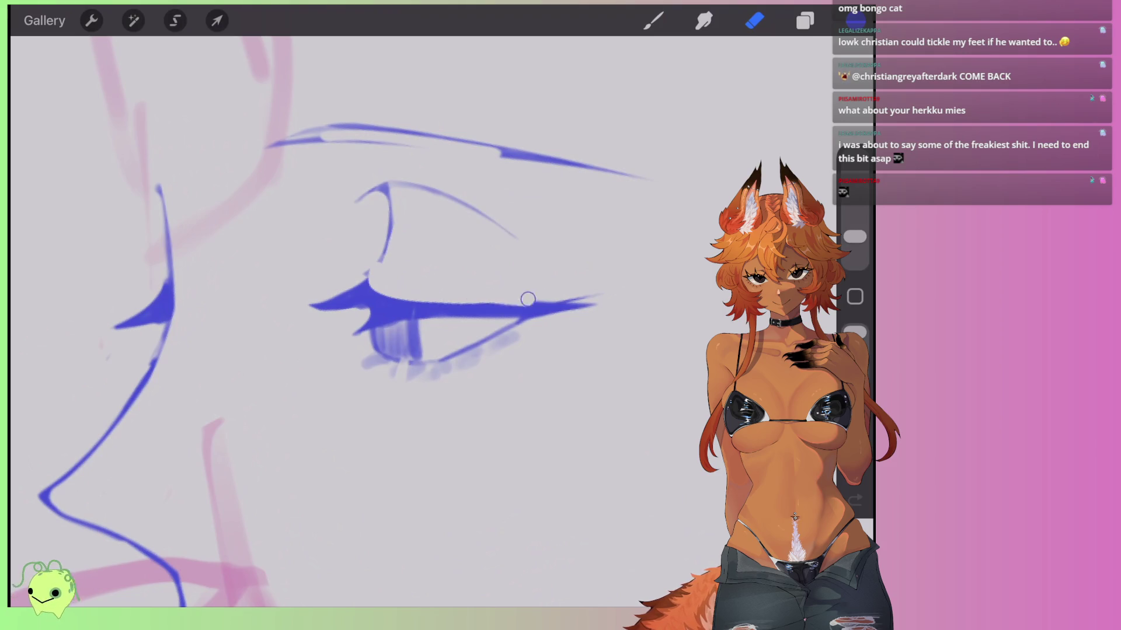
{"action": "key", "text": "b"}
{"action": "left_click_drag", "start_coordinate": [365, 278], "coordinate": [299, 309]}
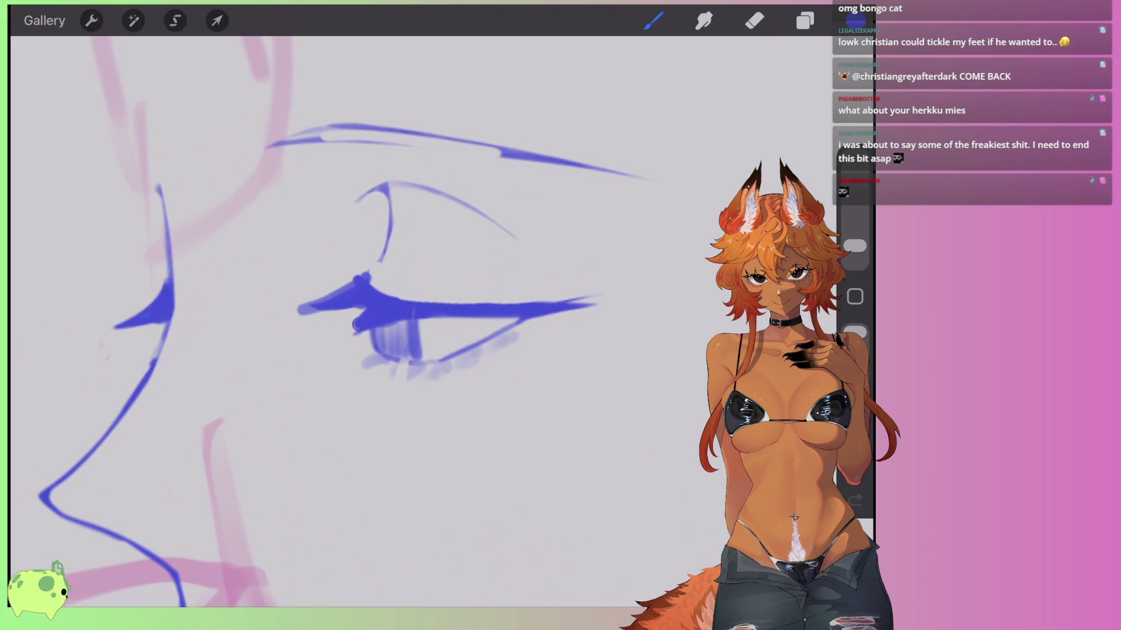
Erase the old eyelid crease and draw a new thin arched crease above the eye.
{"action": "key", "text": "e"}
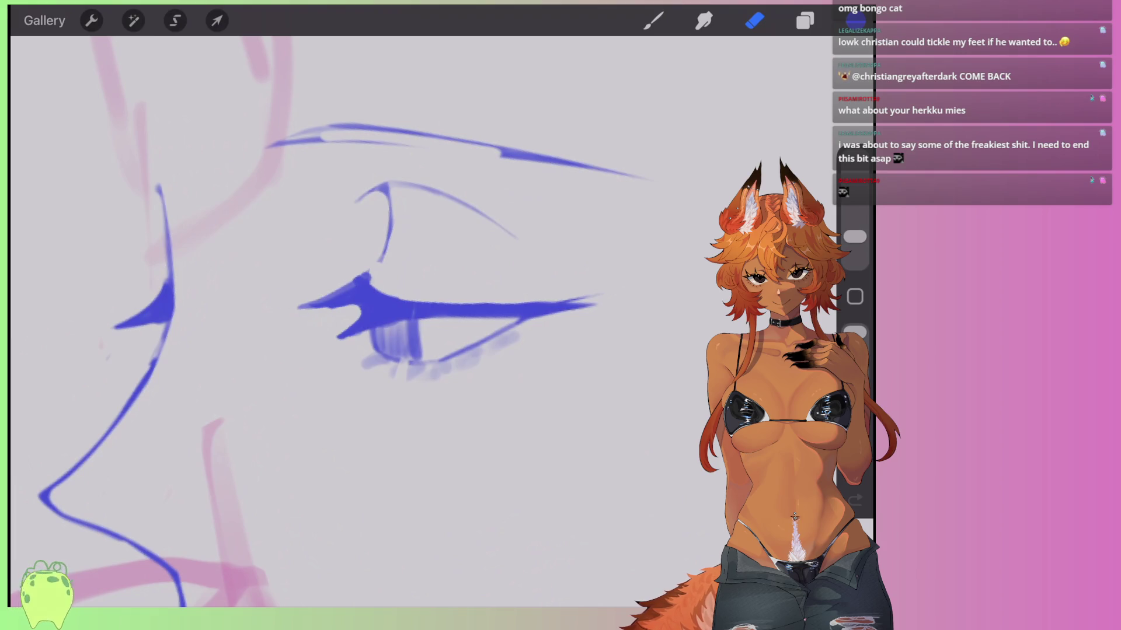
{"action": "left_click_drag", "start_coordinate": [363, 285], "coordinate": [388, 253]}
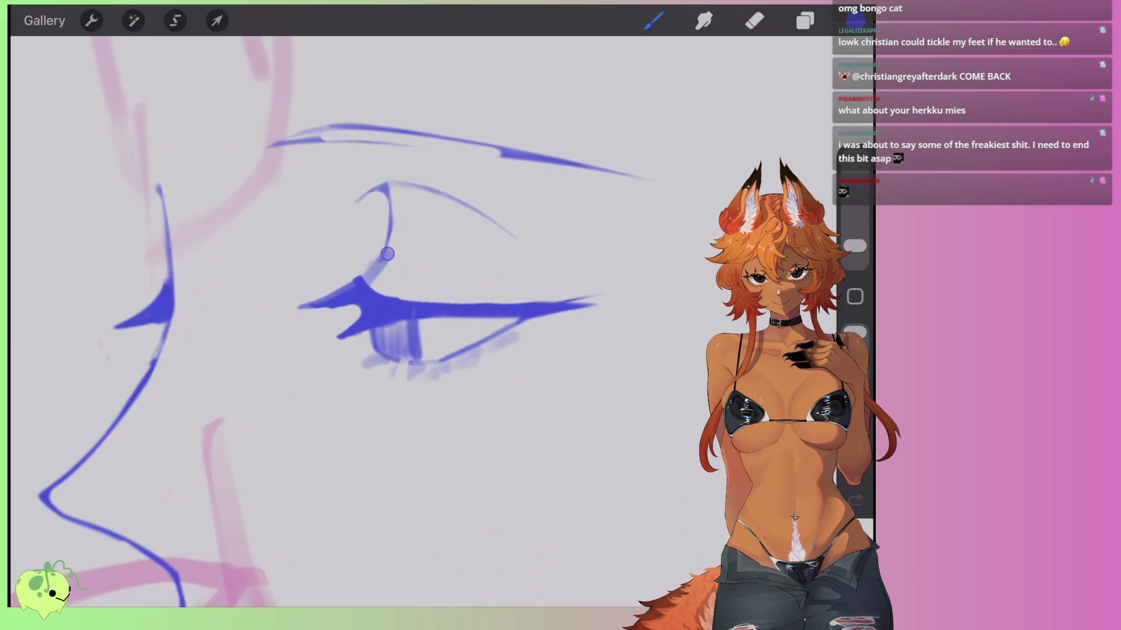
{"action": "key", "text": "e"}
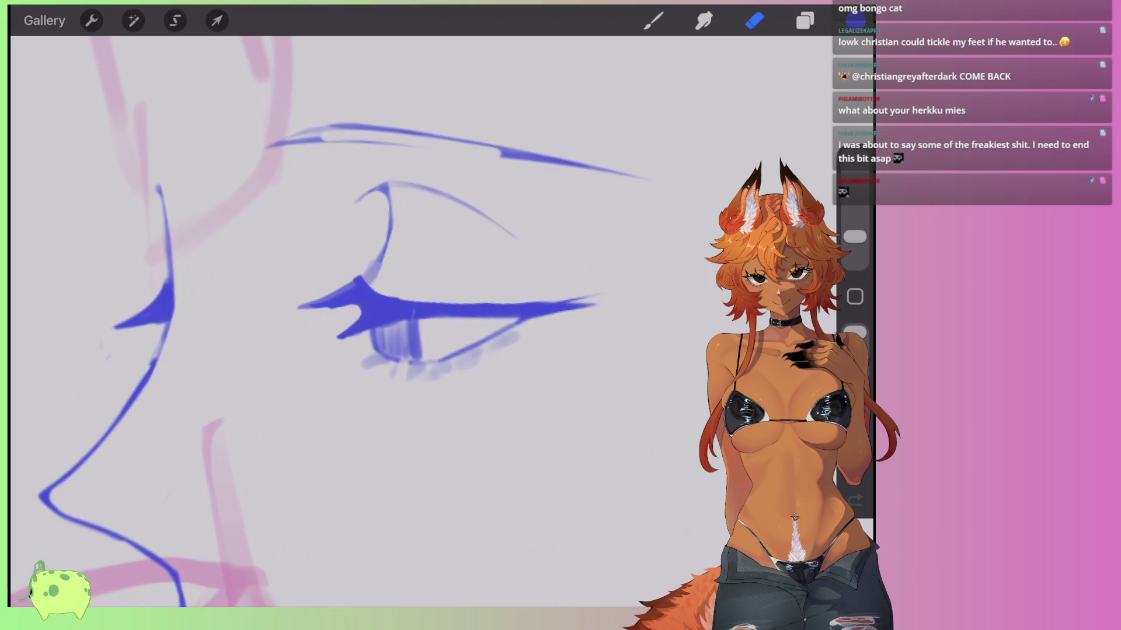
{"action": "left_click_drag", "start_coordinate": [383, 186], "coordinate": [516, 238]}
{"action": "key", "text": "b"}
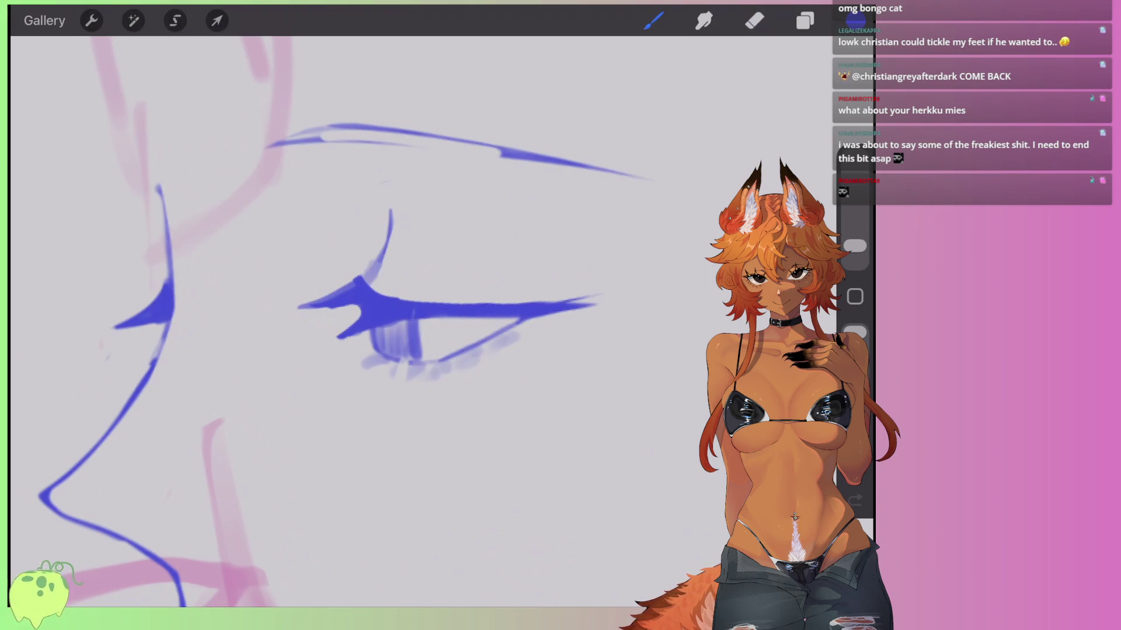
{"action": "left_click_drag", "start_coordinate": [376, 219], "coordinate": [363, 273]}
{"action": "key", "text": "e"}
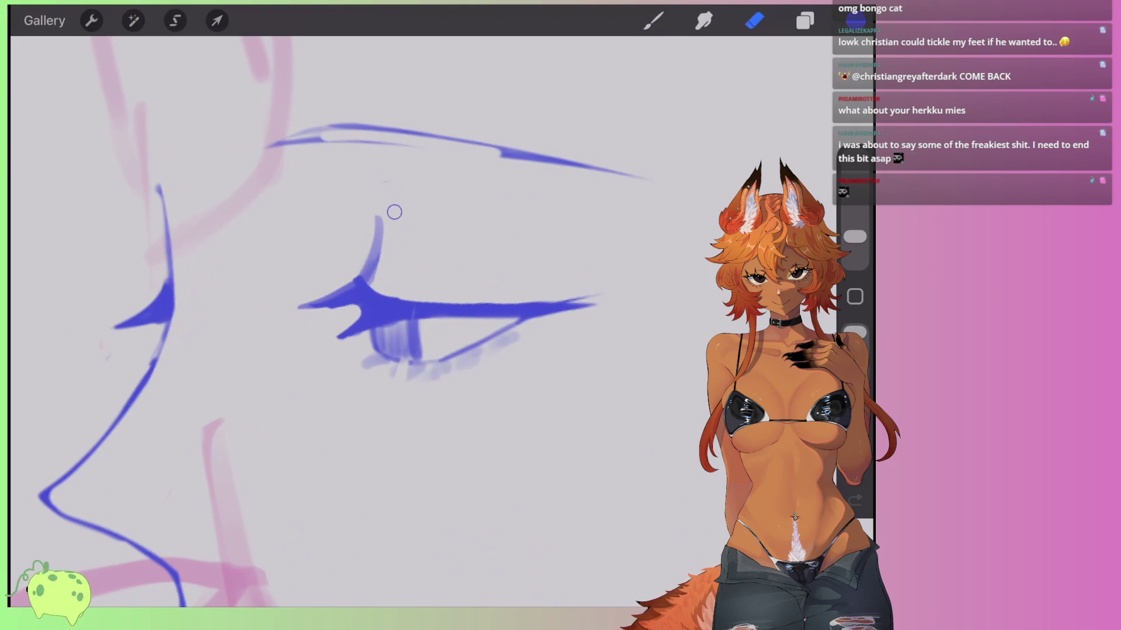
{"action": "key", "text": "b"}
{"action": "left_click_drag", "start_coordinate": [350, 218], "coordinate": [495, 244]}
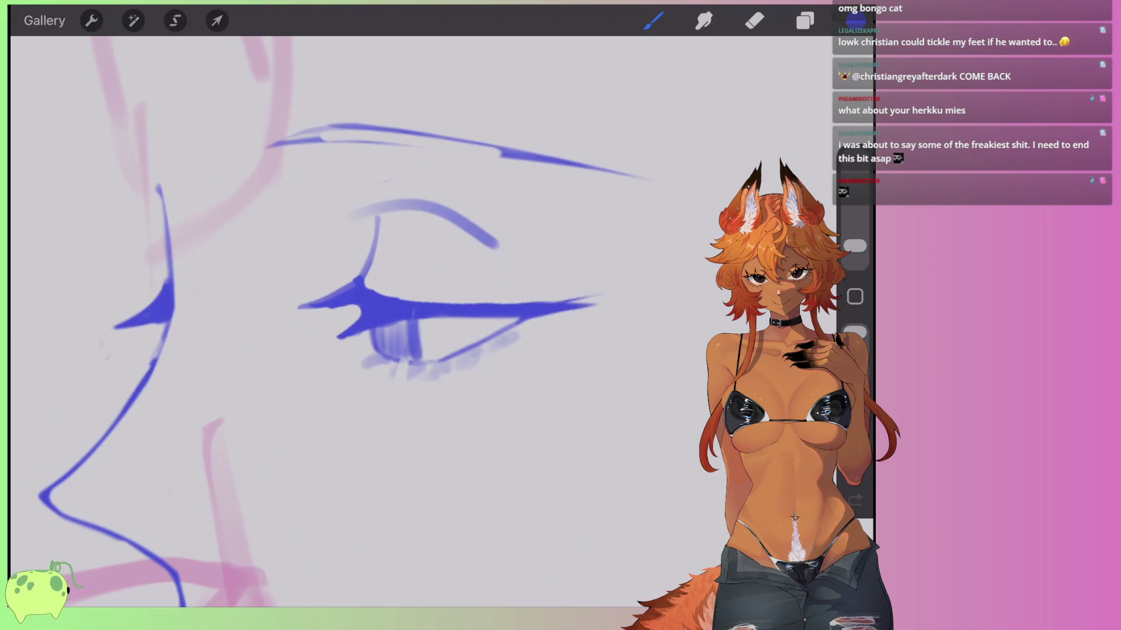
{"action": "left_click_drag", "start_coordinate": [390, 217], "coordinate": [497, 245]}
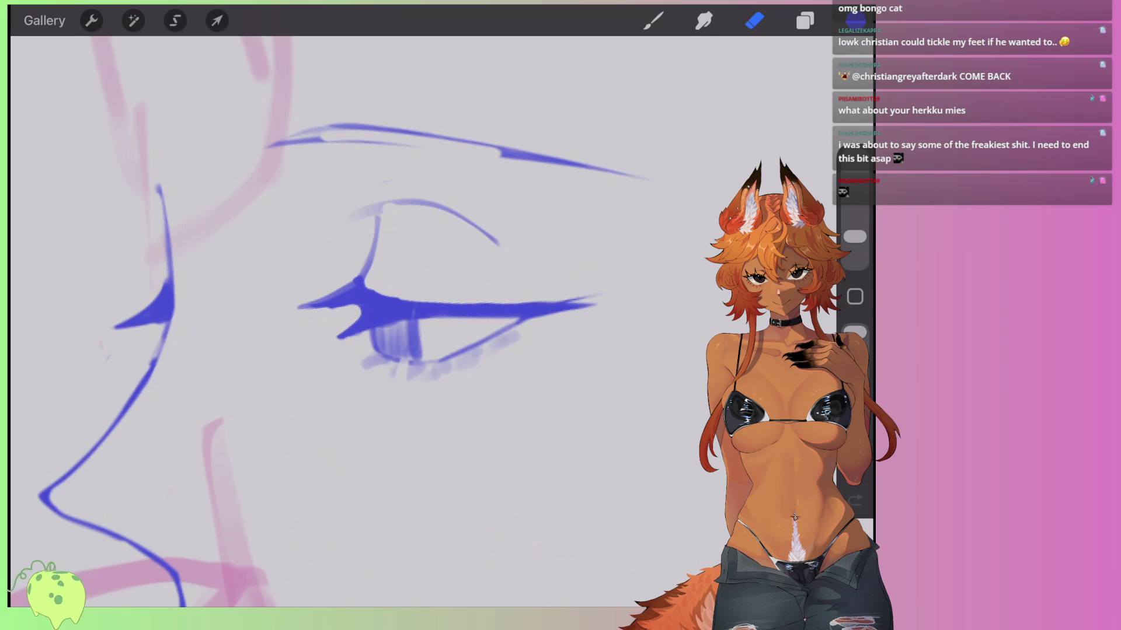
Darken and lengthen the eyelid crease, then erase the stray stroke at its end.
{"action": "scroll", "coordinate": [363, 221], "scroll_direction": "down", "scroll_amount": 3}
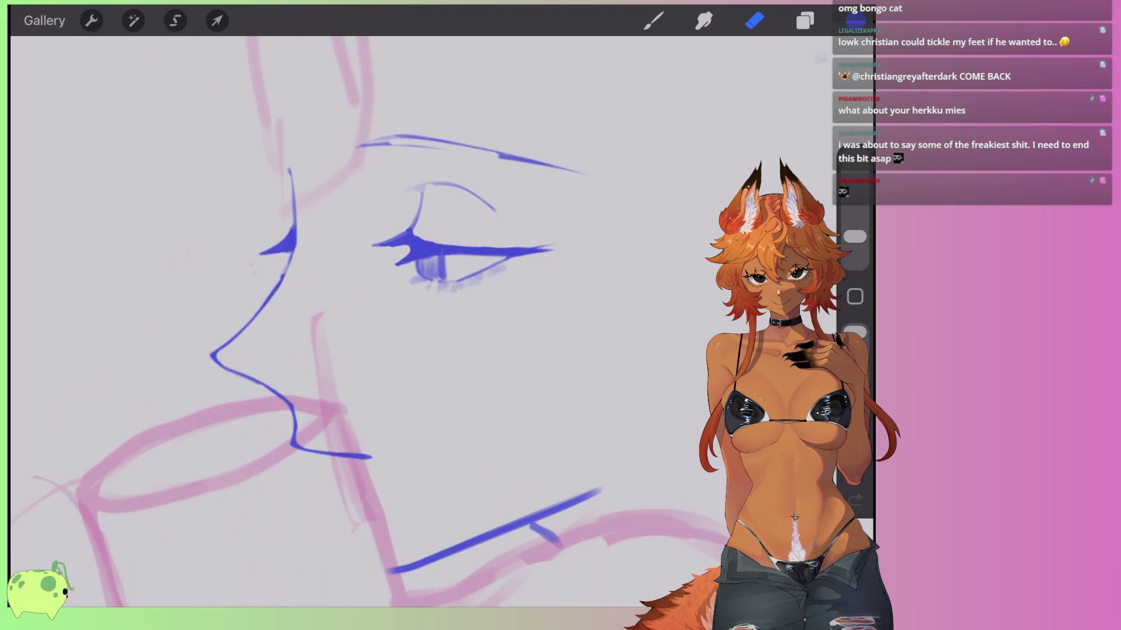
{"action": "key", "text": "b"}
{"action": "scroll", "coordinate": [409, 262], "scroll_direction": "up", "scroll_amount": 5}
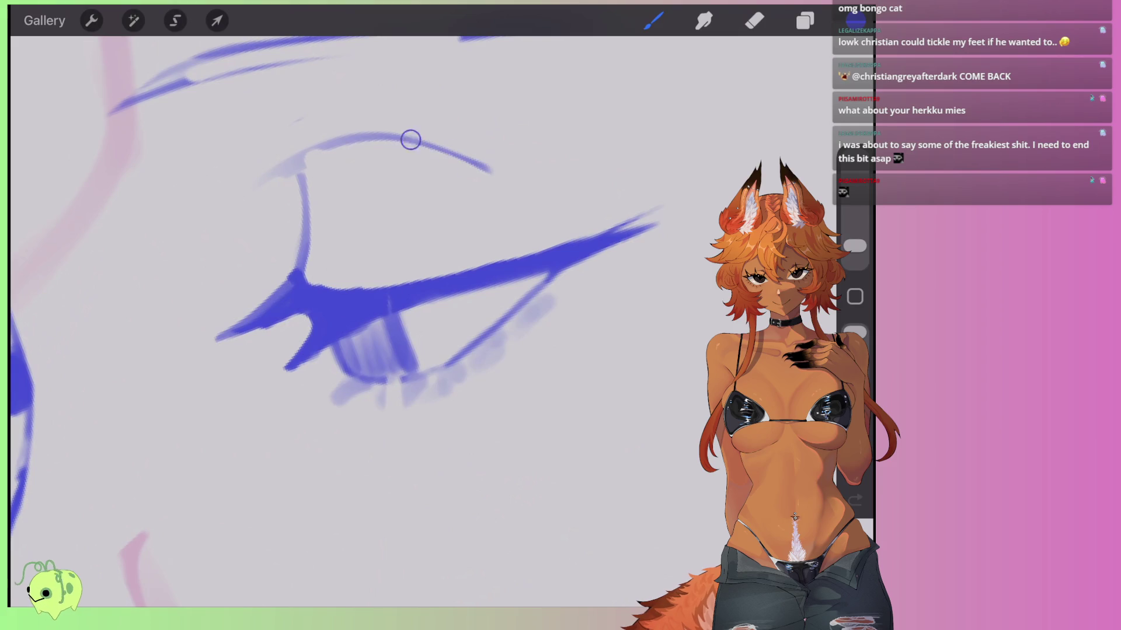
{"action": "left_click_drag", "start_coordinate": [410, 140], "coordinate": [531, 176]}
{"action": "left_click_drag", "start_coordinate": [484, 248], "coordinate": [532, 233]}
{"action": "key", "text": "e"}
{"action": "mouse_move", "coordinate": [531, 175]}
{"action": "left_mouse_down"}
{"action": "mouse_move", "coordinate": [432, 161]}
{"action": "mouse_move", "coordinate": [527, 167]}
{"action": "left_mouse_up"}
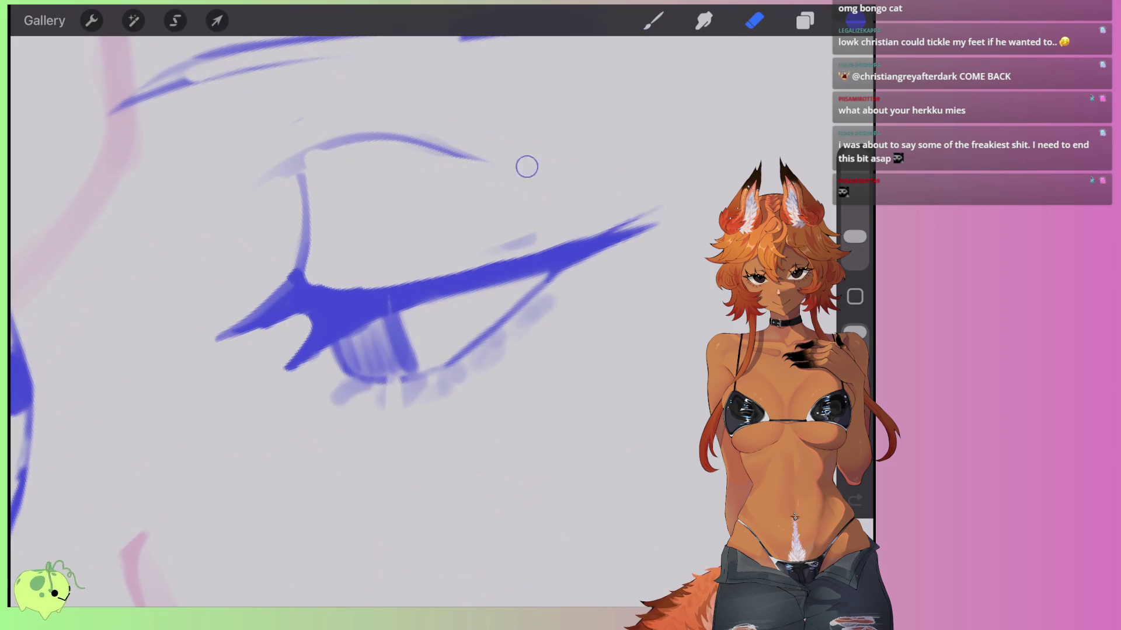
Fill the iris below the lash line solid blue.
{"action": "scroll", "coordinate": [409, 292], "scroll_direction": "down", "scroll_amount": 3}
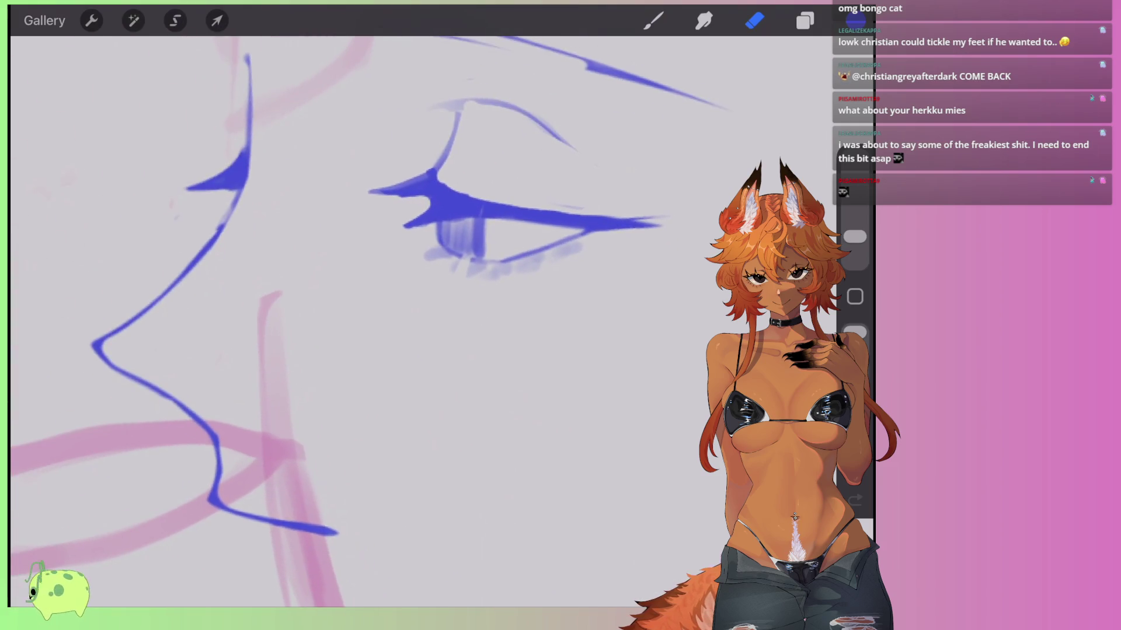
{"action": "scroll", "coordinate": [351, 292], "scroll_direction": "down", "scroll_amount": 3}
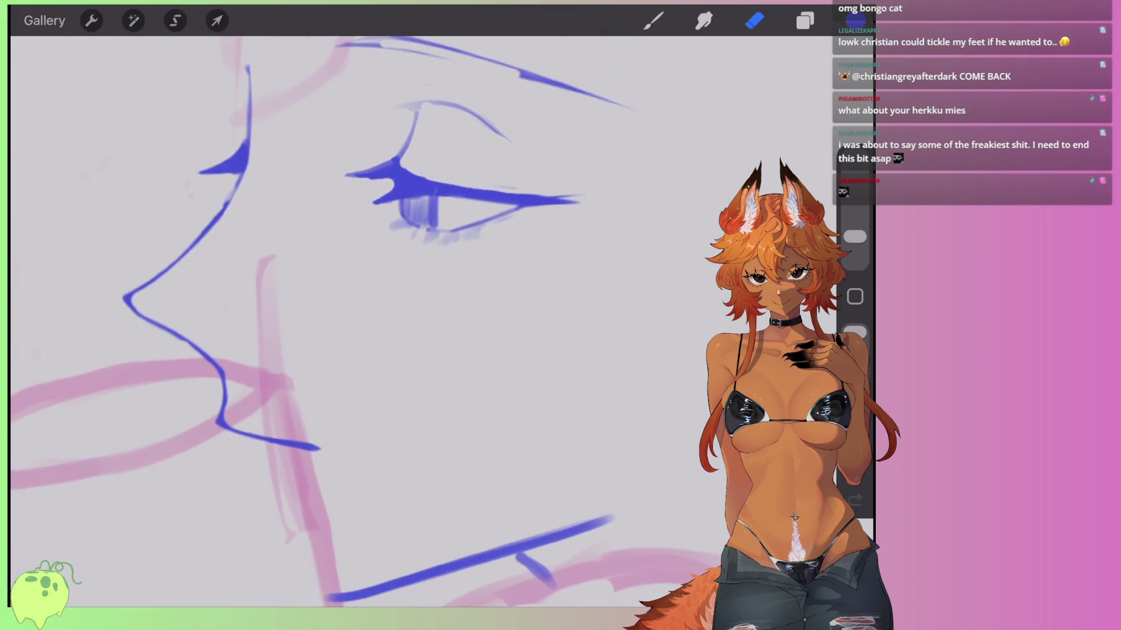
{"action": "scroll", "coordinate": [409, 262], "scroll_direction": "up", "scroll_amount": 3}
{"action": "key", "text": "b"}
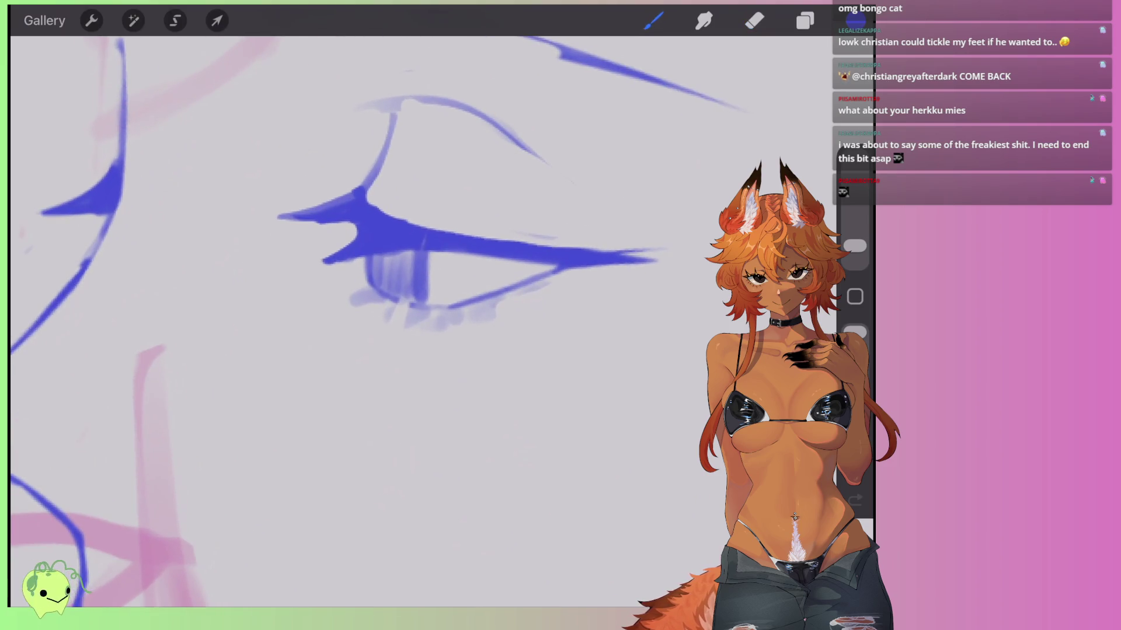
{"action": "mouse_move", "coordinate": [374, 281]}
{"action": "left_mouse_down"}
{"action": "mouse_move", "coordinate": [414, 268]}
{"action": "mouse_move", "coordinate": [380, 280]}
{"action": "mouse_move", "coordinate": [396, 266]}
{"action": "mouse_move", "coordinate": [422, 274]}
{"action": "left_mouse_up"}
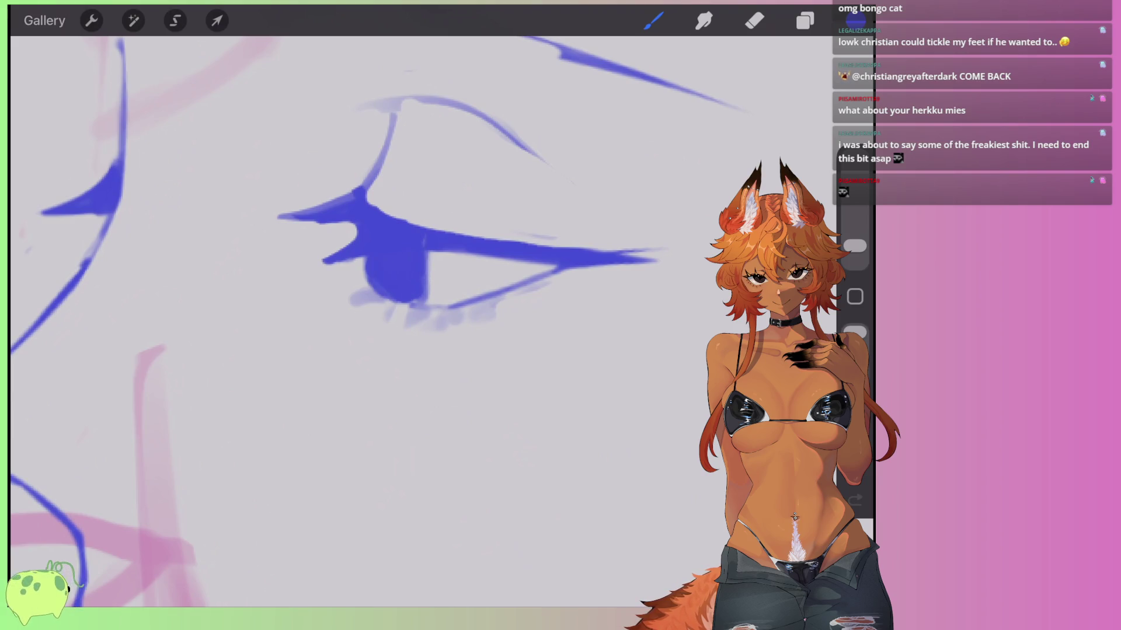
Add soft strokes along the lower lashes and lower eyelid.
{"action": "scroll", "coordinate": [408, 262], "scroll_direction": "down", "scroll_amount": 3}
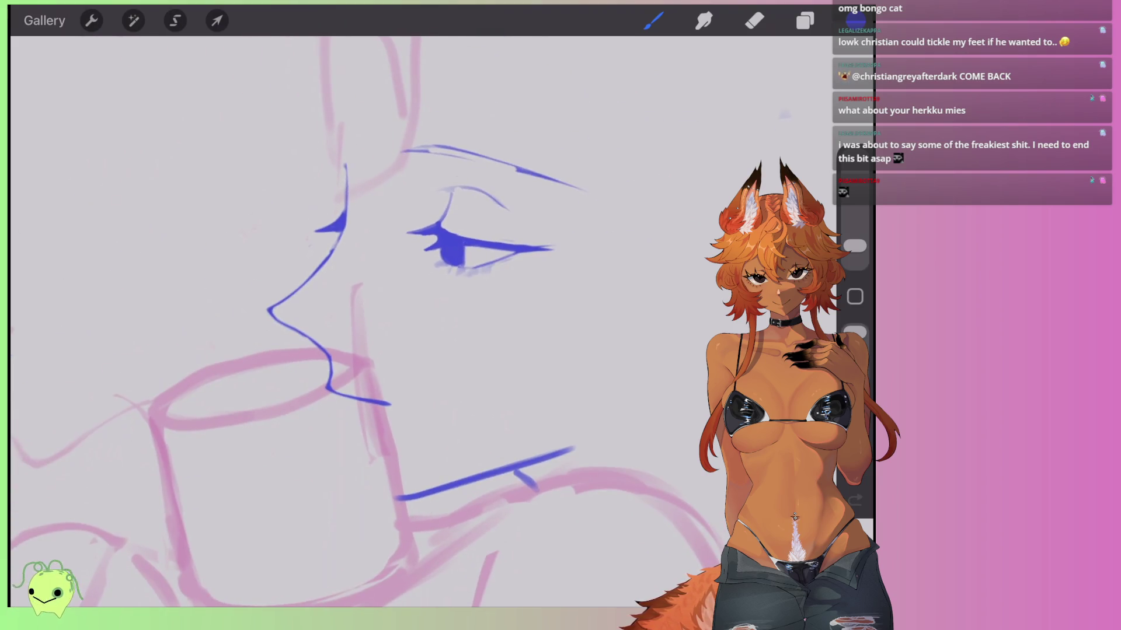
{"action": "scroll", "coordinate": [487, 243], "scroll_direction": "up", "scroll_amount": 5}
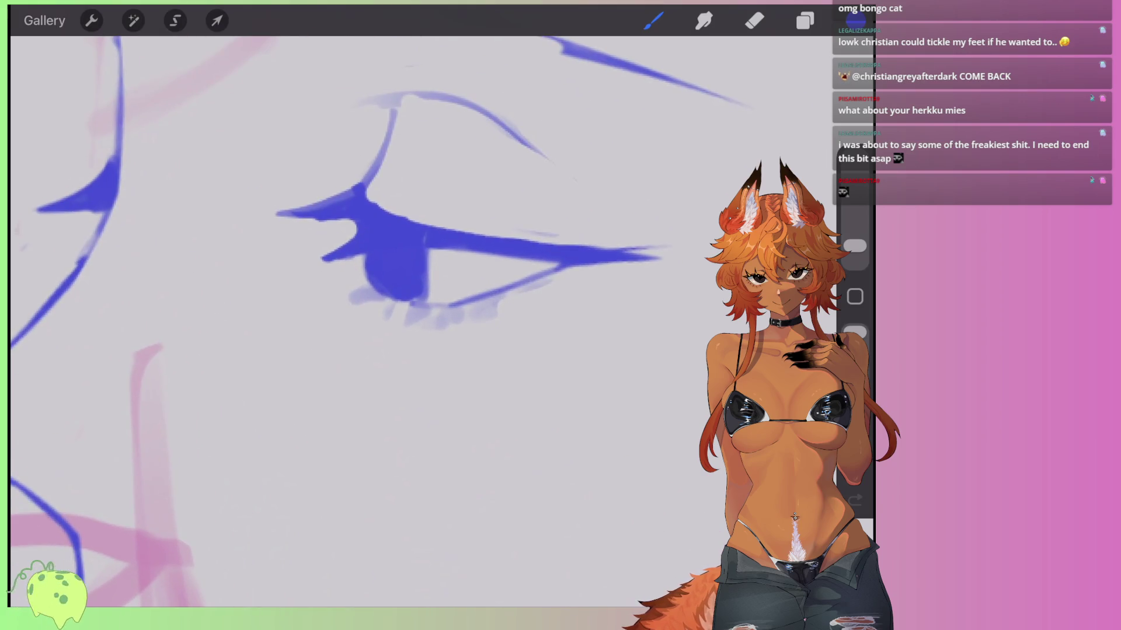
{"action": "left_click_drag", "start_coordinate": [458, 313], "coordinate": [557, 275]}
{"action": "left_click_drag", "start_coordinate": [356, 297], "coordinate": [408, 318]}
Redraw the thick eyeliner with a rounded tip and erase its top edge thinner.
{"action": "scroll", "coordinate": [409, 263], "scroll_direction": "down", "scroll_amount": 2}
{"action": "scroll", "coordinate": [408, 262], "scroll_direction": "down", "scroll_amount": 2}
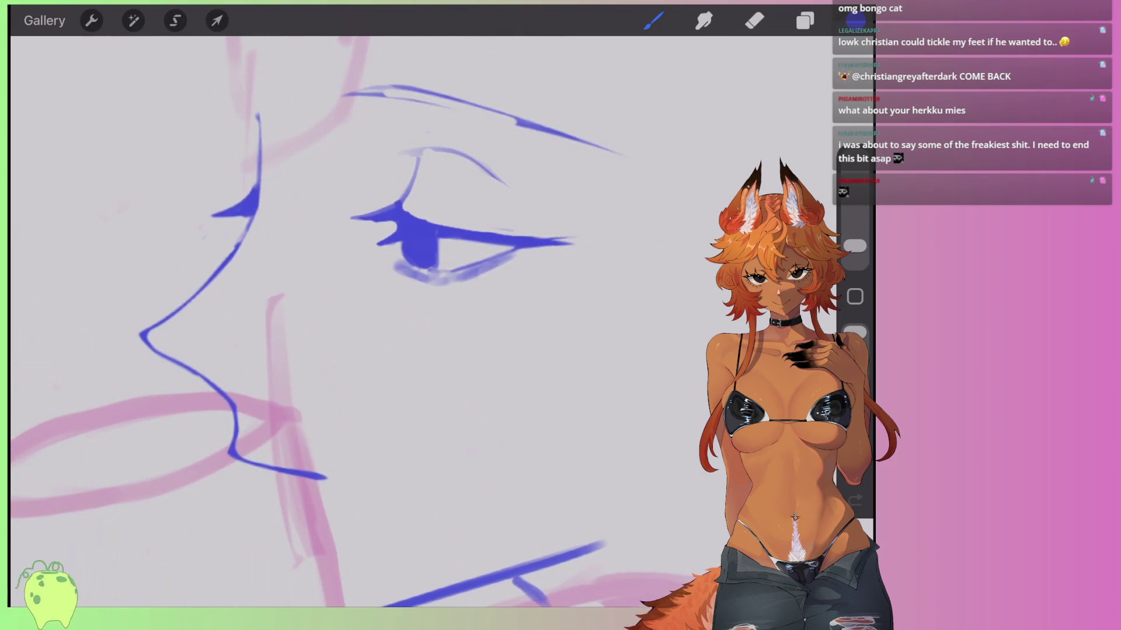
{"action": "scroll", "coordinate": [438, 262], "scroll_direction": "up", "scroll_amount": 5}
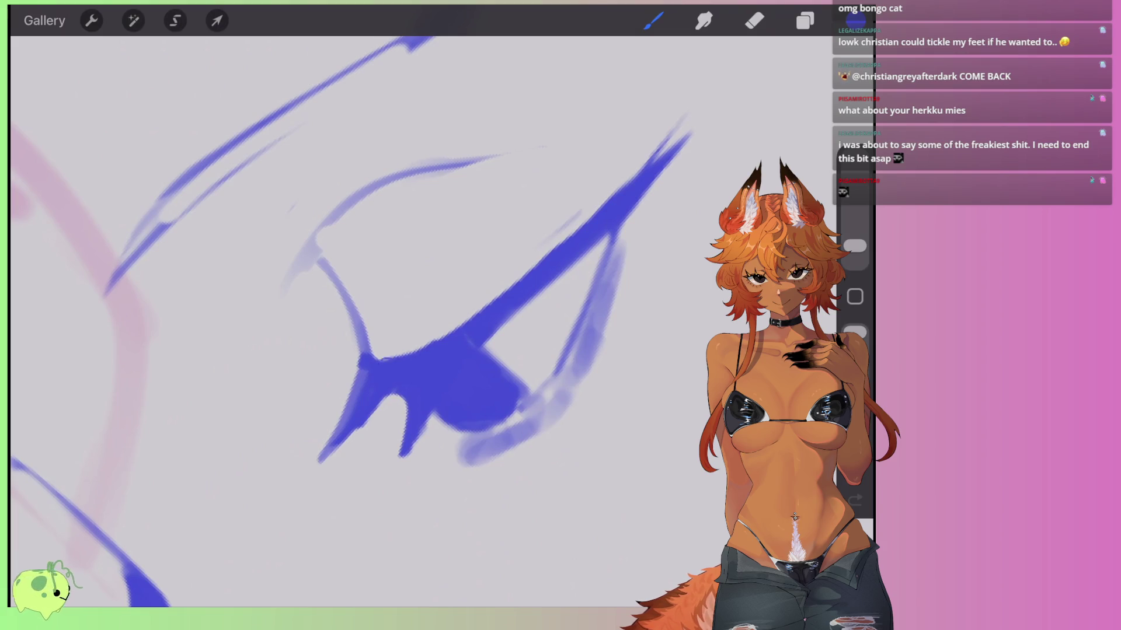
{"action": "mouse_move", "coordinate": [357, 373]}
{"action": "left_mouse_down"}
{"action": "mouse_move", "coordinate": [503, 293]}
{"action": "mouse_move", "coordinate": [691, 122]}
{"action": "left_mouse_up"}
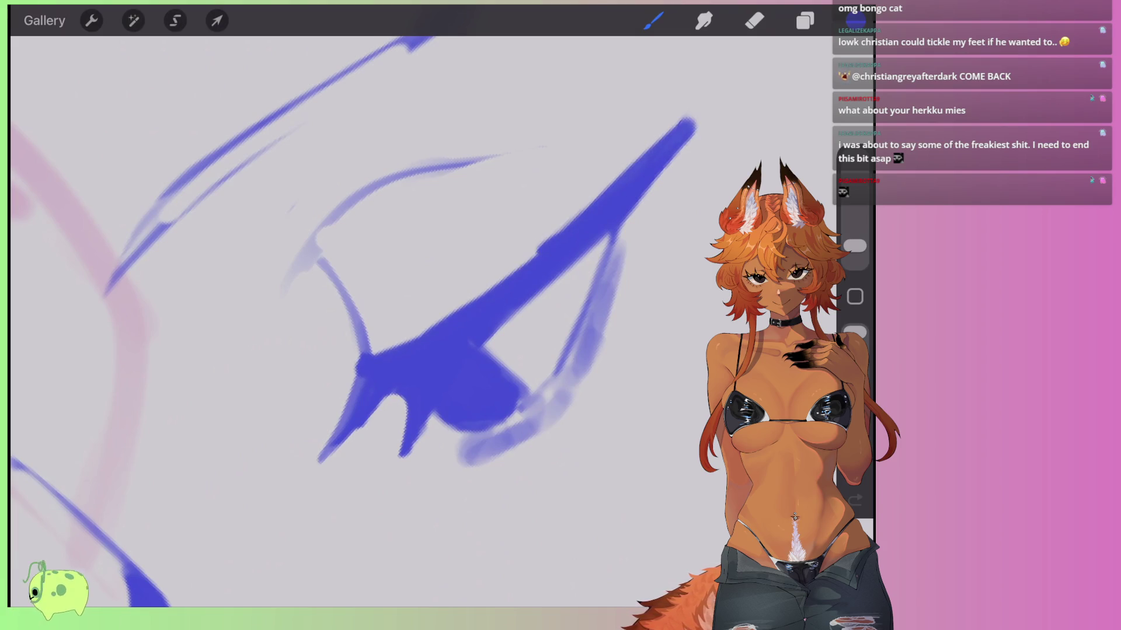
{"action": "left_click", "coordinate": [754, 20]}
{"action": "mouse_move", "coordinate": [485, 292]}
{"action": "left_mouse_down"}
{"action": "mouse_move", "coordinate": [668, 121]}
{"action": "mouse_move", "coordinate": [686, 116]}
{"action": "left_mouse_up"}
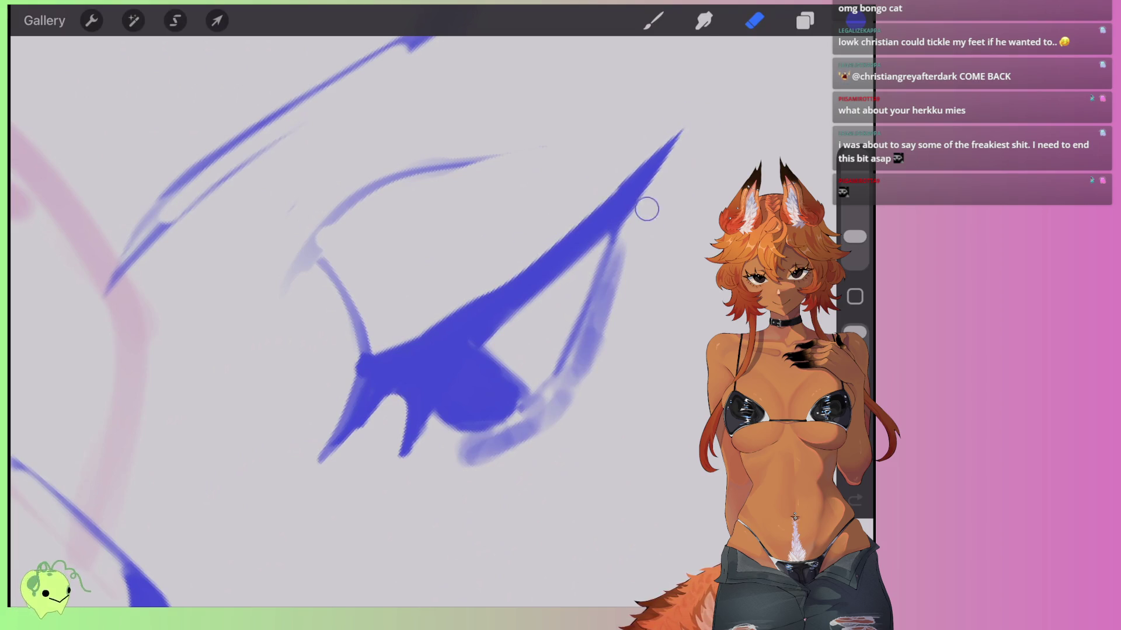
{"action": "left_click", "coordinate": [653, 20]}
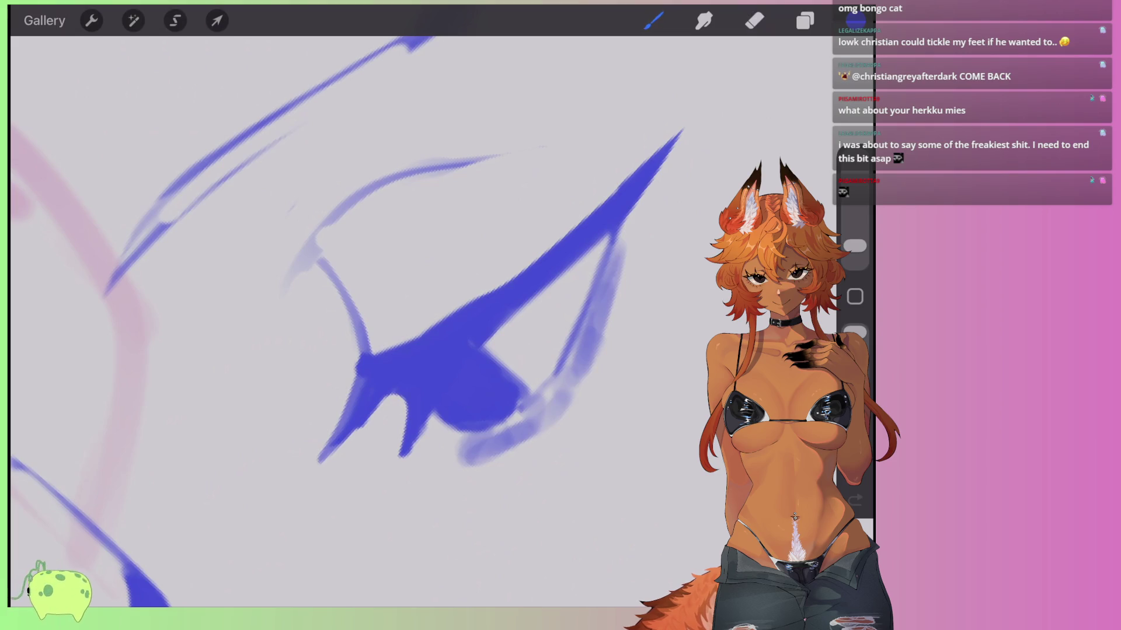
Zoom out to the whole face and activate Freehand selection.
{"action": "scroll", "coordinate": [361, 321], "scroll_direction": "down", "scroll_amount": 5}
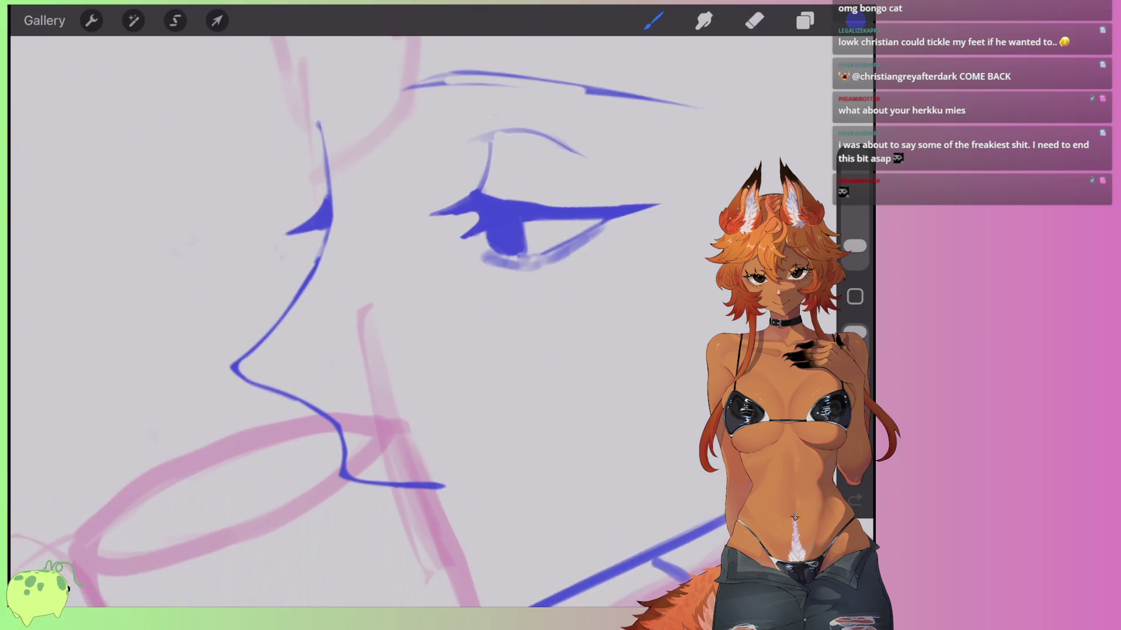
{"action": "scroll", "coordinate": [362, 321], "scroll_direction": "down", "scroll_amount": 2}
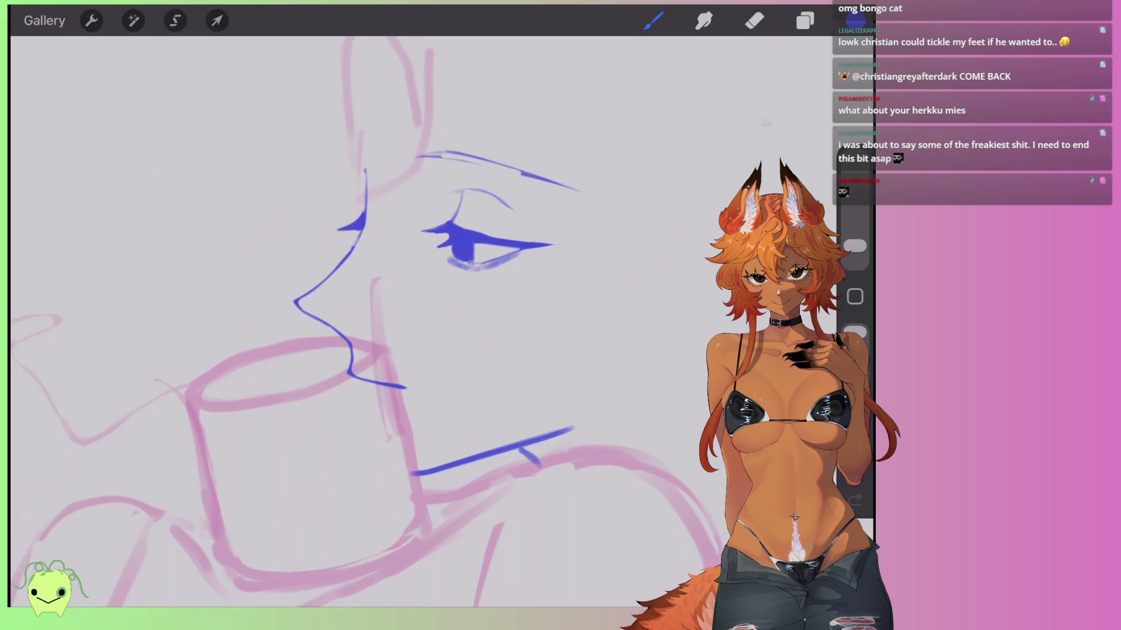
{"action": "scroll", "coordinate": [362, 321], "scroll_direction": "up", "scroll_amount": 2}
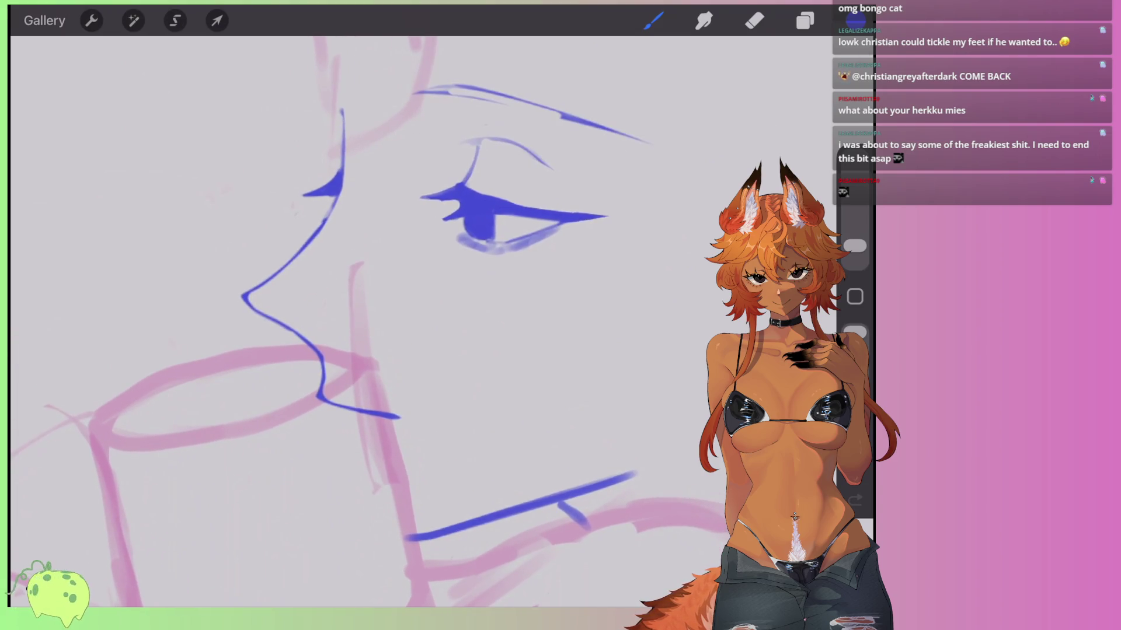
{"action": "left_click", "coordinate": [175, 20]}
{"action": "scroll", "coordinate": [362, 321], "scroll_direction": "left", "scroll_amount": 2}
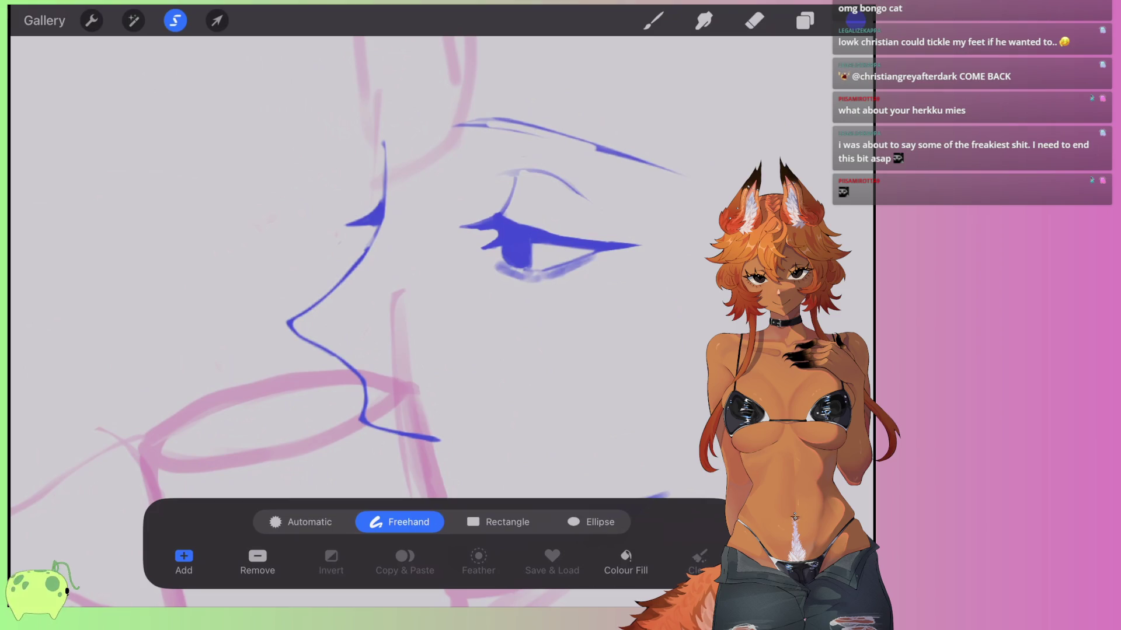
Lasso the lip stroke below the nose and rotate it slightly.
{"action": "scroll", "coordinate": [362, 321], "scroll_direction": "left", "scroll_amount": 2}
{"action": "scroll", "coordinate": [362, 292], "scroll_direction": "down", "scroll_amount": 2}
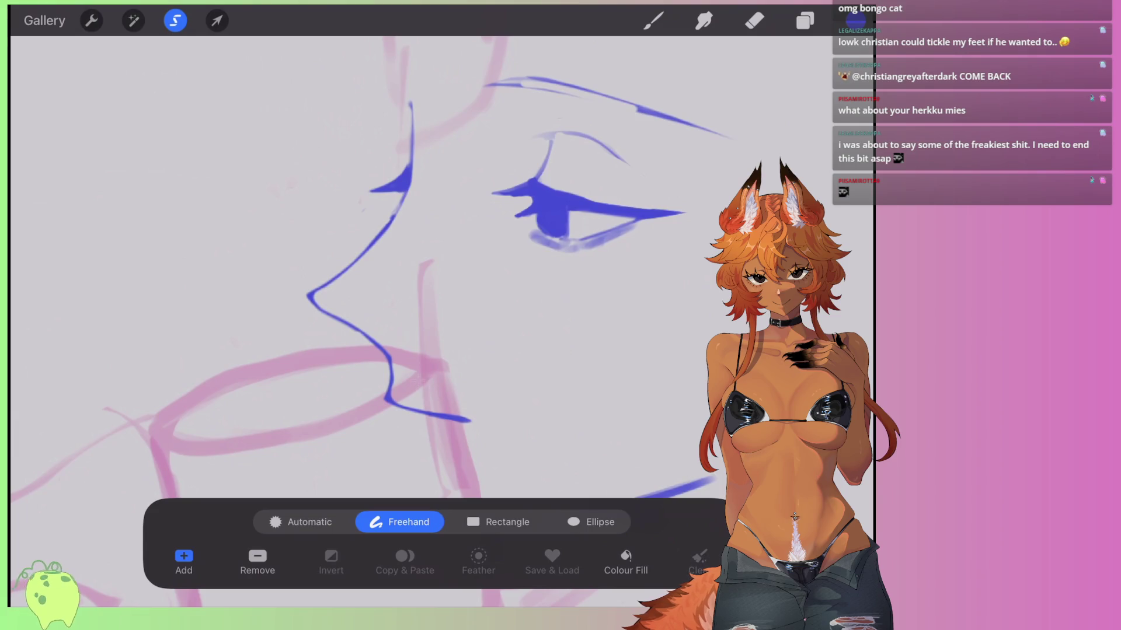
{"action": "left_click_drag", "start_coordinate": [401, 359], "coordinate": [378, 409]}
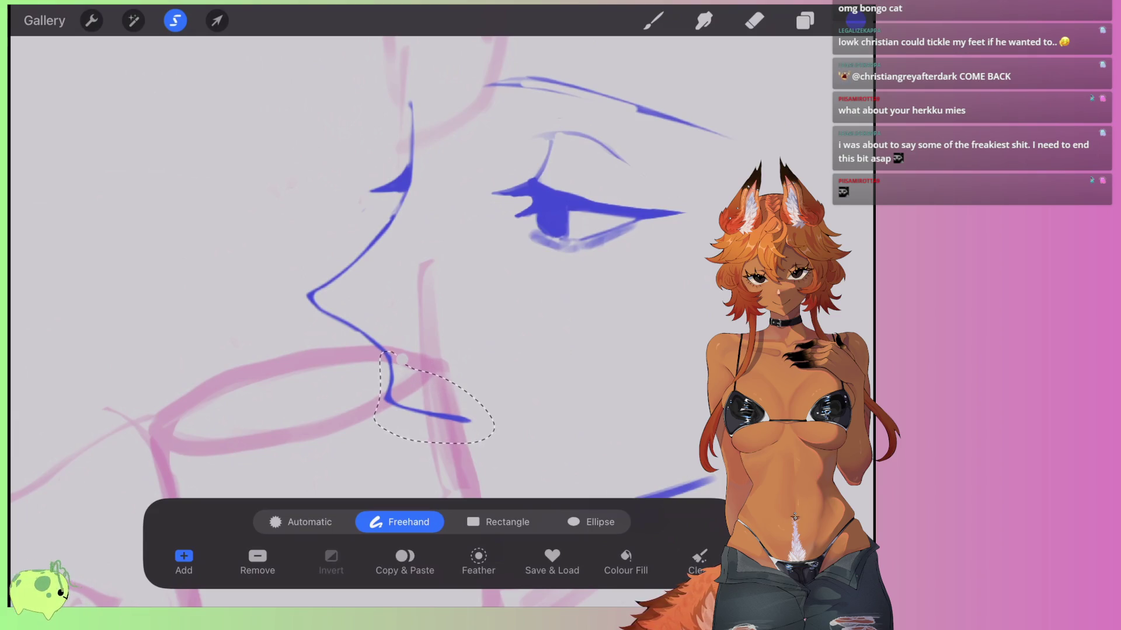
{"action": "left_click", "coordinate": [216, 20]}
{"action": "left_click_drag", "start_coordinate": [426, 320], "coordinate": [439, 327]}
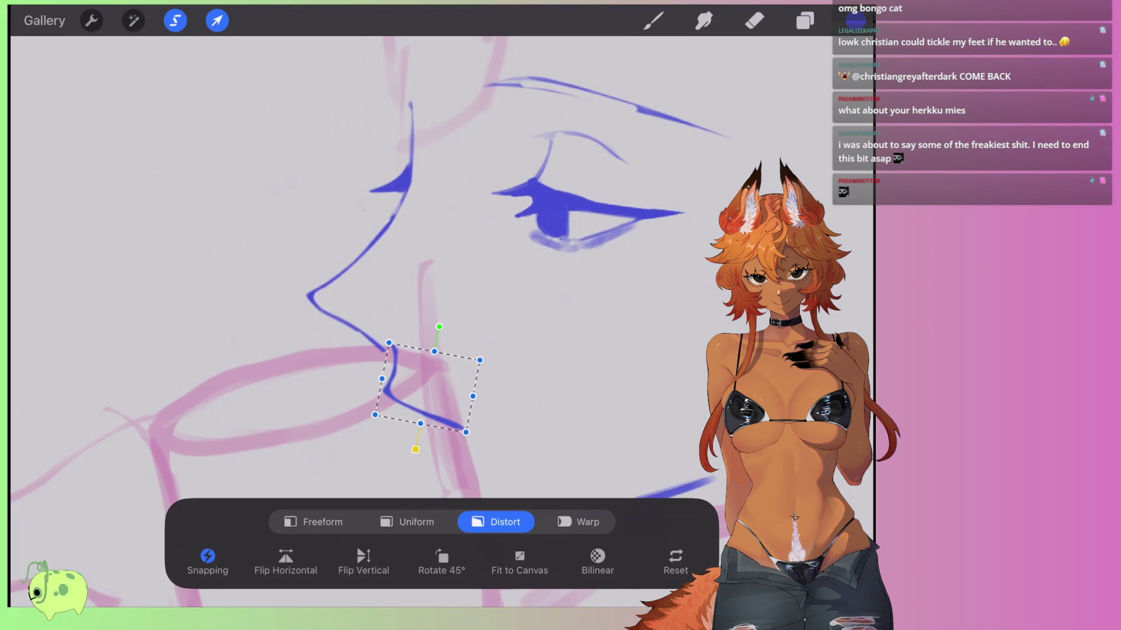
{"action": "left_click", "coordinate": [217, 20]}
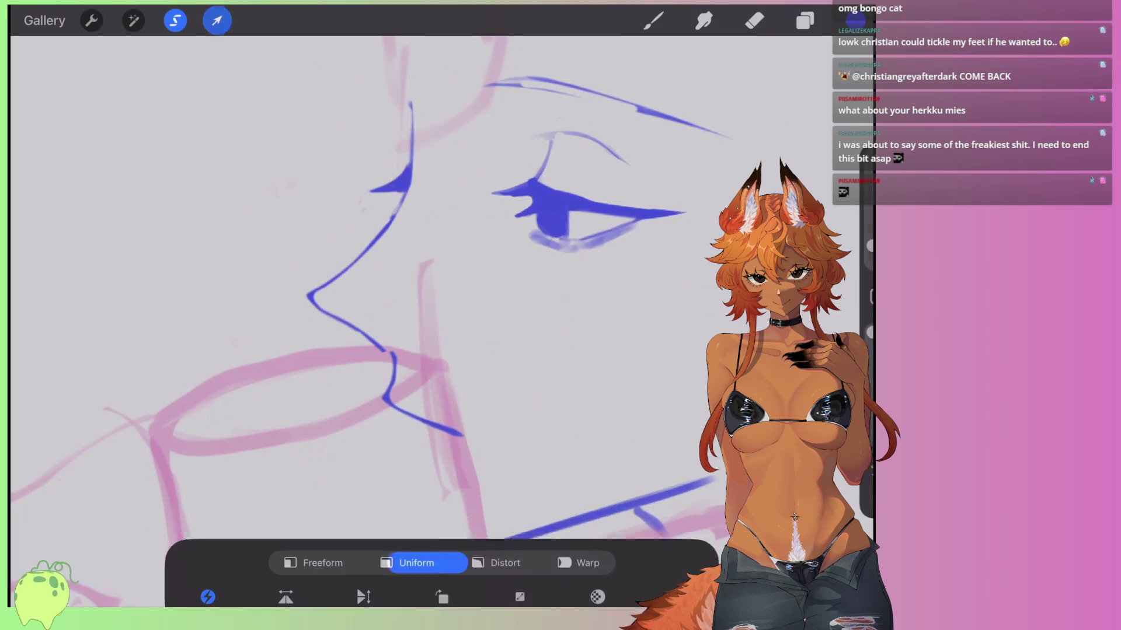
Lasso the nose and upper lip lines and reshape them with Distort.
{"action": "left_click_drag", "start_coordinate": [389, 334], "coordinate": [266, 301]}
{"action": "mouse_move", "coordinate": [394, 74]}
{"action": "left_mouse_down"}
{"action": "mouse_move", "coordinate": [412, 82]}
{"action": "mouse_move", "coordinate": [383, 107]}
{"action": "left_mouse_up"}
{"action": "left_click", "coordinate": [217, 20]}
{"action": "left_click_drag", "start_coordinate": [415, 358], "coordinate": [422, 358]}
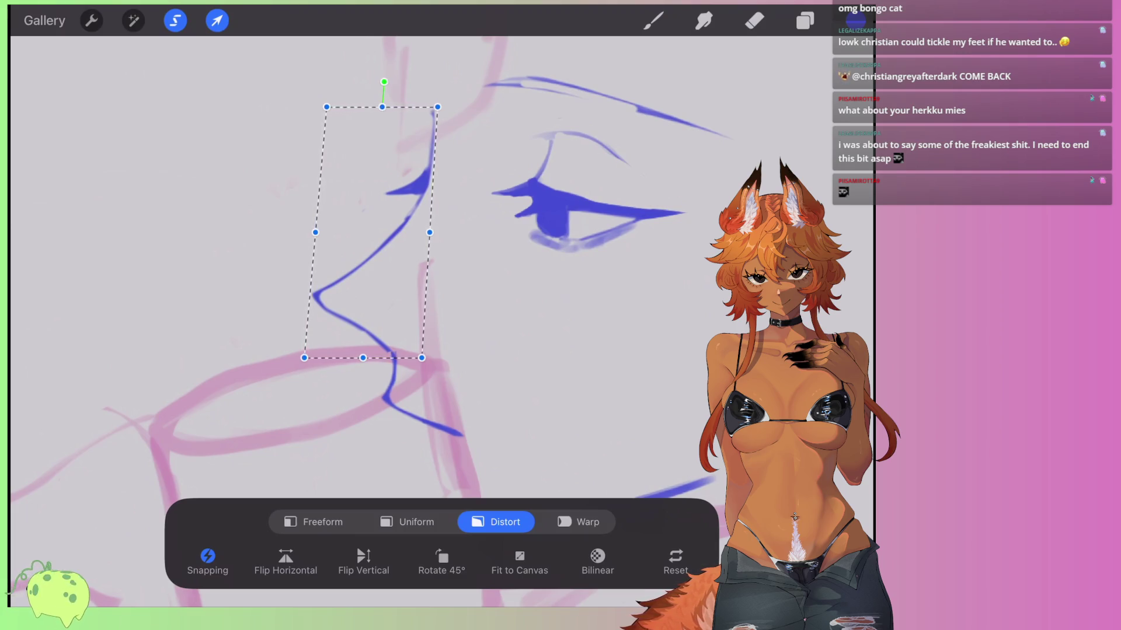
{"action": "left_click_drag", "start_coordinate": [382, 106], "coordinate": [376, 110]}
{"action": "left_click_drag", "start_coordinate": [312, 234], "coordinate": [313, 243]}
{"action": "left_click_drag", "start_coordinate": [422, 358], "coordinate": [425, 359]}
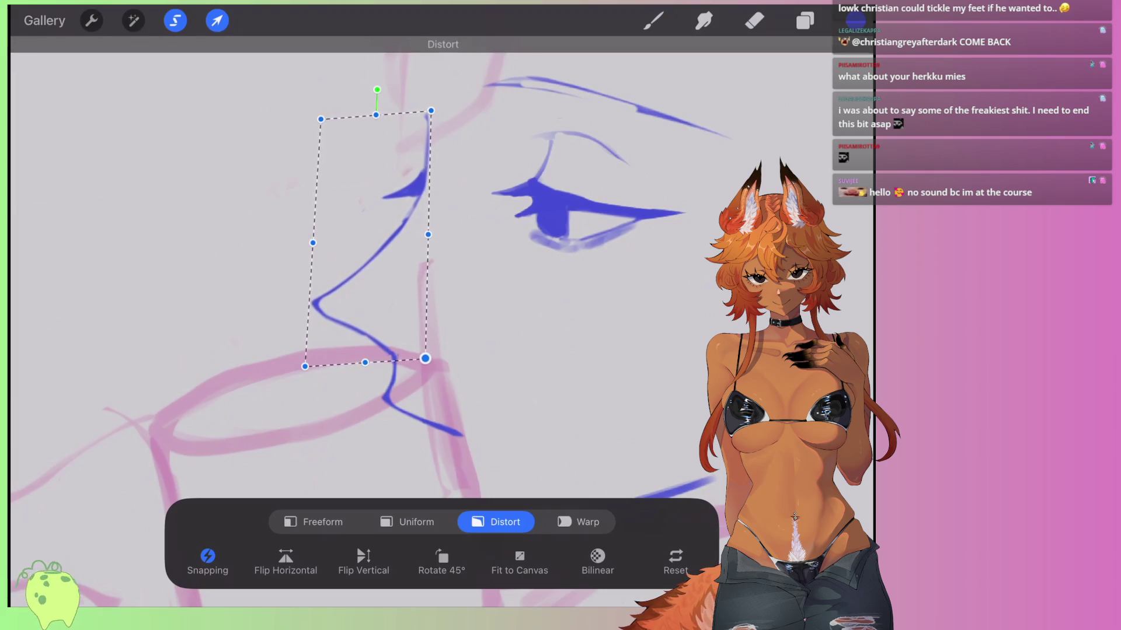
{"action": "left_click", "coordinate": [653, 21]}
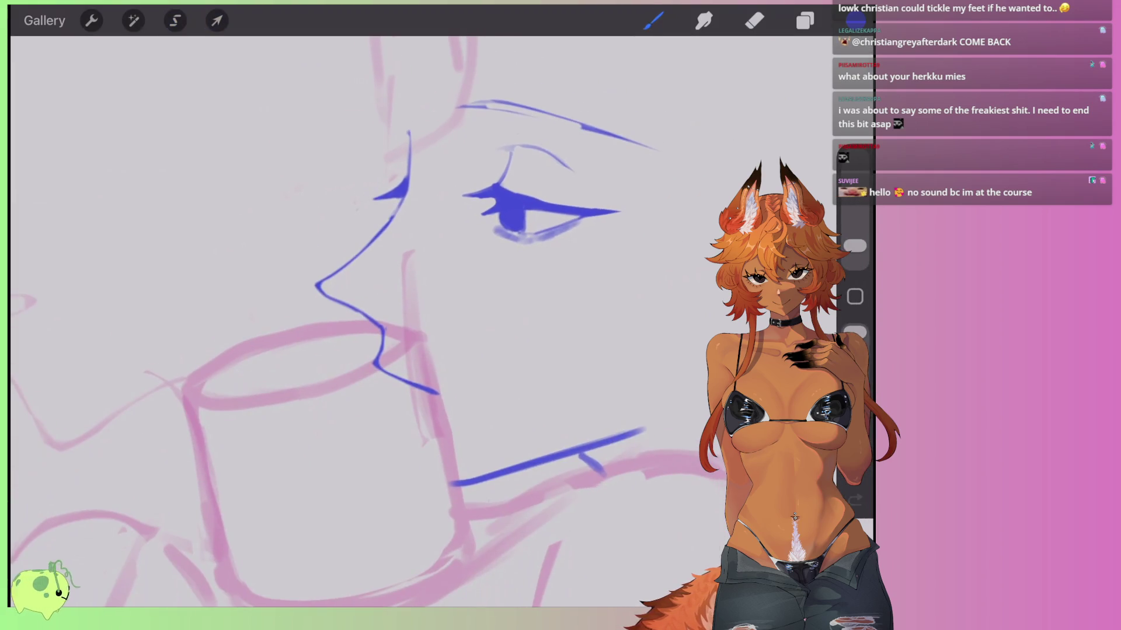
Distort the whole lineart layer, raising its lower-left corner and tilting its top-left corner down.
{"action": "scroll", "coordinate": [452, 295], "scroll_direction": "down", "scroll_amount": 5}
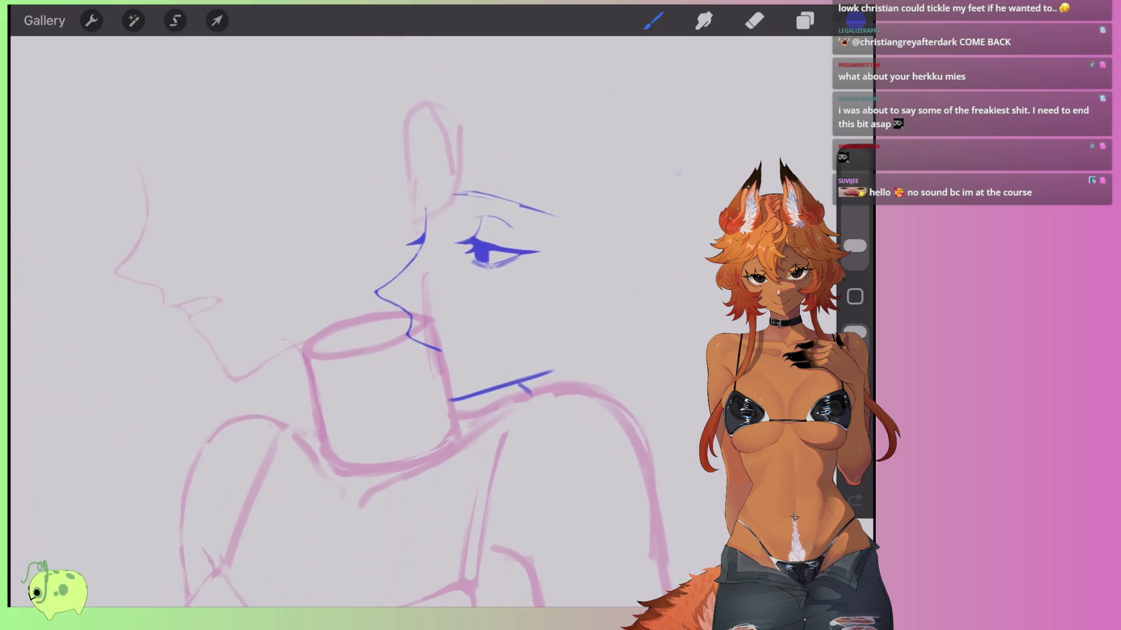
{"action": "scroll", "coordinate": [580, 260], "scroll_direction": "up", "scroll_amount": 3}
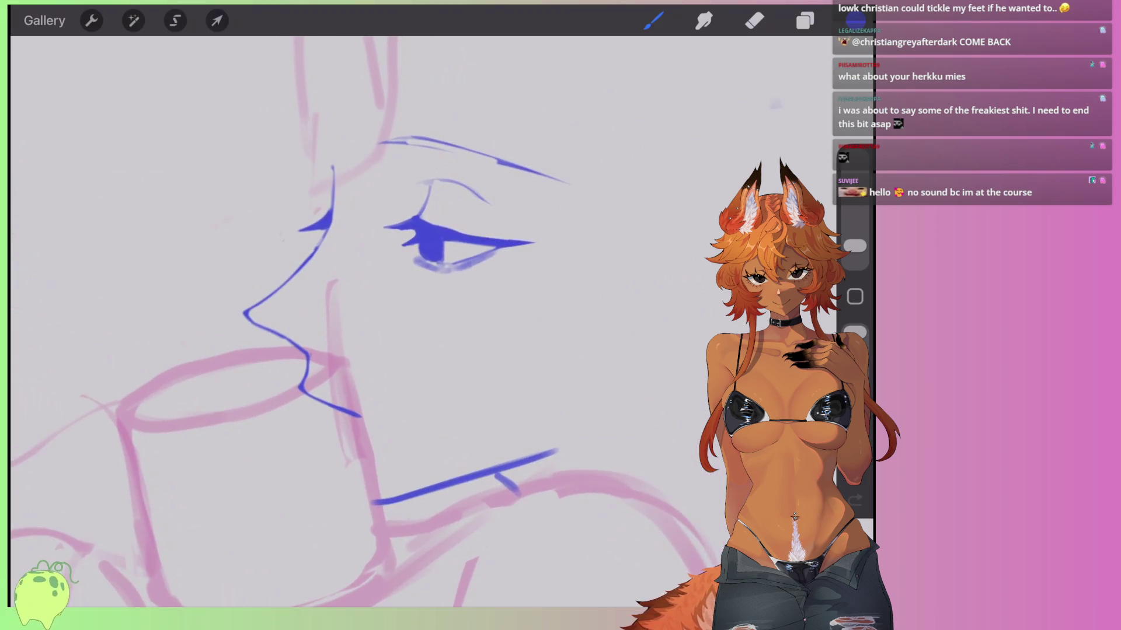
{"action": "scroll", "coordinate": [350, 292], "scroll_direction": "down", "scroll_amount": 1}
{"action": "left_click", "coordinate": [175, 20]}
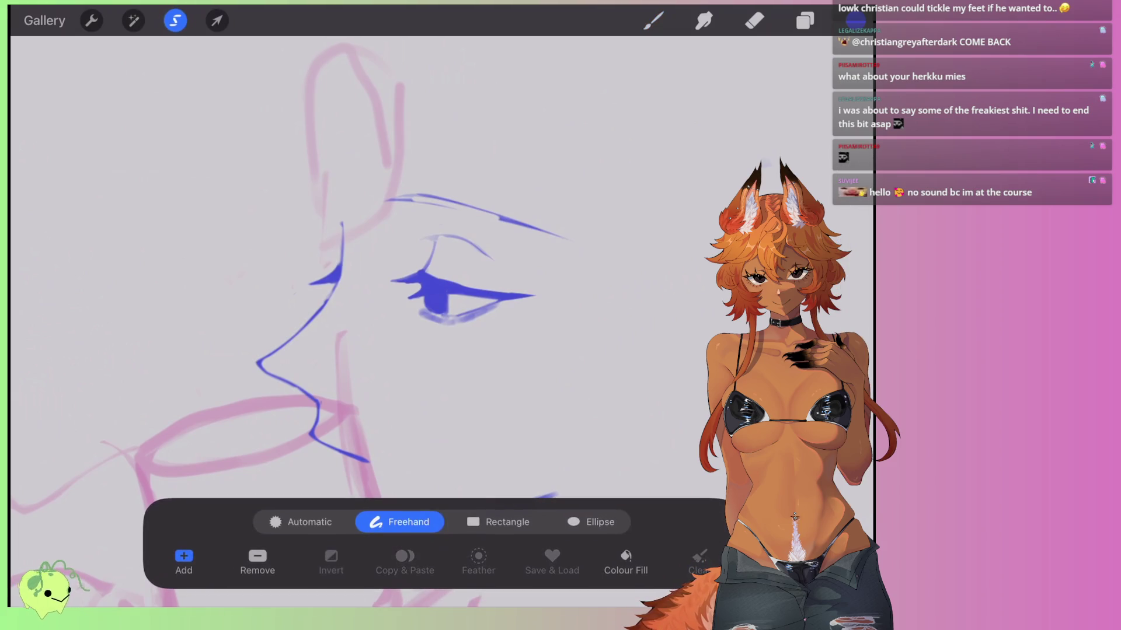
{"action": "left_click", "coordinate": [653, 21]}
{"action": "scroll", "coordinate": [409, 321], "scroll_direction": "down", "scroll_amount": 1}
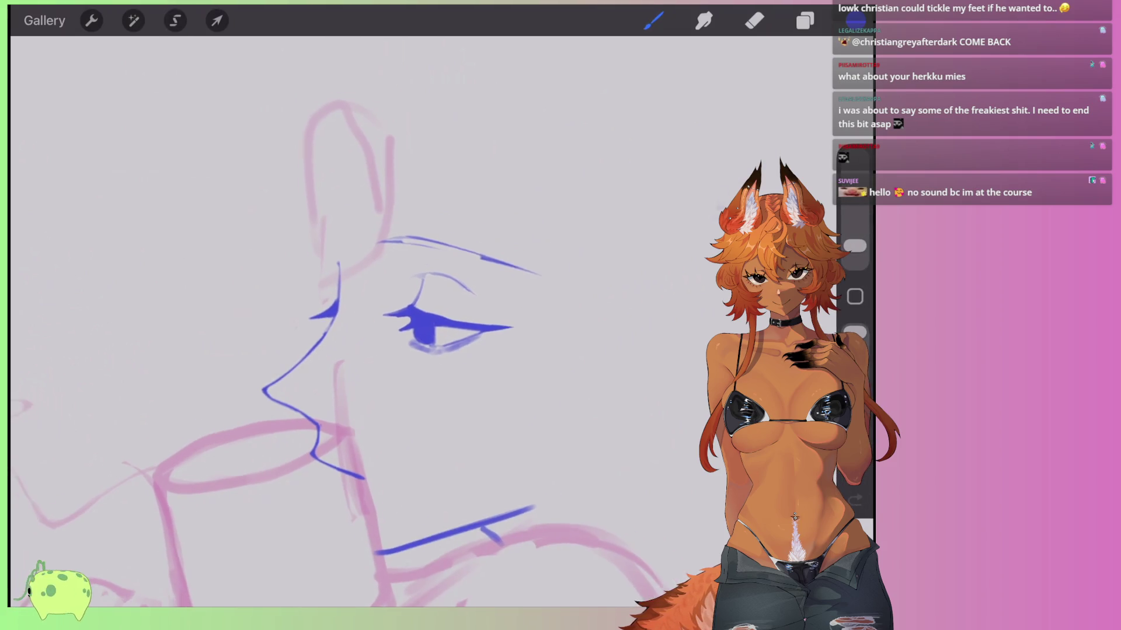
{"action": "scroll", "coordinate": [351, 350], "scroll_direction": "up", "scroll_amount": 1}
{"action": "scroll", "coordinate": [350, 350], "scroll_direction": "down", "scroll_amount": 1}
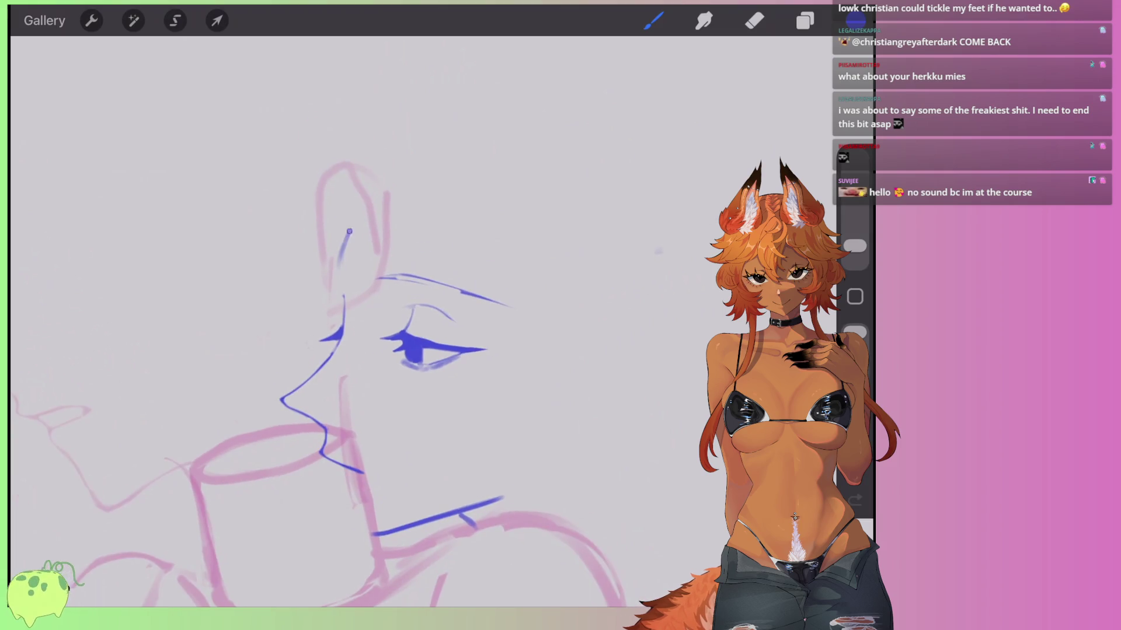
{"action": "scroll", "coordinate": [350, 350], "scroll_direction": "down", "scroll_amount": 3}
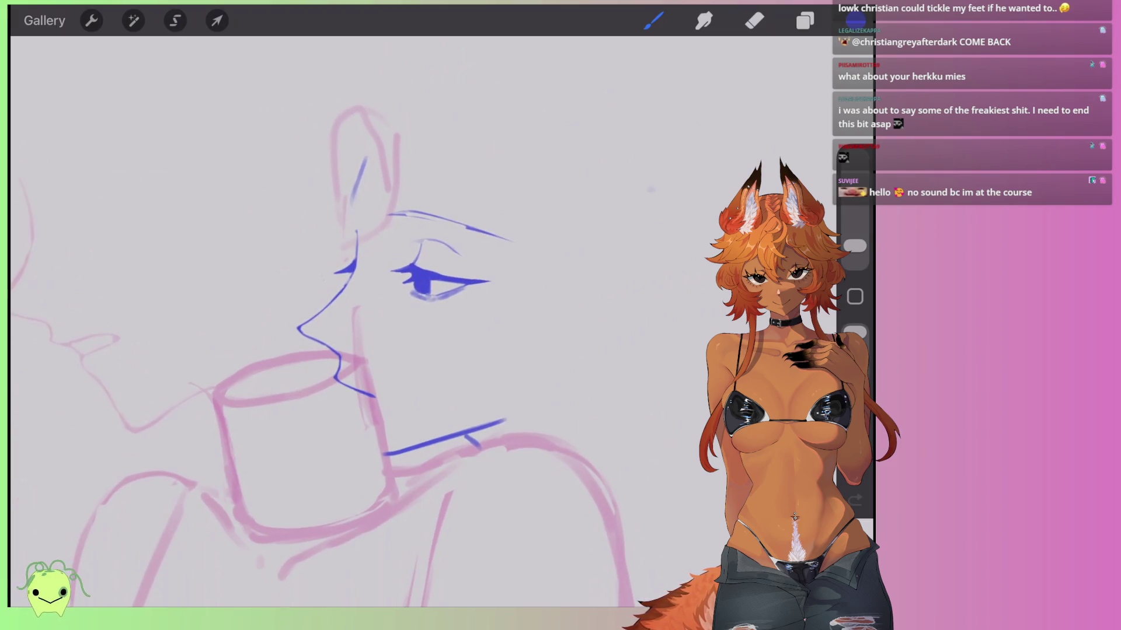
{"action": "key", "text": "v"}
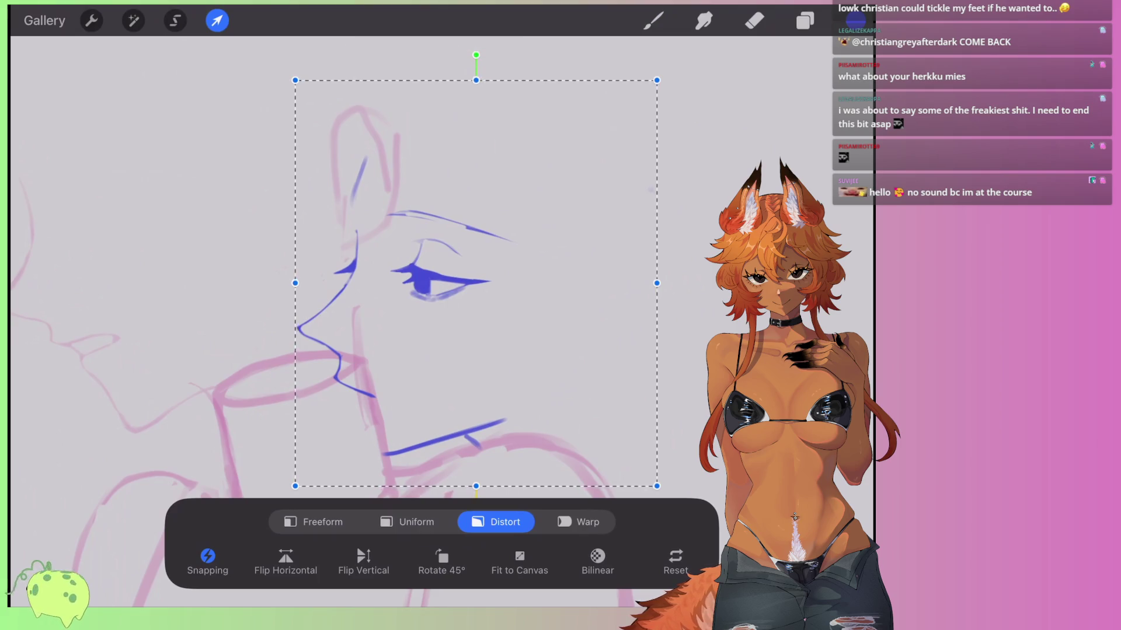
{"action": "scroll", "coordinate": [476, 283], "scroll_direction": "down", "scroll_amount": 1}
{"action": "left_click_drag", "start_coordinate": [310, 451], "coordinate": [321, 434]}
{"action": "left_click_drag", "start_coordinate": [301, 94], "coordinate": [298, 100]}
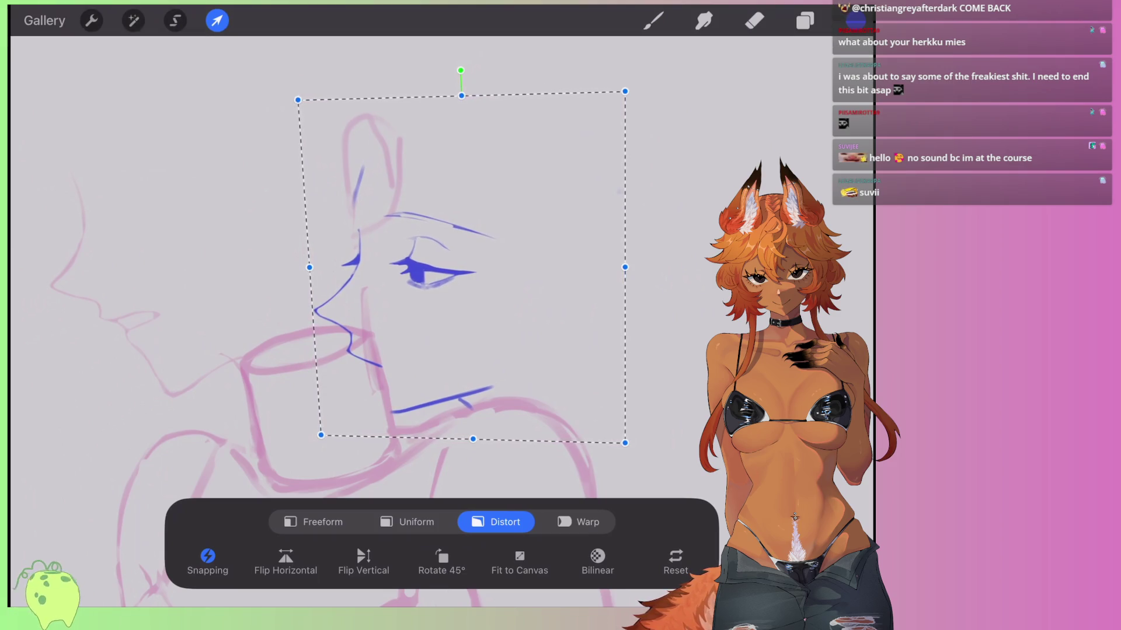
{"action": "key", "text": "b"}
Enlarge the whole lineart slightly with Uniform scaling to fit the sketch.
{"action": "scroll", "coordinate": [357, 302], "scroll_direction": "up", "scroll_amount": 2}
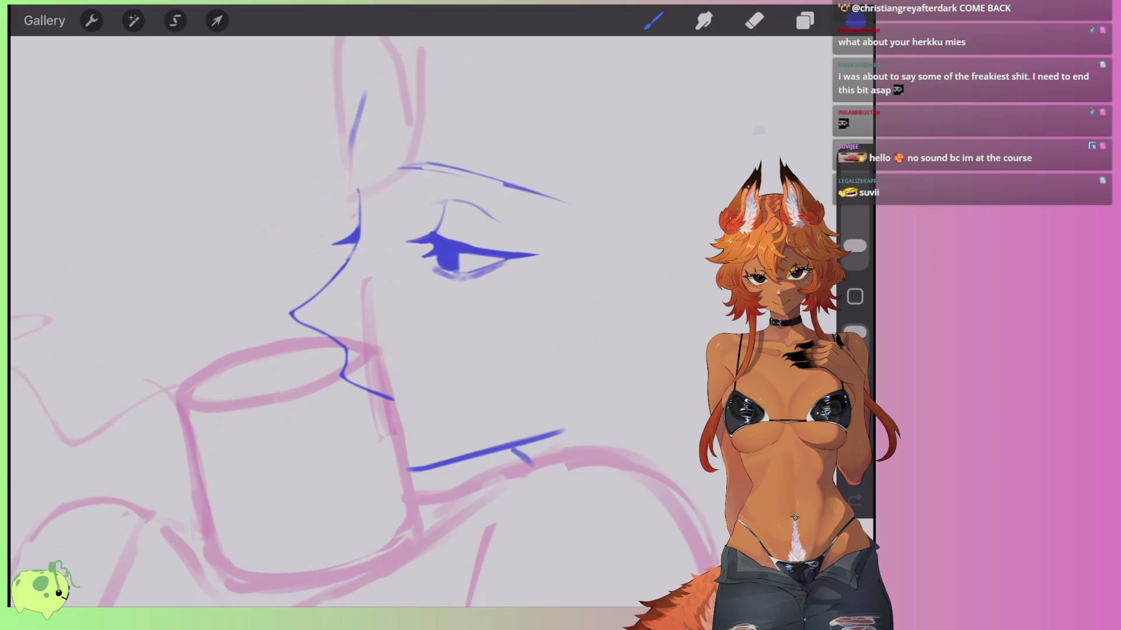
{"action": "key", "text": "v"}
{"action": "left_click", "coordinate": [407, 522]}
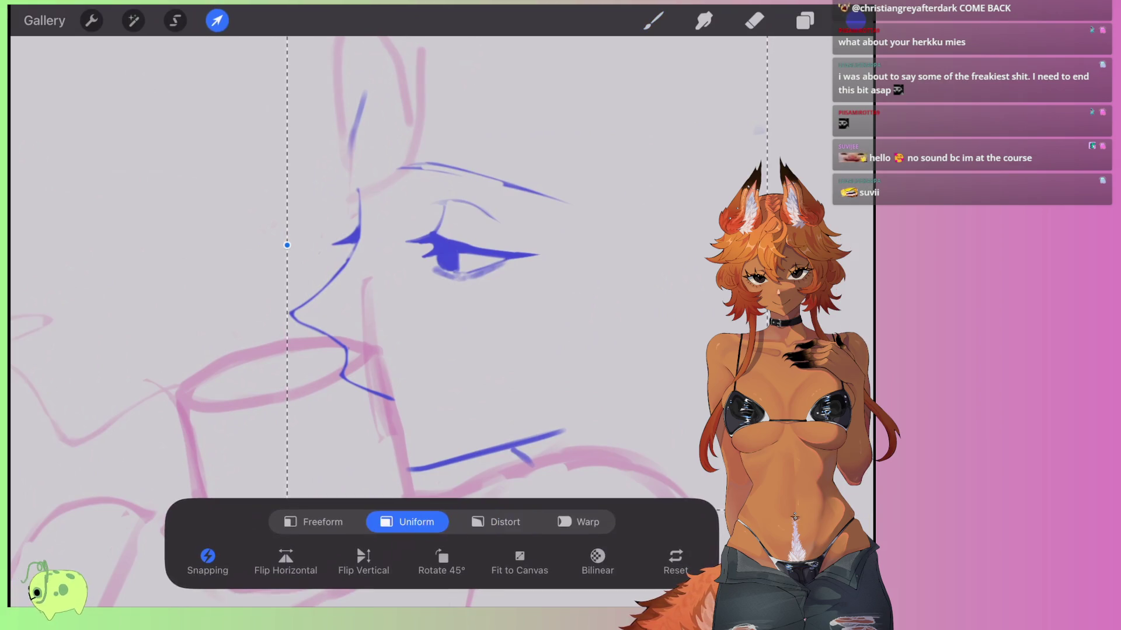
{"action": "key", "text": "b"}
{"action": "scroll", "coordinate": [356, 301], "scroll_direction": "down", "scroll_amount": 2}
{"action": "key", "text": "v"}
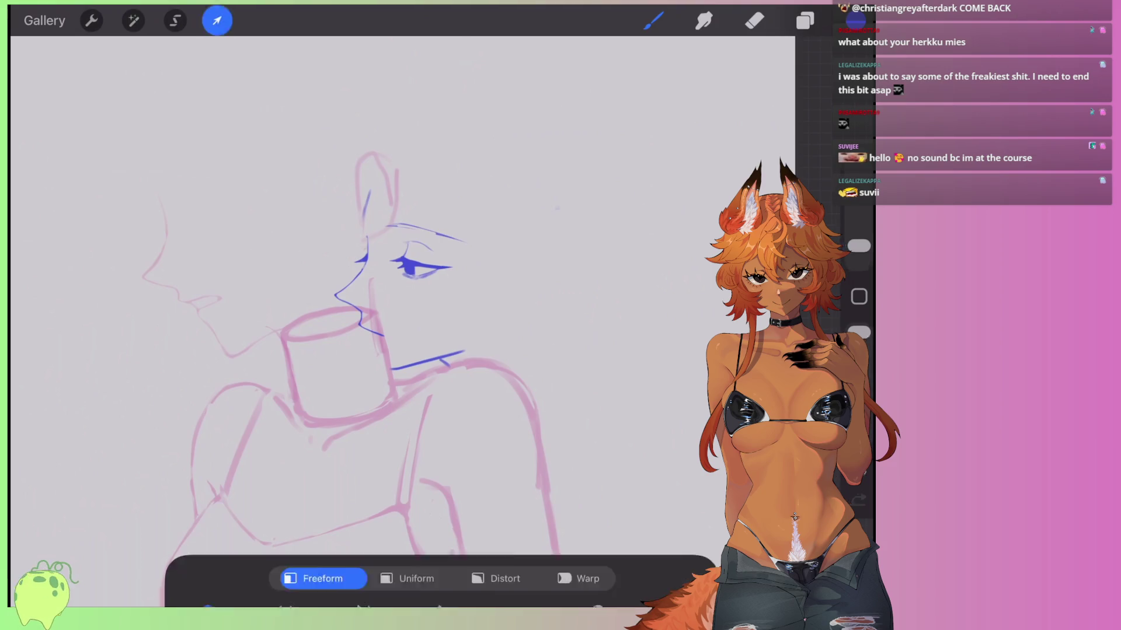
{"action": "left_click", "coordinate": [407, 522]}
{"action": "left_click_drag", "start_coordinate": [560, 135], "coordinate": [570, 125]}
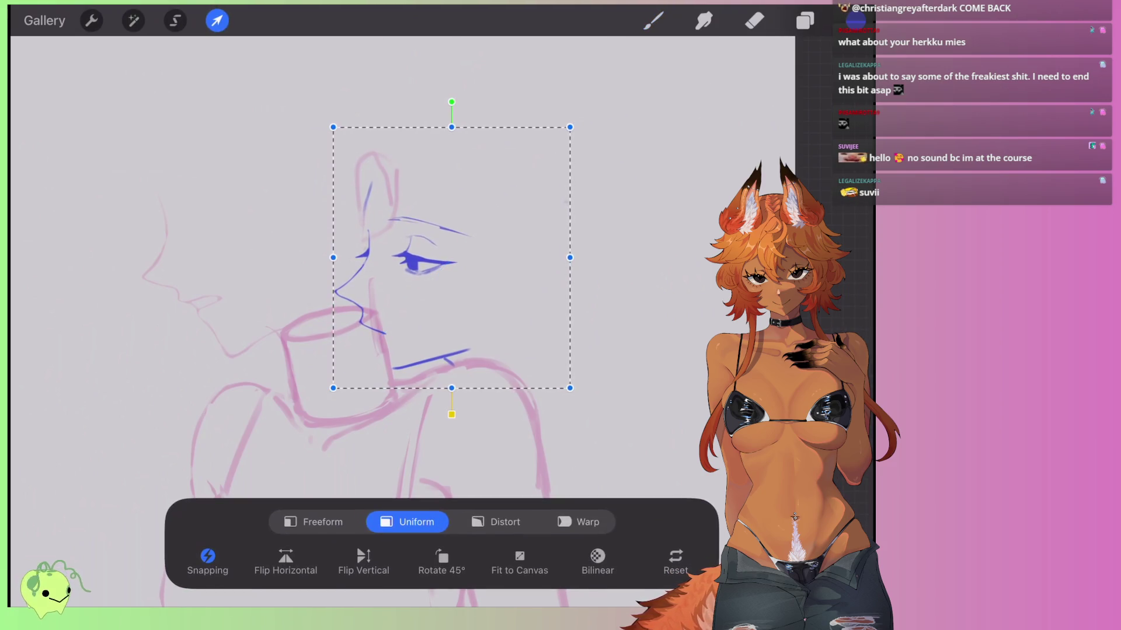
{"action": "key", "text": "b"}
{"action": "scroll", "coordinate": [409, 263], "scroll_direction": "up", "scroll_amount": 3}
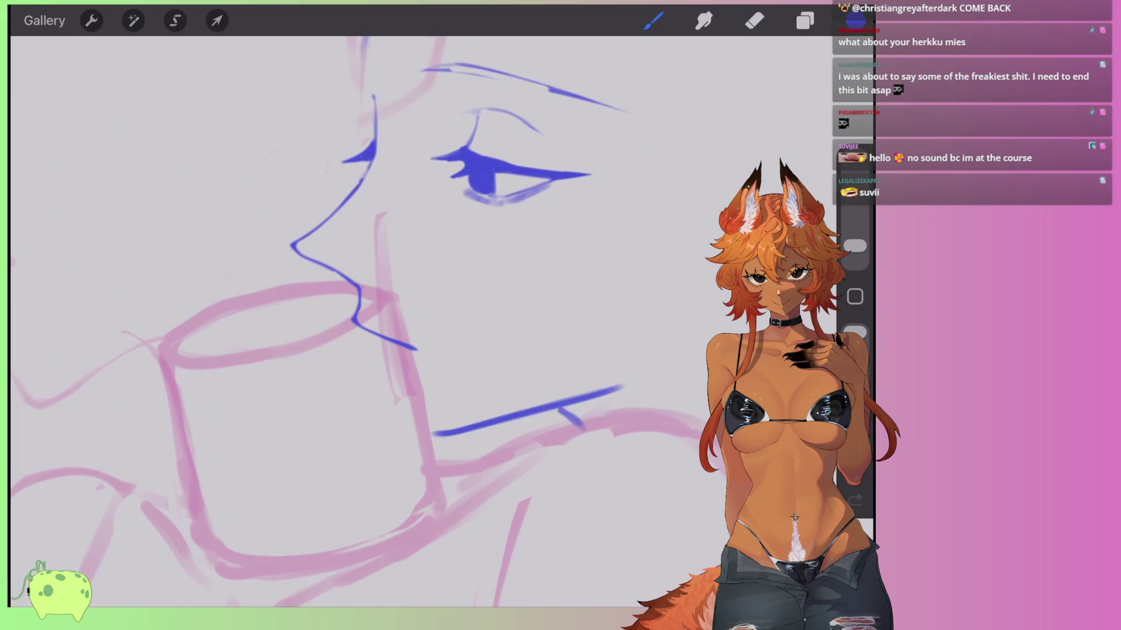
Thin the blue lip stroke with the eraser, then thicken its curve with a heavier brush stroke.
{"action": "scroll", "coordinate": [406, 319], "scroll_direction": "up", "scroll_amount": 5}
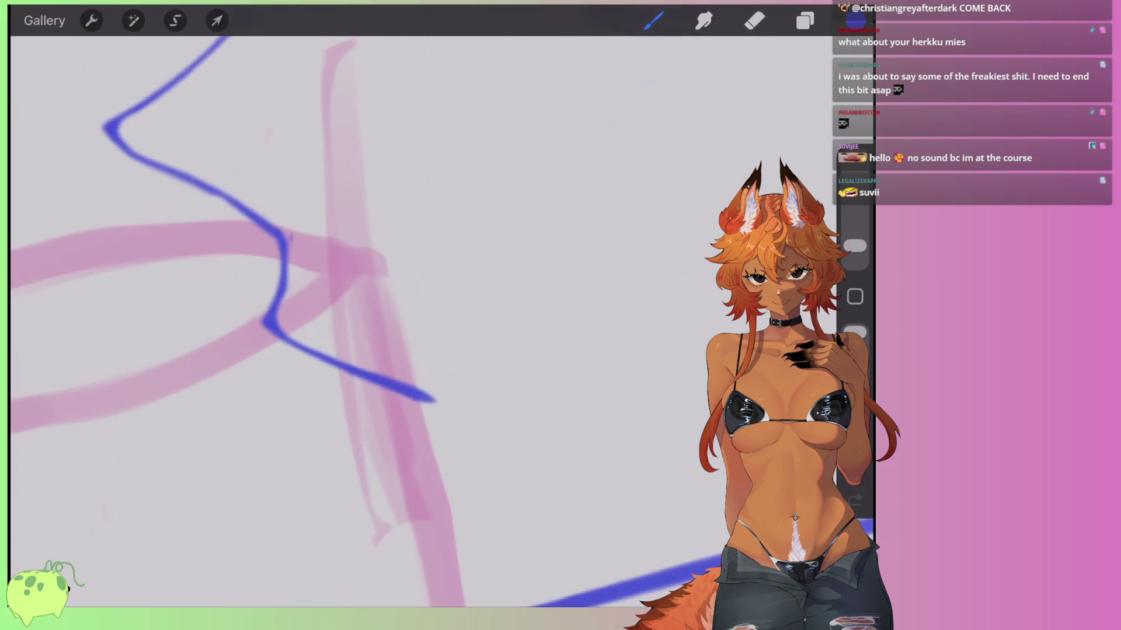
{"action": "left_click", "coordinate": [754, 20]}
{"action": "mouse_move", "coordinate": [264, 320]}
{"action": "left_mouse_down"}
{"action": "mouse_move", "coordinate": [275, 350]}
{"action": "mouse_move", "coordinate": [434, 400]}
{"action": "left_mouse_up"}
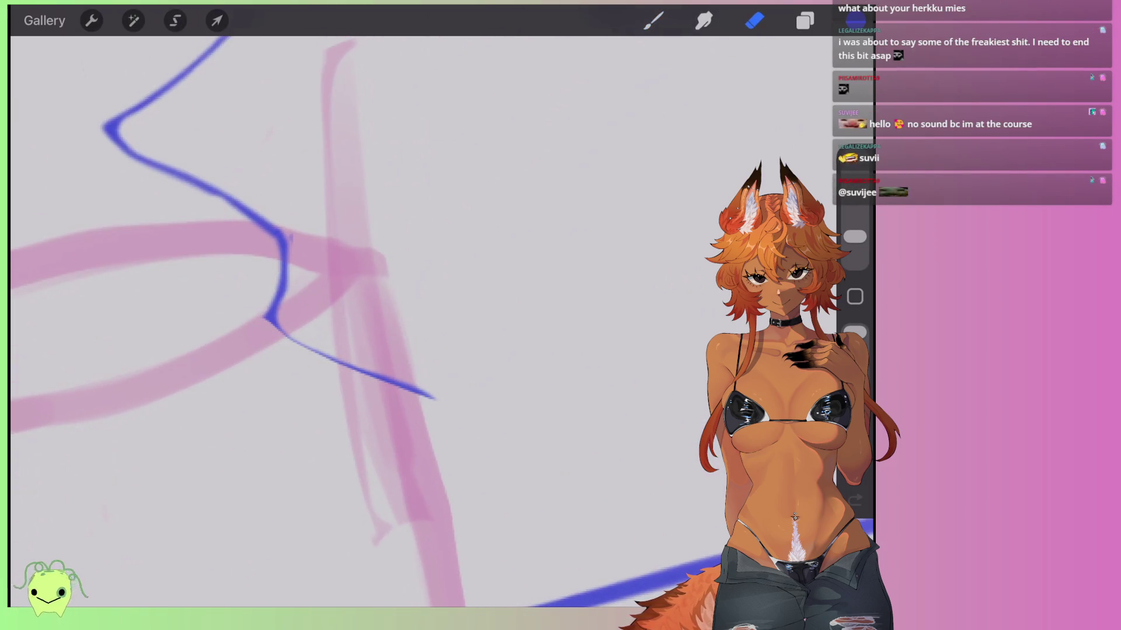
{"action": "key", "text": "b"}
{"action": "mouse_move", "coordinate": [290, 275]}
{"action": "left_mouse_down"}
{"action": "mouse_move", "coordinate": [292, 245]}
{"action": "mouse_move", "coordinate": [277, 321]}
{"action": "mouse_move", "coordinate": [344, 368]}
{"action": "mouse_move", "coordinate": [399, 384]}
{"action": "mouse_move", "coordinate": [275, 322]}
{"action": "left_mouse_up"}
Erase the stroke's right edge and lower tail into a taper, adding a small touch at the end.
{"action": "key", "text": "e"}
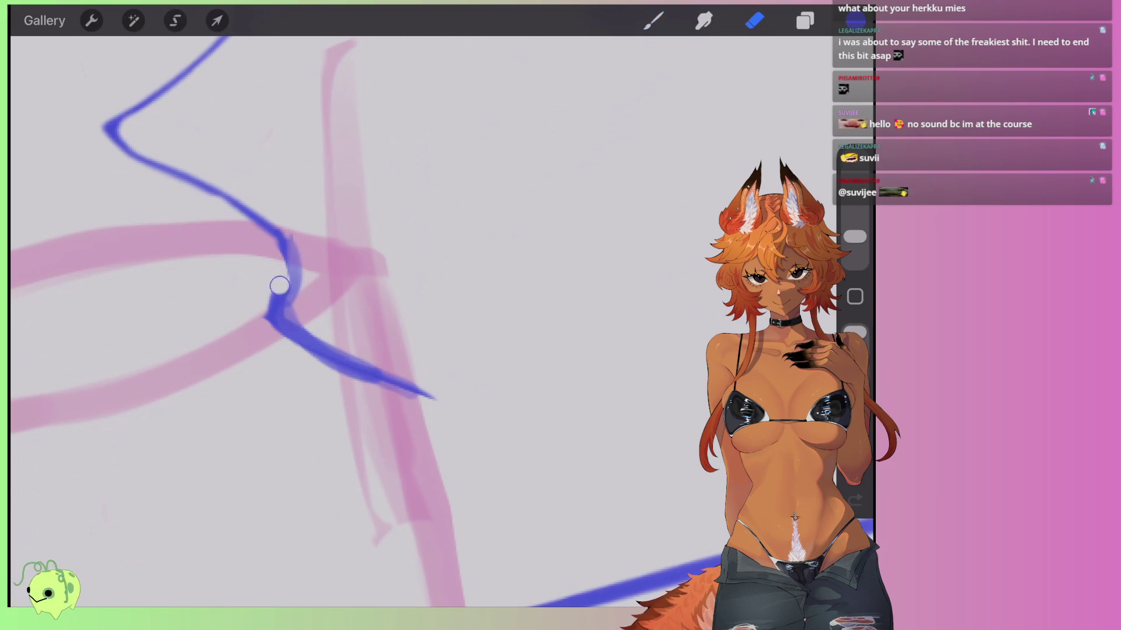
{"action": "mouse_move", "coordinate": [290, 233]}
{"action": "left_mouse_down"}
{"action": "mouse_move", "coordinate": [295, 300]}
{"action": "mouse_move", "coordinate": [402, 382]}
{"action": "left_mouse_up"}
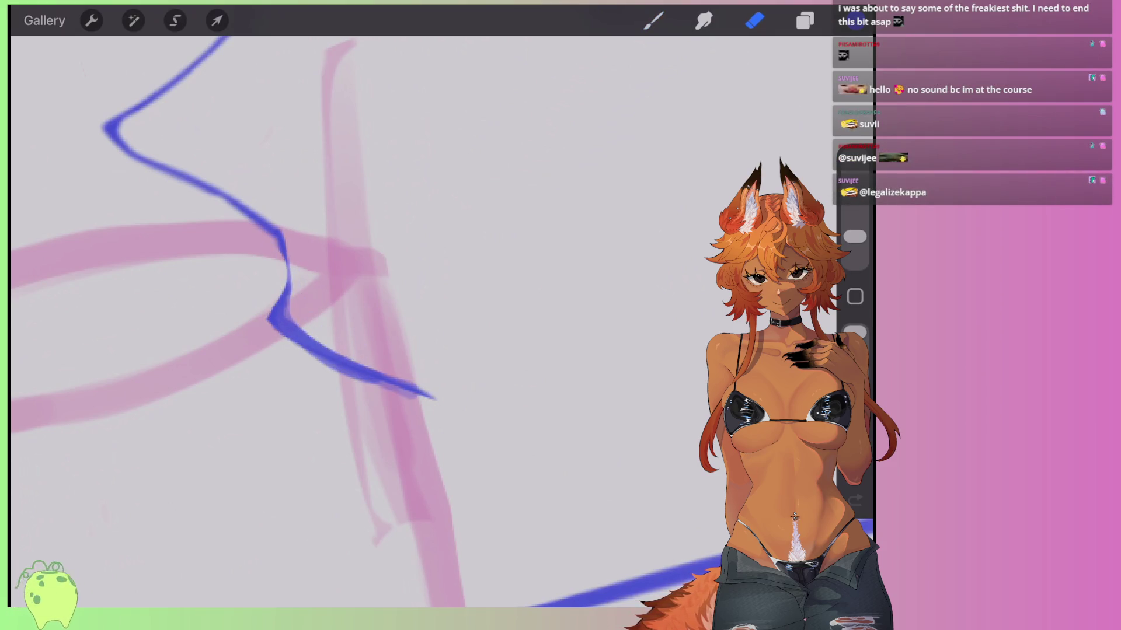
{"action": "mouse_move", "coordinate": [291, 341]}
{"action": "left_mouse_down"}
{"action": "mouse_move", "coordinate": [425, 397]}
{"action": "mouse_move", "coordinate": [430, 387]}
{"action": "left_mouse_up"}
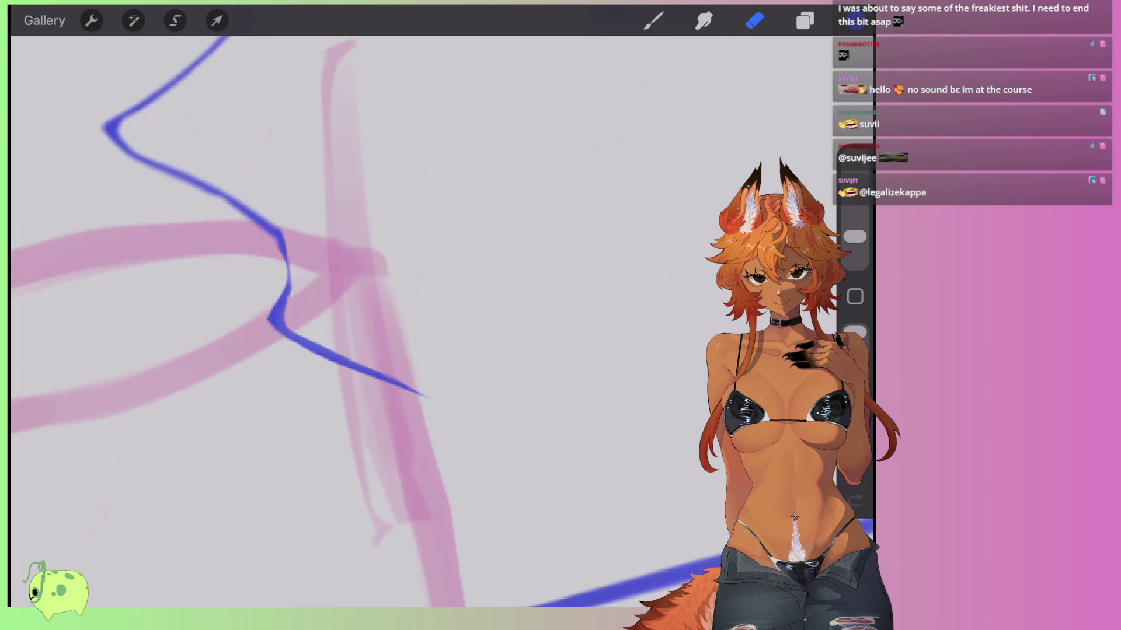
{"action": "key", "text": "b"}
{"action": "left_click_drag", "start_coordinate": [421, 399], "coordinate": [431, 404]}
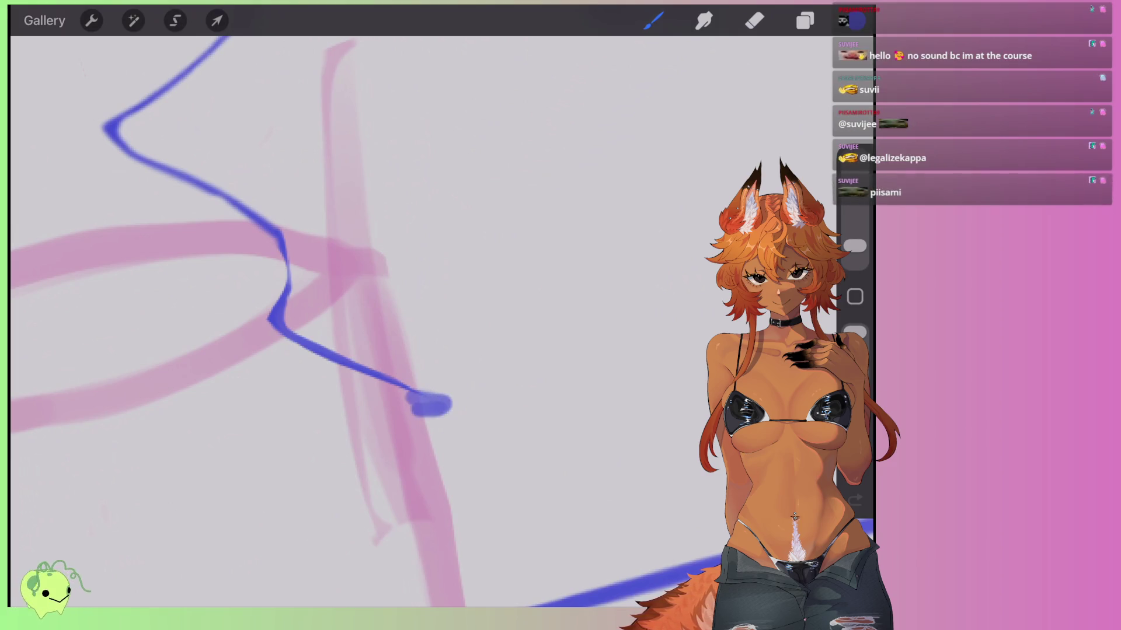
{"action": "key", "text": "e"}
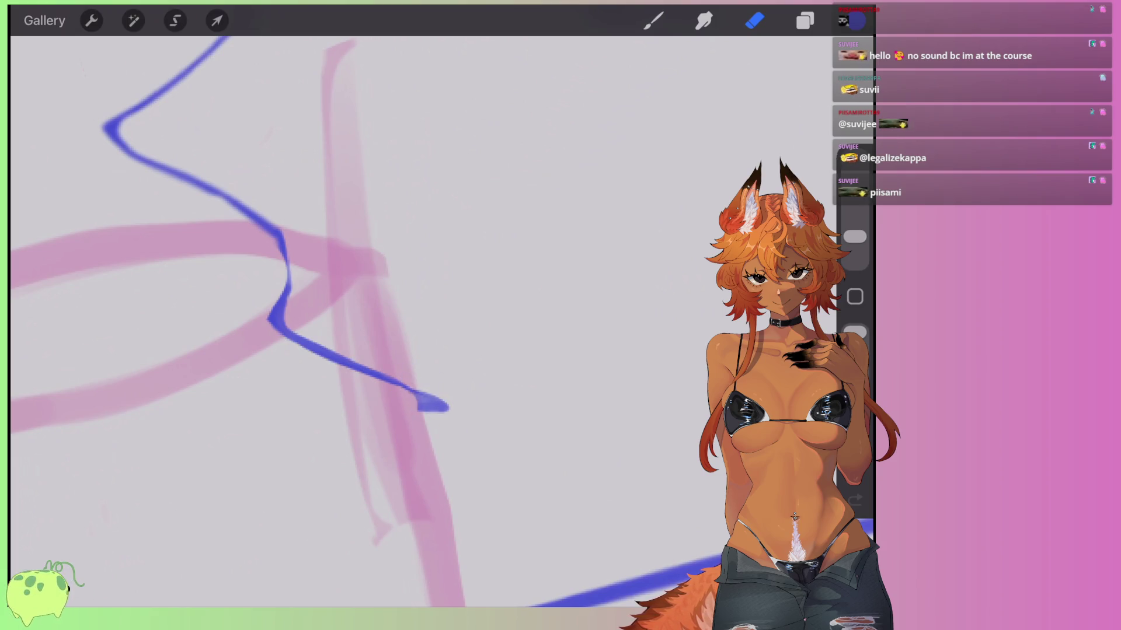
{"action": "scroll", "coordinate": [368, 321], "scroll_direction": "down", "scroll_amount": 5}
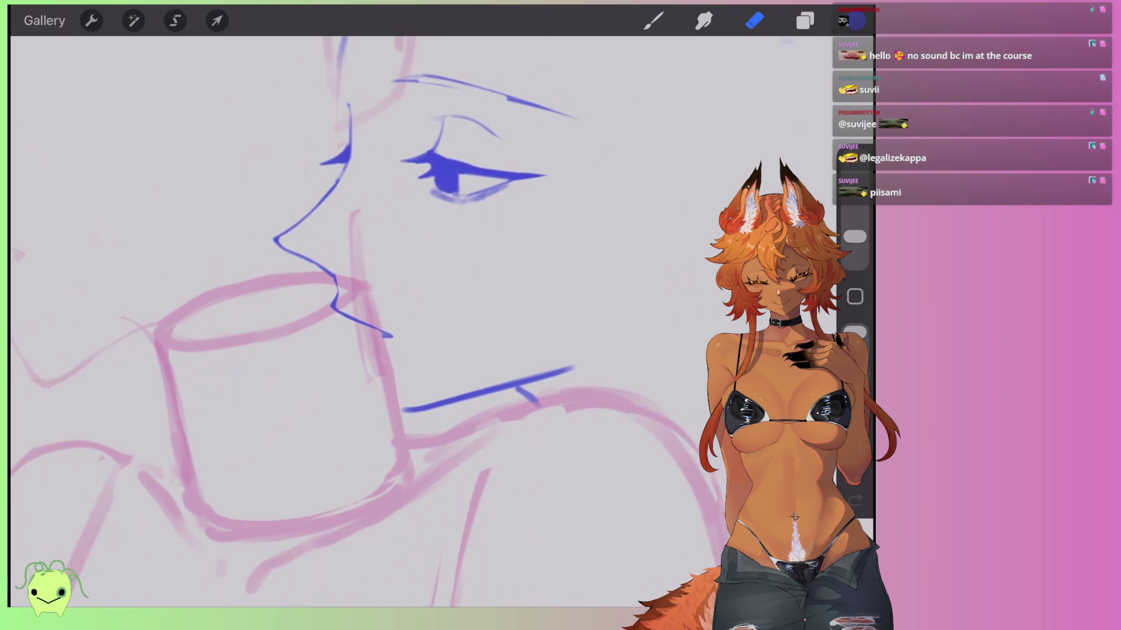
{"action": "scroll", "coordinate": [368, 321], "scroll_direction": "up", "scroll_amount": 2}
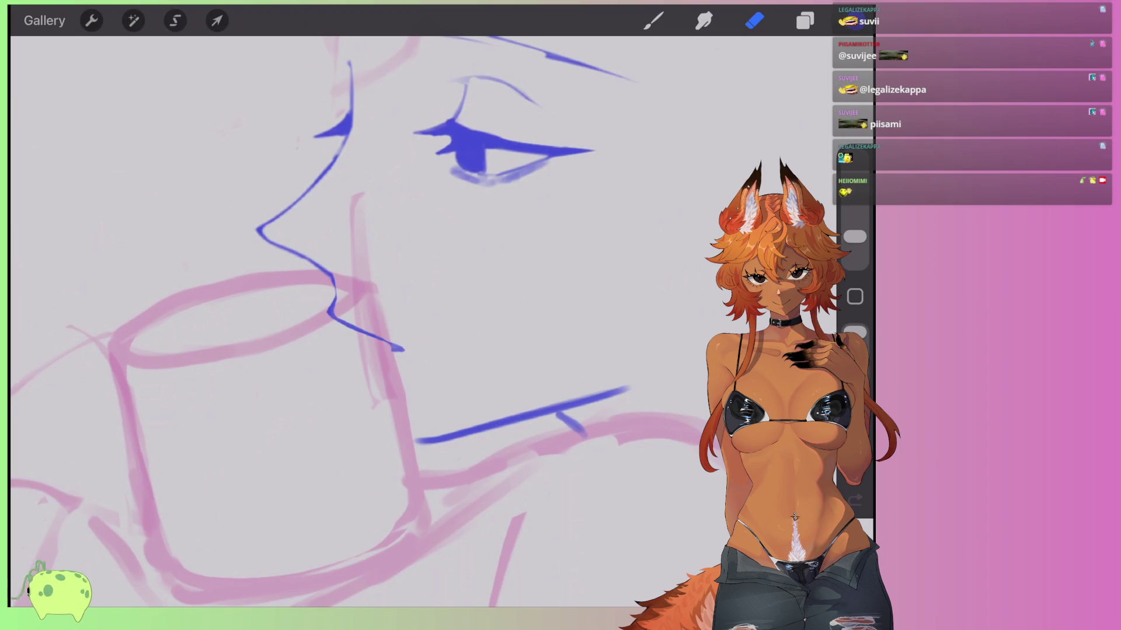
{"action": "scroll", "coordinate": [356, 321], "scroll_direction": "down", "scroll_amount": 5}
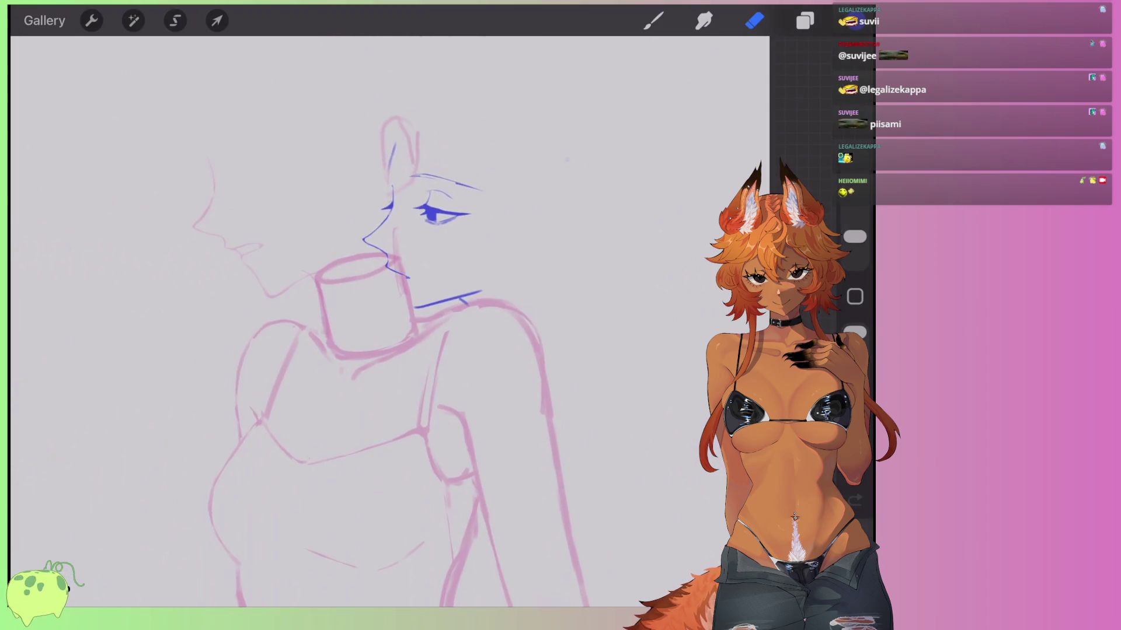
{"action": "scroll", "coordinate": [380, 321], "scroll_direction": "down", "scroll_amount": 3}
{"action": "scroll", "coordinate": [379, 291], "scroll_direction": "up", "scroll_amount": 3}
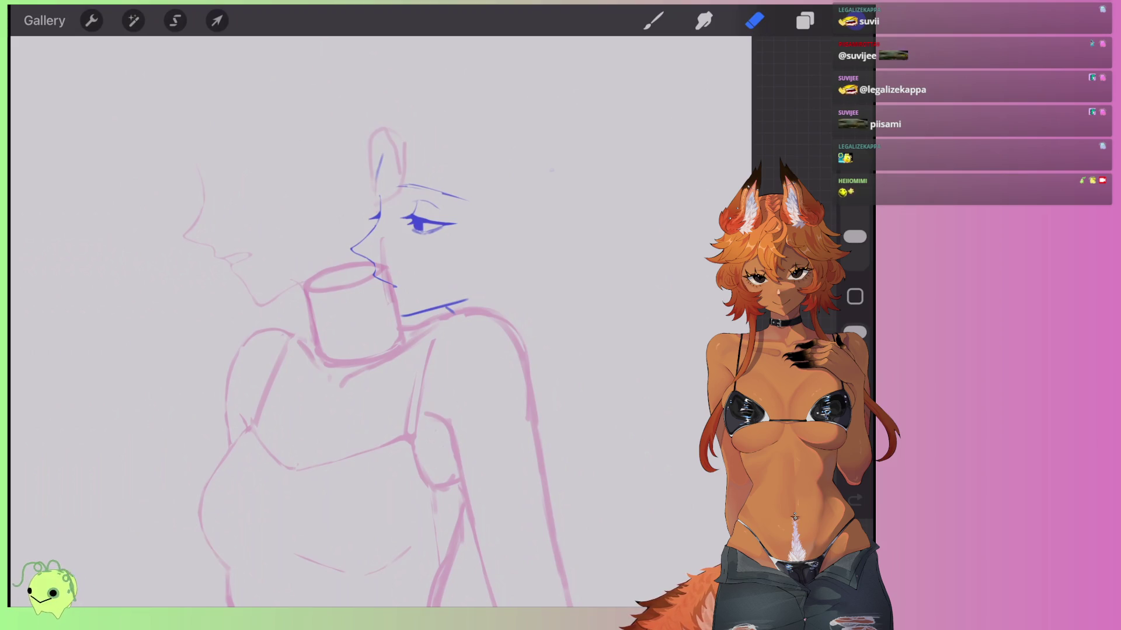
{"action": "scroll", "coordinate": [397, 351], "scroll_direction": "up", "scroll_amount": 2}
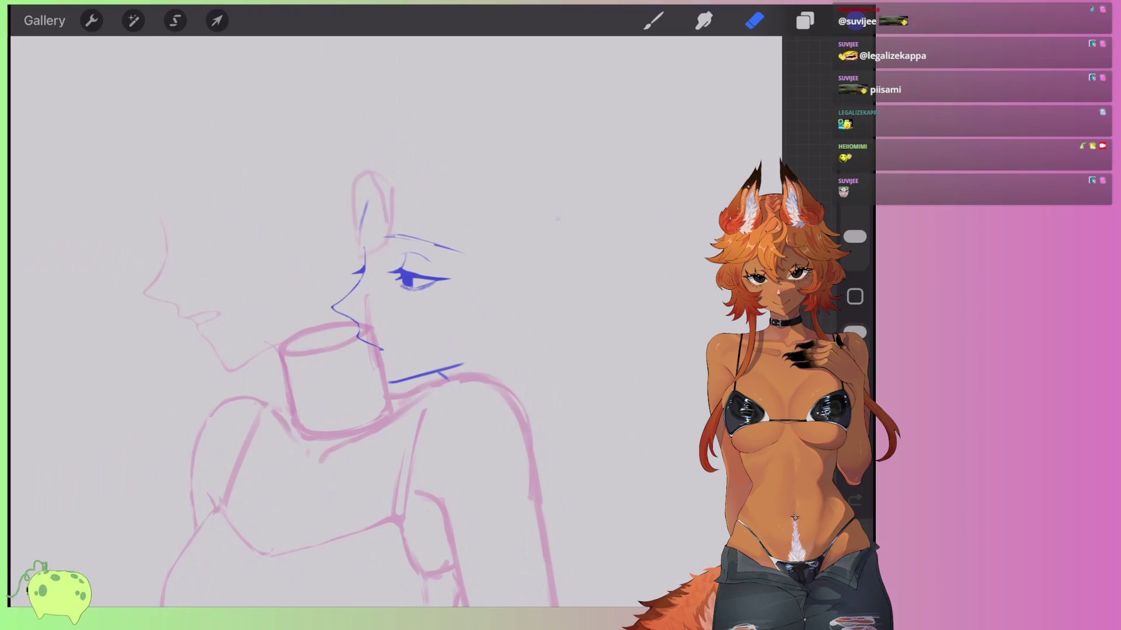
Erase a light highlight into the eye's pupil.
{"action": "scroll", "coordinate": [379, 409], "scroll_direction": "up", "scroll_amount": 3}
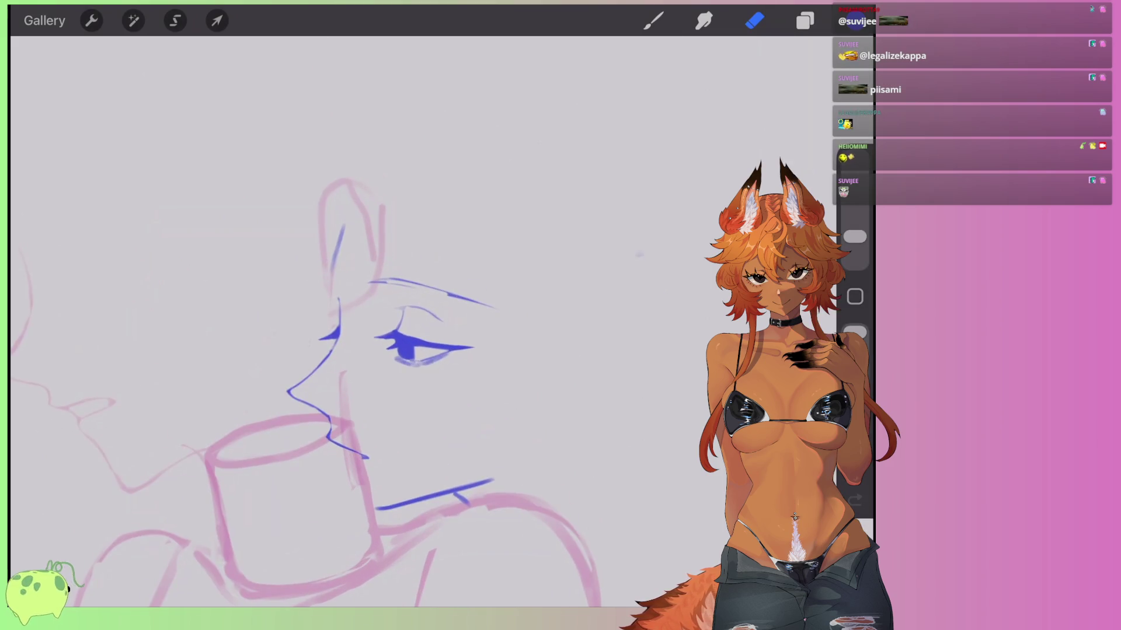
{"action": "scroll", "coordinate": [423, 267], "scroll_direction": "up", "scroll_amount": 2}
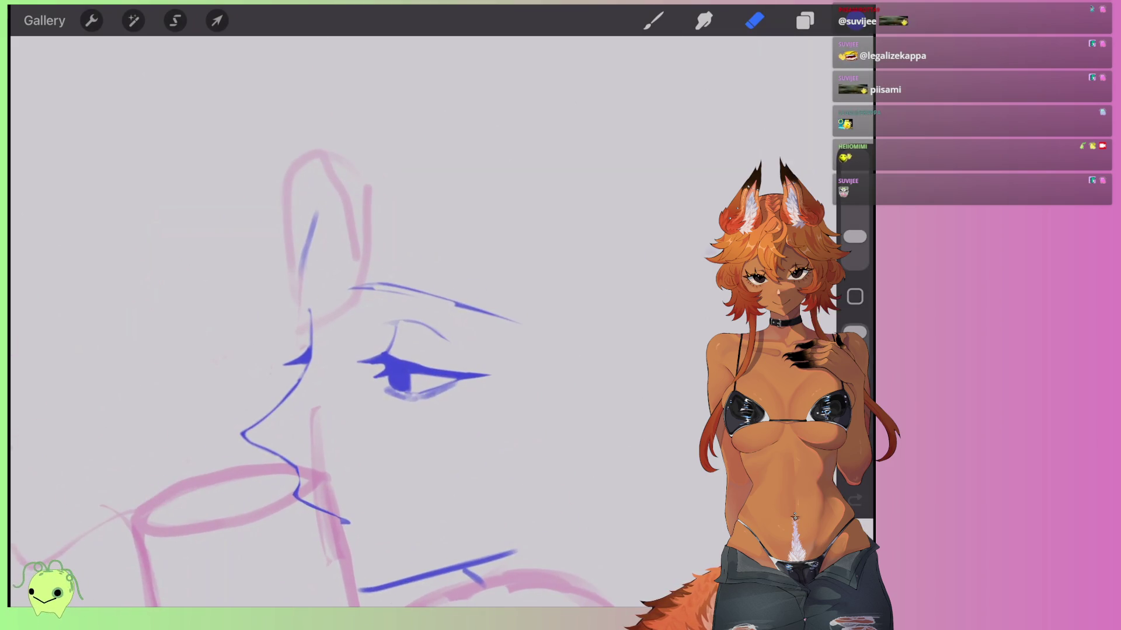
{"action": "scroll", "coordinate": [408, 350], "scroll_direction": "up", "scroll_amount": 1}
{"action": "scroll", "coordinate": [409, 351], "scroll_direction": "up", "scroll_amount": 3}
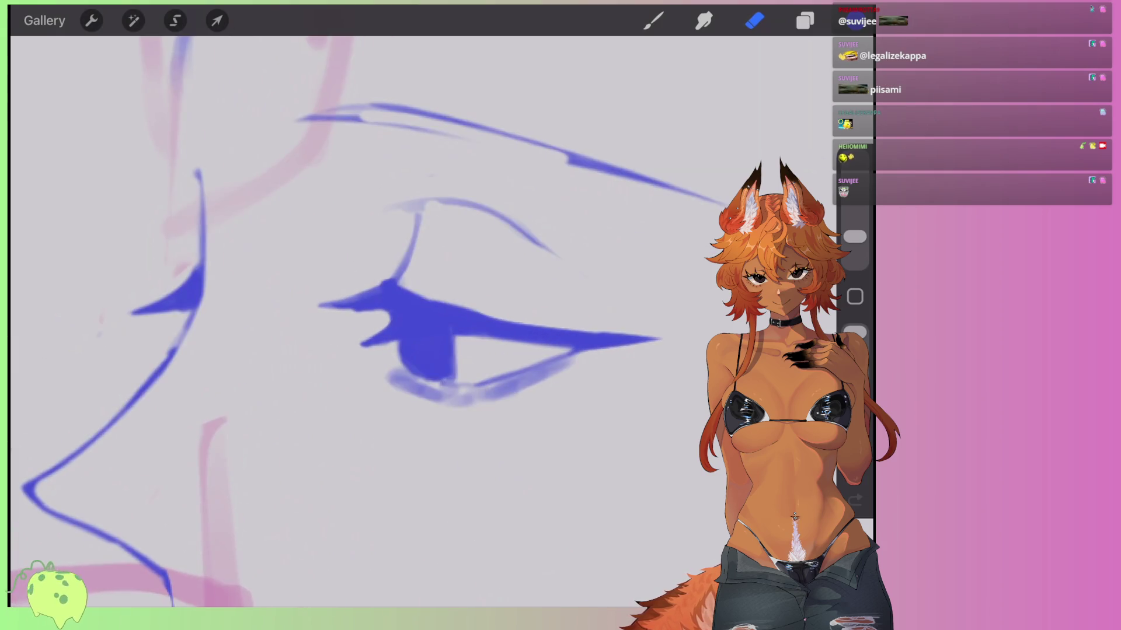
{"action": "mouse_move", "coordinate": [416, 354]}
{"action": "left_mouse_down"}
{"action": "mouse_move", "coordinate": [439, 346]}
{"action": "mouse_move", "coordinate": [438, 368]}
{"action": "mouse_move", "coordinate": [421, 375]}
{"action": "mouse_move", "coordinate": [409, 361]}
{"action": "mouse_move", "coordinate": [444, 379]}
{"action": "left_mouse_up"}
{"action": "scroll", "coordinate": [408, 339], "scroll_direction": "down", "scroll_amount": 3}
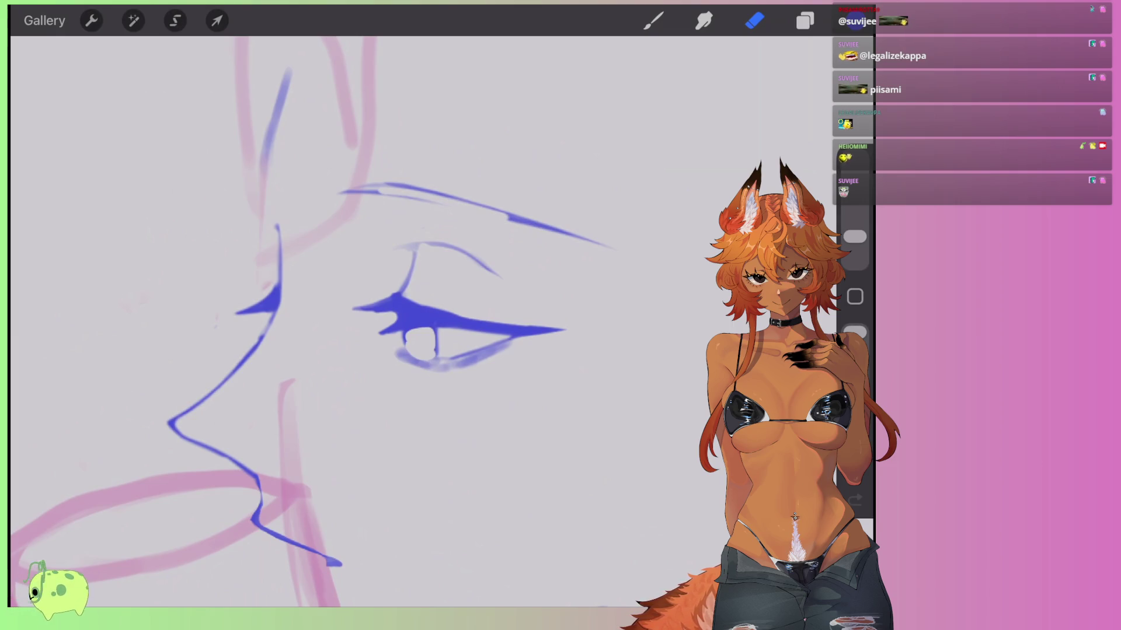
{"action": "scroll", "coordinate": [351, 350], "scroll_direction": "down", "scroll_amount": 2}
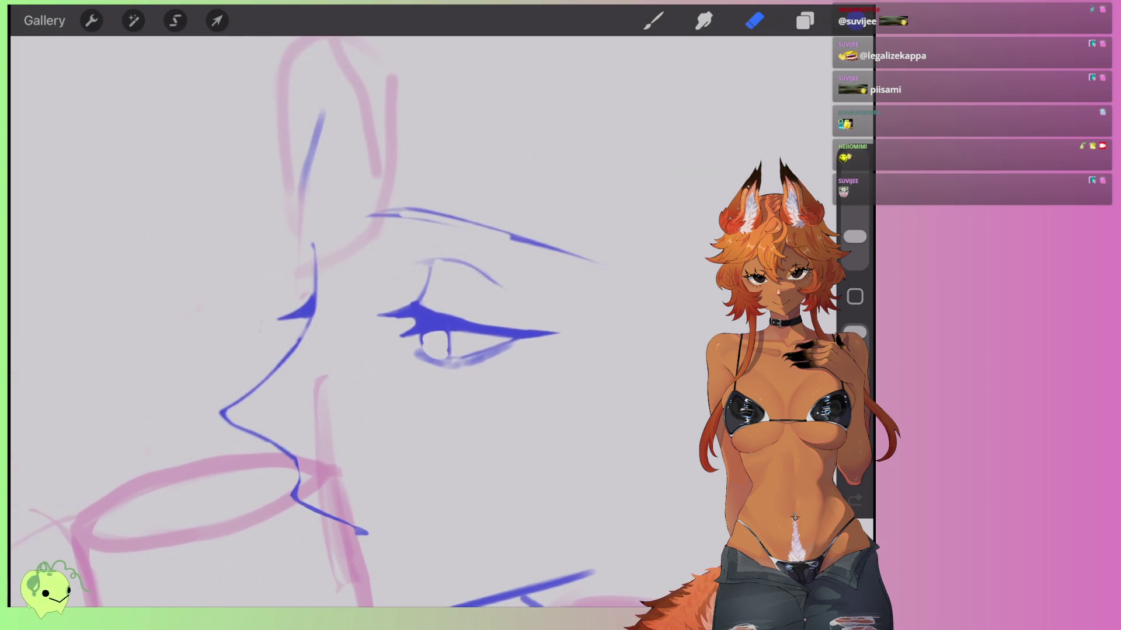
Lasso the eye, nudge it up and right, and skew it with Distort before committing.
{"action": "left_click", "coordinate": [175, 20]}
{"action": "mouse_move", "coordinate": [397, 276]}
{"action": "left_mouse_down"}
{"action": "mouse_move", "coordinate": [403, 386]}
{"action": "mouse_move", "coordinate": [557, 368]}
{"action": "mouse_move", "coordinate": [397, 275]}
{"action": "left_mouse_up"}
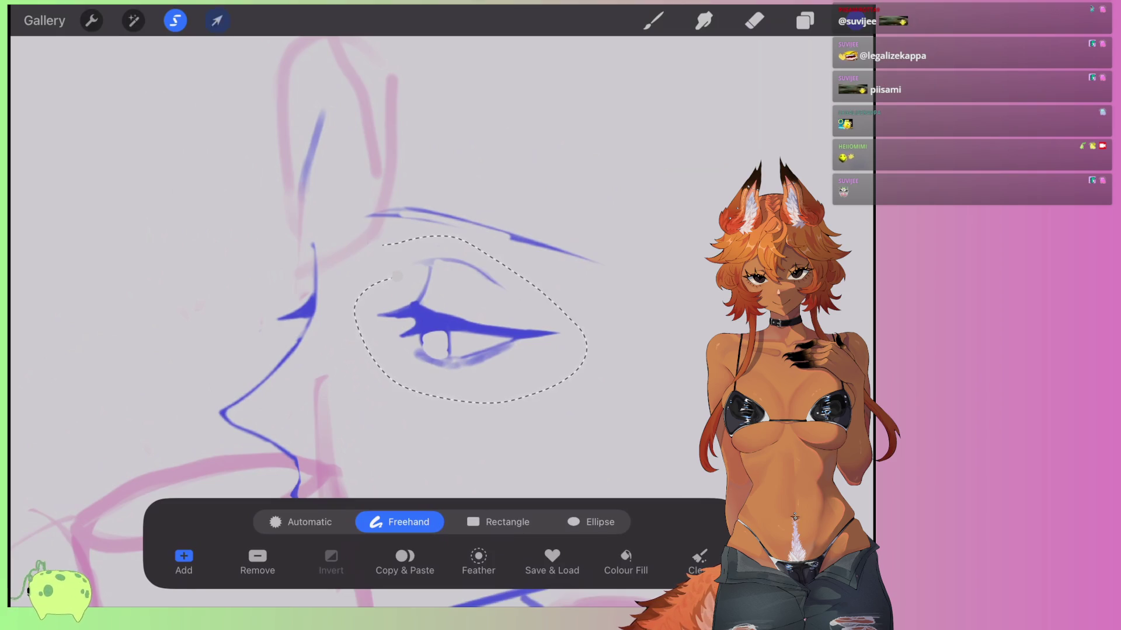
{"action": "left_click", "coordinate": [216, 20]}
{"action": "left_click_drag", "start_coordinate": [467, 307], "coordinate": [473, 300]}
{"action": "left_click_drag", "start_coordinate": [566, 301], "coordinate": [561, 301]}
{"action": "key", "text": "ctrl+z"}
{"action": "left_click", "coordinate": [505, 522]}
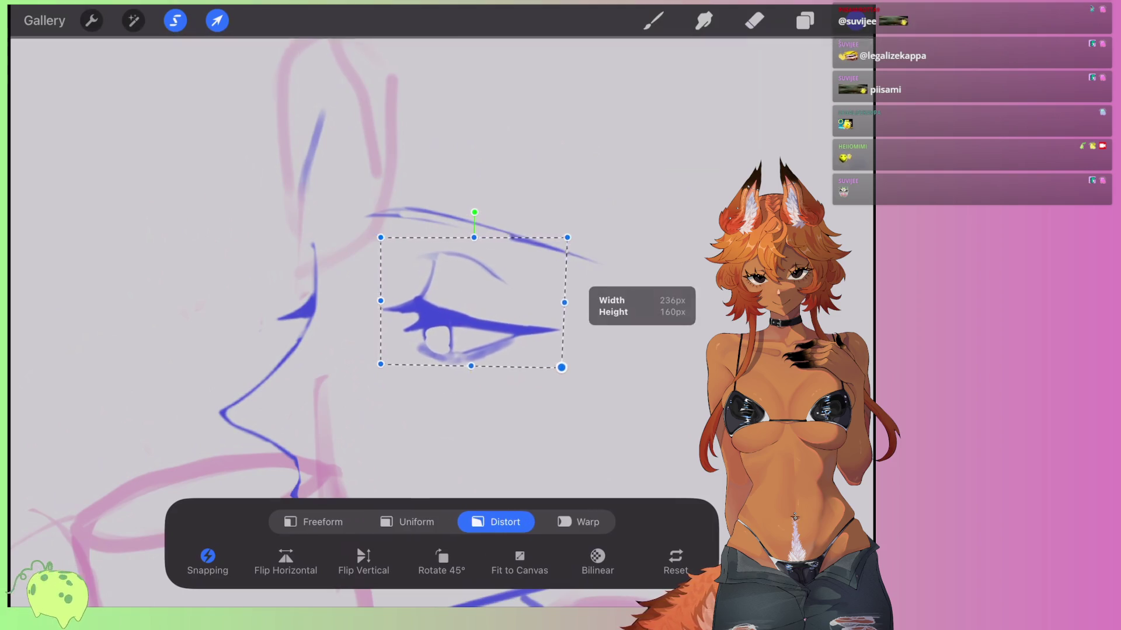
{"action": "left_click_drag", "start_coordinate": [567, 364], "coordinate": [558, 377]}
{"action": "key", "text": "ctrl+z"}
{"action": "left_click", "coordinate": [754, 20]}
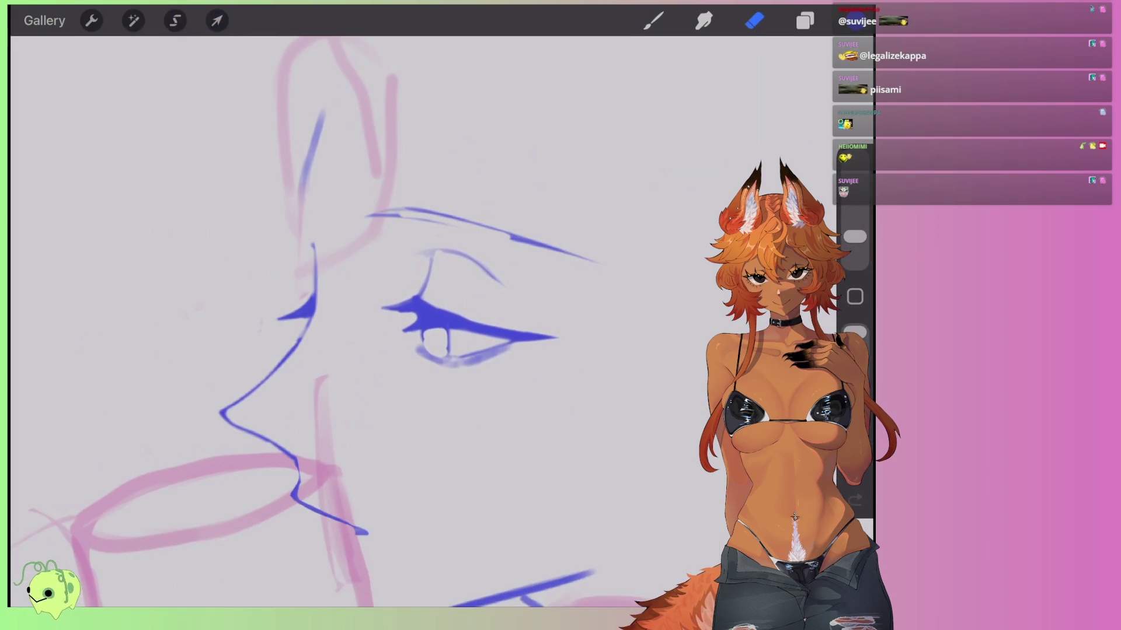
{"action": "scroll", "coordinate": [315, 321], "scroll_direction": "up", "scroll_amount": 2}
{"action": "left_click", "coordinate": [805, 20]}
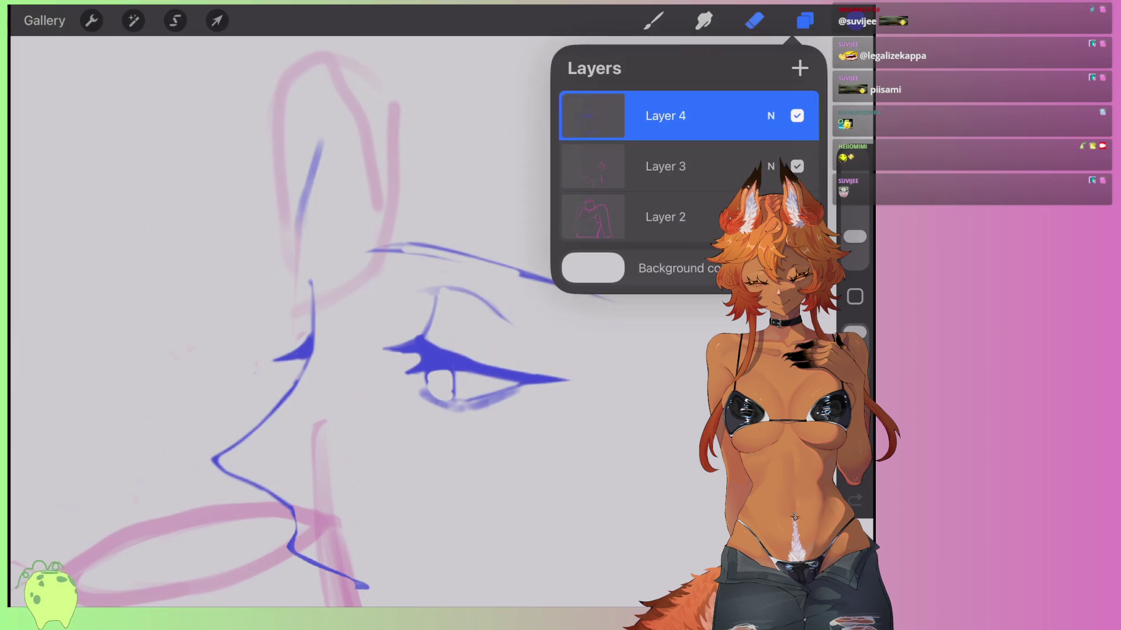
Add a new empty Layer 4 on top and make it the drawing layer.
{"action": "left_click", "coordinate": [653, 20]}
{"action": "scroll", "coordinate": [316, 321], "scroll_direction": "down", "scroll_amount": 2}
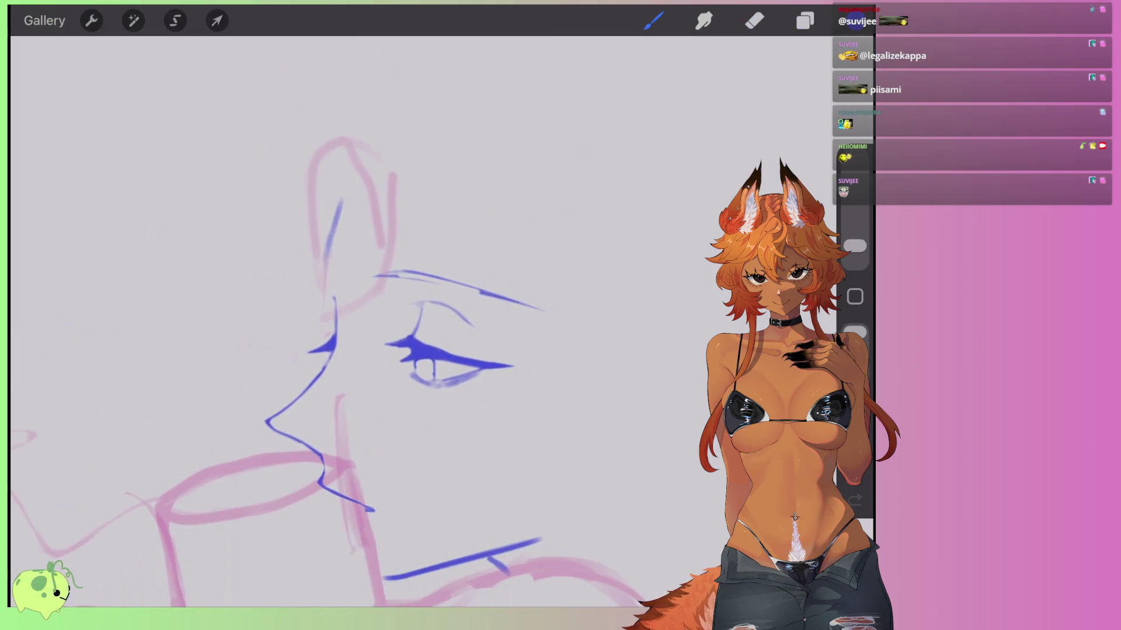
{"action": "left_click", "coordinate": [805, 20]}
{"action": "left_click", "coordinate": [800, 68]}
{"action": "left_click", "coordinate": [804, 20]}
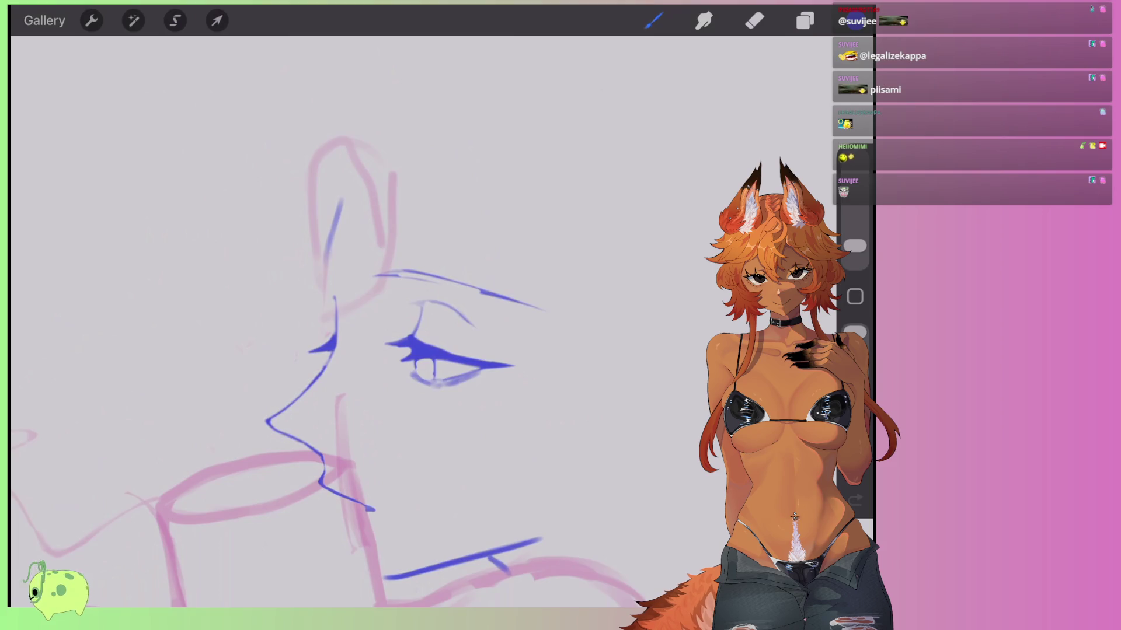
{"action": "scroll", "coordinate": [350, 350], "scroll_direction": "up", "scroll_amount": 1}
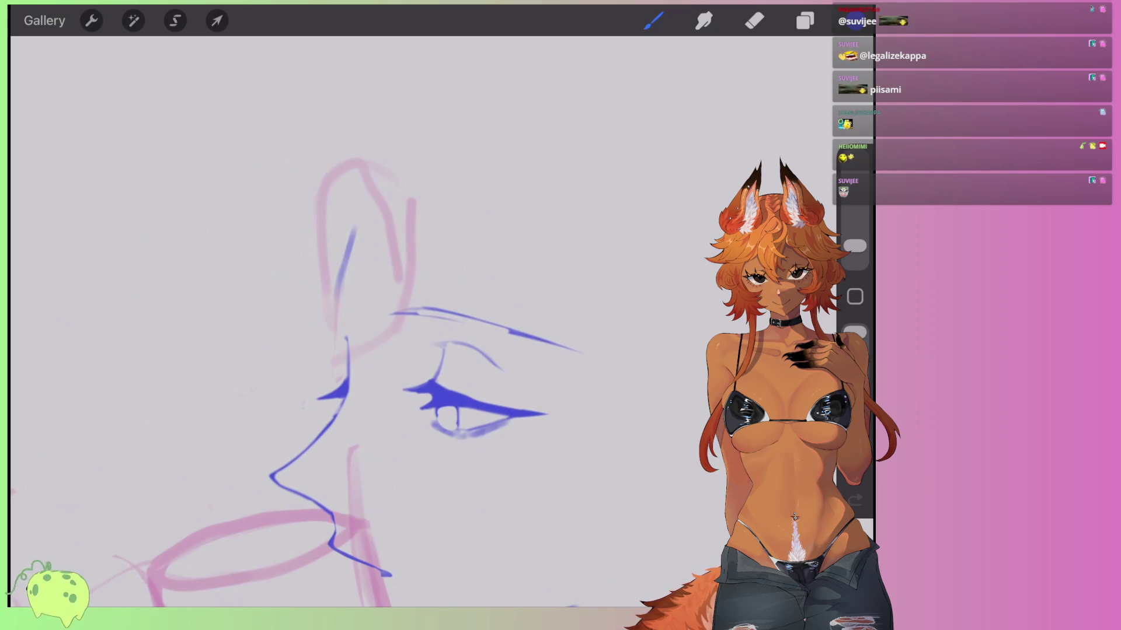
Try curved strokes inside the ear and undo the failed one.
{"action": "left_click_drag", "start_coordinate": [350, 351], "coordinate": [323, 385]}
{"action": "left_click_drag", "start_coordinate": [366, 218], "coordinate": [342, 353]}
{"action": "key", "text": "ctrl+z"}
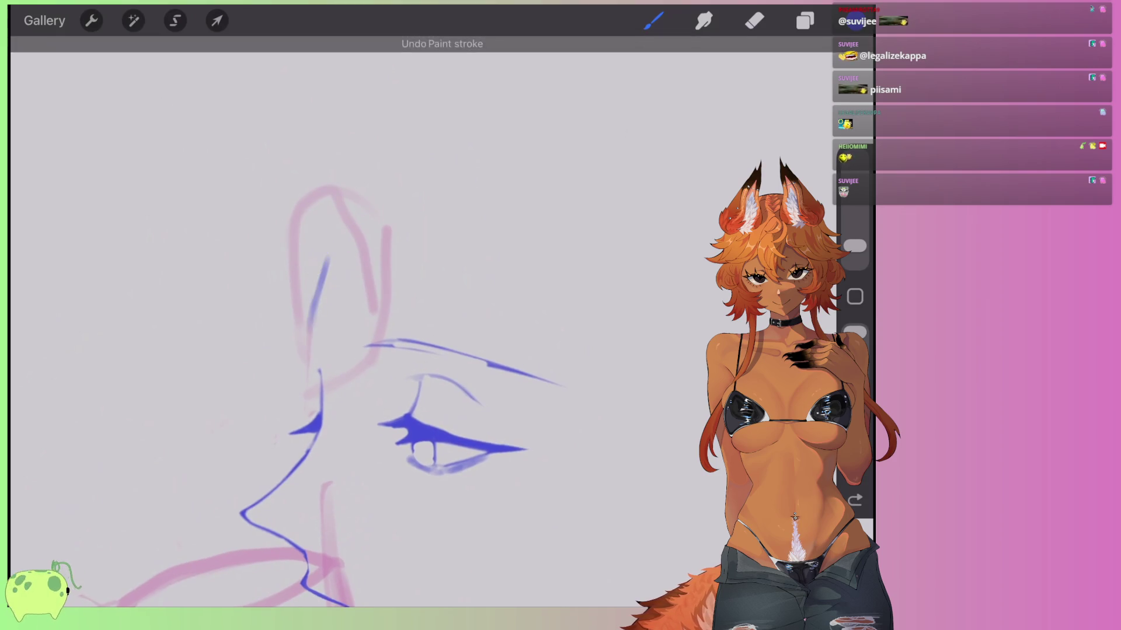
Change the brush colour from blue to a dark purple in the colour picker.
{"action": "left_click", "coordinate": [804, 21]}
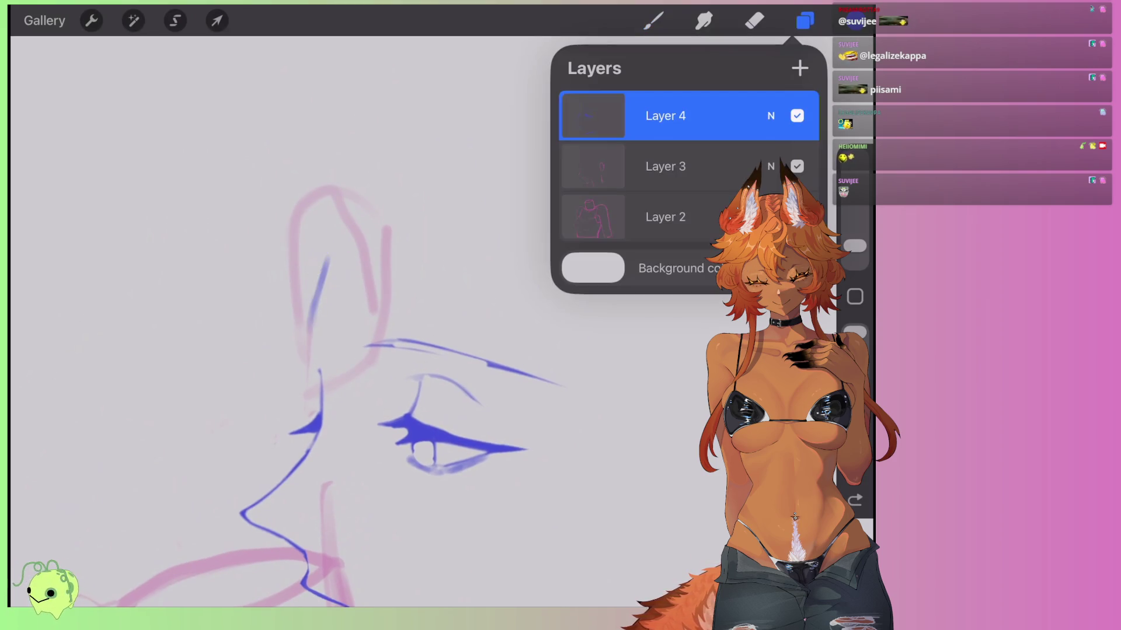
{"action": "left_click", "coordinate": [854, 20]}
{"action": "left_click_drag", "start_coordinate": [734, 305], "coordinate": [758, 305]}
{"action": "left_click", "coordinate": [770, 174]}
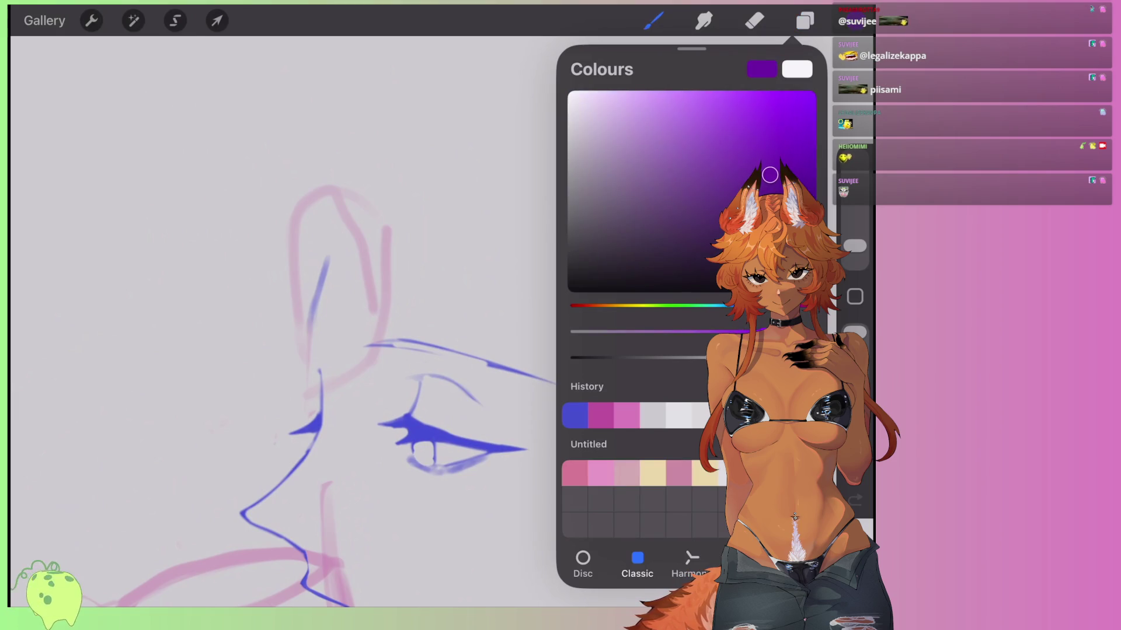
{"action": "left_click", "coordinate": [855, 20]}
{"action": "left_click", "coordinate": [855, 21]}
{"action": "left_click", "coordinate": [634, 247]}
{"action": "left_click", "coordinate": [855, 20]}
Draw a long dark curve arcing down to the eyebrow's outer end, undoing misplaced strokes.
{"action": "scroll", "coordinate": [373, 408], "scroll_direction": "down", "scroll_amount": 3}
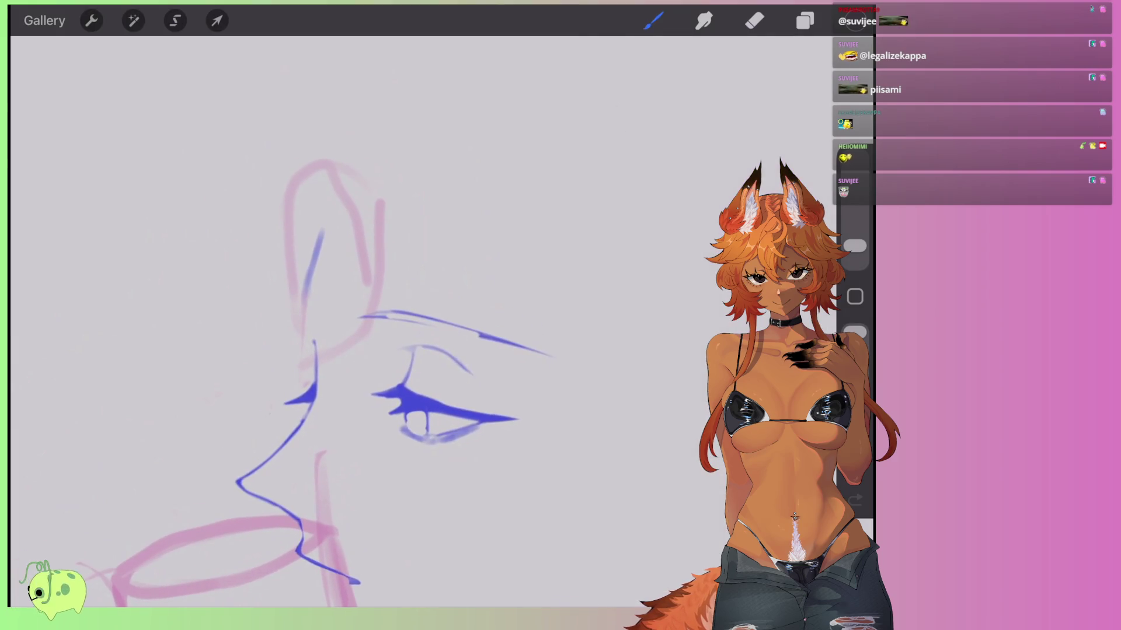
{"action": "scroll", "coordinate": [373, 408], "scroll_direction": "down", "scroll_amount": 2}
{"action": "scroll", "coordinate": [374, 409], "scroll_direction": "up", "scroll_amount": 2}
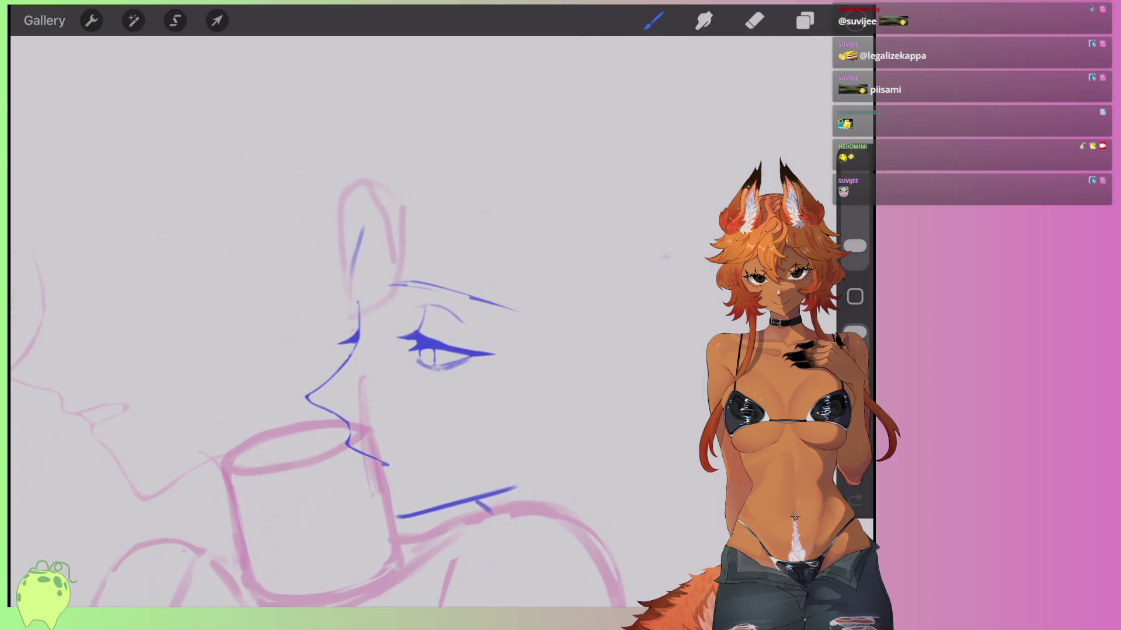
{"action": "scroll", "coordinate": [374, 409], "scroll_direction": "up", "scroll_amount": 2}
{"action": "left_click_drag", "start_coordinate": [536, 284], "coordinate": [551, 433]}
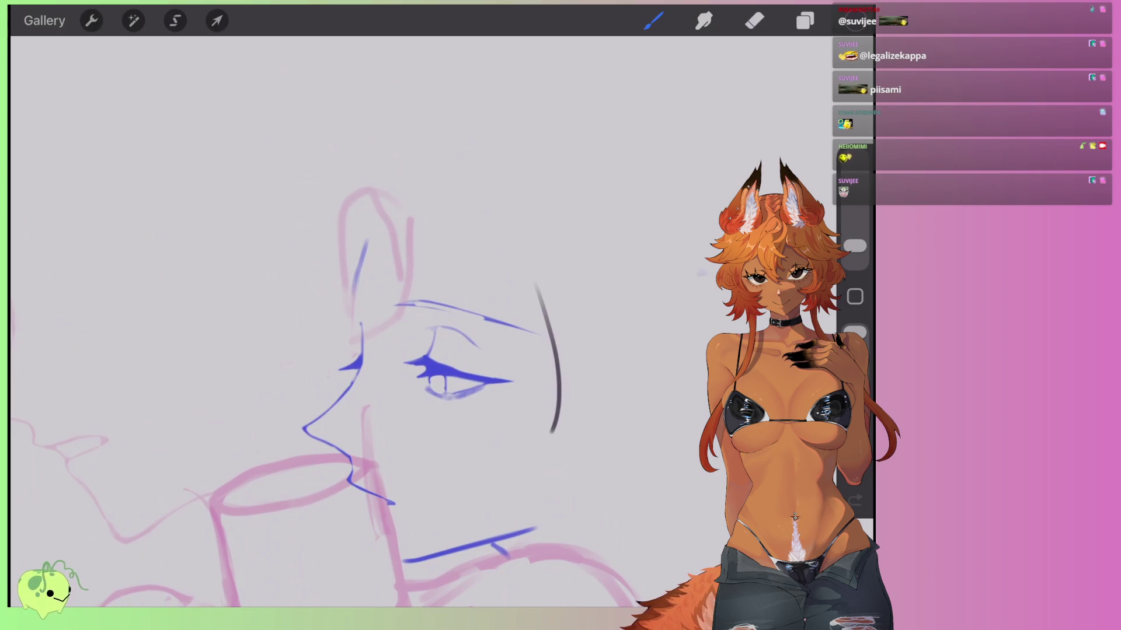
{"action": "key", "text": "ctrl+z"}
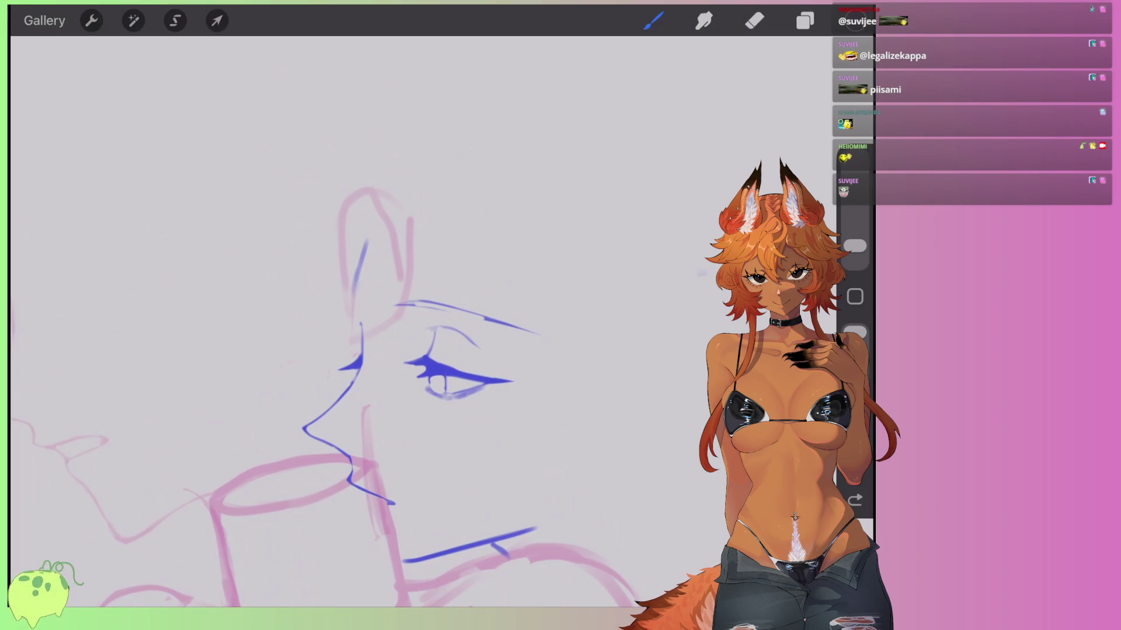
{"action": "left_click_drag", "start_coordinate": [508, 225], "coordinate": [541, 244]}
{"action": "mouse_move", "coordinate": [469, 176]}
{"action": "left_mouse_down"}
{"action": "mouse_move", "coordinate": [538, 274]}
{"action": "mouse_move", "coordinate": [546, 329]}
{"action": "left_mouse_up"}
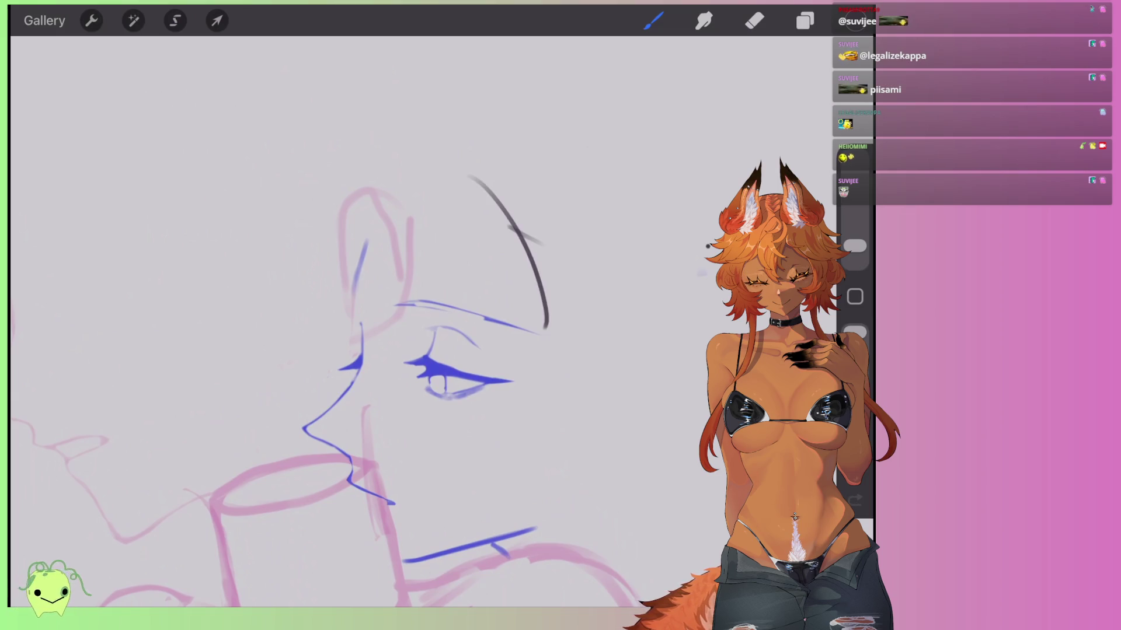
{"action": "key", "text": "ctrl+z"}
{"action": "left_click", "coordinate": [805, 20]}
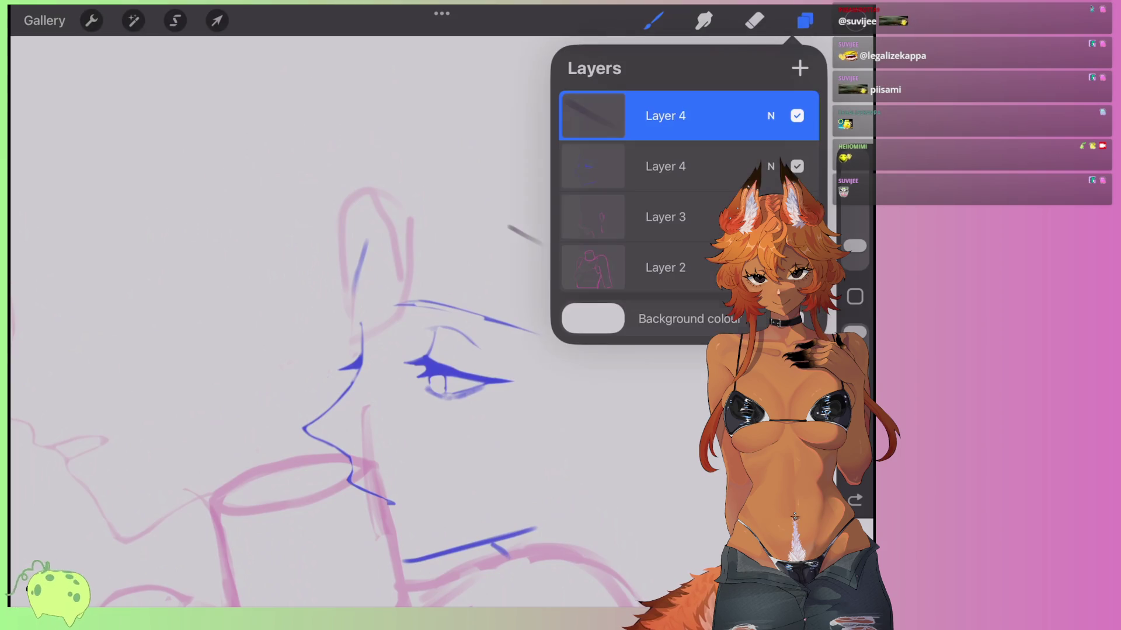
Test a dark stroke near the top of the face, undo it, and enlarge the eraser.
{"action": "left_click", "coordinate": [805, 20]}
{"action": "mouse_move", "coordinate": [489, 239]}
{"action": "left_mouse_down"}
{"action": "mouse_move", "coordinate": [552, 184]}
{"action": "mouse_move", "coordinate": [522, 237]}
{"action": "mouse_move", "coordinate": [540, 244]}
{"action": "left_mouse_up"}
{"action": "key", "text": "ctrl+z"}
{"action": "left_click", "coordinate": [754, 20]}
{"action": "left_click_drag", "start_coordinate": [855, 237], "coordinate": [855, 219]}
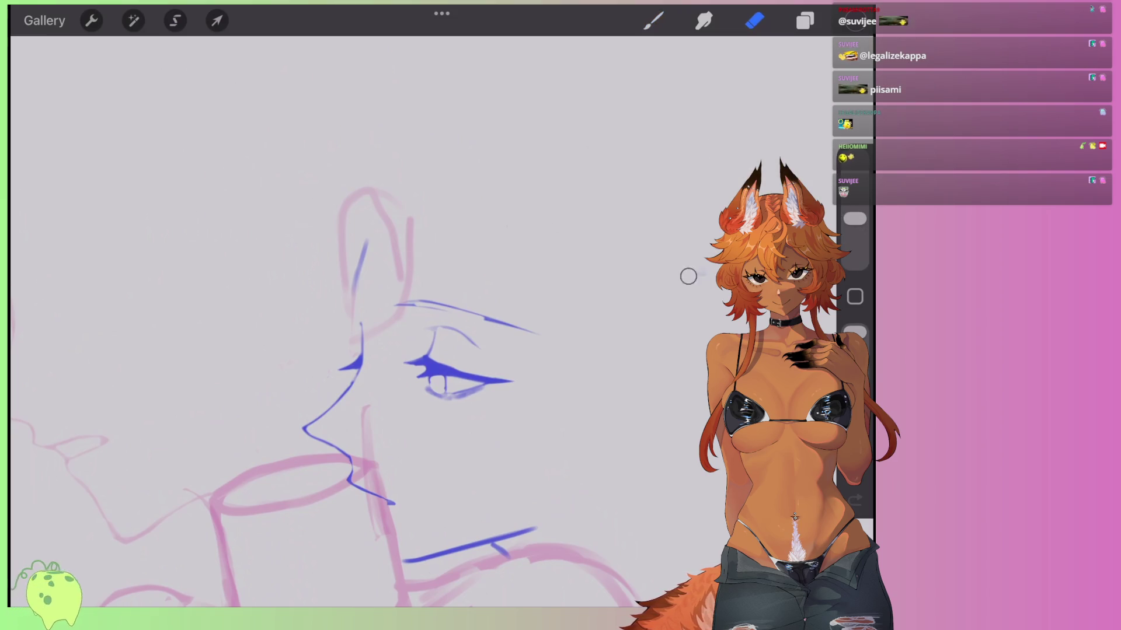
{"action": "key", "text": "b"}
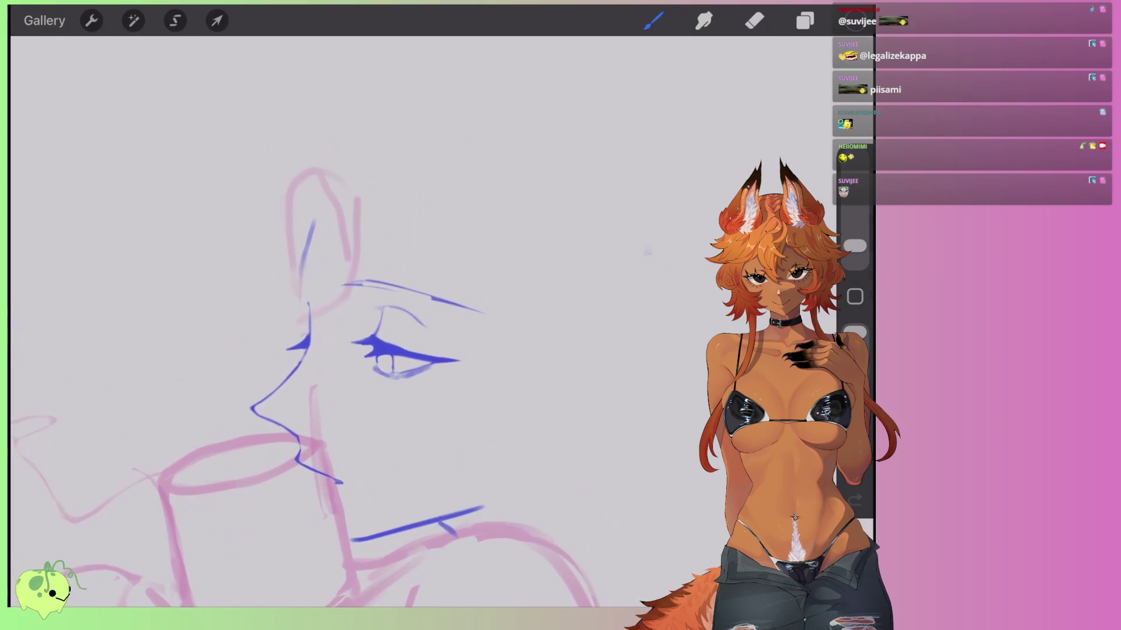
Trace the ear's left and right edges with dark curved strokes, redrawing misplaced ones.
{"action": "left_click_drag", "start_coordinate": [380, 194], "coordinate": [380, 329]}
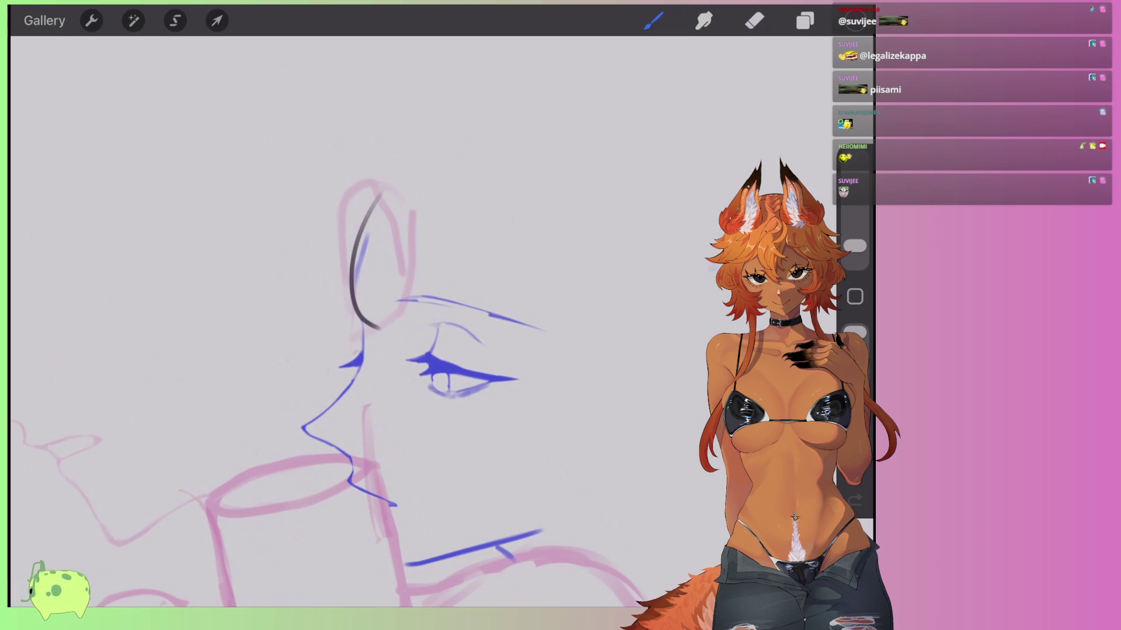
{"action": "key", "text": "ctrl+z"}
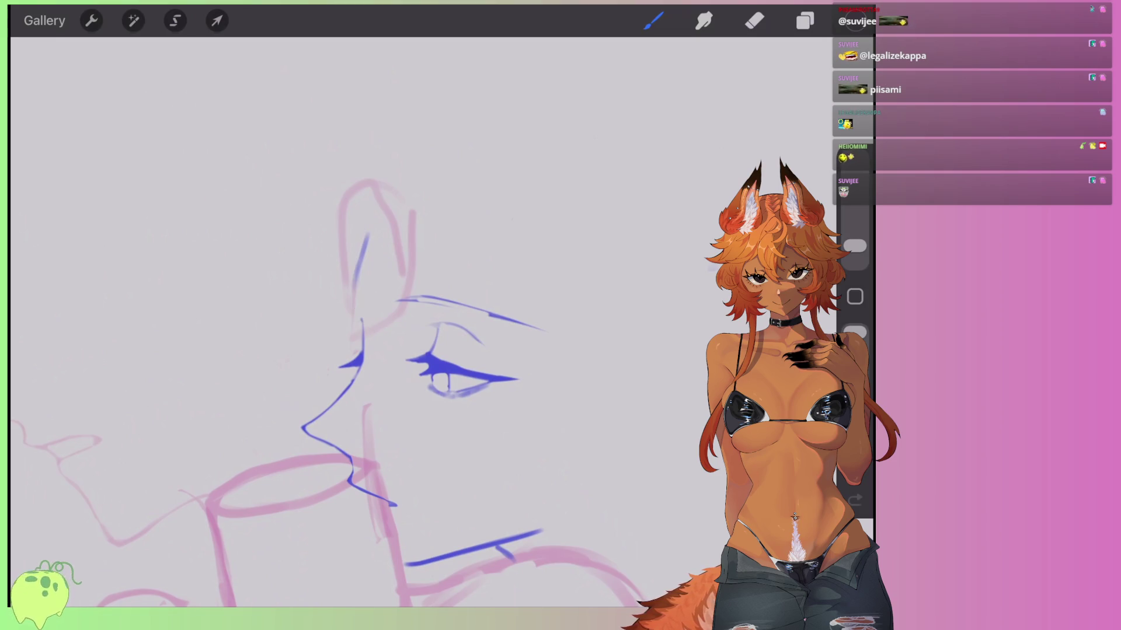
{"action": "left_click_drag", "start_coordinate": [357, 198], "coordinate": [377, 369]}
{"action": "left_click_drag", "start_coordinate": [367, 258], "coordinate": [382, 378]}
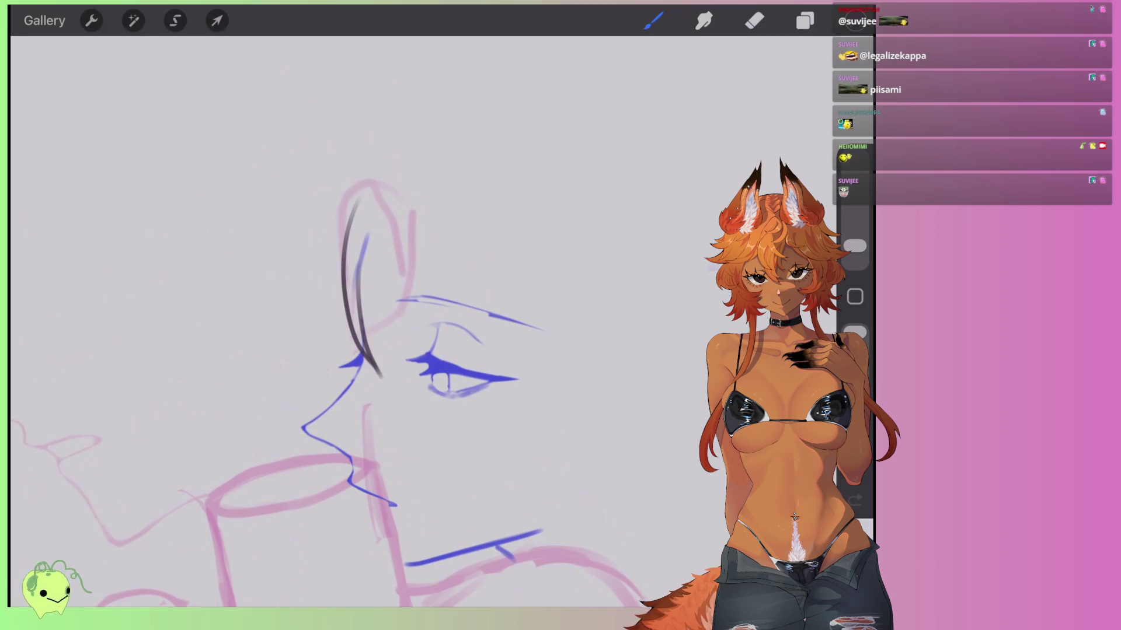
{"action": "left_click_drag", "start_coordinate": [401, 228], "coordinate": [368, 375]}
{"action": "key", "text": "ctrl+z"}
{"action": "left_click_drag", "start_coordinate": [403, 231], "coordinate": [378, 363]}
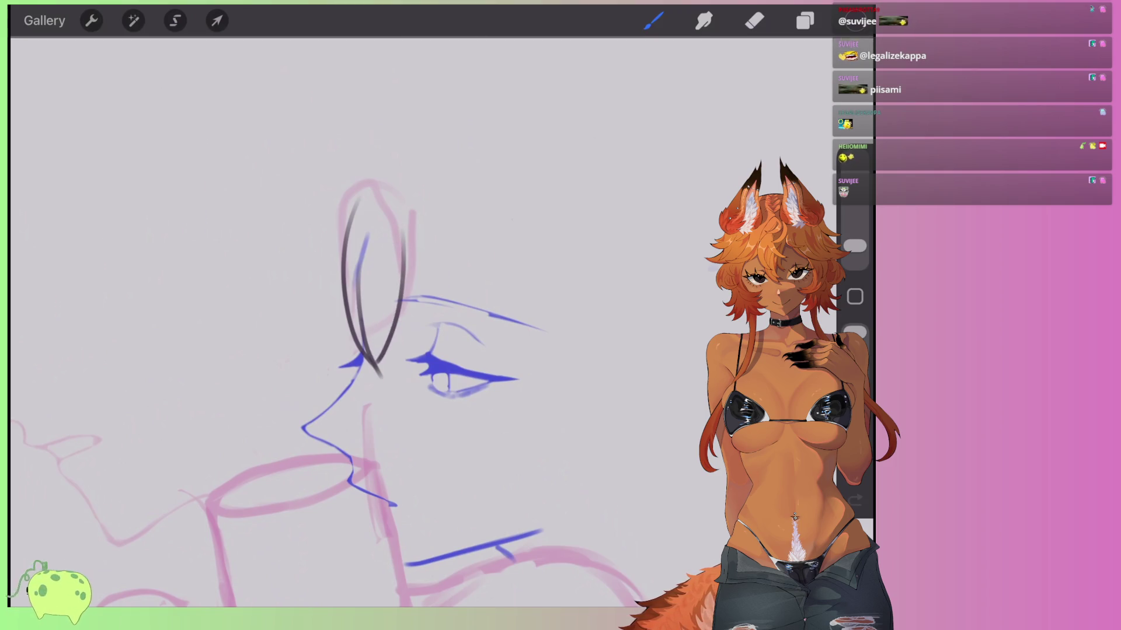
{"action": "left_click_drag", "start_coordinate": [356, 204], "coordinate": [350, 334]}
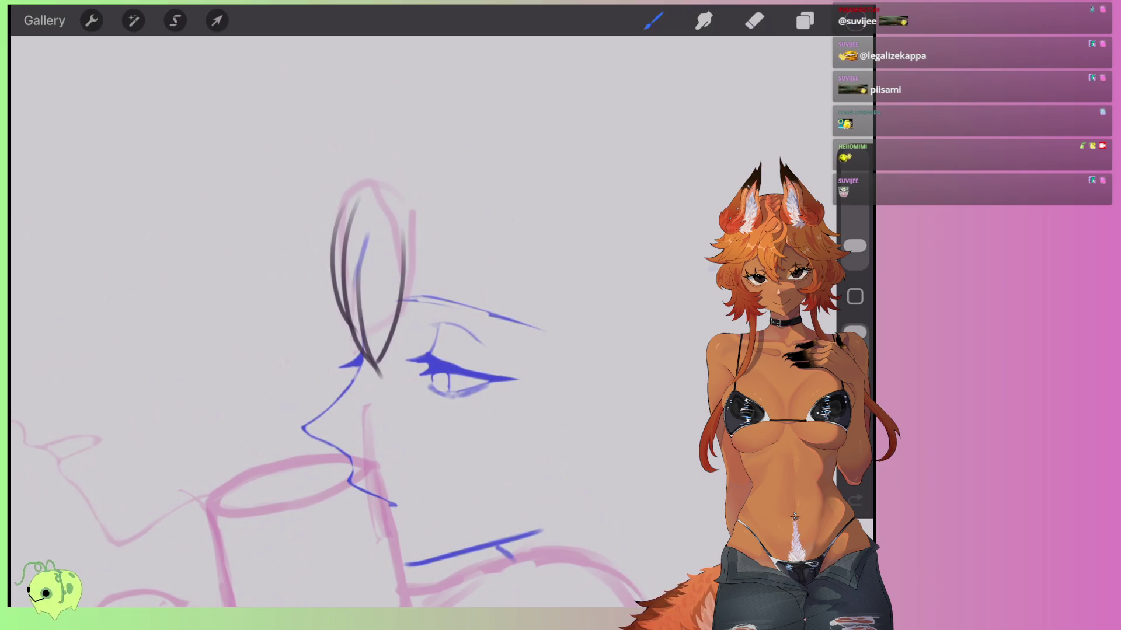
{"action": "left_click", "coordinate": [805, 20]}
Hide the top layer holding the dark ear lines.
{"action": "left_click", "coordinate": [663, 165]}
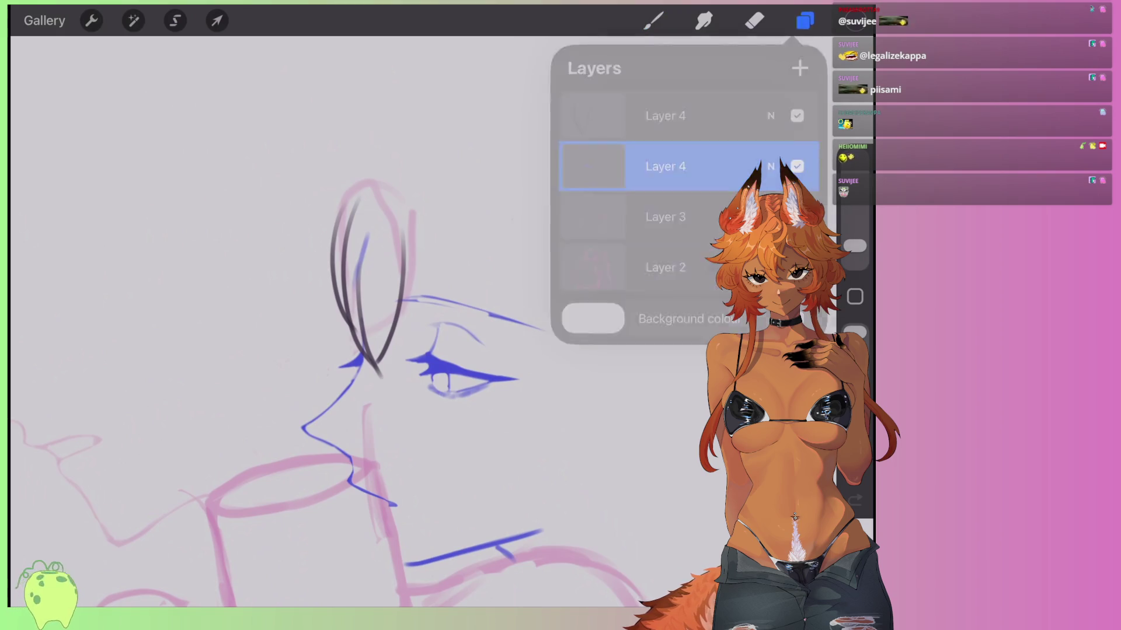
{"action": "scroll", "coordinate": [409, 291], "scroll_direction": "up", "scroll_amount": 2}
{"action": "scroll", "coordinate": [408, 292], "scroll_direction": "up", "scroll_amount": 1}
{"action": "left_click", "coordinate": [805, 20]}
{"action": "left_click", "coordinate": [795, 115]}
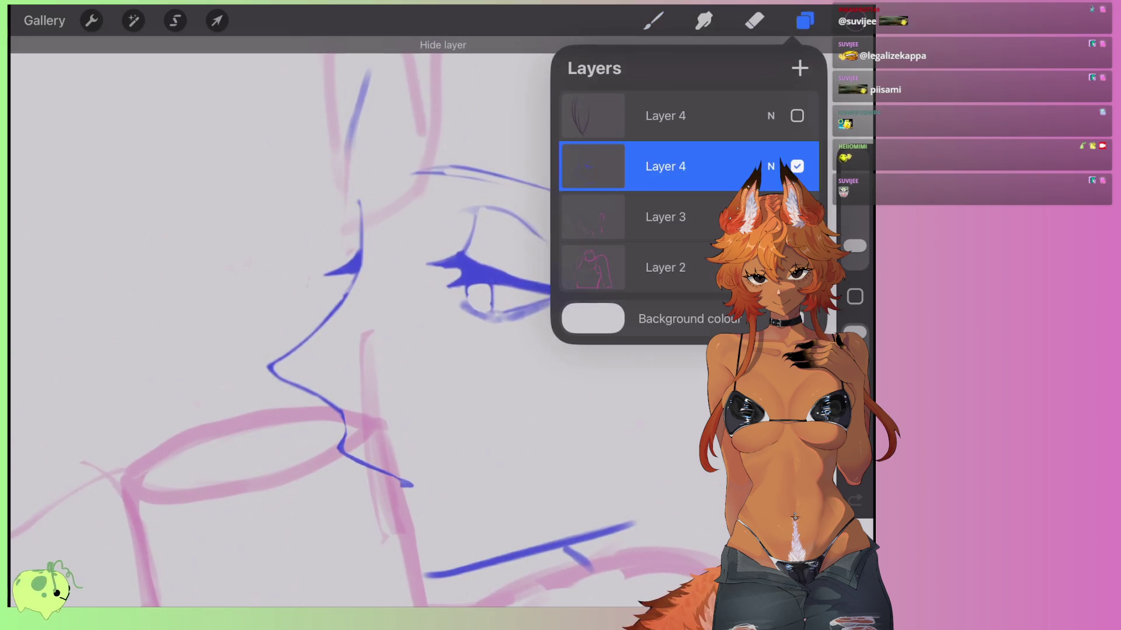
{"action": "left_click", "coordinate": [805, 21]}
{"action": "scroll", "coordinate": [350, 350], "scroll_direction": "up", "scroll_amount": 2}
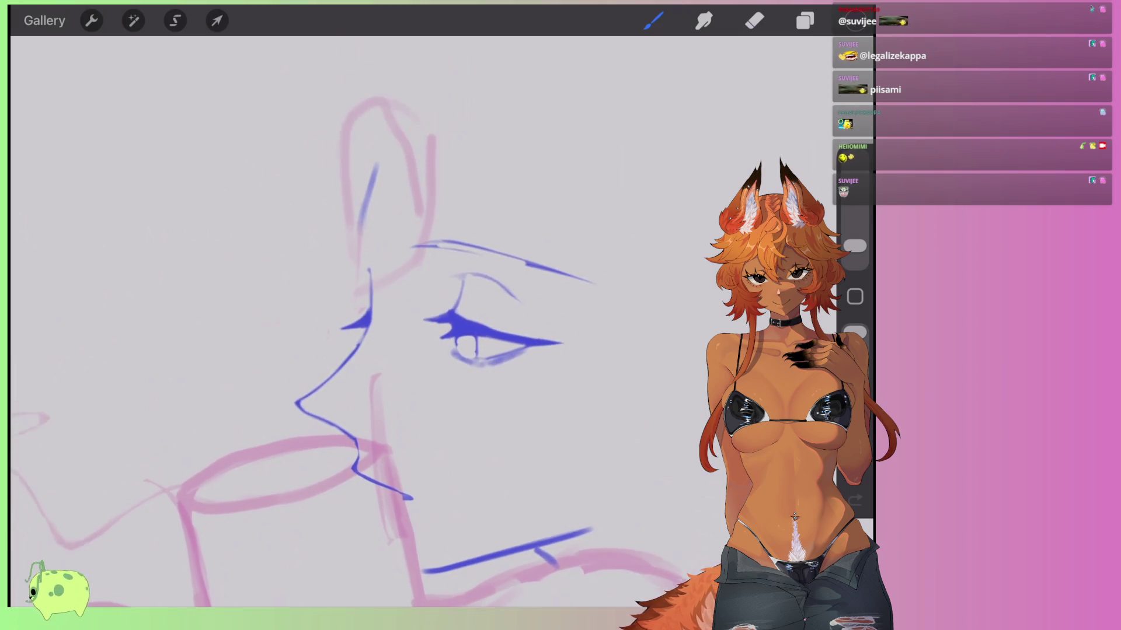
Lower the blue lineart layer's opacity to fade it, and add a new blank layer.
{"action": "left_click", "coordinate": [805, 21]}
{"action": "left_click", "coordinate": [770, 167]}
{"action": "left_click_drag", "start_coordinate": [800, 221], "coordinate": [638, 221]}
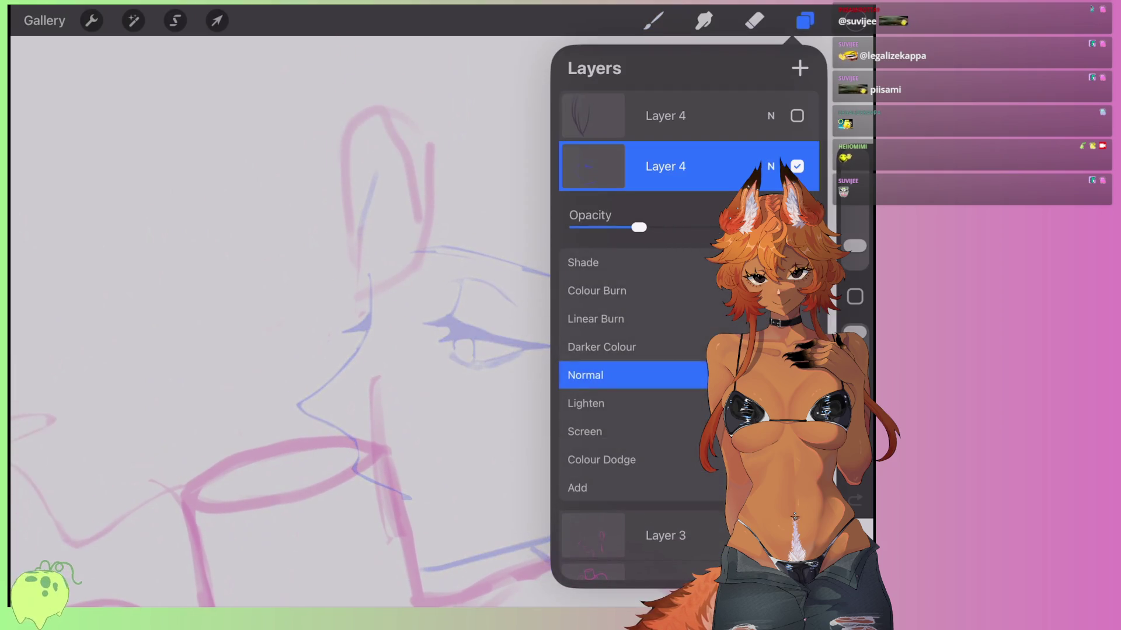
{"action": "left_click", "coordinate": [770, 166]}
{"action": "left_click", "coordinate": [653, 20]}
{"action": "scroll", "coordinate": [350, 321], "scroll_direction": "down", "scroll_amount": 1}
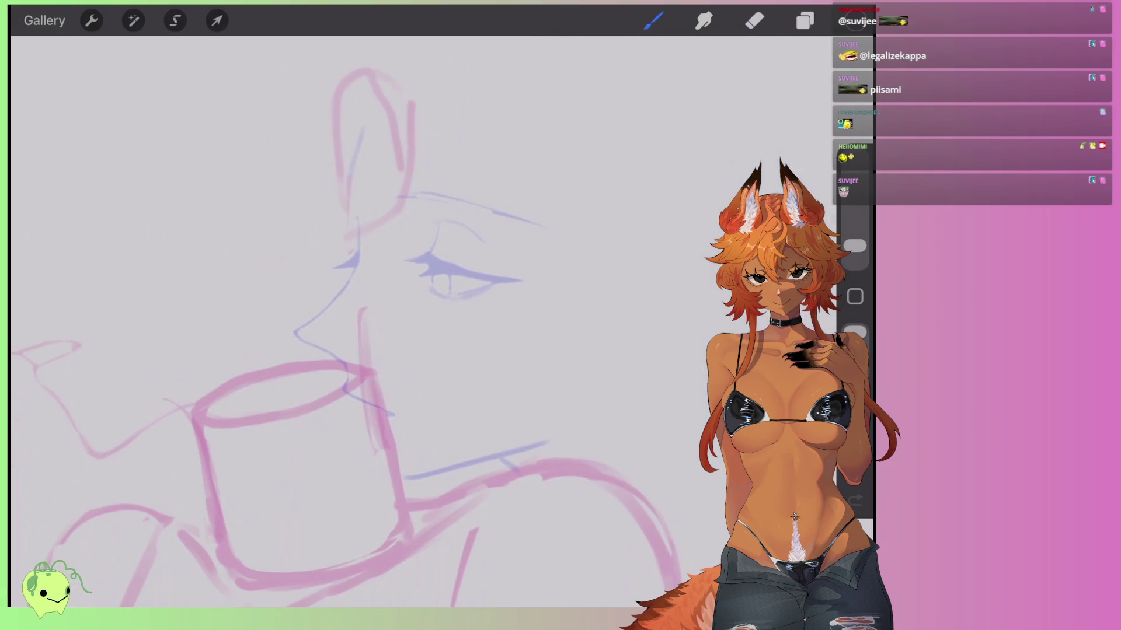
Draw a long straight dark line down the face and rotate it to vertical with Transform.
{"action": "left_click_drag", "start_coordinate": [347, 196], "coordinate": [395, 471]}
{"action": "scroll", "coordinate": [350, 321], "scroll_direction": "up", "scroll_amount": 1}
{"action": "key", "text": "ctrl+z"}
{"action": "left_click_drag", "start_coordinate": [328, 178], "coordinate": [381, 502]}
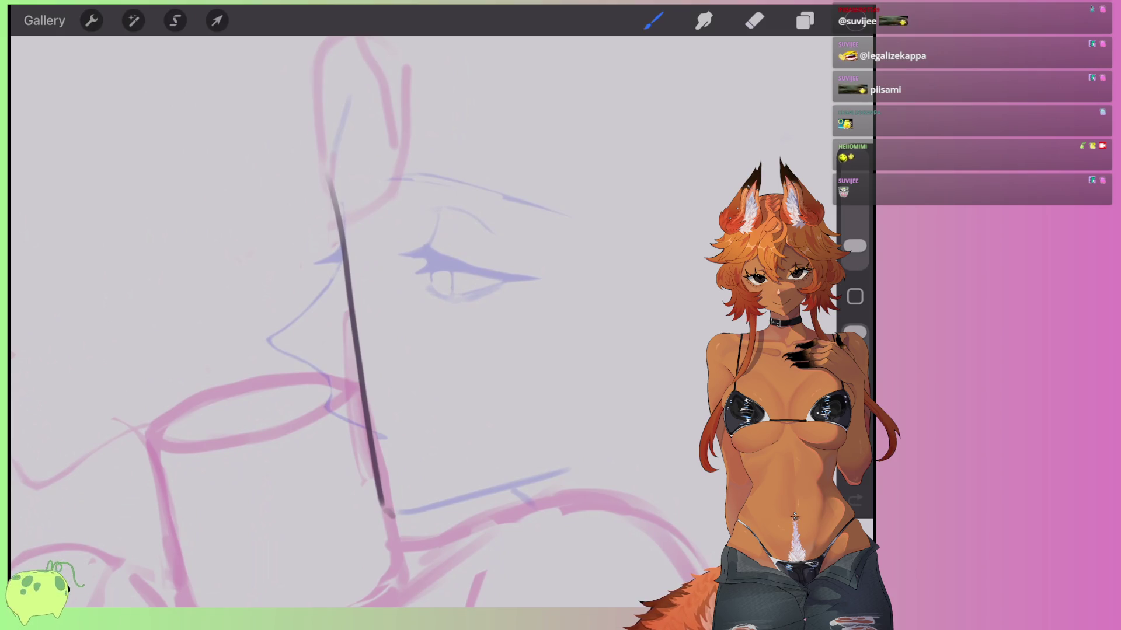
{"action": "scroll", "coordinate": [350, 321], "scroll_direction": "up", "scroll_amount": 1}
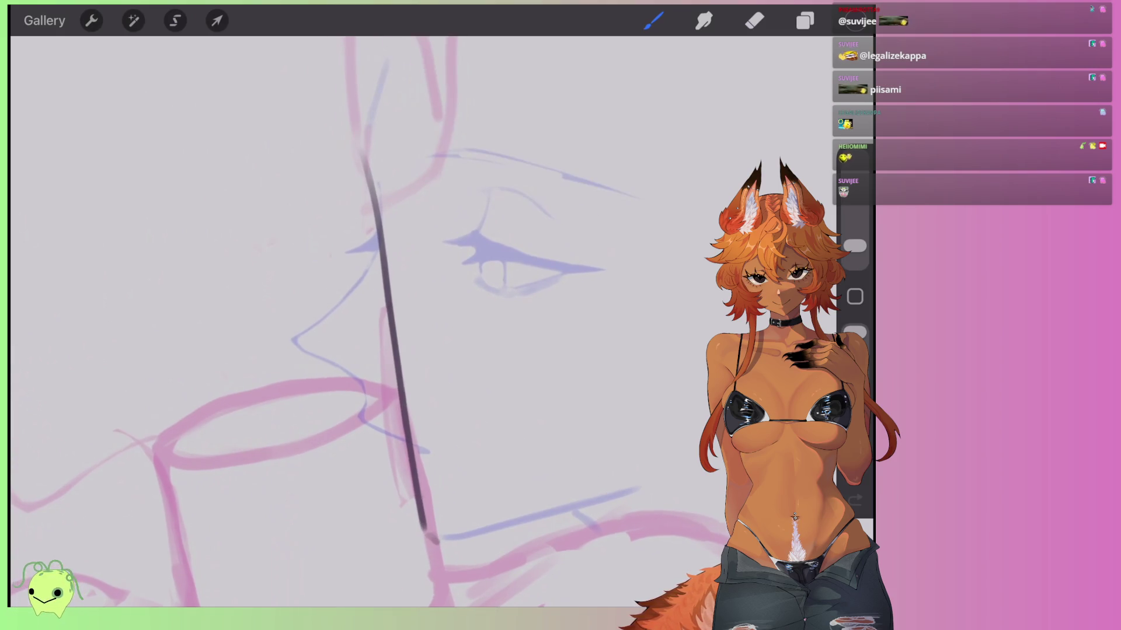
{"action": "mouse_move", "coordinate": [378, 257]}
{"action": "left_mouse_down"}
{"action": "mouse_move", "coordinate": [315, 324]}
{"action": "mouse_move", "coordinate": [398, 386]}
{"action": "left_mouse_up"}
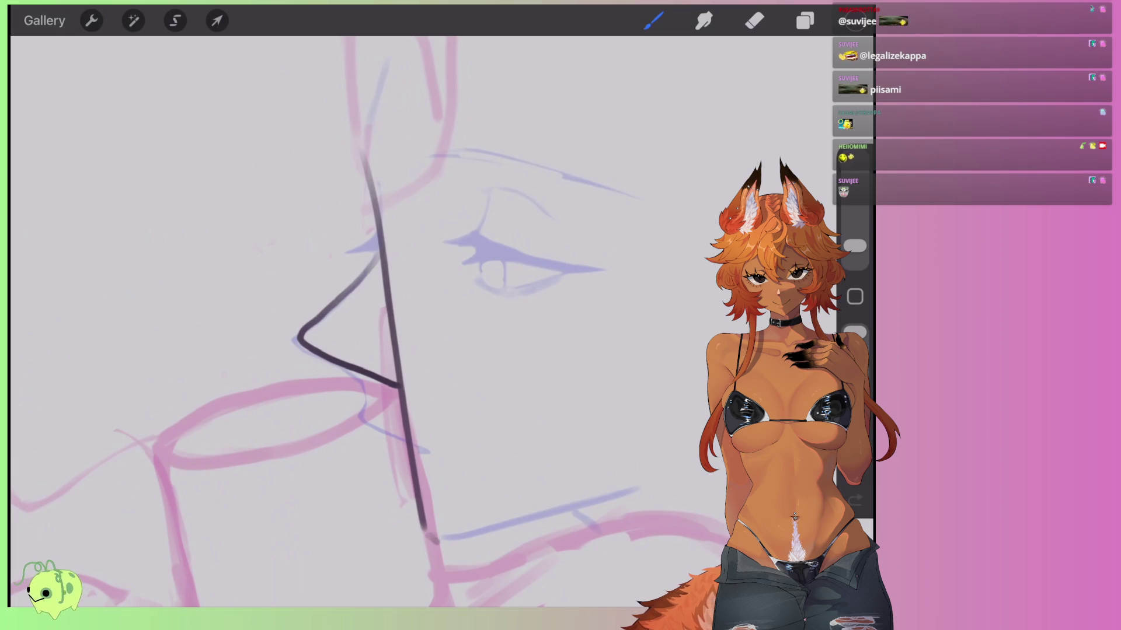
{"action": "key", "text": "ctrl+z"}
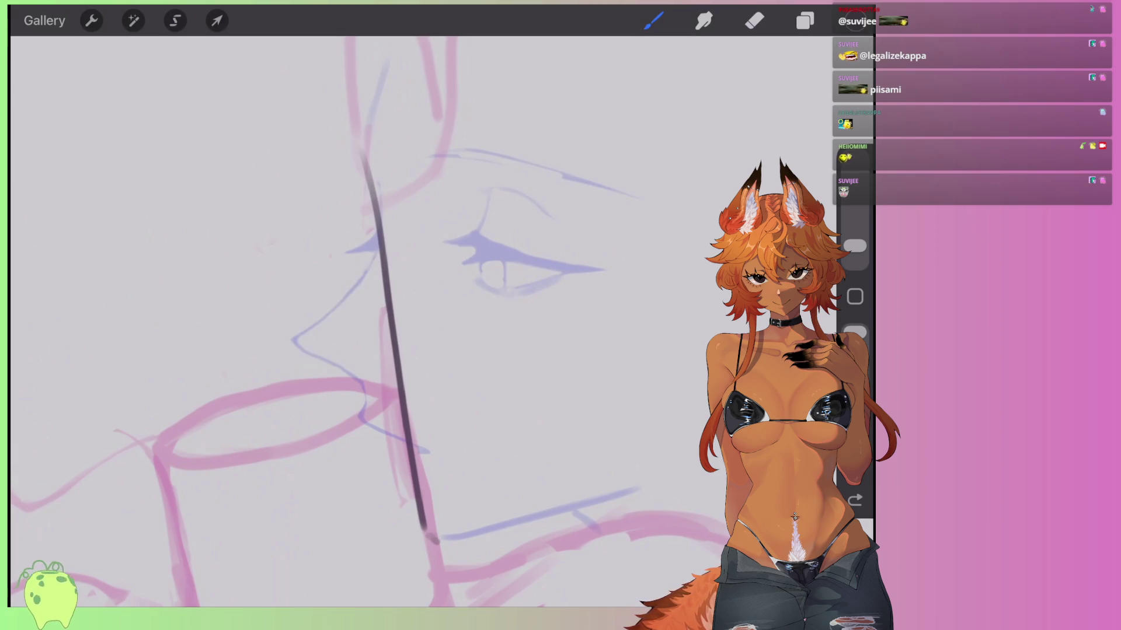
{"action": "left_click", "coordinate": [217, 21]}
{"action": "mouse_move", "coordinate": [399, 121]}
{"action": "left_mouse_down"}
{"action": "mouse_move", "coordinate": [425, 119]}
{"action": "mouse_move", "coordinate": [429, 132]}
{"action": "left_mouse_up"}
{"action": "left_click", "coordinate": [653, 20]}
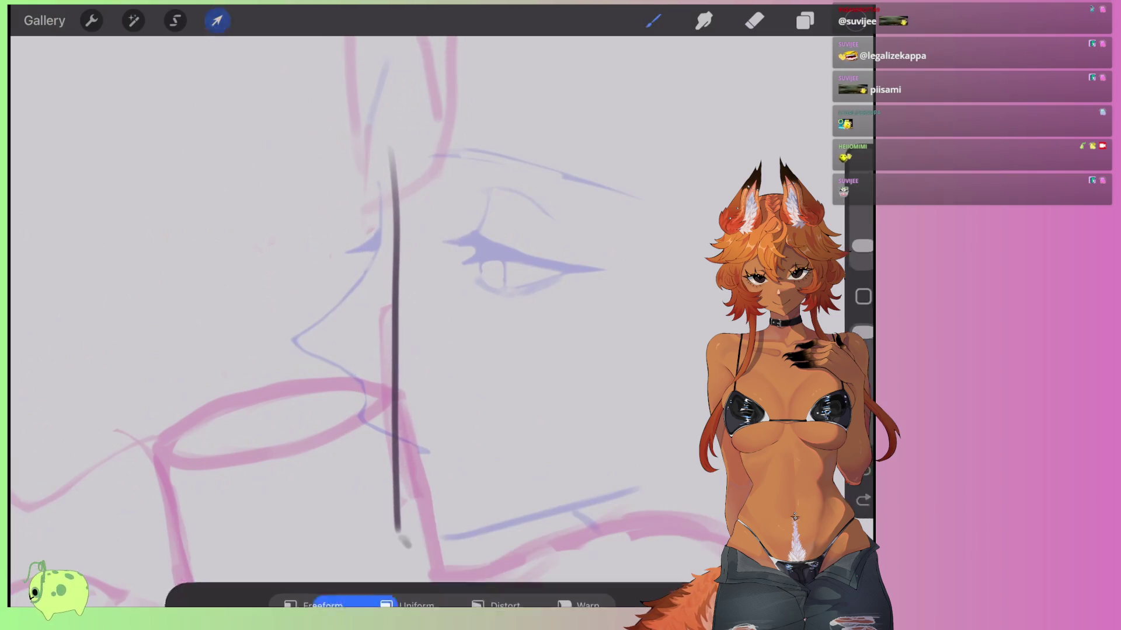
{"action": "scroll", "coordinate": [380, 321], "scroll_direction": "up", "scroll_amount": 2}
Ink the nose profile, tip and nostril beside the vertical line, redrawing failed strokes.
{"action": "mouse_move", "coordinate": [388, 233]}
{"action": "left_mouse_down"}
{"action": "mouse_move", "coordinate": [301, 318]}
{"action": "mouse_move", "coordinate": [290, 352]}
{"action": "mouse_move", "coordinate": [400, 430]}
{"action": "mouse_move", "coordinate": [288, 330]}
{"action": "mouse_move", "coordinate": [388, 234]}
{"action": "left_mouse_up"}
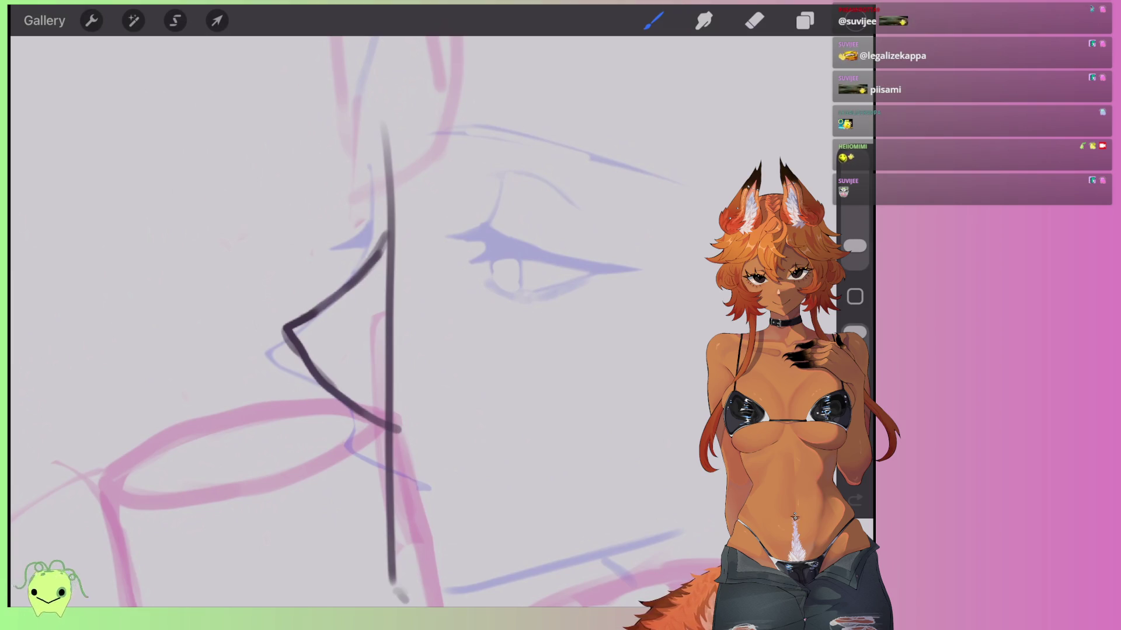
{"action": "key", "text": "ctrl+z"}
{"action": "key", "text": "ctrl+z"}
{"action": "key", "text": "ctrl+z"}
{"action": "mouse_move", "coordinate": [383, 245]}
{"action": "left_mouse_down"}
{"action": "mouse_move", "coordinate": [276, 335]}
{"action": "mouse_move", "coordinate": [388, 417]}
{"action": "left_mouse_up"}
{"action": "mouse_move", "coordinate": [339, 297]}
{"action": "left_mouse_down"}
{"action": "mouse_move", "coordinate": [292, 321]}
{"action": "mouse_move", "coordinate": [291, 355]}
{"action": "left_mouse_up"}
{"action": "left_click_drag", "start_coordinate": [388, 248], "coordinate": [334, 294]}
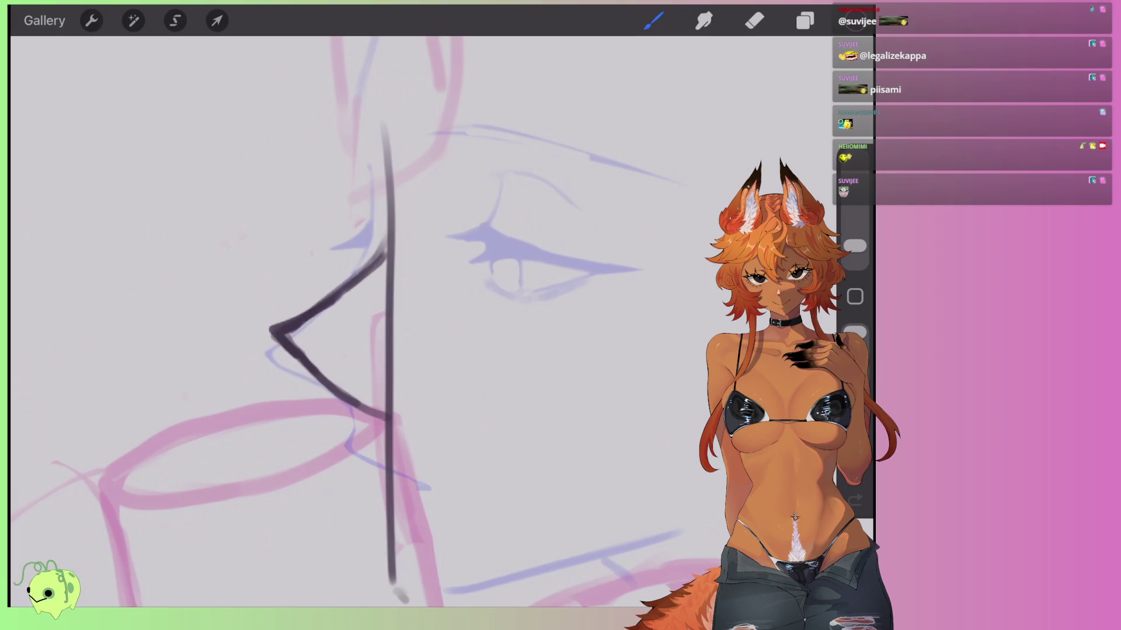
{"action": "left_click_drag", "start_coordinate": [408, 362], "coordinate": [421, 295]}
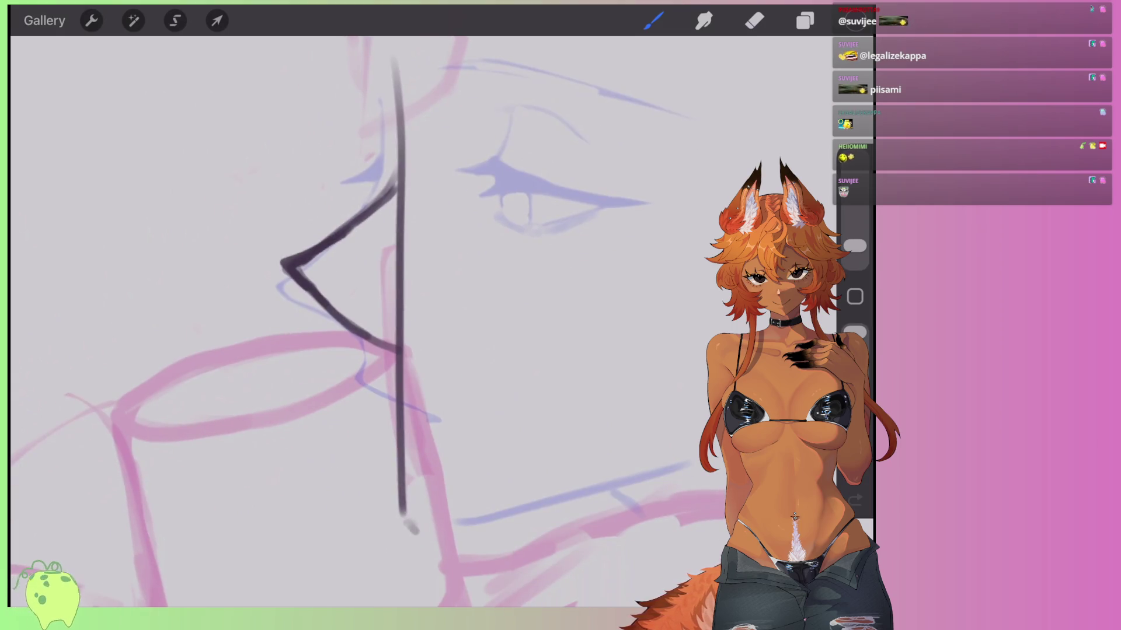
{"action": "mouse_move", "coordinate": [373, 343]}
{"action": "left_mouse_down"}
{"action": "mouse_move", "coordinate": [382, 401]}
{"action": "mouse_move", "coordinate": [365, 357]}
{"action": "mouse_move", "coordinate": [401, 404]}
{"action": "mouse_move", "coordinate": [374, 359]}
{"action": "left_mouse_up"}
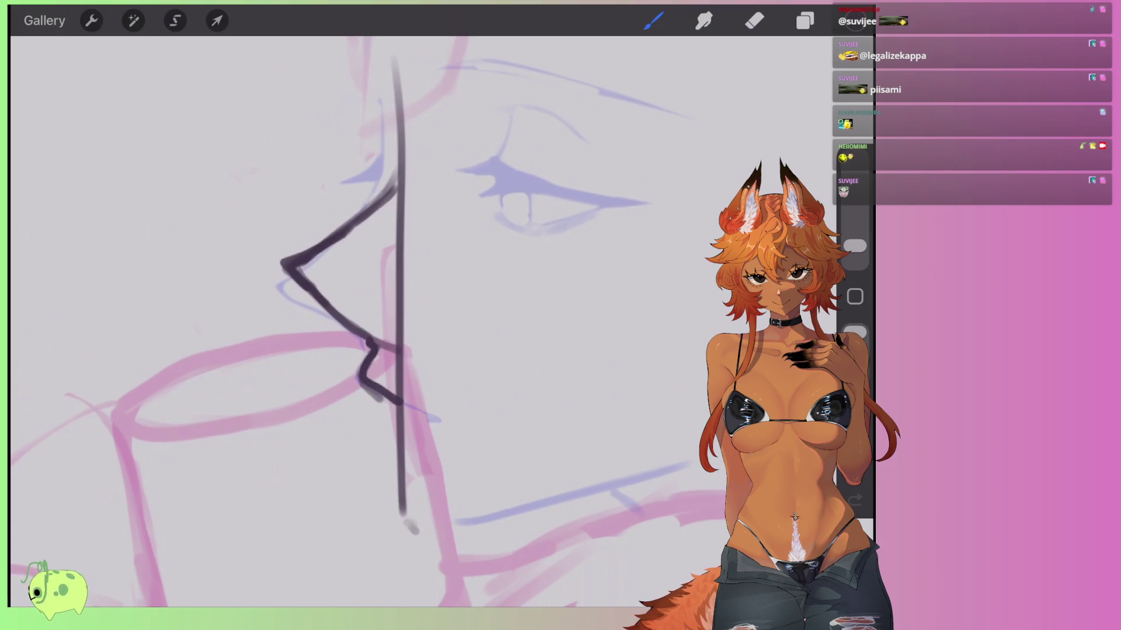
{"action": "scroll", "coordinate": [358, 290], "scroll_direction": "up", "scroll_amount": 3}
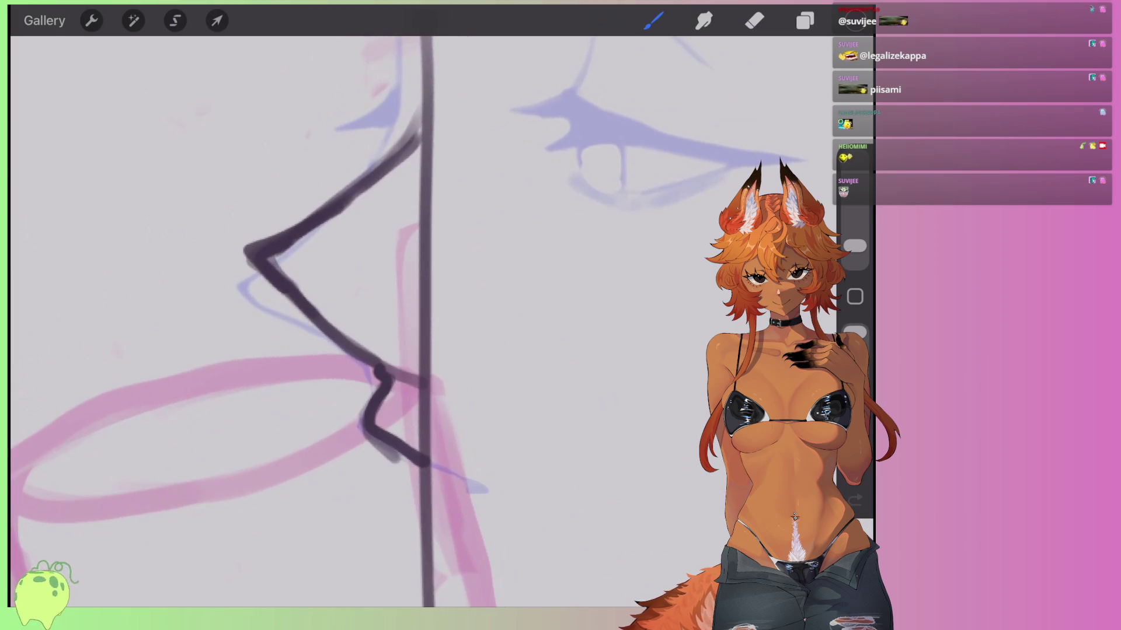
Shrink the eraser to about 11% and thin the nose's upper and lower lines.
{"action": "key", "text": "e"}
{"action": "left_click_drag", "start_coordinate": [855, 219], "coordinate": [854, 226]}
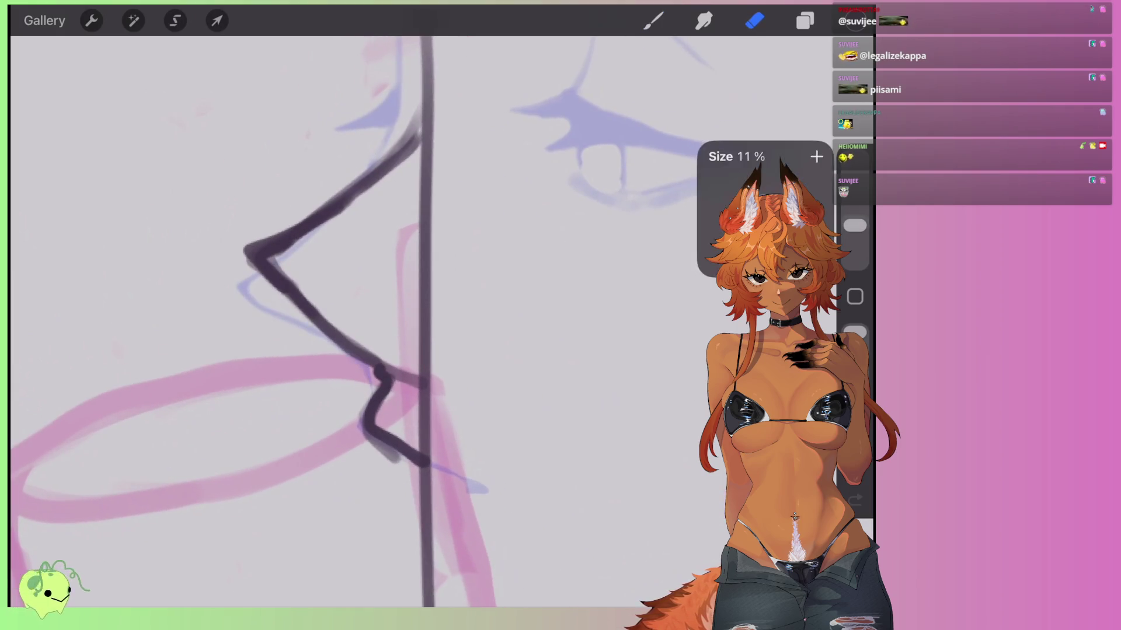
{"action": "mouse_move", "coordinate": [411, 378]}
{"action": "left_mouse_down"}
{"action": "mouse_move", "coordinate": [388, 365]}
{"action": "mouse_move", "coordinate": [385, 379]}
{"action": "left_mouse_up"}
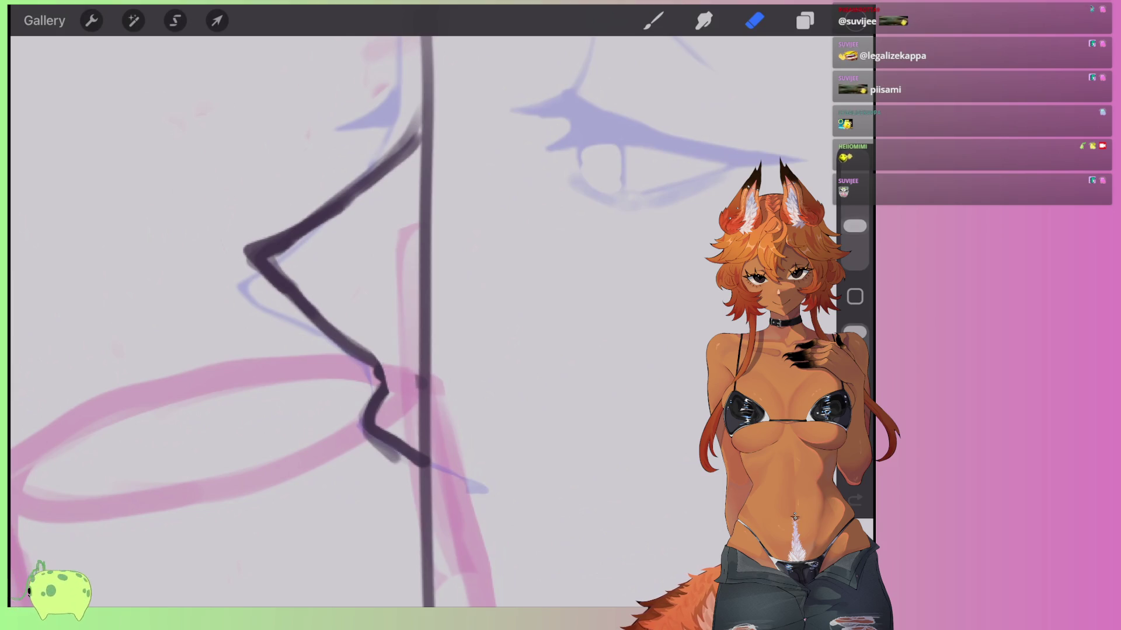
{"action": "left_click_drag", "start_coordinate": [855, 226], "coordinate": [854, 238]}
{"action": "mouse_move", "coordinate": [398, 373]}
{"action": "left_mouse_down"}
{"action": "mouse_move", "coordinate": [282, 275]}
{"action": "mouse_move", "coordinate": [303, 238]}
{"action": "mouse_move", "coordinate": [391, 169]}
{"action": "left_mouse_up"}
{"action": "scroll", "coordinate": [315, 320], "scroll_direction": "up", "scroll_amount": 3}
{"action": "mouse_move", "coordinate": [312, 440]}
{"action": "left_mouse_down"}
{"action": "mouse_move", "coordinate": [247, 365]}
{"action": "mouse_move", "coordinate": [253, 390]}
{"action": "mouse_move", "coordinate": [397, 224]}
{"action": "mouse_move", "coordinate": [450, 130]}
{"action": "left_mouse_up"}
{"action": "left_click_drag", "start_coordinate": [265, 403], "coordinate": [333, 429]}
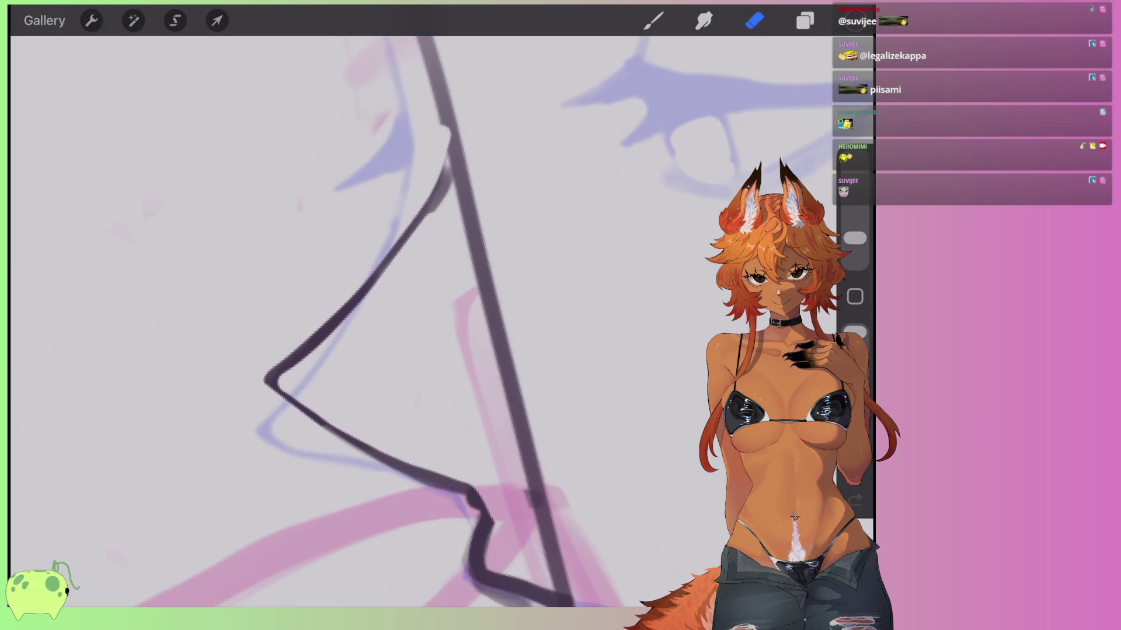
{"action": "scroll", "coordinate": [408, 321], "scroll_direction": "up", "scroll_amount": 2}
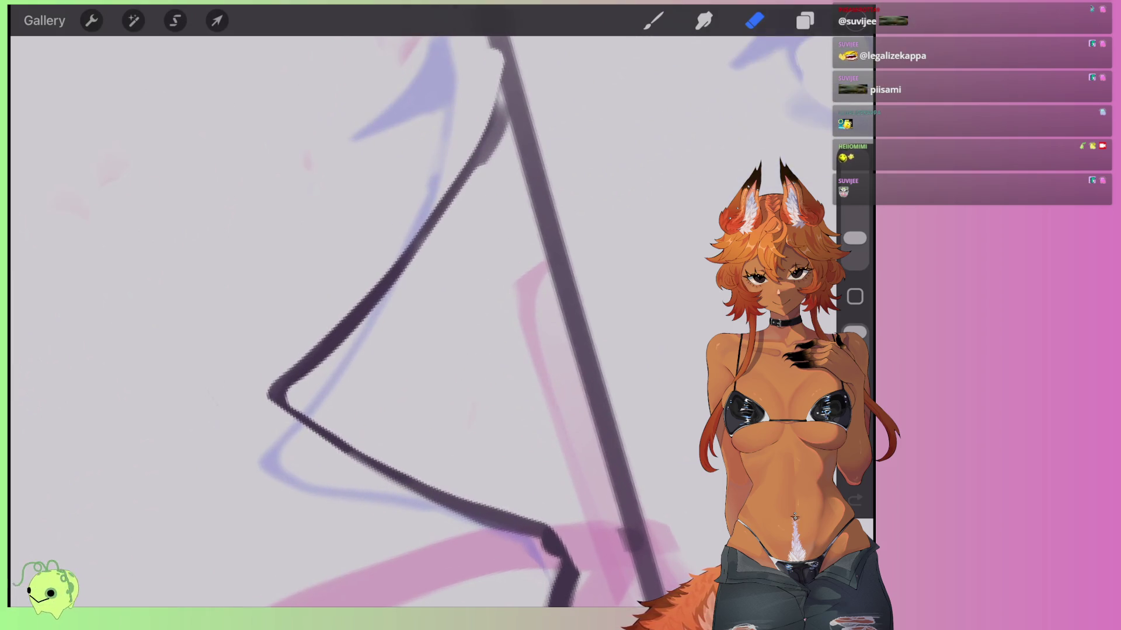
{"action": "scroll", "coordinate": [409, 321], "scroll_direction": "down", "scroll_amount": 3}
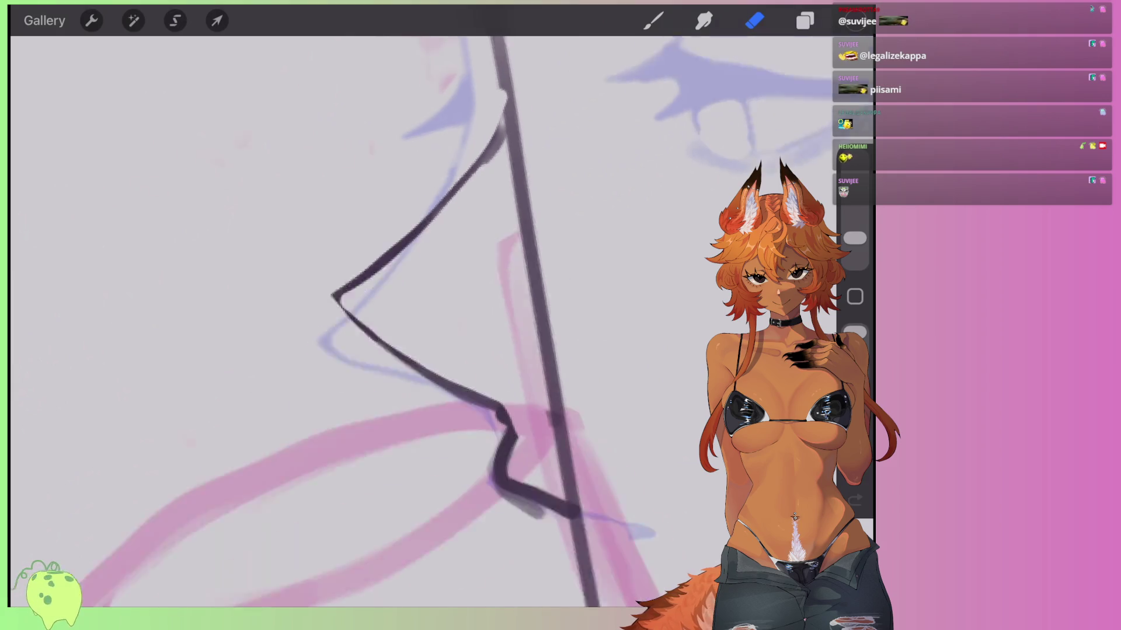
{"action": "mouse_move", "coordinate": [304, 310]}
{"action": "left_mouse_down"}
{"action": "mouse_move", "coordinate": [402, 382]}
{"action": "mouse_move", "coordinate": [386, 479]}
{"action": "left_mouse_up"}
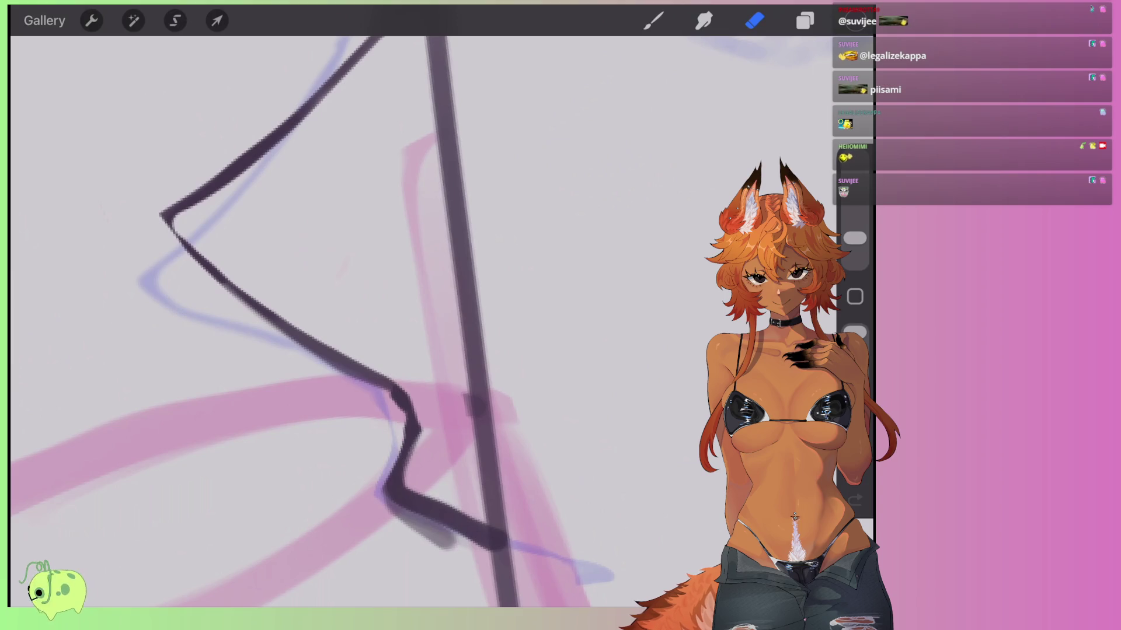
Redraw the lower nose line darker, then trim and thin its end with the eraser.
{"action": "left_click", "coordinate": [653, 20]}
{"action": "mouse_move", "coordinate": [376, 385]}
{"action": "left_mouse_down"}
{"action": "mouse_move", "coordinate": [417, 437]}
{"action": "mouse_move", "coordinate": [391, 484]}
{"action": "mouse_move", "coordinate": [432, 502]}
{"action": "left_mouse_up"}
{"action": "mouse_move", "coordinate": [403, 435]}
{"action": "left_mouse_down"}
{"action": "mouse_move", "coordinate": [397, 453]}
{"action": "mouse_move", "coordinate": [461, 537]}
{"action": "left_mouse_up"}
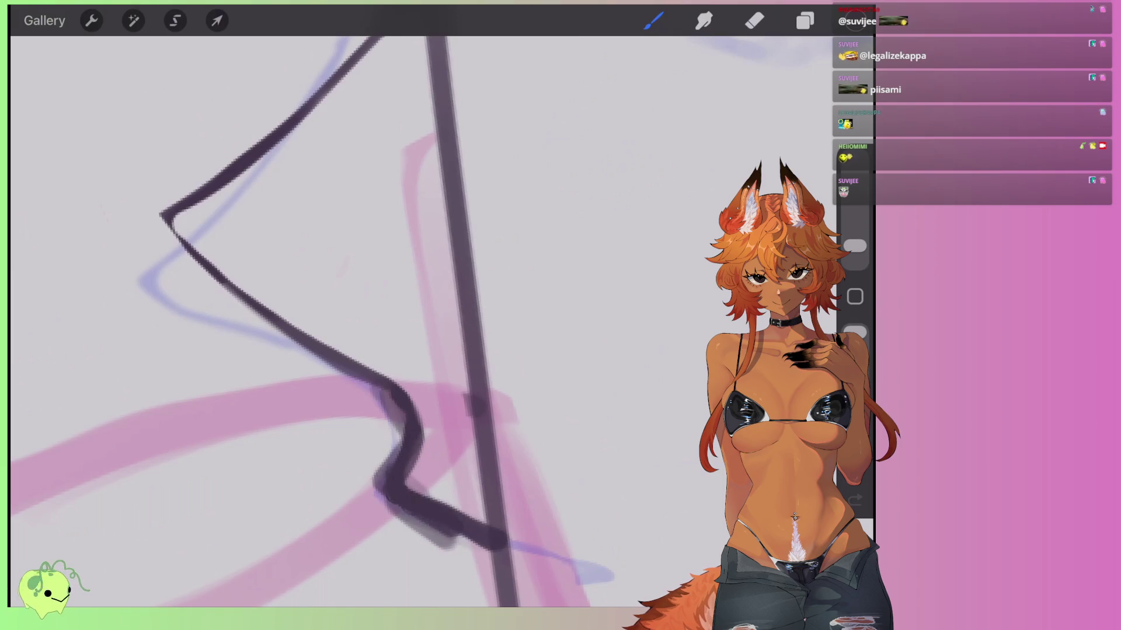
{"action": "left_click_drag", "start_coordinate": [408, 490], "coordinate": [502, 557]}
{"action": "left_click", "coordinate": [754, 21]}
{"action": "mouse_move", "coordinate": [368, 391]}
{"action": "left_mouse_down"}
{"action": "mouse_move", "coordinate": [393, 425]}
{"action": "mouse_move", "coordinate": [385, 484]}
{"action": "left_mouse_up"}
{"action": "left_click_drag", "start_coordinate": [432, 397], "coordinate": [420, 490]}
{"action": "mouse_move", "coordinate": [432, 444]}
{"action": "left_mouse_down"}
{"action": "mouse_move", "coordinate": [402, 486]}
{"action": "mouse_move", "coordinate": [470, 525]}
{"action": "mouse_move", "coordinate": [426, 472]}
{"action": "left_mouse_up"}
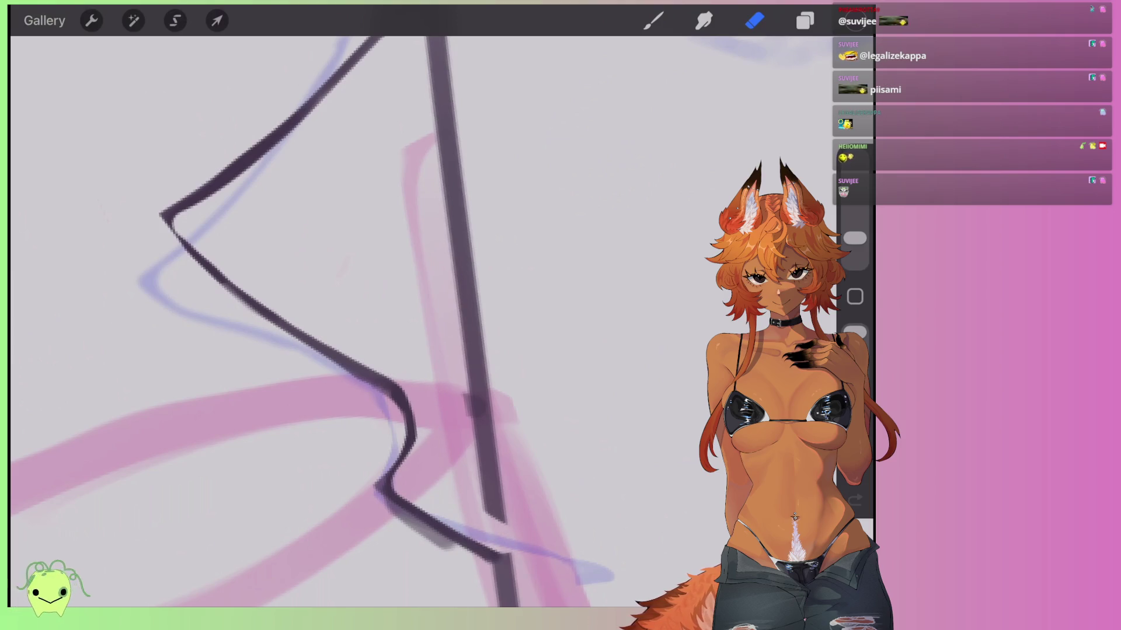
{"action": "scroll", "coordinate": [357, 286], "scroll_direction": "down", "scroll_amount": 5}
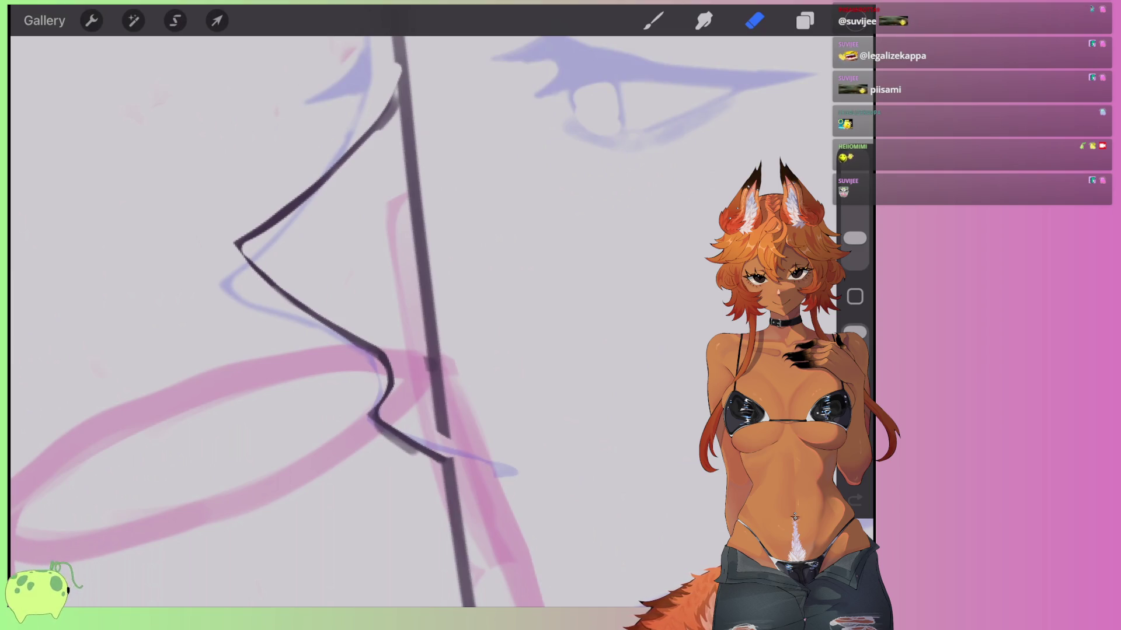
{"action": "scroll", "coordinate": [350, 292], "scroll_direction": "up", "scroll_amount": 2}
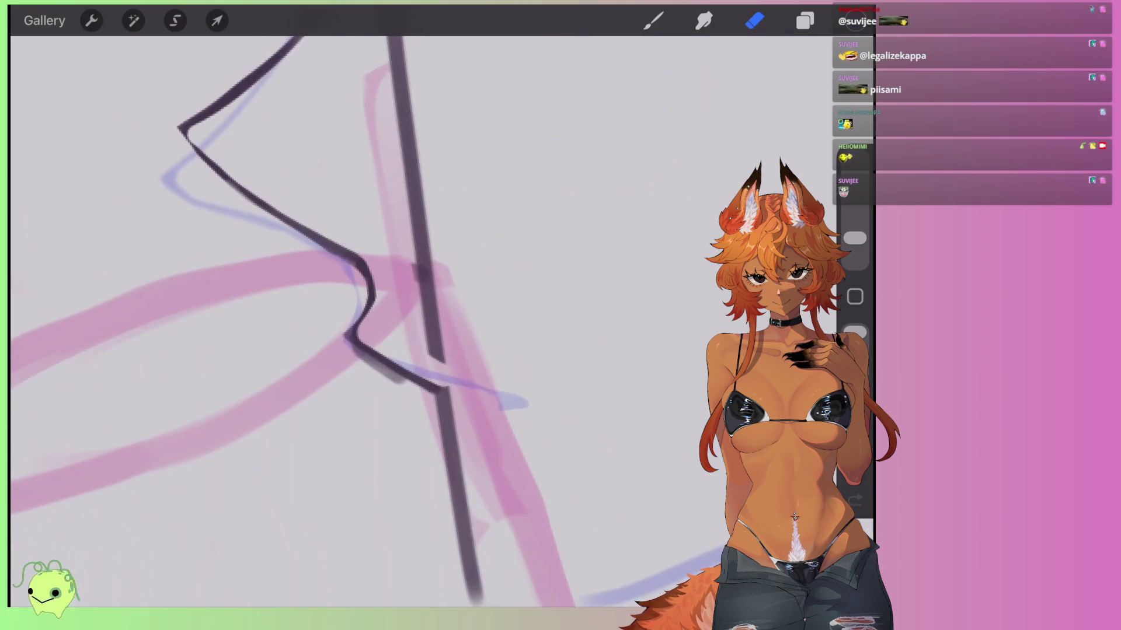
{"action": "mouse_move", "coordinate": [353, 346]}
{"action": "left_mouse_down"}
{"action": "mouse_move", "coordinate": [400, 388]}
{"action": "mouse_move", "coordinate": [373, 364]}
{"action": "left_mouse_up"}
{"action": "scroll", "coordinate": [347, 371], "scroll_direction": "down", "scroll_amount": 3}
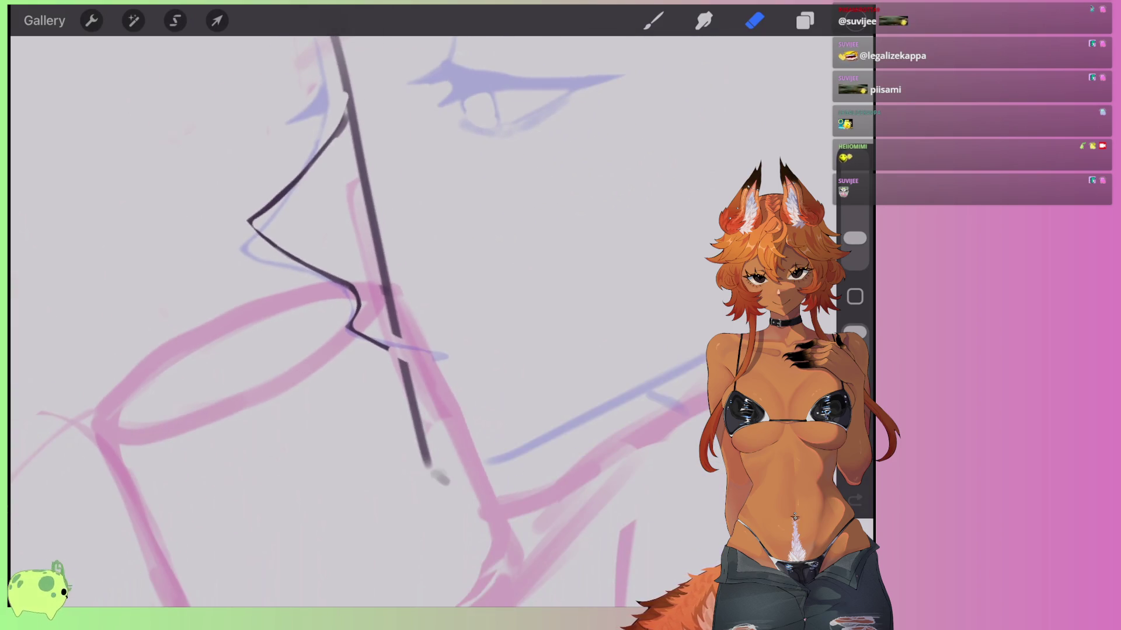
Draw a dark diagonal stroke along the chin below the nose.
{"action": "left_click", "coordinate": [653, 20]}
{"action": "left_click_drag", "start_coordinate": [467, 486], "coordinate": [534, 463]}
{"action": "scroll", "coordinate": [350, 292], "scroll_direction": "down", "scroll_amount": 1}
{"action": "left_click_drag", "start_coordinate": [467, 455], "coordinate": [617, 369]}
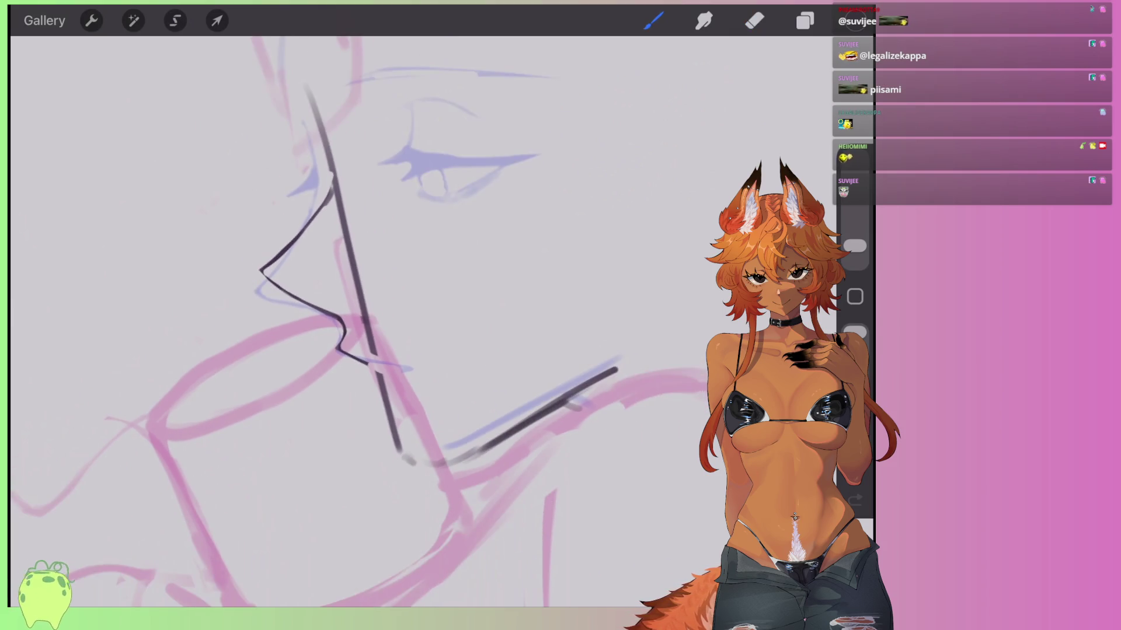
Undo the chin stroke, redraw it, and erase it down to a thinner line.
{"action": "key", "text": "ctrl+z"}
{"action": "scroll", "coordinate": [350, 292], "scroll_direction": "up", "scroll_amount": 3}
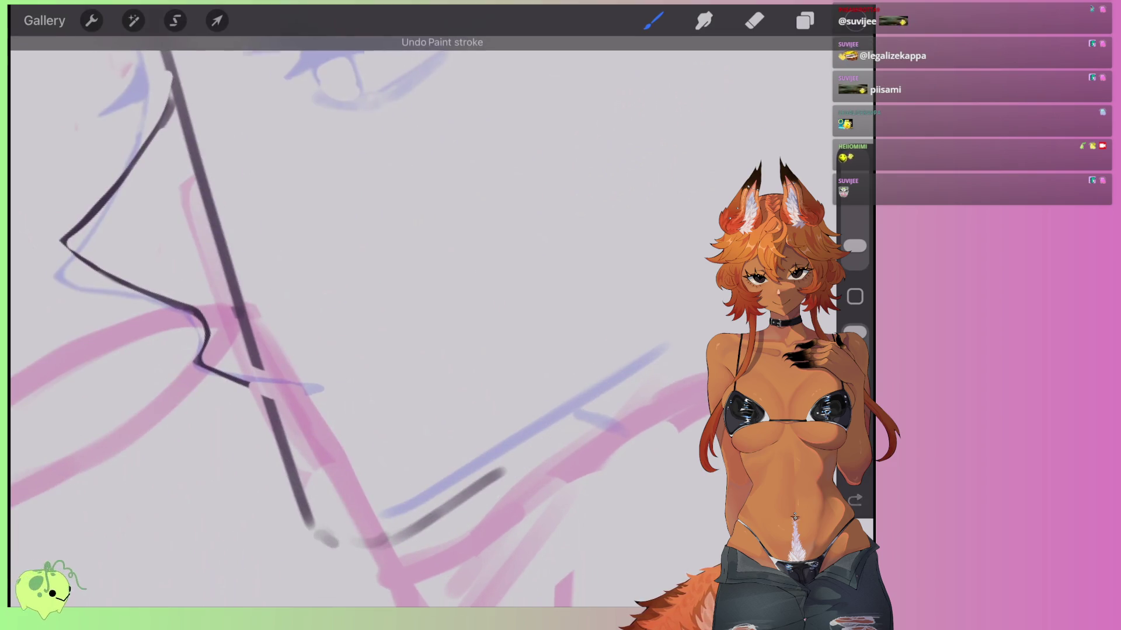
{"action": "left_click_drag", "start_coordinate": [414, 532], "coordinate": [640, 374]}
{"action": "mouse_move", "coordinate": [583, 419]}
{"action": "left_mouse_down"}
{"action": "mouse_move", "coordinate": [618, 433]}
{"action": "mouse_move", "coordinate": [534, 443]}
{"action": "mouse_move", "coordinate": [452, 505]}
{"action": "mouse_move", "coordinate": [378, 538]}
{"action": "left_mouse_up"}
{"action": "left_click", "coordinate": [754, 21]}
{"action": "mouse_move", "coordinate": [639, 374]}
{"action": "left_mouse_down"}
{"action": "mouse_move", "coordinate": [461, 492]}
{"action": "mouse_move", "coordinate": [354, 535]}
{"action": "left_mouse_up"}
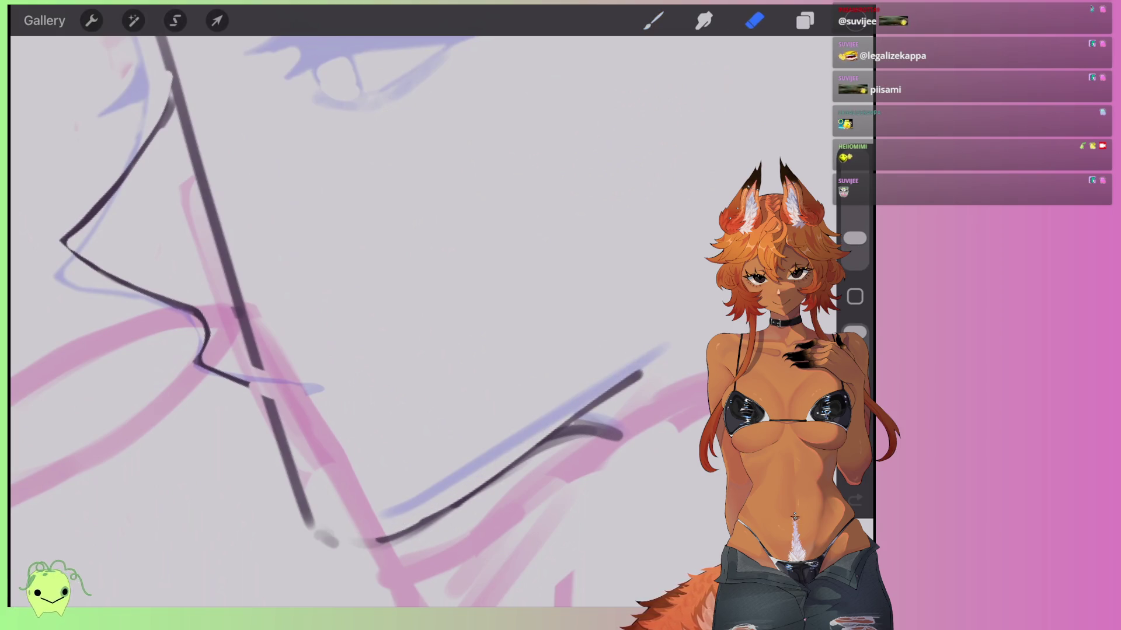
{"action": "scroll", "coordinate": [361, 321], "scroll_direction": "up", "scroll_amount": 3}
Add a short dark stroke under the lips and lighten the wavy lip stroke toward its end.
{"action": "left_click", "coordinate": [653, 21]}
{"action": "left_click_drag", "start_coordinate": [423, 390], "coordinate": [528, 380]}
{"action": "left_click", "coordinate": [754, 21]}
{"action": "scroll", "coordinate": [362, 321], "scroll_direction": "up", "scroll_amount": 3}
{"action": "mouse_move", "coordinate": [660, 265]}
{"action": "left_mouse_down"}
{"action": "mouse_move", "coordinate": [508, 344]}
{"action": "mouse_move", "coordinate": [578, 315]}
{"action": "left_mouse_up"}
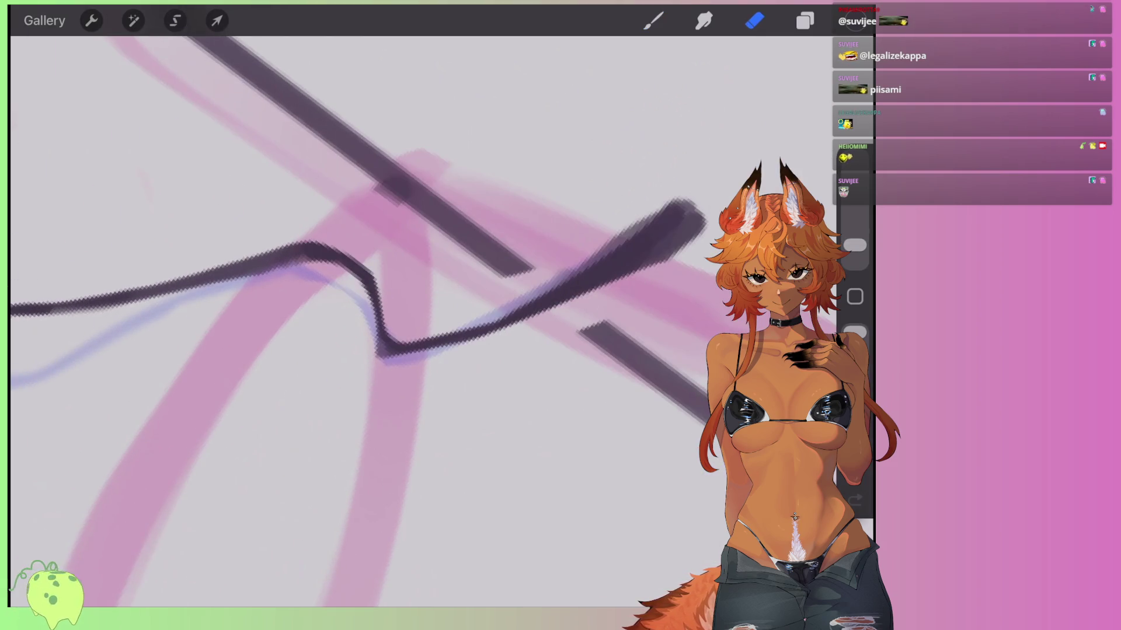
{"action": "scroll", "coordinate": [373, 315], "scroll_direction": "up", "scroll_amount": 3}
{"action": "mouse_move", "coordinate": [446, 359]}
{"action": "left_mouse_down"}
{"action": "mouse_move", "coordinate": [493, 328]}
{"action": "mouse_move", "coordinate": [658, 266]}
{"action": "left_mouse_up"}
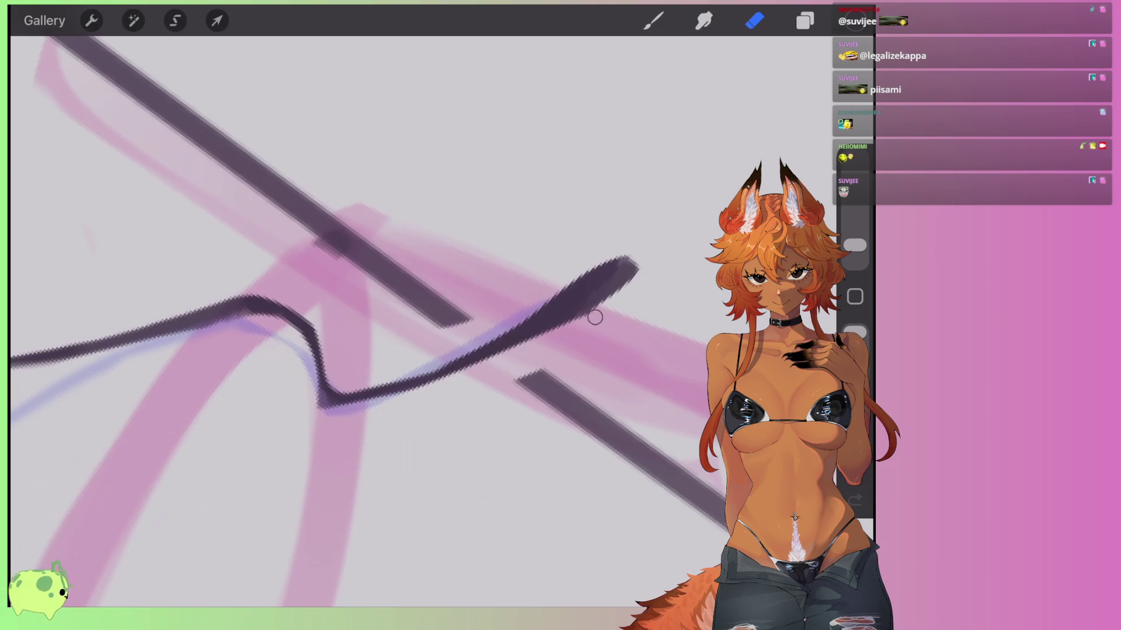
{"action": "scroll", "coordinate": [373, 316], "scroll_direction": "up", "scroll_amount": 3}
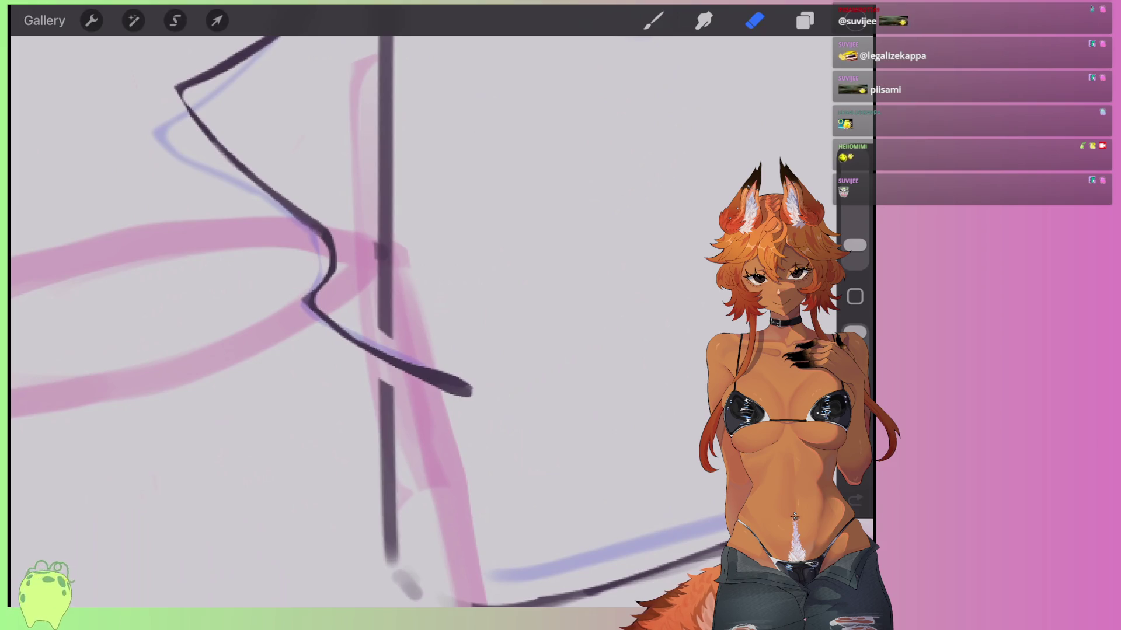
{"action": "scroll", "coordinate": [374, 316], "scroll_direction": "down", "scroll_amount": 3}
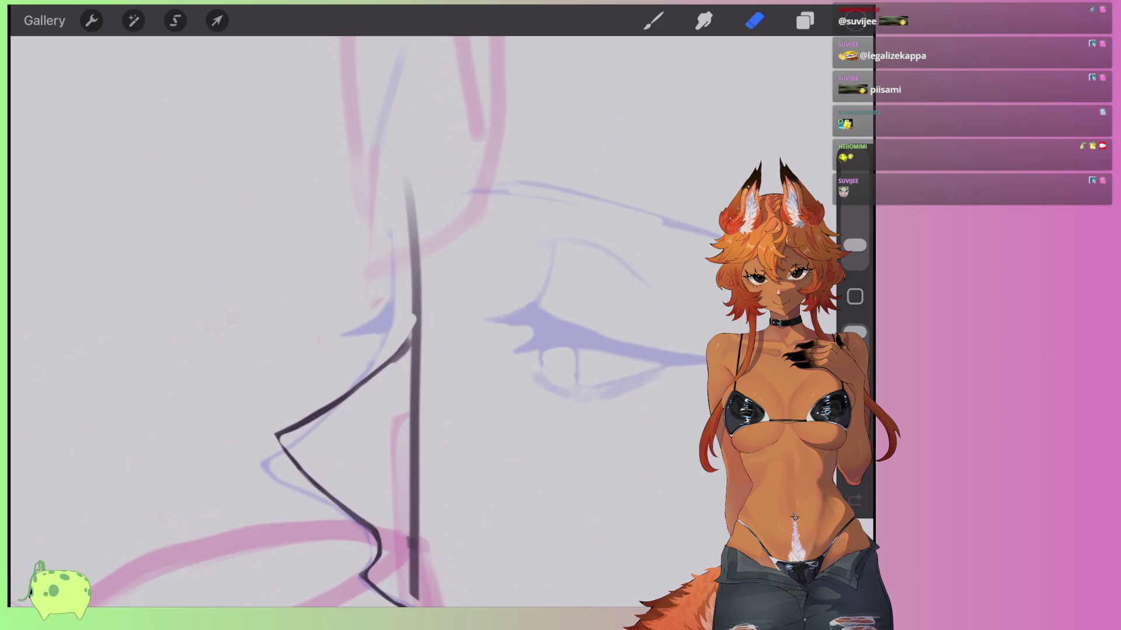
Paint a thick dark curve up the nose bridge and along its lower curve, erasing the grey fringe.
{"action": "key", "text": "b"}
{"action": "left_click_drag", "start_coordinate": [411, 333], "coordinate": [415, 267]}
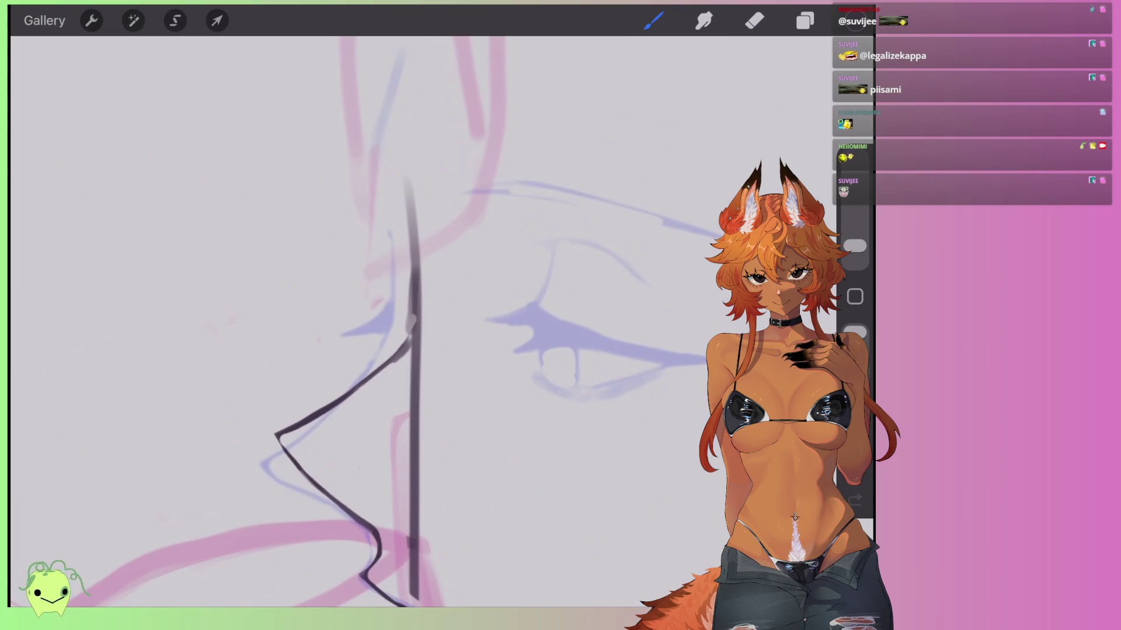
{"action": "mouse_move", "coordinate": [330, 403]}
{"action": "left_mouse_down"}
{"action": "mouse_move", "coordinate": [420, 272]}
{"action": "mouse_move", "coordinate": [320, 405]}
{"action": "left_mouse_up"}
{"action": "key", "text": "e"}
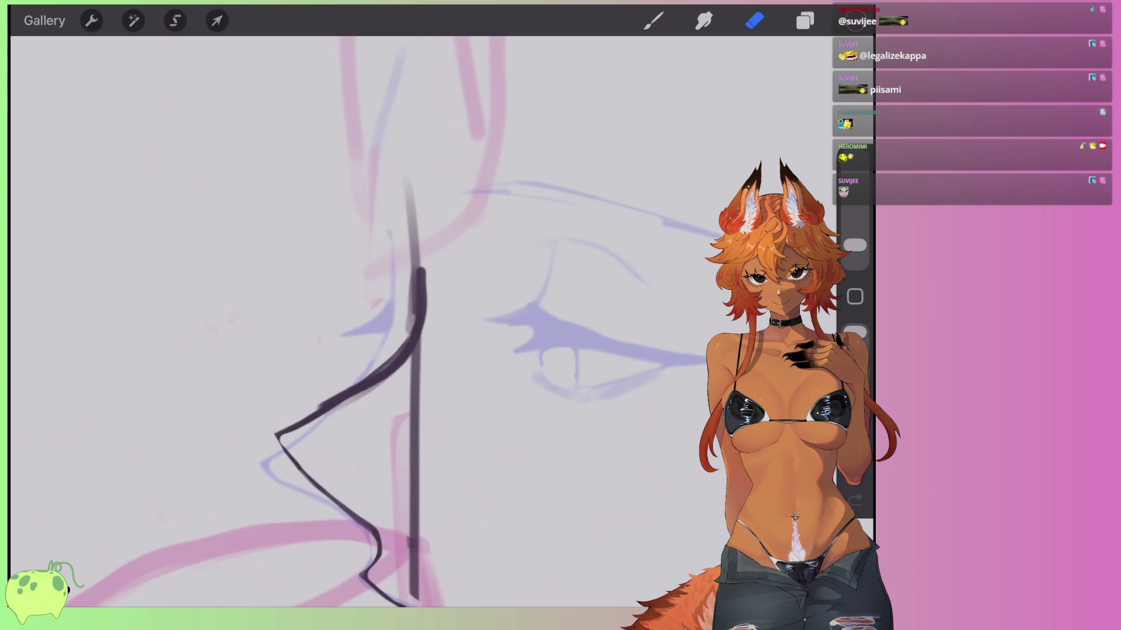
{"action": "left_click_drag", "start_coordinate": [405, 334], "coordinate": [350, 389]}
{"action": "scroll", "coordinate": [409, 321], "scroll_direction": "up", "scroll_amount": 3}
{"action": "key", "text": "b"}
{"action": "left_click_drag", "start_coordinate": [508, 318], "coordinate": [304, 431]}
Erase along the nose bridge curve to lighten it and thin its edges.
{"action": "key", "text": "e"}
{"action": "scroll", "coordinate": [440, 373], "scroll_direction": "up", "scroll_amount": 3}
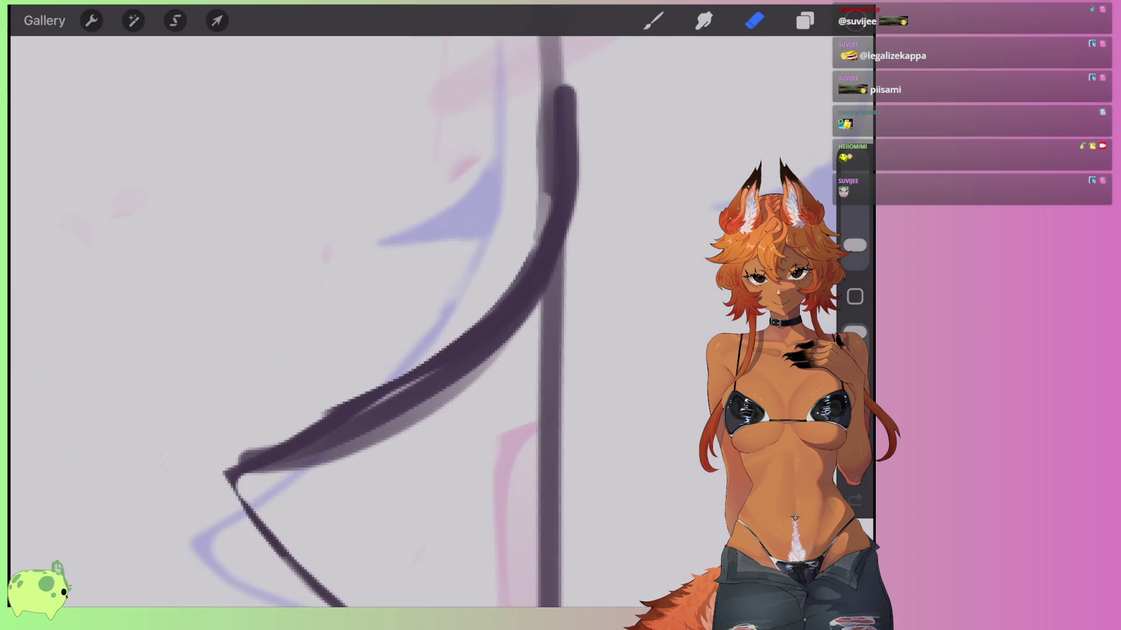
{"action": "mouse_move", "coordinate": [551, 251]}
{"action": "left_mouse_down"}
{"action": "mouse_move", "coordinate": [453, 393]}
{"action": "mouse_move", "coordinate": [260, 485]}
{"action": "left_mouse_up"}
{"action": "mouse_move", "coordinate": [517, 250]}
{"action": "left_mouse_down"}
{"action": "mouse_move", "coordinate": [393, 383]}
{"action": "mouse_move", "coordinate": [242, 458]}
{"action": "mouse_move", "coordinate": [338, 424]}
{"action": "mouse_move", "coordinate": [320, 415]}
{"action": "left_mouse_up"}
{"action": "mouse_move", "coordinate": [256, 474]}
{"action": "left_mouse_down"}
{"action": "mouse_move", "coordinate": [325, 450]}
{"action": "mouse_move", "coordinate": [487, 347]}
{"action": "left_mouse_up"}
{"action": "left_click_drag", "start_coordinate": [316, 464], "coordinate": [480, 366]}
{"action": "left_click_drag", "start_coordinate": [315, 431], "coordinate": [512, 275]}
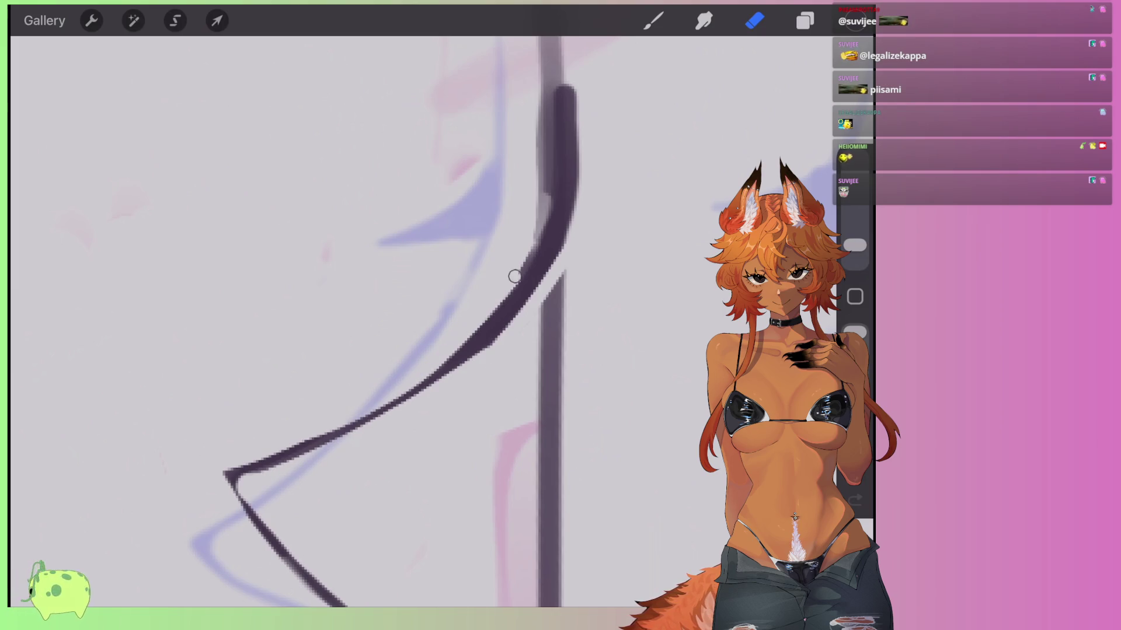
{"action": "mouse_move", "coordinate": [484, 359]}
{"action": "left_mouse_down"}
{"action": "mouse_move", "coordinate": [530, 300]}
{"action": "mouse_move", "coordinate": [438, 380]}
{"action": "left_mouse_up"}
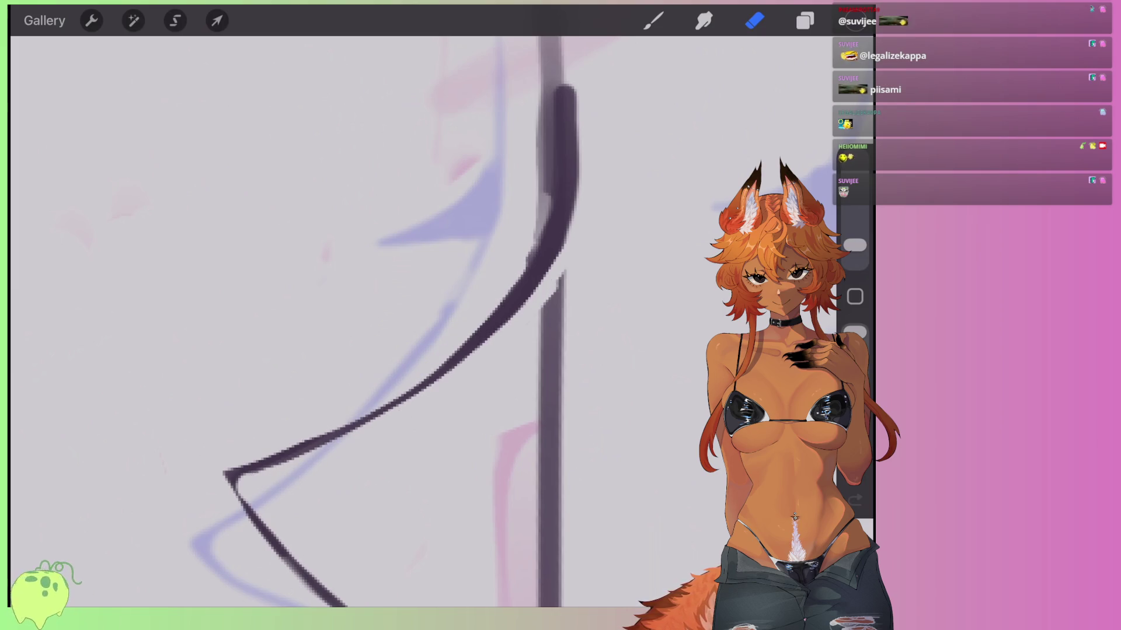
{"action": "scroll", "coordinate": [371, 298], "scroll_direction": "down", "scroll_amount": 5}
{"action": "scroll", "coordinate": [288, 381], "scroll_direction": "up", "scroll_amount": 5}
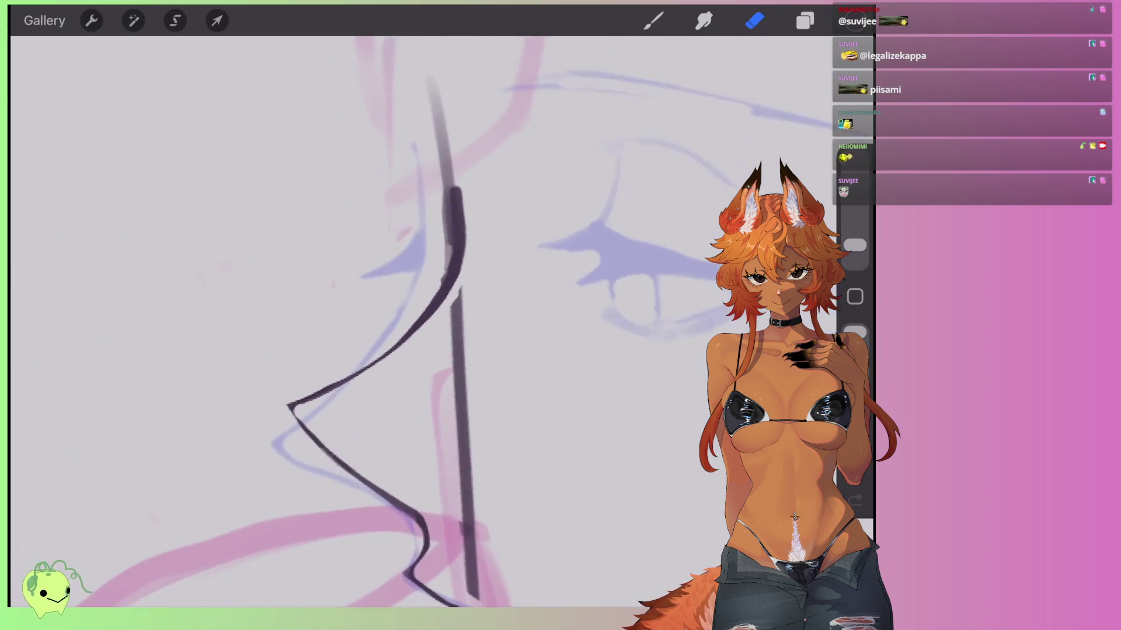
Thicken the line at the nose-tip corner, then trim and thin it, clearing stray marks.
{"action": "left_click", "coordinate": [653, 20]}
{"action": "mouse_move", "coordinate": [435, 333]}
{"action": "left_mouse_down"}
{"action": "mouse_move", "coordinate": [420, 431]}
{"action": "mouse_move", "coordinate": [476, 309]}
{"action": "mouse_move", "coordinate": [401, 418]}
{"action": "mouse_move", "coordinate": [435, 437]}
{"action": "left_mouse_up"}
{"action": "left_click", "coordinate": [754, 20]}
{"action": "mouse_move", "coordinate": [462, 298]}
{"action": "left_mouse_down"}
{"action": "mouse_move", "coordinate": [356, 349]}
{"action": "mouse_move", "coordinate": [359, 388]}
{"action": "mouse_move", "coordinate": [391, 426]}
{"action": "left_mouse_up"}
{"action": "mouse_move", "coordinate": [368, 388]}
{"action": "left_mouse_down"}
{"action": "mouse_move", "coordinate": [434, 455]}
{"action": "mouse_move", "coordinate": [369, 357]}
{"action": "mouse_move", "coordinate": [479, 312]}
{"action": "left_mouse_up"}
{"action": "left_click_drag", "start_coordinate": [386, 361], "coordinate": [424, 429]}
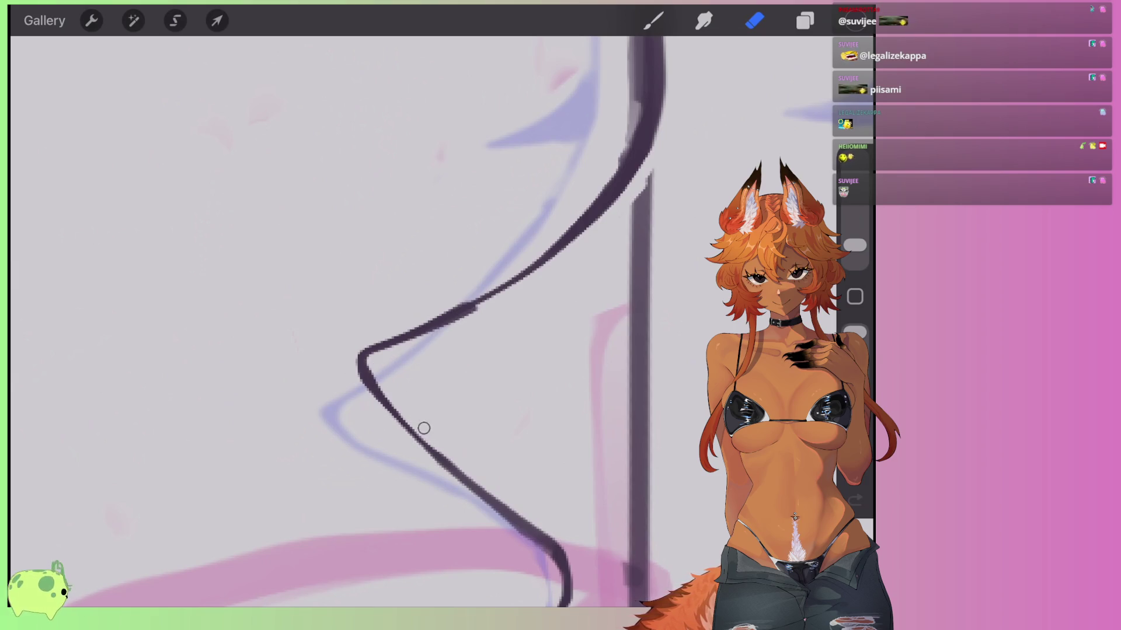
{"action": "left_click_drag", "start_coordinate": [465, 317], "coordinate": [375, 356]}
{"action": "scroll", "coordinate": [408, 321], "scroll_direction": "down", "scroll_amount": 5}
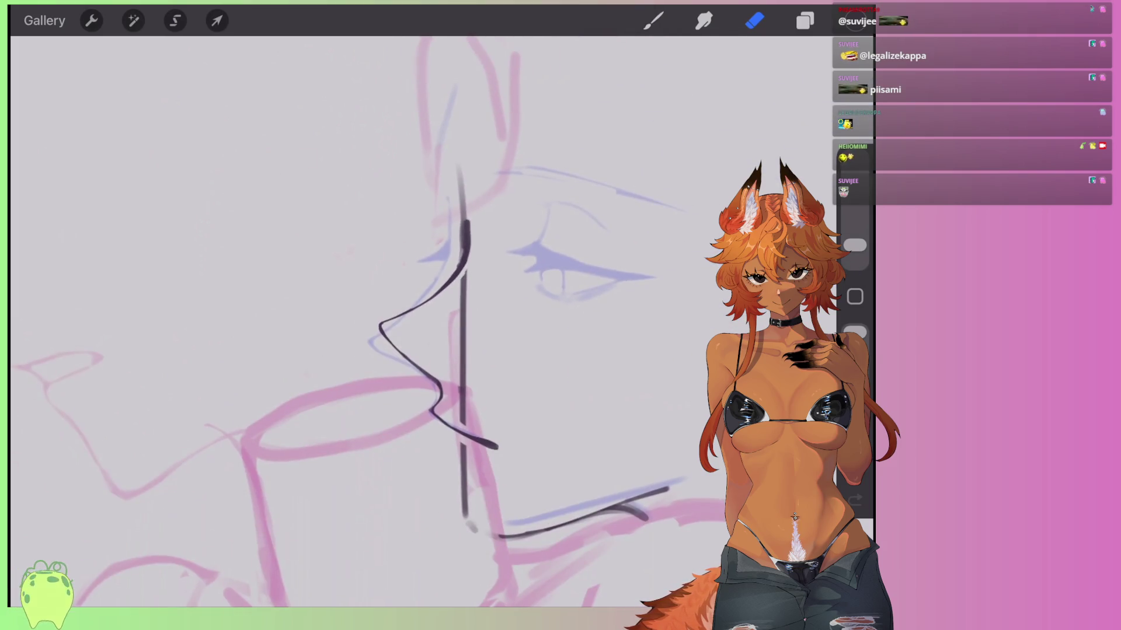
{"action": "scroll", "coordinate": [467, 350], "scroll_direction": "up", "scroll_amount": 3}
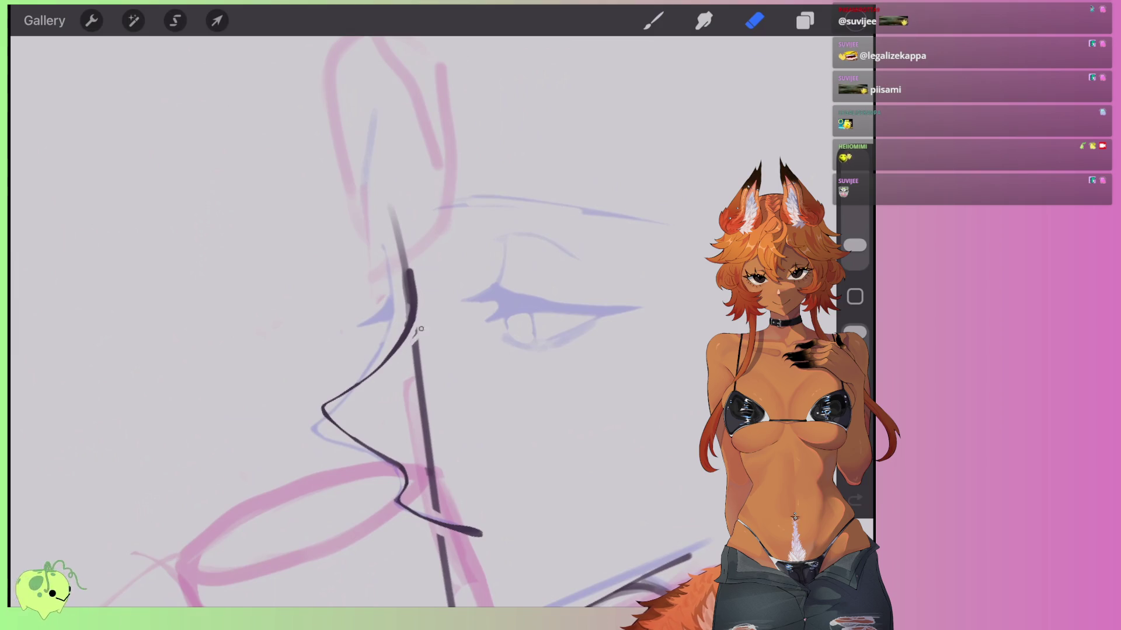
{"action": "scroll", "coordinate": [408, 321], "scroll_direction": "up", "scroll_amount": 2}
{"action": "key", "text": "b"}
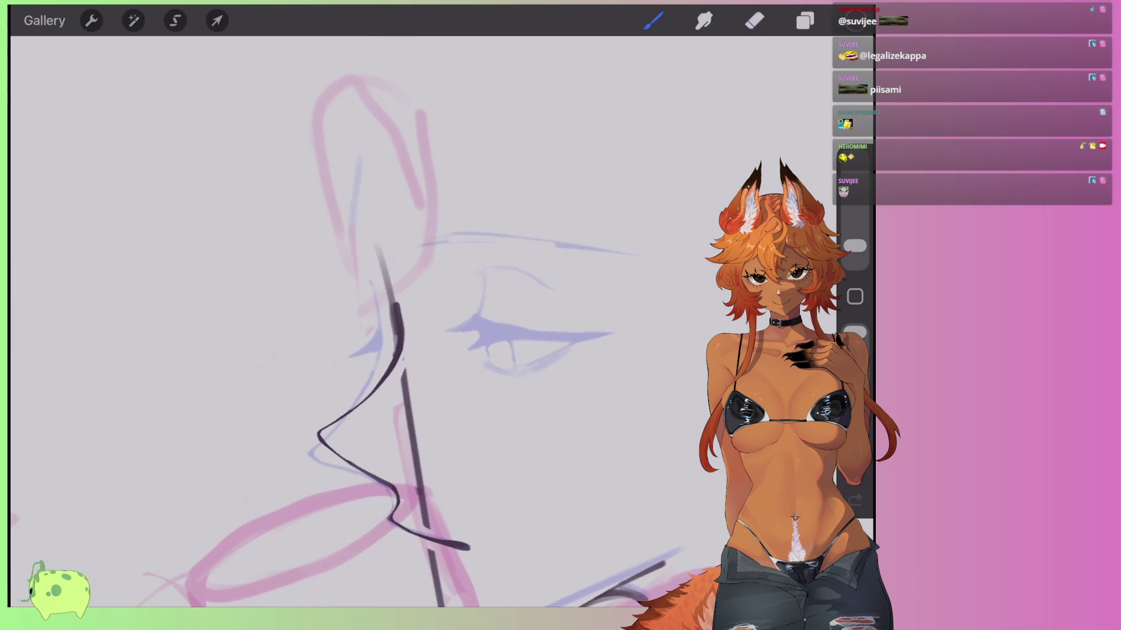
{"action": "scroll", "coordinate": [408, 350], "scroll_direction": "down", "scroll_amount": 3}
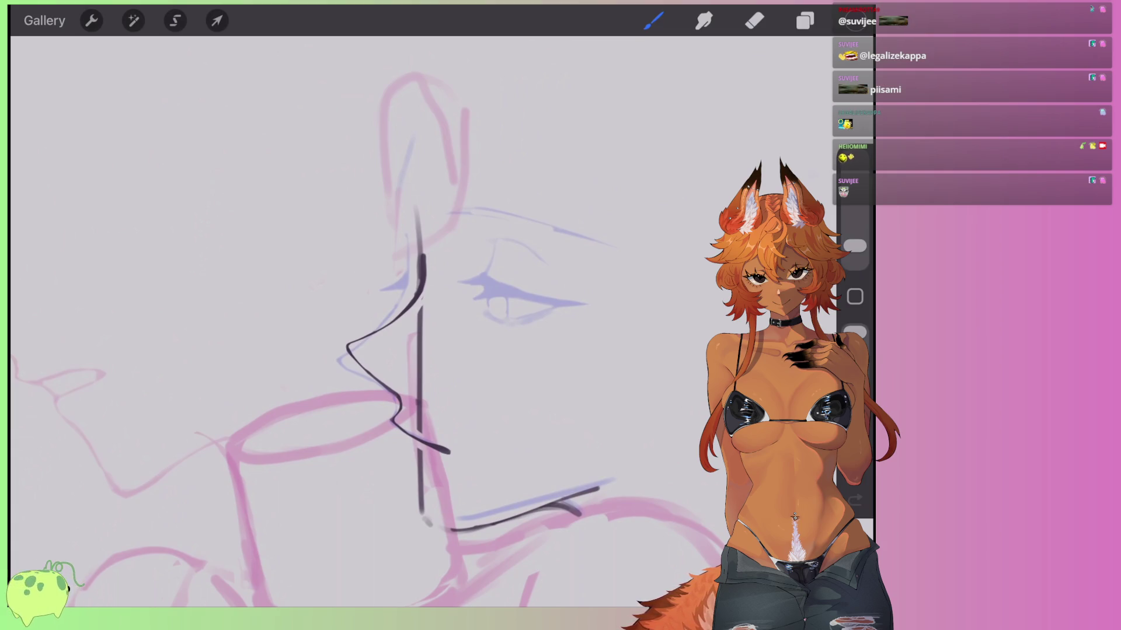
Distort the nose-and-lips lineart by dragging its corner handles into a new shape.
{"action": "left_click", "coordinate": [217, 20]}
{"action": "mouse_move", "coordinate": [470, 356]}
{"action": "left_mouse_down"}
{"action": "mouse_move", "coordinate": [446, 328]}
{"action": "mouse_move", "coordinate": [458, 265]}
{"action": "mouse_move", "coordinate": [467, 274]}
{"action": "mouse_move", "coordinate": [467, 291]}
{"action": "mouse_move", "coordinate": [426, 294]}
{"action": "mouse_move", "coordinate": [437, 227]}
{"action": "mouse_move", "coordinate": [461, 269]}
{"action": "left_mouse_up"}
{"action": "left_click_drag", "start_coordinate": [603, 427], "coordinate": [605, 427]}
{"action": "left_click_drag", "start_coordinate": [343, 454], "coordinate": [343, 440]}
{"action": "left_click_drag", "start_coordinate": [307, 115], "coordinate": [306, 128]}
{"action": "left_click_drag", "start_coordinate": [605, 427], "coordinate": [615, 435]}
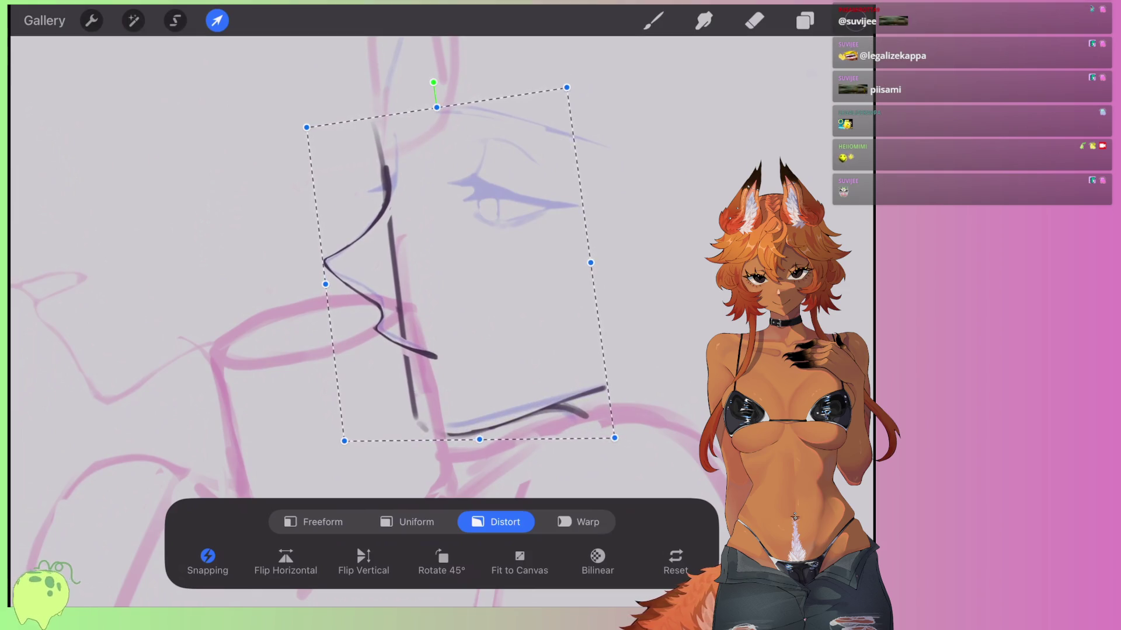
Apply the distortion and adjust Layer 5's blending so the blue sketch lines appear vivid.
{"action": "left_click", "coordinate": [216, 21]}
{"action": "scroll", "coordinate": [373, 292], "scroll_direction": "up", "scroll_amount": 2}
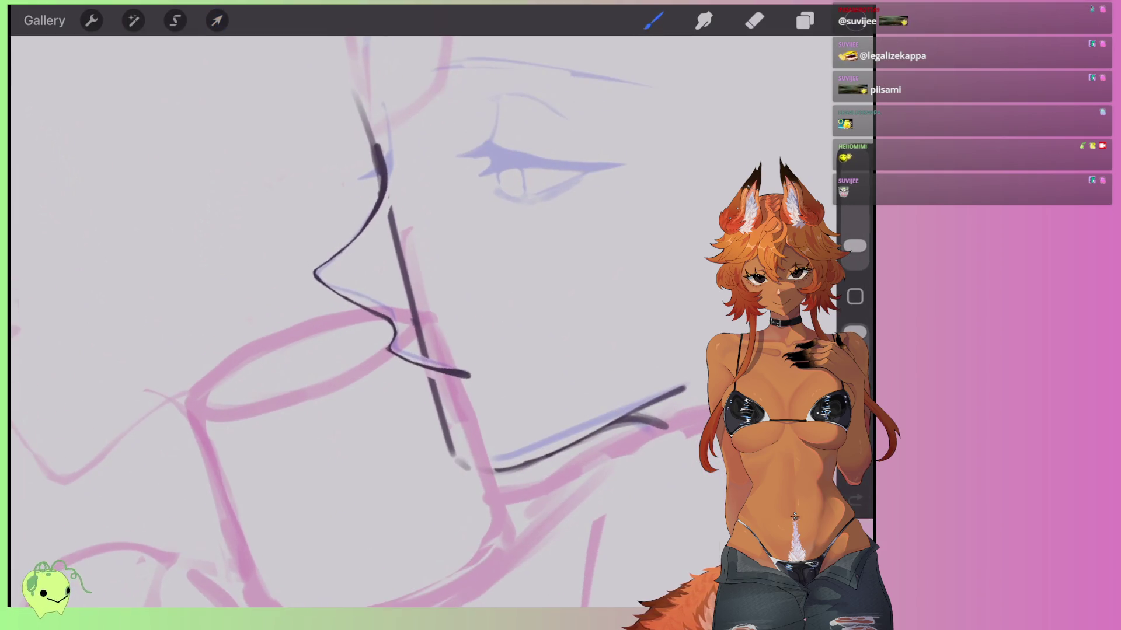
{"action": "left_click", "coordinate": [804, 21]}
{"action": "left_click", "coordinate": [770, 167]}
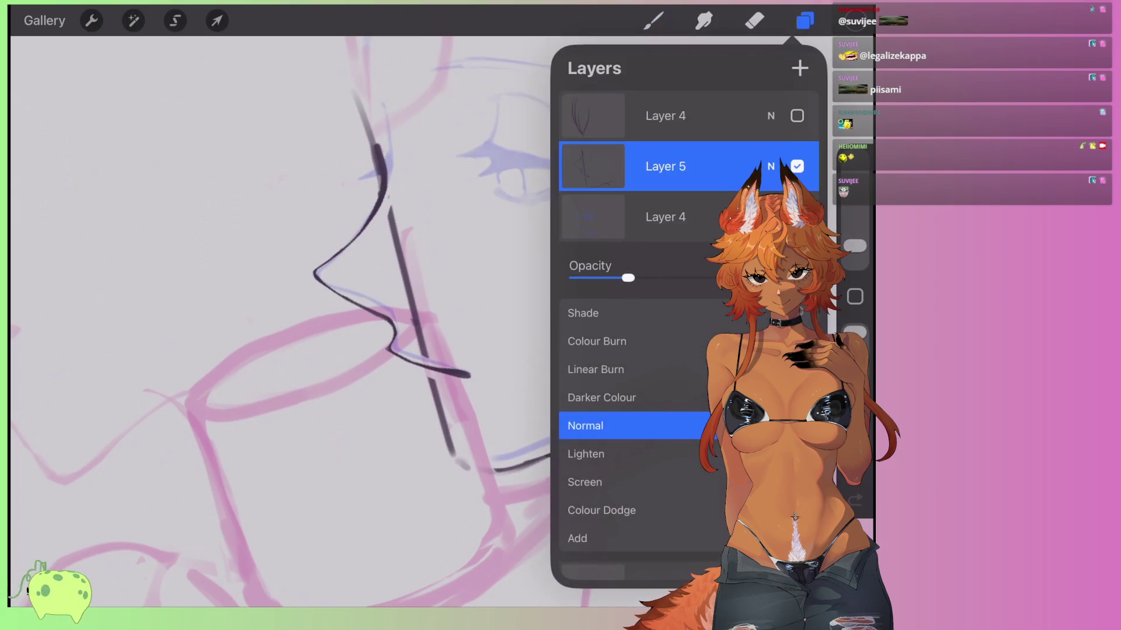
{"action": "left_click", "coordinate": [653, 20]}
{"action": "scroll", "coordinate": [373, 292], "scroll_direction": "up", "scroll_amount": 2}
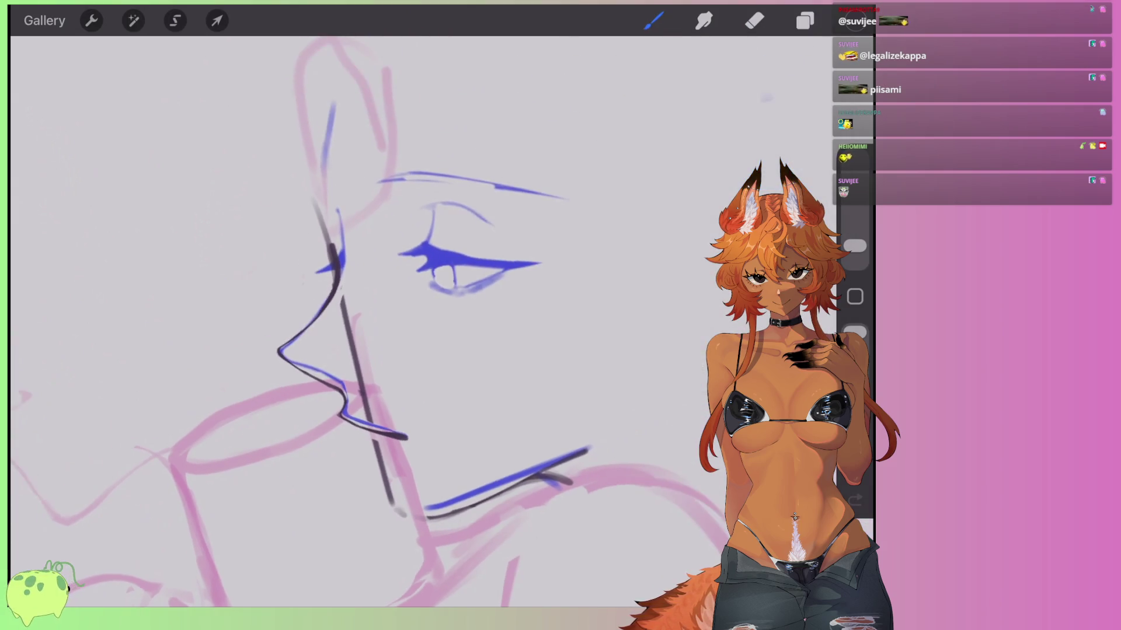
{"action": "left_click", "coordinate": [805, 20]}
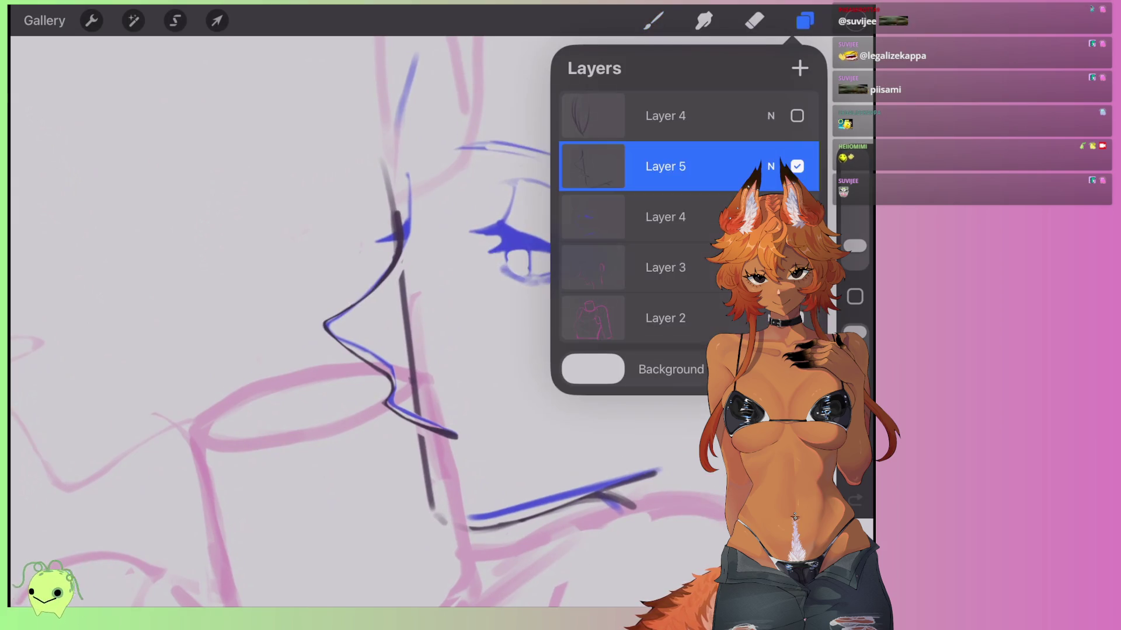
{"action": "left_click", "coordinate": [805, 20]}
{"action": "scroll", "coordinate": [408, 321], "scroll_direction": "up", "scroll_amount": 3}
With a 4% eraser, remove the dark vertical stroke below the nose and the stray stroke below the lips.
{"action": "left_click", "coordinate": [754, 20]}
{"action": "left_click_drag", "start_coordinate": [855, 246], "coordinate": [855, 226]}
{"action": "left_click_drag", "start_coordinate": [435, 350], "coordinate": [445, 424]}
{"action": "scroll", "coordinate": [408, 321], "scroll_direction": "down", "scroll_amount": 2}
{"action": "left_click_drag", "start_coordinate": [460, 257], "coordinate": [475, 436]}
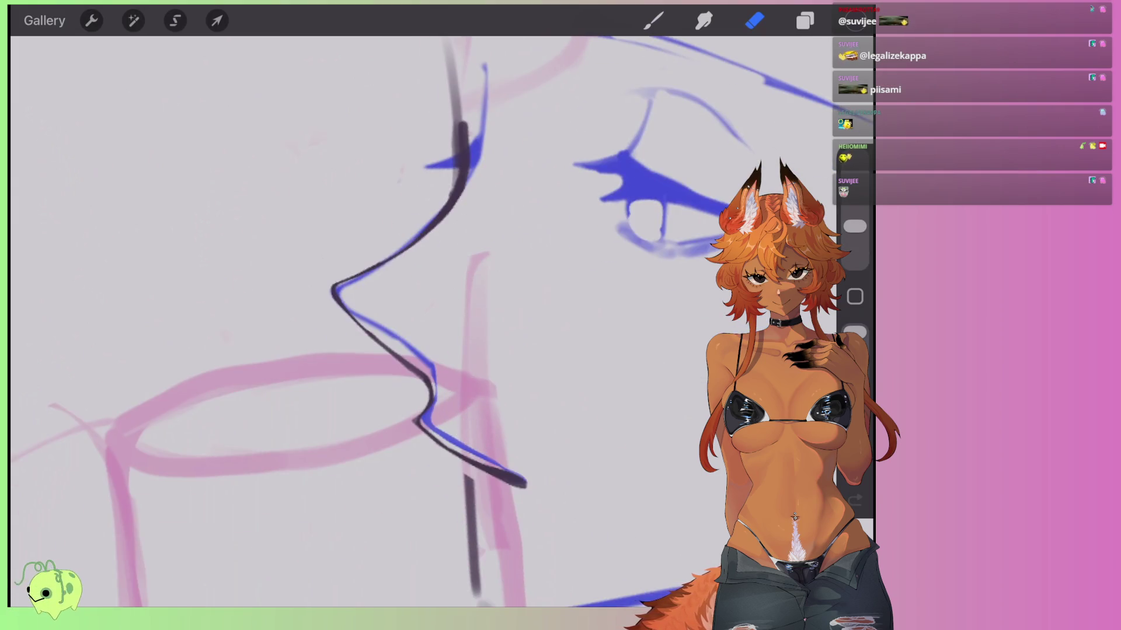
{"action": "scroll", "coordinate": [409, 321], "scroll_direction": "down", "scroll_amount": 2}
{"action": "left_click_drag", "start_coordinate": [480, 386], "coordinate": [484, 544]}
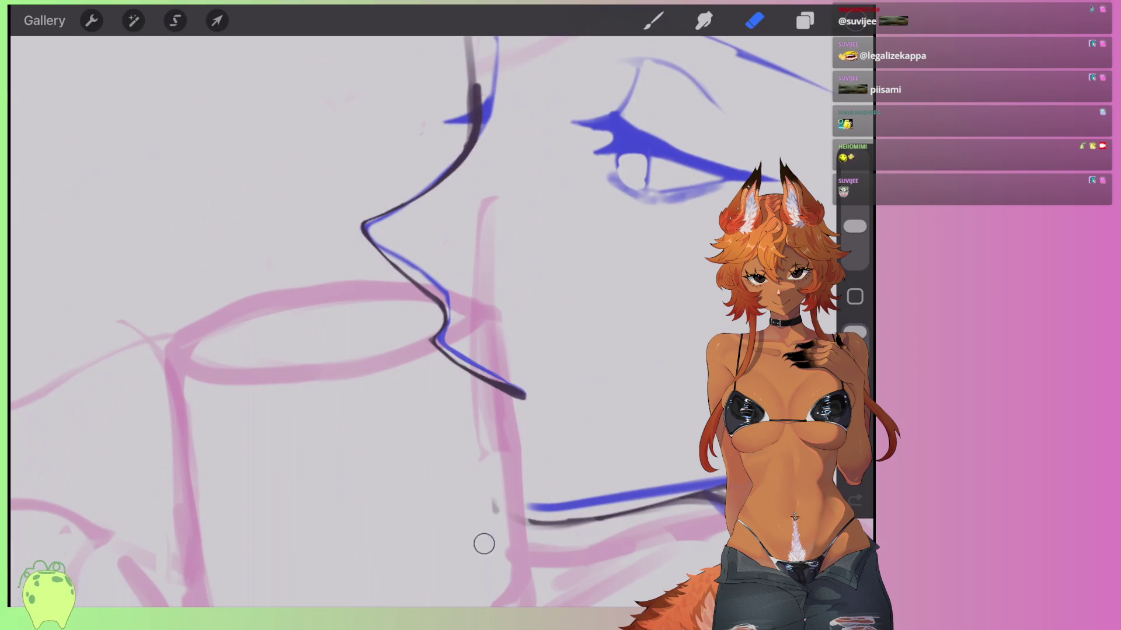
{"action": "scroll", "coordinate": [380, 321], "scroll_direction": "up", "scroll_amount": 4}
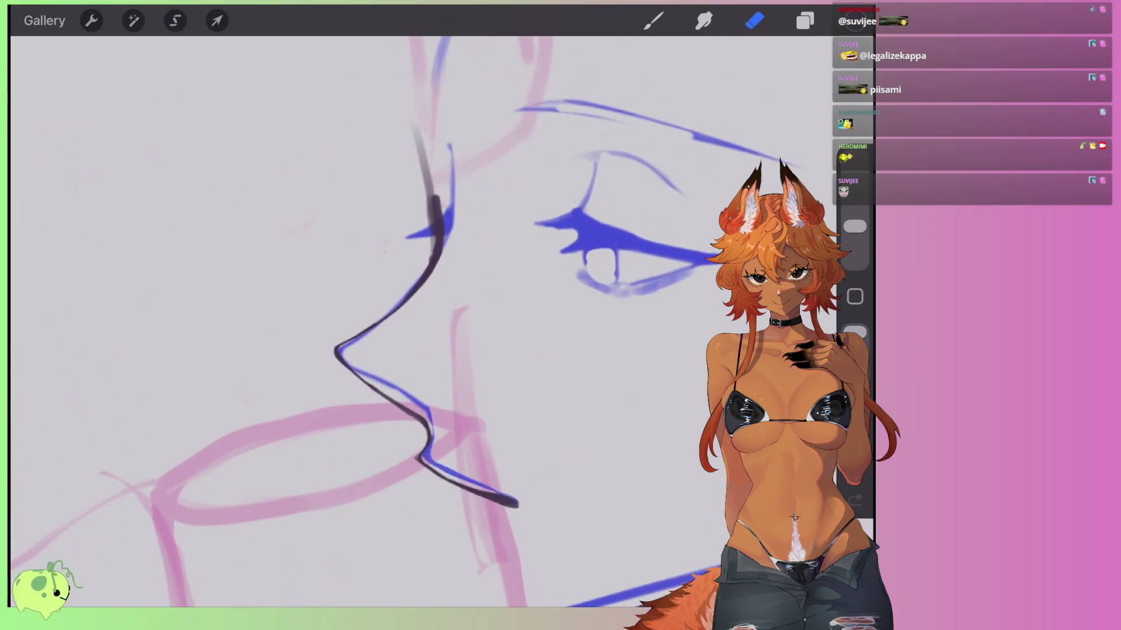
Darken the lip line with short dark brush strokes.
{"action": "key", "text": "b"}
{"action": "scroll", "coordinate": [379, 321], "scroll_direction": "up", "scroll_amount": 3}
{"action": "mouse_move", "coordinate": [402, 334]}
{"action": "left_mouse_down"}
{"action": "mouse_move", "coordinate": [337, 339]}
{"action": "mouse_move", "coordinate": [408, 279]}
{"action": "left_mouse_up"}
{"action": "left_click_drag", "start_coordinate": [331, 339], "coordinate": [407, 333]}
{"action": "scroll", "coordinate": [380, 321], "scroll_direction": "down", "scroll_amount": 3}
{"action": "scroll", "coordinate": [379, 321], "scroll_direction": "down", "scroll_amount": 2}
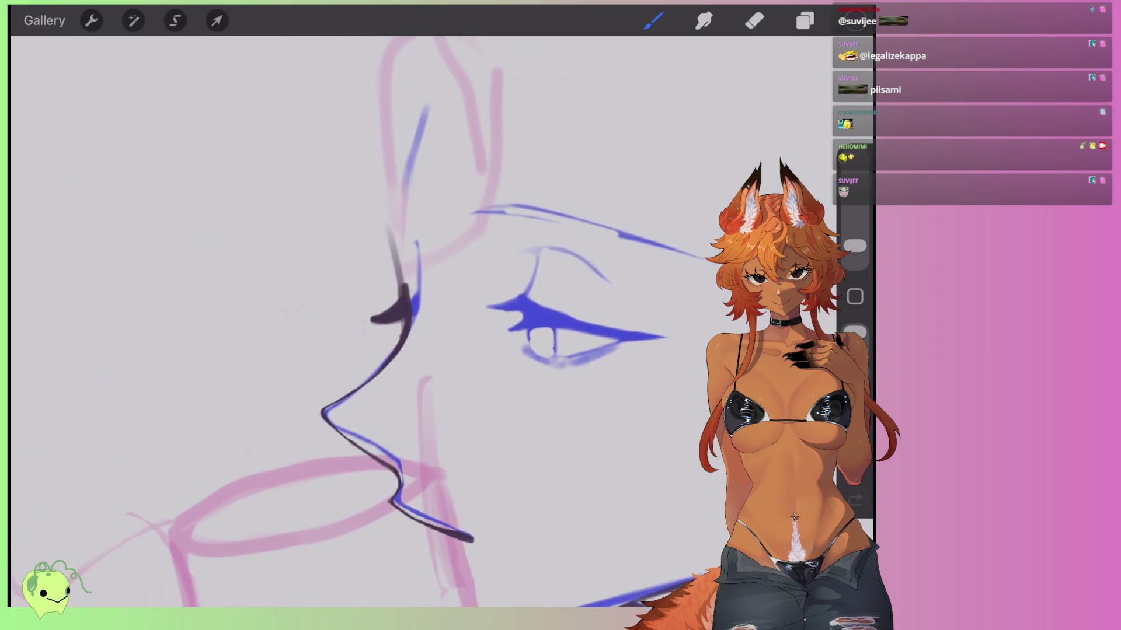
Hide the blue eye sketch layer (Layer 4) so only the pink sketch remains underneath.
{"action": "left_click", "coordinate": [805, 21]}
{"action": "left_click", "coordinate": [666, 216]}
{"action": "left_click", "coordinate": [805, 20]}
{"action": "left_click", "coordinate": [175, 21]}
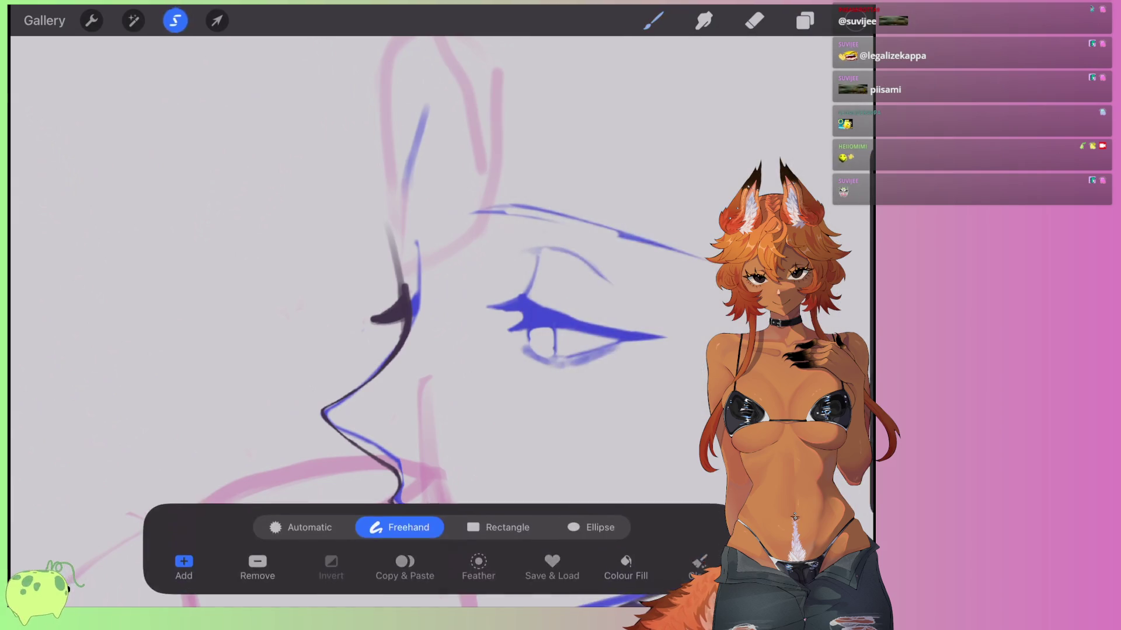
{"action": "scroll", "coordinate": [380, 291], "scroll_direction": "right", "scroll_amount": 3}
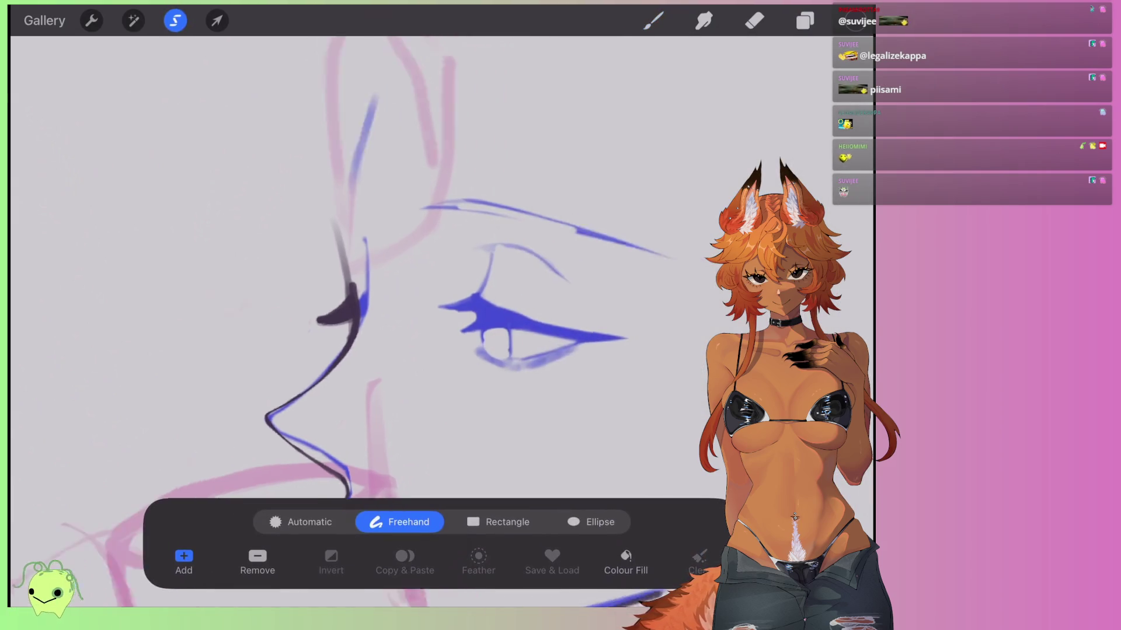
{"action": "left_click", "coordinate": [805, 20]}
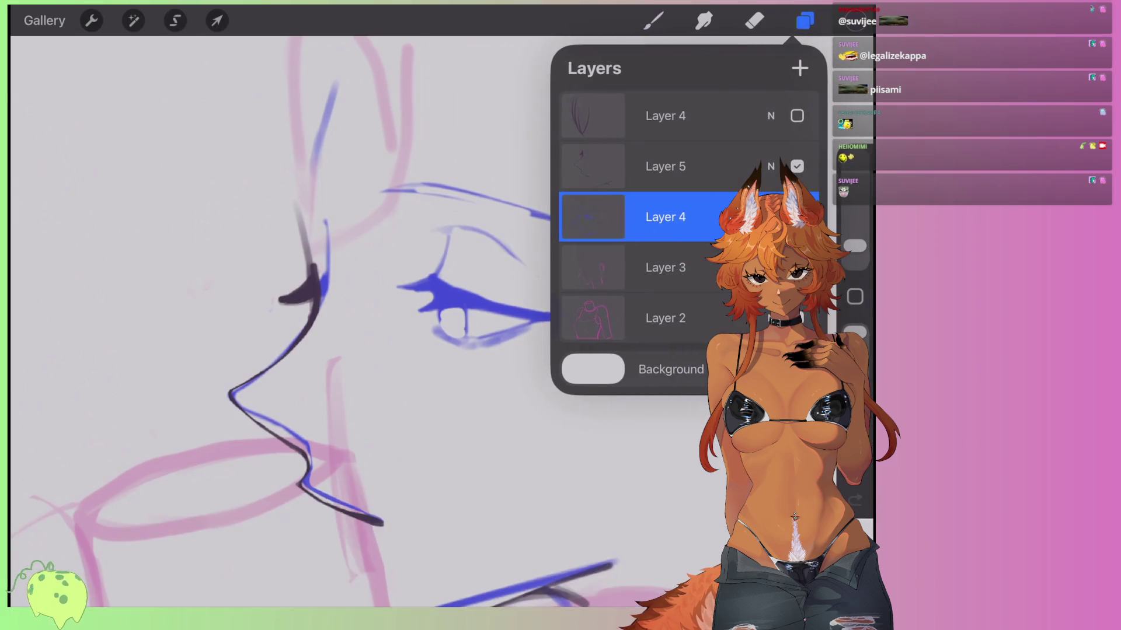
{"action": "left_click", "coordinate": [665, 166]}
{"action": "left_click", "coordinate": [797, 217]}
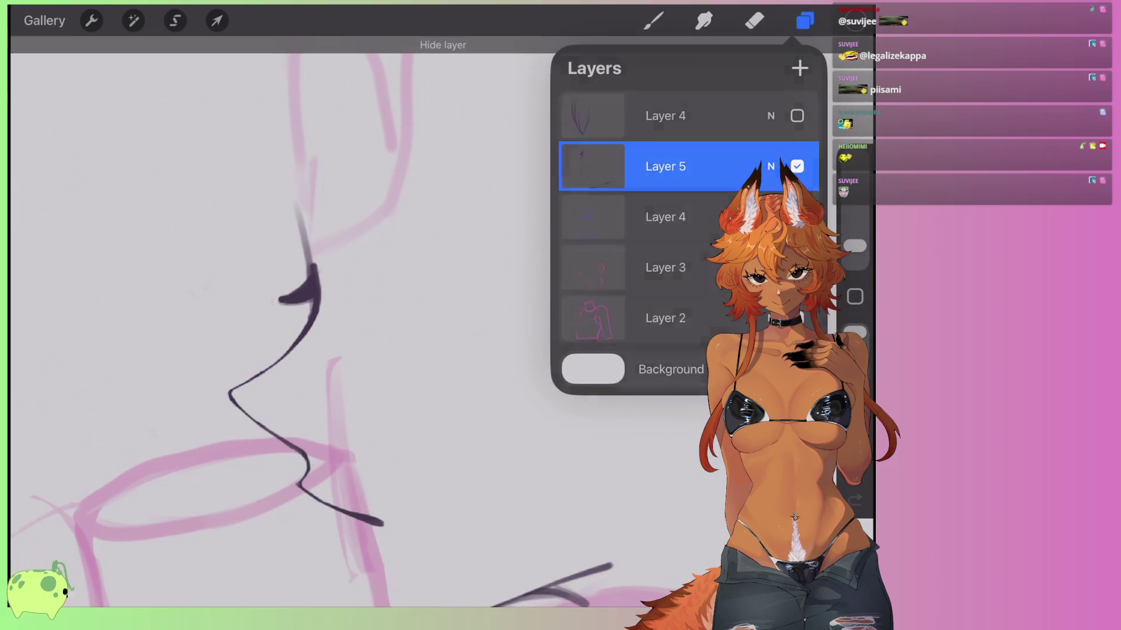
{"action": "left_click", "coordinate": [652, 20]}
{"action": "scroll", "coordinate": [198, 408], "scroll_direction": "up", "scroll_amount": 2}
{"action": "scroll", "coordinate": [198, 408], "scroll_direction": "right", "scroll_amount": 2}
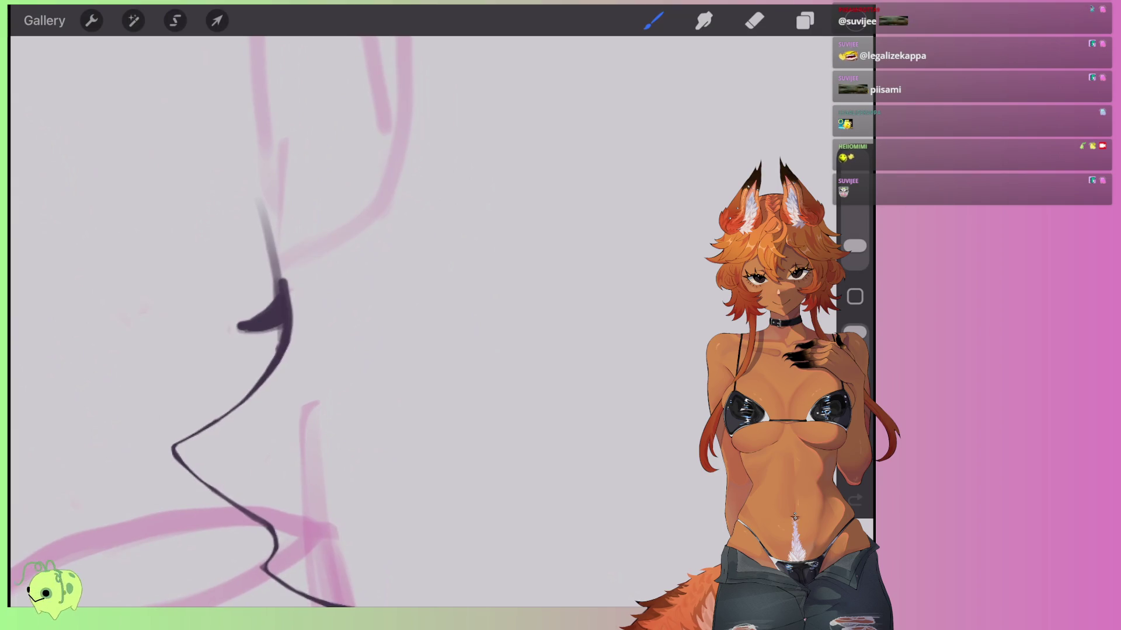
Draw the lid crease and dark lash line, redrawing the curved eye line slightly to the right.
{"action": "left_click_drag", "start_coordinate": [452, 308], "coordinate": [528, 325]}
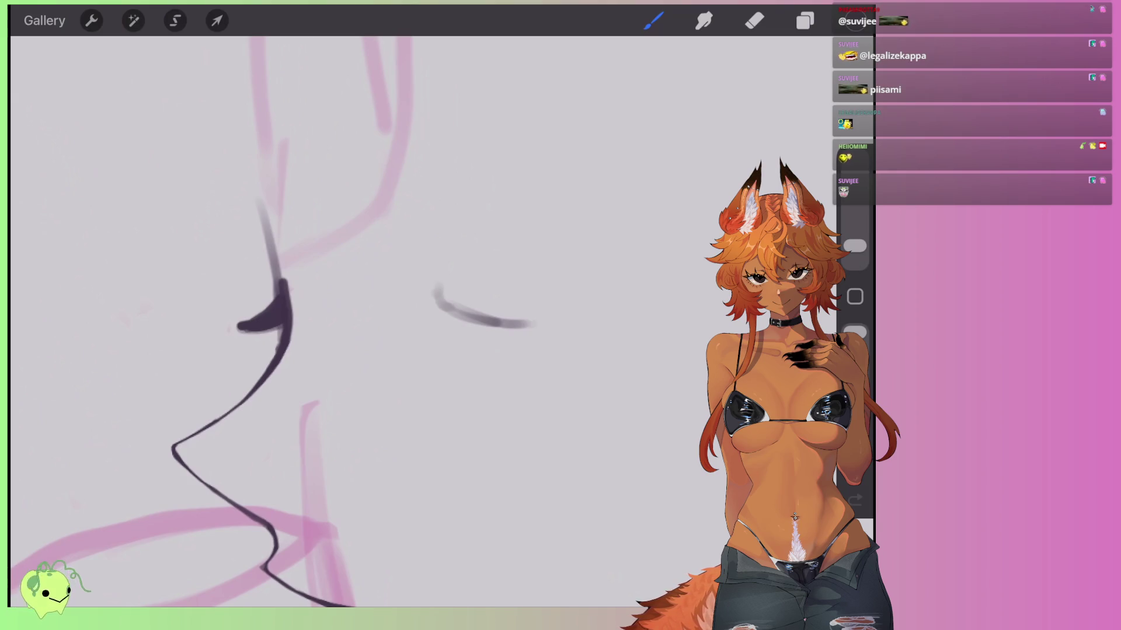
{"action": "left_click_drag", "start_coordinate": [543, 351], "coordinate": [636, 309]}
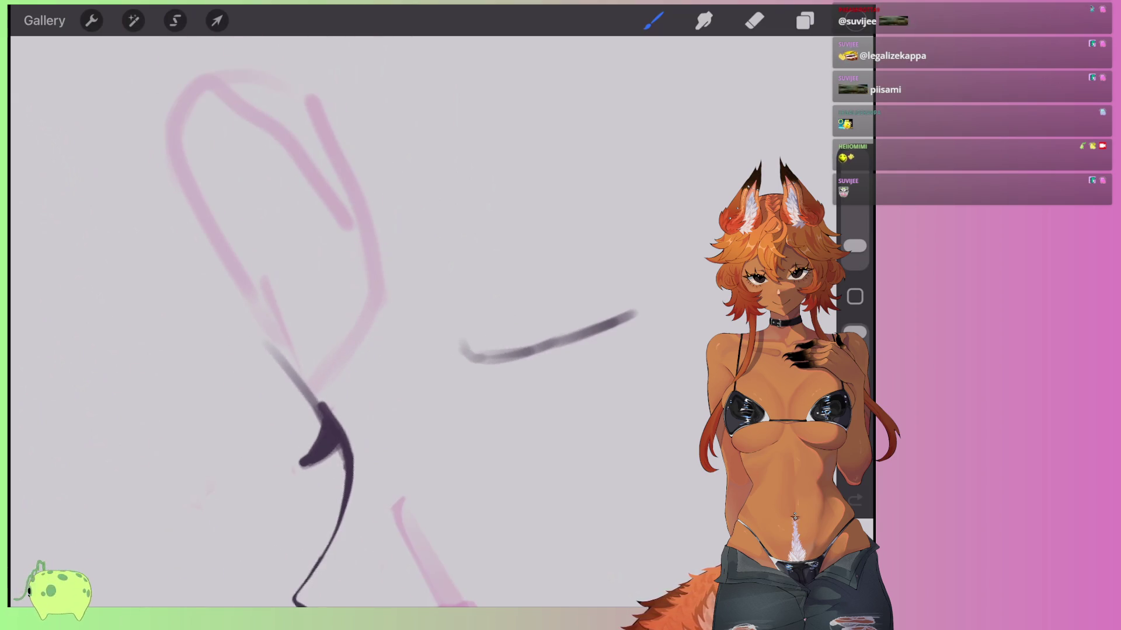
{"action": "mouse_move", "coordinate": [429, 309]}
{"action": "left_mouse_down"}
{"action": "mouse_move", "coordinate": [455, 313]}
{"action": "mouse_move", "coordinate": [425, 342]}
{"action": "left_mouse_up"}
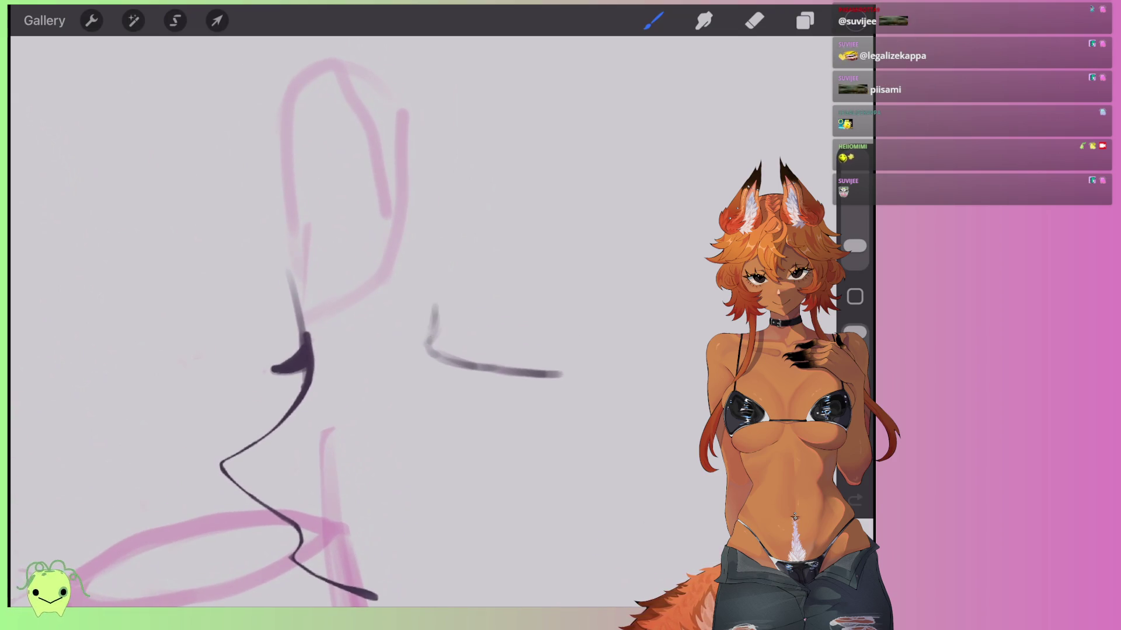
{"action": "left_click_drag", "start_coordinate": [453, 291], "coordinate": [505, 330]}
{"action": "key", "text": "ctrl+z"}
{"action": "mouse_move", "coordinate": [441, 290]}
{"action": "left_mouse_down"}
{"action": "mouse_move", "coordinate": [523, 332]}
{"action": "mouse_move", "coordinate": [397, 350]}
{"action": "mouse_move", "coordinate": [499, 368]}
{"action": "mouse_move", "coordinate": [415, 334]}
{"action": "mouse_move", "coordinate": [473, 355]}
{"action": "mouse_move", "coordinate": [605, 366]}
{"action": "left_mouse_up"}
Thin part of the lower eye stroke and draw a U-shaped contour under the eye.
{"action": "left_click", "coordinate": [754, 21]}
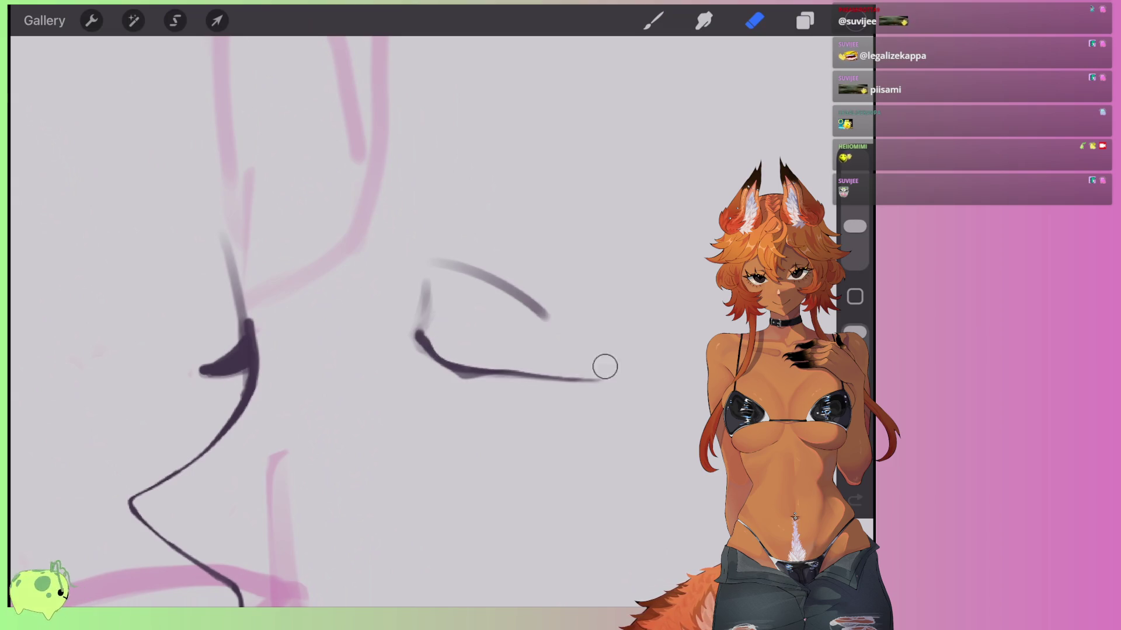
{"action": "left_click_drag", "start_coordinate": [534, 376], "coordinate": [456, 372]}
{"action": "key", "text": "b"}
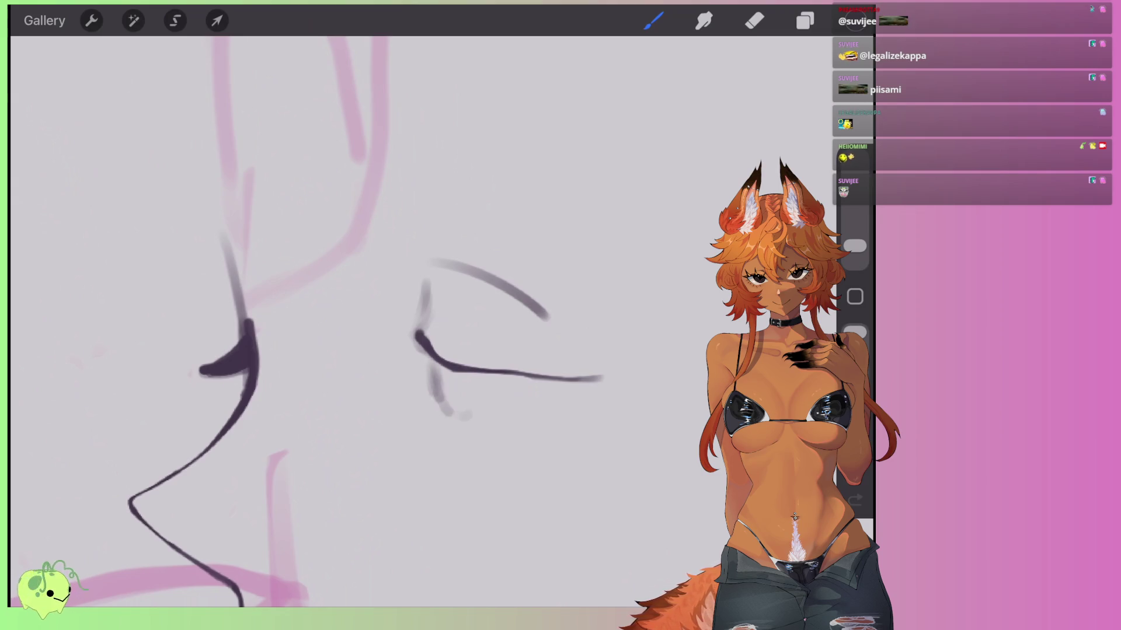
{"action": "mouse_move", "coordinate": [427, 359]}
{"action": "left_mouse_down"}
{"action": "mouse_move", "coordinate": [477, 377]}
{"action": "mouse_move", "coordinate": [614, 382]}
{"action": "mouse_move", "coordinate": [517, 416]}
{"action": "left_mouse_up"}
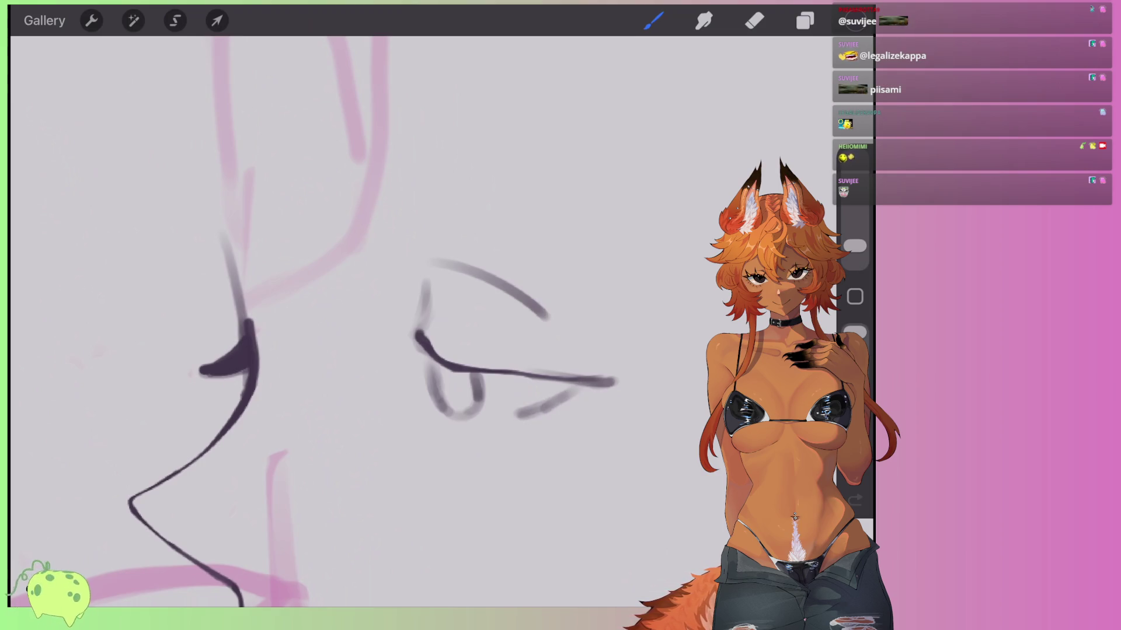
Retrace the lower eye contour darker and hatch strokes below the inner eye corner.
{"action": "mouse_move", "coordinate": [575, 387]}
{"action": "left_mouse_down"}
{"action": "mouse_move", "coordinate": [528, 410]}
{"action": "mouse_move", "coordinate": [447, 424]}
{"action": "left_mouse_up"}
{"action": "mouse_move", "coordinate": [429, 385]}
{"action": "left_mouse_down"}
{"action": "mouse_move", "coordinate": [461, 426]}
{"action": "mouse_move", "coordinate": [518, 419]}
{"action": "left_mouse_up"}
{"action": "scroll", "coordinate": [513, 327], "scroll_direction": "up", "scroll_amount": 5}
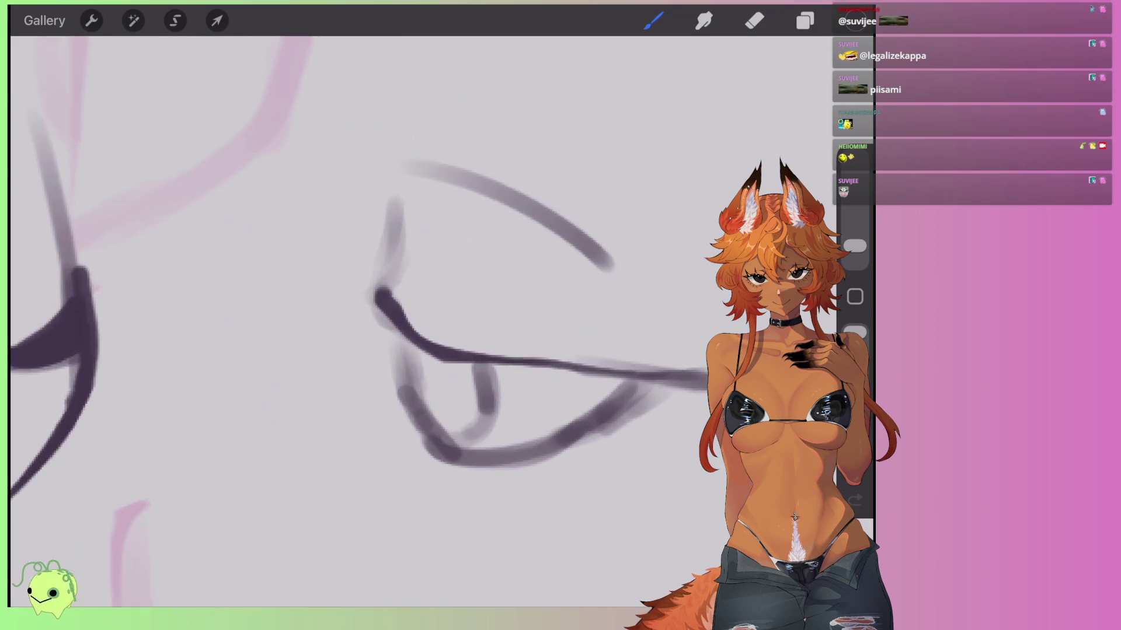
{"action": "scroll", "coordinate": [485, 327], "scroll_direction": "up", "scroll_amount": 2}
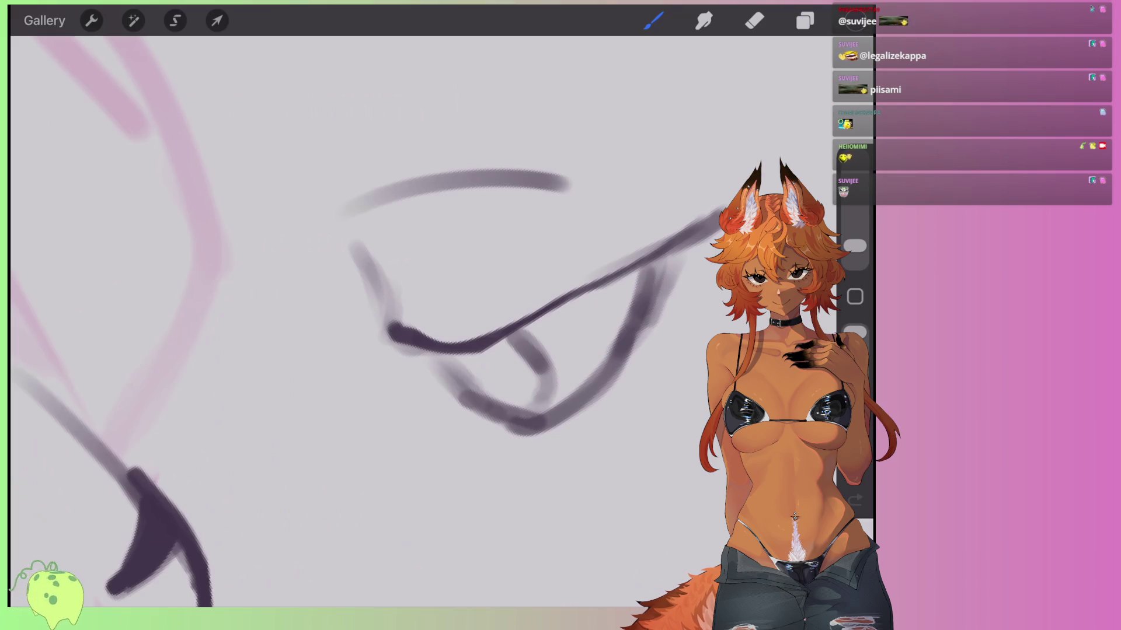
{"action": "mouse_move", "coordinate": [402, 355]}
{"action": "left_mouse_down"}
{"action": "mouse_move", "coordinate": [391, 383]}
{"action": "mouse_move", "coordinate": [408, 375]}
{"action": "mouse_move", "coordinate": [377, 409]}
{"action": "mouse_move", "coordinate": [393, 333]}
{"action": "mouse_move", "coordinate": [353, 426]}
{"action": "mouse_move", "coordinate": [408, 351]}
{"action": "mouse_move", "coordinate": [388, 408]}
{"action": "left_mouse_up"}
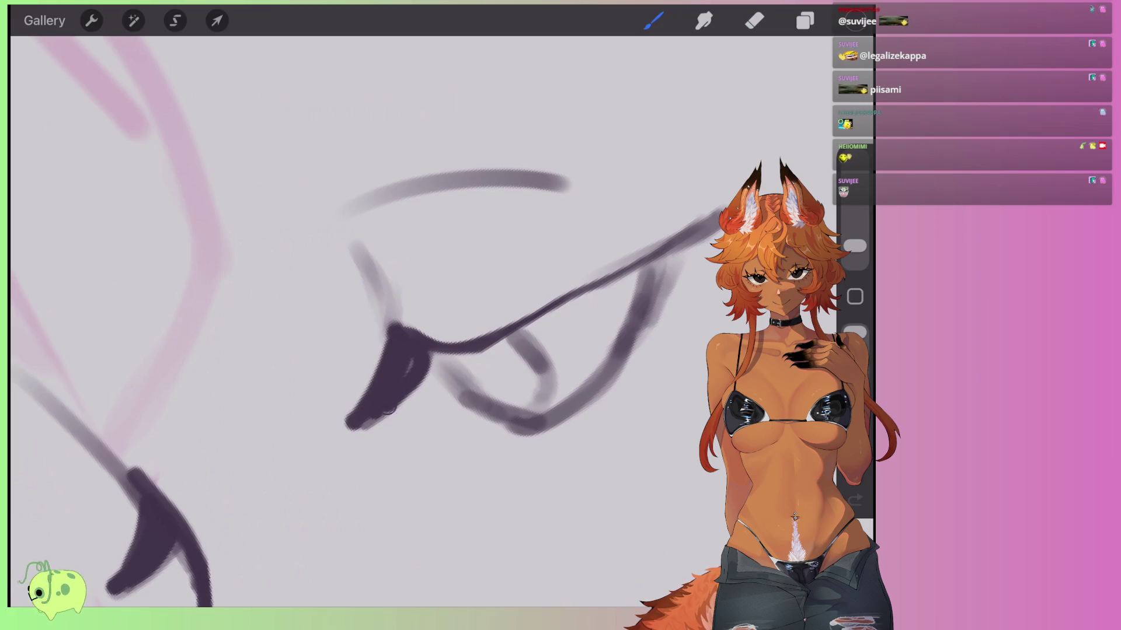
{"action": "mouse_move", "coordinate": [455, 353]}
{"action": "left_mouse_down"}
{"action": "mouse_move", "coordinate": [428, 425]}
{"action": "mouse_move", "coordinate": [485, 353]}
{"action": "mouse_move", "coordinate": [438, 368]}
{"action": "mouse_move", "coordinate": [429, 426]}
{"action": "mouse_move", "coordinate": [520, 321]}
{"action": "mouse_move", "coordinate": [408, 332]}
{"action": "left_mouse_up"}
Build up a thick upper lash line extending toward the outer corner.
{"action": "mouse_move", "coordinate": [502, 336]}
{"action": "left_mouse_down"}
{"action": "mouse_move", "coordinate": [420, 335]}
{"action": "mouse_move", "coordinate": [583, 286]}
{"action": "left_mouse_up"}
{"action": "left_click_drag", "start_coordinate": [408, 336], "coordinate": [636, 260]}
{"action": "left_click_drag", "start_coordinate": [572, 286], "coordinate": [703, 219]}
{"action": "left_click_drag", "start_coordinate": [642, 245], "coordinate": [729, 199]}
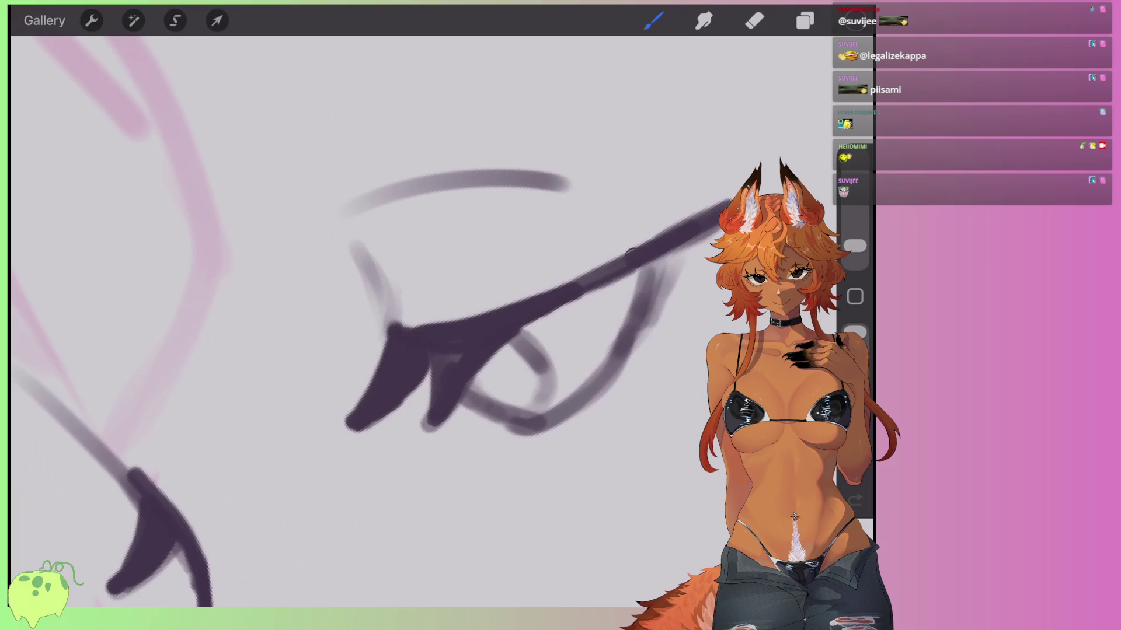
{"action": "left_click_drag", "start_coordinate": [578, 286], "coordinate": [703, 234]}
{"action": "left_click_drag", "start_coordinate": [537, 320], "coordinate": [724, 228]}
{"action": "left_click_drag", "start_coordinate": [502, 347], "coordinate": [607, 289]}
{"action": "left_click_drag", "start_coordinate": [529, 332], "coordinate": [707, 237]}
With the eraser at 8%, thin the lids and lash edges and sharpen the lash tips into points.
{"action": "left_click", "coordinate": [754, 20]}
{"action": "left_click_drag", "start_coordinate": [555, 286], "coordinate": [725, 181]}
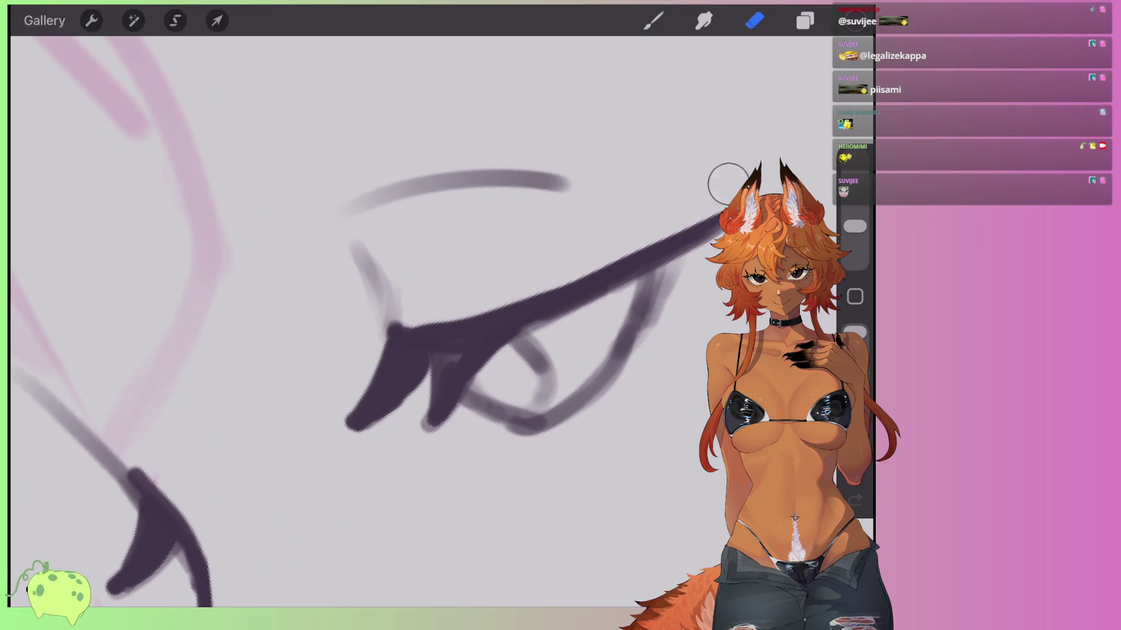
{"action": "left_click_drag", "start_coordinate": [854, 226], "coordinate": [854, 230]}
{"action": "left_click_drag", "start_coordinate": [695, 257], "coordinate": [616, 377]}
{"action": "left_click_drag", "start_coordinate": [854, 230], "coordinate": [854, 239]}
{"action": "mouse_move", "coordinate": [615, 377]}
{"action": "left_mouse_down"}
{"action": "mouse_move", "coordinate": [507, 453]}
{"action": "mouse_move", "coordinate": [479, 445]}
{"action": "left_mouse_up"}
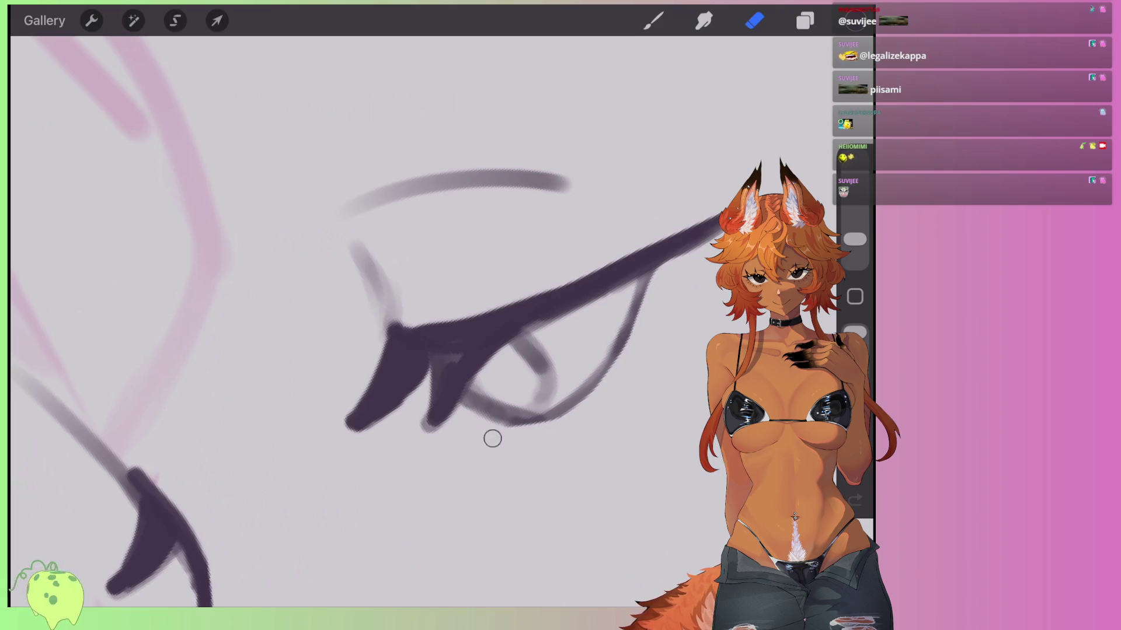
{"action": "left_click_drag", "start_coordinate": [464, 385], "coordinate": [537, 418]}
{"action": "mouse_move", "coordinate": [535, 340]}
{"action": "left_mouse_down"}
{"action": "mouse_move", "coordinate": [560, 397]}
{"action": "mouse_move", "coordinate": [527, 407]}
{"action": "left_mouse_up"}
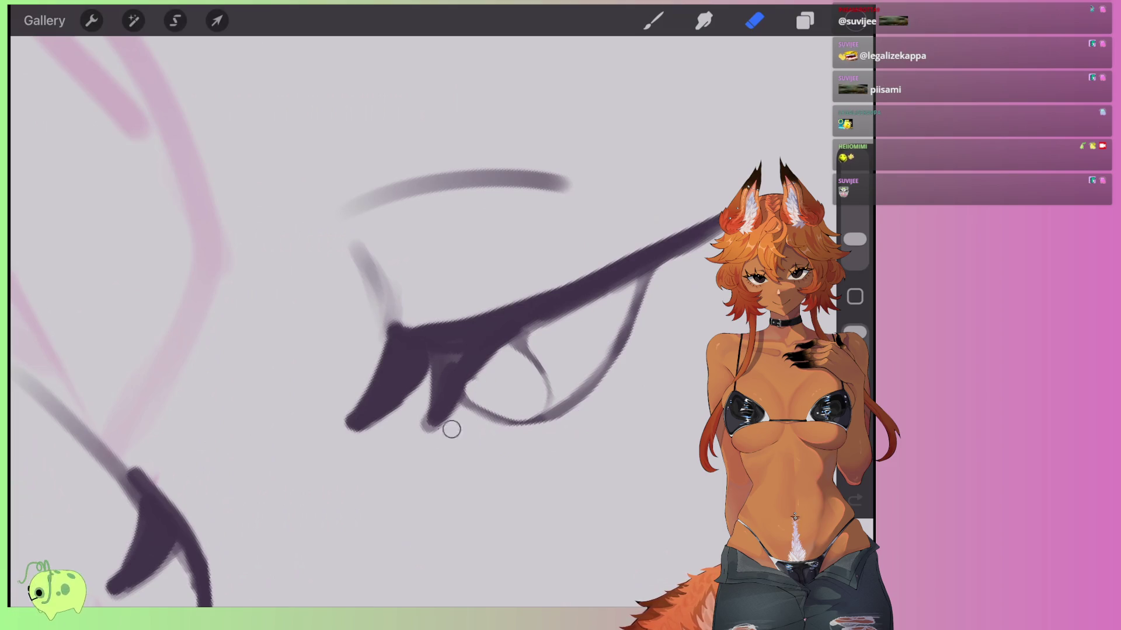
{"action": "mouse_move", "coordinate": [458, 421]}
{"action": "left_mouse_down"}
{"action": "mouse_move", "coordinate": [403, 405]}
{"action": "mouse_move", "coordinate": [370, 366]}
{"action": "mouse_move", "coordinate": [357, 247]}
{"action": "left_mouse_up"}
{"action": "left_click_drag", "start_coordinate": [392, 320], "coordinate": [584, 275]}
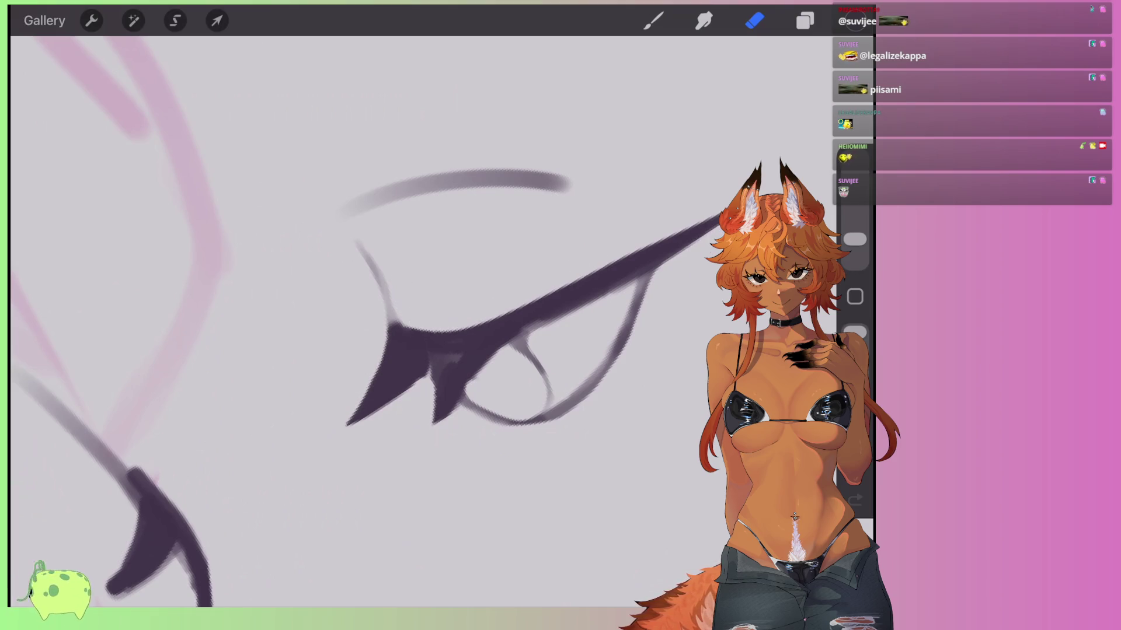
{"action": "scroll", "coordinate": [374, 321], "scroll_direction": "down", "scroll_amount": 5}
{"action": "scroll", "coordinate": [515, 271], "scroll_direction": "up", "scroll_amount": 5}
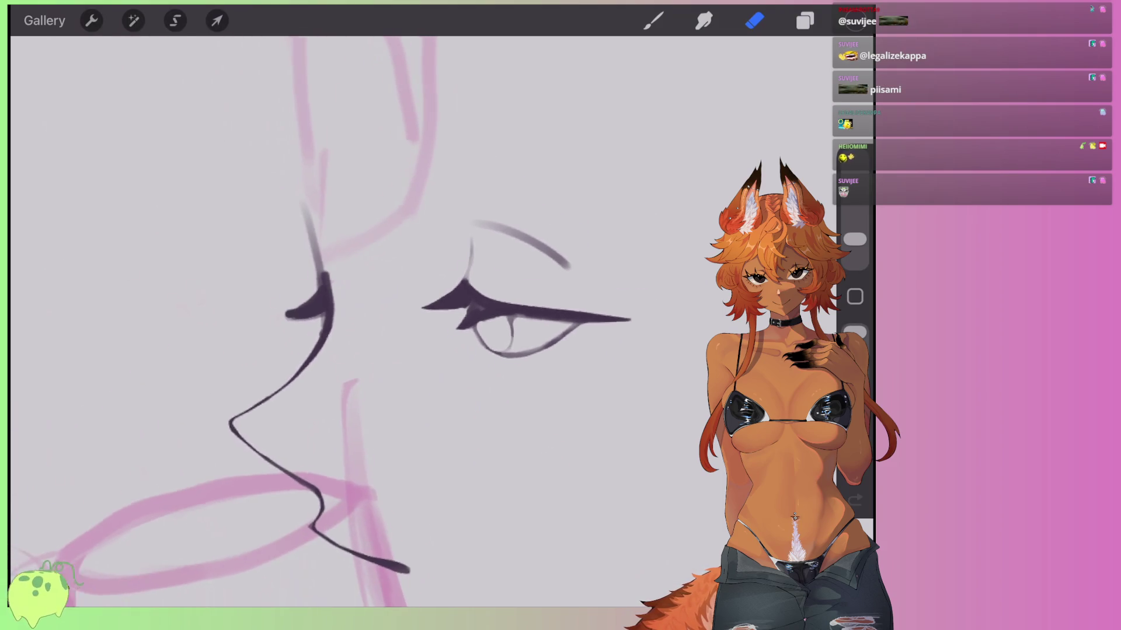
Rotate the canvas and draw grey iris strokes below the lash line.
{"action": "mouse_move", "coordinate": [526, 339]}
{"action": "left_mouse_down"}
{"action": "mouse_move", "coordinate": [560, 327]}
{"action": "mouse_move", "coordinate": [438, 420]}
{"action": "mouse_move", "coordinate": [511, 380]}
{"action": "left_mouse_up"}
{"action": "scroll", "coordinate": [525, 292], "scroll_direction": "up", "scroll_amount": 5}
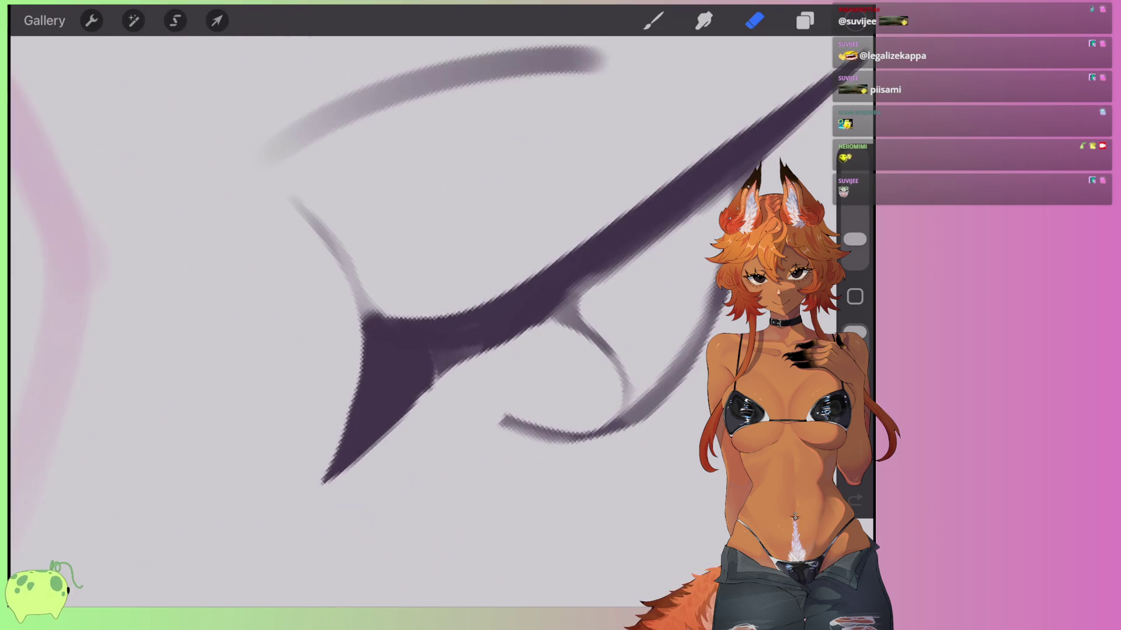
{"action": "left_click", "coordinate": [653, 20]}
{"action": "mouse_move", "coordinate": [454, 360]}
{"action": "left_mouse_down"}
{"action": "mouse_move", "coordinate": [498, 408]}
{"action": "mouse_move", "coordinate": [534, 425]}
{"action": "left_mouse_up"}
{"action": "mouse_move", "coordinate": [567, 306]}
{"action": "left_mouse_down"}
{"action": "mouse_move", "coordinate": [639, 409]}
{"action": "mouse_move", "coordinate": [476, 368]}
{"action": "left_mouse_up"}
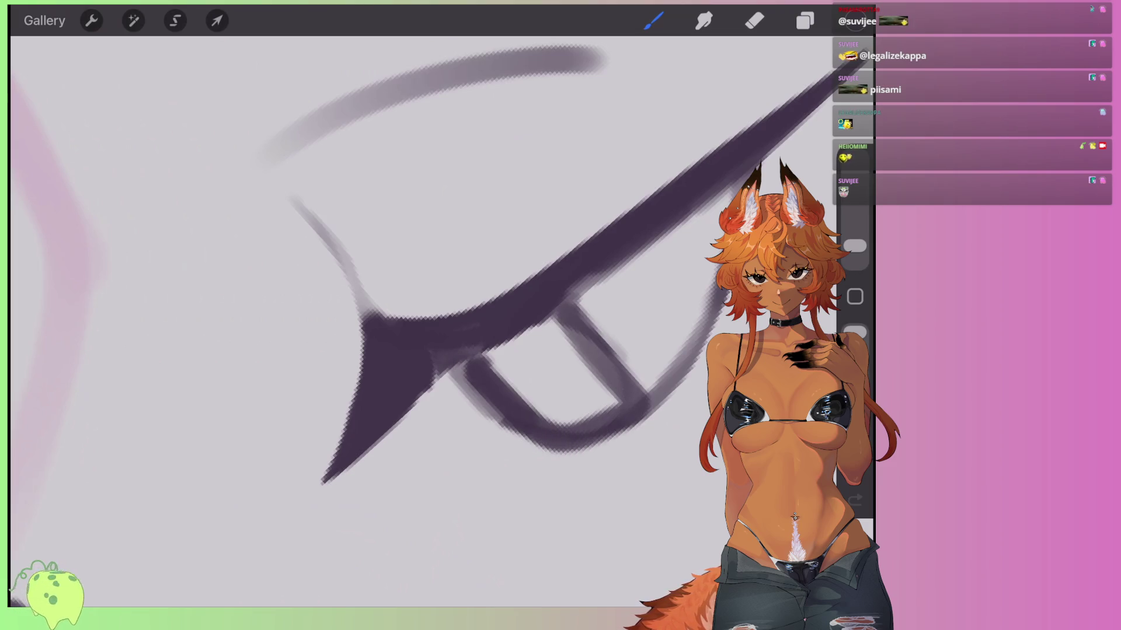
Erase parts of the iris stroke, undoing one erase, to smooth the U shape.
{"action": "left_click", "coordinate": [754, 20]}
{"action": "left_click_drag", "start_coordinate": [648, 412], "coordinate": [543, 473]}
{"action": "left_click_drag", "start_coordinate": [580, 298], "coordinate": [640, 383]}
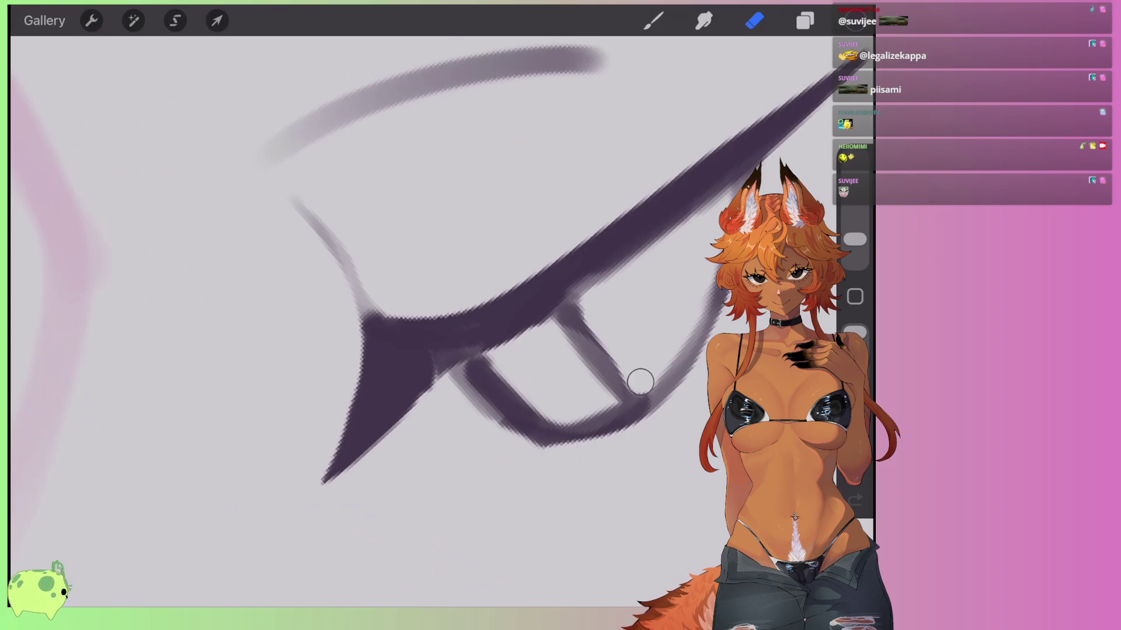
{"action": "key", "text": "ctrl+z"}
{"action": "mouse_move", "coordinate": [565, 347]}
{"action": "left_mouse_down"}
{"action": "mouse_move", "coordinate": [518, 395]}
{"action": "mouse_move", "coordinate": [478, 359]}
{"action": "left_mouse_up"}
Draw a short vertical stroke inside the U-shaped iris.
{"action": "key", "text": "b"}
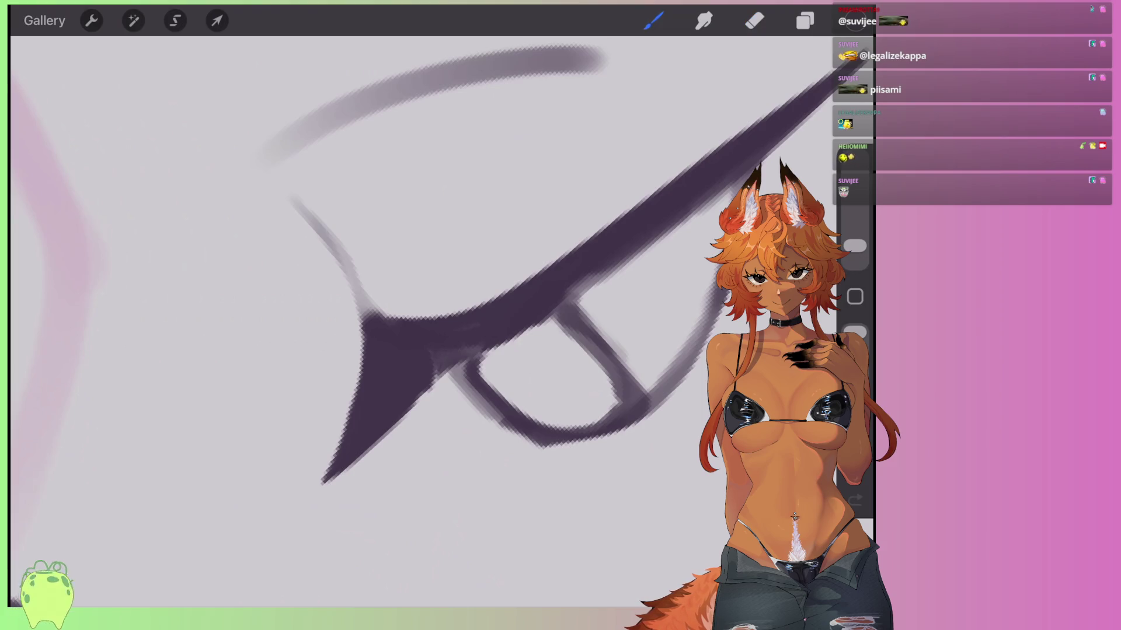
{"action": "left_click_drag", "start_coordinate": [467, 373], "coordinate": [453, 426]}
{"action": "scroll", "coordinate": [408, 292], "scroll_direction": "down", "scroll_amount": 5}
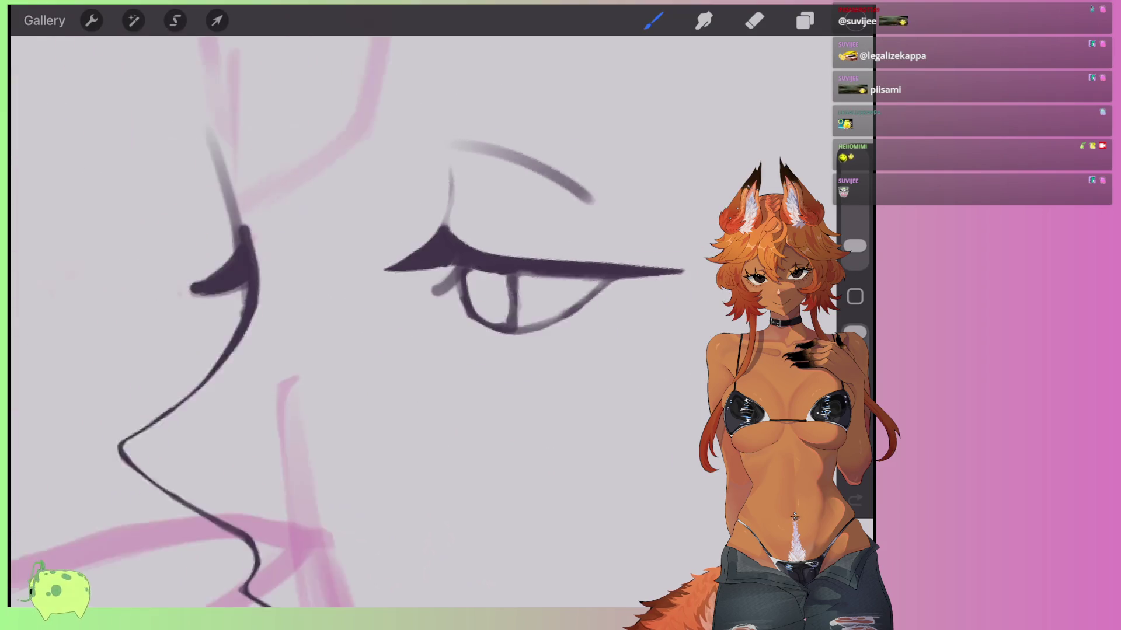
{"action": "scroll", "coordinate": [408, 292], "scroll_direction": "up", "scroll_amount": 3}
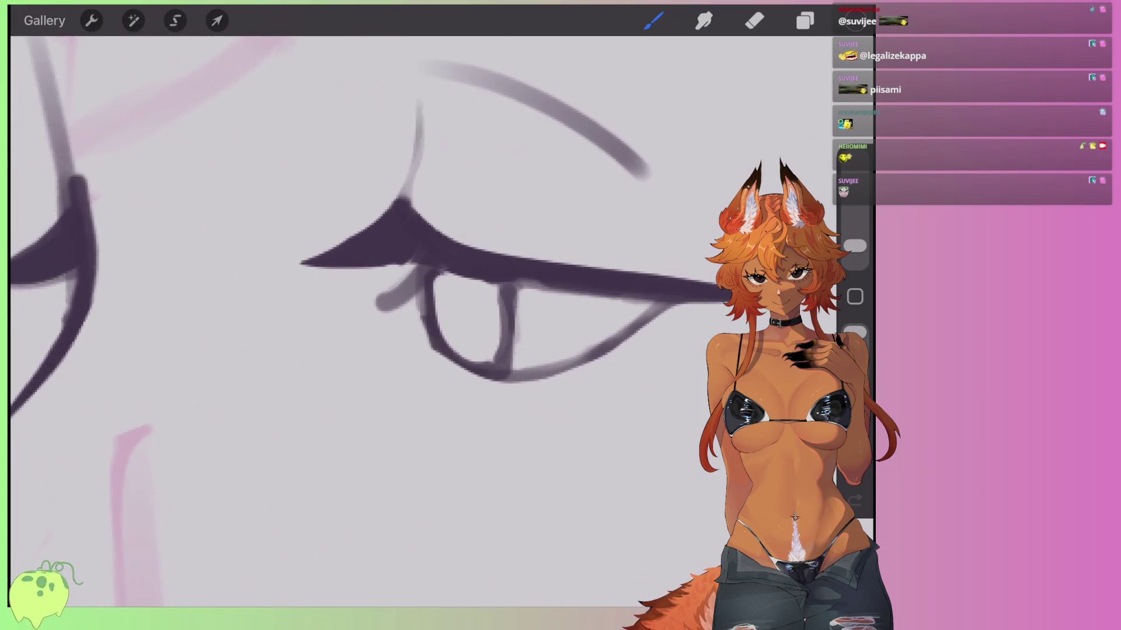
Dab soft grey lower lashes under the eye and darken a few with strokes.
{"action": "left_click", "coordinate": [415, 362]}
{"action": "left_click", "coordinate": [467, 387]}
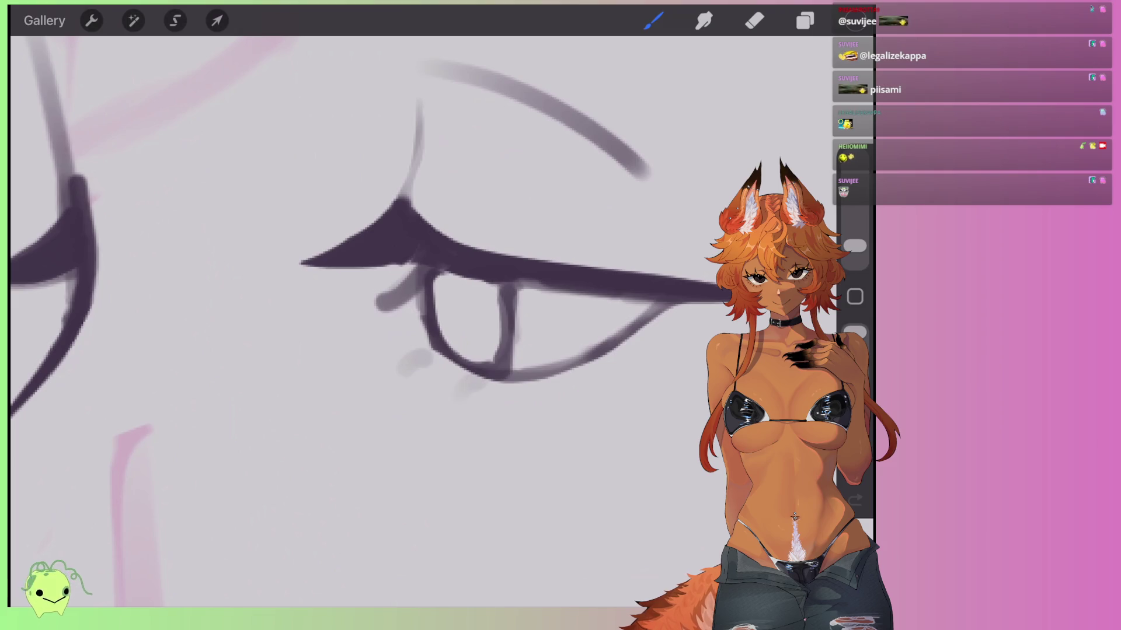
{"action": "left_click", "coordinate": [534, 390]}
{"action": "left_click", "coordinate": [644, 352]}
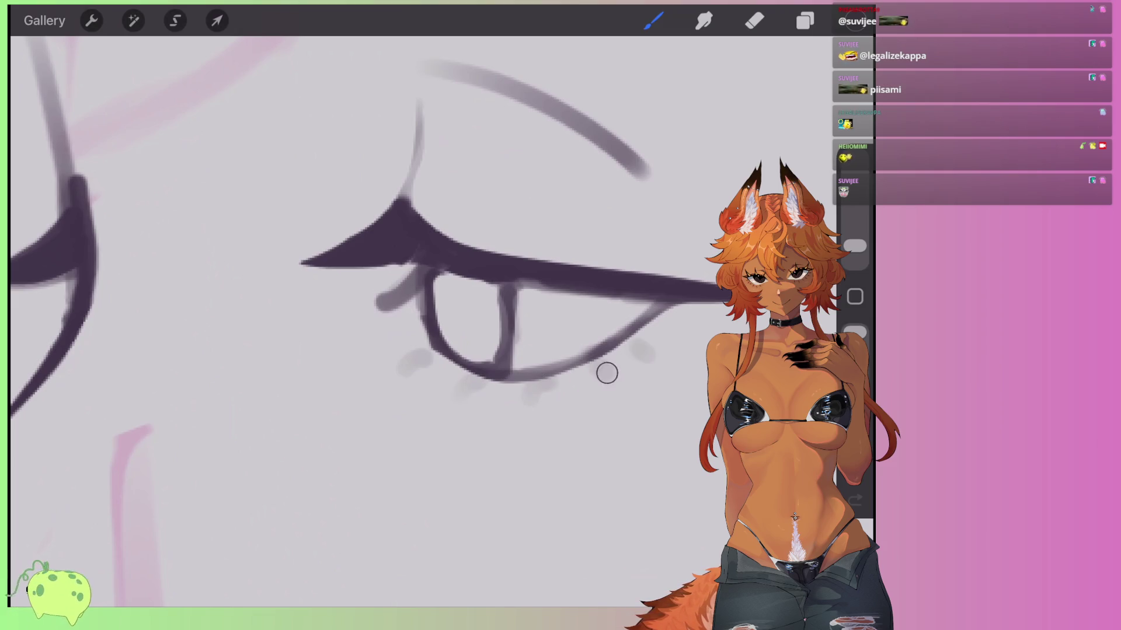
{"action": "mouse_move", "coordinate": [552, 379]}
{"action": "left_mouse_down"}
{"action": "mouse_move", "coordinate": [531, 405]}
{"action": "mouse_move", "coordinate": [456, 401]}
{"action": "mouse_move", "coordinate": [408, 370]}
{"action": "mouse_move", "coordinate": [447, 354]}
{"action": "left_mouse_up"}
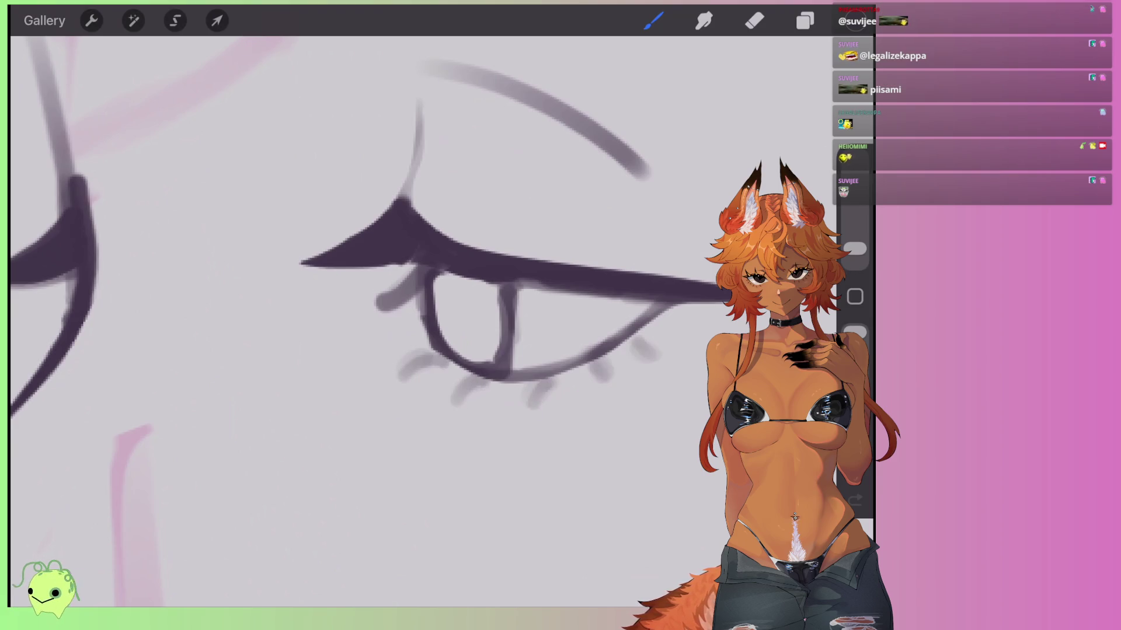
{"action": "left_click_drag", "start_coordinate": [420, 267], "coordinate": [355, 304]}
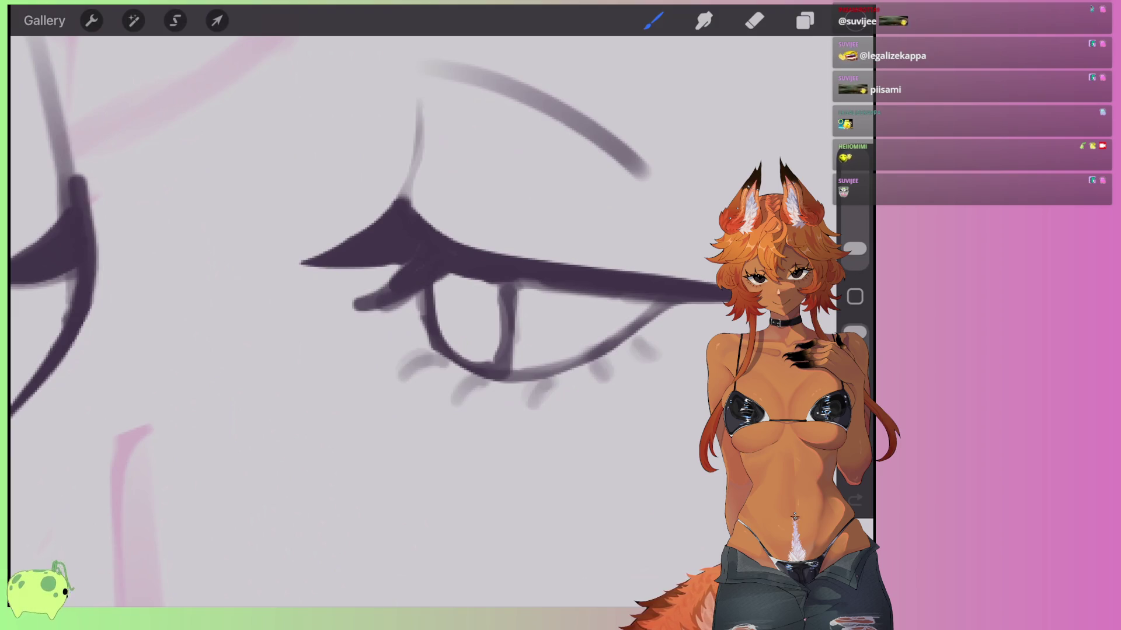
Add a short dark stroke inside the eye.
{"action": "mouse_move", "coordinate": [483, 283]}
{"action": "left_mouse_down"}
{"action": "mouse_move", "coordinate": [446, 293]}
{"action": "mouse_move", "coordinate": [485, 290]}
{"action": "left_mouse_up"}
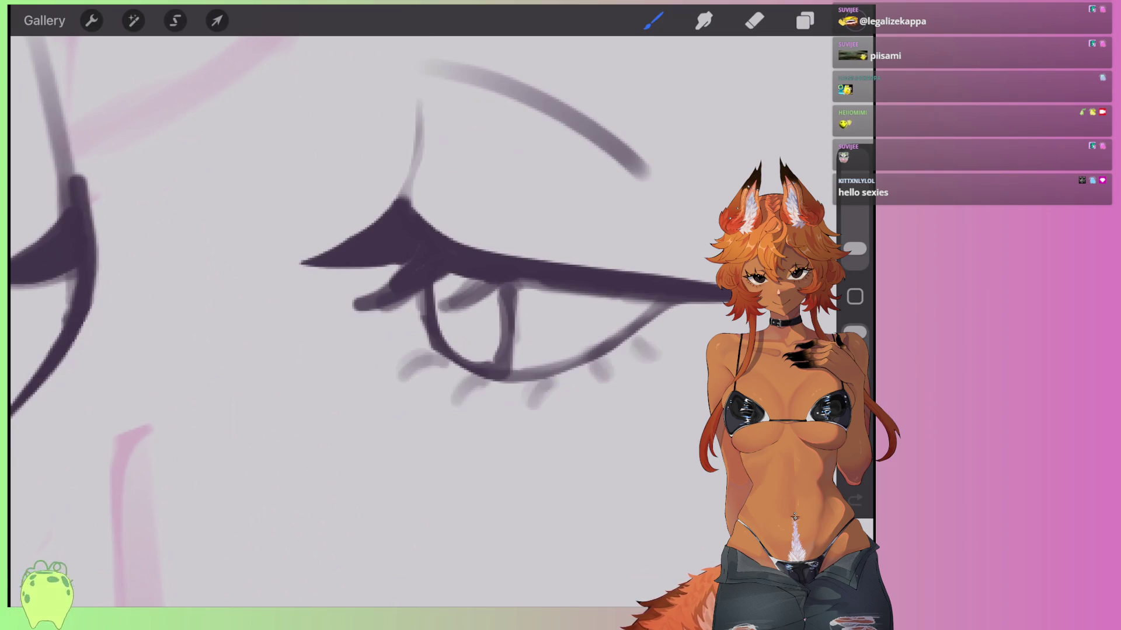
{"action": "scroll", "coordinate": [519, 178], "scroll_direction": "down", "scroll_amount": 3}
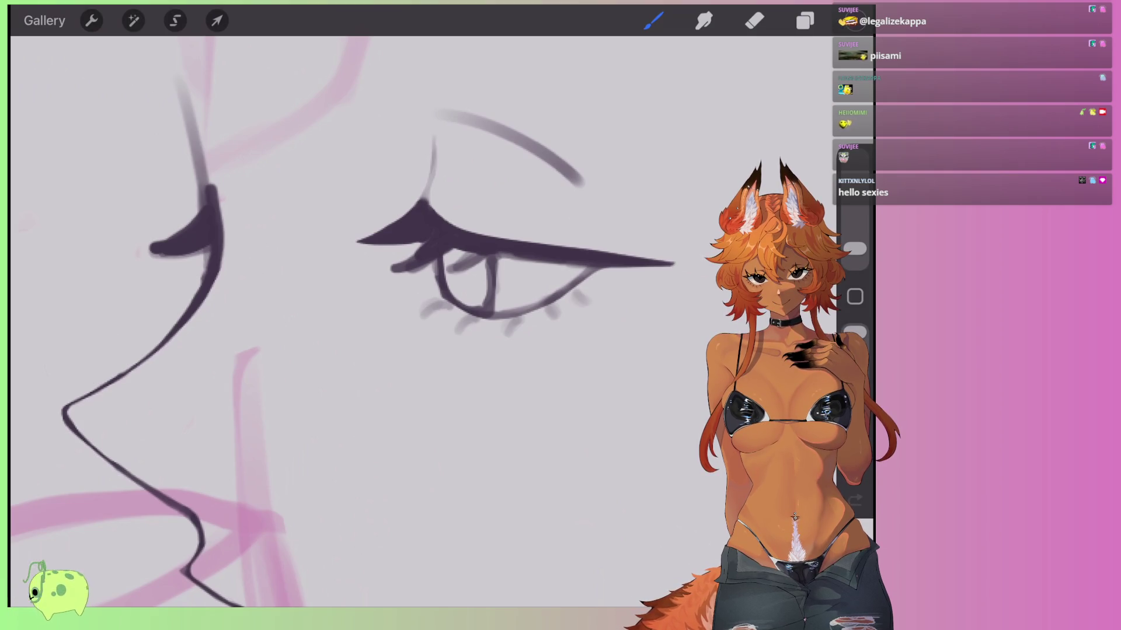
{"action": "scroll", "coordinate": [408, 263], "scroll_direction": "down", "scroll_amount": 2}
{"action": "scroll", "coordinate": [409, 292], "scroll_direction": "up", "scroll_amount": 1}
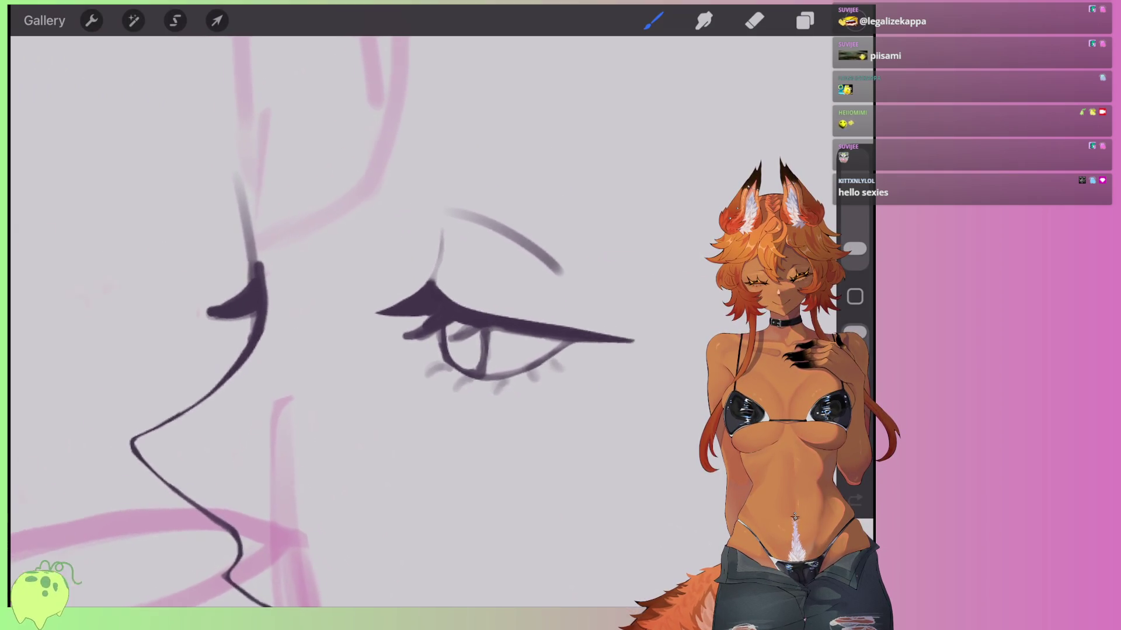
{"action": "scroll", "coordinate": [350, 350], "scroll_direction": "up", "scroll_amount": 1}
Add a thin grey line above the eye, then erase the eyebrow arc lighter and thinner.
{"action": "key", "text": "e"}
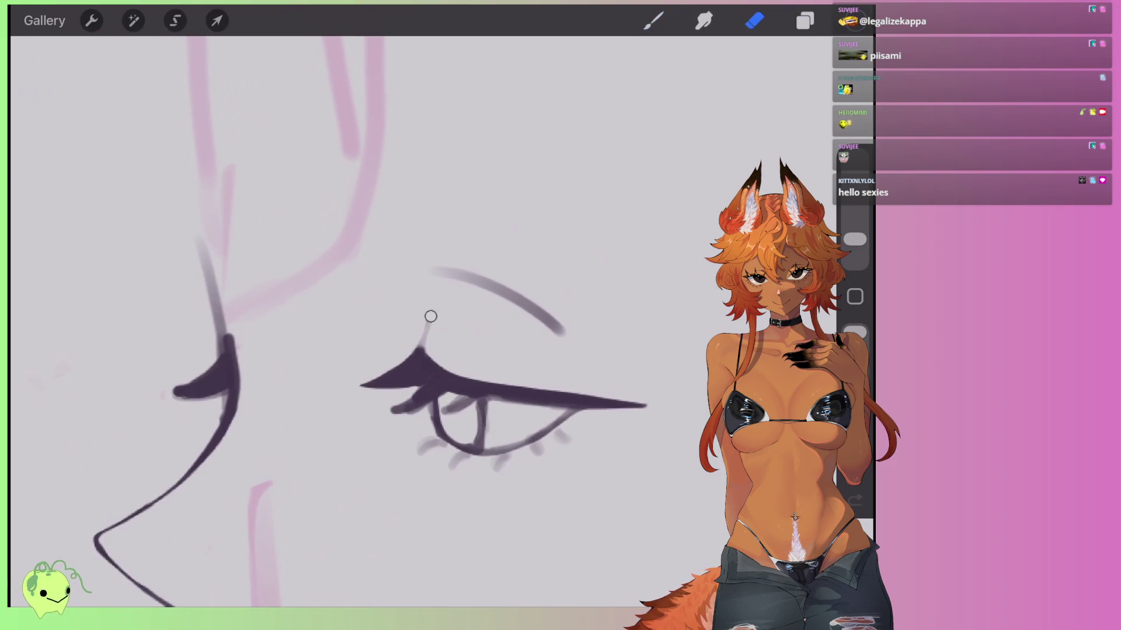
{"action": "key", "text": "b"}
{"action": "left_click_drag", "start_coordinate": [435, 285], "coordinate": [425, 352]}
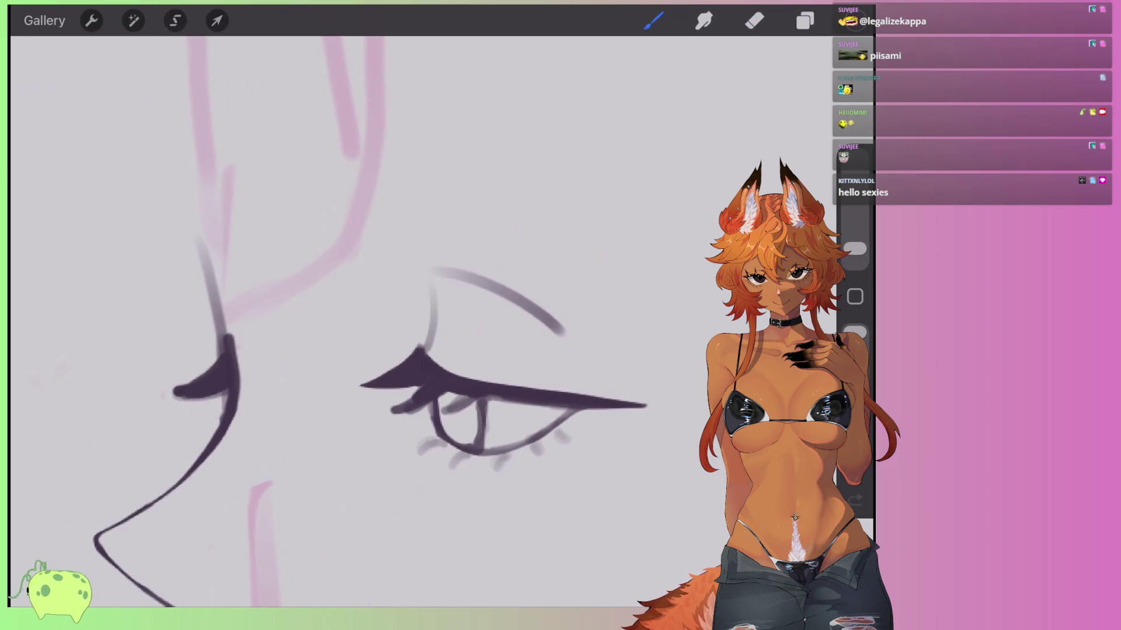
{"action": "key", "text": "e"}
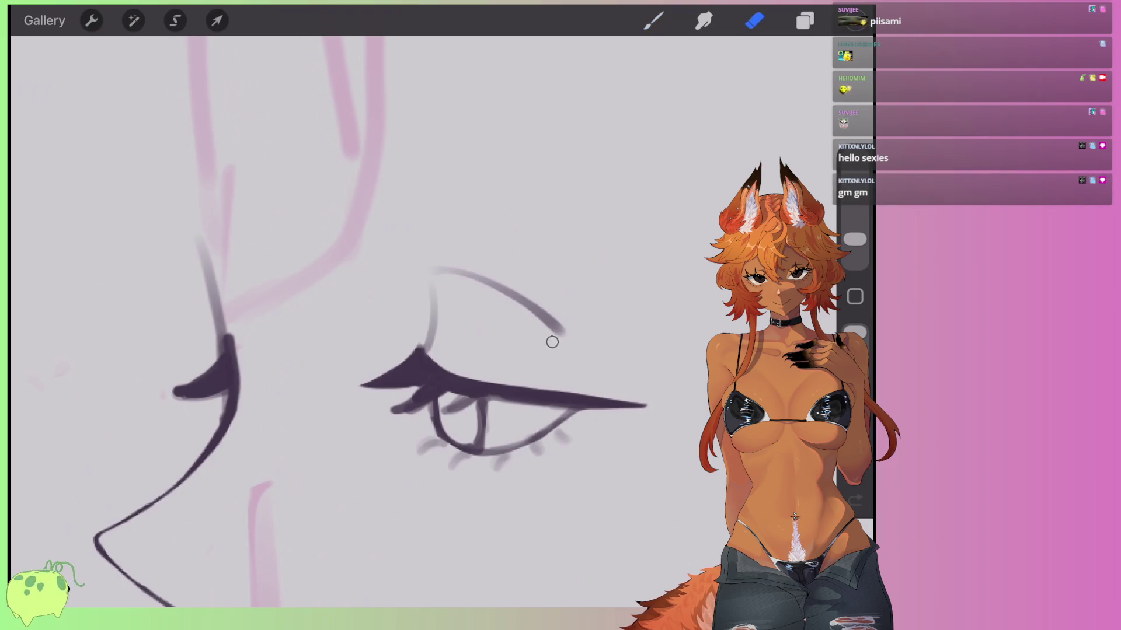
{"action": "left_click_drag", "start_coordinate": [442, 285], "coordinate": [563, 331]}
Lightly erase the left edge of the dark nose-bridge stroke to soften it.
{"action": "key", "text": "b"}
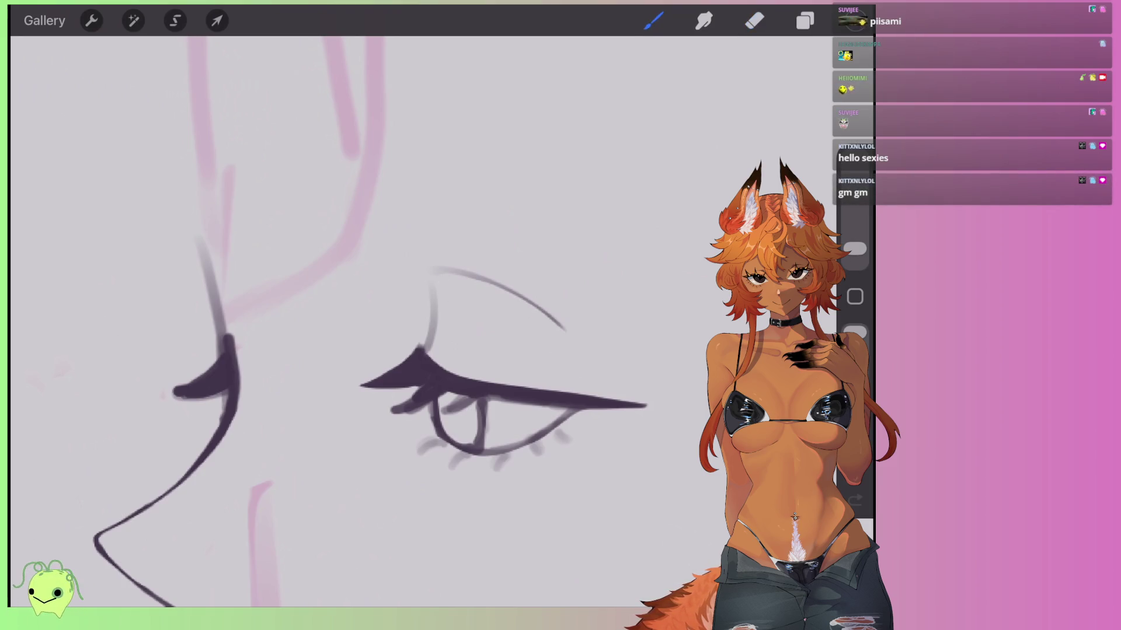
{"action": "scroll", "coordinate": [351, 321], "scroll_direction": "up", "scroll_amount": 3}
{"action": "key", "text": "e"}
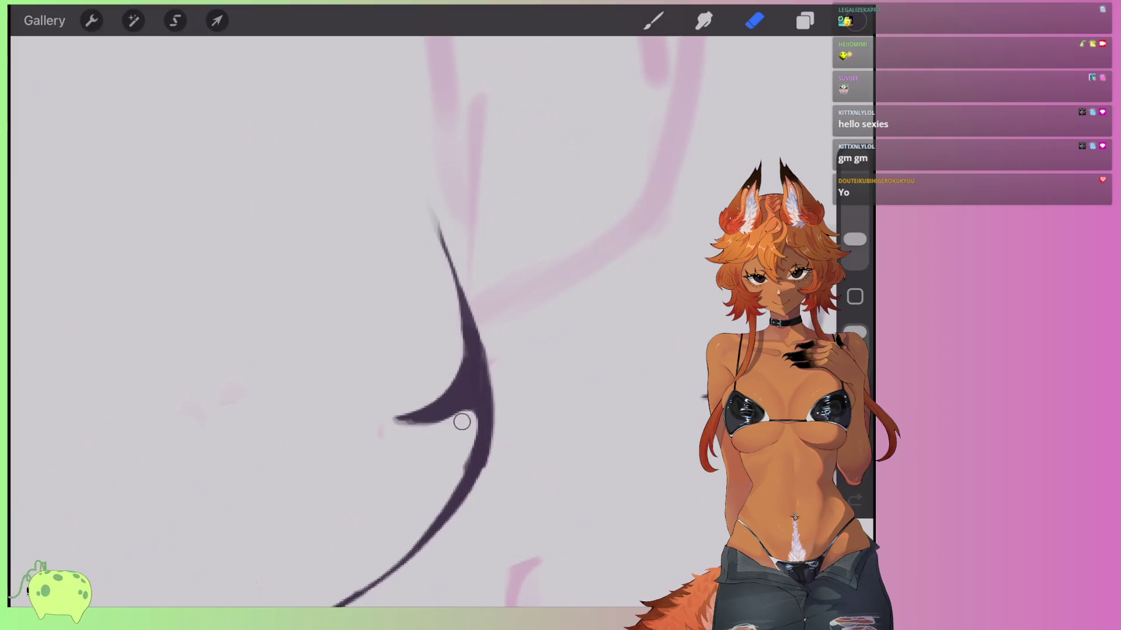
{"action": "left_click_drag", "start_coordinate": [469, 408], "coordinate": [458, 499]}
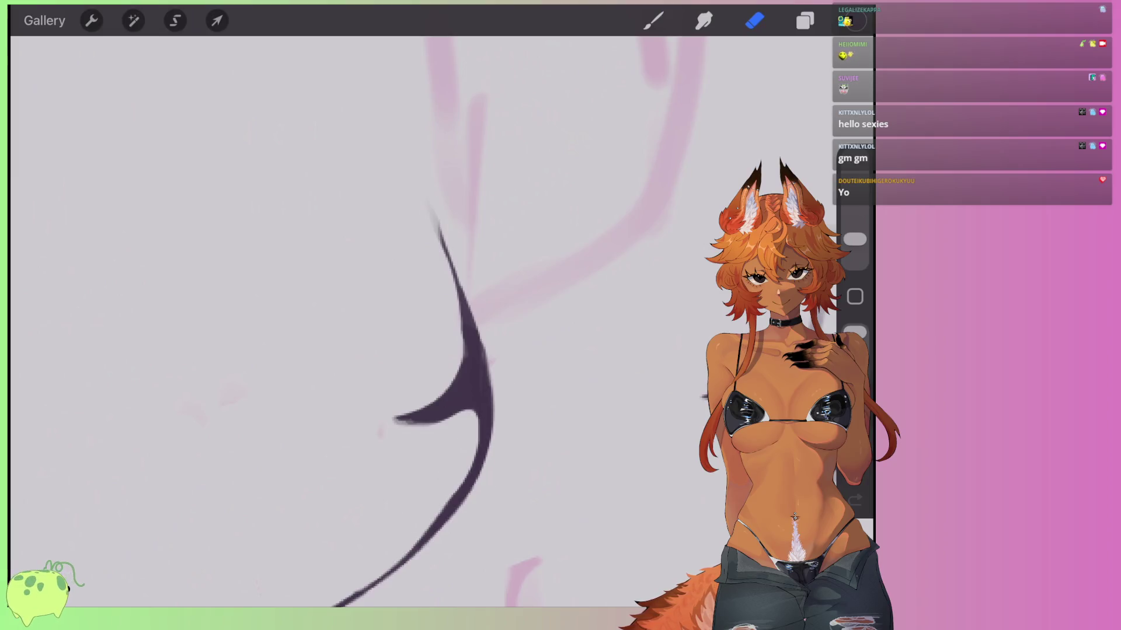
Undo a further erase on the nose stroke and return to the brush.
{"action": "scroll", "coordinate": [408, 321], "scroll_direction": "down", "scroll_amount": 3}
{"action": "left_click_drag", "start_coordinate": [476, 313], "coordinate": [418, 418]}
{"action": "key", "text": "ctrl+z"}
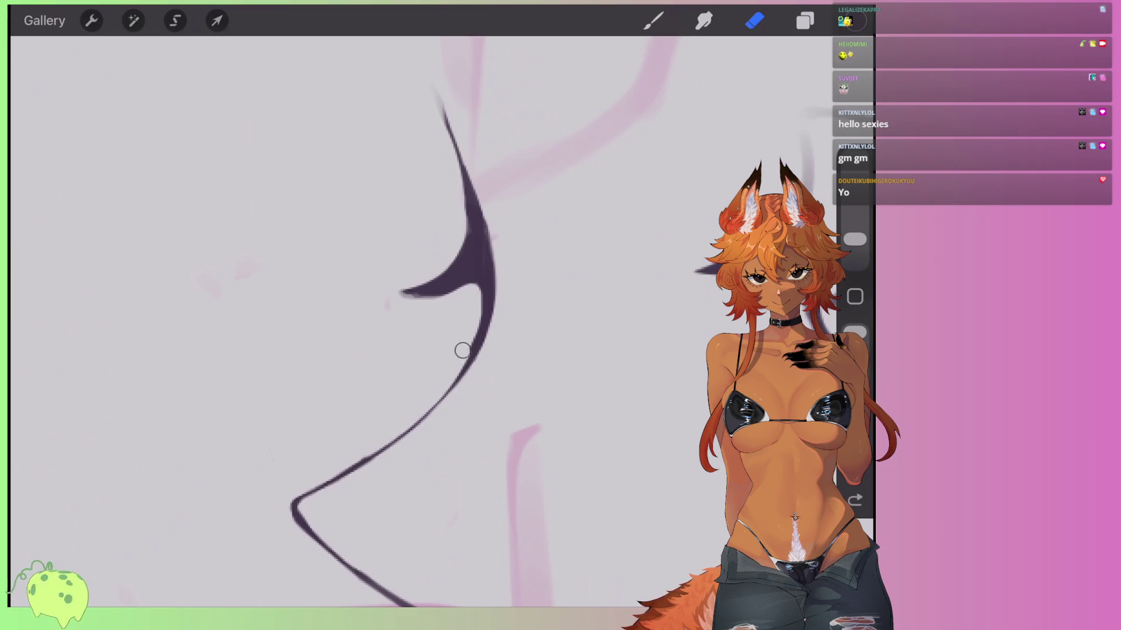
{"action": "scroll", "coordinate": [417, 267], "scroll_direction": "down", "scroll_amount": 5}
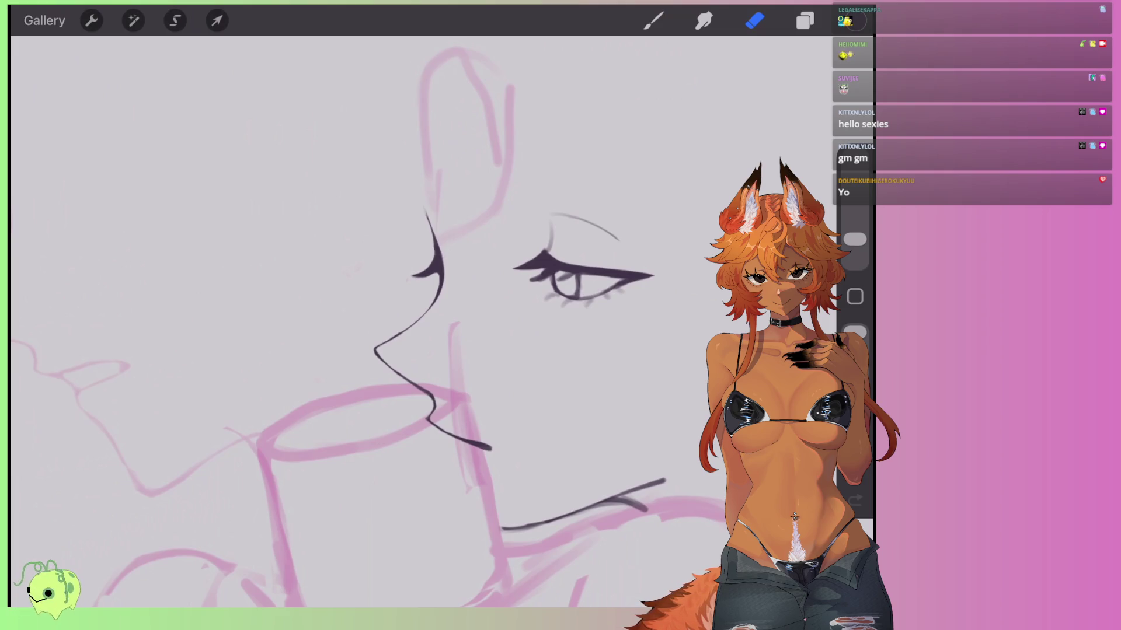
{"action": "scroll", "coordinate": [409, 321], "scroll_direction": "down", "scroll_amount": 3}
{"action": "scroll", "coordinate": [408, 321], "scroll_direction": "up", "scroll_amount": 2}
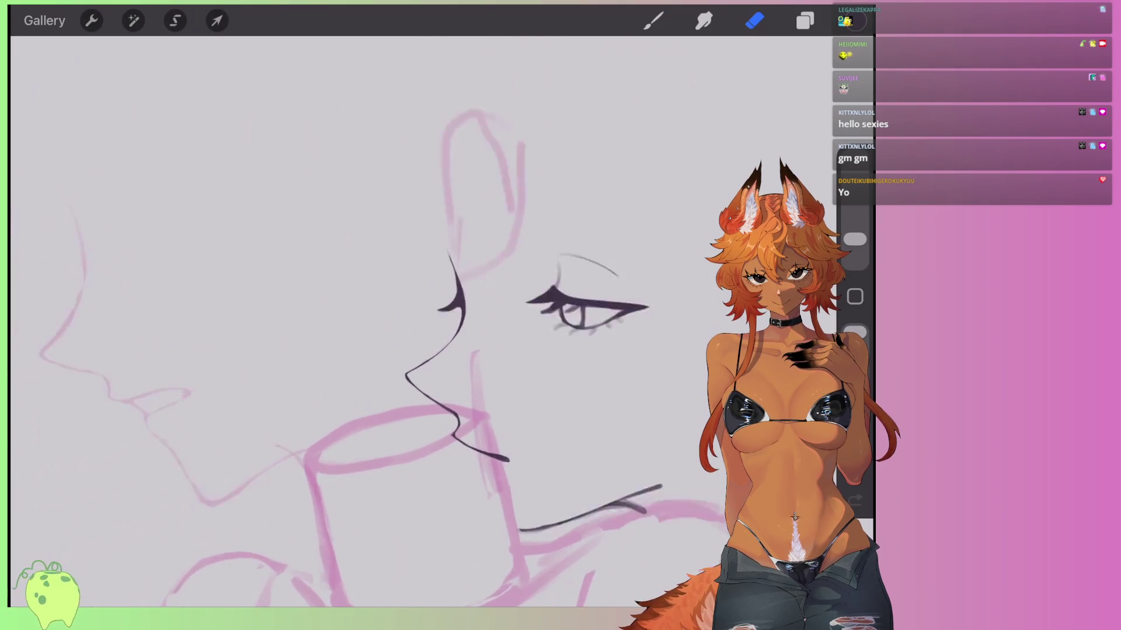
{"action": "scroll", "coordinate": [436, 407], "scroll_direction": "up", "scroll_amount": 2}
{"action": "key", "text": "b"}
{"action": "scroll", "coordinate": [436, 407], "scroll_direction": "up", "scroll_amount": 5}
Paint a short grey stroke by the lips and a darkened nose line running toward the lip.
{"action": "left_click_drag", "start_coordinate": [497, 391], "coordinate": [551, 402]}
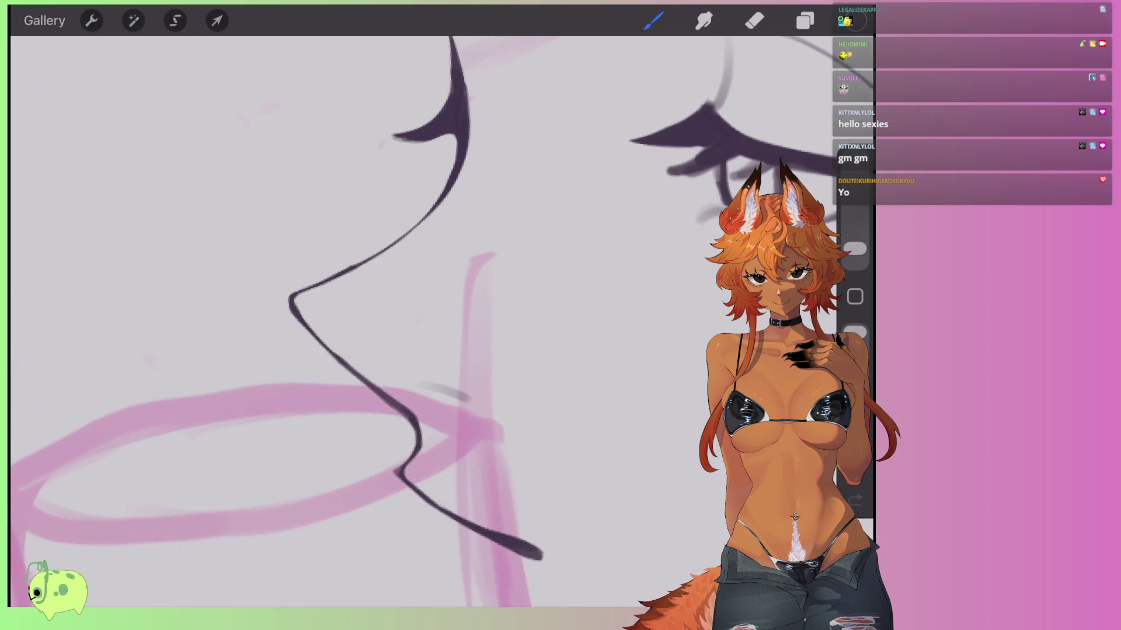
{"action": "left_click", "coordinate": [653, 20]}
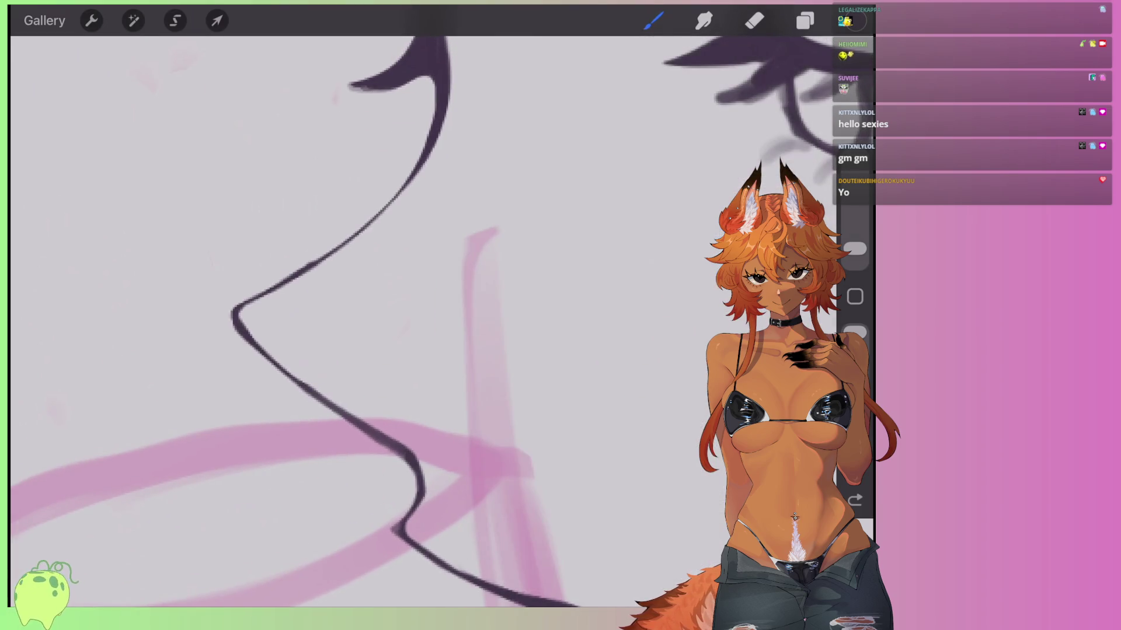
{"action": "left_click_drag", "start_coordinate": [257, 339], "coordinate": [417, 487]}
{"action": "left_click_drag", "start_coordinate": [283, 357], "coordinate": [389, 432]}
{"action": "mouse_move", "coordinate": [254, 338]}
{"action": "left_mouse_down"}
{"action": "mouse_move", "coordinate": [403, 443]}
{"action": "mouse_move", "coordinate": [423, 508]}
{"action": "left_mouse_up"}
Lighten a short piece of the nose line, undoing a thinning pass and a dark retrace.
{"action": "left_click", "coordinate": [754, 20]}
{"action": "mouse_move", "coordinate": [257, 342]}
{"action": "left_mouse_down"}
{"action": "mouse_move", "coordinate": [313, 402]}
{"action": "mouse_move", "coordinate": [363, 418]}
{"action": "mouse_move", "coordinate": [420, 510]}
{"action": "left_mouse_up"}
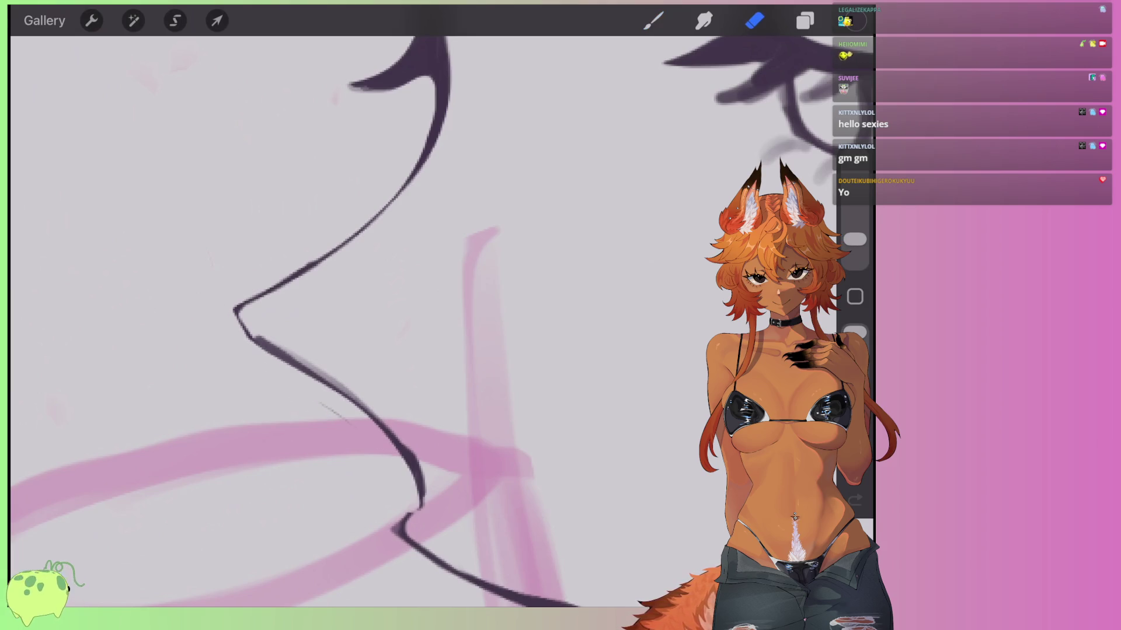
{"action": "key", "text": "ctrl+z"}
{"action": "mouse_move", "coordinate": [416, 454]}
{"action": "left_mouse_down"}
{"action": "mouse_move", "coordinate": [421, 508]}
{"action": "mouse_move", "coordinate": [387, 450]}
{"action": "mouse_move", "coordinate": [248, 336]}
{"action": "left_mouse_up"}
{"action": "scroll", "coordinate": [409, 321], "scroll_direction": "left", "scroll_amount": 3}
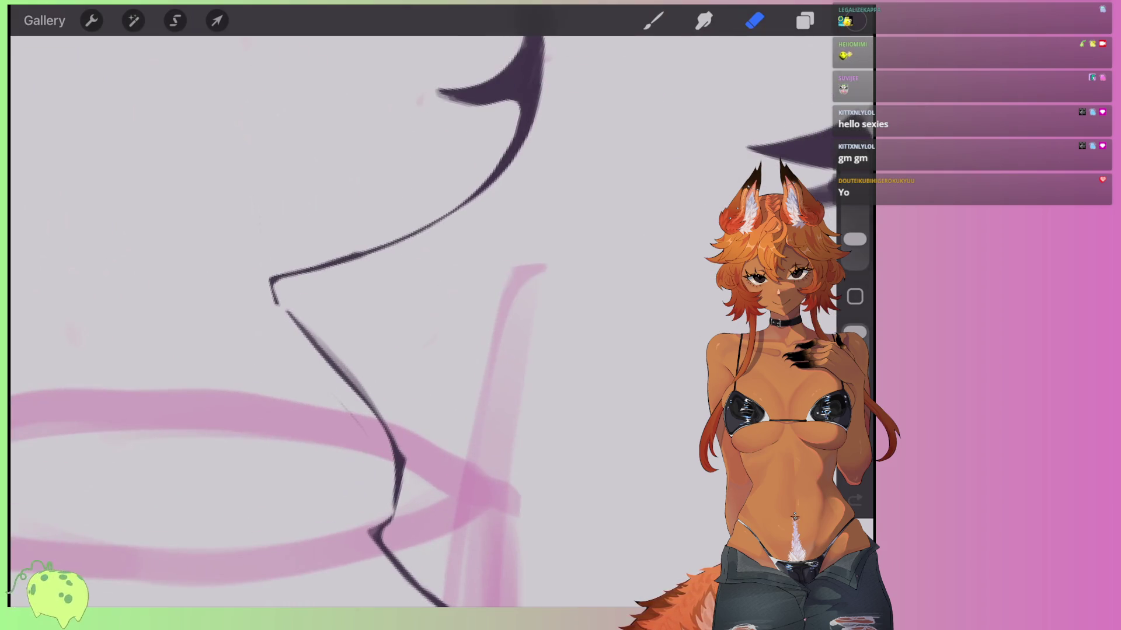
{"action": "left_click", "coordinate": [653, 21]}
{"action": "mouse_move", "coordinate": [344, 263]}
{"action": "left_mouse_down"}
{"action": "mouse_move", "coordinate": [272, 280]}
{"action": "mouse_move", "coordinate": [362, 398]}
{"action": "mouse_move", "coordinate": [401, 506]}
{"action": "mouse_move", "coordinate": [368, 524]}
{"action": "mouse_move", "coordinate": [376, 415]}
{"action": "mouse_move", "coordinate": [266, 277]}
{"action": "left_mouse_up"}
{"action": "key", "text": "ctrl+z"}
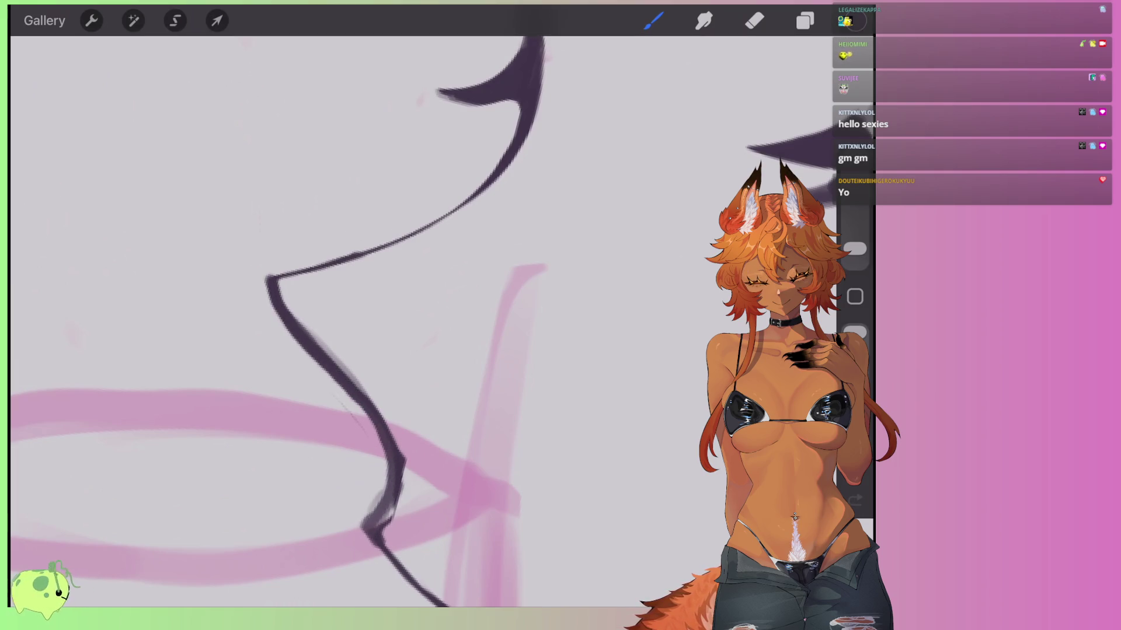
Erase-thin the nose line's soft outer edge, upper part and lower edge.
{"action": "left_click", "coordinate": [754, 20]}
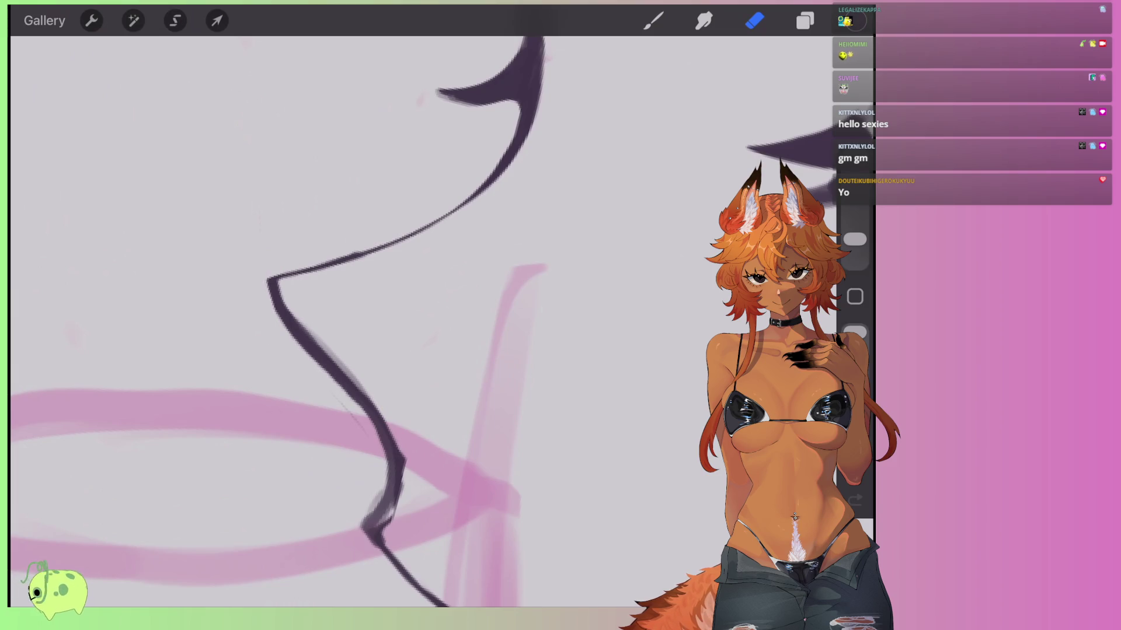
{"action": "mouse_move", "coordinate": [287, 288]}
{"action": "left_mouse_down"}
{"action": "mouse_move", "coordinate": [403, 467]}
{"action": "mouse_move", "coordinate": [382, 527]}
{"action": "left_mouse_up"}
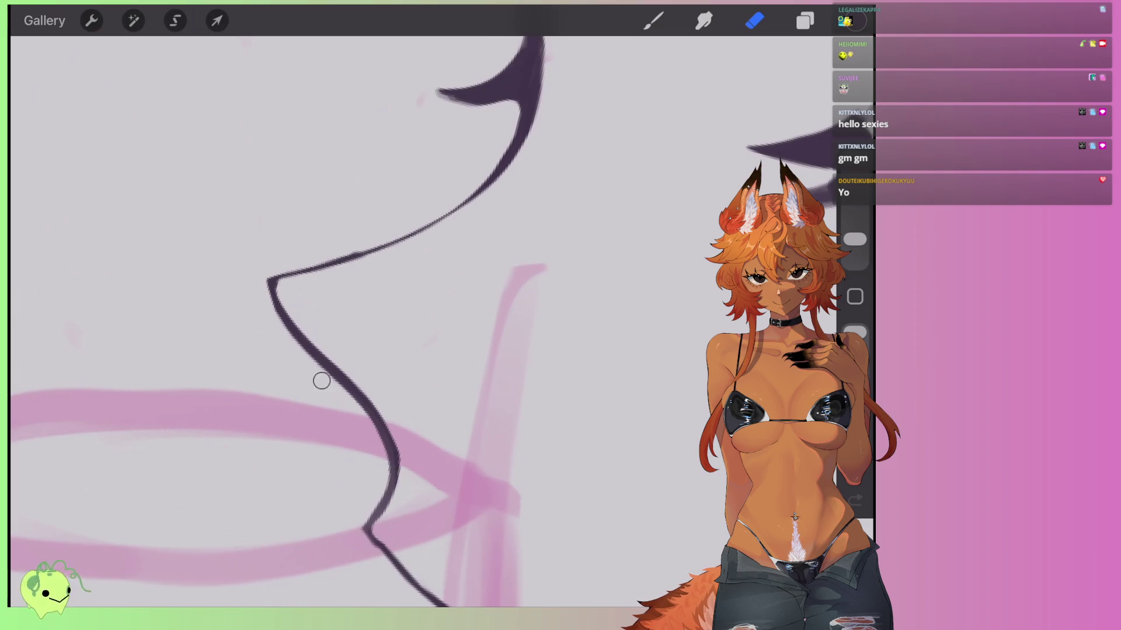
{"action": "left_click_drag", "start_coordinate": [272, 288], "coordinate": [342, 390]}
{"action": "mouse_move", "coordinate": [390, 418]}
{"action": "left_mouse_down"}
{"action": "mouse_move", "coordinate": [402, 476]}
{"action": "mouse_move", "coordinate": [360, 385]}
{"action": "mouse_move", "coordinate": [315, 348]}
{"action": "left_mouse_up"}
Paint a soft grey stroke over the nose, then extend and darken it.
{"action": "key", "text": "b"}
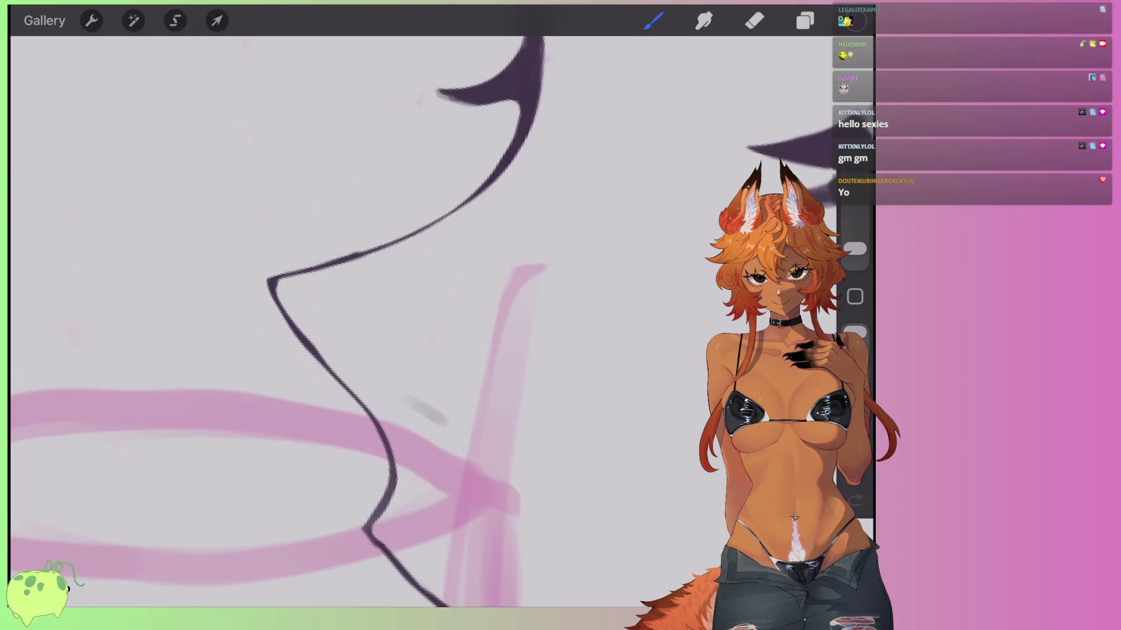
{"action": "scroll", "coordinate": [374, 321], "scroll_direction": "down", "scroll_amount": 5}
{"action": "scroll", "coordinate": [374, 321], "scroll_direction": "up", "scroll_amount": 10}
{"action": "left_click_drag", "start_coordinate": [417, 426], "coordinate": [347, 504]}
{"action": "mouse_move", "coordinate": [402, 449]}
{"action": "left_mouse_down"}
{"action": "mouse_move", "coordinate": [350, 496]}
{"action": "mouse_move", "coordinate": [437, 421]}
{"action": "mouse_move", "coordinate": [347, 504]}
{"action": "left_mouse_up"}
Pan around the nose with the eraser active and begin a freehand selection there.
{"action": "left_click", "coordinate": [754, 20]}
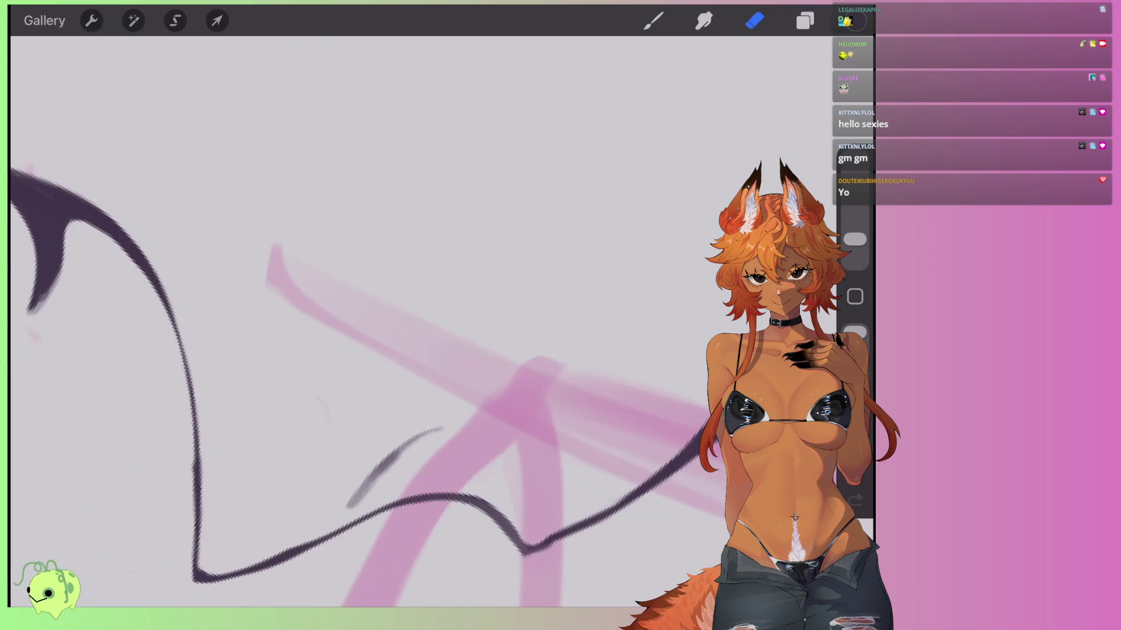
{"action": "scroll", "coordinate": [446, 433], "scroll_direction": "down", "scroll_amount": 5}
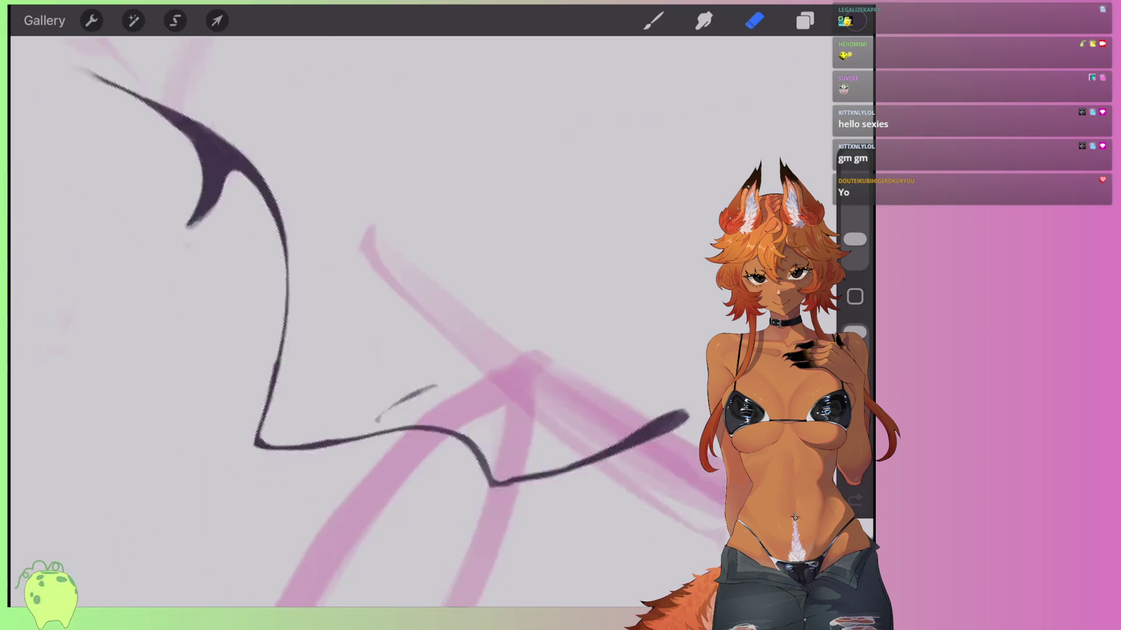
{"action": "scroll", "coordinate": [408, 351], "scroll_direction": "down", "scroll_amount": 2}
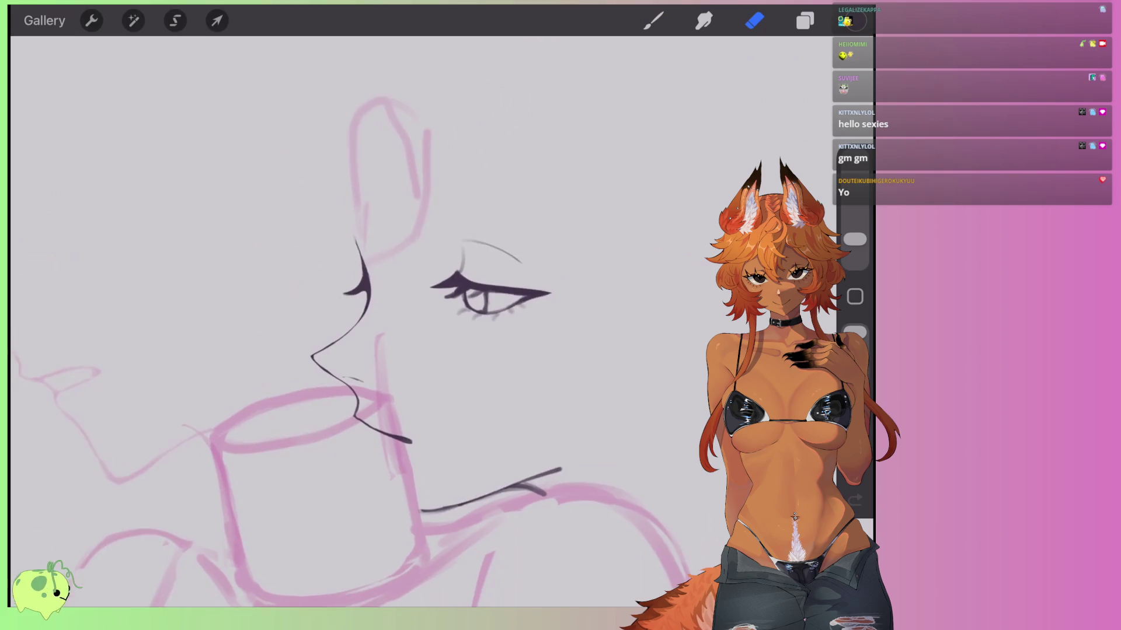
{"action": "scroll", "coordinate": [409, 351], "scroll_direction": "up", "scroll_amount": 3}
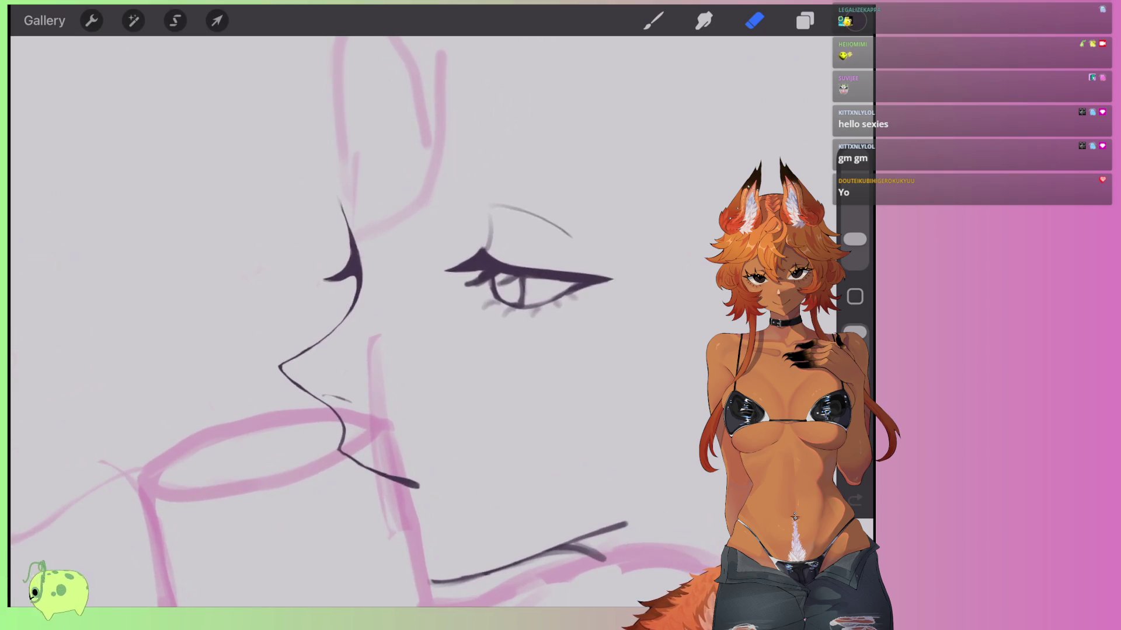
{"action": "scroll", "coordinate": [408, 350], "scroll_direction": "right", "scroll_amount": 1}
{"action": "scroll", "coordinate": [408, 350], "scroll_direction": "left", "scroll_amount": 2}
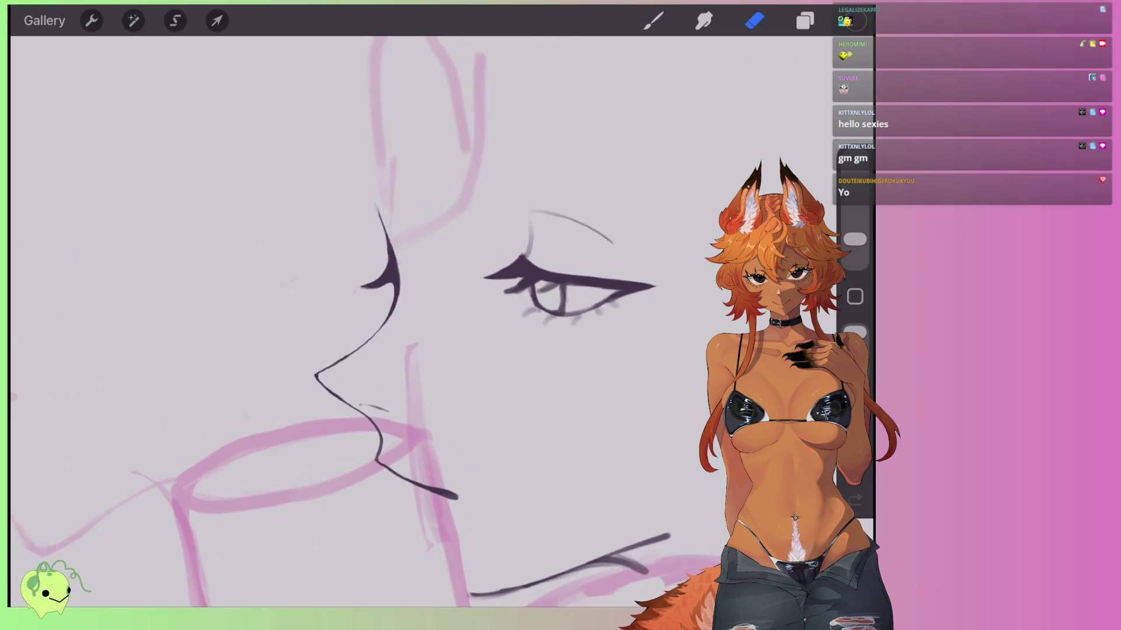
{"action": "scroll", "coordinate": [408, 350], "scroll_direction": "down", "scroll_amount": 1}
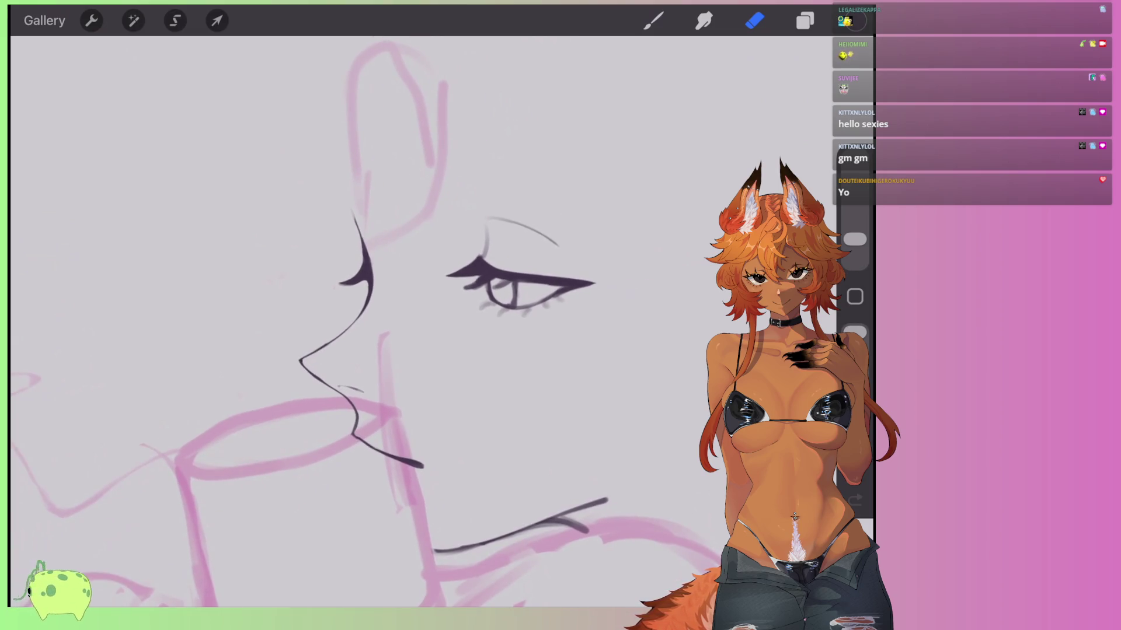
{"action": "left_click", "coordinate": [175, 20]}
{"action": "scroll", "coordinate": [409, 292], "scroll_direction": "up", "scroll_amount": 2}
Lasso the nose and mouth lines and Distort them, shearing the left side down and tilting up-right.
{"action": "mouse_move", "coordinate": [345, 142]}
{"action": "left_mouse_down"}
{"action": "mouse_move", "coordinate": [252, 303]}
{"action": "mouse_move", "coordinate": [449, 166]}
{"action": "mouse_move", "coordinate": [345, 141]}
{"action": "left_mouse_up"}
{"action": "left_click", "coordinate": [217, 20]}
{"action": "scroll", "coordinate": [409, 292], "scroll_direction": "down", "scroll_amount": 1}
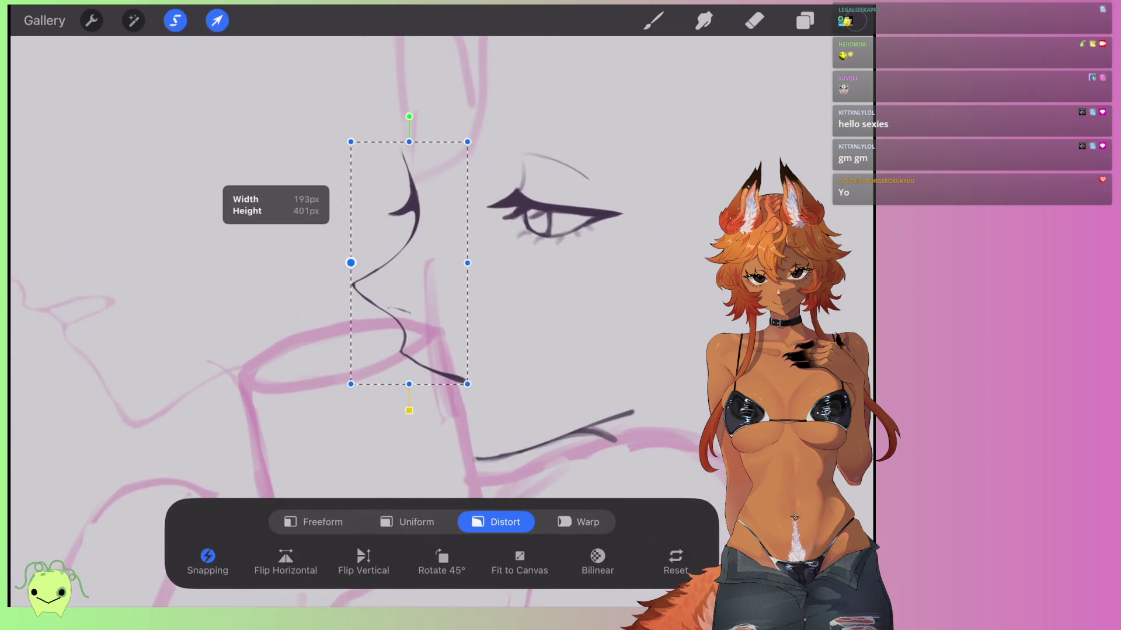
{"action": "left_click_drag", "start_coordinate": [351, 261], "coordinate": [354, 280]}
{"action": "left_click", "coordinate": [411, 150]}
{"action": "left_click_drag", "start_coordinate": [411, 150], "coordinate": [414, 148]}
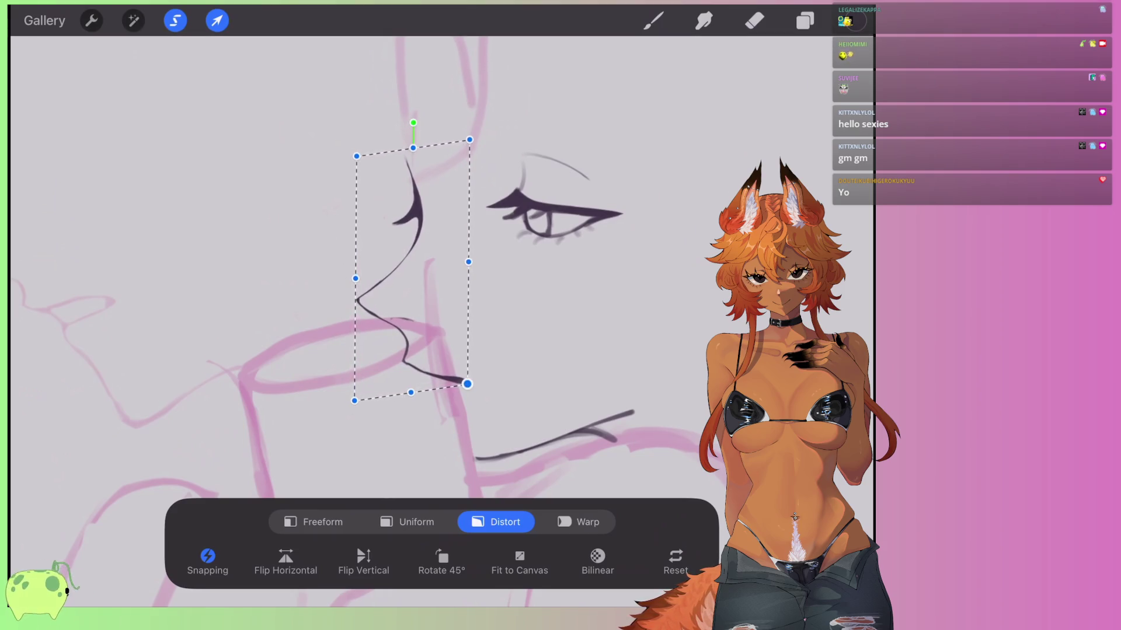
{"action": "left_click", "coordinate": [754, 20]}
Erase the small stray dark stroke near the lips and trim a new short stroke there.
{"action": "scroll", "coordinate": [379, 292], "scroll_direction": "up", "scroll_amount": 5}
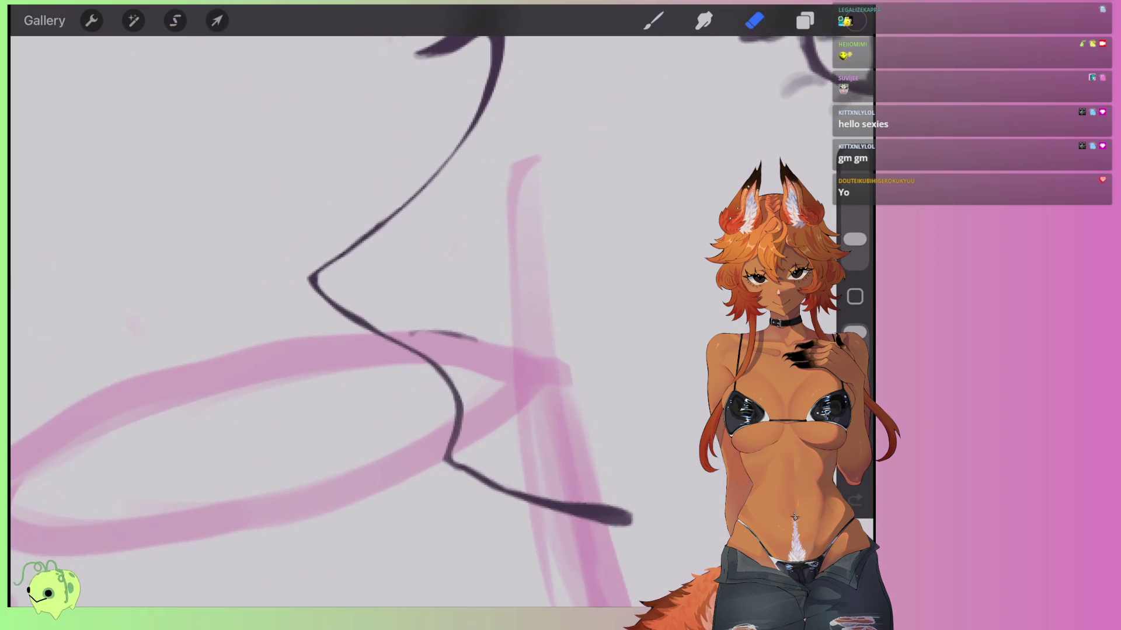
{"action": "left_click", "coordinate": [754, 21]}
{"action": "left_click", "coordinate": [700, 321]}
{"action": "mouse_move", "coordinate": [403, 344]}
{"action": "left_mouse_down"}
{"action": "mouse_move", "coordinate": [461, 350]}
{"action": "mouse_move", "coordinate": [448, 365]}
{"action": "mouse_move", "coordinate": [479, 384]}
{"action": "left_mouse_up"}
{"action": "left_click", "coordinate": [653, 21]}
{"action": "left_click", "coordinate": [754, 20]}
{"action": "left_click_drag", "start_coordinate": [400, 353], "coordinate": [478, 383]}
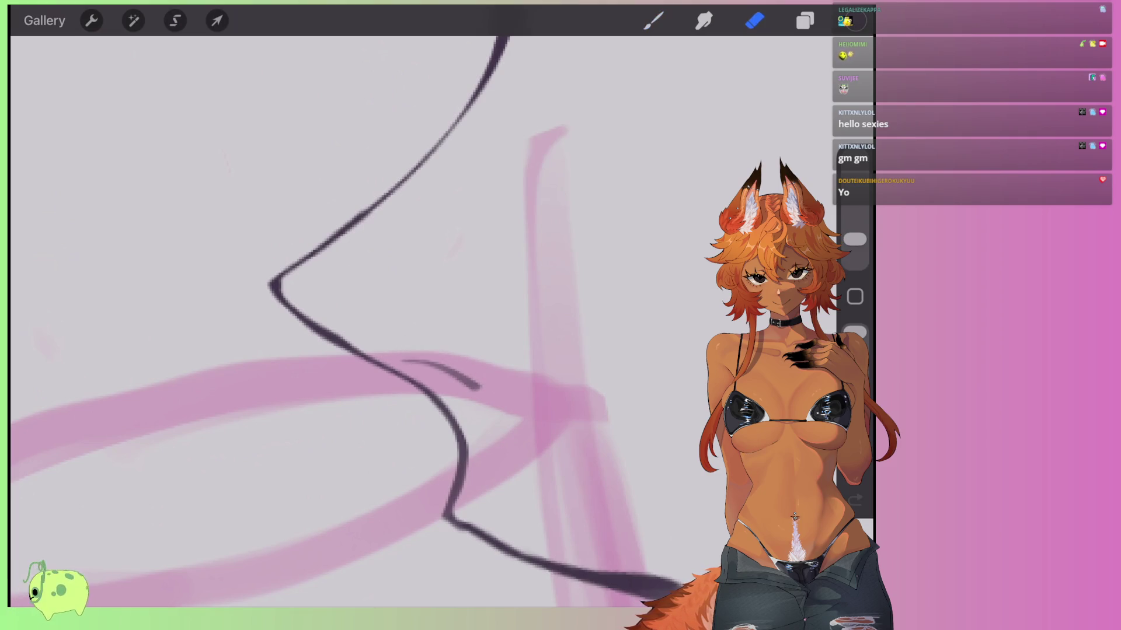
Thin the stroke rising from the lip corner and thicken its end.
{"action": "scroll", "coordinate": [374, 321], "scroll_direction": "down", "scroll_amount": 3}
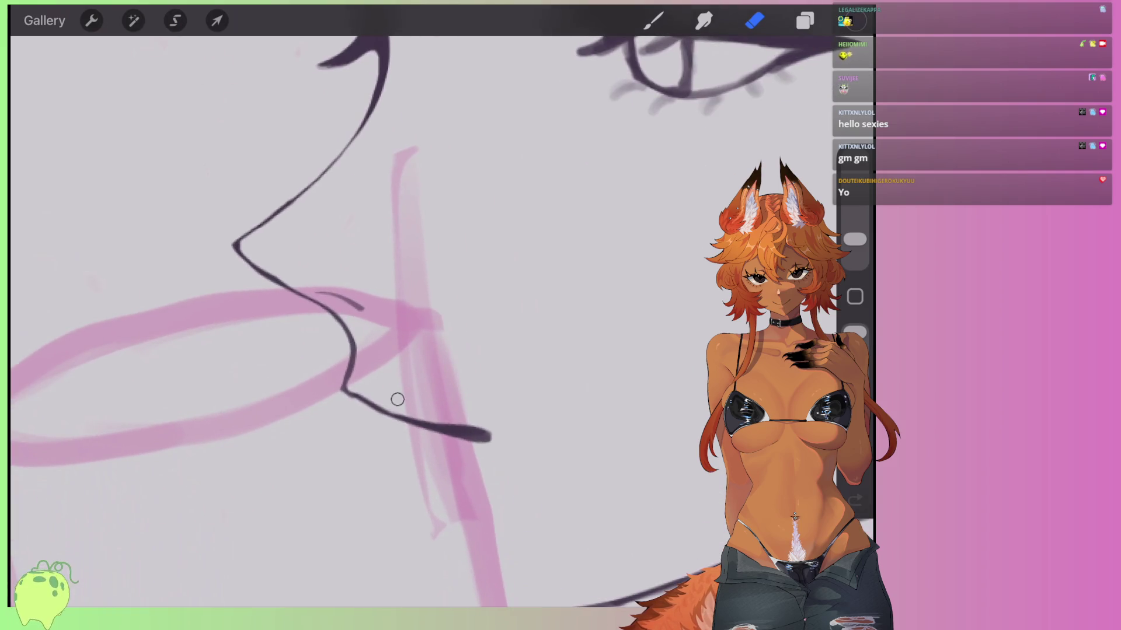
{"action": "scroll", "coordinate": [373, 321], "scroll_direction": "down", "scroll_amount": 2}
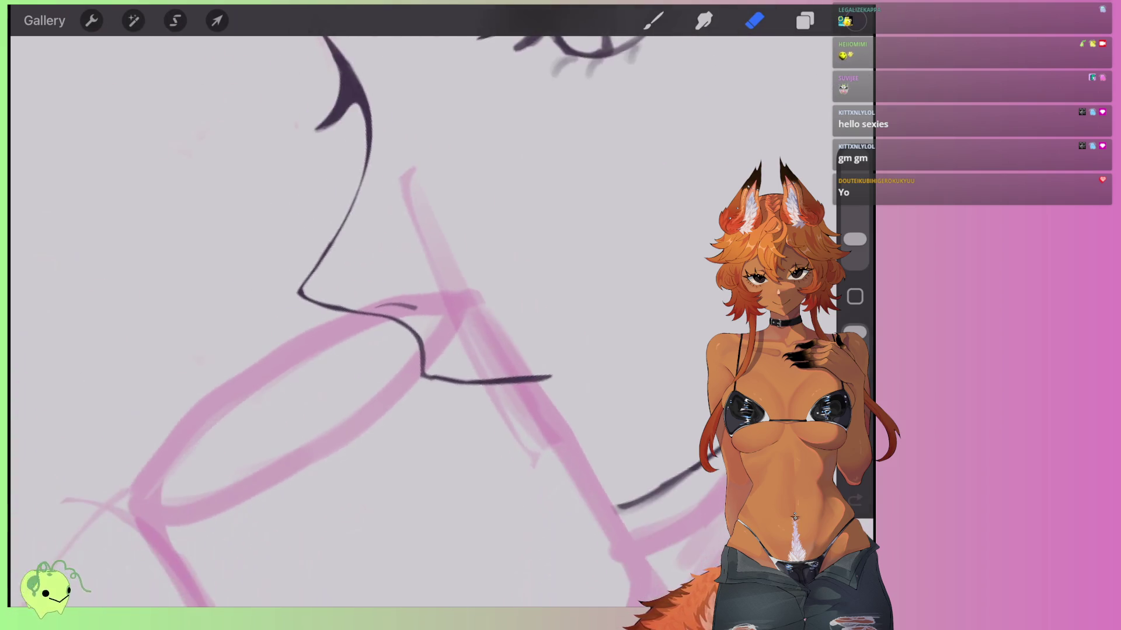
{"action": "scroll", "coordinate": [374, 321], "scroll_direction": "up", "scroll_amount": 5}
{"action": "mouse_move", "coordinate": [397, 422]}
{"action": "left_mouse_down"}
{"action": "mouse_move", "coordinate": [604, 321]}
{"action": "mouse_move", "coordinate": [642, 327]}
{"action": "mouse_move", "coordinate": [578, 356]}
{"action": "mouse_move", "coordinate": [645, 327]}
{"action": "left_mouse_up"}
{"action": "left_click", "coordinate": [654, 21]}
{"action": "key", "text": "e"}
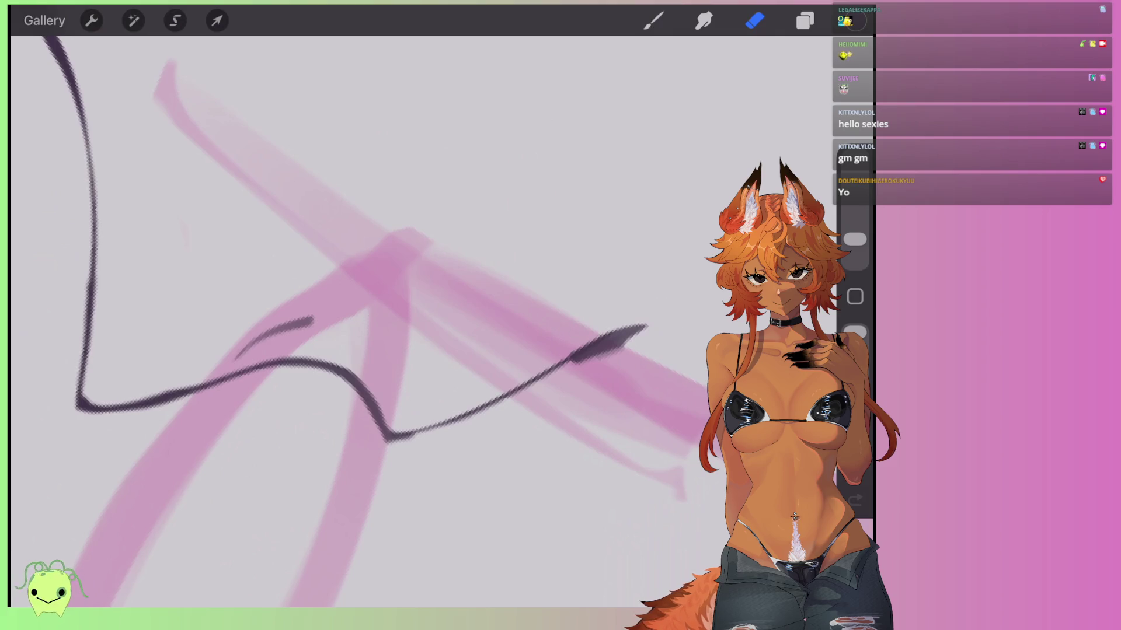
{"action": "scroll", "coordinate": [408, 321], "scroll_direction": "down", "scroll_amount": 5}
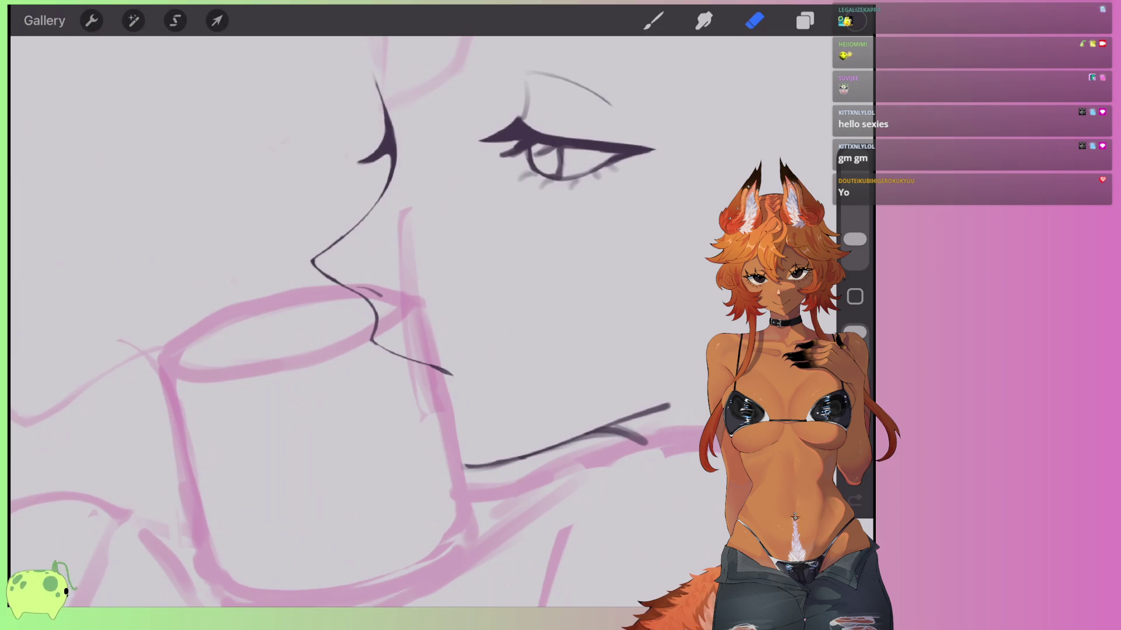
{"action": "scroll", "coordinate": [409, 321], "scroll_direction": "down", "scroll_amount": 3}
Lasso the eye lineart, Distort it narrower from the left and bottom-right, nudge it down-right, and commit.
{"action": "key", "text": "s"}
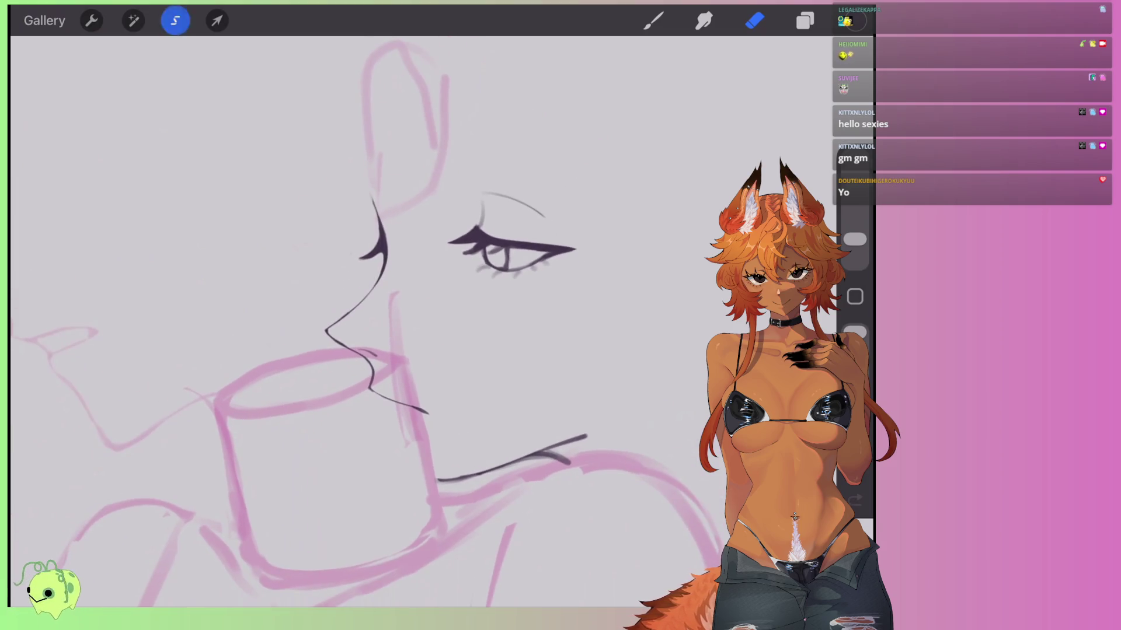
{"action": "mouse_move", "coordinate": [461, 204]}
{"action": "left_mouse_down"}
{"action": "mouse_move", "coordinate": [537, 300]}
{"action": "mouse_move", "coordinate": [464, 185]}
{"action": "left_mouse_up"}
{"action": "key", "text": "v"}
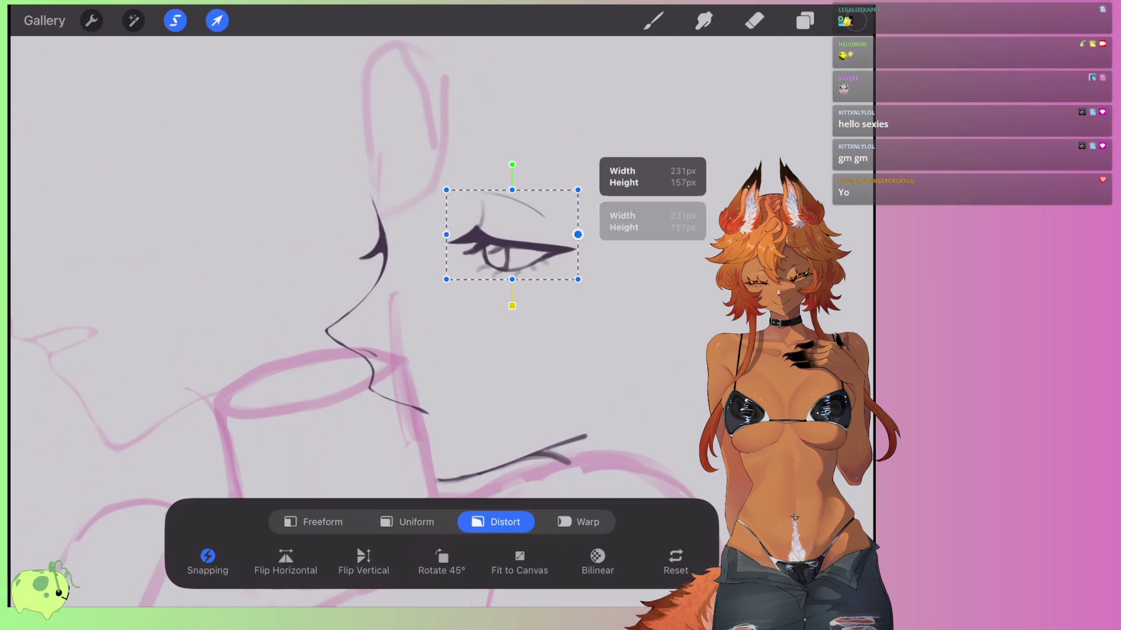
{"action": "left_click_drag", "start_coordinate": [446, 234], "coordinate": [450, 238]}
{"action": "left_click_drag", "start_coordinate": [578, 279], "coordinate": [573, 277]}
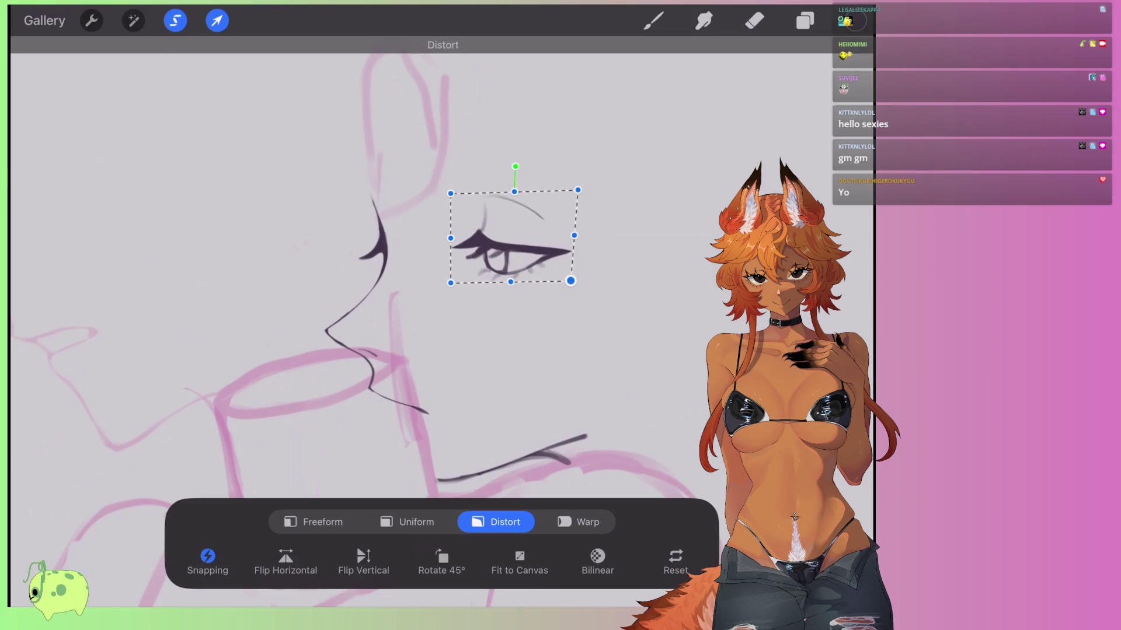
{"action": "mouse_move", "coordinate": [513, 245]}
{"action": "left_mouse_down"}
{"action": "mouse_move", "coordinate": [520, 251]}
{"action": "mouse_move", "coordinate": [510, 245]}
{"action": "left_mouse_up"}
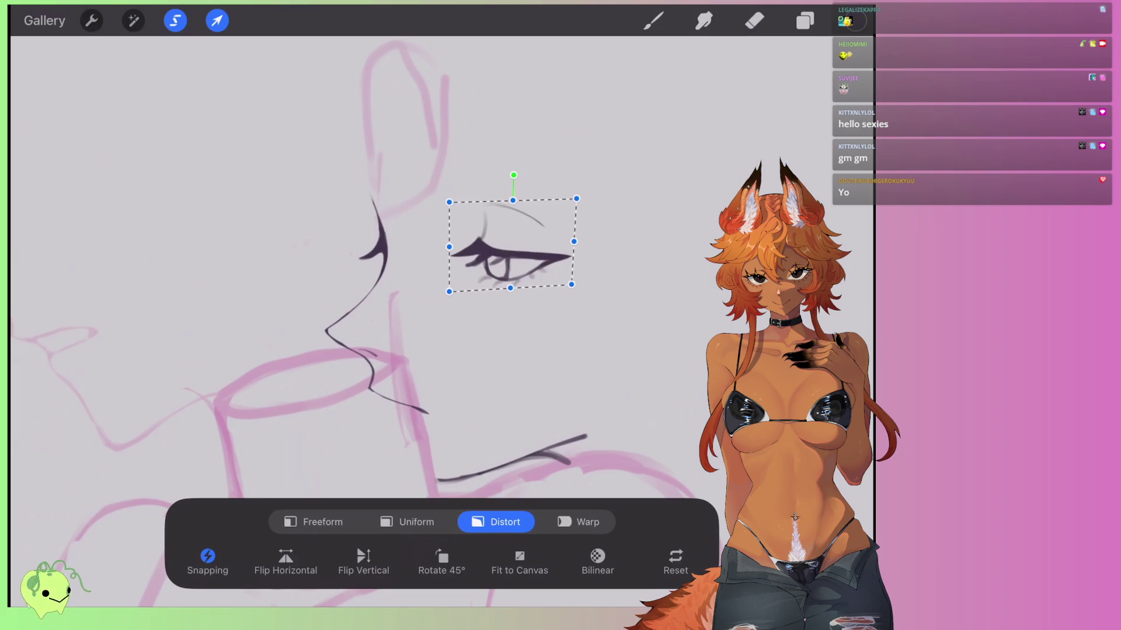
{"action": "left_click", "coordinate": [754, 21]}
{"action": "scroll", "coordinate": [409, 321], "scroll_direction": "up", "scroll_amount": 5}
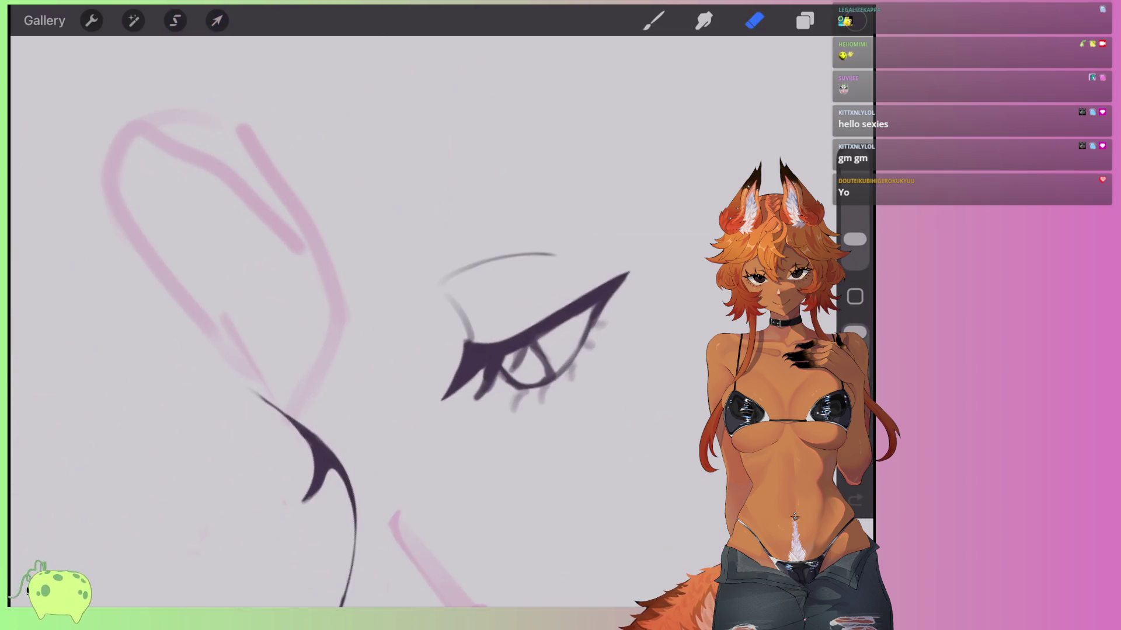
Draw an eyebrow line above the eye, extending and reinforcing it to the right.
{"action": "left_click", "coordinate": [653, 20]}
{"action": "left_click_drag", "start_coordinate": [535, 335], "coordinate": [620, 310]}
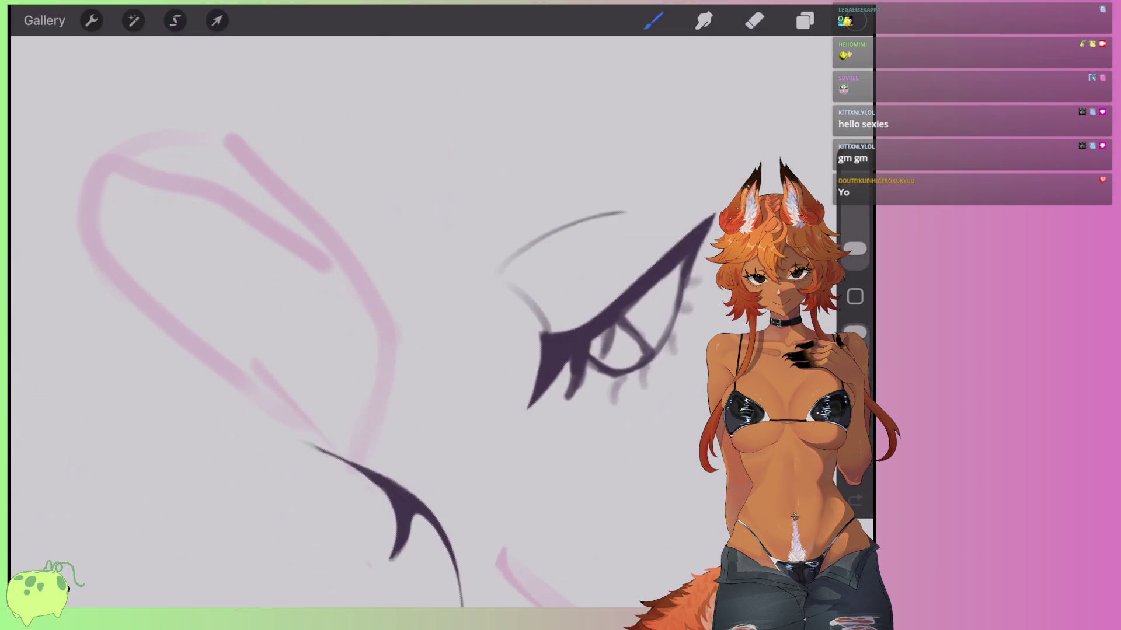
{"action": "mouse_move", "coordinate": [417, 289]}
{"action": "left_mouse_down"}
{"action": "mouse_move", "coordinate": [465, 246]}
{"action": "mouse_move", "coordinate": [613, 175]}
{"action": "mouse_move", "coordinate": [394, 322]}
{"action": "left_mouse_up"}
{"action": "left_click_drag", "start_coordinate": [447, 247], "coordinate": [653, 157]}
{"action": "mouse_move", "coordinate": [592, 178]}
{"action": "left_mouse_down"}
{"action": "mouse_move", "coordinate": [476, 246]}
{"action": "mouse_move", "coordinate": [397, 316]}
{"action": "left_mouse_up"}
Erase the eyebrow lighter toward its left end and taper its upper-right end.
{"action": "key", "text": "e"}
{"action": "mouse_move", "coordinate": [651, 157]}
{"action": "left_mouse_down"}
{"action": "mouse_move", "coordinate": [511, 207]}
{"action": "mouse_move", "coordinate": [392, 323]}
{"action": "left_mouse_up"}
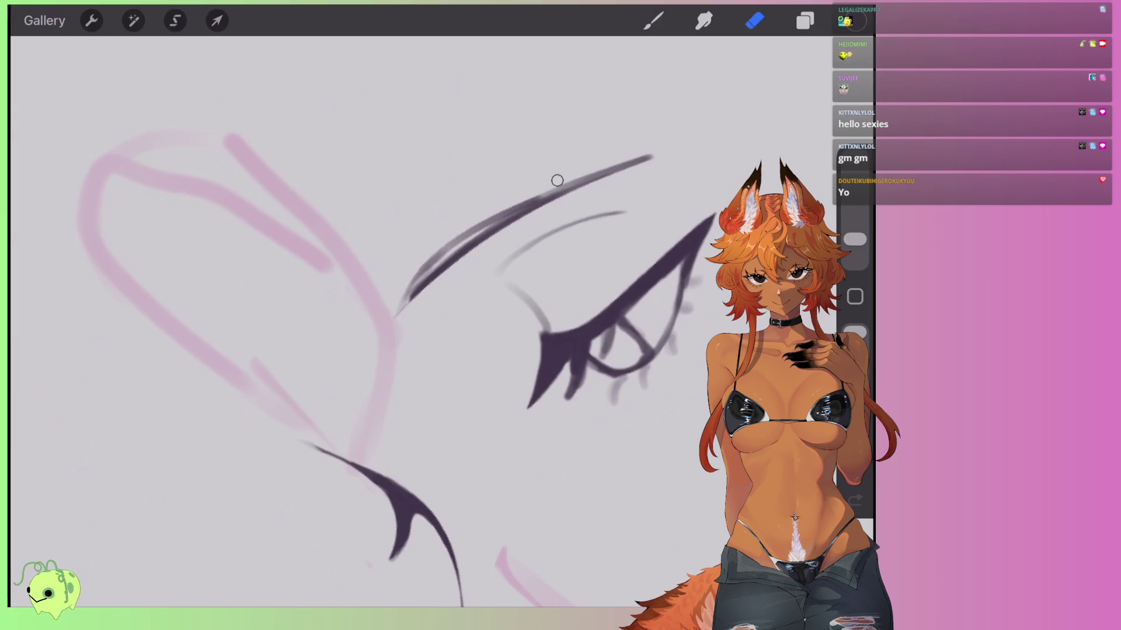
{"action": "left_click_drag", "start_coordinate": [450, 232], "coordinate": [651, 157]}
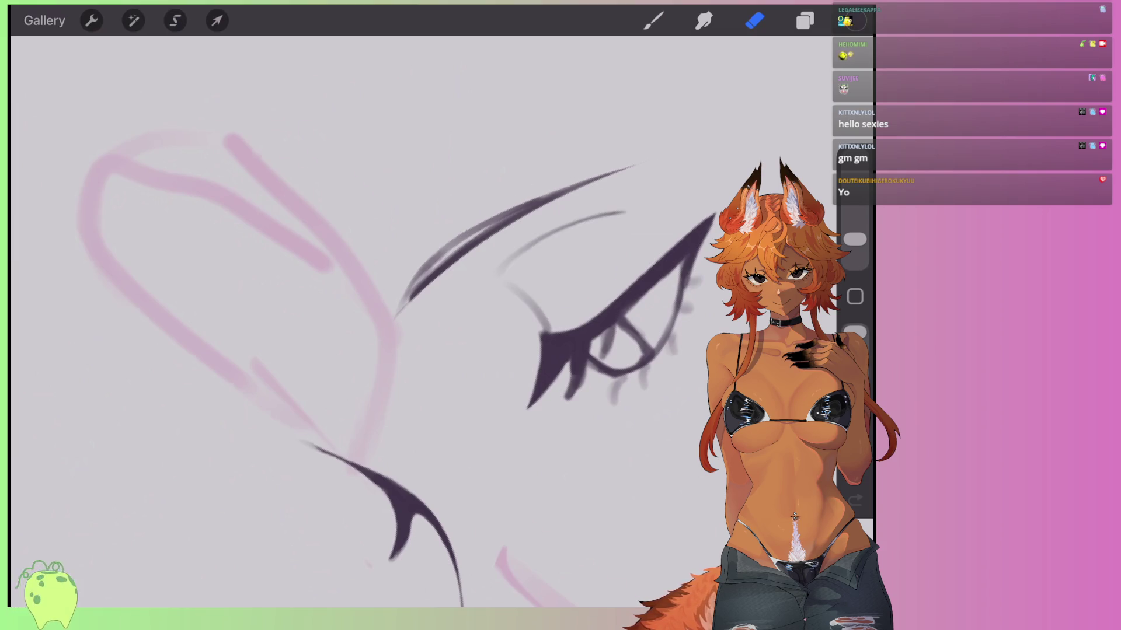
{"action": "scroll", "coordinate": [408, 344], "scroll_direction": "down", "scroll_amount": 3}
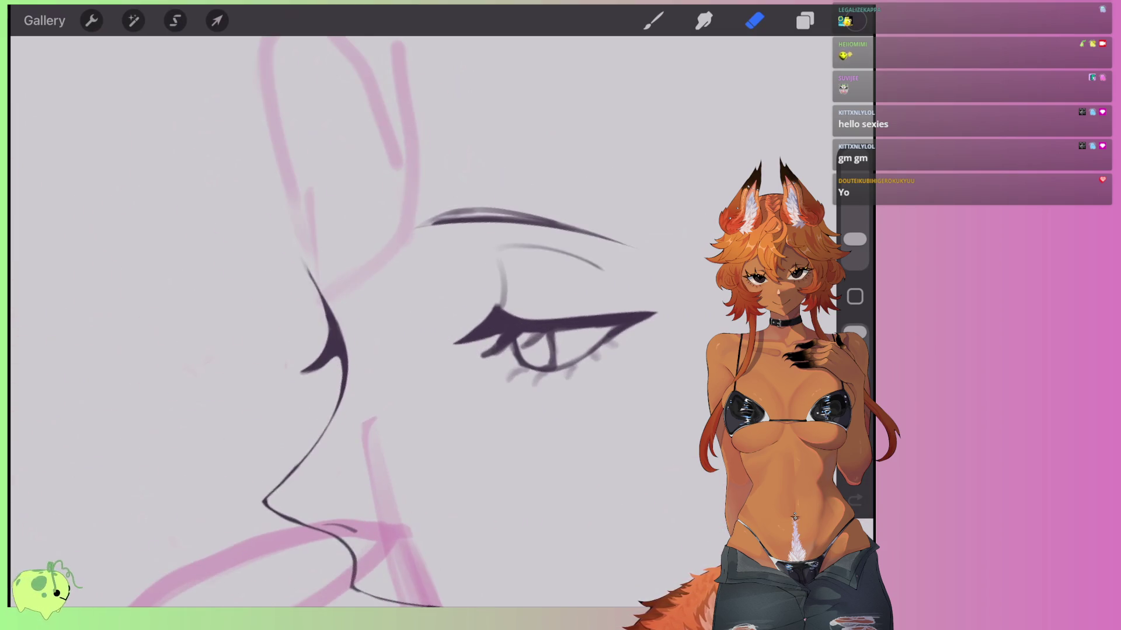
Lasso the eyebrow and Distort it: shear the left down, stretch both ends outward, then commit.
{"action": "left_click", "coordinate": [175, 20]}
{"action": "left_click_drag", "start_coordinate": [433, 185], "coordinate": [390, 247]}
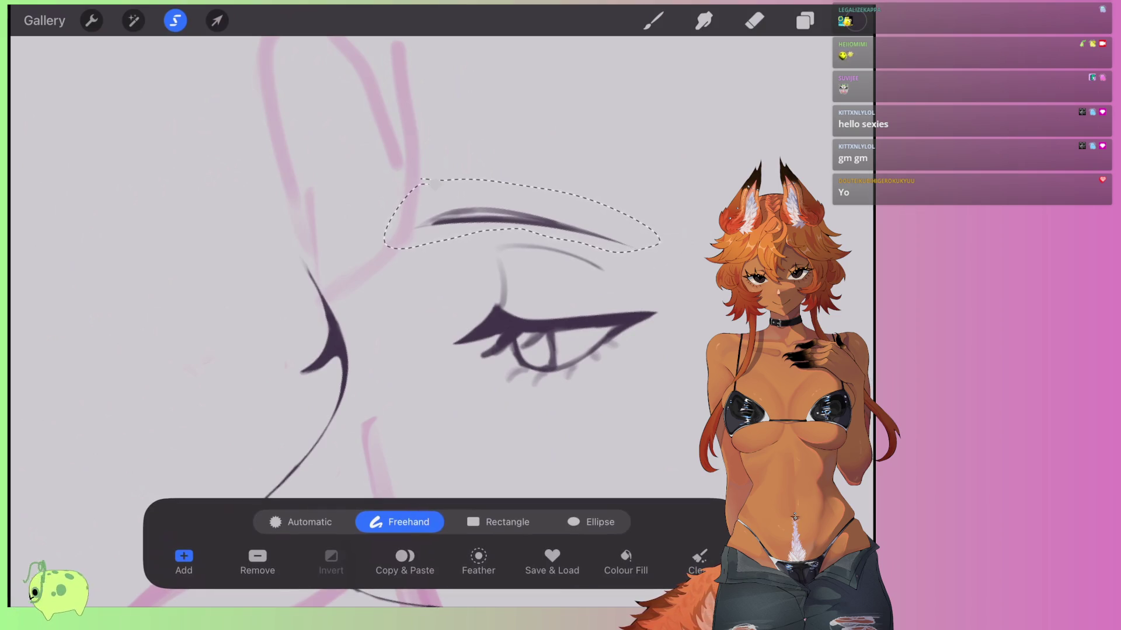
{"action": "scroll", "coordinate": [409, 321], "scroll_direction": "down", "scroll_amount": 3}
{"action": "left_click", "coordinate": [217, 20]}
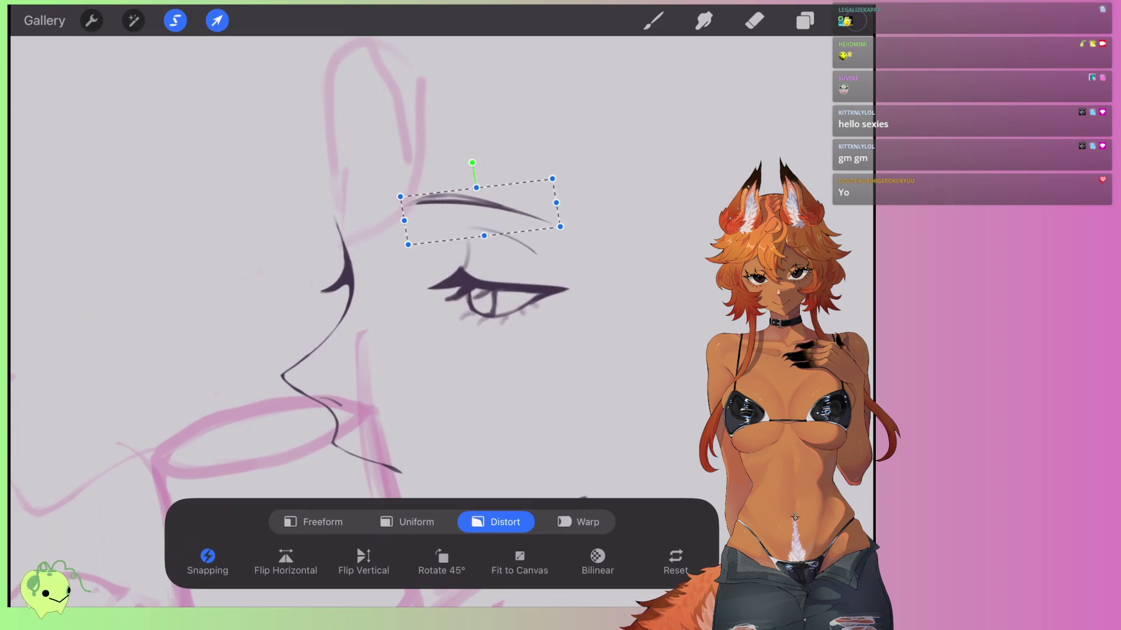
{"action": "left_click_drag", "start_coordinate": [403, 220], "coordinate": [410, 230]}
{"action": "mouse_move", "coordinate": [556, 202]}
{"action": "left_mouse_down"}
{"action": "mouse_move", "coordinate": [563, 176]}
{"action": "mouse_move", "coordinate": [574, 179]}
{"action": "left_mouse_up"}
{"action": "left_click_drag", "start_coordinate": [574, 229], "coordinate": [580, 232]}
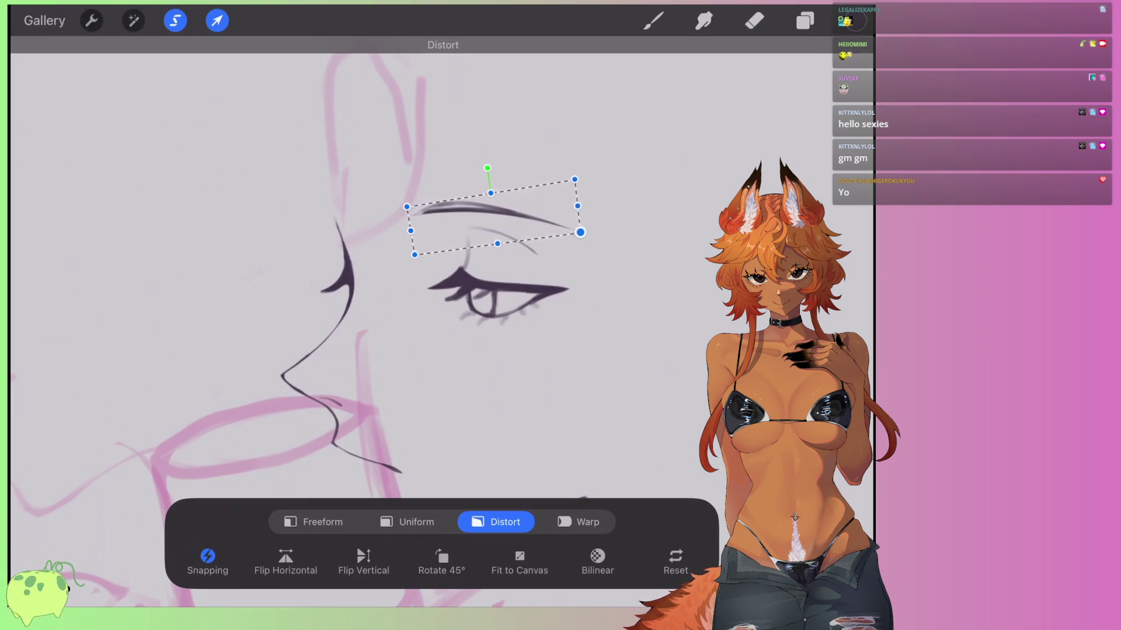
{"action": "left_click_drag", "start_coordinate": [410, 230], "coordinate": [398, 228]}
{"action": "left_click_drag", "start_coordinate": [580, 232], "coordinate": [586, 234]}
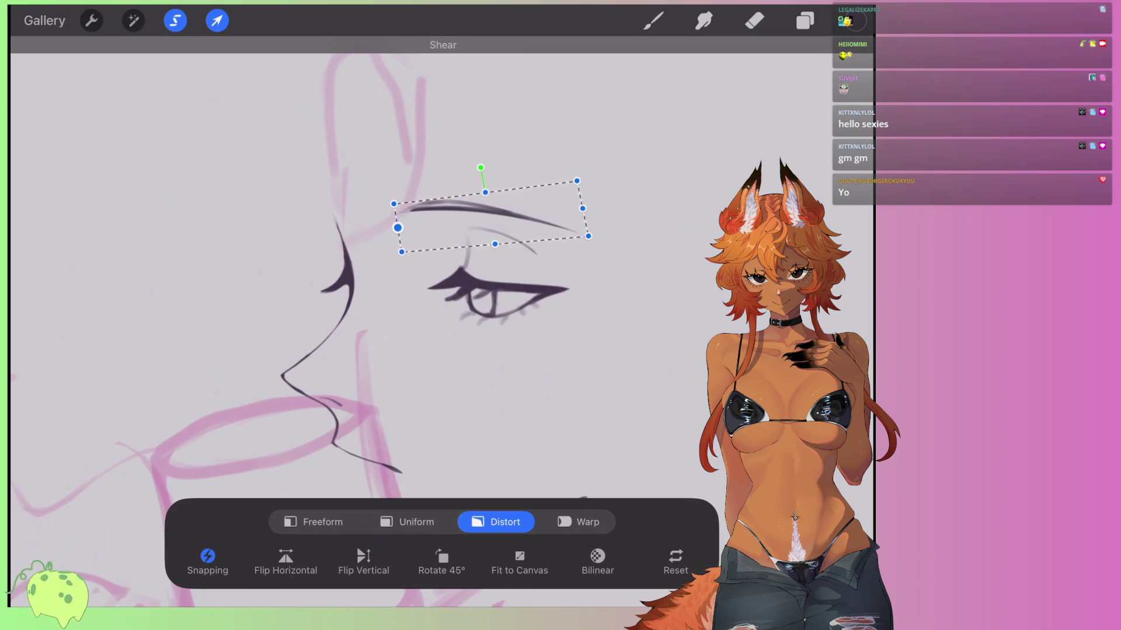
{"action": "left_click", "coordinate": [754, 21]}
Bring up the Layers panel.
{"action": "scroll", "coordinate": [385, 321], "scroll_direction": "down", "scroll_amount": 5}
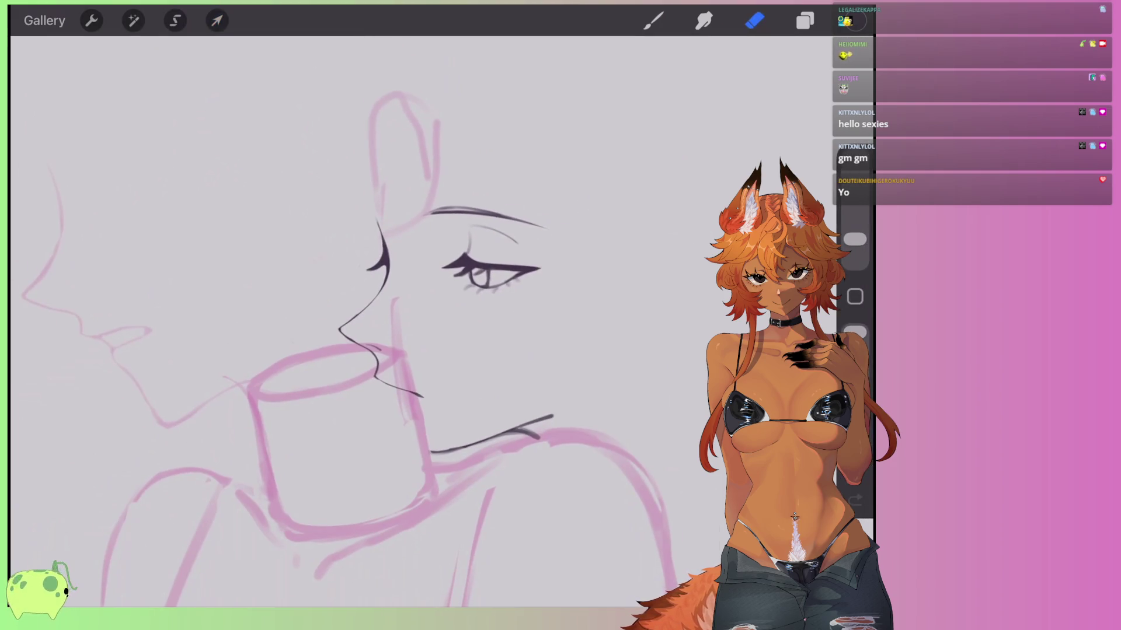
{"action": "scroll", "coordinate": [385, 321], "scroll_direction": "up", "scroll_amount": 5}
{"action": "left_click", "coordinate": [804, 21]}
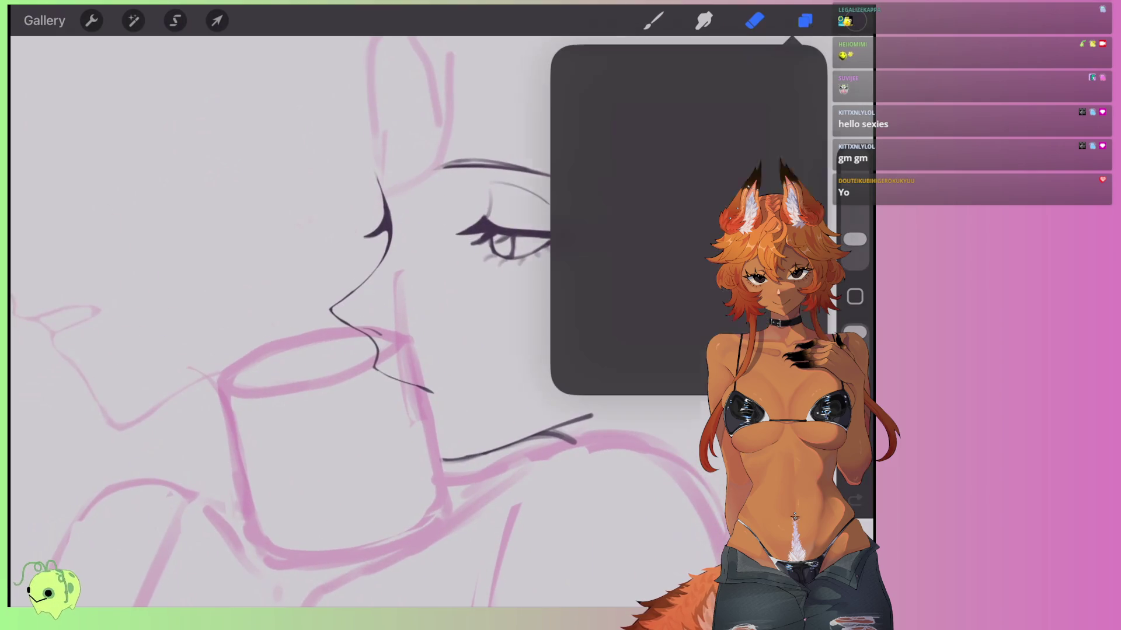
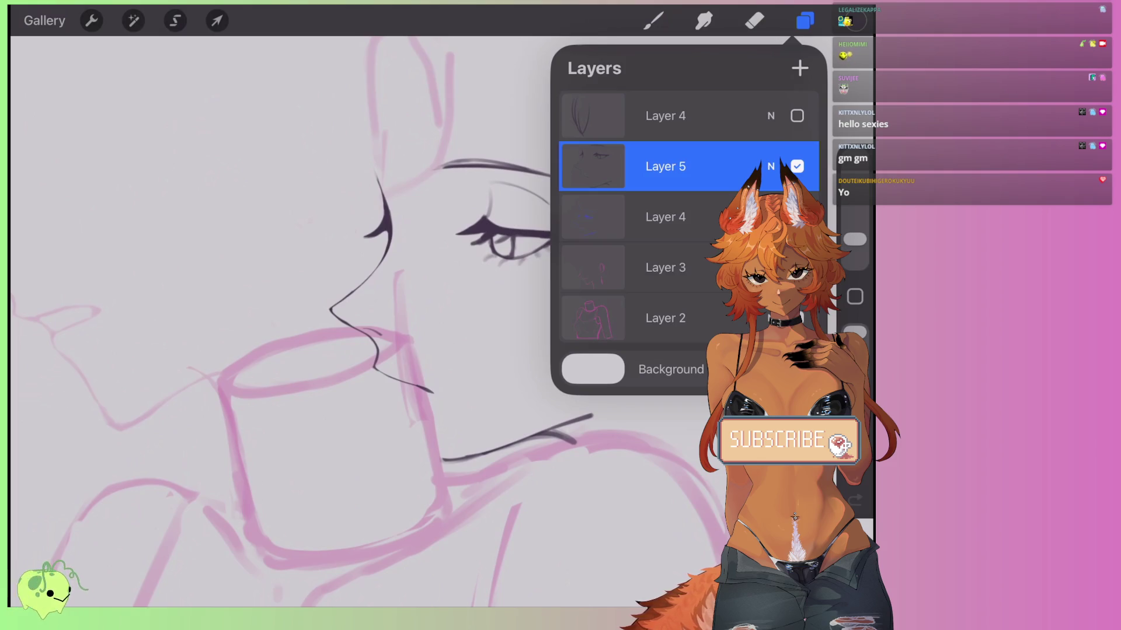
Make the top Layer 4 active and visible, briefly trying a transform on its contents.
{"action": "left_click", "coordinate": [665, 115]}
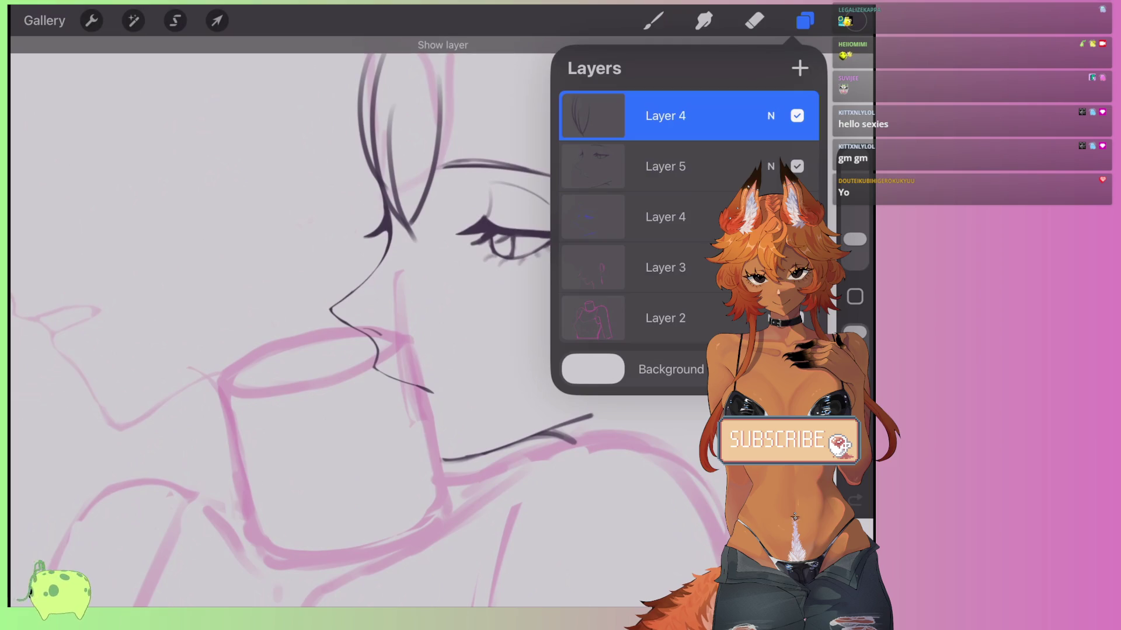
{"action": "left_click", "coordinate": [754, 20]}
{"action": "scroll", "coordinate": [409, 379], "scroll_direction": "up", "scroll_amount": 2}
{"action": "left_click", "coordinate": [804, 21]}
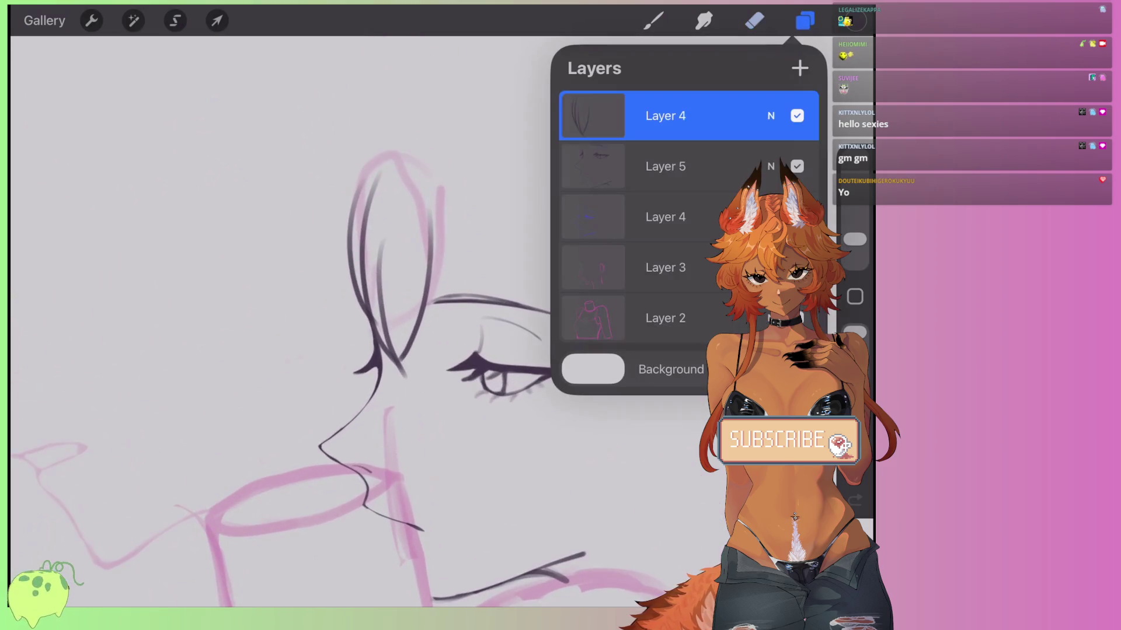
{"action": "left_click", "coordinate": [805, 20]}
{"action": "left_click", "coordinate": [216, 21]}
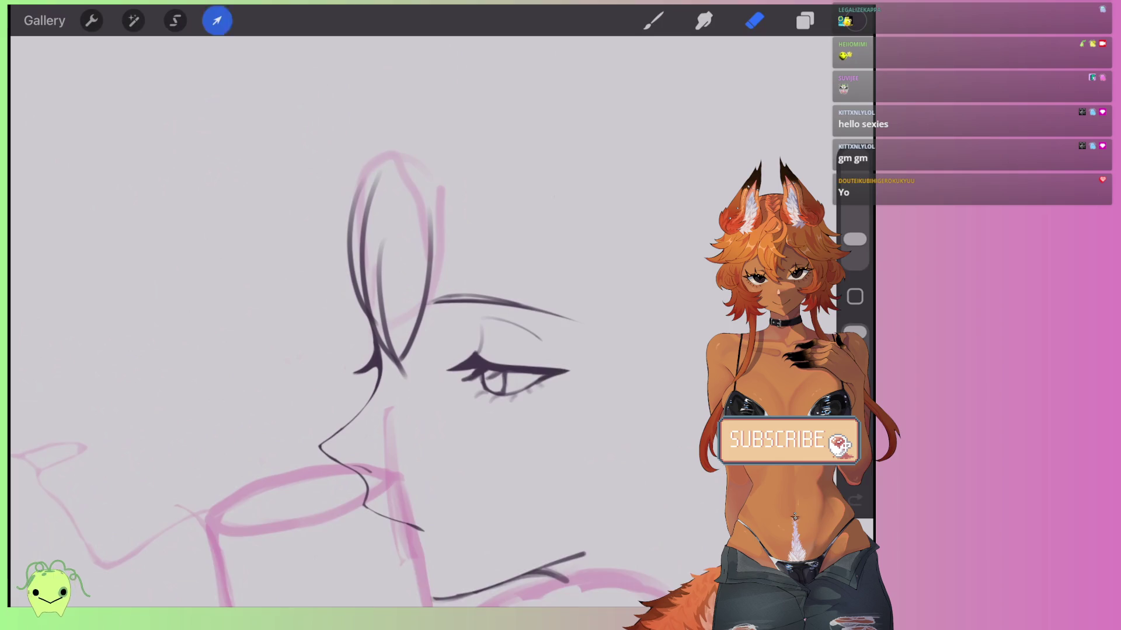
{"action": "left_click", "coordinate": [754, 20]}
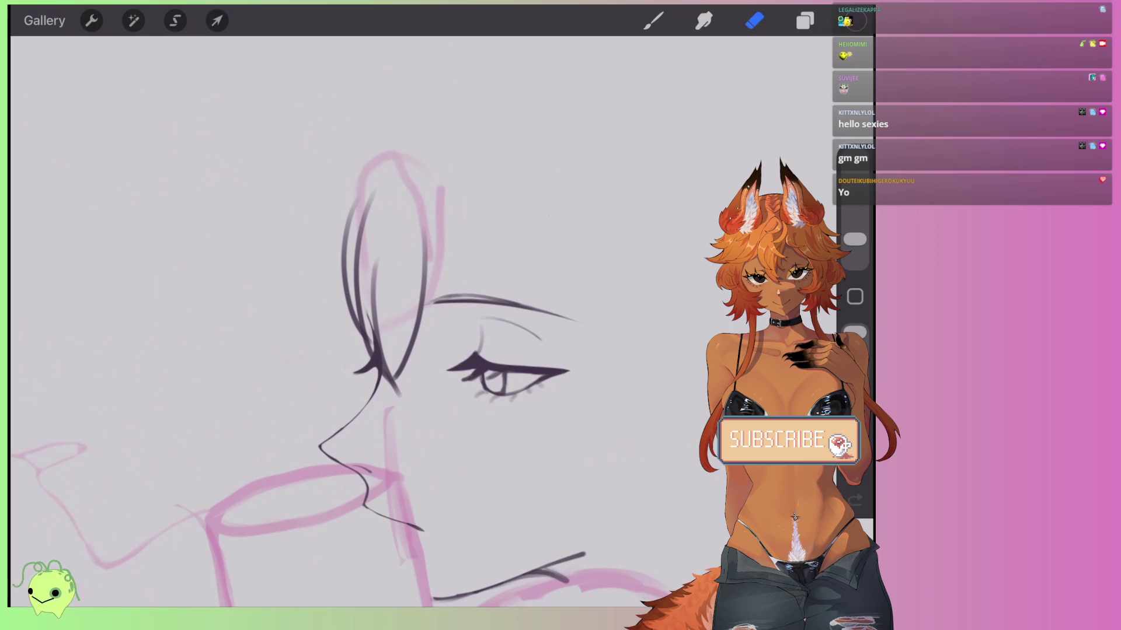
Undo the last dark hair stroke and draw a new curved stroke right of the face.
{"action": "scroll", "coordinate": [324, 322], "scroll_direction": "down", "scroll_amount": 2}
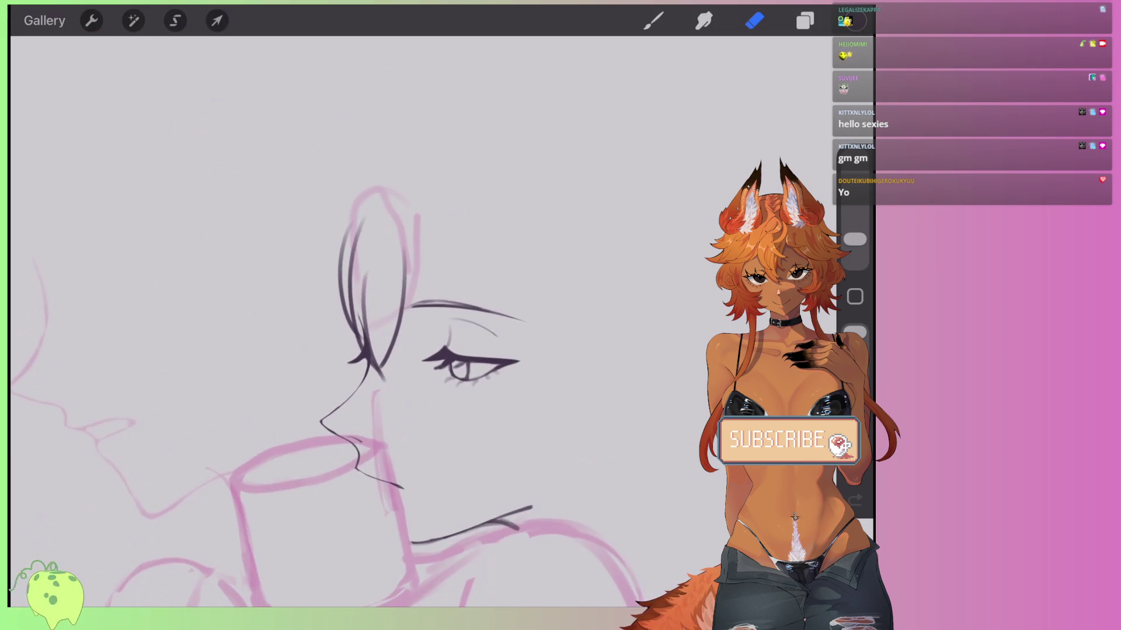
{"action": "key", "text": "b"}
{"action": "key", "text": "ctrl+z"}
{"action": "scroll", "coordinate": [408, 380], "scroll_direction": "down", "scroll_amount": 1}
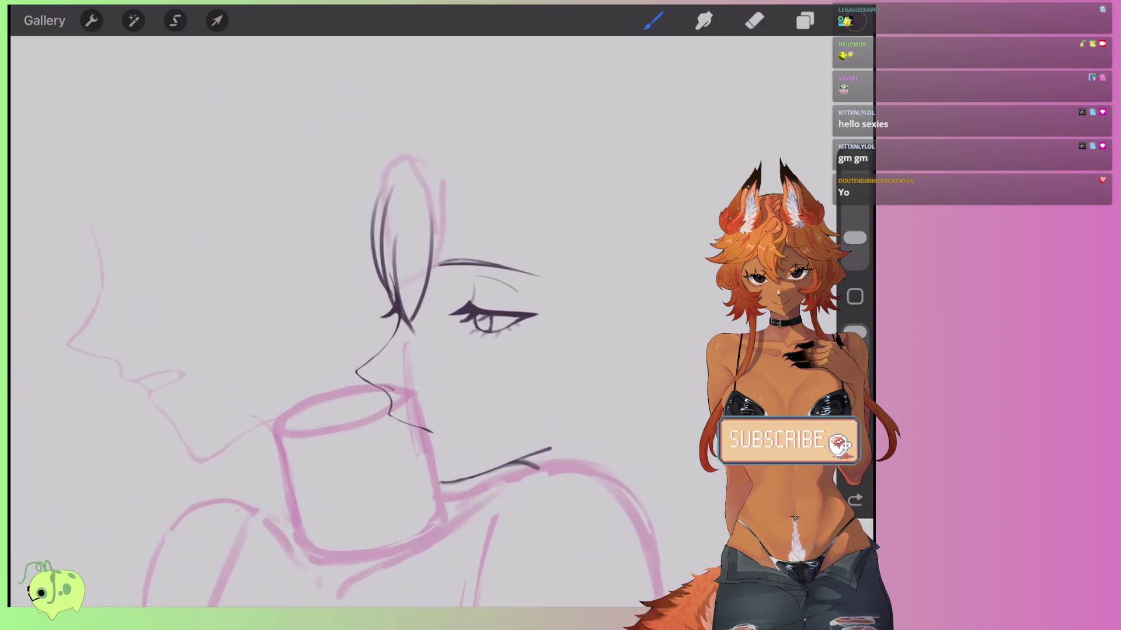
{"action": "scroll", "coordinate": [408, 379], "scroll_direction": "up", "scroll_amount": 1}
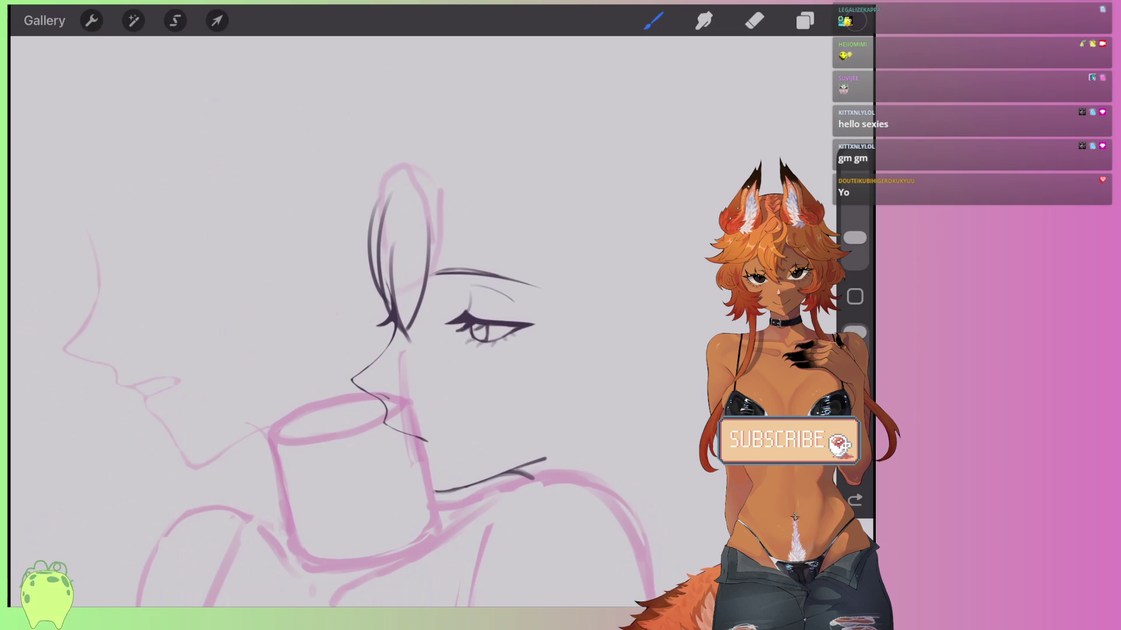
{"action": "mouse_move", "coordinate": [570, 271]}
{"action": "left_mouse_down"}
{"action": "mouse_move", "coordinate": [561, 361]}
{"action": "mouse_move", "coordinate": [543, 373]}
{"action": "left_mouse_up"}
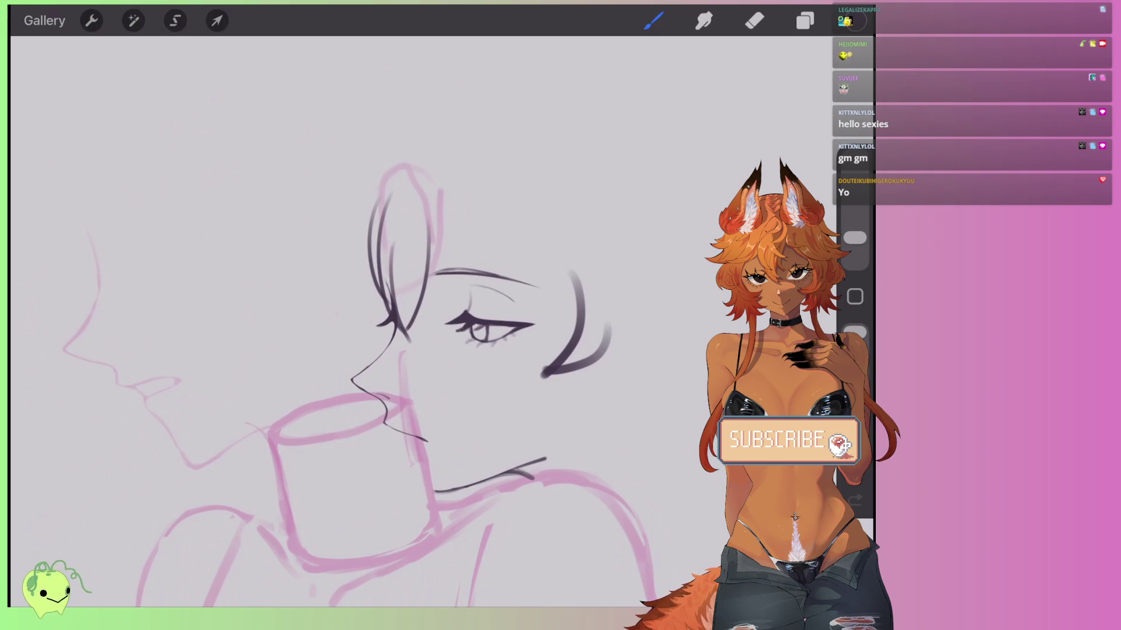
Ink the neck lines and a hair strand falling past the neck with a curled end.
{"action": "scroll", "coordinate": [438, 385], "scroll_direction": "down", "scroll_amount": 3}
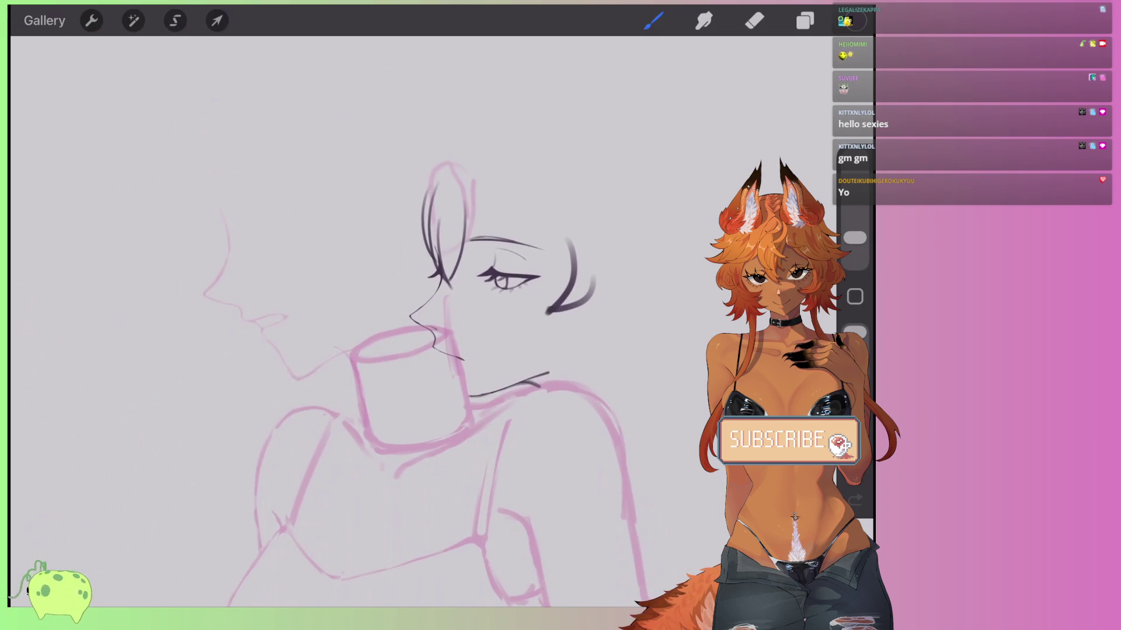
{"action": "left_click_drag", "start_coordinate": [573, 304], "coordinate": [506, 474]}
{"action": "scroll", "coordinate": [438, 321], "scroll_direction": "up", "scroll_amount": 2}
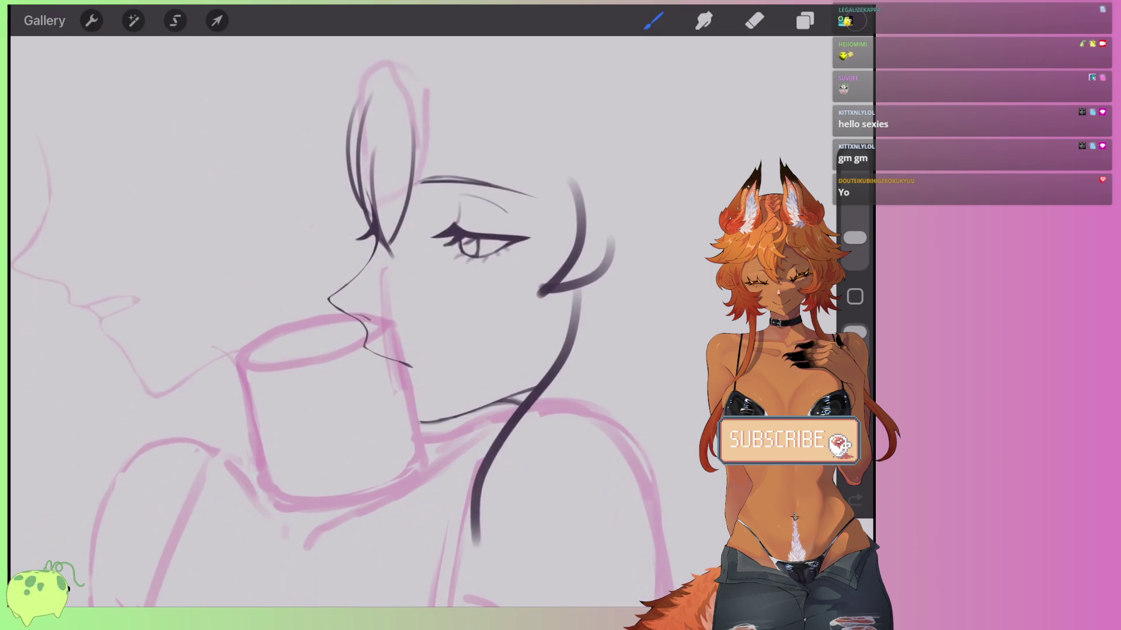
{"action": "key", "text": "ctrl+z"}
{"action": "left_click_drag", "start_coordinate": [549, 315], "coordinate": [461, 534]}
{"action": "left_click_drag", "start_coordinate": [567, 312], "coordinate": [473, 546]}
{"action": "mouse_move", "coordinate": [539, 318]}
{"action": "left_mouse_down"}
{"action": "mouse_move", "coordinate": [528, 411]}
{"action": "mouse_move", "coordinate": [461, 583]}
{"action": "left_mouse_up"}
{"action": "mouse_move", "coordinate": [464, 540]}
{"action": "left_mouse_down"}
{"action": "mouse_move", "coordinate": [502, 582]}
{"action": "mouse_move", "coordinate": [518, 568]}
{"action": "left_mouse_up"}
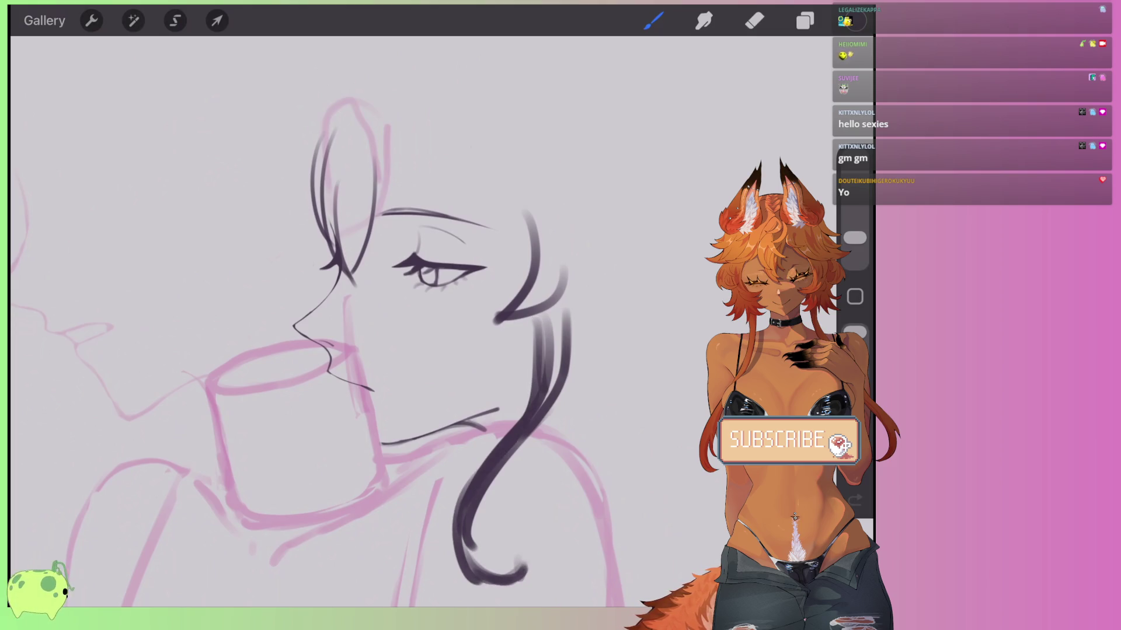
Thicken the hair and neck lines and extend the hooked hair stroke, adjusting brush size.
{"action": "left_click_drag", "start_coordinate": [528, 444], "coordinate": [486, 485]}
{"action": "left_click_drag", "start_coordinate": [545, 318], "coordinate": [531, 383]}
{"action": "scroll", "coordinate": [409, 350], "scroll_direction": "down", "scroll_amount": 2}
{"action": "scroll", "coordinate": [409, 350], "scroll_direction": "up", "scroll_amount": 2}
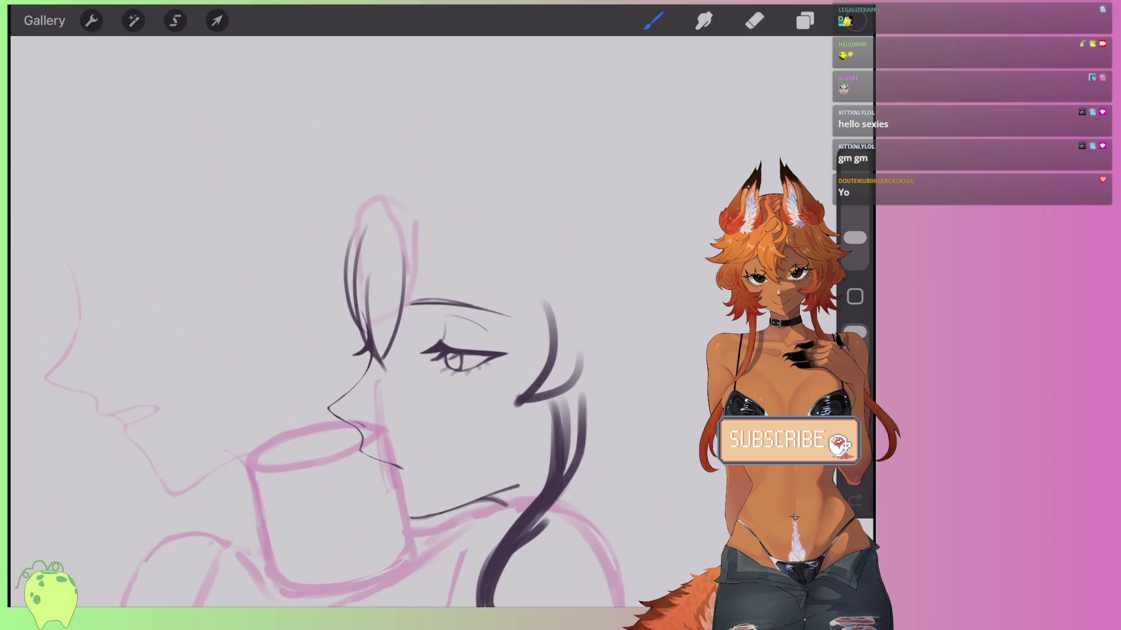
{"action": "left_click_drag", "start_coordinate": [572, 379], "coordinate": [500, 406]}
{"action": "left_click_drag", "start_coordinate": [543, 283], "coordinate": [528, 386]}
{"action": "left_click_drag", "start_coordinate": [854, 237], "coordinate": [854, 244]}
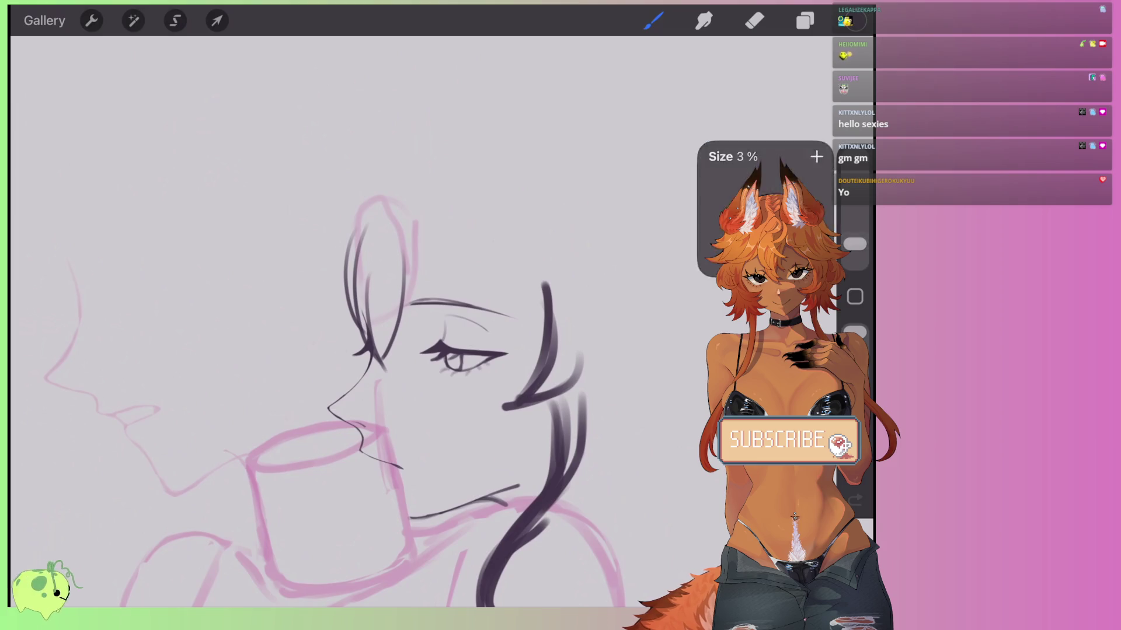
{"action": "left_click_drag", "start_coordinate": [574, 397], "coordinate": [566, 404]}
{"action": "left_click_drag", "start_coordinate": [854, 244], "coordinate": [854, 238]}
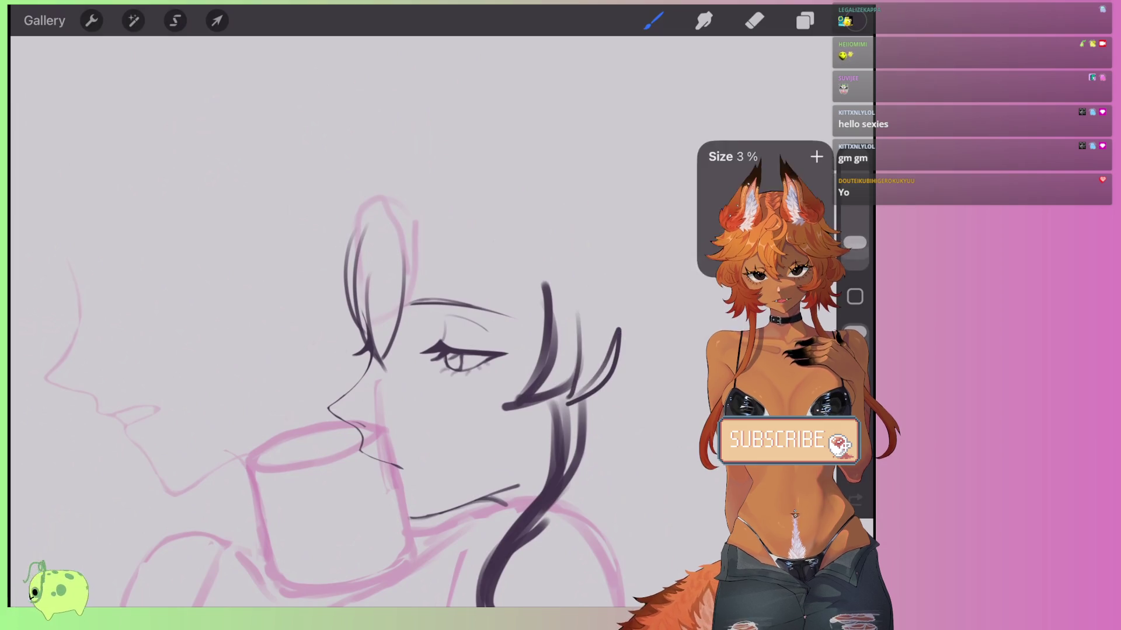
{"action": "left_click_drag", "start_coordinate": [499, 412], "coordinate": [545, 306]}
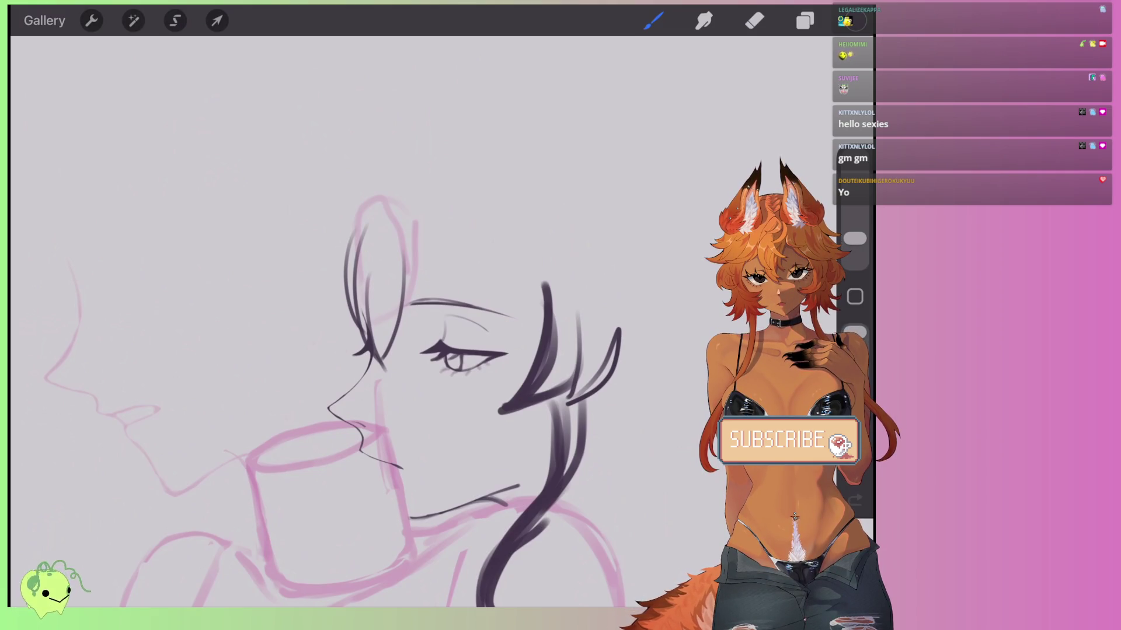
Add short hair strands beside the face and redraw the upper hair stroke lower down.
{"action": "left_click_drag", "start_coordinate": [546, 285], "coordinate": [537, 258]}
{"action": "left_click_drag", "start_coordinate": [508, 350], "coordinate": [540, 224]}
{"action": "key", "text": "ctrl+z"}
{"action": "left_click_drag", "start_coordinate": [546, 285], "coordinate": [528, 250]}
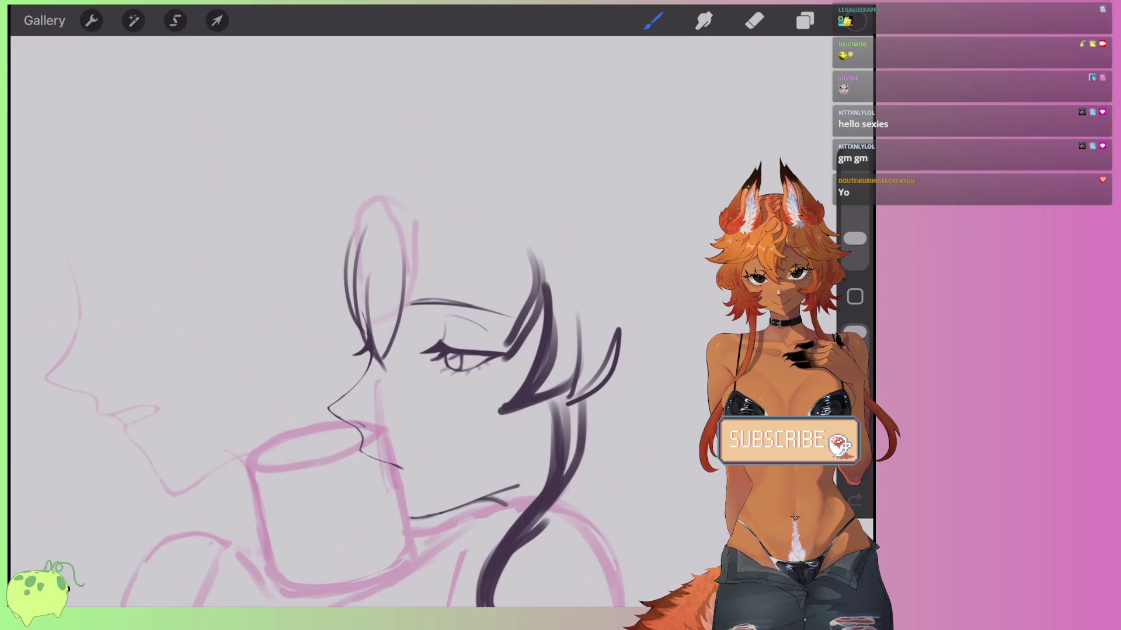
{"action": "scroll", "coordinate": [409, 350], "scroll_direction": "down", "scroll_amount": 2}
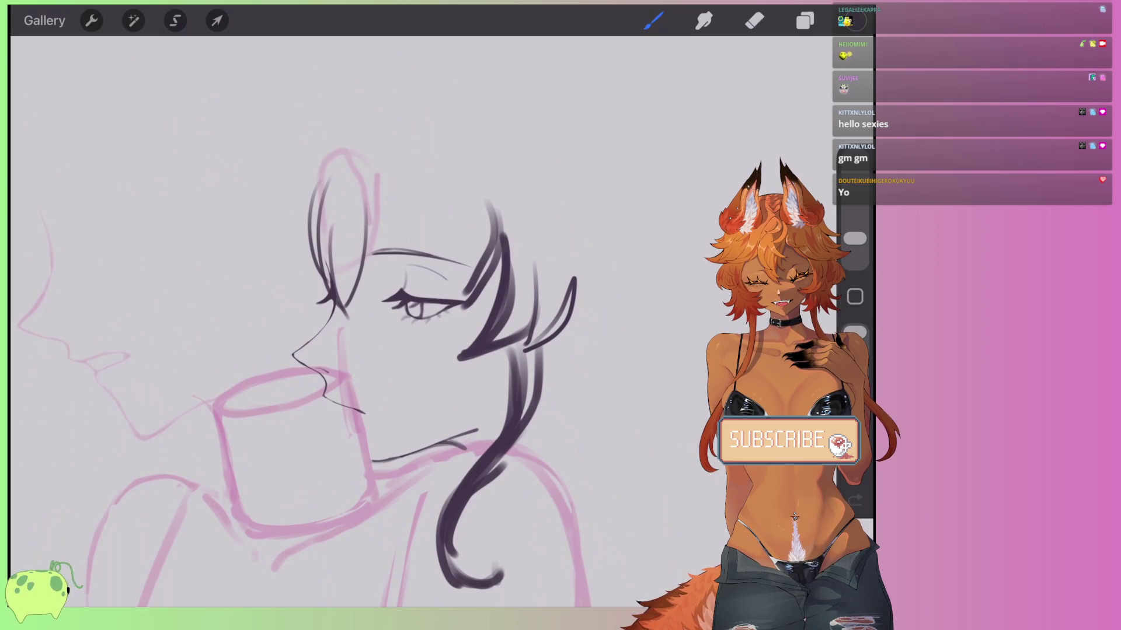
{"action": "scroll", "coordinate": [408, 350], "scroll_direction": "up", "scroll_amount": 3}
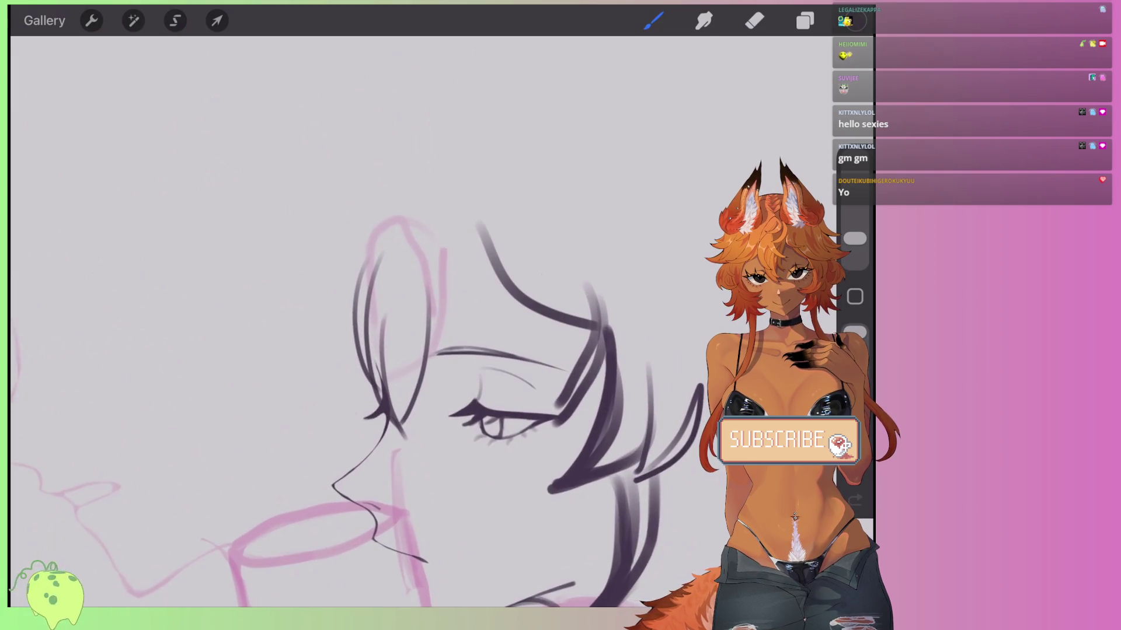
{"action": "key", "text": "ctrl+z"}
{"action": "left_click_drag", "start_coordinate": [481, 261], "coordinate": [595, 341]}
Erase the old dark ear and hair strokes with an enlarged eraser.
{"action": "left_click", "coordinate": [754, 20]}
{"action": "left_click_drag", "start_coordinate": [425, 290], "coordinate": [425, 368]}
{"action": "left_click_drag", "start_coordinate": [854, 239], "coordinate": [854, 225]}
{"action": "mouse_move", "coordinate": [421, 369]}
{"action": "left_mouse_down"}
{"action": "mouse_move", "coordinate": [388, 449]}
{"action": "mouse_move", "coordinate": [372, 354]}
{"action": "mouse_move", "coordinate": [383, 225]}
{"action": "mouse_move", "coordinate": [365, 237]}
{"action": "mouse_move", "coordinate": [354, 336]}
{"action": "left_mouse_up"}
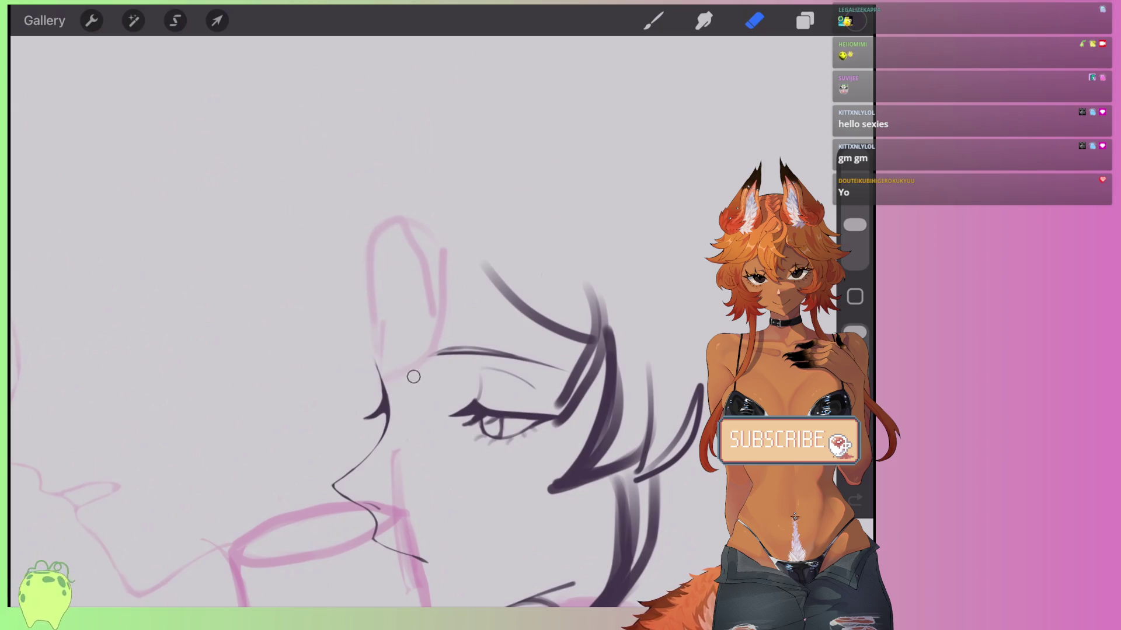
Redraw the hair outline looping over the ear, with a strand at the side of the head.
{"action": "left_click", "coordinate": [653, 20]}
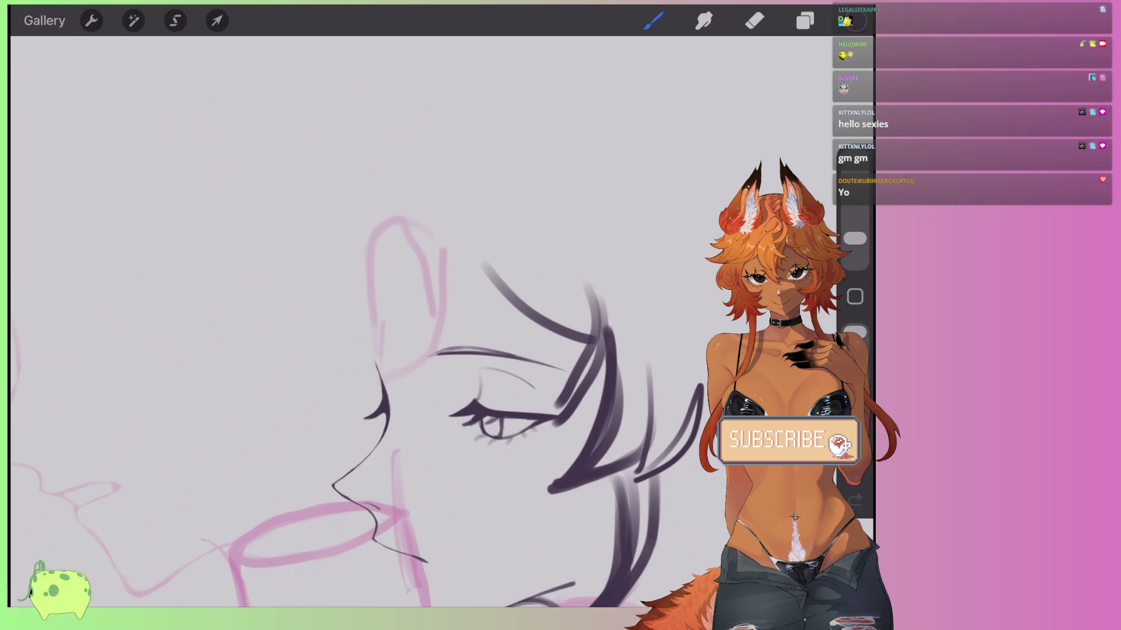
{"action": "left_click_drag", "start_coordinate": [482, 261], "coordinate": [419, 418]}
{"action": "left_click_drag", "start_coordinate": [445, 338], "coordinate": [405, 443]}
{"action": "mouse_move", "coordinate": [405, 316]}
{"action": "left_mouse_down"}
{"action": "mouse_move", "coordinate": [390, 376]}
{"action": "mouse_move", "coordinate": [415, 437]}
{"action": "left_mouse_up"}
{"action": "key", "text": "ctrl+z"}
{"action": "key", "text": "ctrl+z"}
{"action": "left_click_drag", "start_coordinate": [444, 339], "coordinate": [400, 435]}
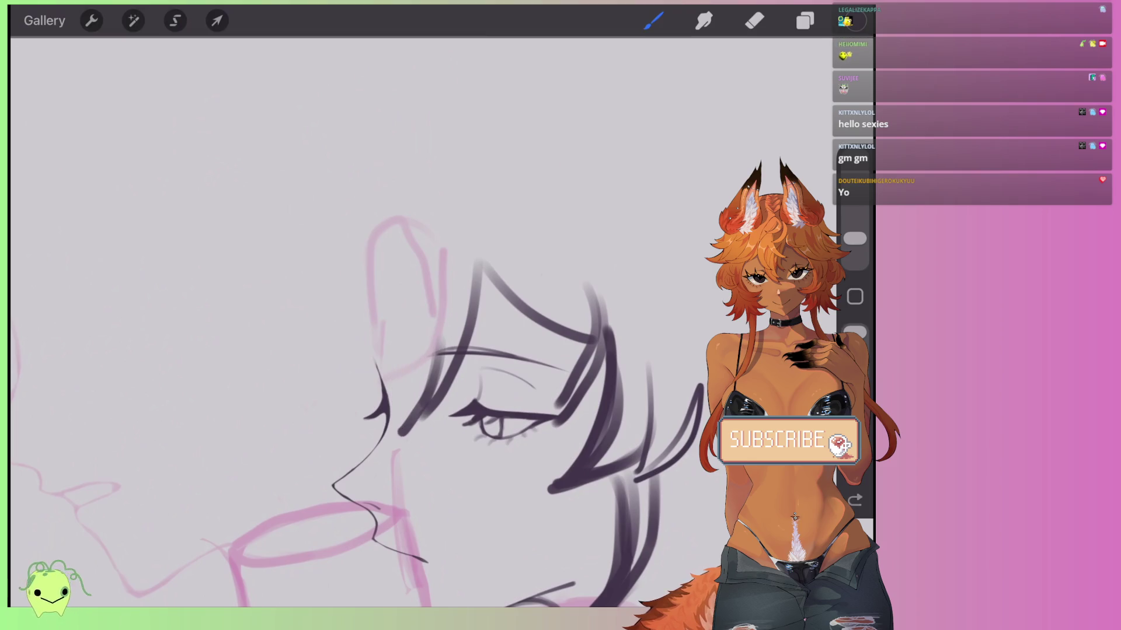
{"action": "mouse_move", "coordinate": [386, 251]}
{"action": "left_mouse_down"}
{"action": "mouse_move", "coordinate": [400, 432]}
{"action": "mouse_move", "coordinate": [368, 411]}
{"action": "mouse_move", "coordinate": [397, 435]}
{"action": "left_mouse_up"}
{"action": "mouse_move", "coordinate": [365, 273]}
{"action": "left_mouse_down"}
{"action": "mouse_move", "coordinate": [345, 371]}
{"action": "mouse_move", "coordinate": [354, 413]}
{"action": "left_mouse_up"}
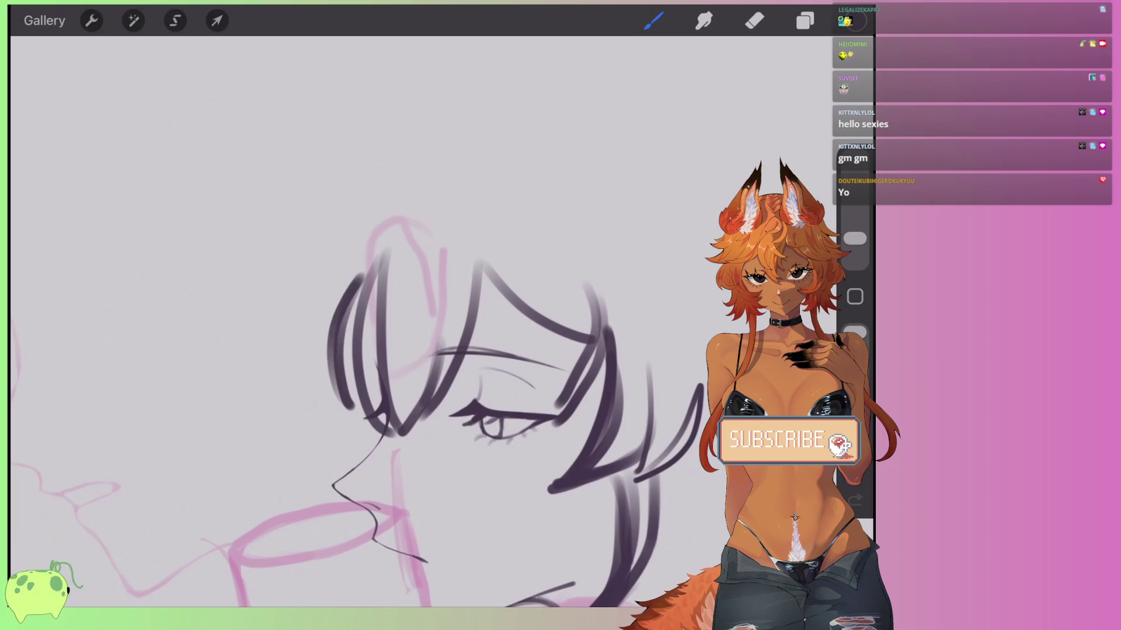
{"action": "scroll", "coordinate": [408, 379], "scroll_direction": "down", "scroll_amount": 3}
{"action": "scroll", "coordinate": [408, 379], "scroll_direction": "down", "scroll_amount": 2}
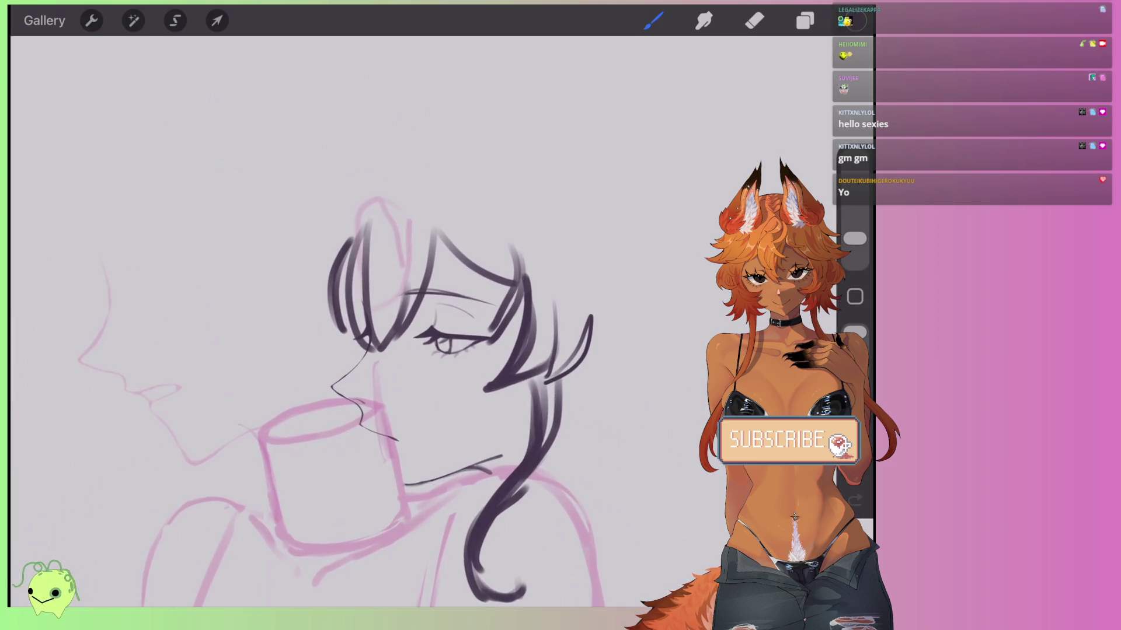
On Layer 5, lasso the eye and nudge and reshape it with a transform.
{"action": "left_click", "coordinate": [805, 21]}
{"action": "left_click", "coordinate": [666, 165]}
{"action": "left_click", "coordinate": [175, 21]}
{"action": "left_click_drag", "start_coordinate": [428, 371], "coordinate": [439, 273]}
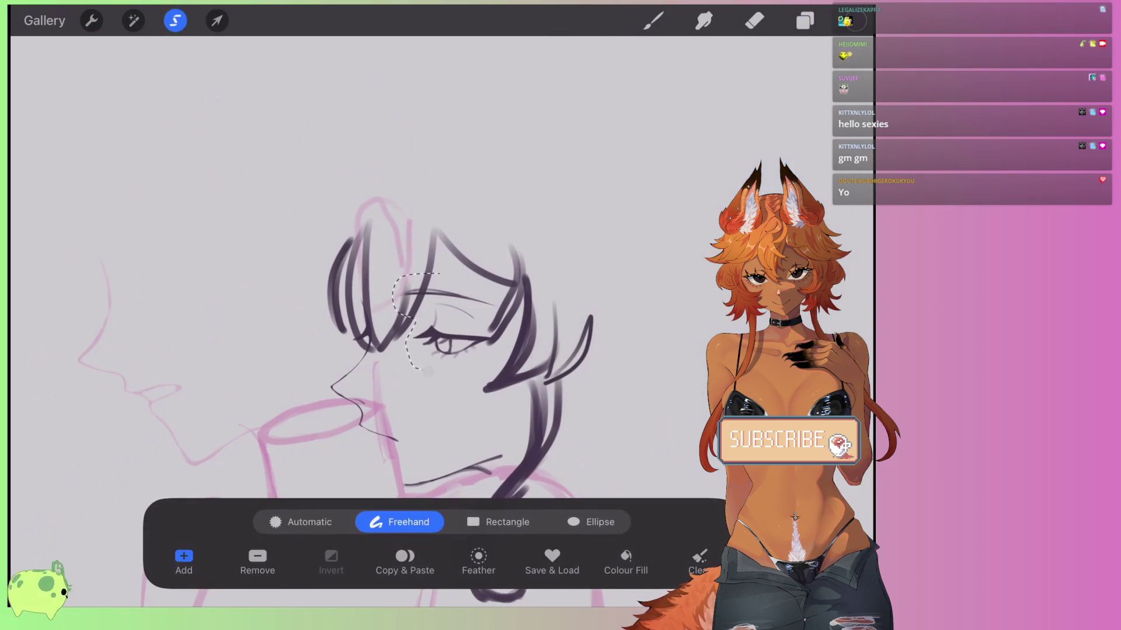
{"action": "key", "text": "ctrl+z"}
{"action": "mouse_move", "coordinate": [416, 320]}
{"action": "left_mouse_down"}
{"action": "mouse_move", "coordinate": [500, 333]}
{"action": "mouse_move", "coordinate": [429, 301]}
{"action": "left_mouse_up"}
{"action": "left_click", "coordinate": [216, 20]}
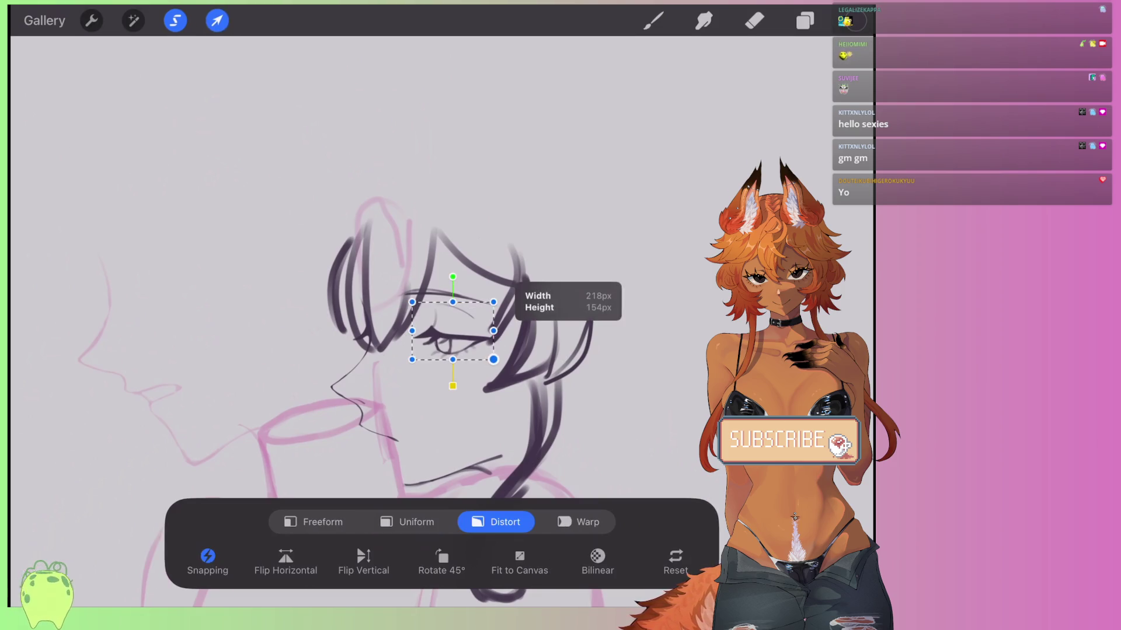
{"action": "key", "text": "ctrl+z"}
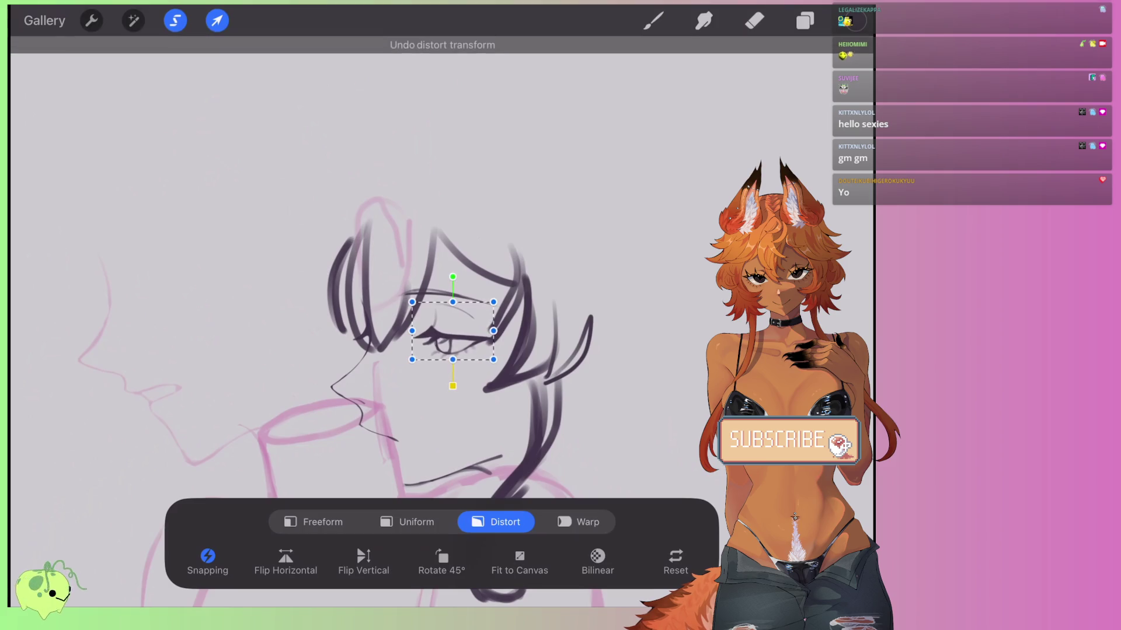
{"action": "left_click_drag", "start_coordinate": [453, 330], "coordinate": [445, 328]}
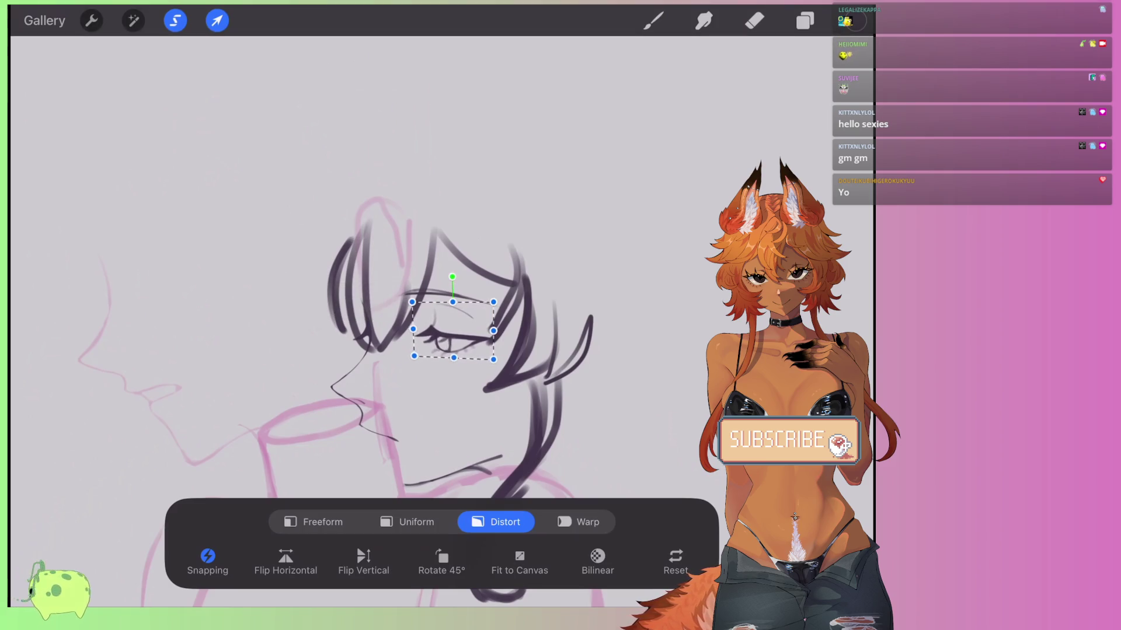
{"action": "key", "text": "b"}
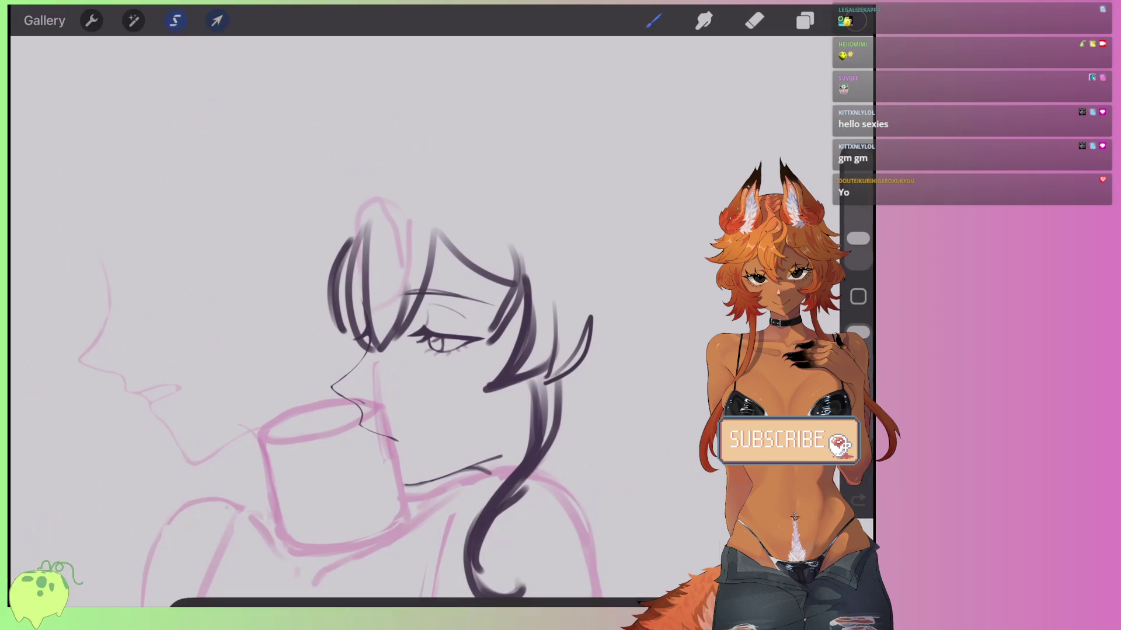
Back on the top Layer 4, ink dark hair strands flowing right from the neck.
{"action": "left_click", "coordinate": [805, 21]}
{"action": "left_click", "coordinate": [665, 167]}
{"action": "left_click", "coordinate": [666, 116]}
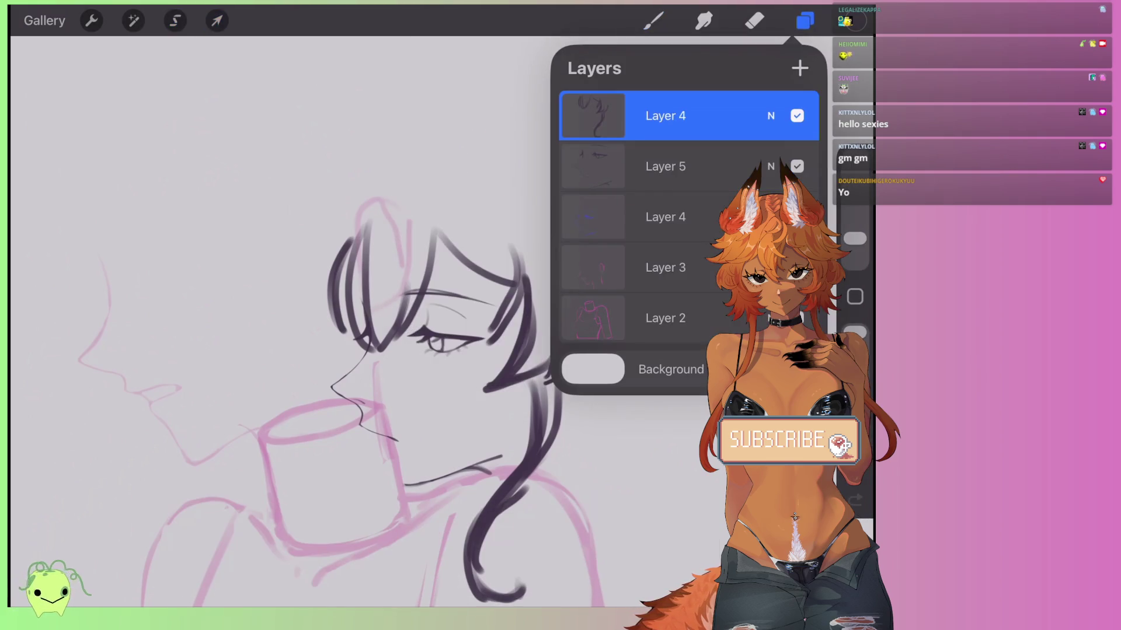
{"action": "left_click", "coordinate": [653, 20]}
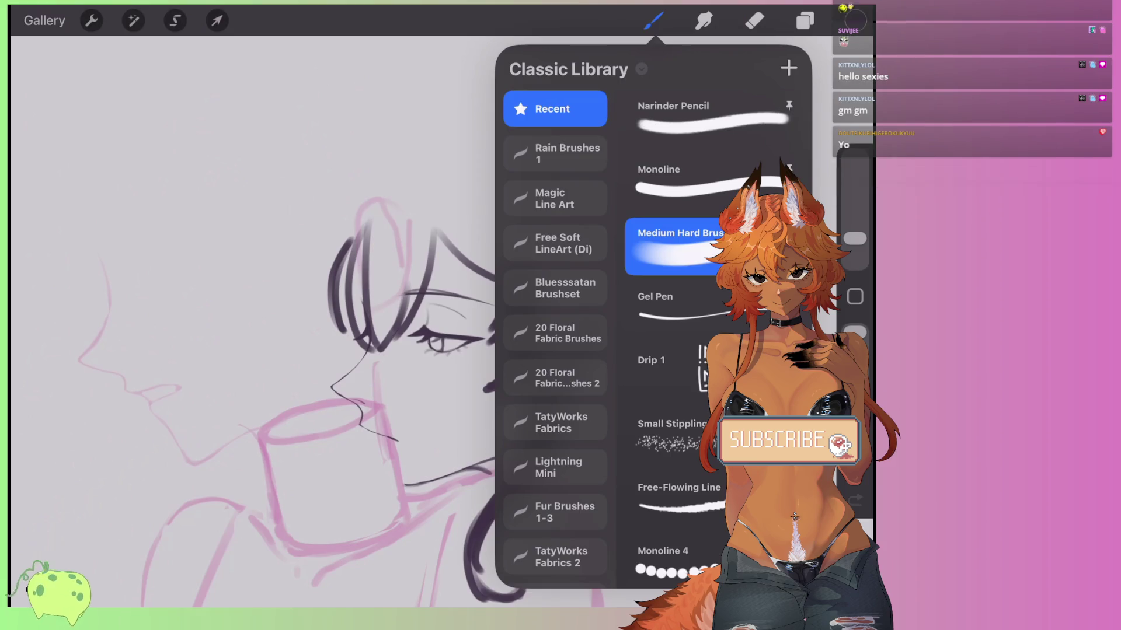
{"action": "left_click_drag", "start_coordinate": [554, 302], "coordinate": [590, 316]}
{"action": "scroll", "coordinate": [420, 402], "scroll_direction": "down", "scroll_amount": 3}
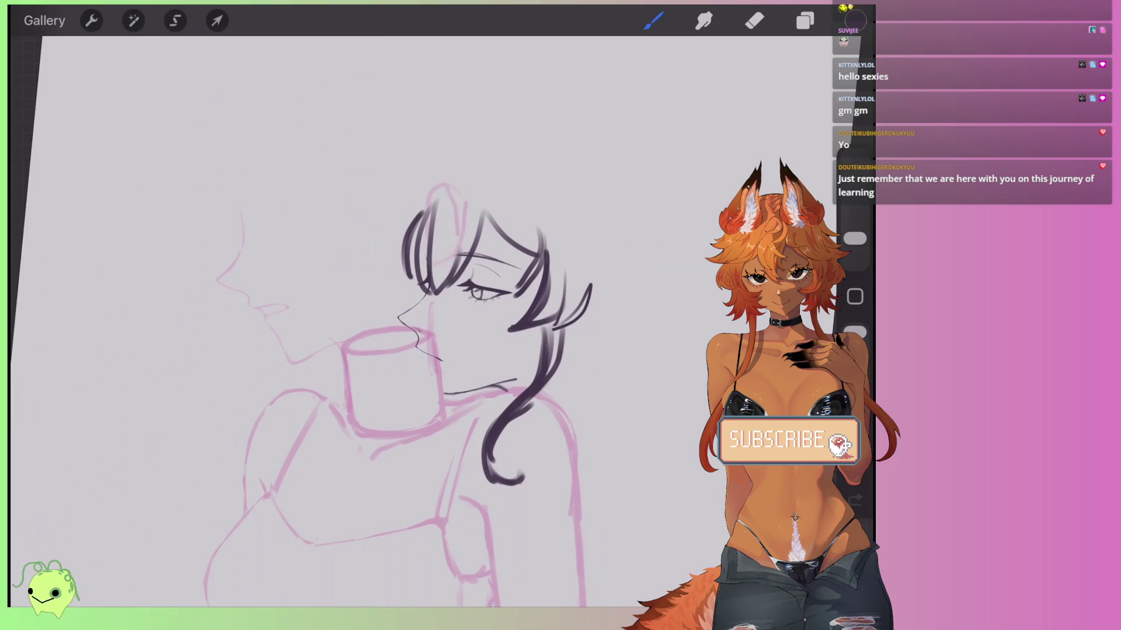
{"action": "scroll", "coordinate": [420, 350], "scroll_direction": "up", "scroll_amount": 3}
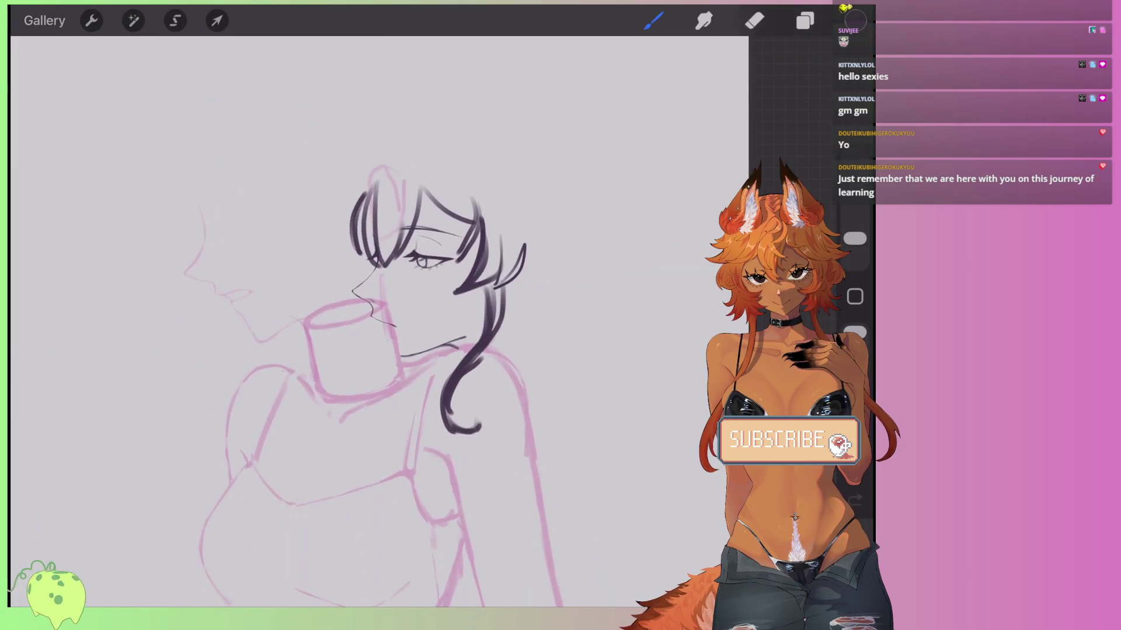
{"action": "scroll", "coordinate": [408, 321], "scroll_direction": "up", "scroll_amount": 2}
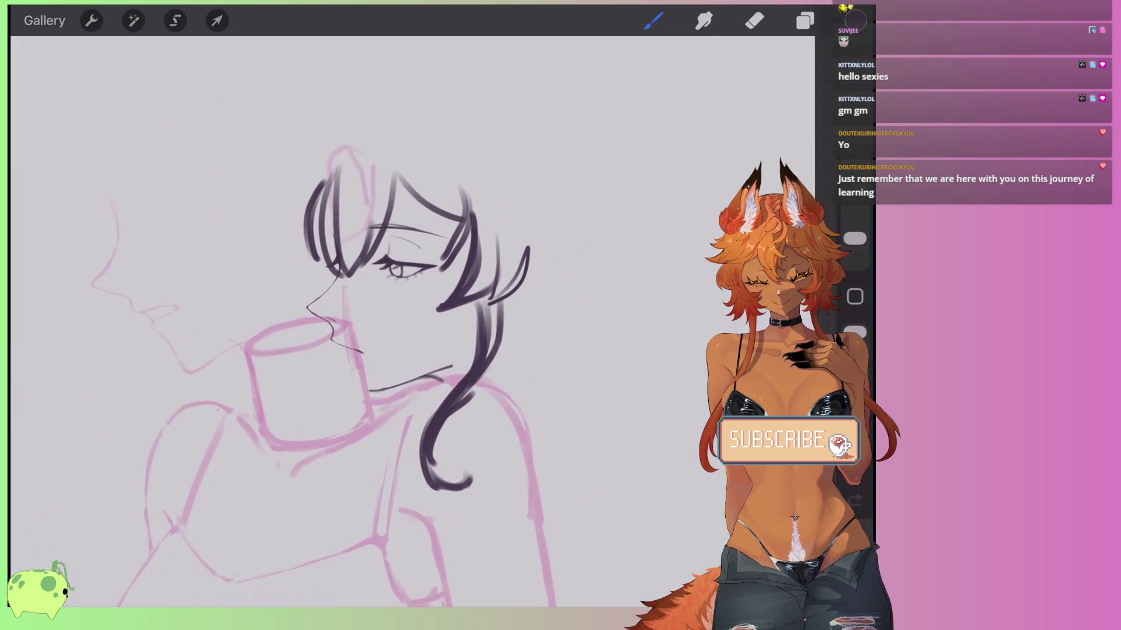
{"action": "mouse_move", "coordinate": [483, 327]}
{"action": "left_mouse_down"}
{"action": "mouse_move", "coordinate": [618, 284]}
{"action": "mouse_move", "coordinate": [604, 273]}
{"action": "left_mouse_up"}
{"action": "scroll", "coordinate": [394, 309], "scroll_direction": "down", "scroll_amount": 5}
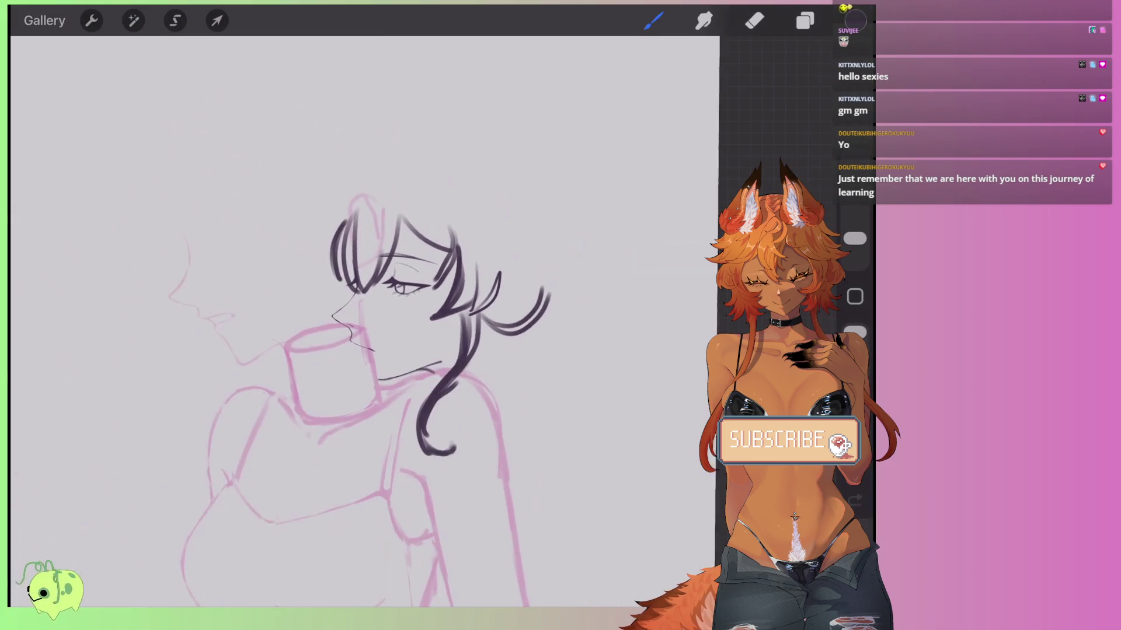
{"action": "scroll", "coordinate": [394, 309], "scroll_direction": "up", "scroll_amount": 3}
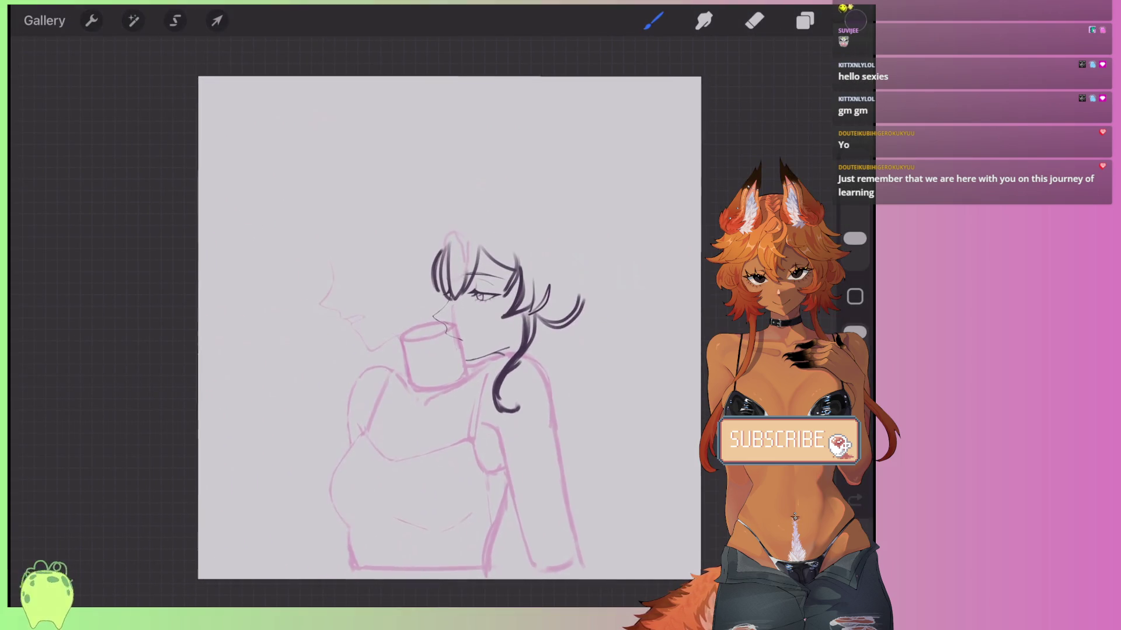
{"action": "left_click", "coordinate": [804, 20]}
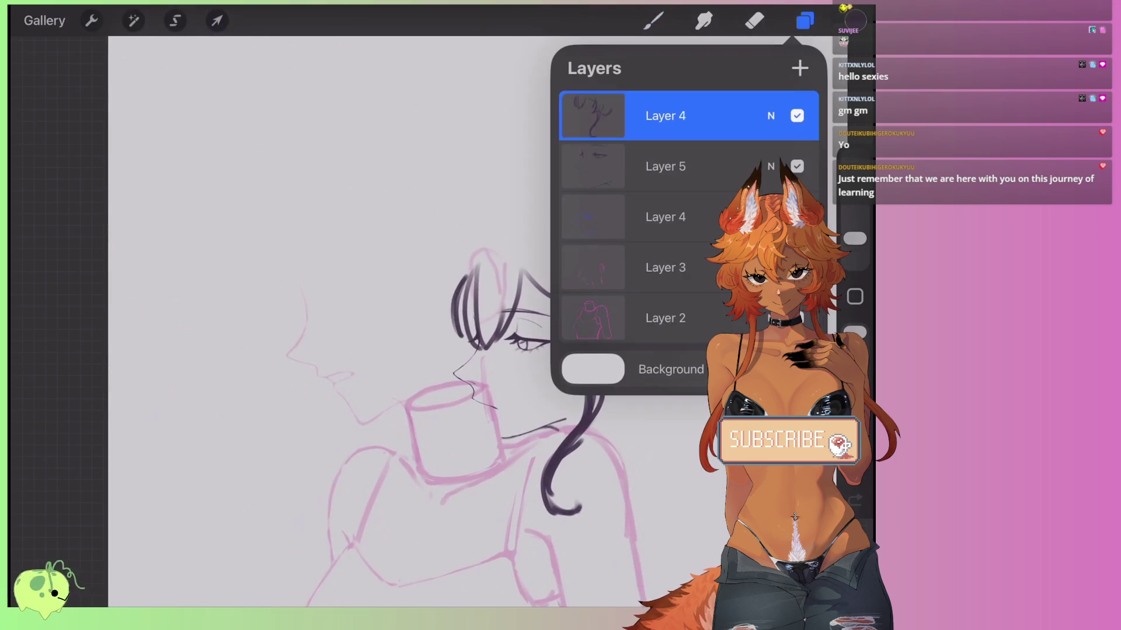
Delete the blue-stroke Layer 4.
{"action": "left_click", "coordinate": [797, 217]}
{"action": "left_click", "coordinate": [797, 217]}
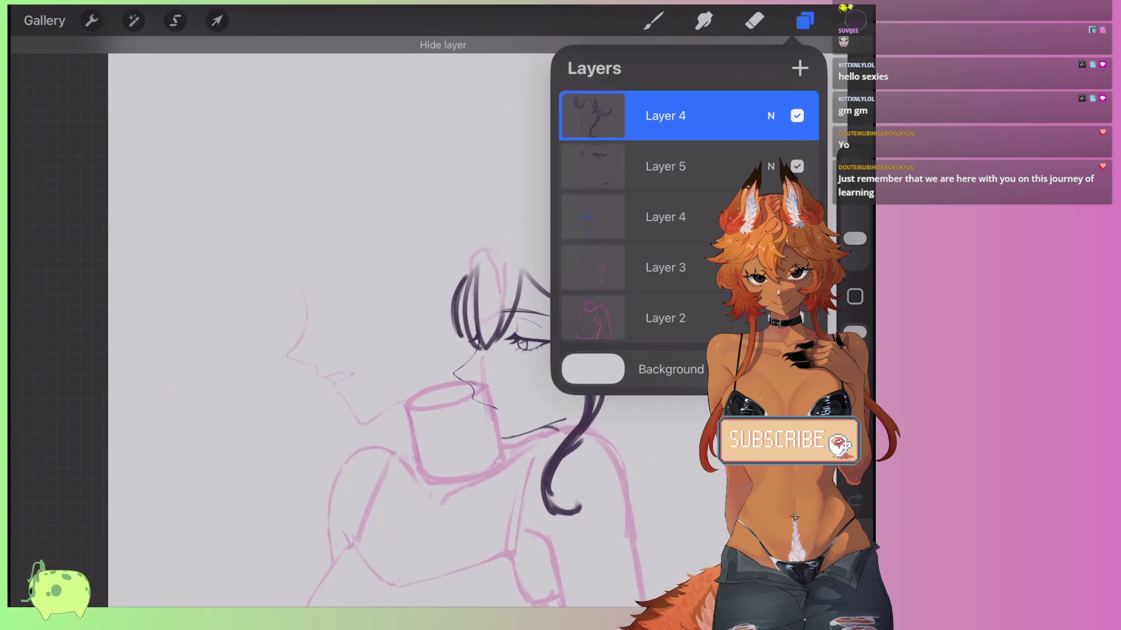
{"action": "left_click_drag", "start_coordinate": [688, 217], "coordinate": [584, 216]}
{"action": "left_click", "coordinate": [799, 216]}
Turn Alpha Lock on Layer 3 on and then off again.
{"action": "left_click", "coordinate": [666, 216]}
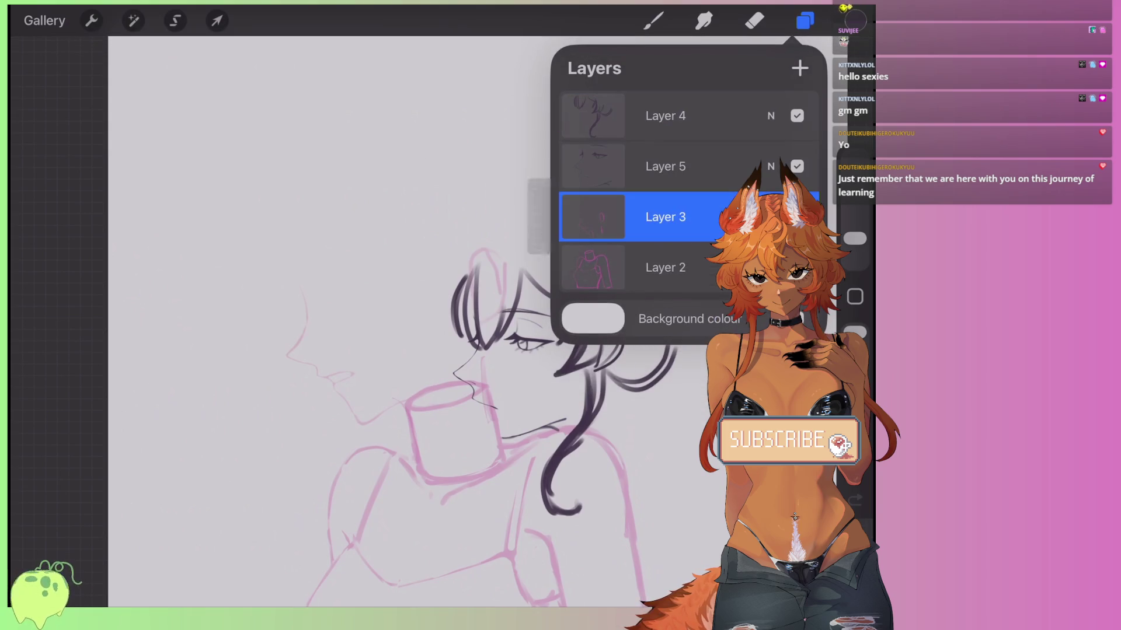
{"action": "left_click", "coordinate": [593, 216]}
{"action": "left_click", "coordinate": [474, 205]}
{"action": "left_click", "coordinate": [593, 216]}
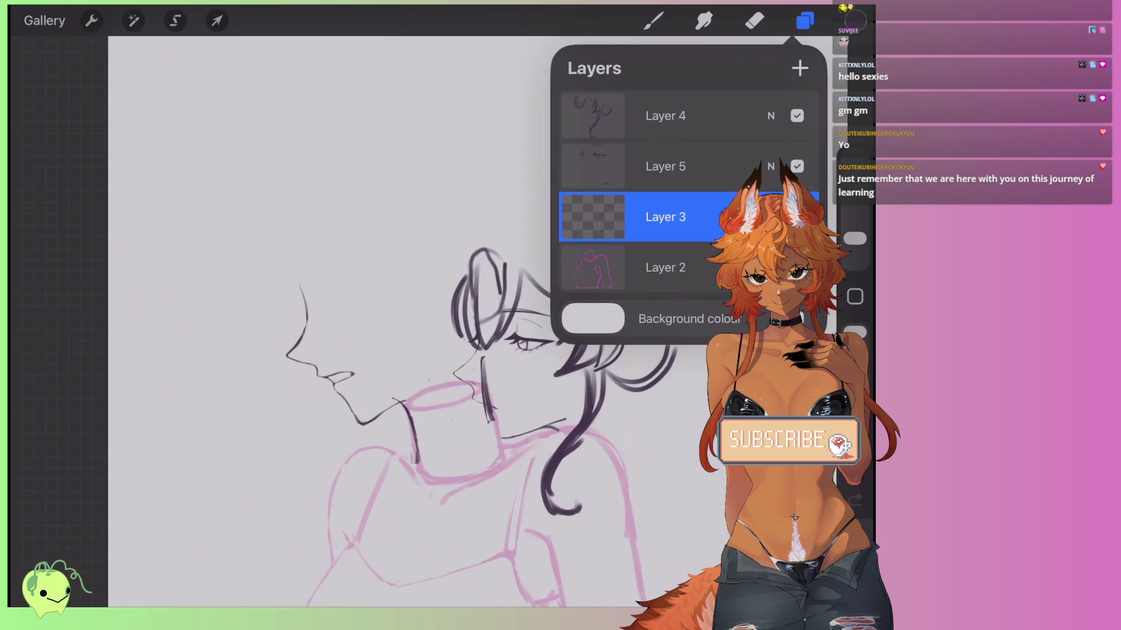
{"action": "left_click", "coordinate": [592, 216]}
{"action": "left_click", "coordinate": [475, 204]}
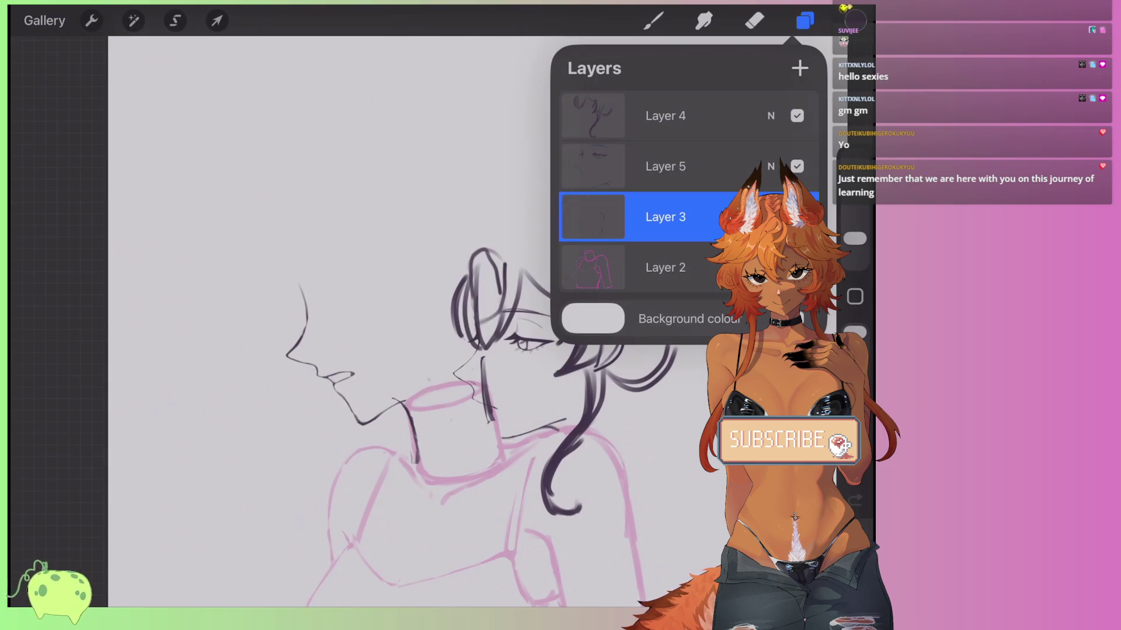
{"action": "left_click", "coordinate": [653, 21]}
Erase the stray marks under the left character's lips on Layer 3.
{"action": "left_click", "coordinate": [805, 21]}
{"action": "left_click", "coordinate": [660, 265]}
{"action": "left_click", "coordinate": [754, 20]}
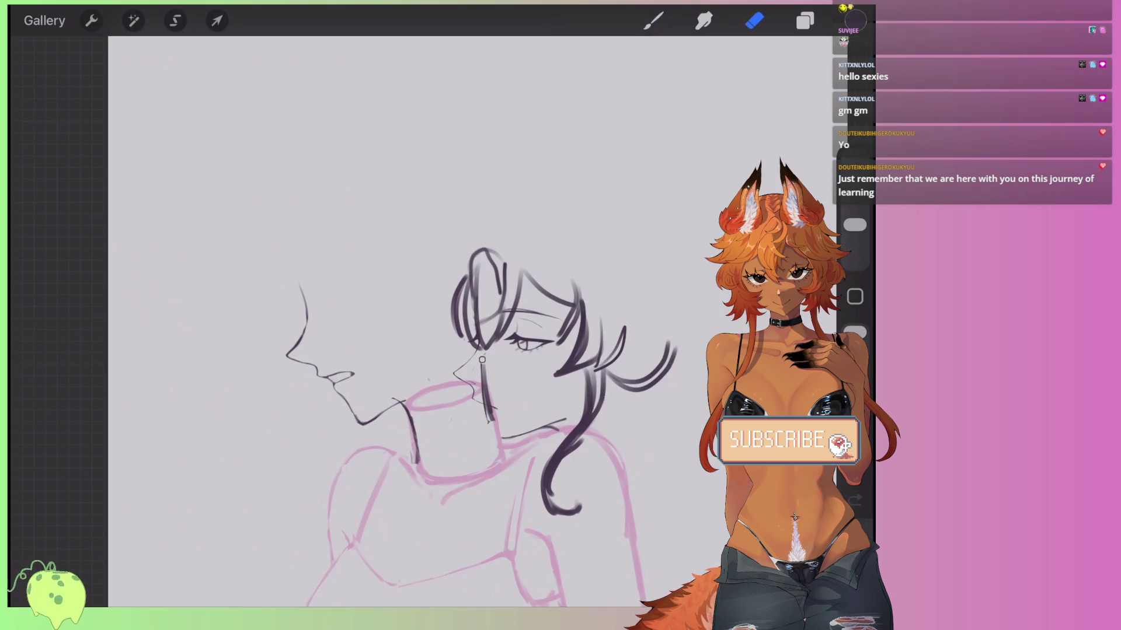
{"action": "left_click_drag", "start_coordinate": [489, 400], "coordinate": [488, 429]}
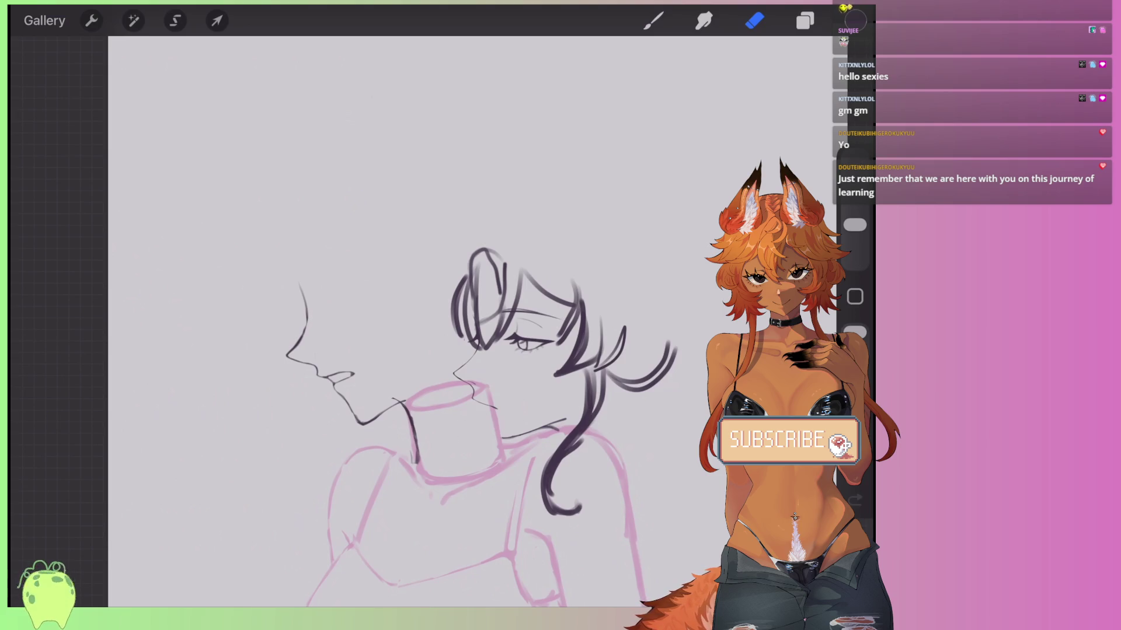
Select the new empty Layer 5 and return to the Brush for inking.
{"action": "left_click", "coordinate": [805, 20]}
{"action": "left_click", "coordinate": [665, 216]}
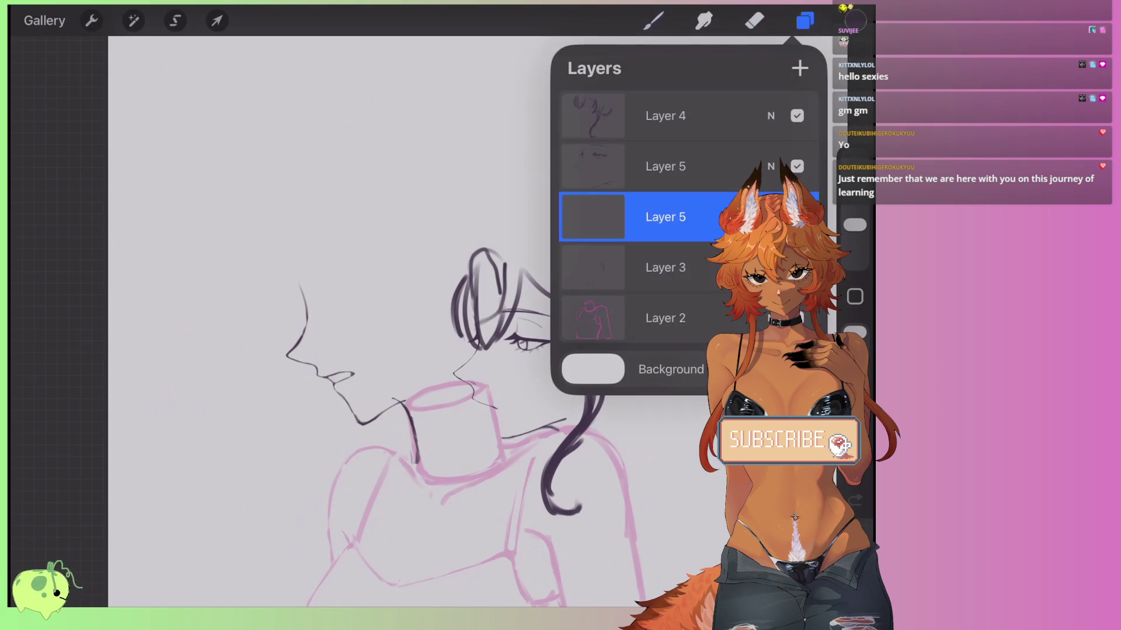
{"action": "left_click", "coordinate": [653, 21]}
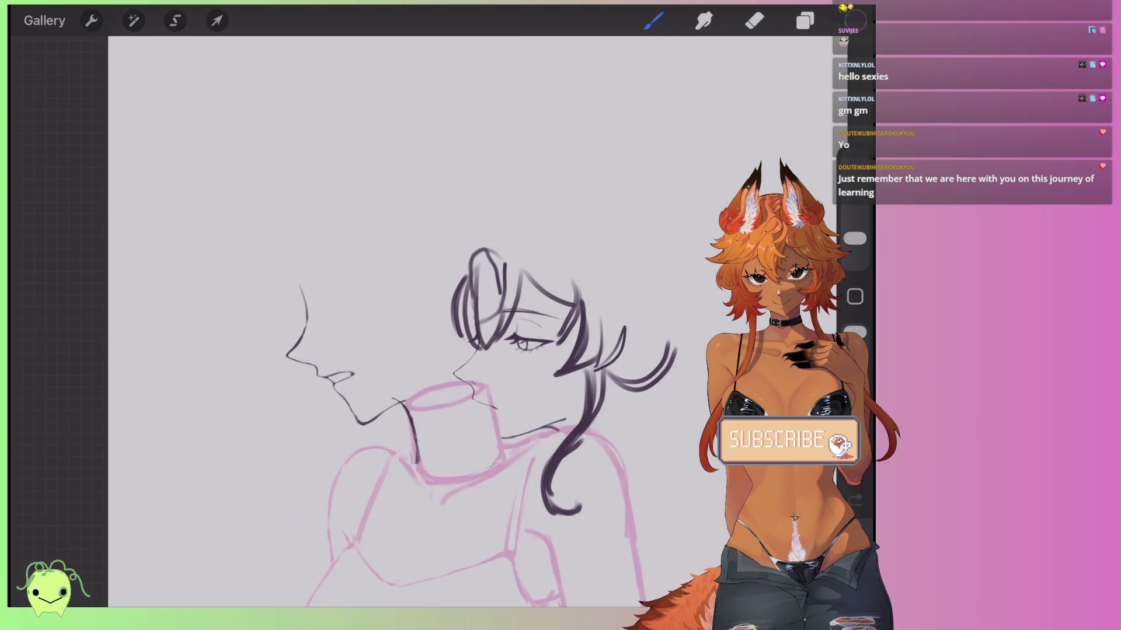
{"action": "scroll", "coordinate": [408, 350], "scroll_direction": "up", "scroll_amount": 3}
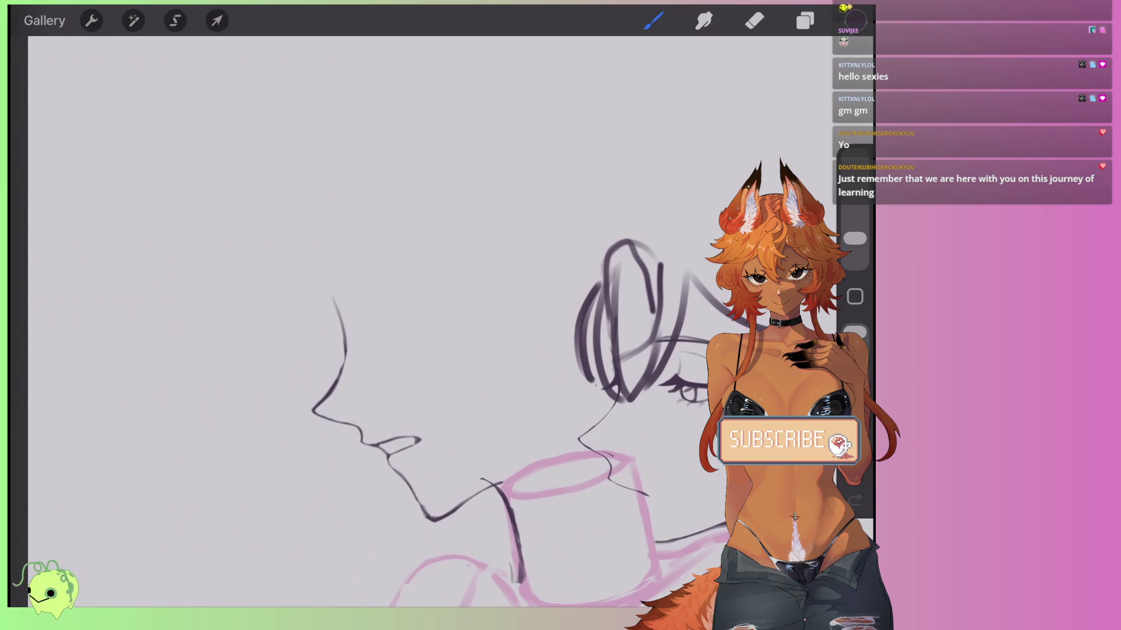
Undo a trial stroke, then ink three curves beside the left character's head.
{"action": "mouse_move", "coordinate": [344, 216]}
{"action": "left_mouse_down"}
{"action": "mouse_move", "coordinate": [386, 318]}
{"action": "mouse_move", "coordinate": [353, 326]}
{"action": "left_mouse_up"}
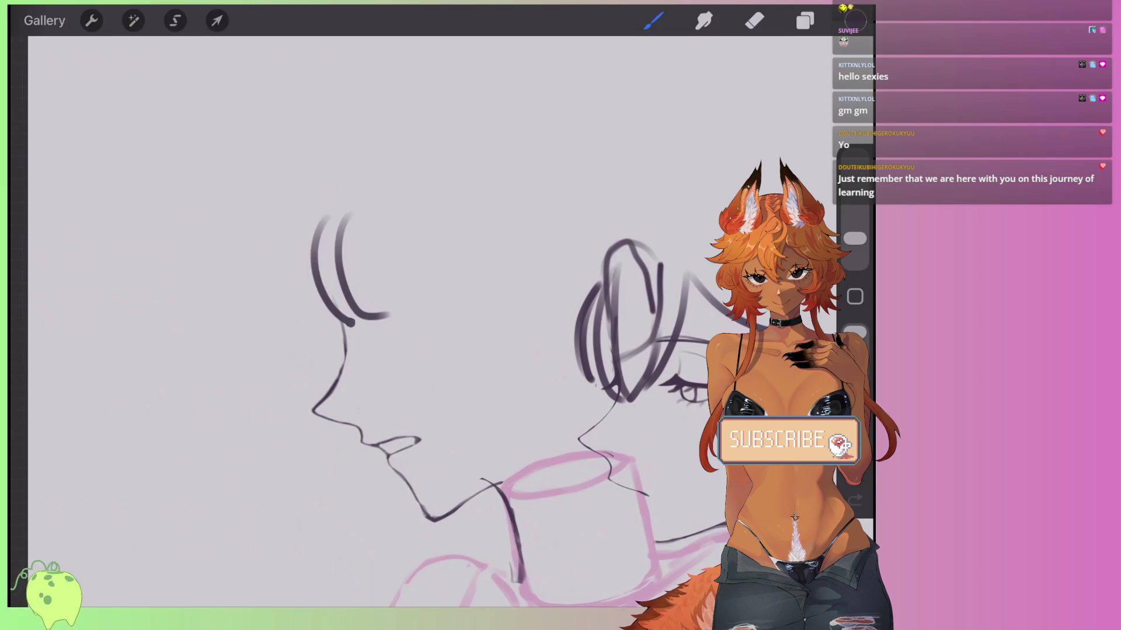
{"action": "key", "text": "ctrl+z"}
{"action": "key", "text": "ctrl+z"}
{"action": "left_click_drag", "start_coordinate": [408, 350], "coordinate": [391, 388]}
{"action": "mouse_move", "coordinate": [324, 233]}
{"action": "left_mouse_down"}
{"action": "mouse_move", "coordinate": [315, 257]}
{"action": "mouse_move", "coordinate": [383, 411]}
{"action": "left_mouse_up"}
{"action": "left_click_drag", "start_coordinate": [304, 297], "coordinate": [371, 408]}
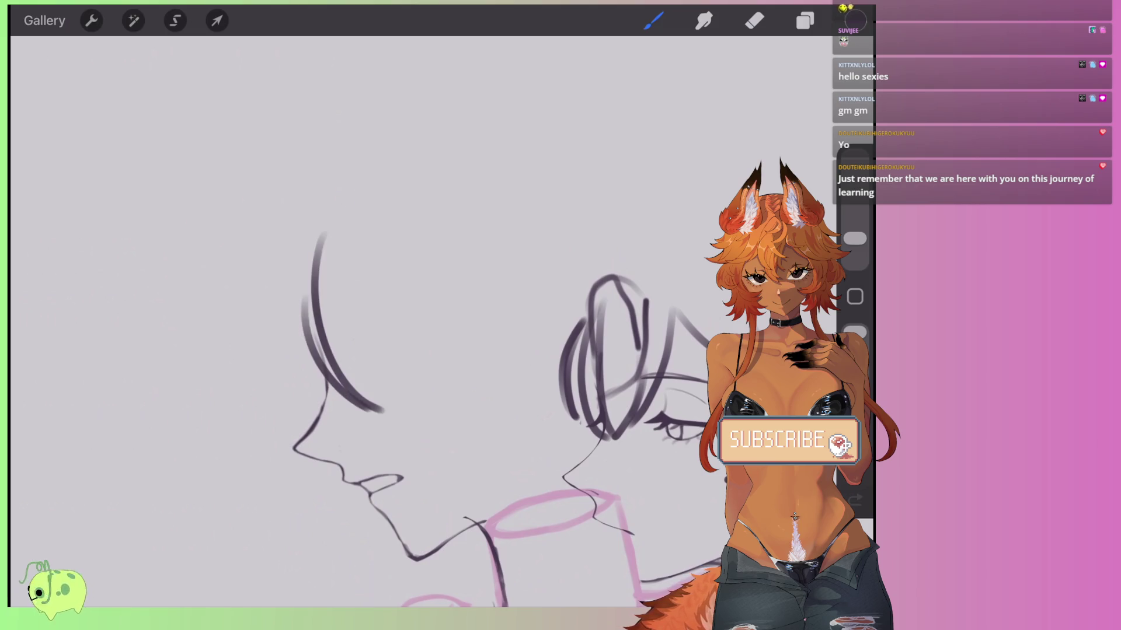
{"action": "left_click_drag", "start_coordinate": [288, 239], "coordinate": [344, 390]}
Ink hair strands and the outer hair curve on the left head, undoing the last attempts.
{"action": "scroll", "coordinate": [409, 321], "scroll_direction": "down", "scroll_amount": 3}
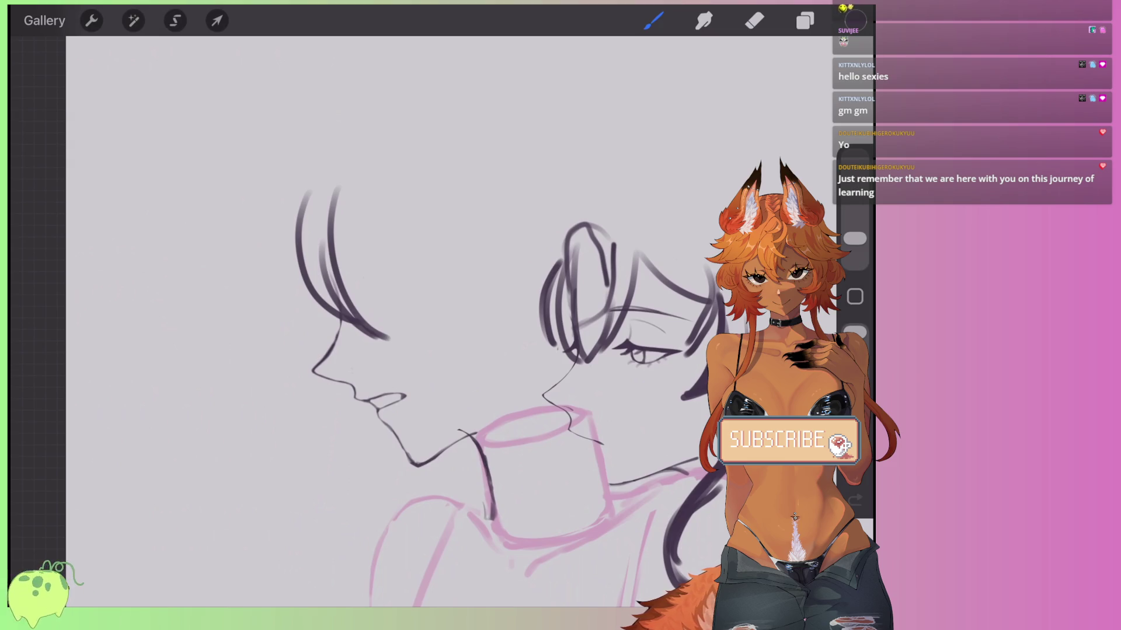
{"action": "left_click_drag", "start_coordinate": [459, 188], "coordinate": [484, 332]}
{"action": "left_click_drag", "start_coordinate": [532, 269], "coordinate": [501, 334]}
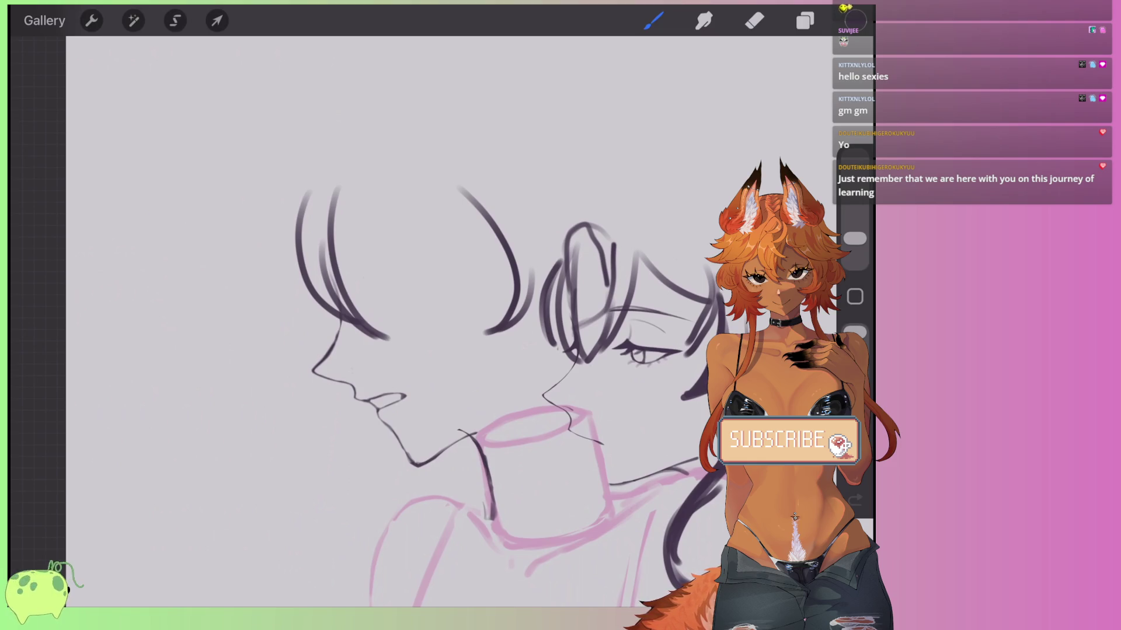
{"action": "left_click_drag", "start_coordinate": [381, 165], "coordinate": [350, 299]}
{"action": "left_click_drag", "start_coordinate": [383, 171], "coordinate": [410, 245]}
{"action": "mouse_move", "coordinate": [420, 184]}
{"action": "left_mouse_down"}
{"action": "mouse_move", "coordinate": [395, 279]}
{"action": "mouse_move", "coordinate": [508, 242]}
{"action": "left_mouse_up"}
{"action": "key", "text": "ctrl+z"}
{"action": "key", "text": "ctrl+z"}
{"action": "key", "text": "ctrl+z"}
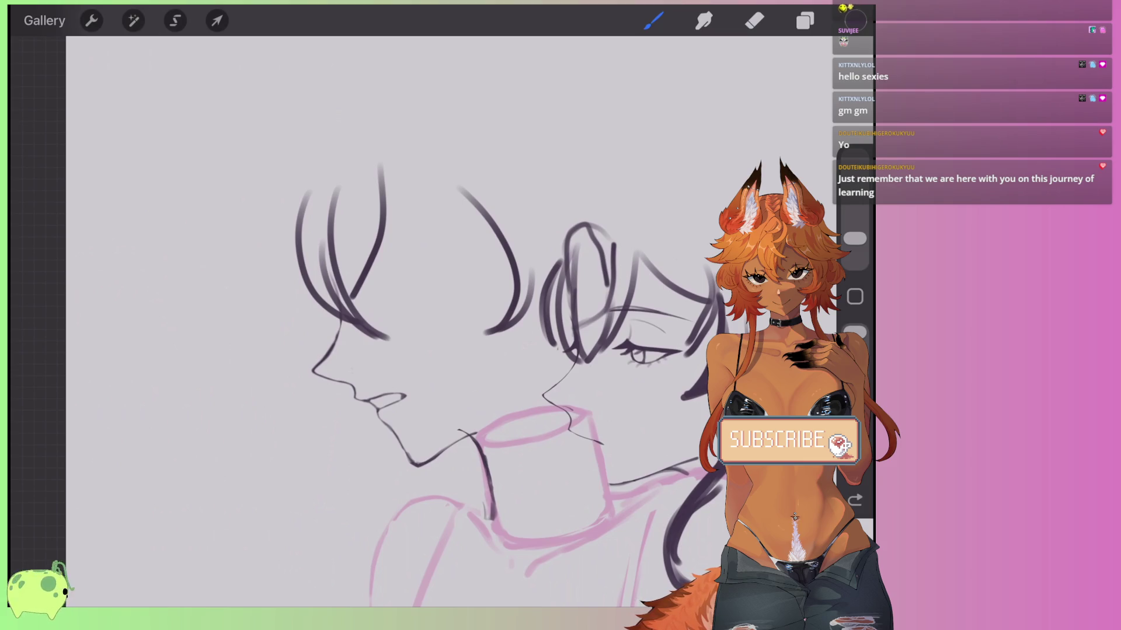
Replace a discarded chin stroke with curves below the lips and chin.
{"action": "scroll", "coordinate": [443, 321], "scroll_direction": "down", "scroll_amount": 2}
{"action": "left_click_drag", "start_coordinate": [451, 367], "coordinate": [439, 407]}
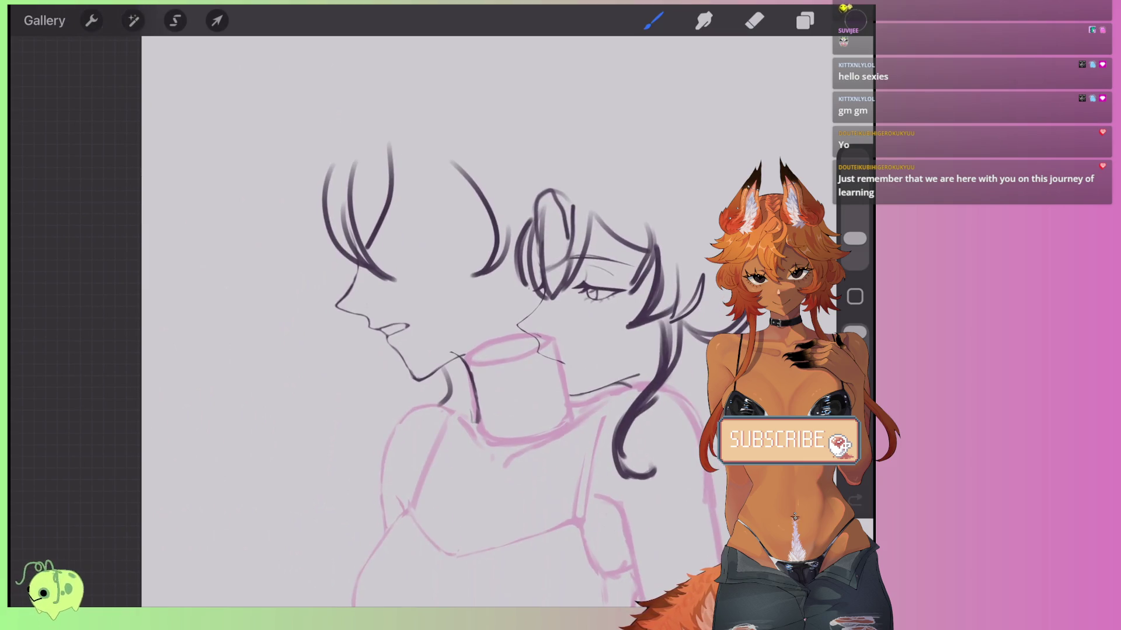
{"action": "scroll", "coordinate": [443, 321], "scroll_direction": "up", "scroll_amount": 2}
{"action": "key", "text": "ctrl+z"}
{"action": "mouse_move", "coordinate": [374, 338]}
{"action": "left_mouse_down"}
{"action": "mouse_move", "coordinate": [338, 390]}
{"action": "mouse_move", "coordinate": [350, 536]}
{"action": "left_mouse_up"}
{"action": "left_click_drag", "start_coordinate": [361, 435], "coordinate": [355, 529]}
Ink long parallel hair curves sweeping down past the cup at lower left.
{"action": "scroll", "coordinate": [444, 321], "scroll_direction": "up", "scroll_amount": 2}
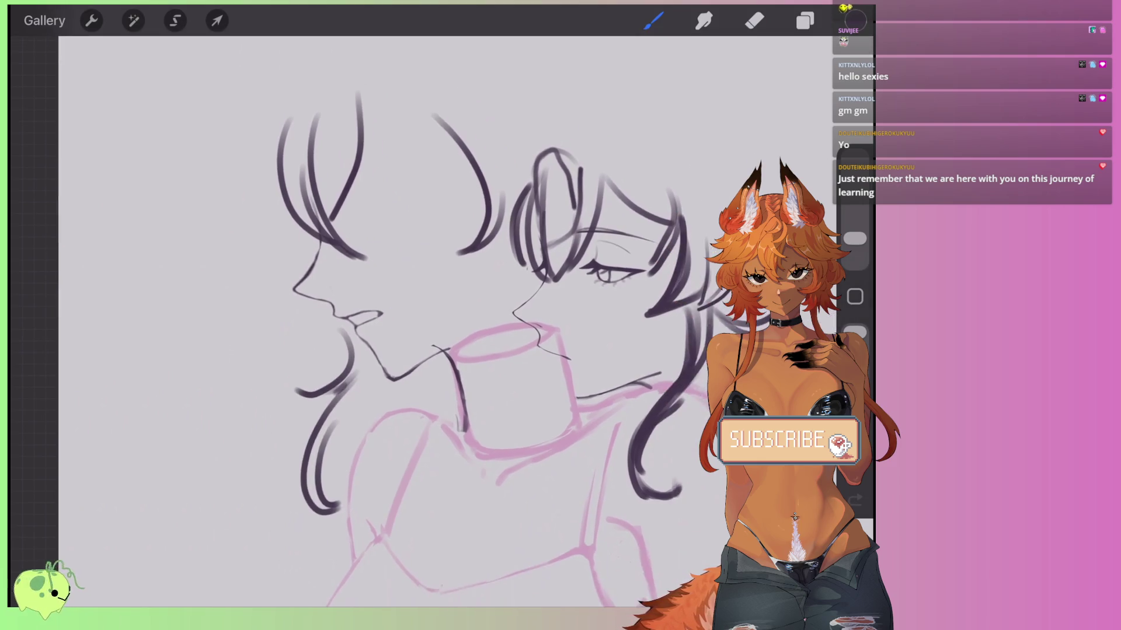
{"action": "scroll", "coordinate": [444, 321], "scroll_direction": "down", "scroll_amount": 2}
{"action": "left_click_drag", "start_coordinate": [450, 344], "coordinate": [323, 532]}
{"action": "left_click_drag", "start_coordinate": [368, 392], "coordinate": [309, 519]}
{"action": "left_click_drag", "start_coordinate": [353, 451], "coordinate": [319, 567]}
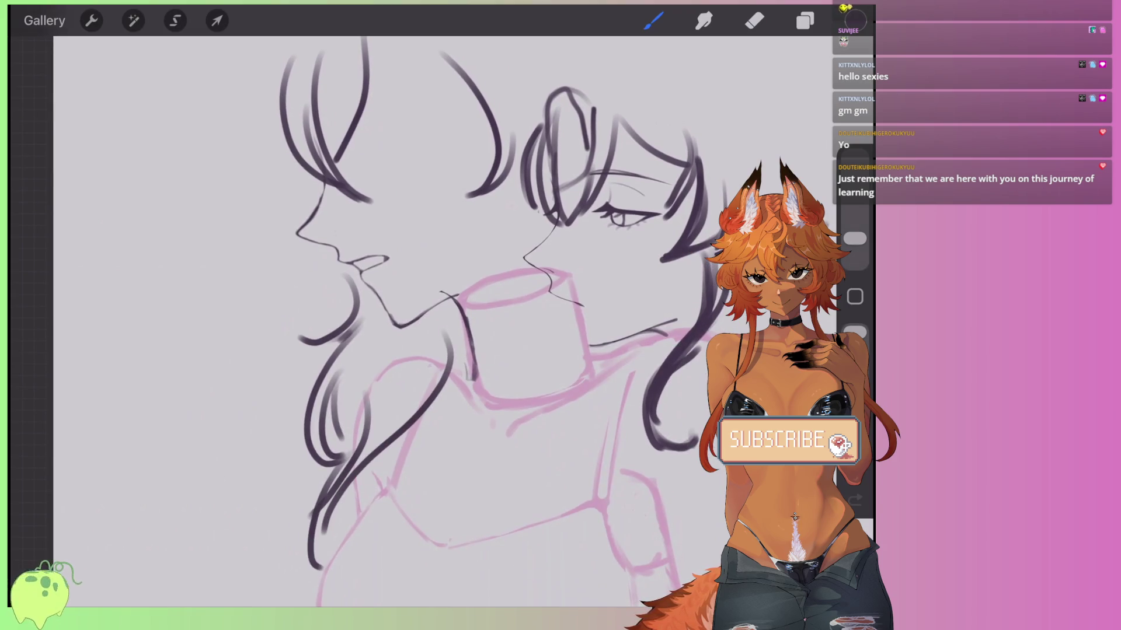
{"action": "left_click_drag", "start_coordinate": [366, 379], "coordinate": [338, 446]}
{"action": "scroll", "coordinate": [443, 321], "scroll_direction": "up", "scroll_amount": 1}
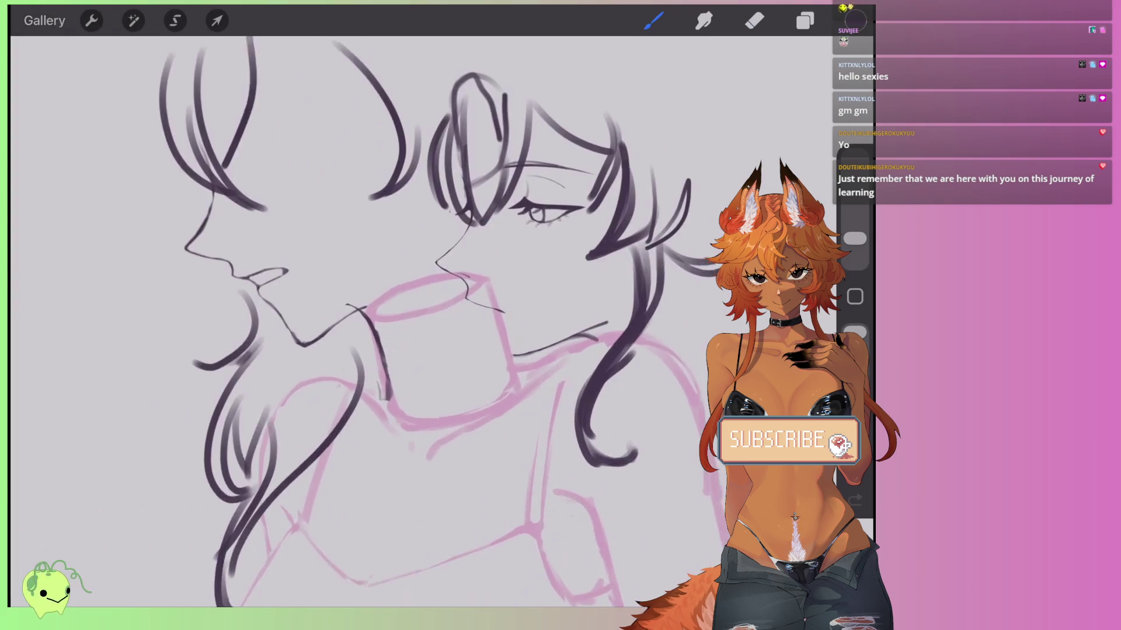
{"action": "scroll", "coordinate": [449, 321], "scroll_direction": "down", "scroll_amount": 1}
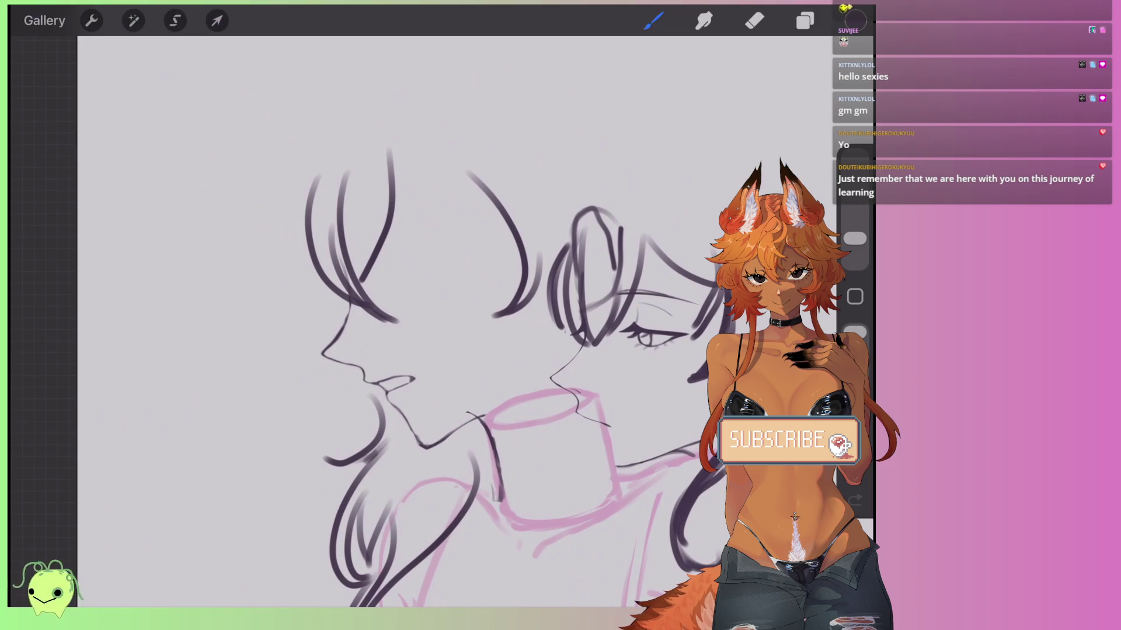
{"action": "scroll", "coordinate": [443, 321], "scroll_direction": "up", "scroll_amount": 1}
Ink hooked and vertical hair strands left of the face, discarding failed tries.
{"action": "mouse_move", "coordinate": [367, 325]}
{"action": "left_mouse_down"}
{"action": "mouse_move", "coordinate": [326, 429]}
{"action": "mouse_move", "coordinate": [418, 458]}
{"action": "left_mouse_up"}
{"action": "key", "text": "ctrl+z"}
{"action": "left_click_drag", "start_coordinate": [339, 344], "coordinate": [387, 433]}
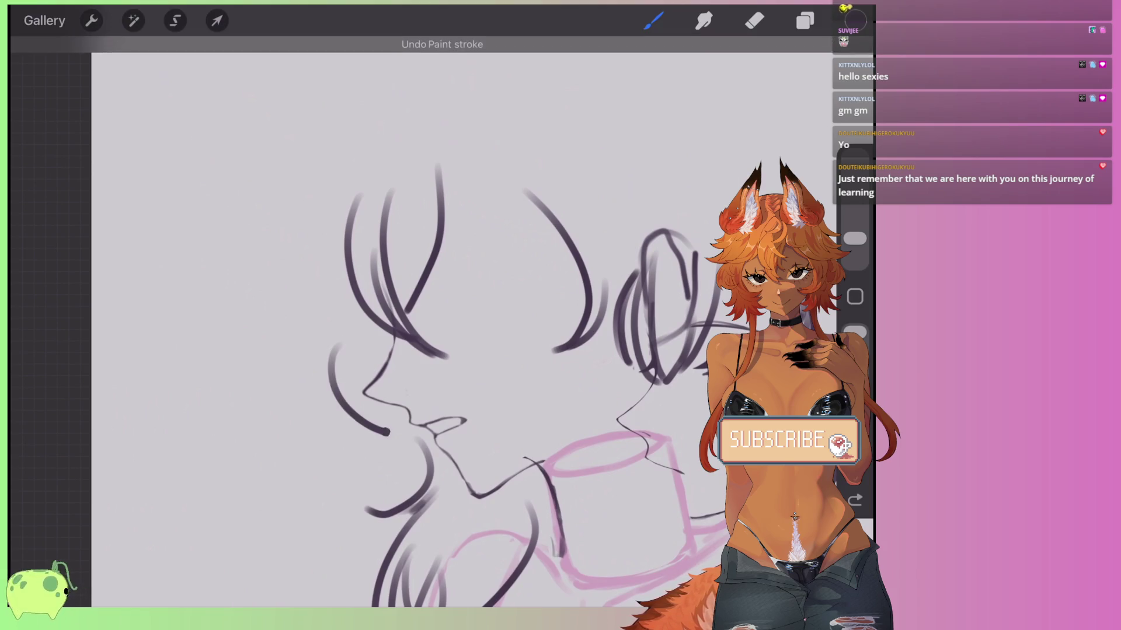
{"action": "left_click_drag", "start_coordinate": [336, 371], "coordinate": [339, 429]}
{"action": "scroll", "coordinate": [443, 321], "scroll_direction": "down", "scroll_amount": 2}
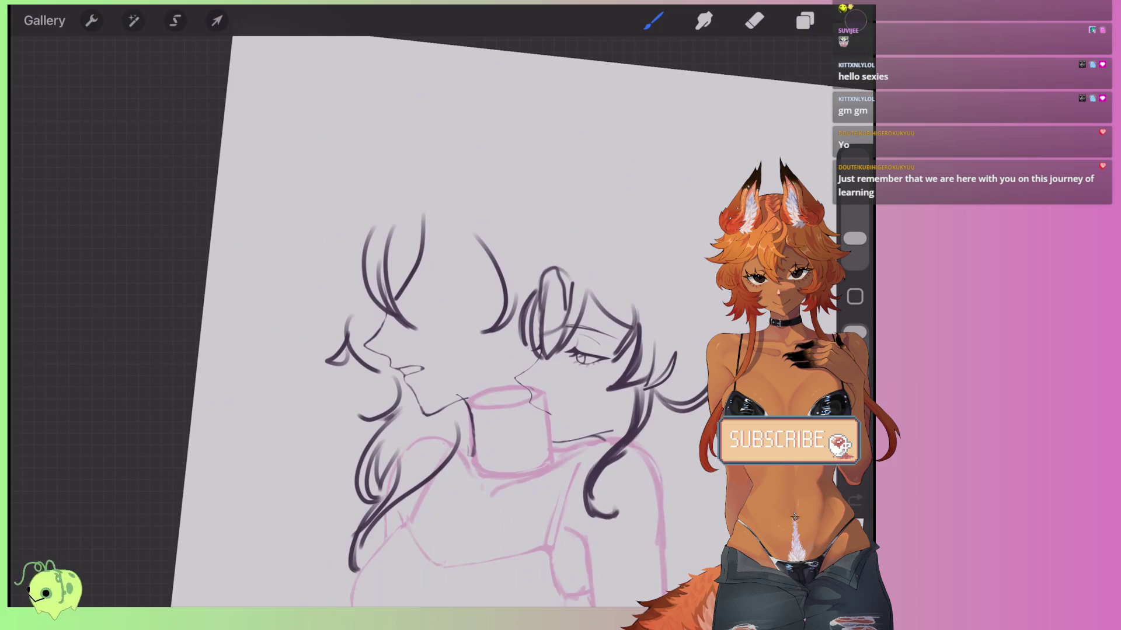
{"action": "key", "text": "ctrl+z"}
{"action": "left_click_drag", "start_coordinate": [357, 390], "coordinate": [366, 419]}
{"action": "left_click_drag", "start_coordinate": [345, 328], "coordinate": [343, 392]}
{"action": "left_click_drag", "start_coordinate": [366, 433], "coordinate": [411, 420]}
Remove the strokes near the face and draw a curved stroke atop the hair.
{"action": "left_click_drag", "start_coordinate": [330, 243], "coordinate": [344, 349]}
{"action": "scroll", "coordinate": [444, 320], "scroll_direction": "down", "scroll_amount": 1}
{"action": "key", "text": "ctrl+z"}
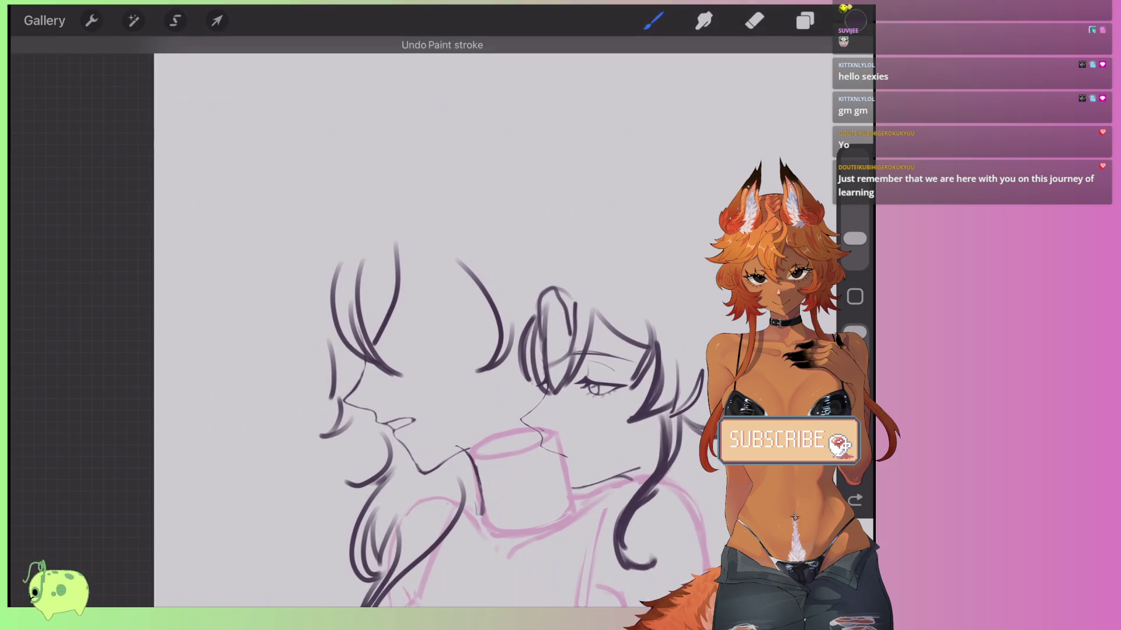
{"action": "key", "text": "ctrl+z"}
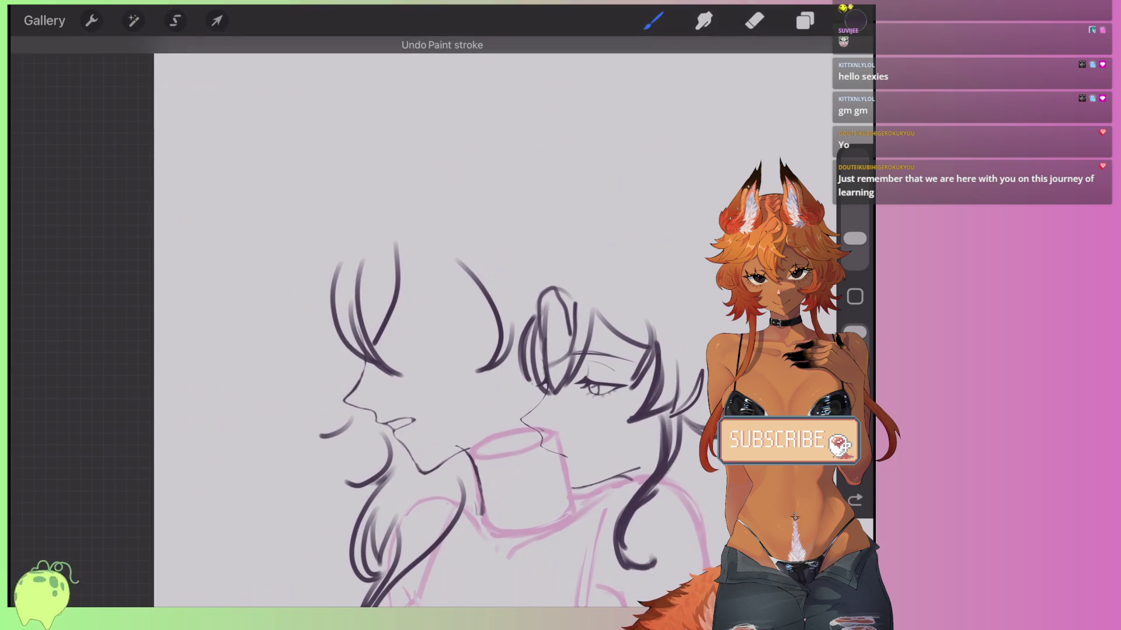
{"action": "scroll", "coordinate": [467, 350], "scroll_direction": "up", "scroll_amount": 2}
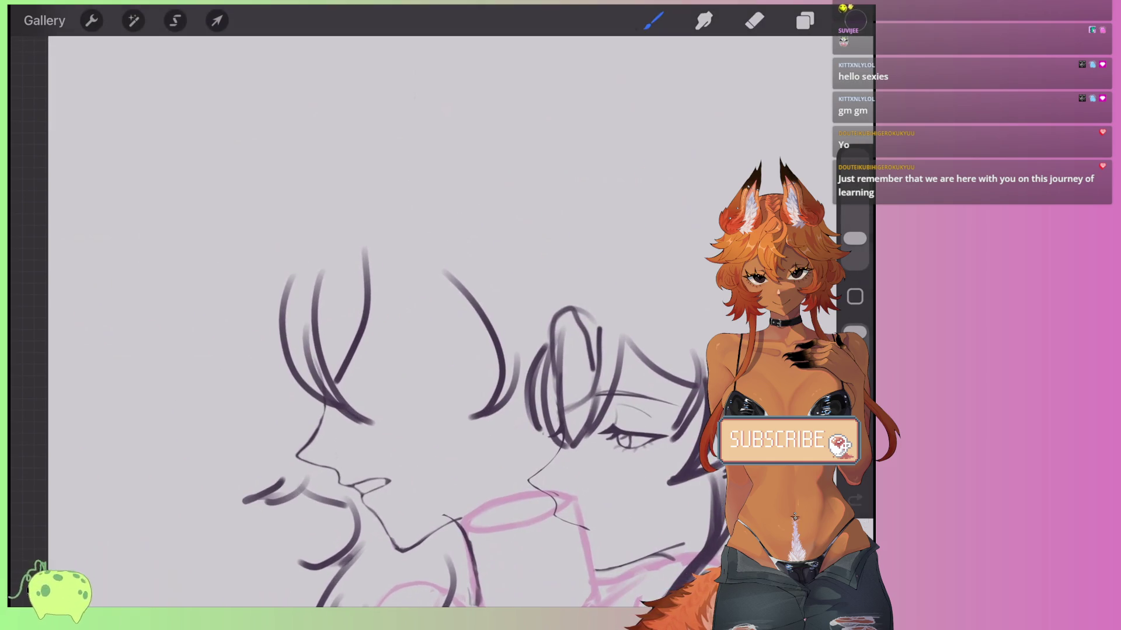
{"action": "left_click_drag", "start_coordinate": [328, 235], "coordinate": [272, 287]}
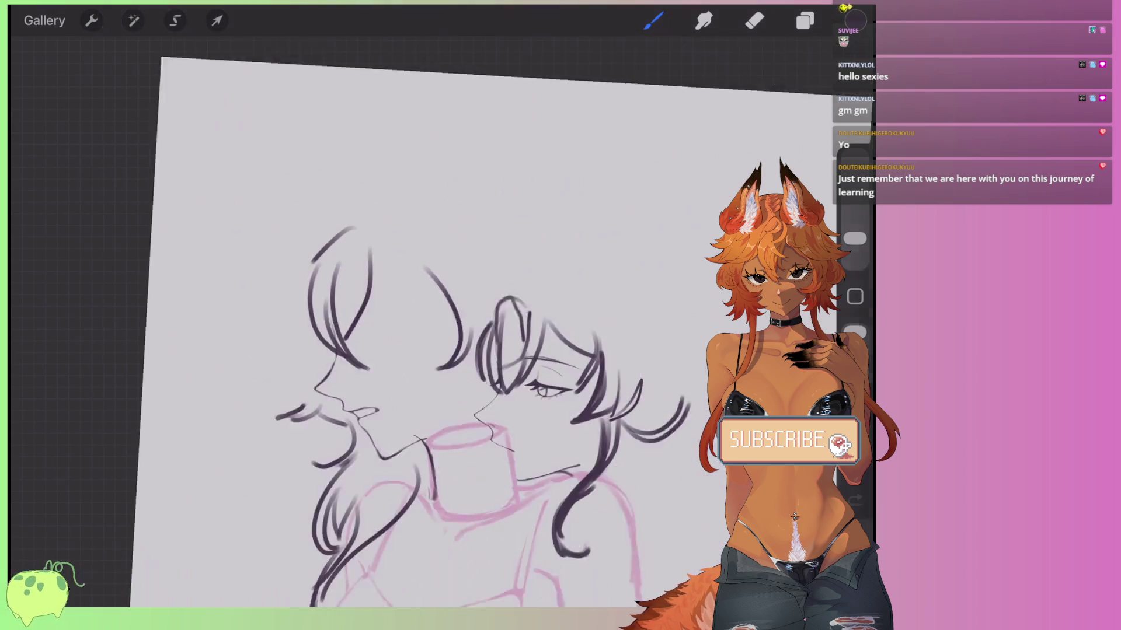
{"action": "scroll", "coordinate": [437, 321], "scroll_direction": "down", "scroll_amount": 2}
{"action": "left_click_drag", "start_coordinate": [350, 224], "coordinate": [279, 292]}
{"action": "key", "text": "ctrl+z"}
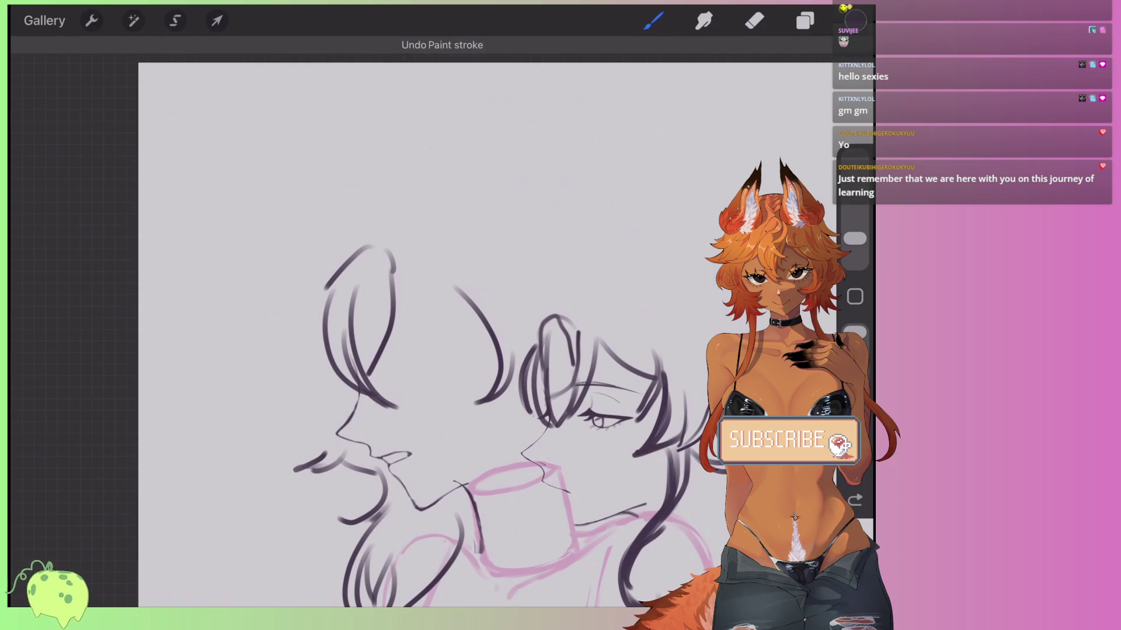
Draw hair curves and a dark stroke across the left head, removing stray strokes.
{"action": "left_click_drag", "start_coordinate": [394, 285], "coordinate": [465, 303]}
{"action": "key", "text": "ctrl+z"}
{"action": "key", "text": "ctrl+shift+z"}
{"action": "key", "text": "ctrl+z"}
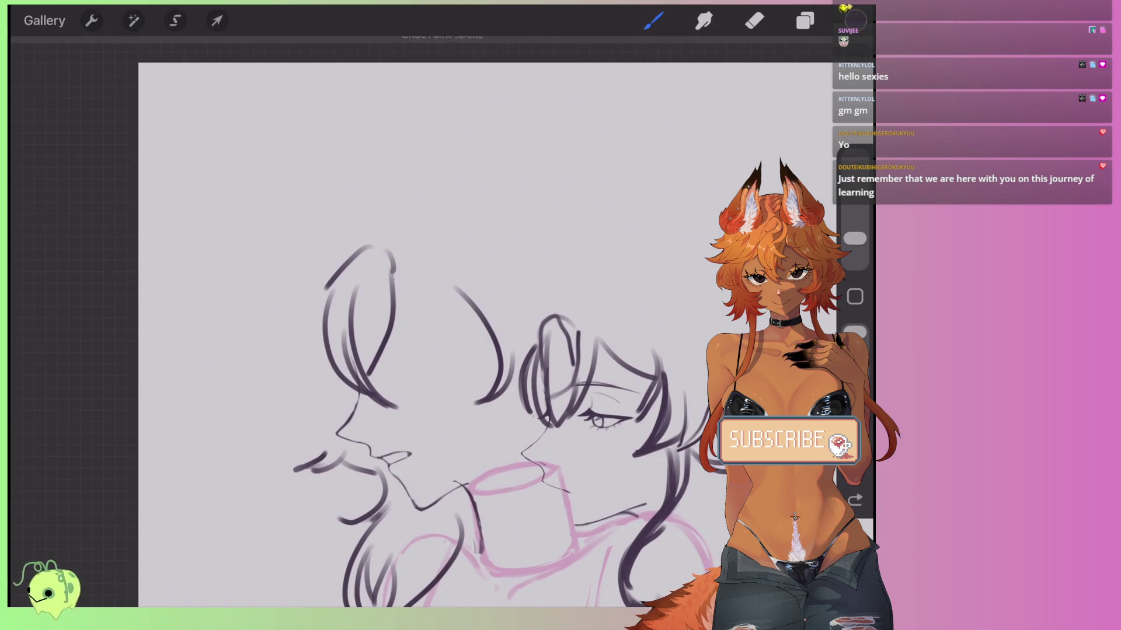
{"action": "left_click_drag", "start_coordinate": [412, 260], "coordinate": [488, 337]}
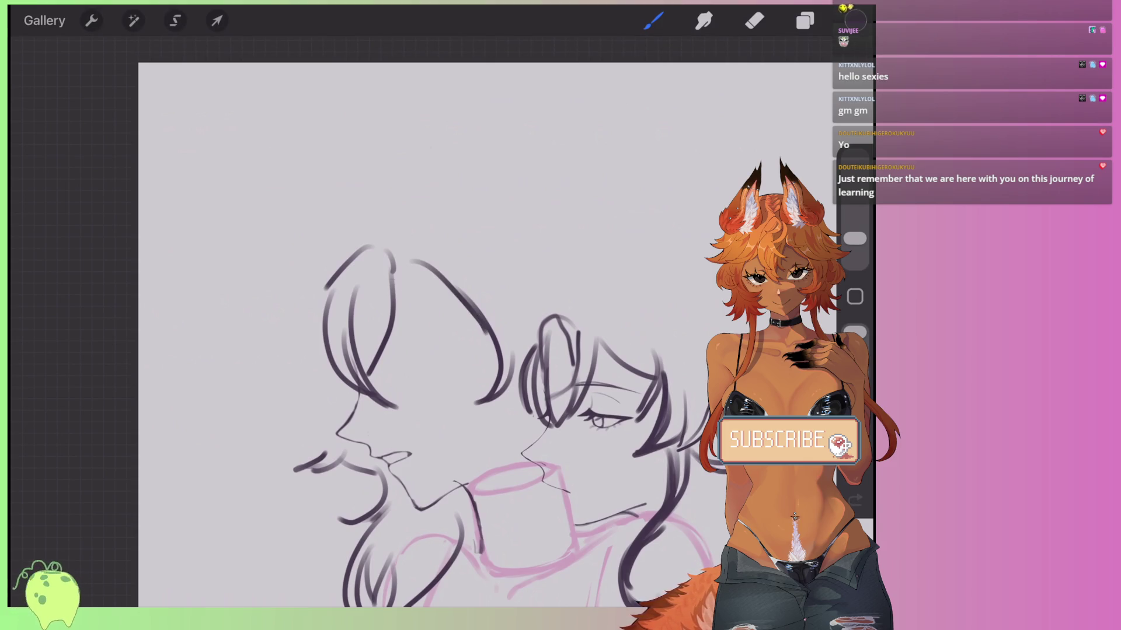
{"action": "left_click_drag", "start_coordinate": [471, 263], "coordinate": [515, 397]}
{"action": "left_click_drag", "start_coordinate": [385, 295], "coordinate": [425, 320]}
{"action": "key", "text": "ctrl+z"}
{"action": "scroll", "coordinate": [408, 321], "scroll_direction": "up", "scroll_amount": 2}
{"action": "left_click_drag", "start_coordinate": [384, 263], "coordinate": [479, 294]}
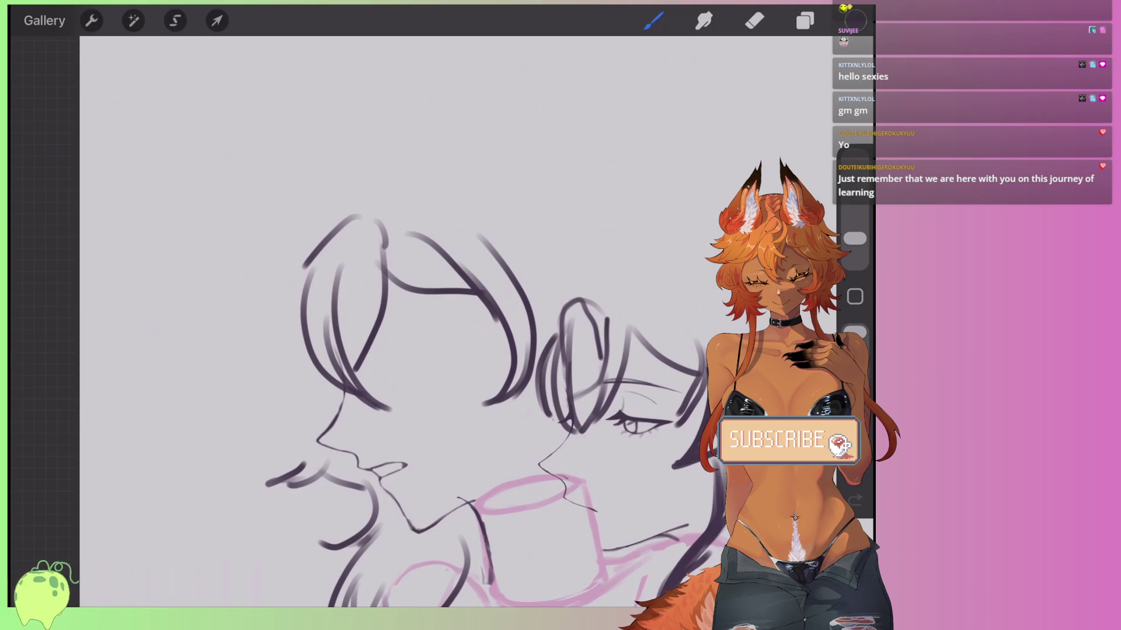
Lasso the top hair strokes freehand and rotate them into place with Distort.
{"action": "left_click", "coordinate": [175, 20]}
{"action": "mouse_move", "coordinate": [400, 244]}
{"action": "left_mouse_down"}
{"action": "mouse_move", "coordinate": [490, 427]}
{"action": "mouse_move", "coordinate": [401, 245]}
{"action": "left_mouse_up"}
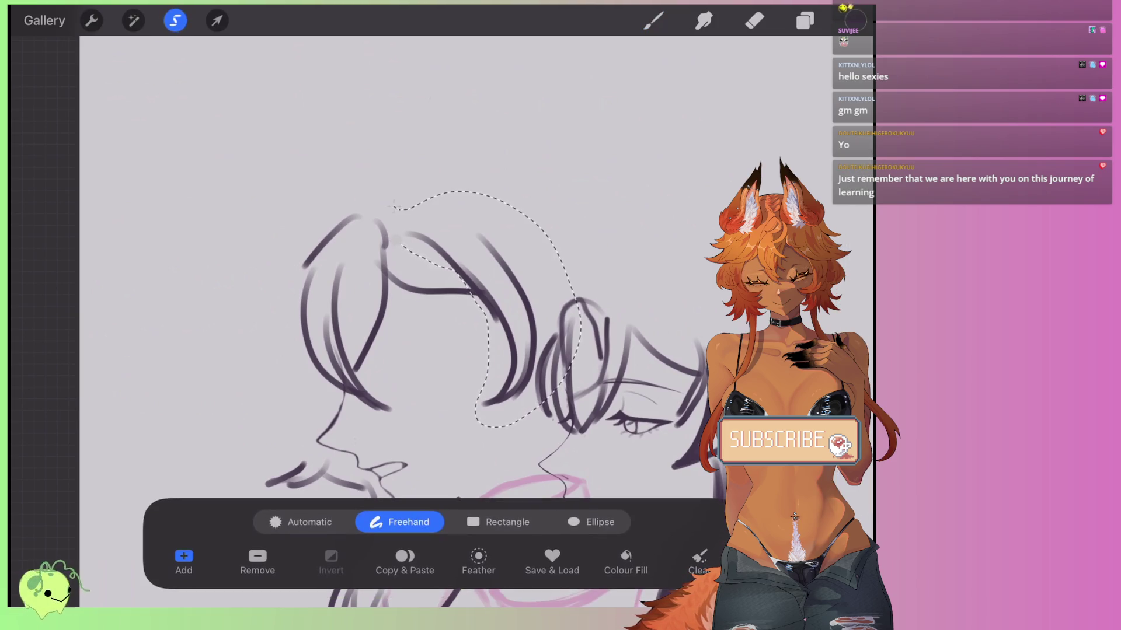
{"action": "left_click", "coordinate": [217, 21]}
{"action": "left_click_drag", "start_coordinate": [467, 205], "coordinate": [487, 216]}
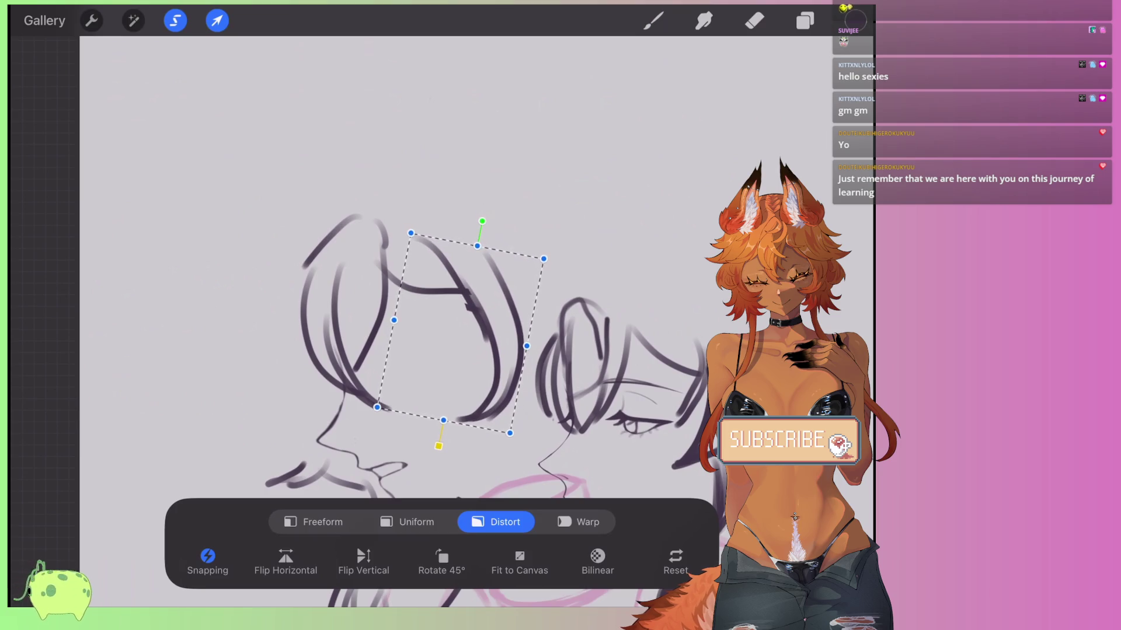
{"action": "key", "text": "b"}
Add dark curved hair strokes down the head, discarding the top and left trials.
{"action": "scroll", "coordinate": [409, 292], "scroll_direction": "up", "scroll_amount": 3}
{"action": "scroll", "coordinate": [409, 350], "scroll_direction": "down", "scroll_amount": 2}
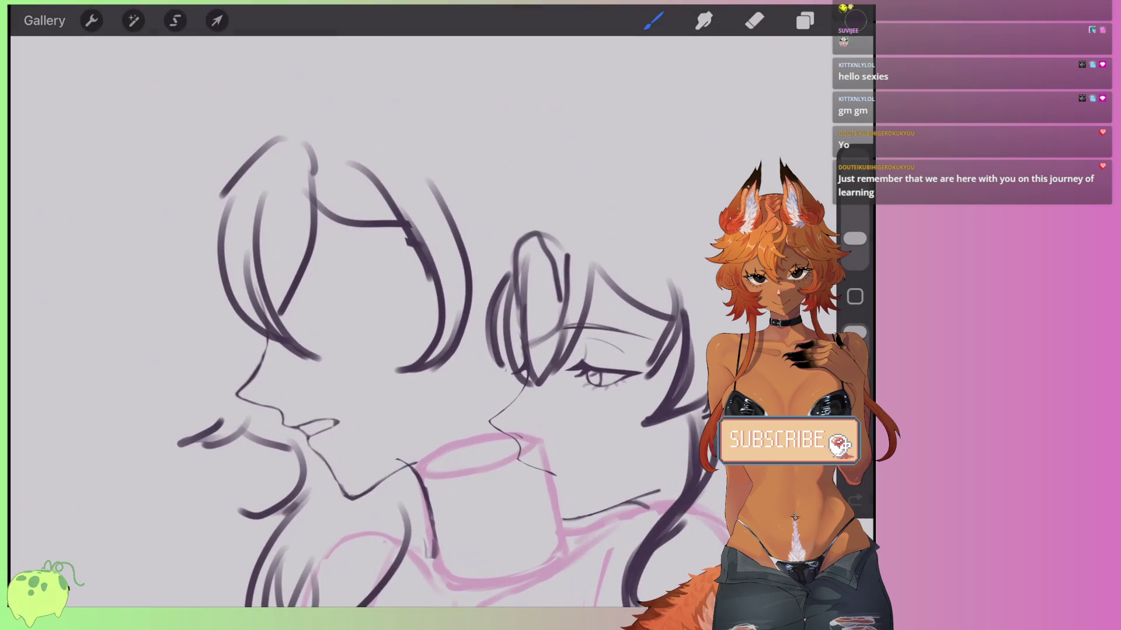
{"action": "left_click_drag", "start_coordinate": [433, 312], "coordinate": [472, 353]}
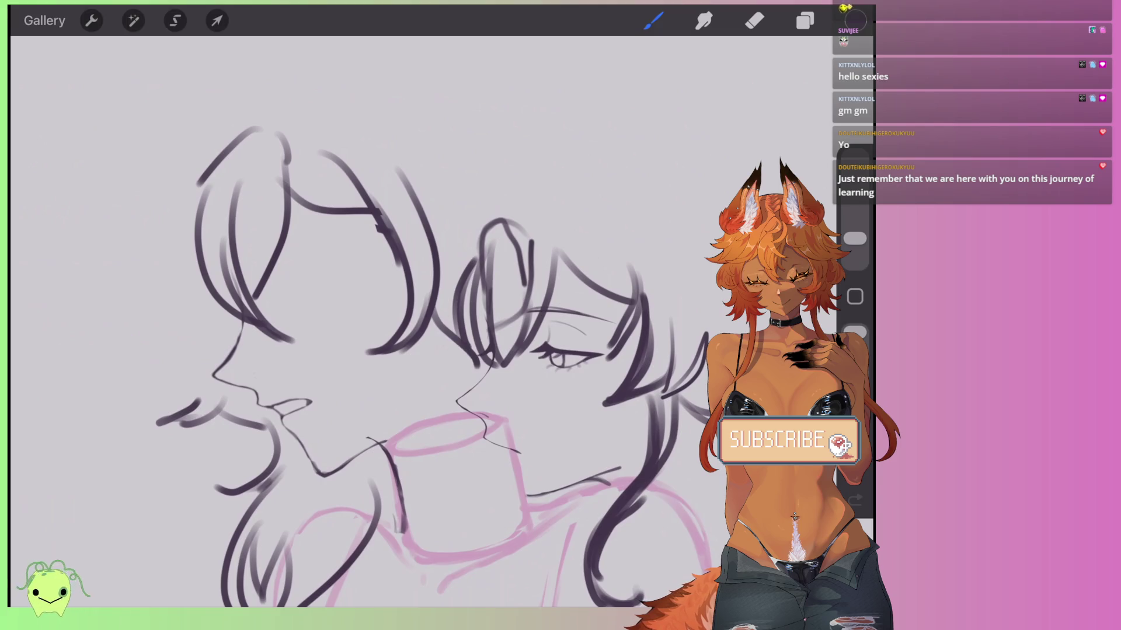
{"action": "left_click_drag", "start_coordinate": [404, 158], "coordinate": [456, 249]}
{"action": "left_click_drag", "start_coordinate": [432, 156], "coordinate": [526, 227]}
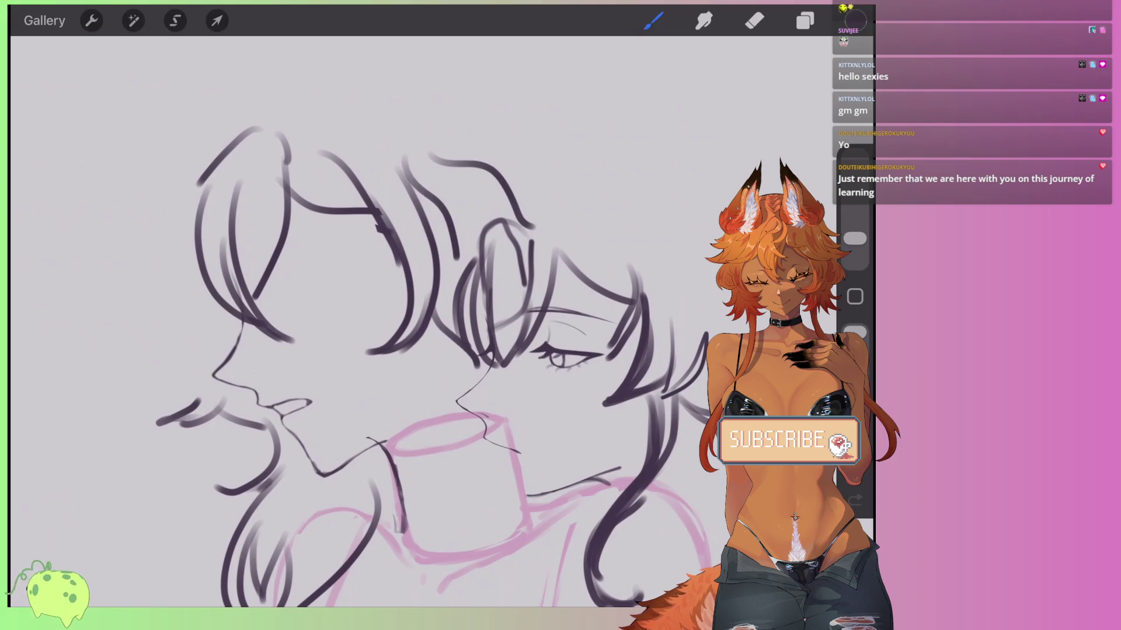
{"action": "key", "text": "ctrl+z"}
{"action": "scroll", "coordinate": [461, 397], "scroll_direction": "up", "scroll_amount": 2}
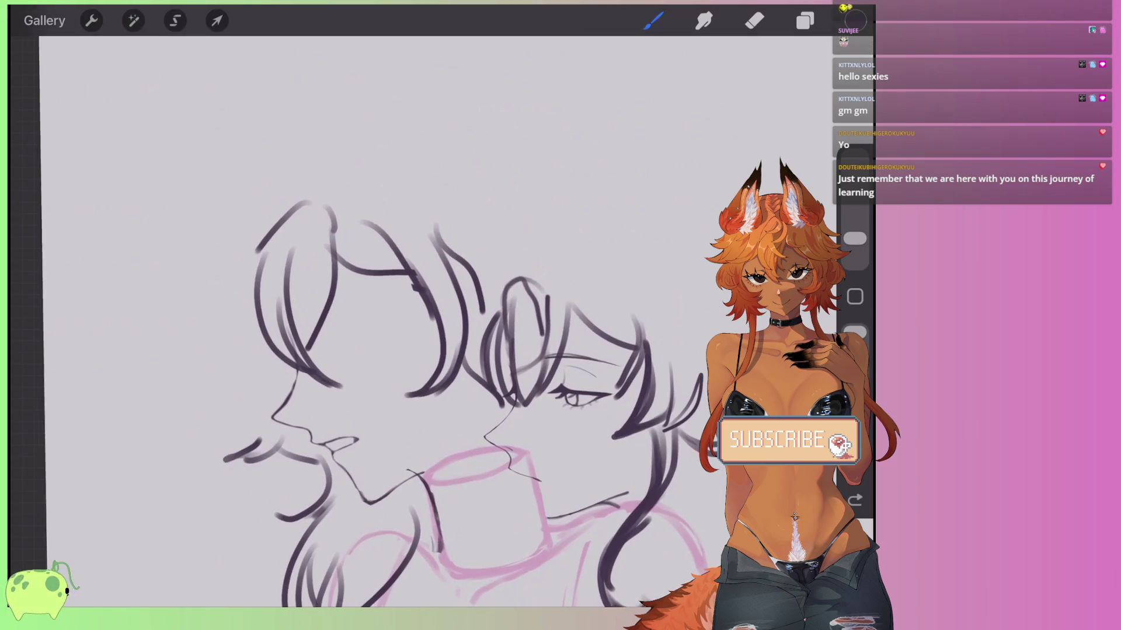
{"action": "left_click_drag", "start_coordinate": [274, 257], "coordinate": [230, 396]}
{"action": "key", "text": "ctrl+z"}
{"action": "scroll", "coordinate": [461, 361], "scroll_direction": "down", "scroll_amount": 2}
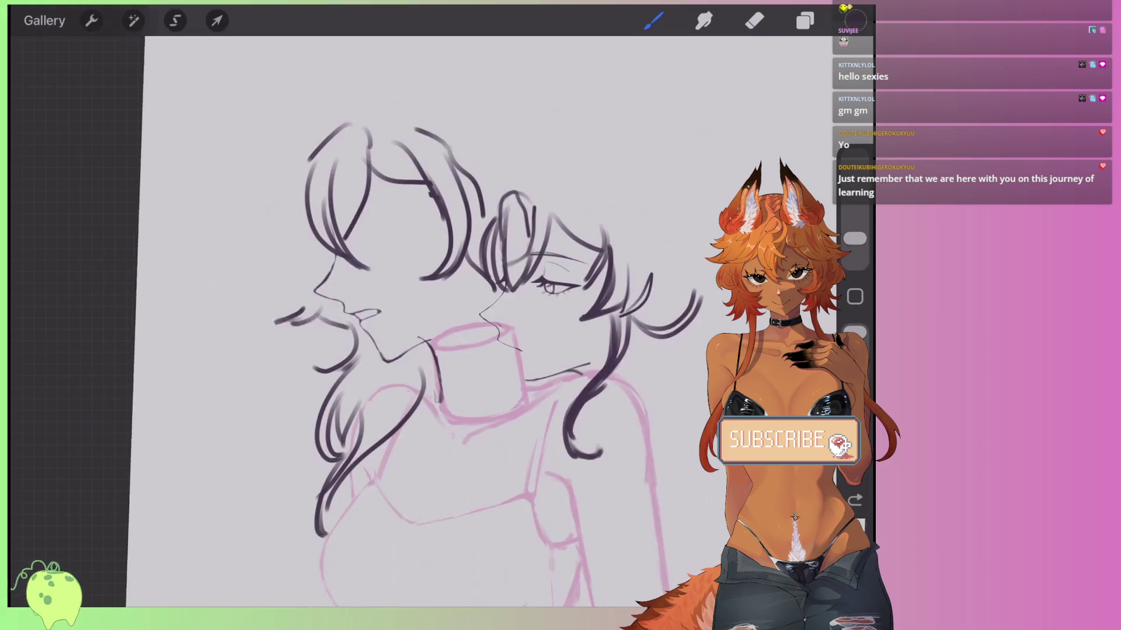
{"action": "scroll", "coordinate": [461, 362], "scroll_direction": "up", "scroll_amount": 2}
Ink the lower middle hair with dark curved strands.
{"action": "left_click_drag", "start_coordinate": [551, 380], "coordinate": [505, 456]}
{"action": "scroll", "coordinate": [461, 362], "scroll_direction": "down", "scroll_amount": 1}
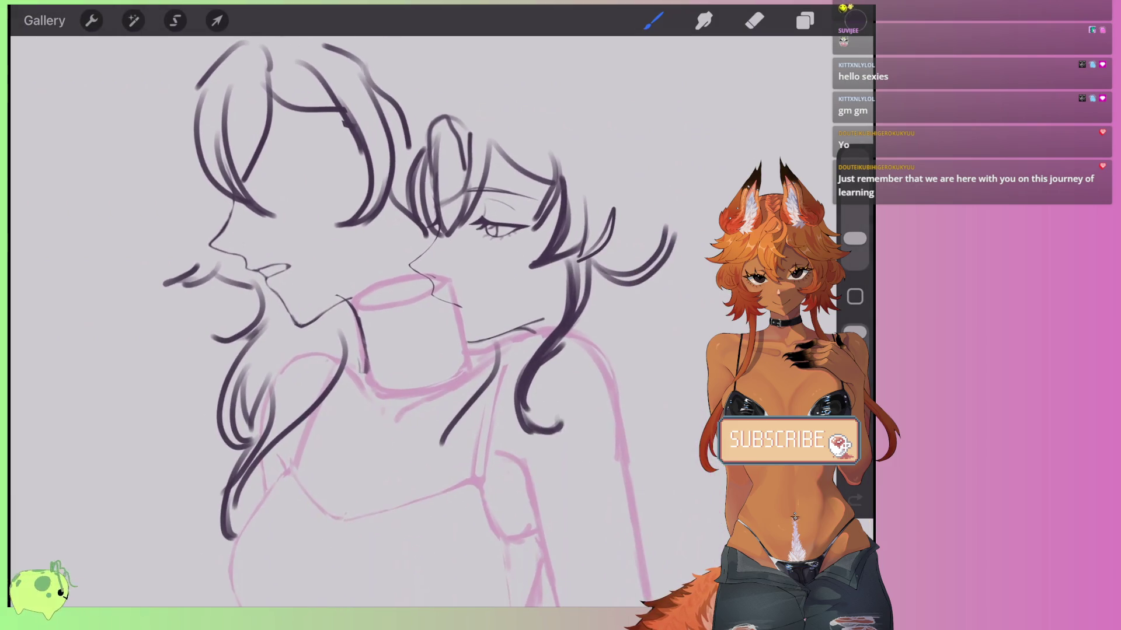
{"action": "mouse_move", "coordinate": [505, 350]}
{"action": "left_mouse_down"}
{"action": "mouse_move", "coordinate": [423, 467]}
{"action": "mouse_move", "coordinate": [408, 527]}
{"action": "left_mouse_up"}
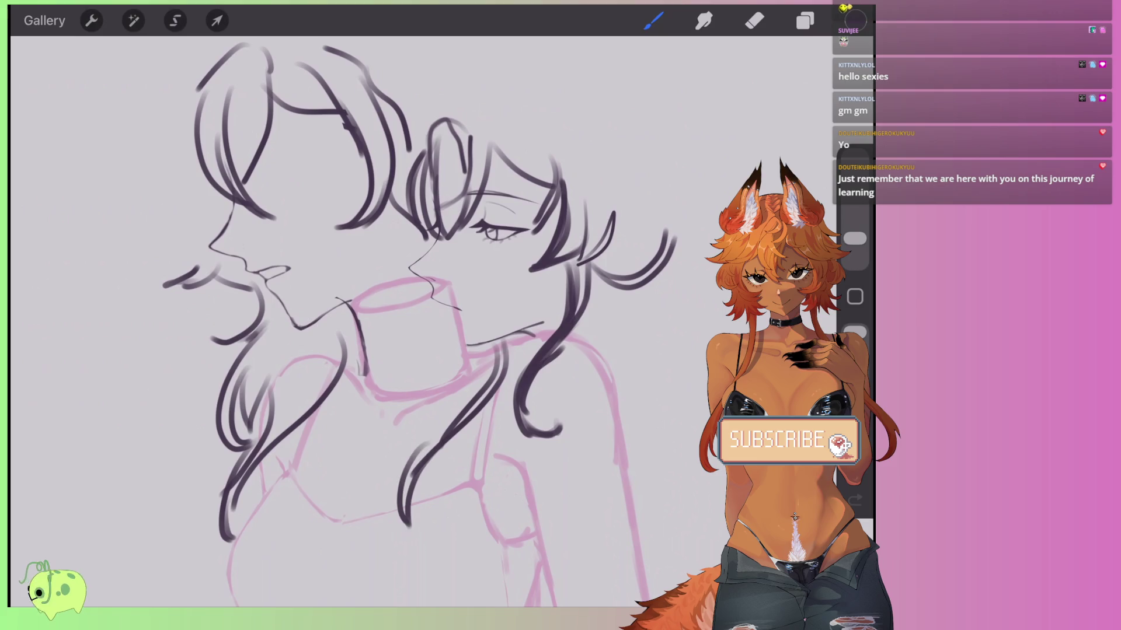
{"action": "left_click_drag", "start_coordinate": [484, 352], "coordinate": [403, 466]}
{"action": "scroll", "coordinate": [408, 327], "scroll_direction": "up", "scroll_amount": 1}
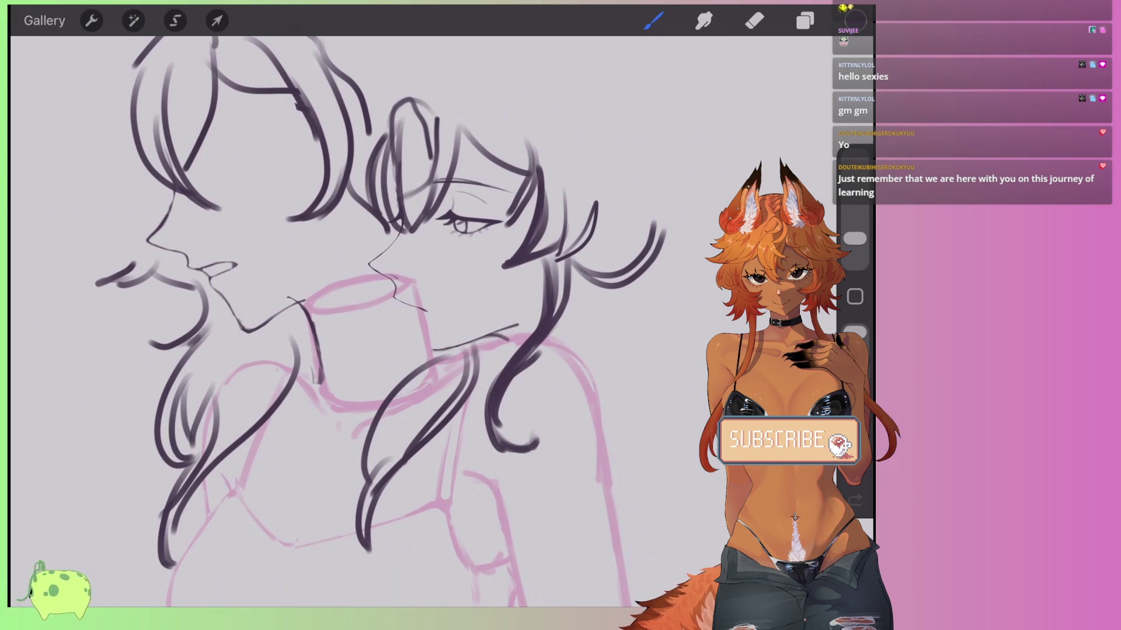
{"action": "scroll", "coordinate": [408, 320], "scroll_direction": "down", "scroll_amount": 3}
{"action": "scroll", "coordinate": [444, 321], "scroll_direction": "up", "scroll_amount": 3}
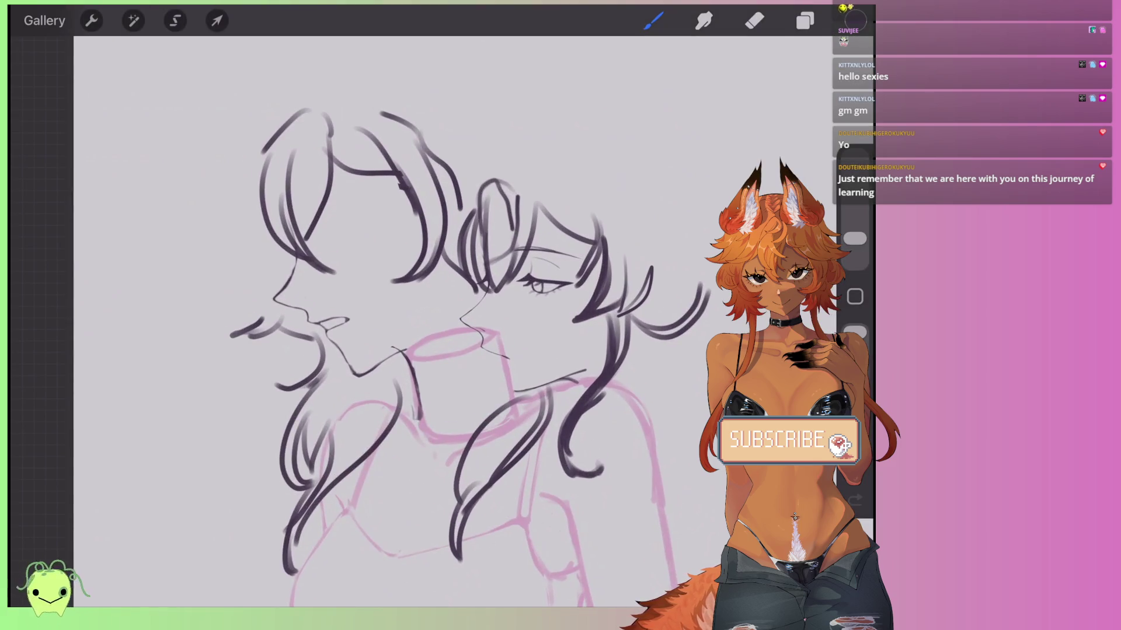
{"action": "scroll", "coordinate": [444, 321], "scroll_direction": "up", "scroll_amount": 3}
Draw an arc above the right character's head.
{"action": "left_click_drag", "start_coordinate": [411, 161], "coordinate": [492, 236]}
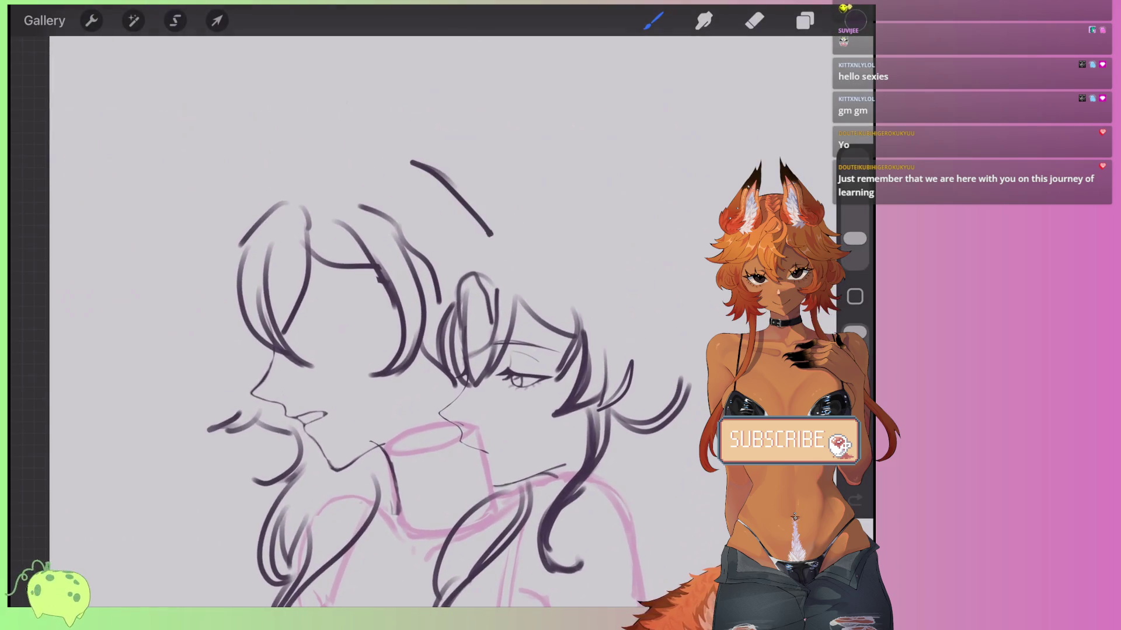
{"action": "scroll", "coordinate": [444, 321], "scroll_direction": "left", "scroll_amount": 2}
{"action": "key", "text": "ctrl+z"}
{"action": "key", "text": "ctrl+shift+z"}
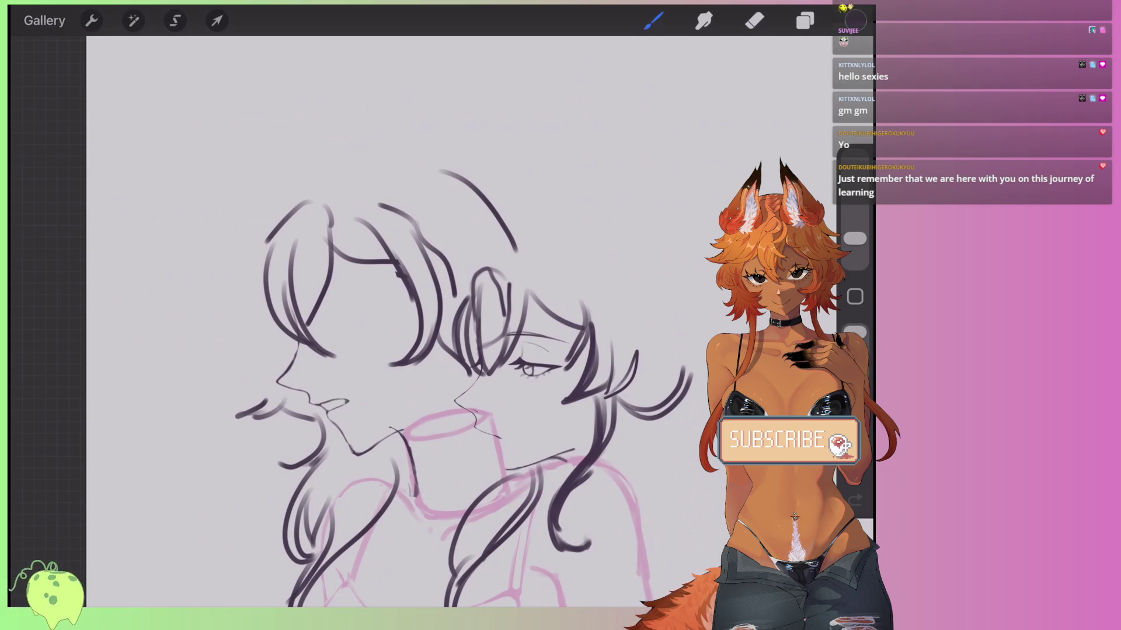
{"action": "scroll", "coordinate": [421, 162], "scroll_direction": "up", "scroll_amount": 3}
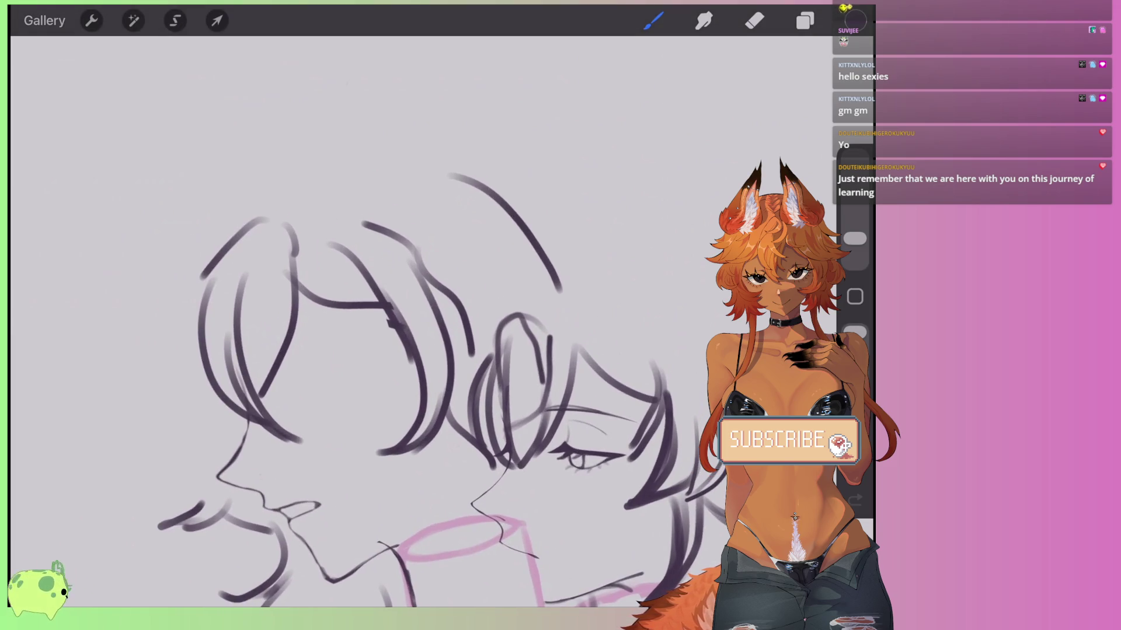
Make Layer 4 the active drawing layer.
{"action": "left_click", "coordinate": [805, 20]}
{"action": "left_click", "coordinate": [663, 115]}
{"action": "left_click", "coordinate": [805, 20]}
{"action": "scroll", "coordinate": [373, 351], "scroll_direction": "right", "scroll_amount": 3}
{"action": "scroll", "coordinate": [374, 350], "scroll_direction": "right", "scroll_amount": 1}
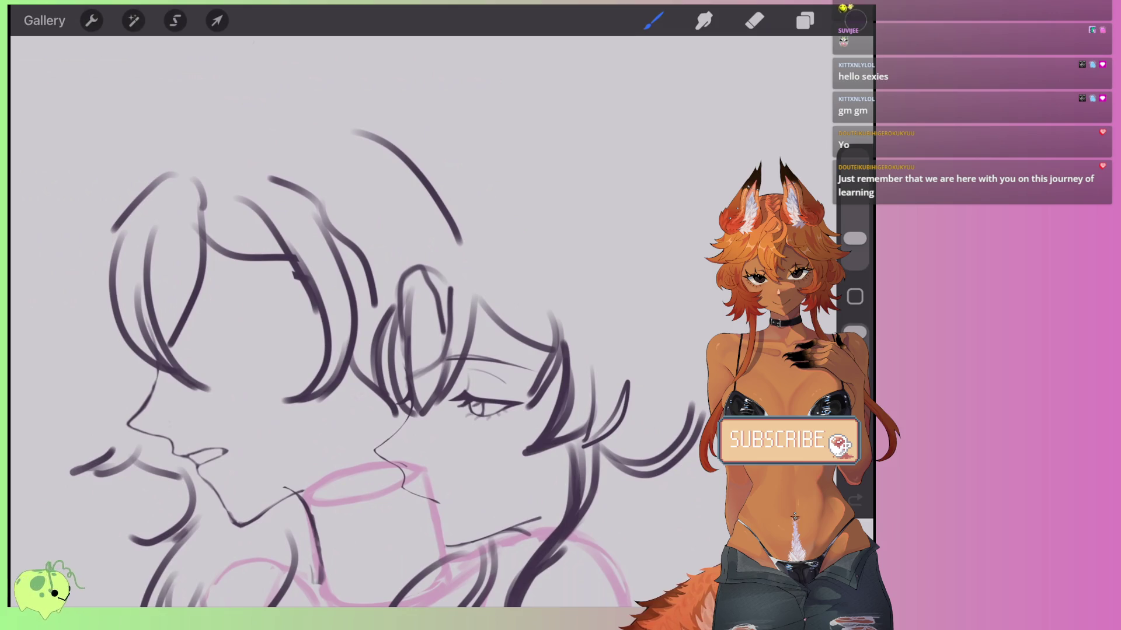
{"action": "scroll", "coordinate": [373, 350], "scroll_direction": "down", "scroll_amount": 2}
{"action": "left_click", "coordinate": [805, 20]}
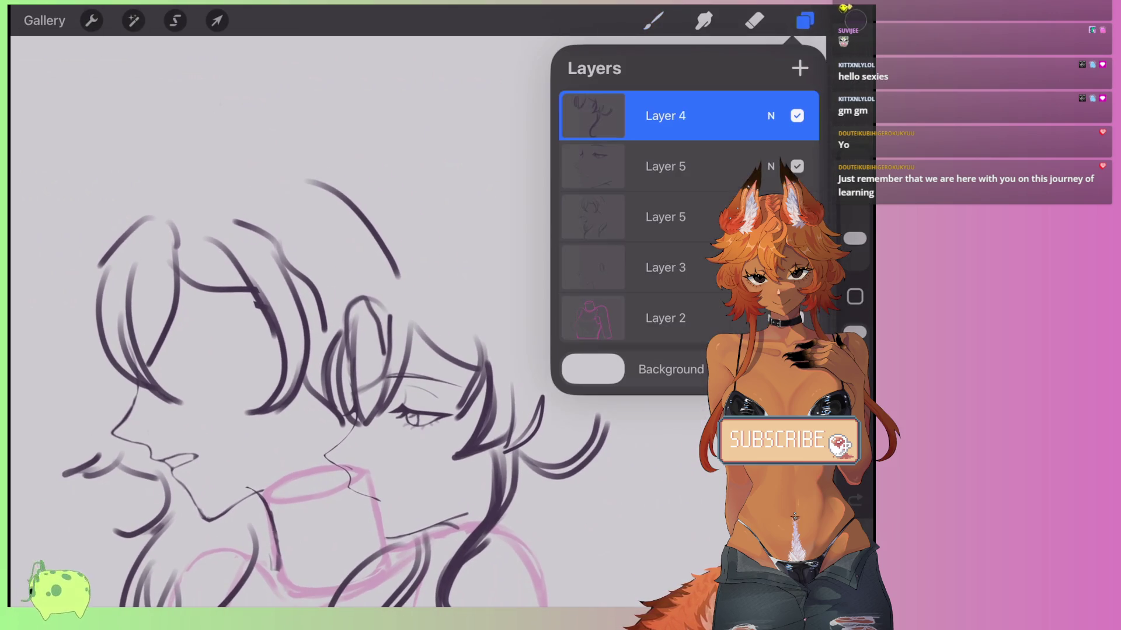
Hide the left character's hair layer and erase part of a stray stroke.
{"action": "left_click", "coordinate": [797, 216]}
{"action": "left_click", "coordinate": [805, 20]}
{"action": "scroll", "coordinate": [373, 350], "scroll_direction": "up", "scroll_amount": 3}
{"action": "left_click", "coordinate": [754, 21]}
{"action": "mouse_move", "coordinate": [374, 339]}
{"action": "left_mouse_down"}
{"action": "mouse_move", "coordinate": [372, 383]}
{"action": "mouse_move", "coordinate": [362, 297]}
{"action": "left_mouse_up"}
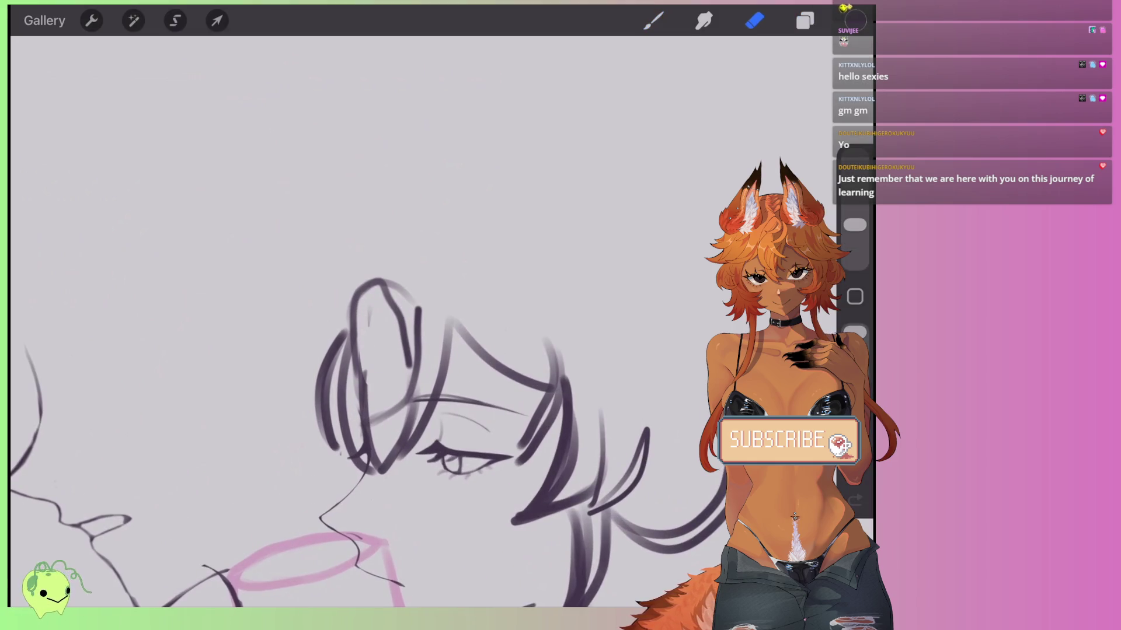
On Layer 3, erase the stray vertical stroke, hair loop and inner hair strokes.
{"action": "left_click", "coordinate": [805, 21]}
{"action": "left_click", "coordinate": [665, 216]}
{"action": "left_click", "coordinate": [666, 267]}
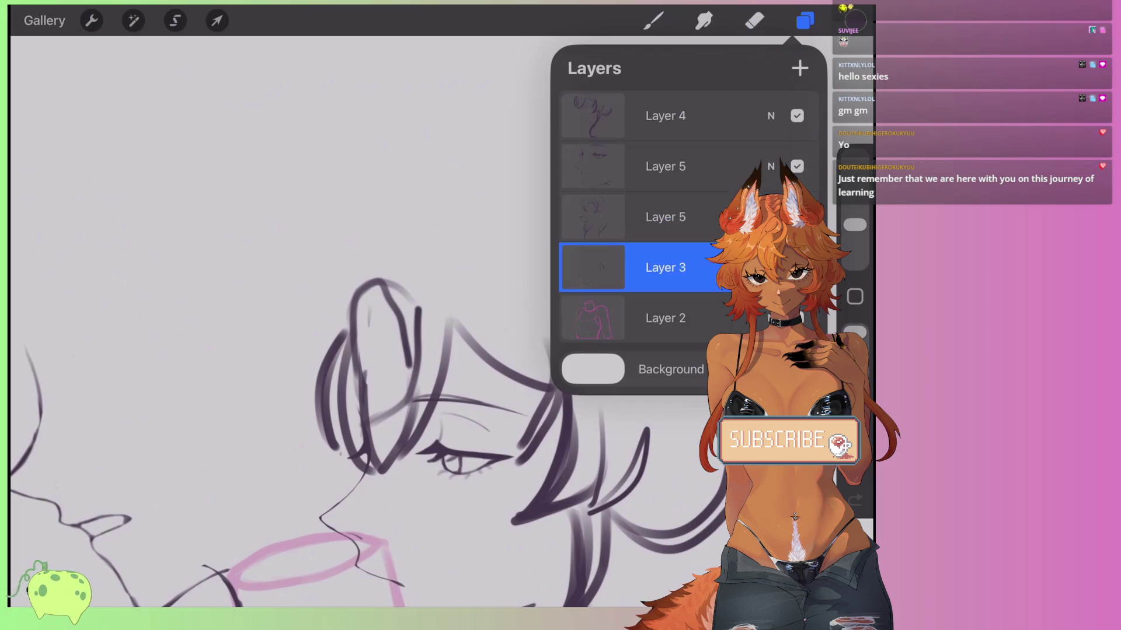
{"action": "left_click", "coordinate": [804, 21]}
{"action": "left_click_drag", "start_coordinate": [388, 292], "coordinate": [412, 365]}
{"action": "mouse_move", "coordinate": [356, 315]}
{"action": "left_mouse_down"}
{"action": "mouse_move", "coordinate": [376, 242]}
{"action": "mouse_move", "coordinate": [312, 407]}
{"action": "left_mouse_up"}
{"action": "mouse_move", "coordinate": [356, 350]}
{"action": "left_mouse_down"}
{"action": "mouse_move", "coordinate": [385, 367]}
{"action": "mouse_move", "coordinate": [377, 423]}
{"action": "left_mouse_up"}
{"action": "mouse_move", "coordinate": [405, 389]}
{"action": "left_mouse_down"}
{"action": "mouse_move", "coordinate": [345, 378]}
{"action": "mouse_move", "coordinate": [327, 429]}
{"action": "left_mouse_up"}
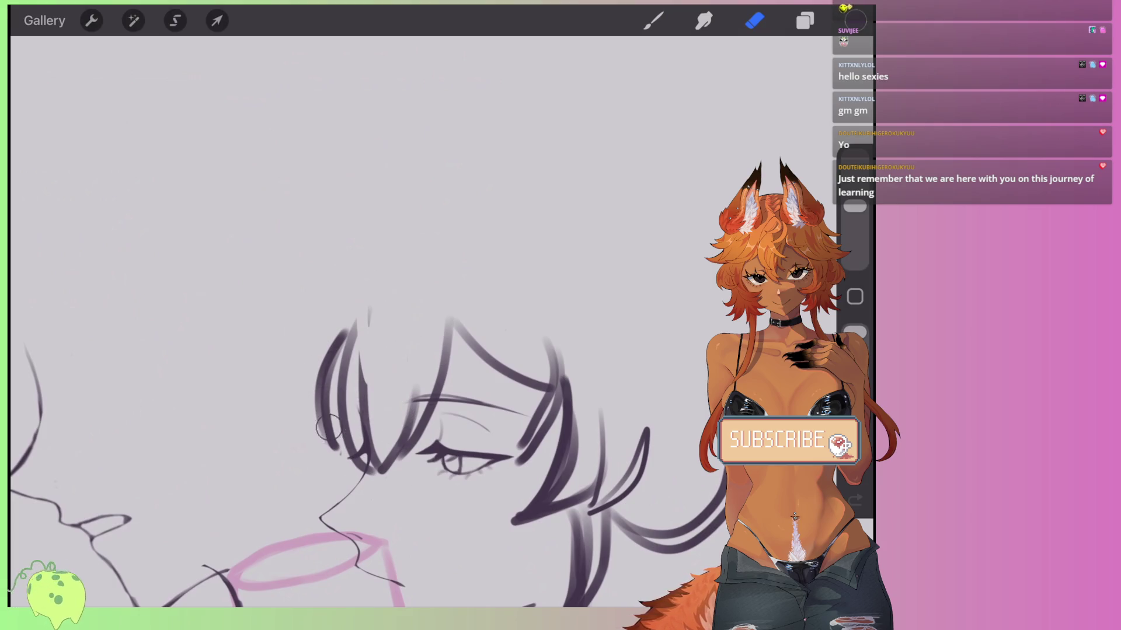
Return to Layer 4 with the Brush and draw hair strokes atop the head.
{"action": "left_click", "coordinate": [805, 20]}
{"action": "left_click", "coordinate": [665, 115]}
{"action": "left_click", "coordinate": [653, 20]}
{"action": "left_click_drag", "start_coordinate": [385, 272], "coordinate": [344, 344]}
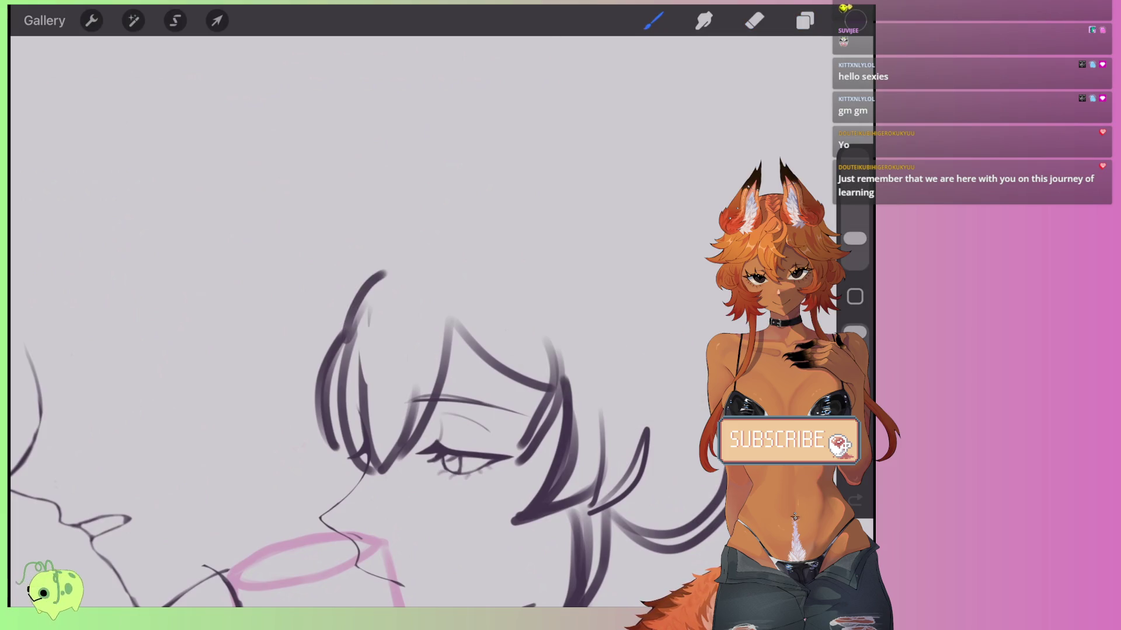
Ink hair strands across the top, top-right and lower-right of the right character's head.
{"action": "left_click_drag", "start_coordinate": [426, 269], "coordinate": [452, 315]}
{"action": "left_click_drag", "start_coordinate": [391, 286], "coordinate": [362, 420]}
{"action": "scroll", "coordinate": [385, 408], "scroll_direction": "down", "scroll_amount": 3}
{"action": "scroll", "coordinate": [385, 408], "scroll_direction": "up", "scroll_amount": 2}
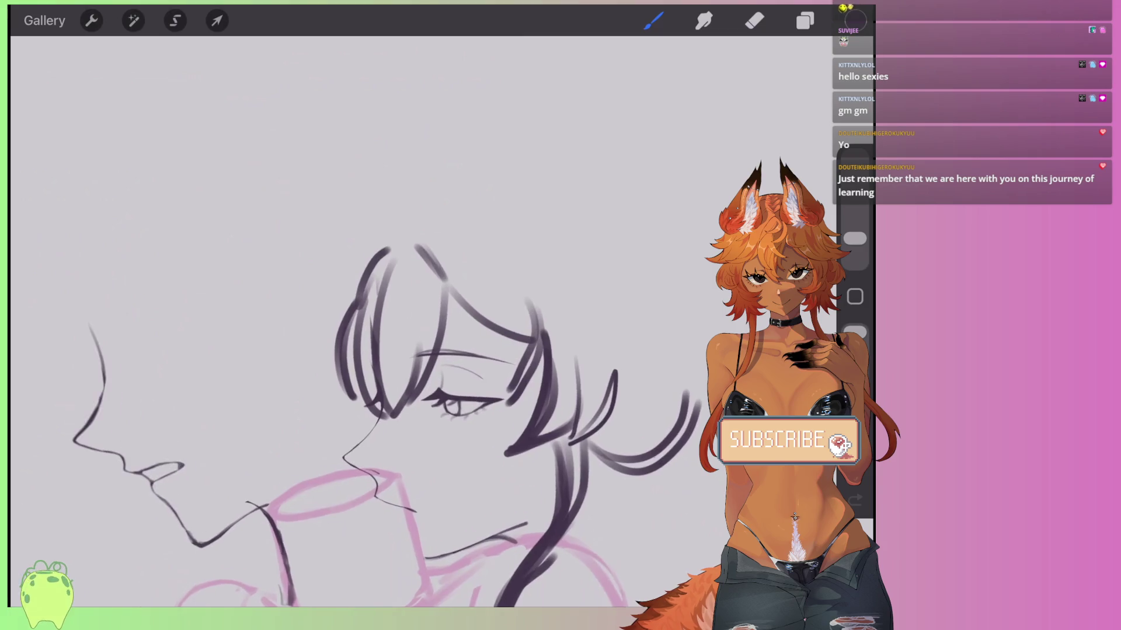
{"action": "left_click_drag", "start_coordinate": [458, 256], "coordinate": [531, 350]}
{"action": "left_click_drag", "start_coordinate": [443, 292], "coordinate": [489, 349]}
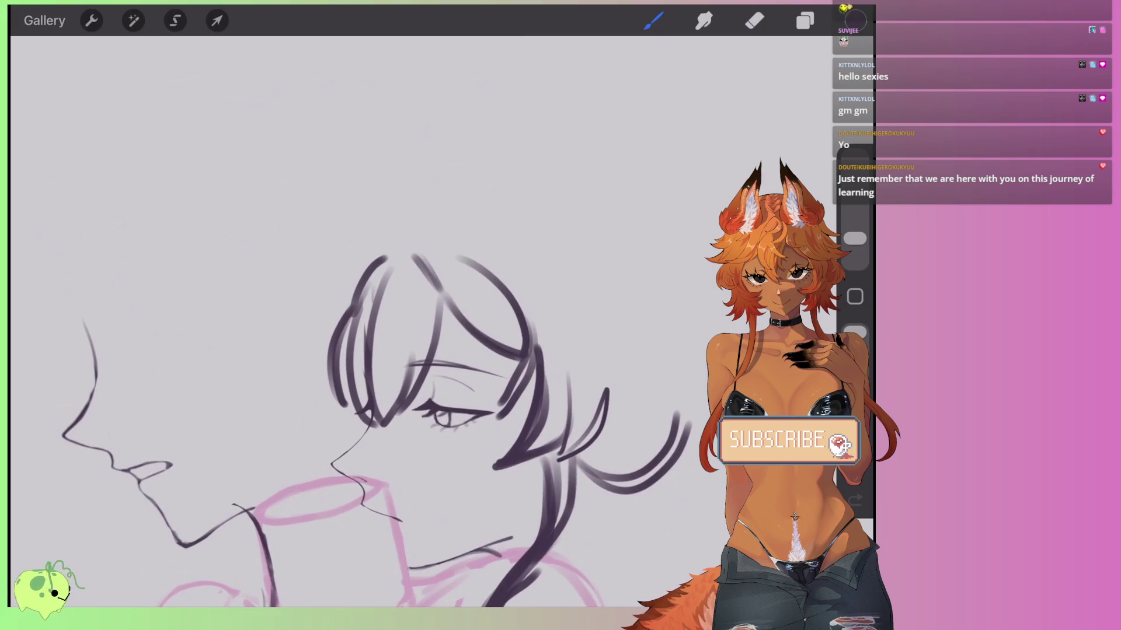
{"action": "mouse_move", "coordinate": [540, 458]}
{"action": "left_mouse_down"}
{"action": "mouse_move", "coordinate": [471, 473]}
{"action": "mouse_move", "coordinate": [454, 509]}
{"action": "mouse_move", "coordinate": [530, 484]}
{"action": "left_mouse_up"}
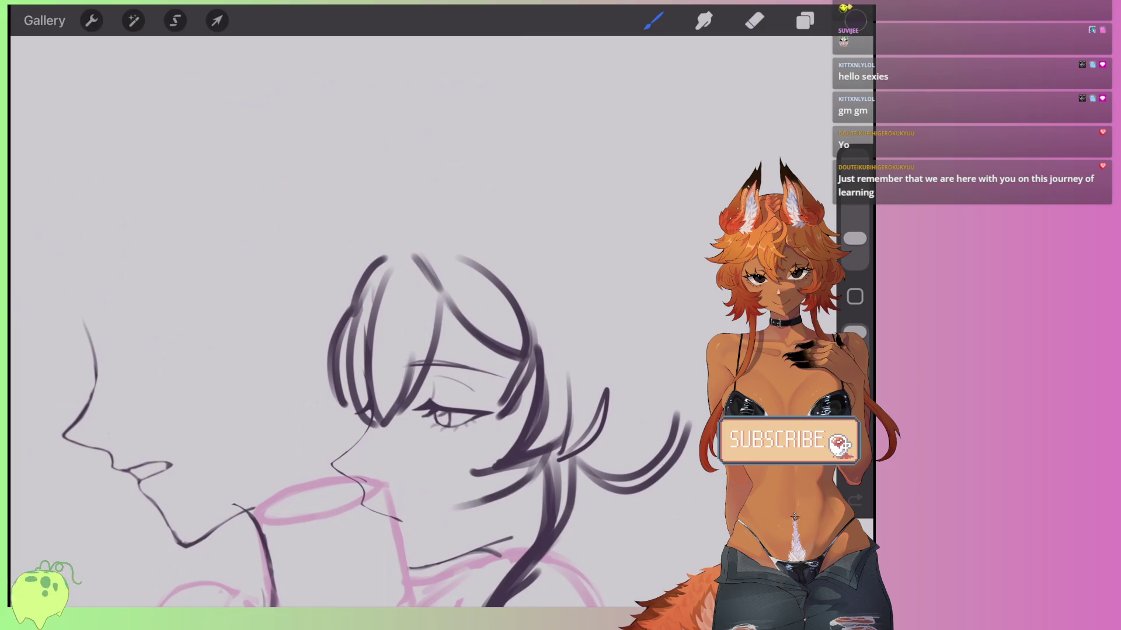
{"action": "left_click_drag", "start_coordinate": [543, 312], "coordinate": [575, 426]}
{"action": "mouse_move", "coordinate": [543, 290]}
{"action": "left_mouse_down"}
{"action": "mouse_move", "coordinate": [605, 419]}
{"action": "mouse_move", "coordinate": [601, 450]}
{"action": "left_mouse_up"}
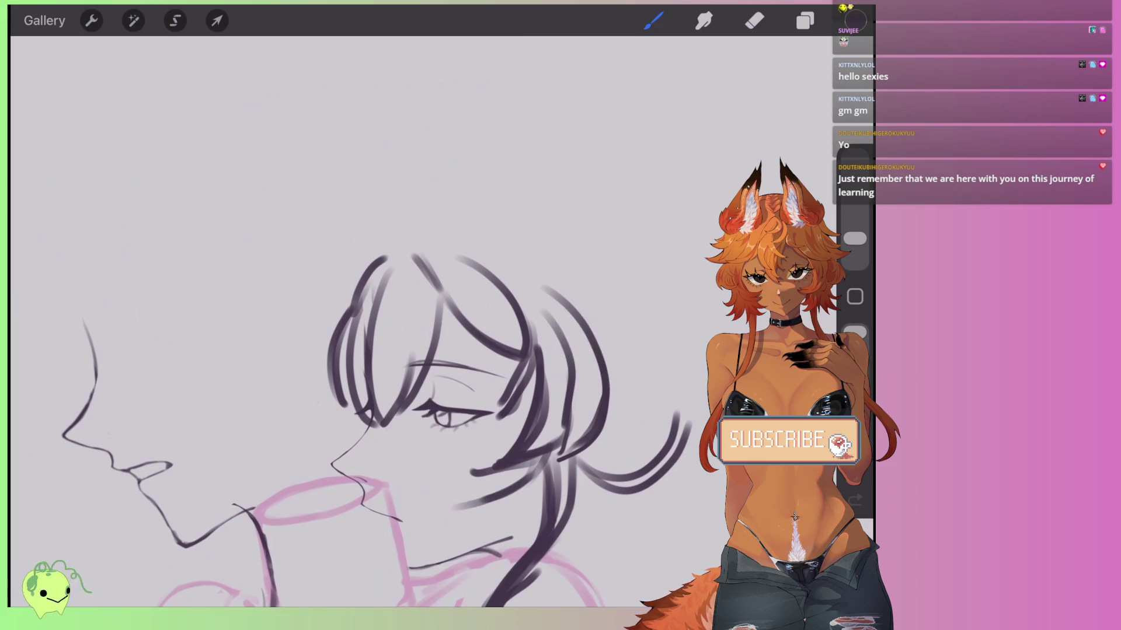
{"action": "scroll", "coordinate": [373, 408], "scroll_direction": "down", "scroll_amount": 1}
{"action": "scroll", "coordinate": [350, 431], "scroll_direction": "up", "scroll_amount": 1}
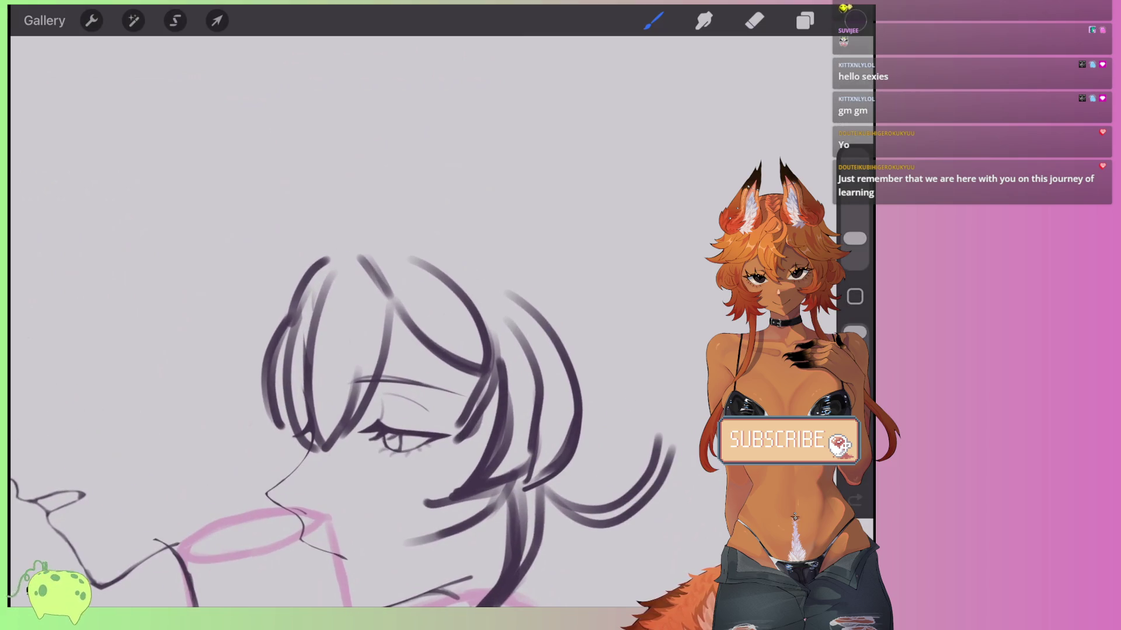
Add arching strands above the head and short side strokes, undoing and redrawing misplaced ones.
{"action": "mouse_move", "coordinate": [374, 236]}
{"action": "left_mouse_down"}
{"action": "mouse_move", "coordinate": [419, 257]}
{"action": "mouse_move", "coordinate": [420, 217]}
{"action": "mouse_move", "coordinate": [465, 246]}
{"action": "left_mouse_up"}
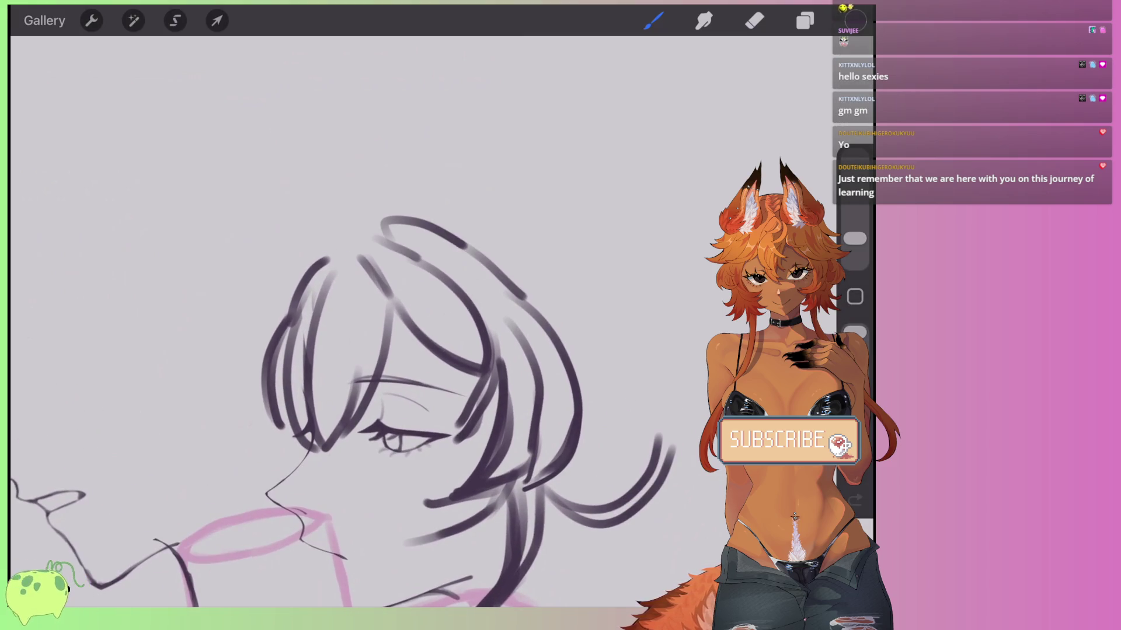
{"action": "key", "text": "ctrl+z"}
{"action": "mouse_move", "coordinate": [351, 255]}
{"action": "left_mouse_down"}
{"action": "mouse_move", "coordinate": [375, 236]}
{"action": "mouse_move", "coordinate": [376, 217]}
{"action": "mouse_move", "coordinate": [416, 218]}
{"action": "mouse_move", "coordinate": [516, 299]}
{"action": "left_mouse_up"}
{"action": "mouse_move", "coordinate": [429, 251]}
{"action": "left_mouse_down"}
{"action": "mouse_move", "coordinate": [528, 344]}
{"action": "mouse_move", "coordinate": [554, 319]}
{"action": "left_mouse_up"}
{"action": "mouse_move", "coordinate": [373, 217]}
{"action": "left_mouse_down"}
{"action": "mouse_move", "coordinate": [343, 249]}
{"action": "mouse_move", "coordinate": [283, 229]}
{"action": "mouse_move", "coordinate": [263, 327]}
{"action": "left_mouse_up"}
{"action": "key", "text": "ctrl+z"}
{"action": "key", "text": "ctrl+z"}
{"action": "mouse_move", "coordinate": [333, 226]}
{"action": "left_mouse_down"}
{"action": "mouse_move", "coordinate": [345, 241]}
{"action": "mouse_move", "coordinate": [280, 261]}
{"action": "mouse_move", "coordinate": [252, 355]}
{"action": "left_mouse_up"}
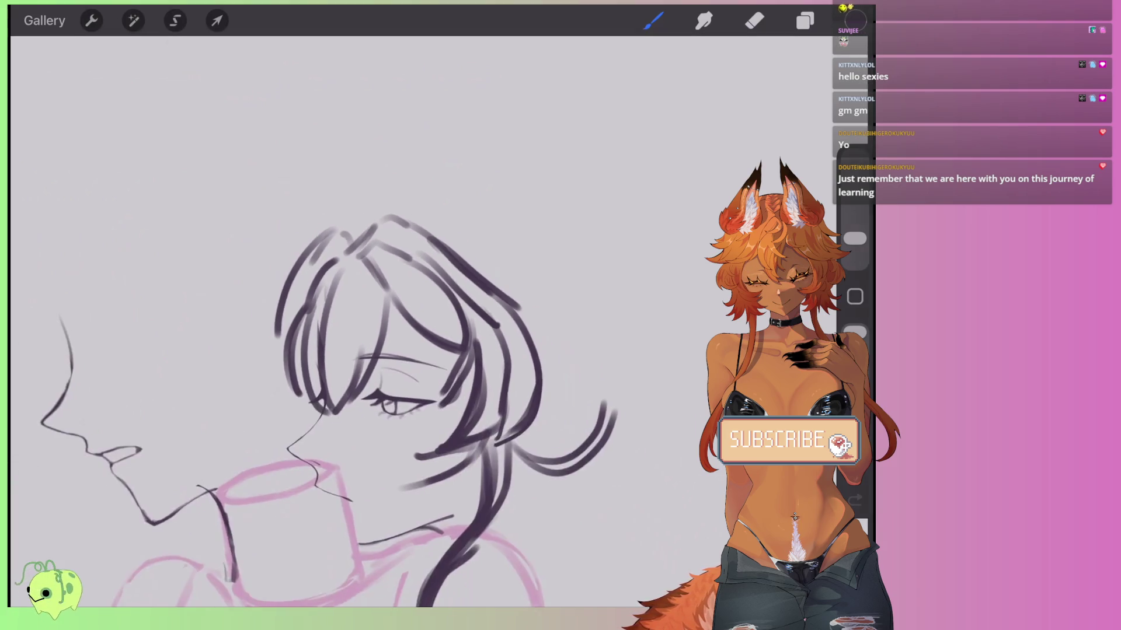
{"action": "left_click_drag", "start_coordinate": [400, 210], "coordinate": [338, 245]}
{"action": "scroll", "coordinate": [350, 380], "scroll_direction": "down", "scroll_amount": 2}
{"action": "key", "text": "ctrl+z"}
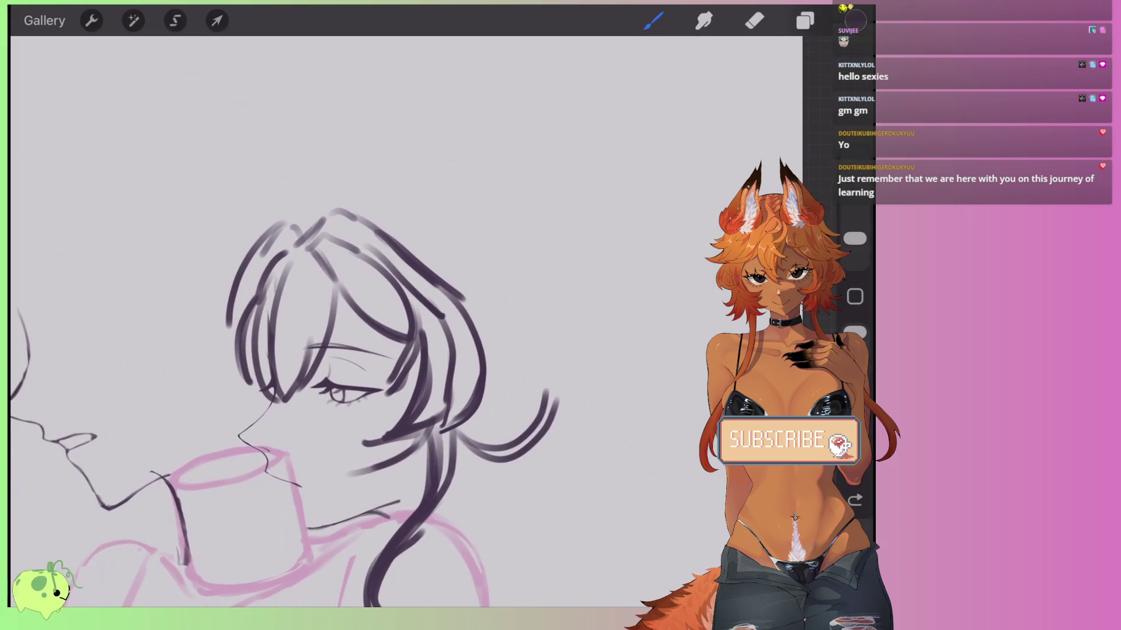
{"action": "scroll", "coordinate": [332, 397], "scroll_direction": "down", "scroll_amount": 3}
{"action": "scroll", "coordinate": [333, 397], "scroll_direction": "up", "scroll_amount": 3}
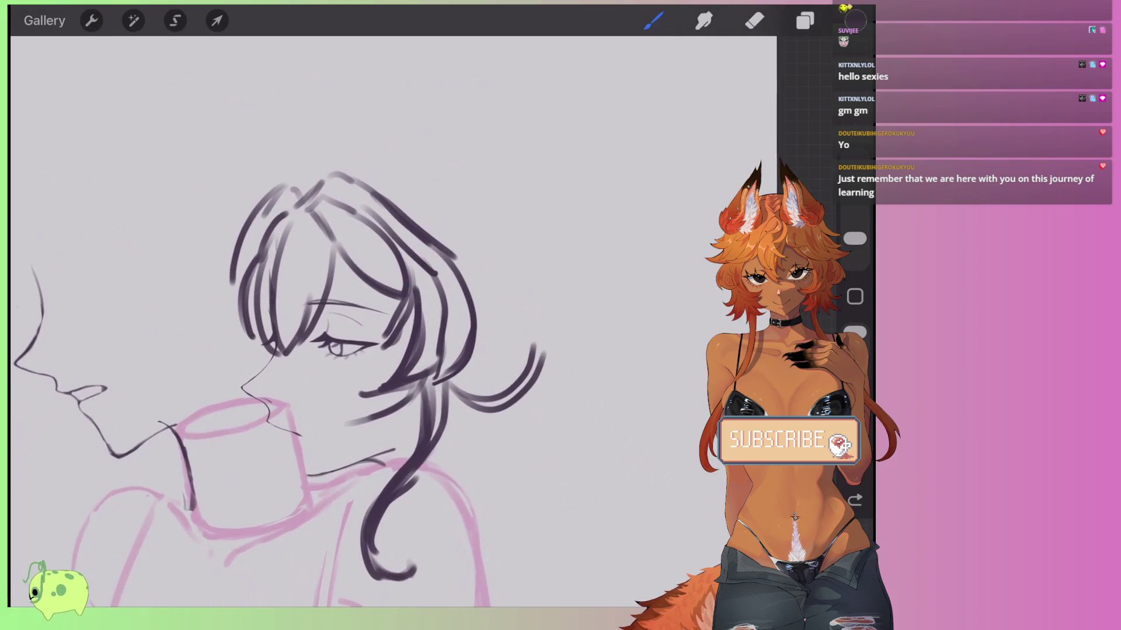
{"action": "scroll", "coordinate": [345, 385], "scroll_direction": "down", "scroll_amount": 3}
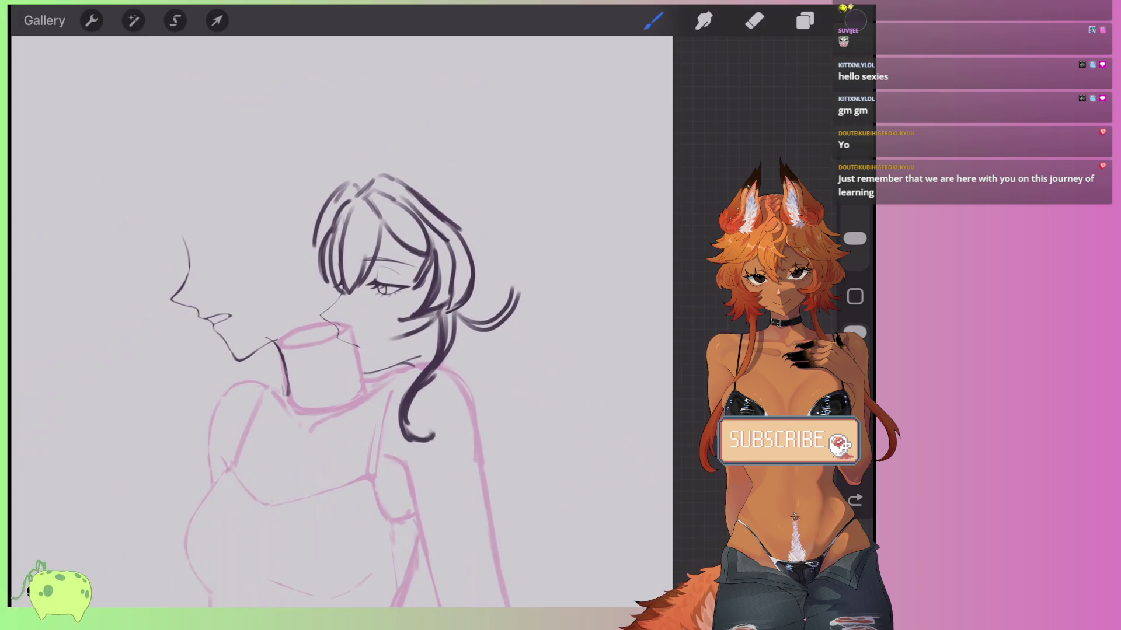
{"action": "scroll", "coordinate": [333, 350], "scroll_direction": "up", "scroll_amount": 3}
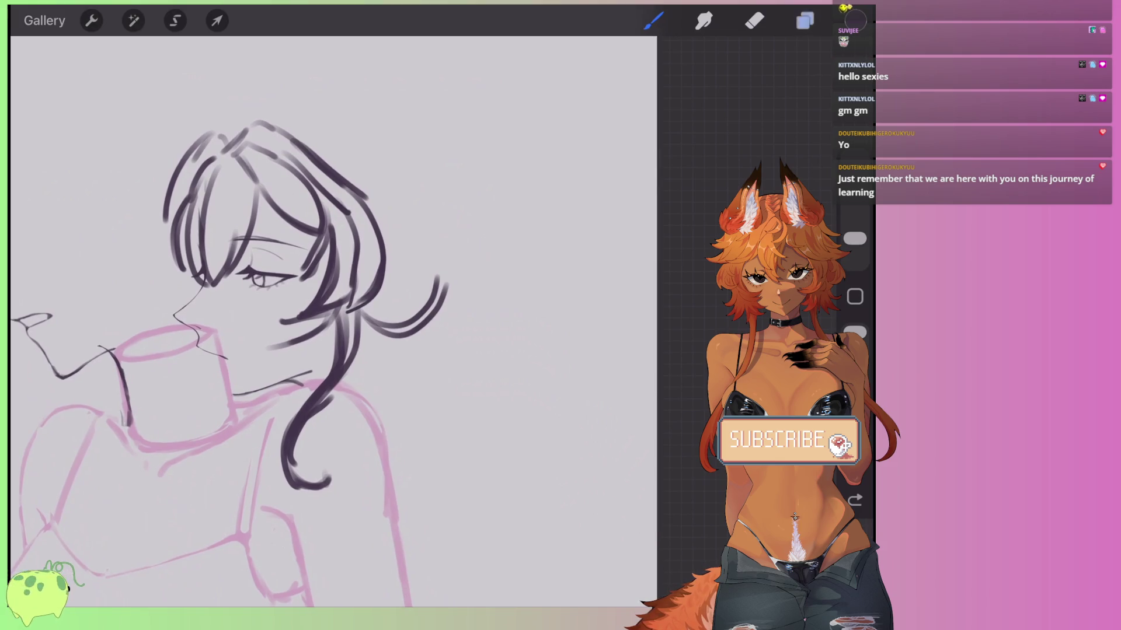
On Layer 5, draw long hair strands sweeping down-right, redoing a misplaced one.
{"action": "left_click", "coordinate": [805, 21]}
{"action": "left_click", "coordinate": [663, 165]}
{"action": "scroll", "coordinate": [292, 291], "scroll_direction": "up", "scroll_amount": 2}
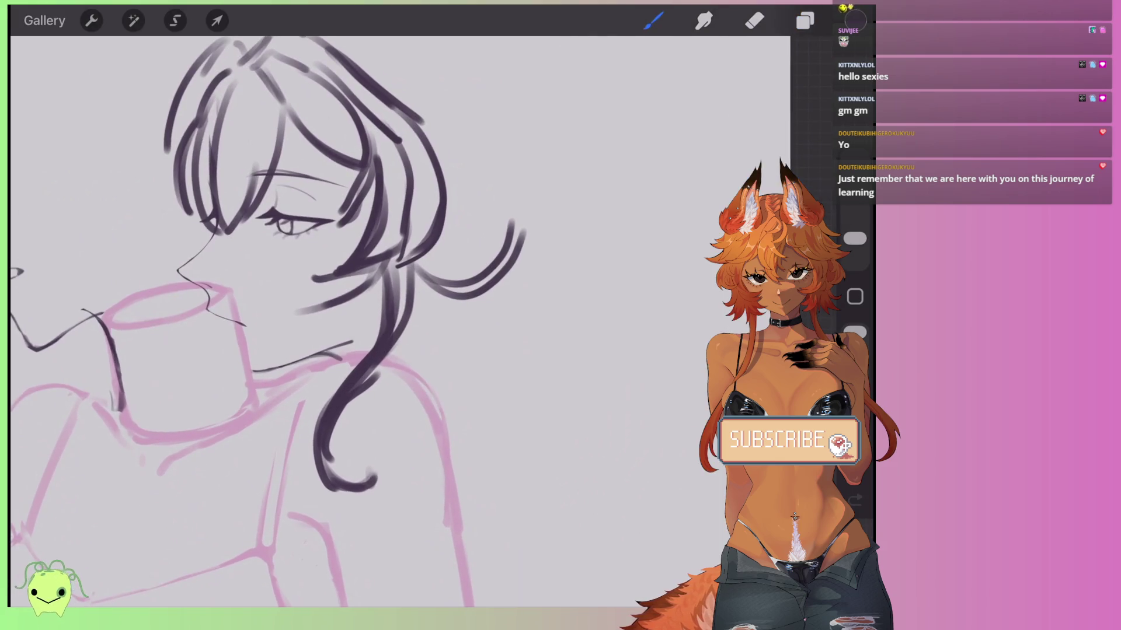
{"action": "left_click_drag", "start_coordinate": [437, 298], "coordinate": [486, 356]}
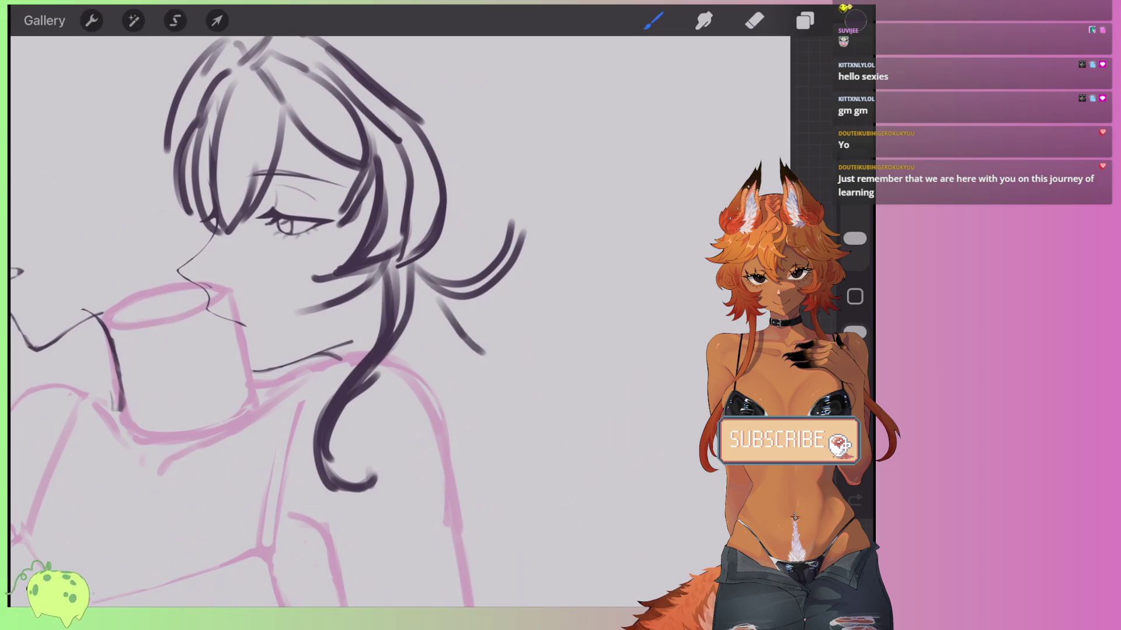
{"action": "key", "text": "ctrl+z"}
{"action": "left_click_drag", "start_coordinate": [412, 267], "coordinate": [475, 340]}
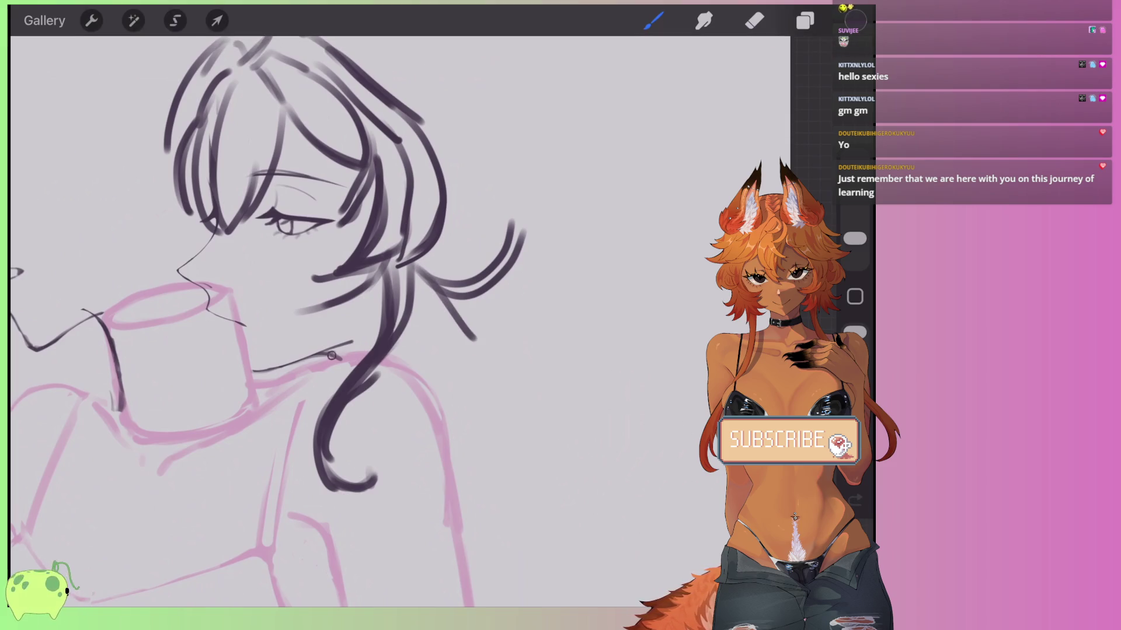
{"action": "scroll", "coordinate": [292, 291], "scroll_direction": "down", "scroll_amount": 2}
{"action": "scroll", "coordinate": [263, 321], "scroll_direction": "up", "scroll_amount": 2}
{"action": "left_click_drag", "start_coordinate": [409, 254], "coordinate": [497, 343]}
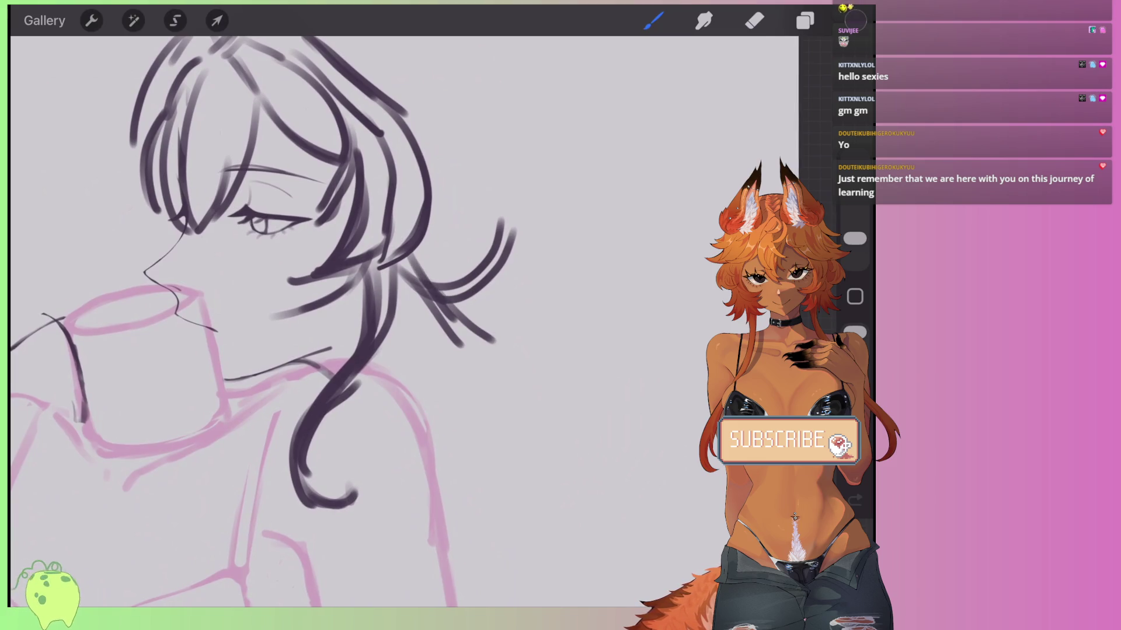
{"action": "scroll", "coordinate": [263, 321], "scroll_direction": "down", "scroll_amount": 1}
{"action": "left_click_drag", "start_coordinate": [339, 270], "coordinate": [479, 369]}
{"action": "scroll", "coordinate": [350, 321], "scroll_direction": "down", "scroll_amount": 2}
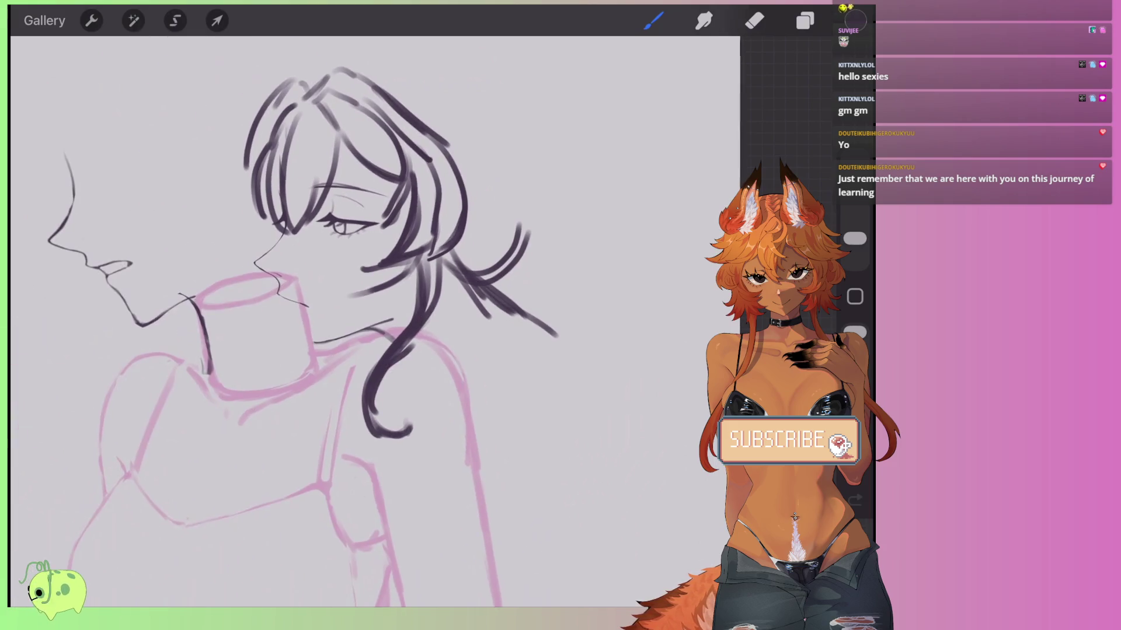
{"action": "scroll", "coordinate": [292, 321], "scroll_direction": "up", "scroll_amount": 2}
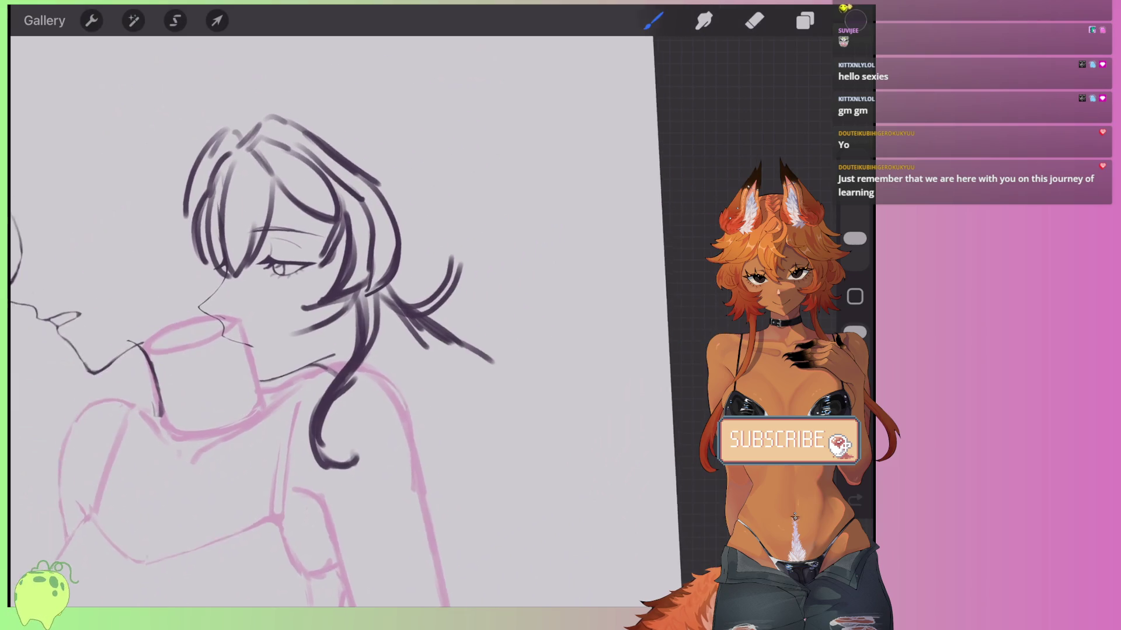
Hide Layer 4 with its hair strokes.
{"action": "left_click", "coordinate": [804, 20]}
{"action": "left_click", "coordinate": [797, 116]}
{"action": "scroll", "coordinate": [350, 291], "scroll_direction": "up", "scroll_amount": 2}
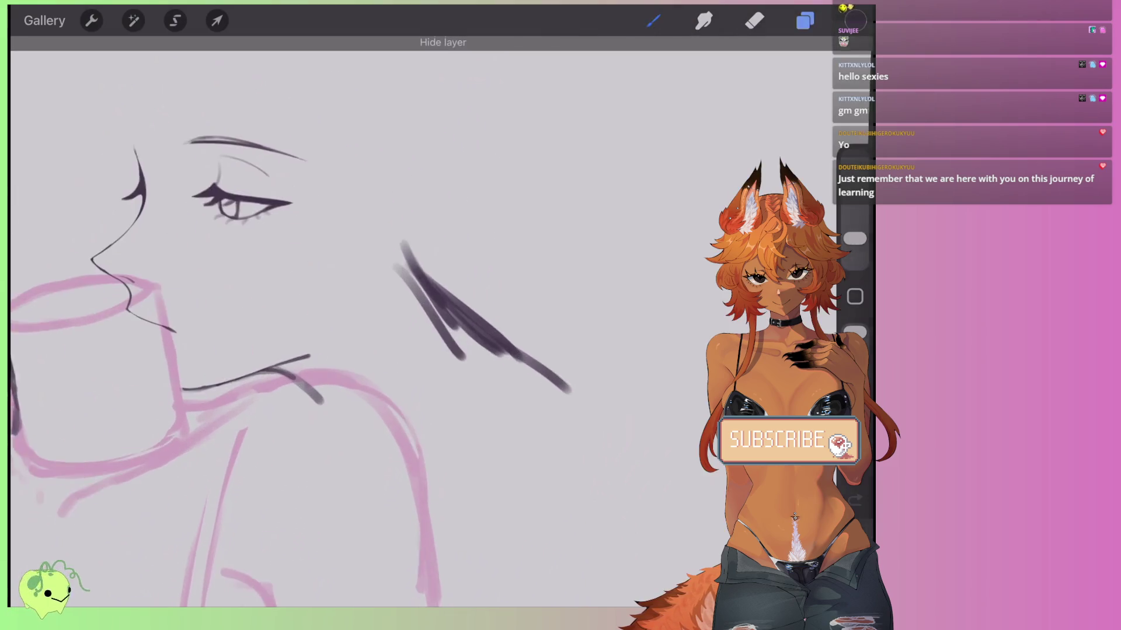
Erase the dark diagonal stroke in the middle with a resized eraser.
{"action": "left_click", "coordinate": [754, 20]}
{"action": "left_click_drag", "start_coordinate": [854, 208], "coordinate": [855, 201]}
{"action": "mouse_move", "coordinate": [408, 266]}
{"action": "left_mouse_down"}
{"action": "mouse_move", "coordinate": [465, 376]}
{"action": "mouse_move", "coordinate": [554, 403]}
{"action": "left_mouse_up"}
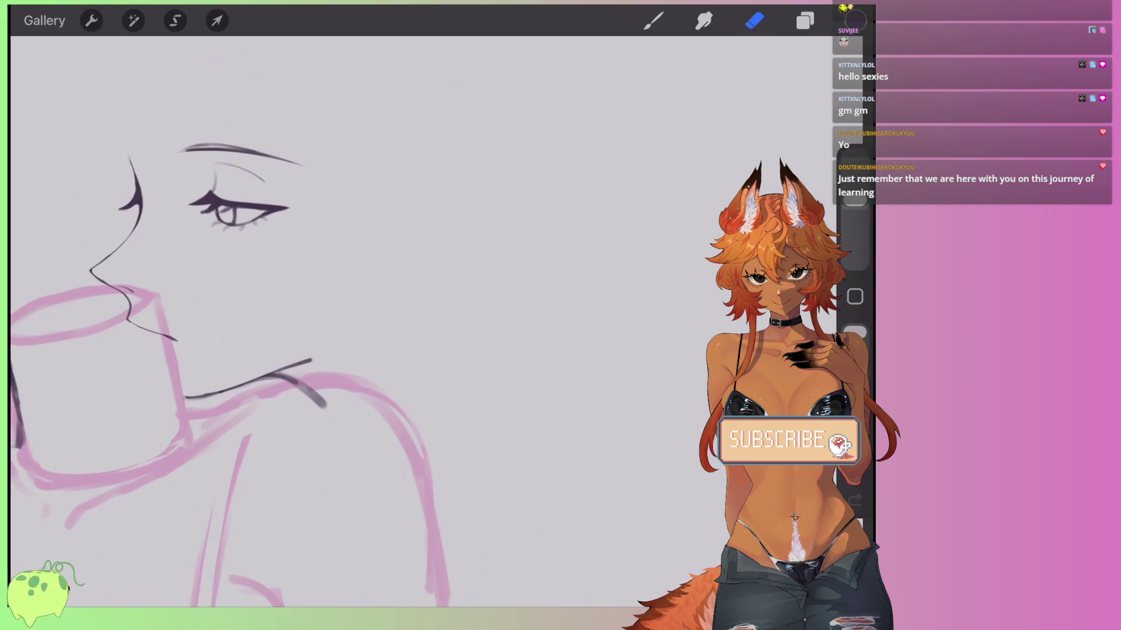
{"action": "left_click_drag", "start_coordinate": [855, 200], "coordinate": [854, 230]}
Draw a dark line right of the shoulder and a stroke at the left shoulder.
{"action": "left_click", "coordinate": [652, 20]}
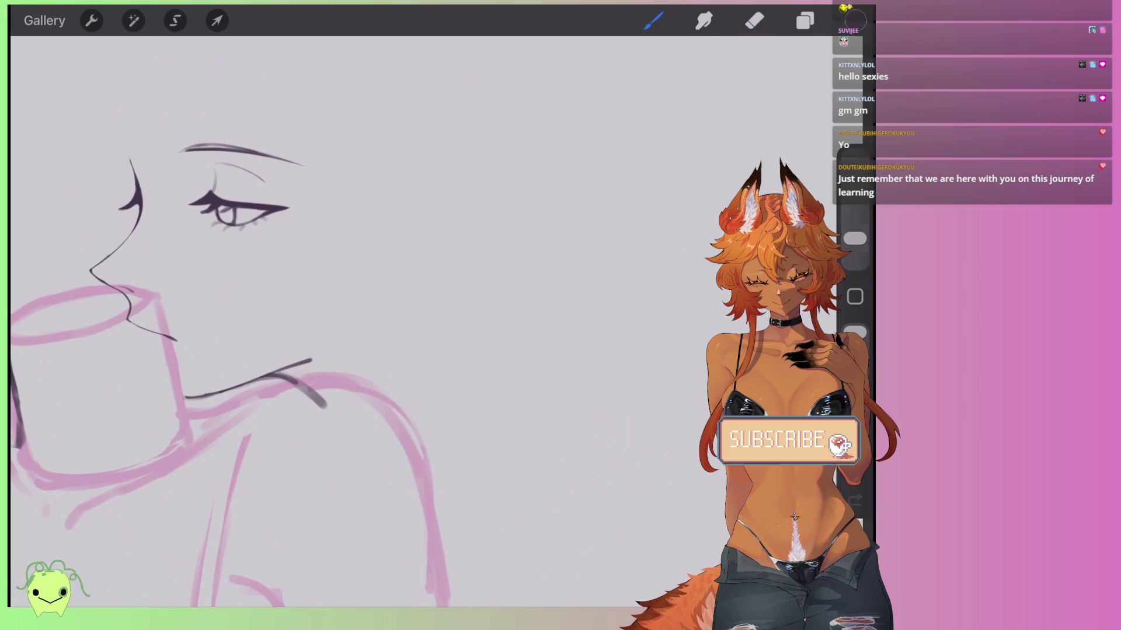
{"action": "scroll", "coordinate": [292, 292], "scroll_direction": "up", "scroll_amount": 2}
{"action": "left_click_drag", "start_coordinate": [386, 383], "coordinate": [492, 324]}
{"action": "scroll", "coordinate": [274, 362], "scroll_direction": "down", "scroll_amount": 1}
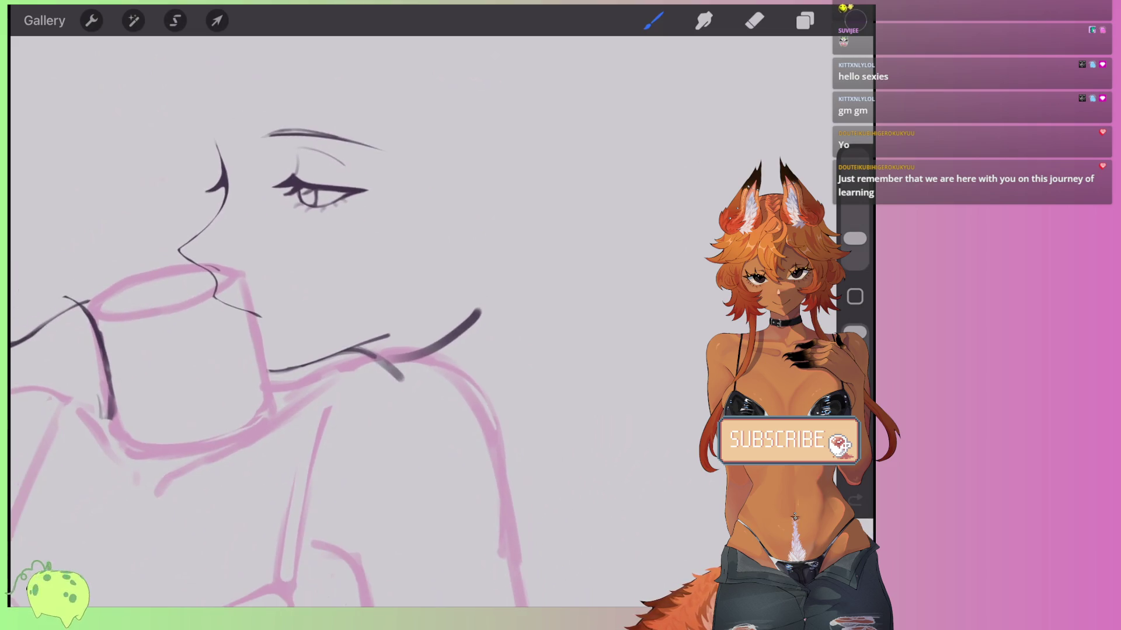
{"action": "scroll", "coordinate": [268, 373], "scroll_direction": "down", "scroll_amount": 2}
{"action": "left_click_drag", "start_coordinate": [18, 240], "coordinate": [84, 321]}
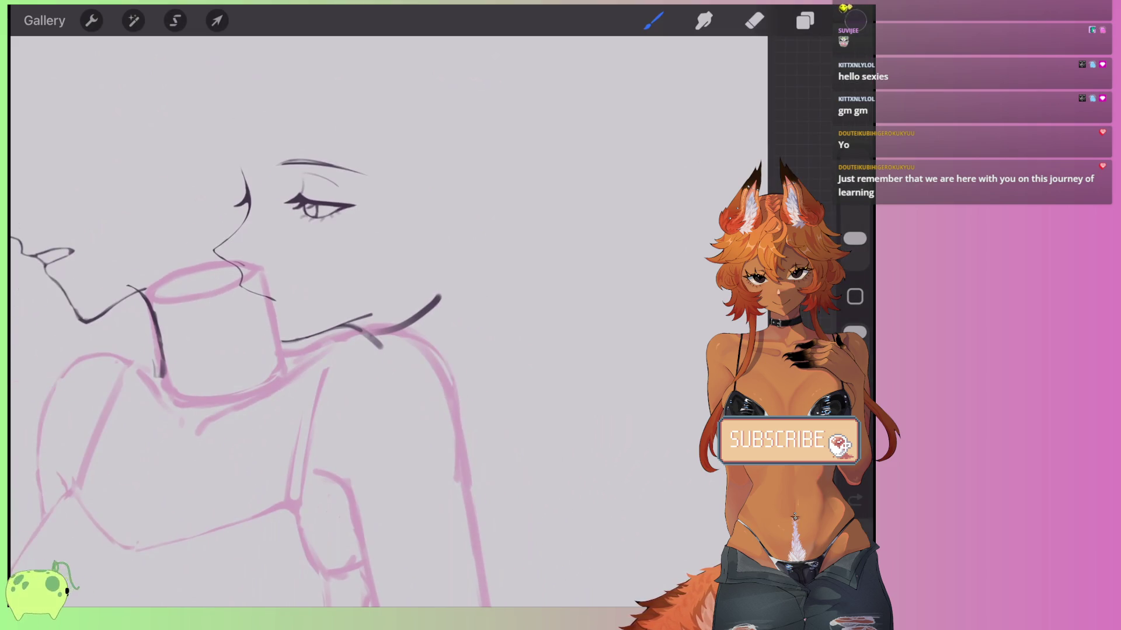
{"action": "scroll", "coordinate": [350, 292], "scroll_direction": "down", "scroll_amount": 3}
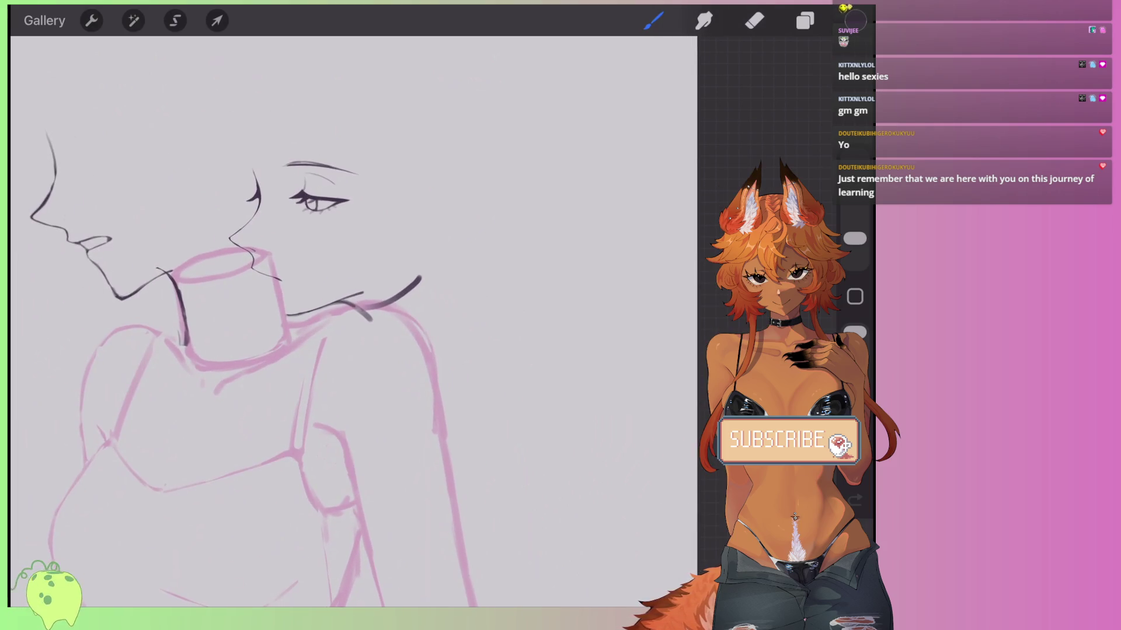
Draw a dark curve right of the shoulder, extend it downward, and add a diagonal above it.
{"action": "left_click_drag", "start_coordinate": [503, 322], "coordinate": [461, 371]}
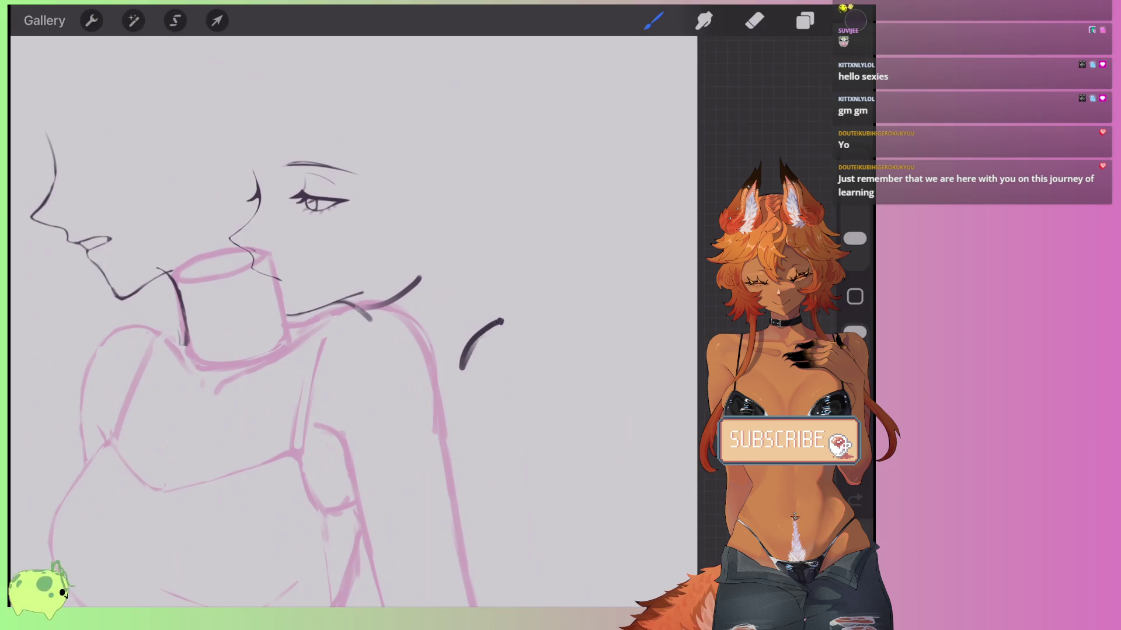
{"action": "scroll", "coordinate": [351, 292], "scroll_direction": "right", "scroll_amount": 2}
{"action": "mouse_move", "coordinate": [457, 327]}
{"action": "left_mouse_down"}
{"action": "mouse_move", "coordinate": [410, 411]}
{"action": "mouse_move", "coordinate": [407, 467]}
{"action": "left_mouse_up"}
{"action": "left_click_drag", "start_coordinate": [410, 257], "coordinate": [485, 308]}
{"action": "scroll", "coordinate": [351, 292], "scroll_direction": "down", "scroll_amount": 2}
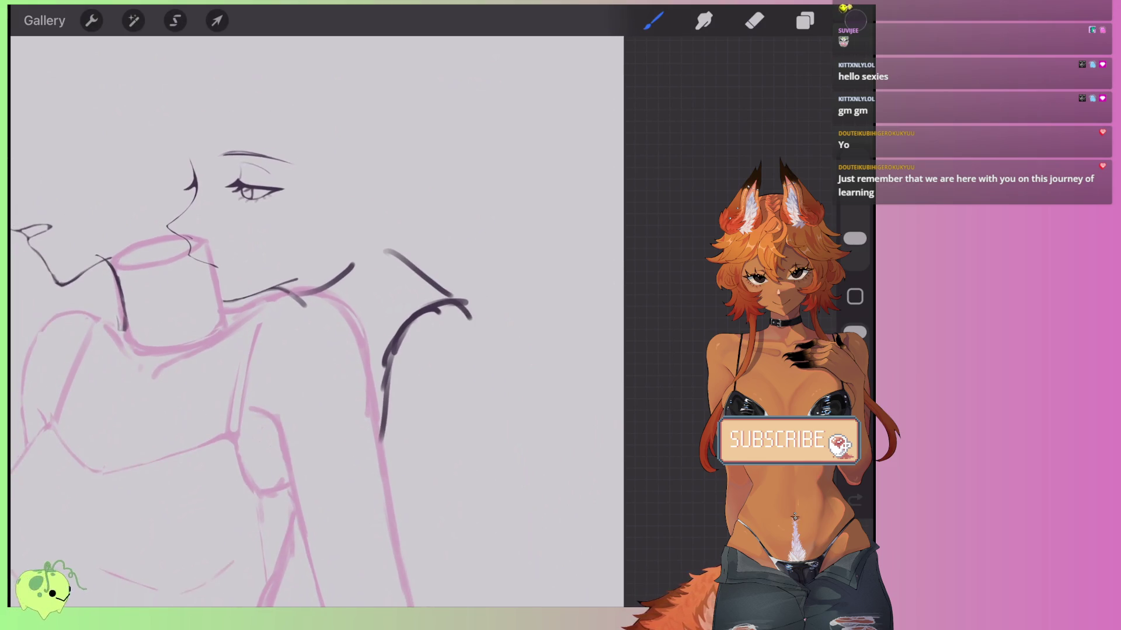
{"action": "left_click_drag", "start_coordinate": [470, 315], "coordinate": [493, 377]}
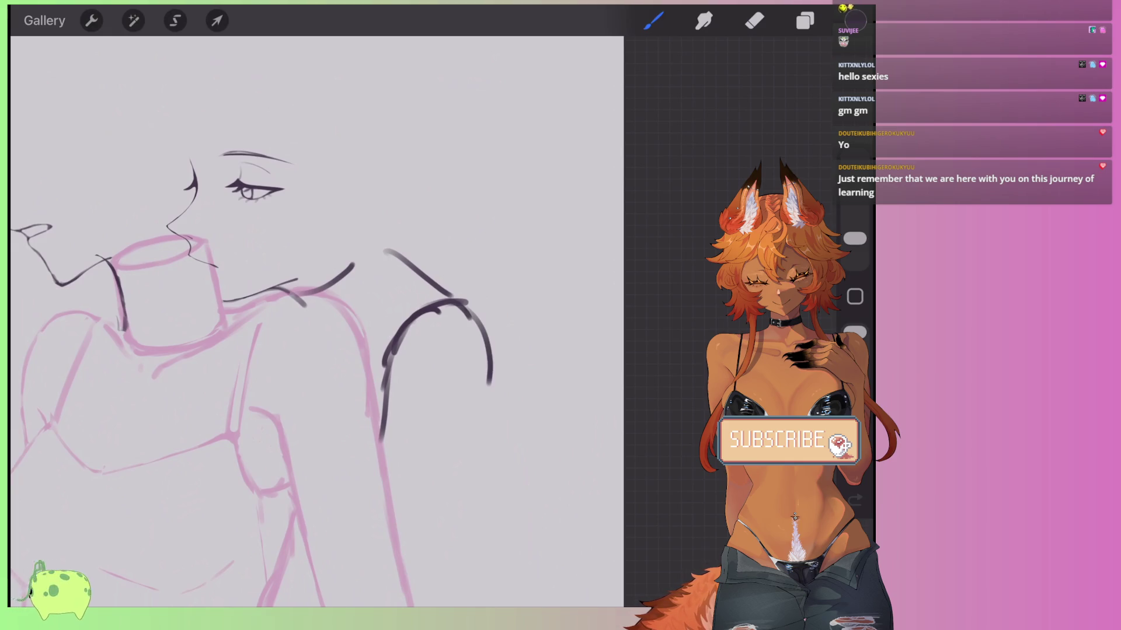
{"action": "scroll", "coordinate": [315, 315], "scroll_direction": "down", "scroll_amount": 5}
{"action": "scroll", "coordinate": [374, 313], "scroll_direction": "up", "scroll_amount": 2}
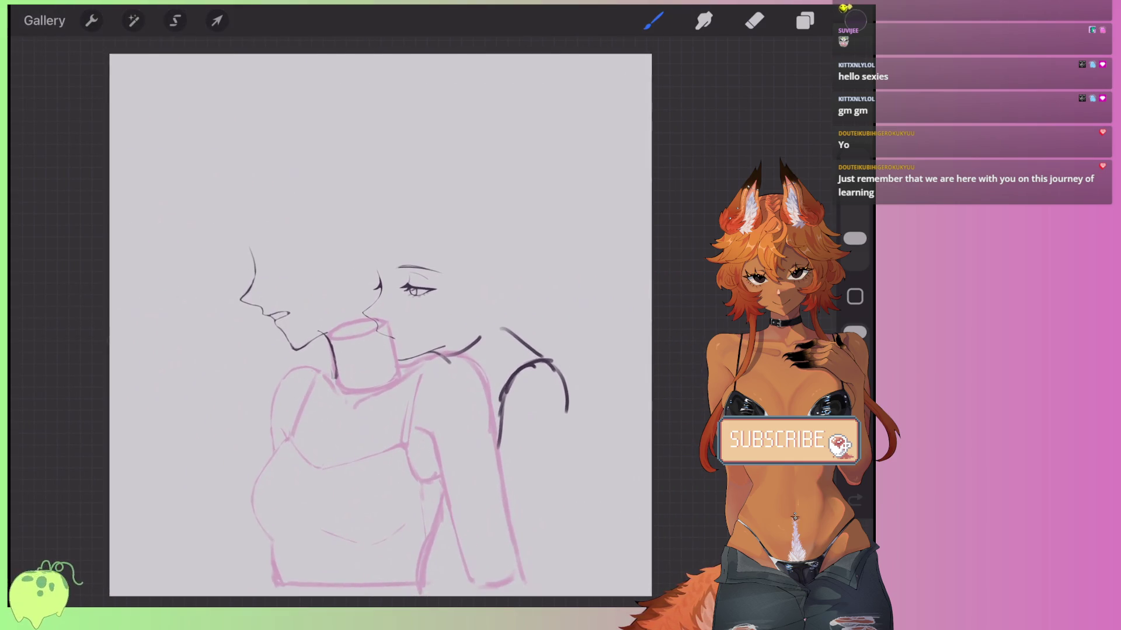
{"action": "left_click", "coordinate": [91, 21]}
Trim the right, bottom, left and top canvas edges to 2063 × 2531 px in Crop & Resize.
{"action": "left_click", "coordinate": [92, 105]}
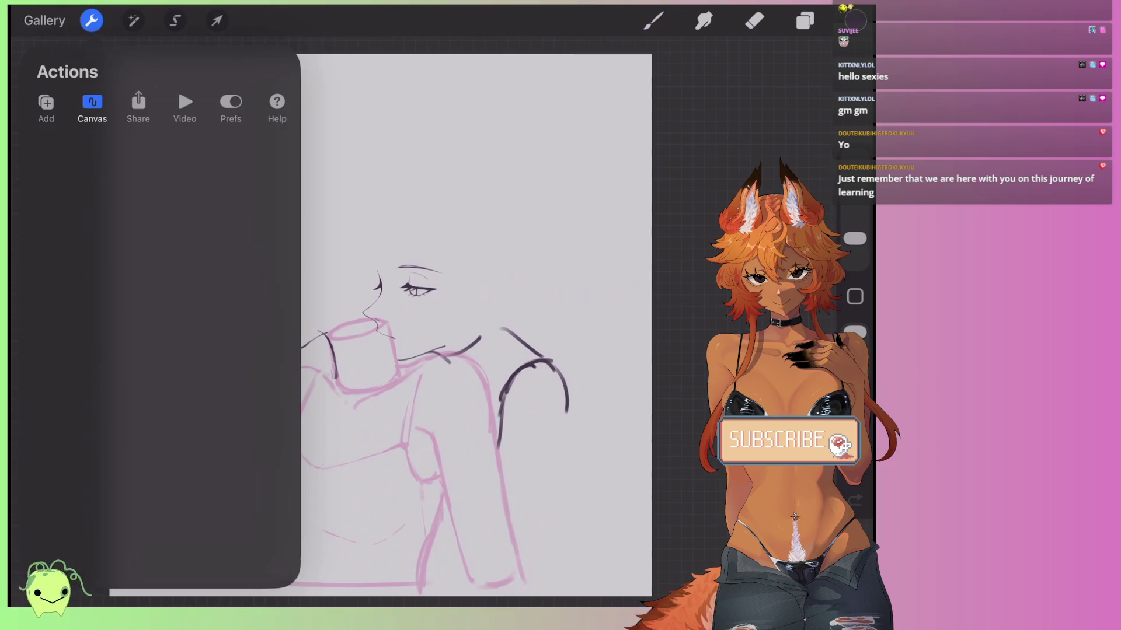
{"action": "left_click", "coordinate": [65, 157]}
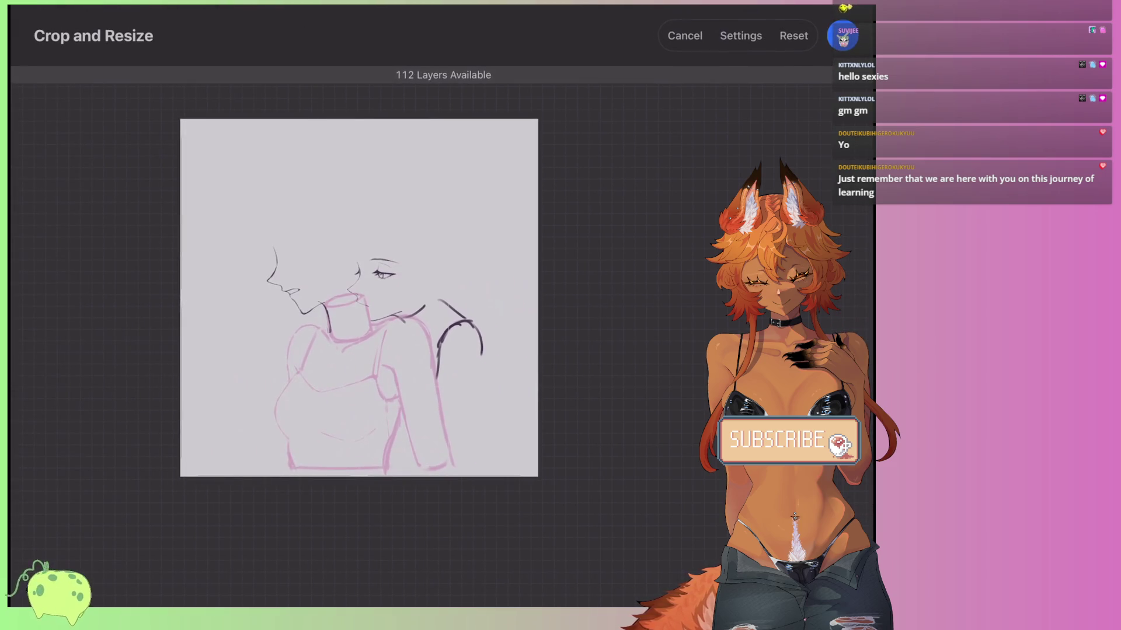
{"action": "left_click_drag", "start_coordinate": [538, 297], "coordinate": [457, 298]}
{"action": "left_click_drag", "start_coordinate": [318, 476], "coordinate": [318, 456]}
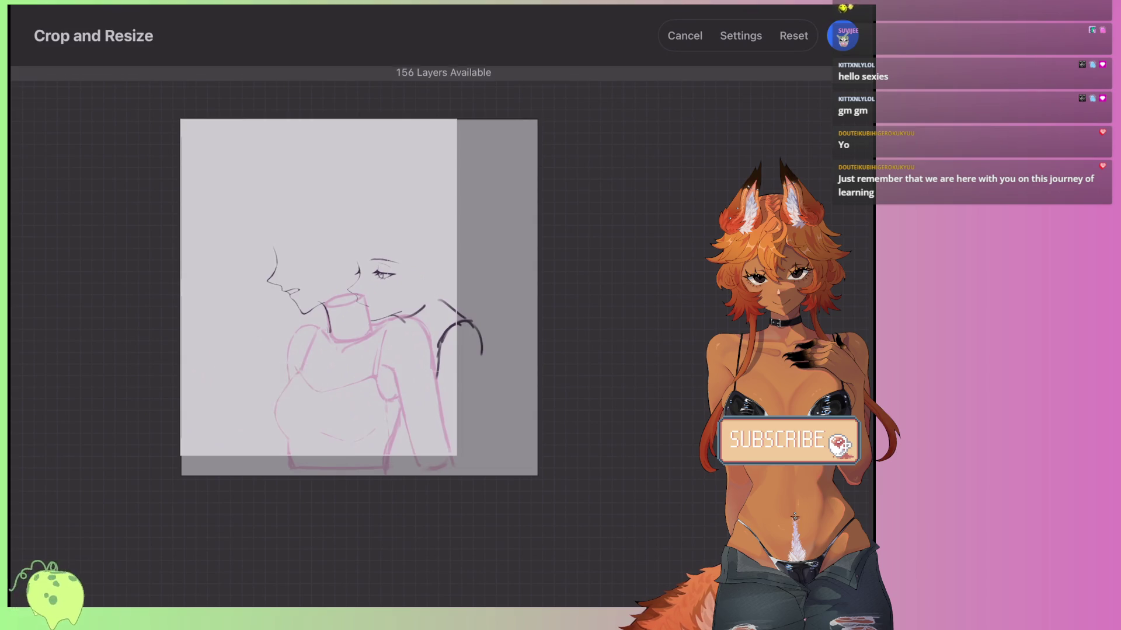
{"action": "left_click_drag", "start_coordinate": [181, 287], "coordinate": [210, 287]}
{"action": "left_click_drag", "start_coordinate": [334, 119], "coordinate": [334, 154]}
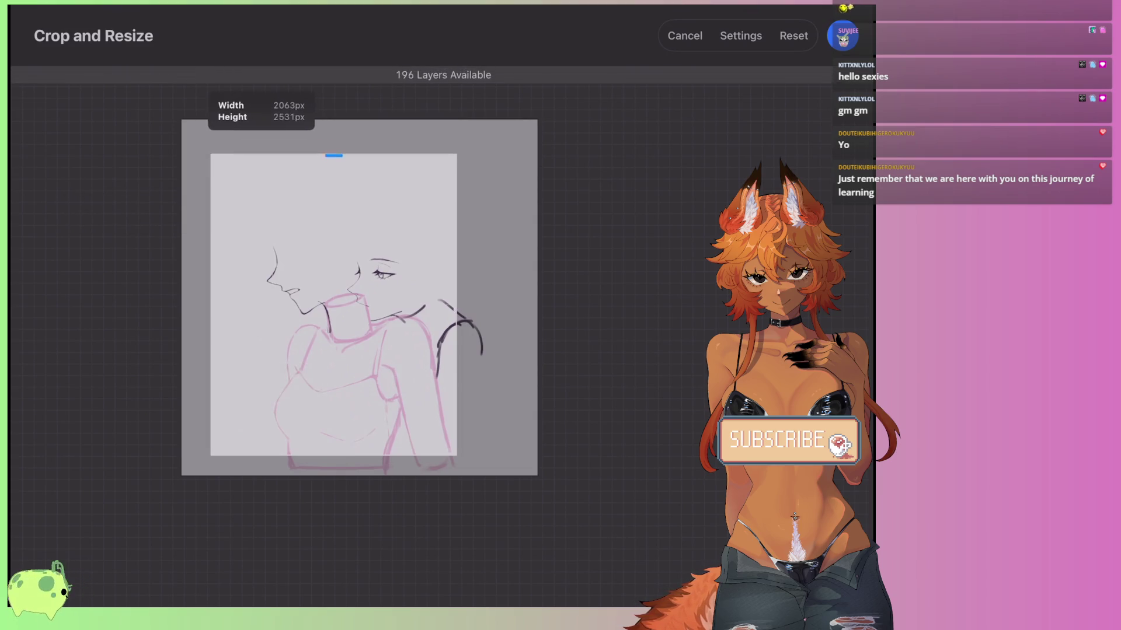
{"action": "key", "text": "Return"}
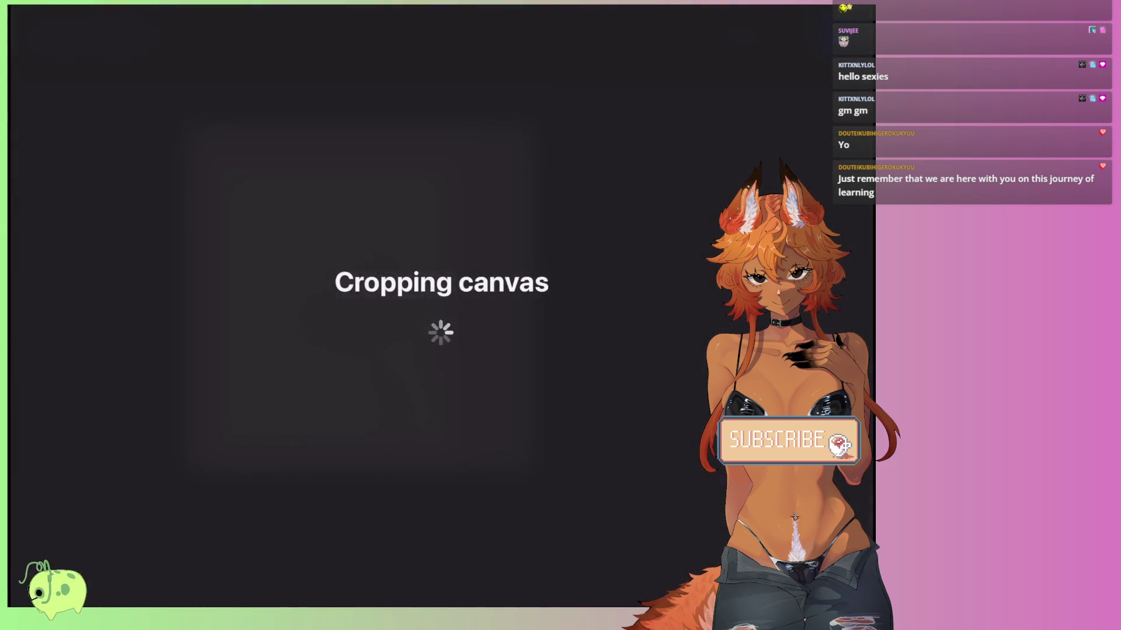
{"action": "mouse_move", "coordinate": [382, 288]}
{"action": "left_mouse_down"}
{"action": "mouse_move", "coordinate": [320, 226]}
{"action": "mouse_move", "coordinate": [305, 175]}
{"action": "mouse_move", "coordinate": [373, 120]}
{"action": "left_mouse_up"}
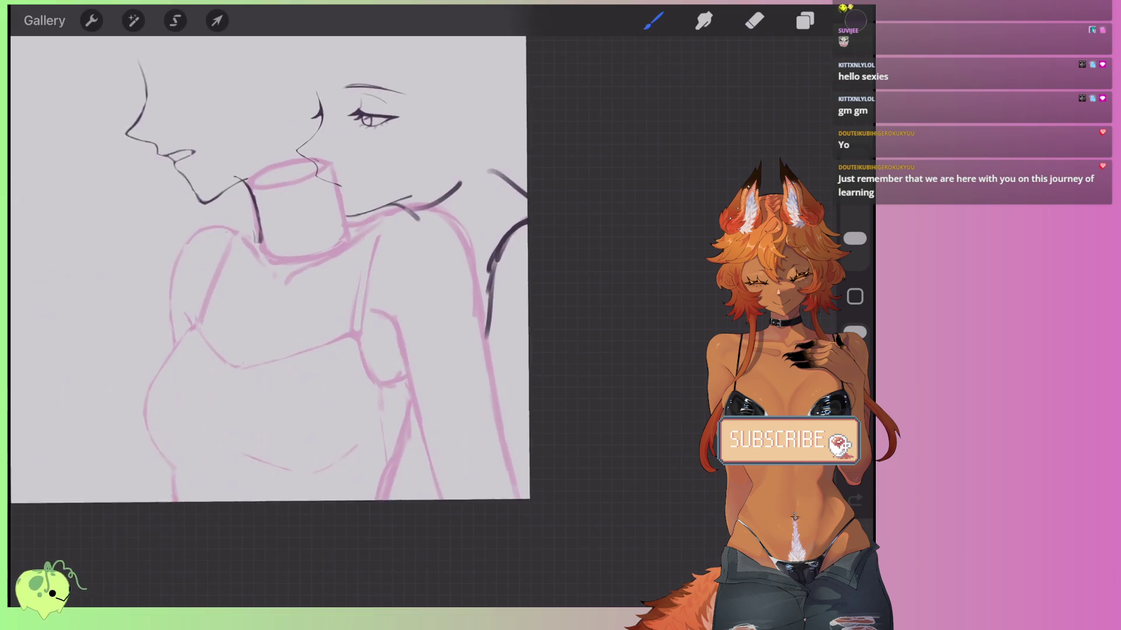
Zoom in on the faces and erase the old dark shoulder strokes with an enlarged eraser.
{"action": "scroll", "coordinate": [374, 335], "scroll_direction": "up", "scroll_amount": 2}
{"action": "mouse_move", "coordinate": [490, 134]}
{"action": "left_mouse_down"}
{"action": "mouse_move", "coordinate": [408, 76]}
{"action": "mouse_move", "coordinate": [362, 237]}
{"action": "mouse_move", "coordinate": [337, 244]}
{"action": "mouse_move", "coordinate": [423, 247]}
{"action": "left_mouse_up"}
{"action": "left_click", "coordinate": [754, 21]}
{"action": "left_click_drag", "start_coordinate": [855, 230], "coordinate": [855, 213]}
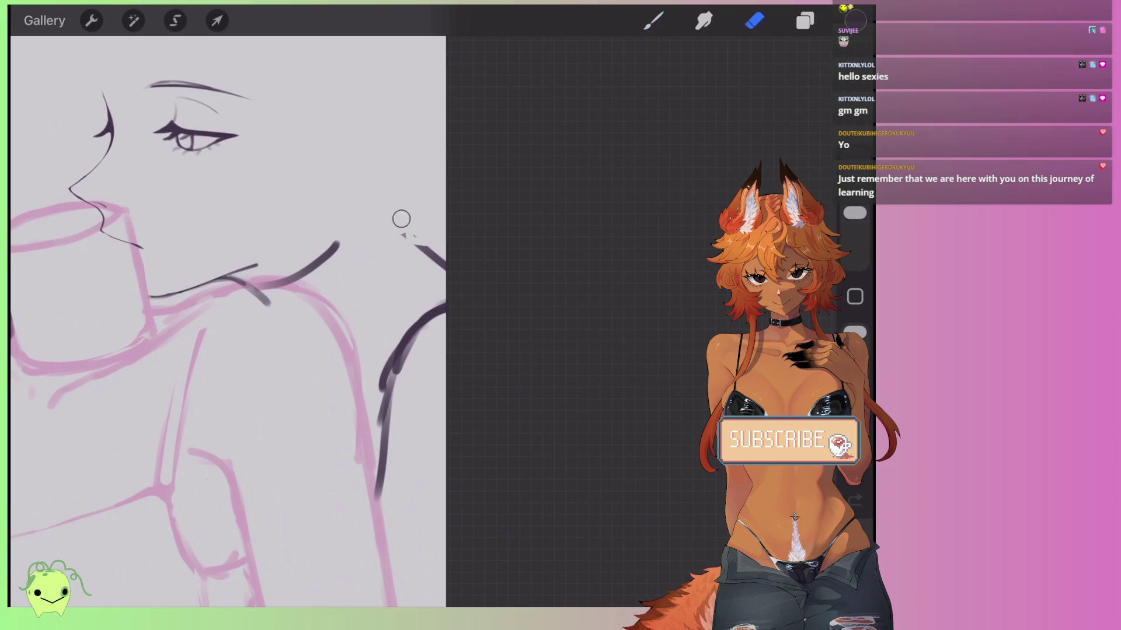
{"action": "left_click_drag", "start_coordinate": [412, 243], "coordinate": [447, 269]}
{"action": "mouse_move", "coordinate": [234, 292]}
{"action": "left_mouse_down"}
{"action": "mouse_move", "coordinate": [434, 347]}
{"action": "mouse_move", "coordinate": [446, 322]}
{"action": "left_mouse_up"}
{"action": "mouse_move", "coordinate": [539, 264]}
{"action": "left_mouse_down"}
{"action": "mouse_move", "coordinate": [496, 299]}
{"action": "mouse_move", "coordinate": [461, 308]}
{"action": "mouse_move", "coordinate": [461, 326]}
{"action": "left_mouse_up"}
{"action": "left_click_drag", "start_coordinate": [350, 263], "coordinate": [306, 318]}
Ink the diagonal shoulder contour line, trimming the top of the right stroke.
{"action": "left_click", "coordinate": [653, 21]}
{"action": "left_click_drag", "start_coordinate": [387, 353], "coordinate": [420, 368]}
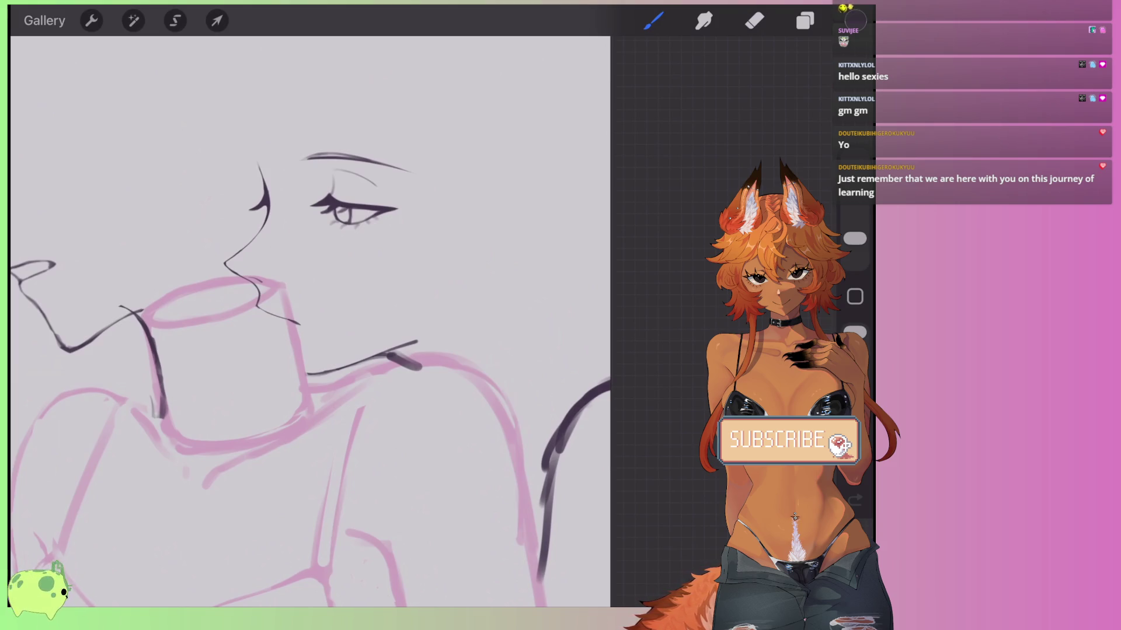
{"action": "left_click", "coordinate": [754, 20]}
{"action": "mouse_move", "coordinate": [608, 375]}
{"action": "left_mouse_down"}
{"action": "mouse_move", "coordinate": [562, 443]}
{"action": "mouse_move", "coordinate": [582, 402]}
{"action": "left_mouse_up"}
{"action": "left_click", "coordinate": [654, 20]}
{"action": "left_click_drag", "start_coordinate": [563, 327], "coordinate": [610, 376]}
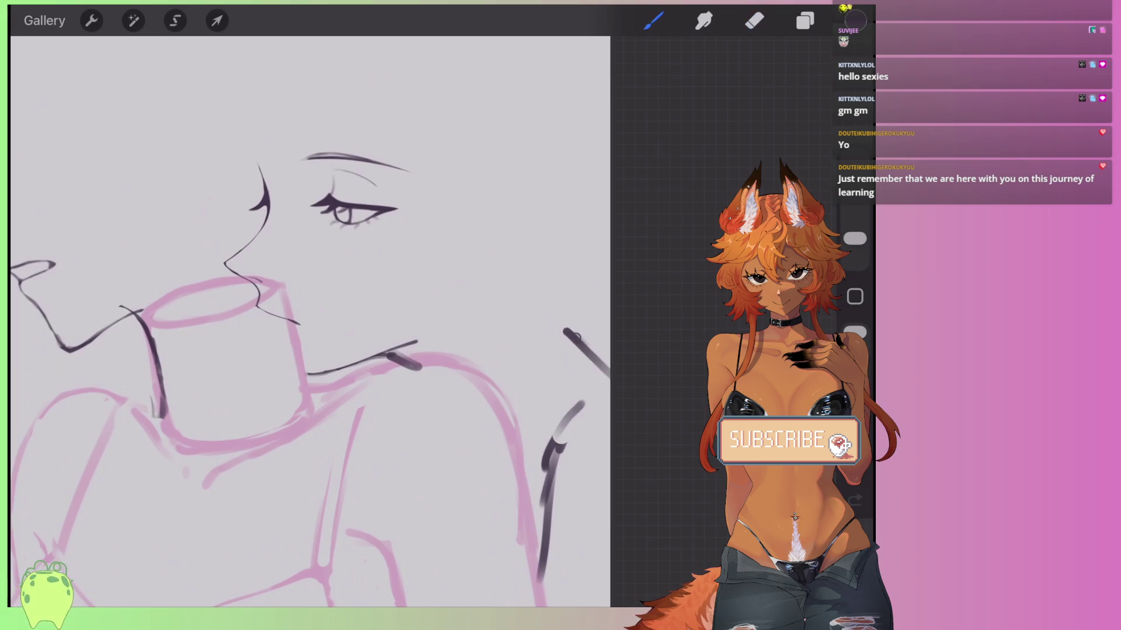
{"action": "left_click_drag", "start_coordinate": [516, 287], "coordinate": [581, 339]}
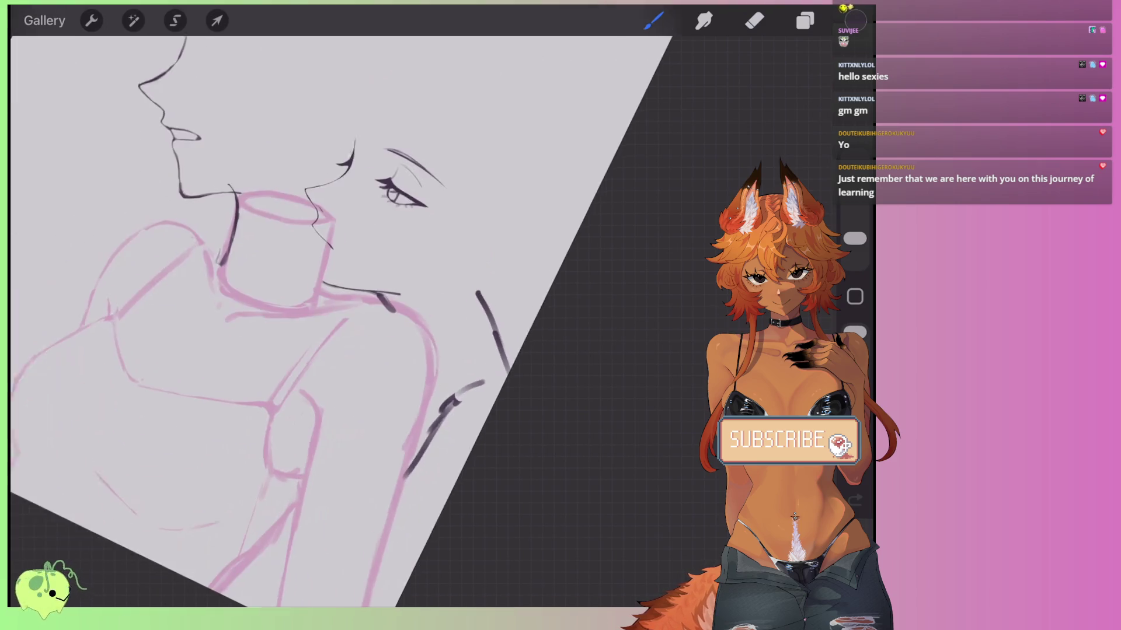
{"action": "left_click_drag", "start_coordinate": [463, 318], "coordinate": [507, 429]}
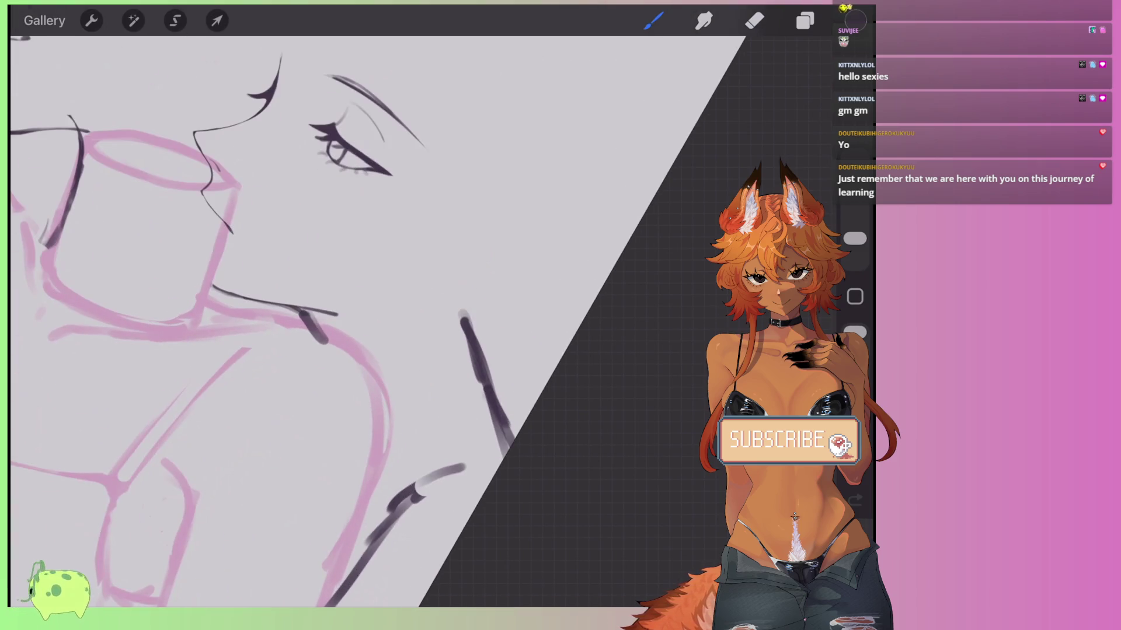
Draw the V-shaped shoulder line and the back contour running down to the page edge.
{"action": "scroll", "coordinate": [374, 321], "scroll_direction": "up", "scroll_amount": 3}
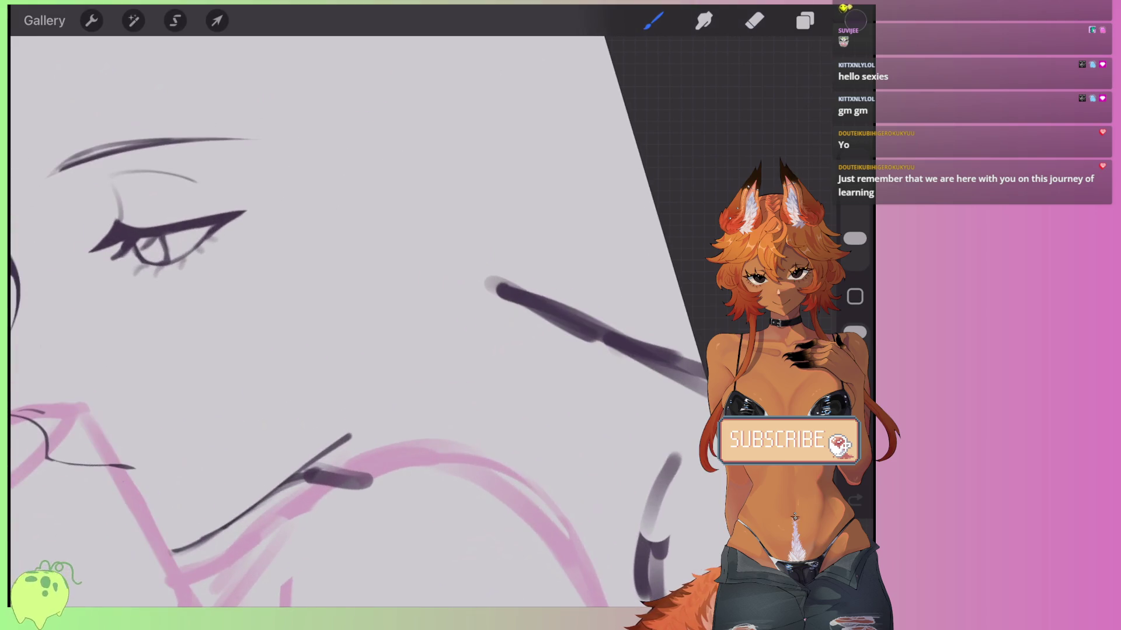
{"action": "mouse_move", "coordinate": [584, 337]}
{"action": "left_mouse_down"}
{"action": "mouse_move", "coordinate": [598, 353]}
{"action": "mouse_move", "coordinate": [488, 487]}
{"action": "mouse_move", "coordinate": [552, 303]}
{"action": "mouse_move", "coordinate": [657, 343]}
{"action": "mouse_move", "coordinate": [557, 292]}
{"action": "left_mouse_up"}
{"action": "left_click_drag", "start_coordinate": [575, 315], "coordinate": [543, 420]}
{"action": "left_click_drag", "start_coordinate": [585, 315], "coordinate": [700, 362]}
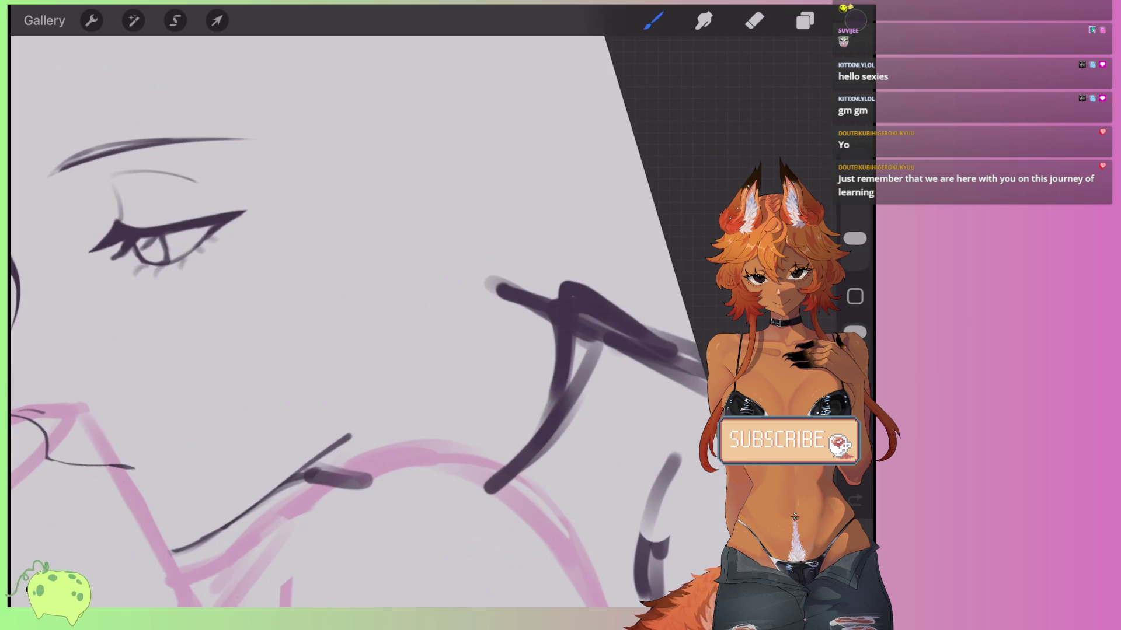
{"action": "scroll", "coordinate": [374, 321], "scroll_direction": "down", "scroll_amount": 3}
{"action": "scroll", "coordinate": [292, 321], "scroll_direction": "down", "scroll_amount": 2}
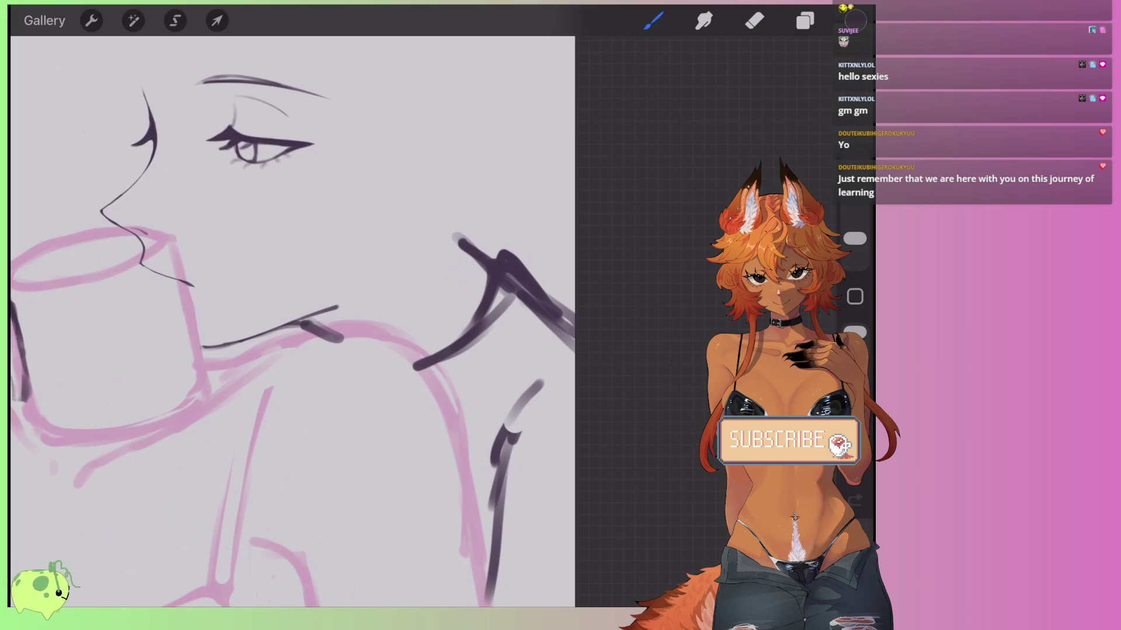
{"action": "scroll", "coordinate": [292, 321], "scroll_direction": "up", "scroll_amount": 2}
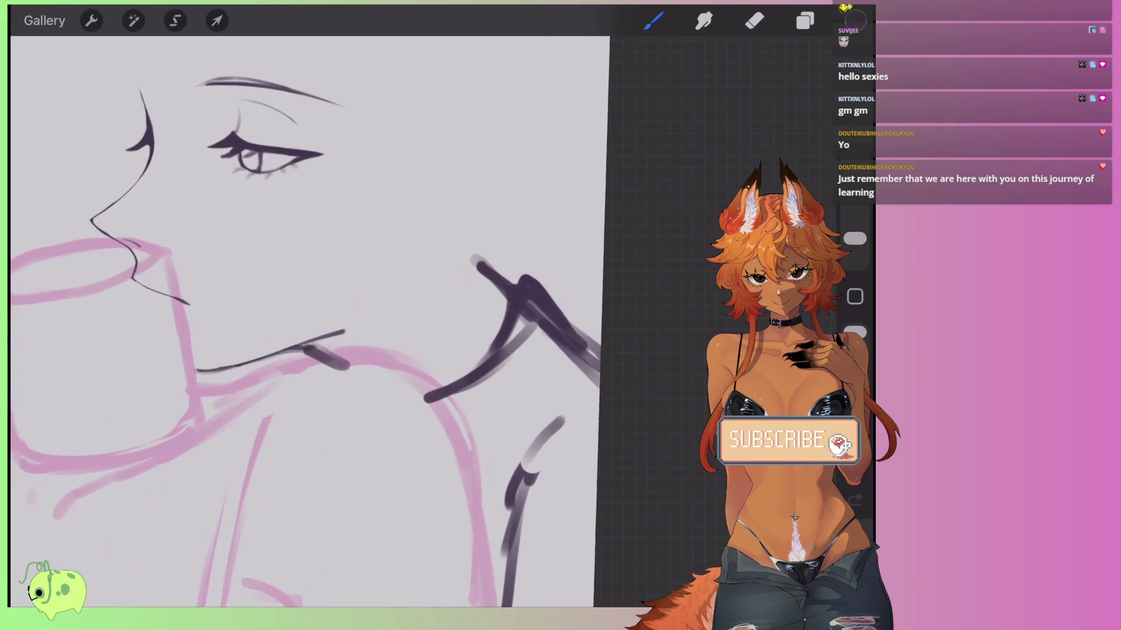
{"action": "mouse_move", "coordinate": [502, 322]}
{"action": "left_mouse_down"}
{"action": "mouse_move", "coordinate": [472, 362]}
{"action": "mouse_move", "coordinate": [422, 385]}
{"action": "left_mouse_up"}
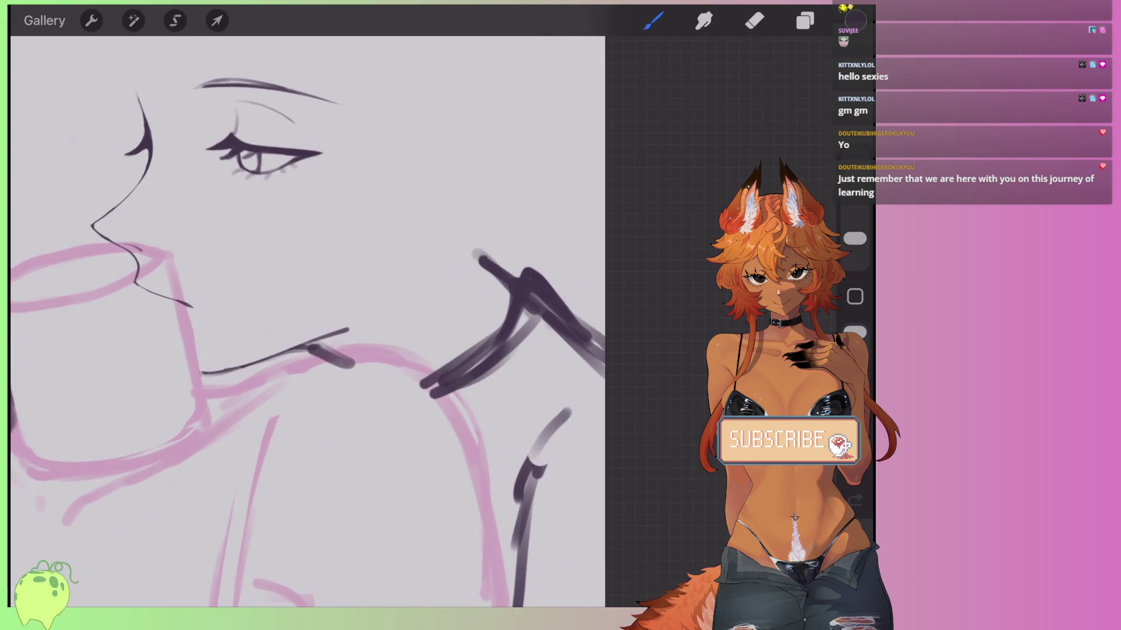
{"action": "left_click_drag", "start_coordinate": [603, 366], "coordinate": [538, 442]}
{"action": "mouse_move", "coordinate": [561, 300]}
{"action": "left_mouse_down"}
{"action": "mouse_move", "coordinate": [484, 333]}
{"action": "mouse_move", "coordinate": [443, 379]}
{"action": "mouse_move", "coordinate": [498, 368]}
{"action": "mouse_move", "coordinate": [505, 336]}
{"action": "mouse_move", "coordinate": [580, 333]}
{"action": "mouse_move", "coordinate": [548, 348]}
{"action": "mouse_move", "coordinate": [535, 310]}
{"action": "mouse_move", "coordinate": [548, 287]}
{"action": "mouse_move", "coordinate": [523, 263]}
{"action": "mouse_move", "coordinate": [604, 344]}
{"action": "left_mouse_up"}
{"action": "left_click", "coordinate": [754, 21]}
{"action": "left_click", "coordinate": [653, 20]}
{"action": "left_click_drag", "start_coordinate": [524, 266], "coordinate": [516, 292]}
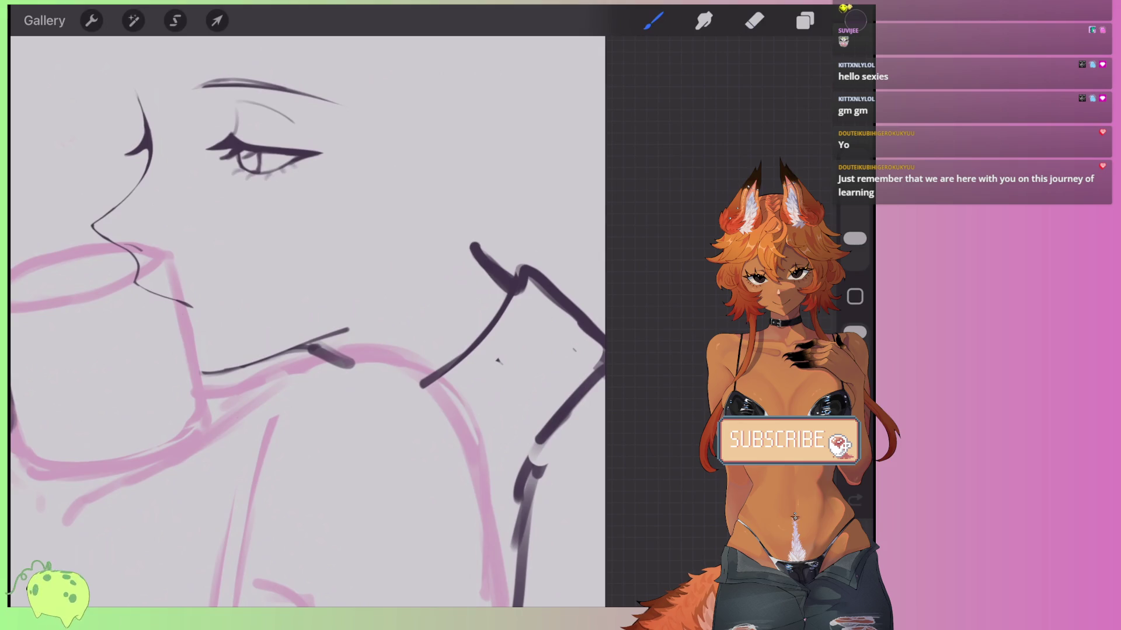
Thin the thick shoulder and lower-right contour strokes with the eraser at 12%.
{"action": "left_click", "coordinate": [754, 20]}
{"action": "mouse_move", "coordinate": [461, 264]}
{"action": "left_mouse_down"}
{"action": "mouse_move", "coordinate": [457, 243]}
{"action": "mouse_move", "coordinate": [496, 289]}
{"action": "mouse_move", "coordinate": [502, 260]}
{"action": "mouse_move", "coordinate": [490, 274]}
{"action": "left_mouse_up"}
{"action": "left_click_drag", "start_coordinate": [855, 213], "coordinate": [854, 225]}
{"action": "left_click_drag", "start_coordinate": [513, 273], "coordinate": [560, 277]}
{"action": "scroll", "coordinate": [444, 284], "scroll_direction": "up", "scroll_amount": 3}
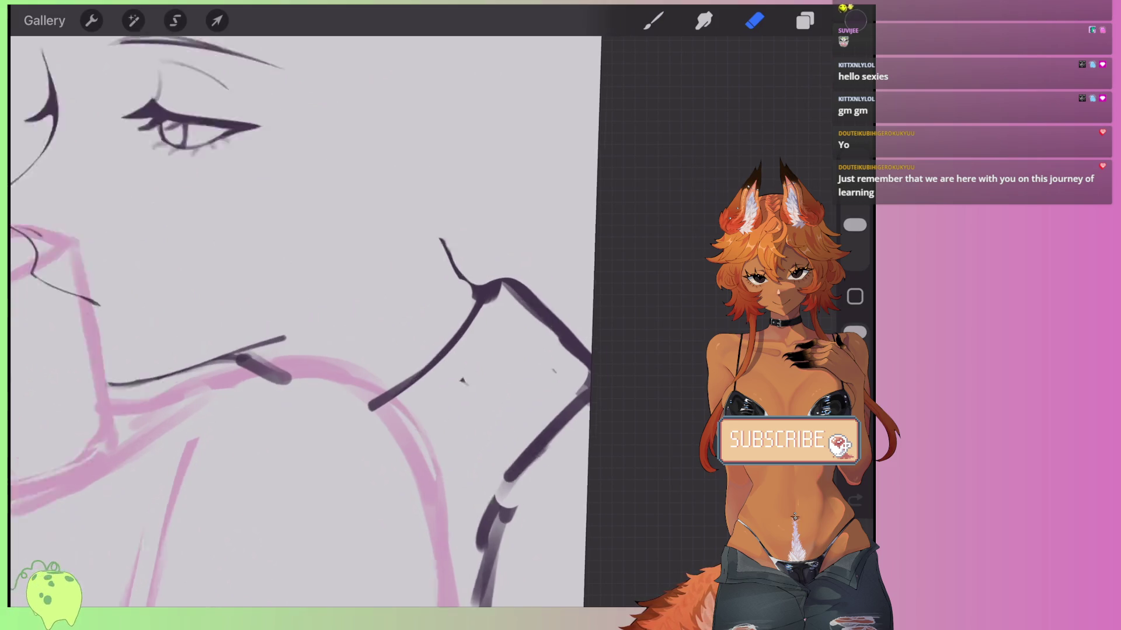
{"action": "mouse_move", "coordinate": [550, 329]}
{"action": "left_mouse_down"}
{"action": "mouse_move", "coordinate": [564, 379]}
{"action": "mouse_move", "coordinate": [456, 311]}
{"action": "mouse_move", "coordinate": [303, 446]}
{"action": "left_mouse_up"}
{"action": "scroll", "coordinate": [291, 321], "scroll_direction": "down", "scroll_amount": 2}
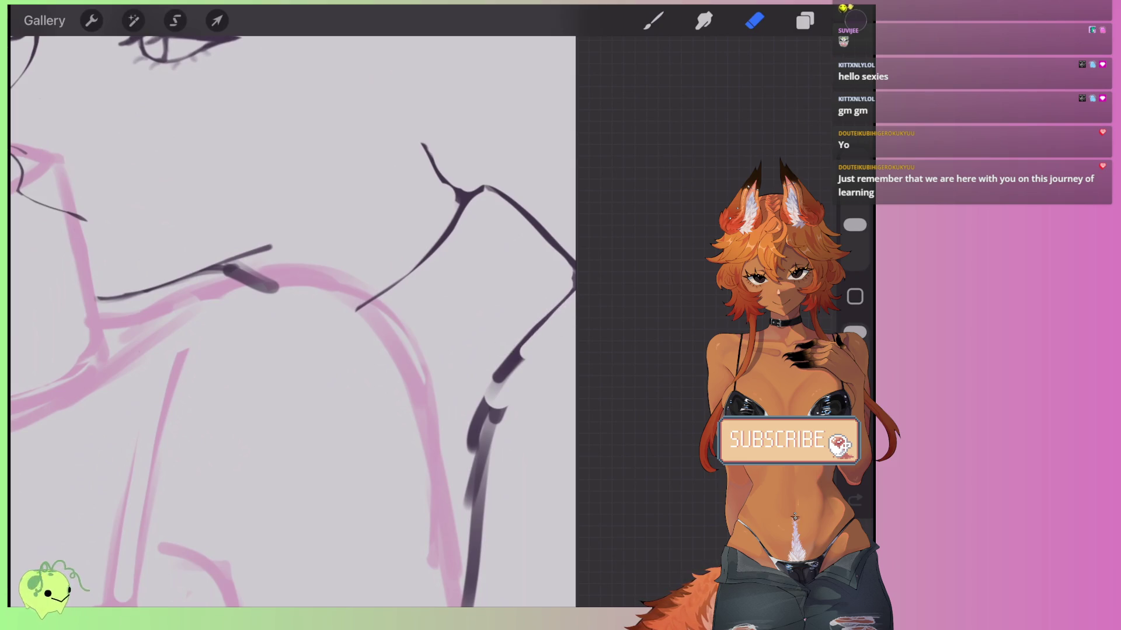
{"action": "left_click_drag", "start_coordinate": [525, 350], "coordinate": [470, 496]}
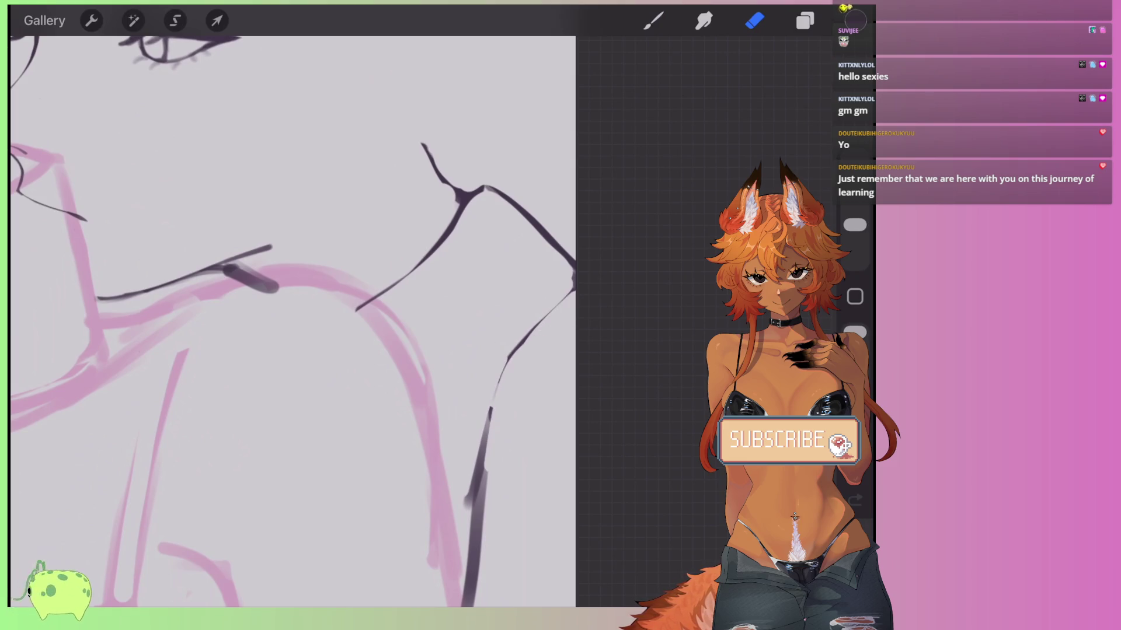
{"action": "scroll", "coordinate": [292, 321], "scroll_direction": "down", "scroll_amount": 3}
Draw a thick diagonal stroke down the back and erase it to a tapered line.
{"action": "left_click", "coordinate": [653, 20]}
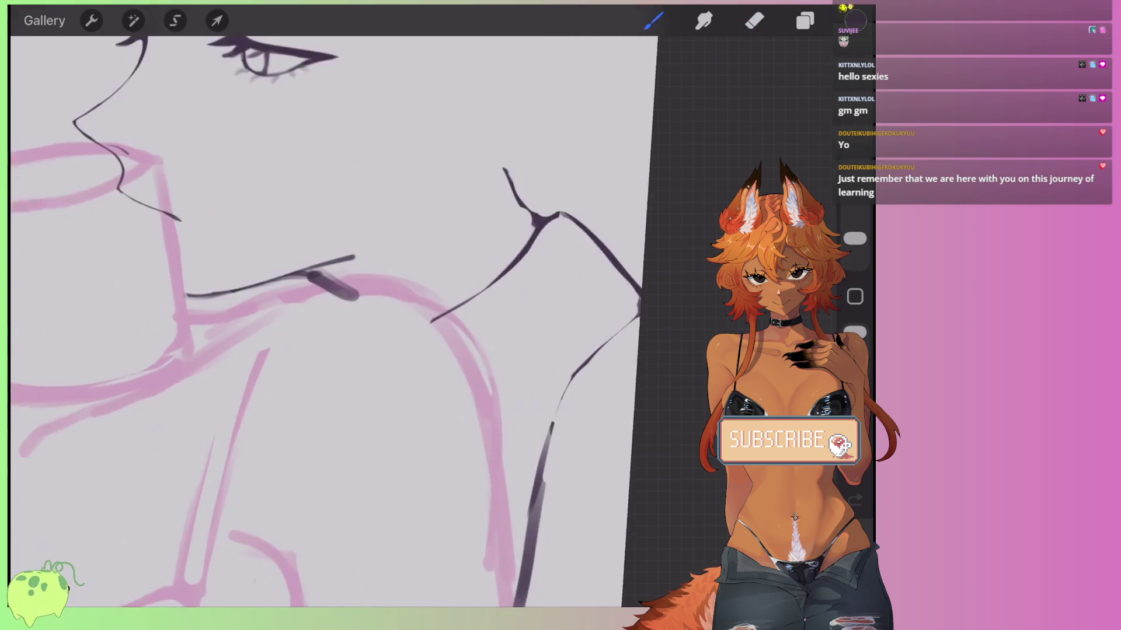
{"action": "scroll", "coordinate": [292, 321], "scroll_direction": "up", "scroll_amount": 3}
{"action": "mouse_move", "coordinate": [556, 371]}
{"action": "left_mouse_down"}
{"action": "mouse_move", "coordinate": [587, 343]}
{"action": "mouse_move", "coordinate": [495, 432]}
{"action": "left_mouse_up"}
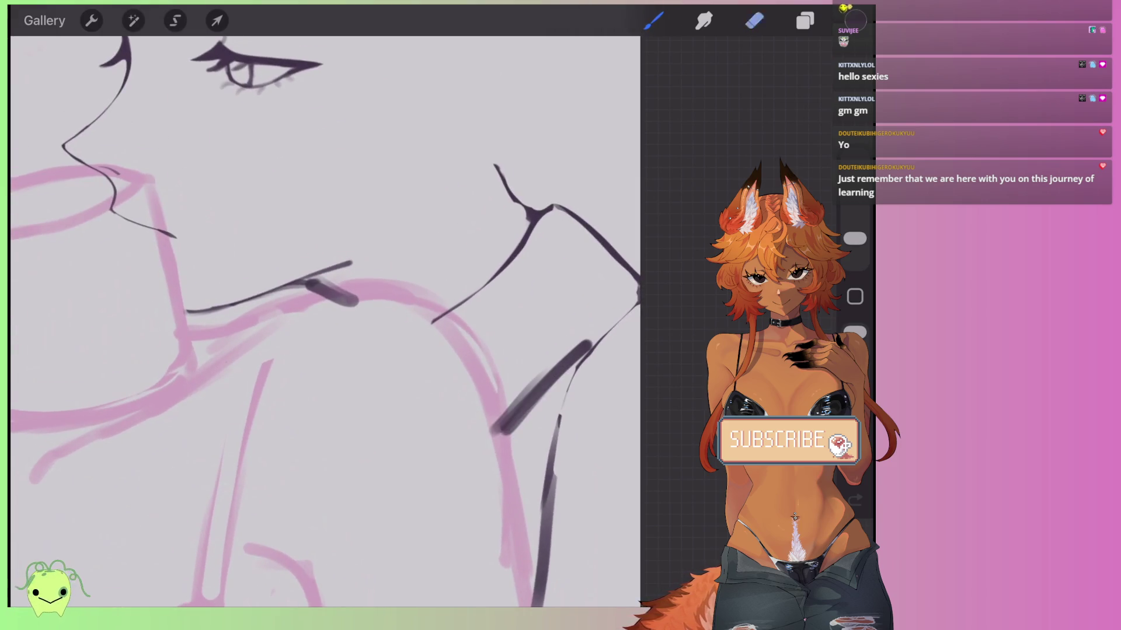
{"action": "left_click", "coordinate": [754, 20]}
{"action": "scroll", "coordinate": [327, 321], "scroll_direction": "up", "scroll_amount": 3}
{"action": "mouse_move", "coordinate": [507, 377]}
{"action": "left_mouse_down"}
{"action": "mouse_move", "coordinate": [483, 391]}
{"action": "mouse_move", "coordinate": [362, 537]}
{"action": "left_mouse_up"}
{"action": "left_click_drag", "start_coordinate": [484, 408], "coordinate": [374, 543]}
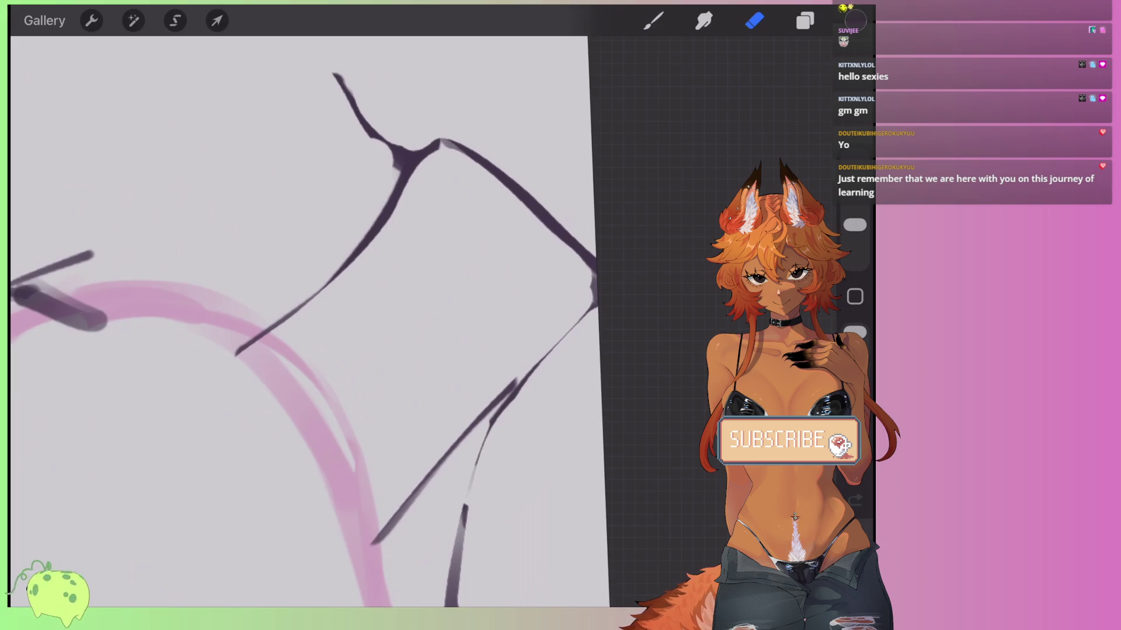
Add a second diagonal back stroke lower down and taper it thin.
{"action": "left_click", "coordinate": [653, 20]}
{"action": "left_click_drag", "start_coordinate": [501, 400], "coordinate": [350, 563]}
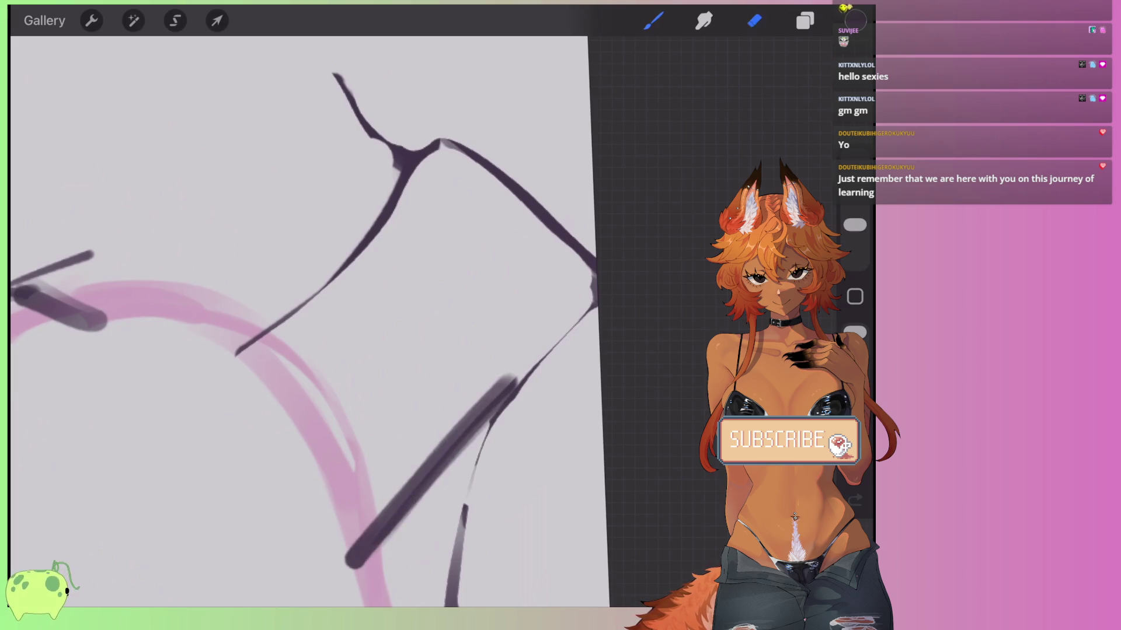
{"action": "left_click_drag", "start_coordinate": [511, 378], "coordinate": [350, 560]}
{"action": "left_click_drag", "start_coordinate": [467, 432], "coordinate": [348, 566]}
{"action": "left_click_drag", "start_coordinate": [484, 415], "coordinate": [350, 566]}
{"action": "left_click_drag", "start_coordinate": [417, 527], "coordinate": [353, 569]}
{"action": "scroll", "coordinate": [315, 321], "scroll_direction": "down", "scroll_amount": 5}
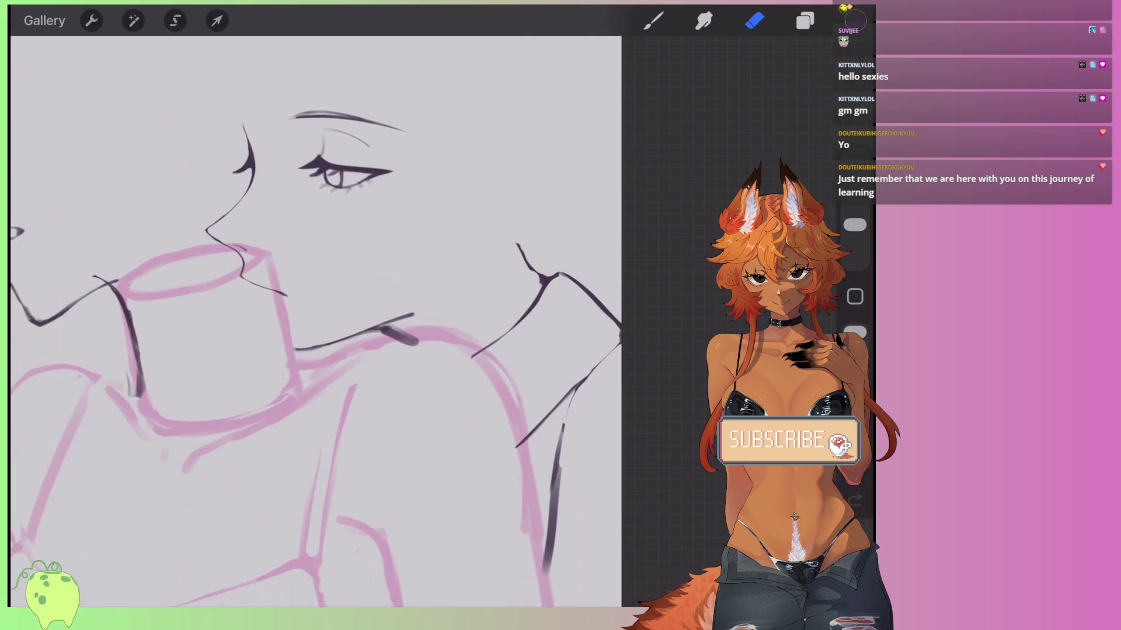
{"action": "scroll", "coordinate": [315, 321], "scroll_direction": "down", "scroll_amount": 3}
{"action": "left_click", "coordinate": [805, 21]}
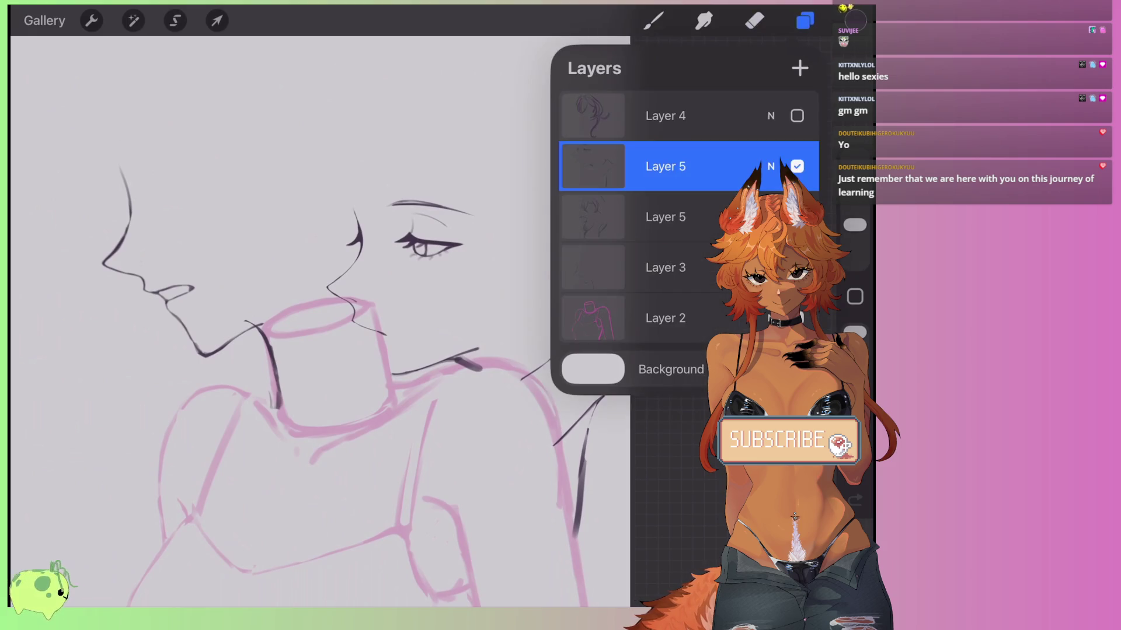
Make Layer 4 visible again to show the hair, and return to the inking brush.
{"action": "left_click", "coordinate": [796, 115]}
{"action": "left_click", "coordinate": [805, 20]}
{"action": "scroll", "coordinate": [315, 321], "scroll_direction": "down", "scroll_amount": 2}
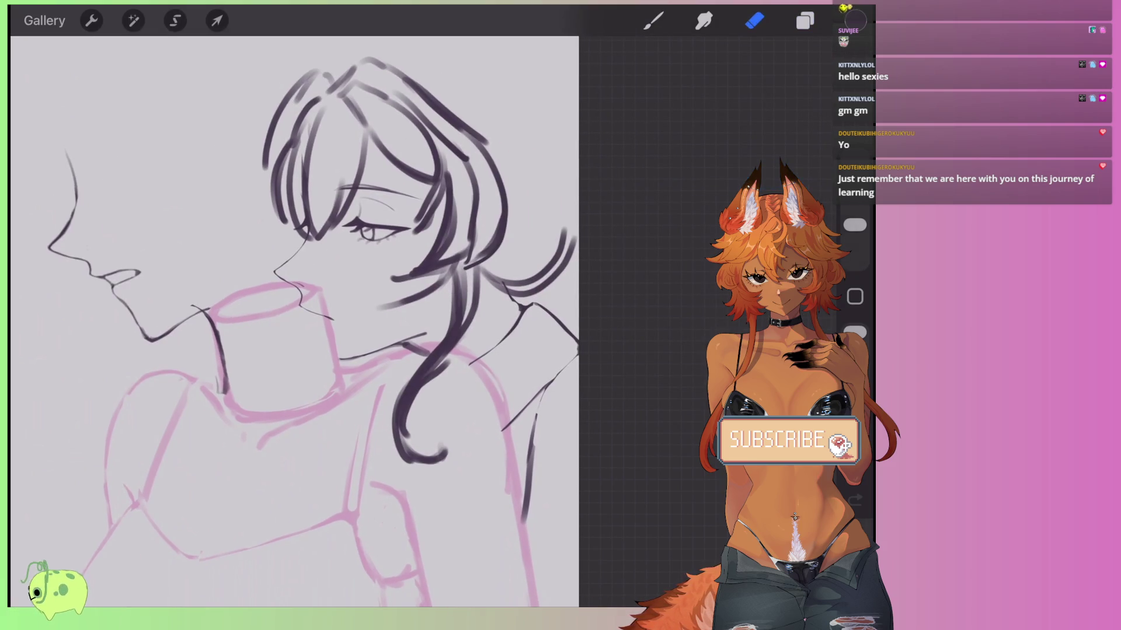
{"action": "scroll", "coordinate": [315, 321], "scroll_direction": "up", "scroll_amount": 2}
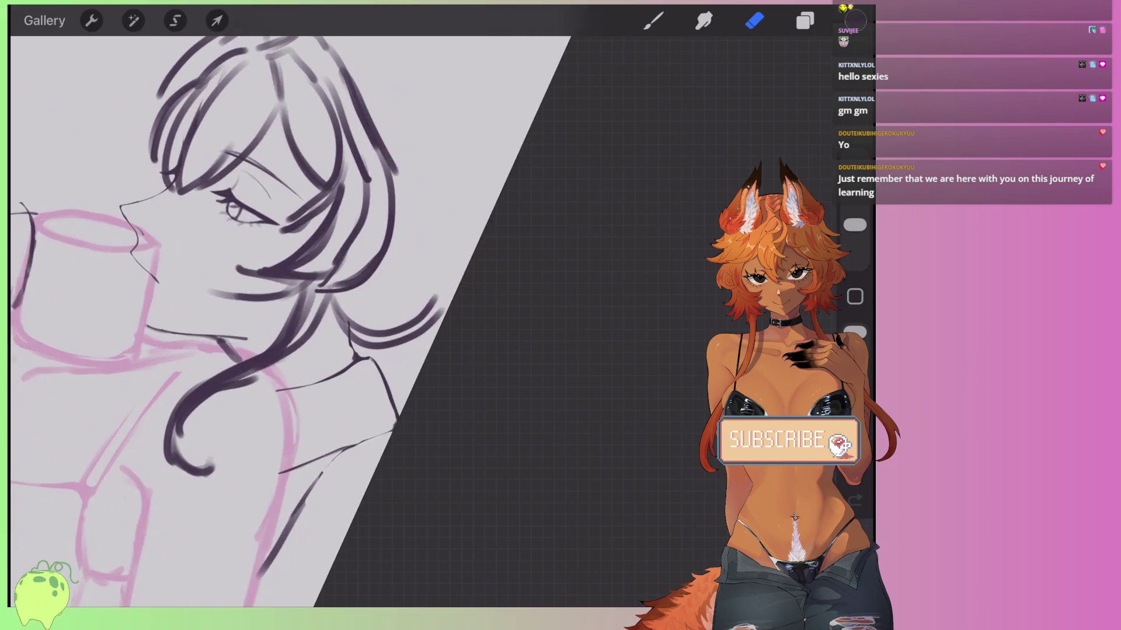
{"action": "scroll", "coordinate": [315, 321], "scroll_direction": "down", "scroll_amount": 2}
{"action": "key", "text": "b"}
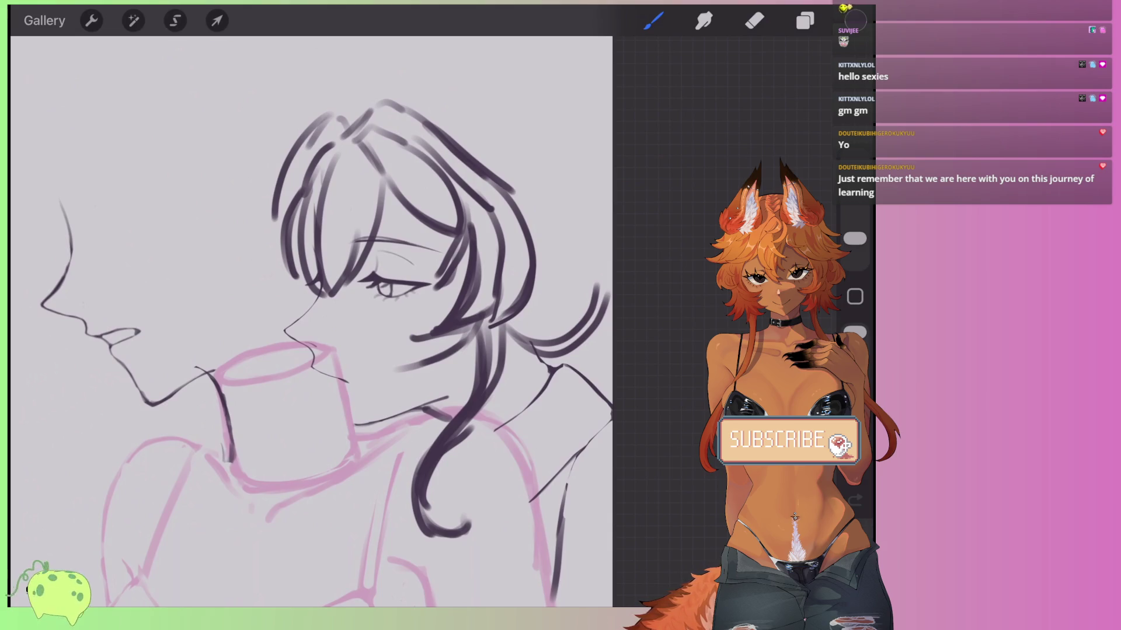
Zoom in on the right character's hair, straighten the canvas, and undo the last stroke.
{"action": "mouse_move", "coordinate": [385, 289]}
{"action": "left_mouse_down"}
{"action": "mouse_move", "coordinate": [224, 207]}
{"action": "mouse_move", "coordinate": [249, 188]}
{"action": "mouse_move", "coordinate": [239, 219]}
{"action": "left_mouse_up"}
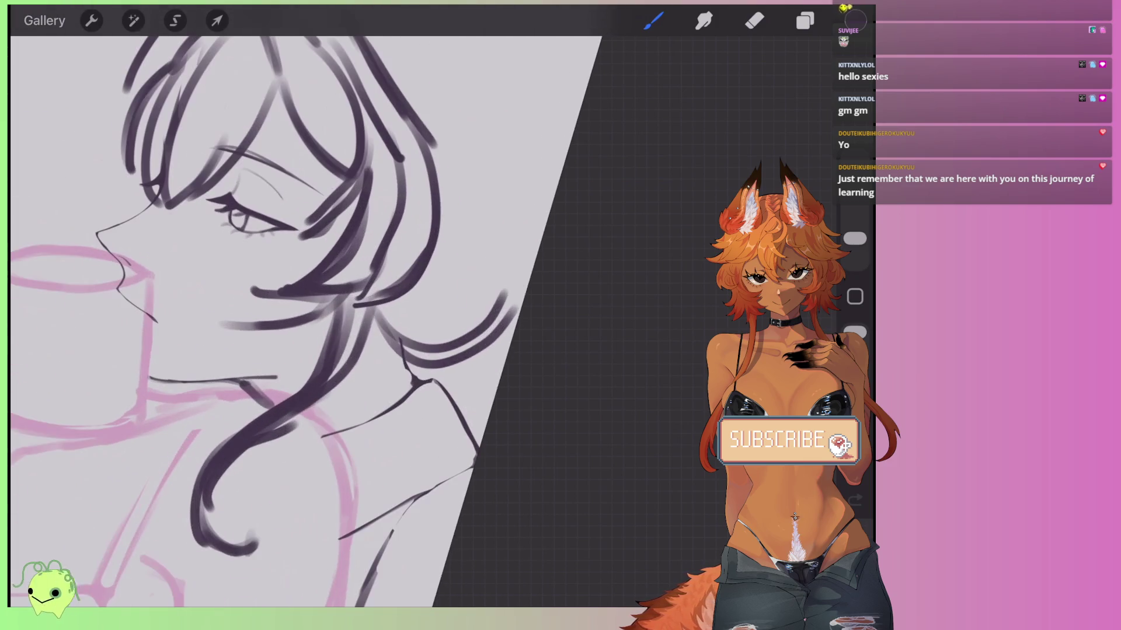
{"action": "left_click_drag", "start_coordinate": [280, 263], "coordinate": [272, 260]}
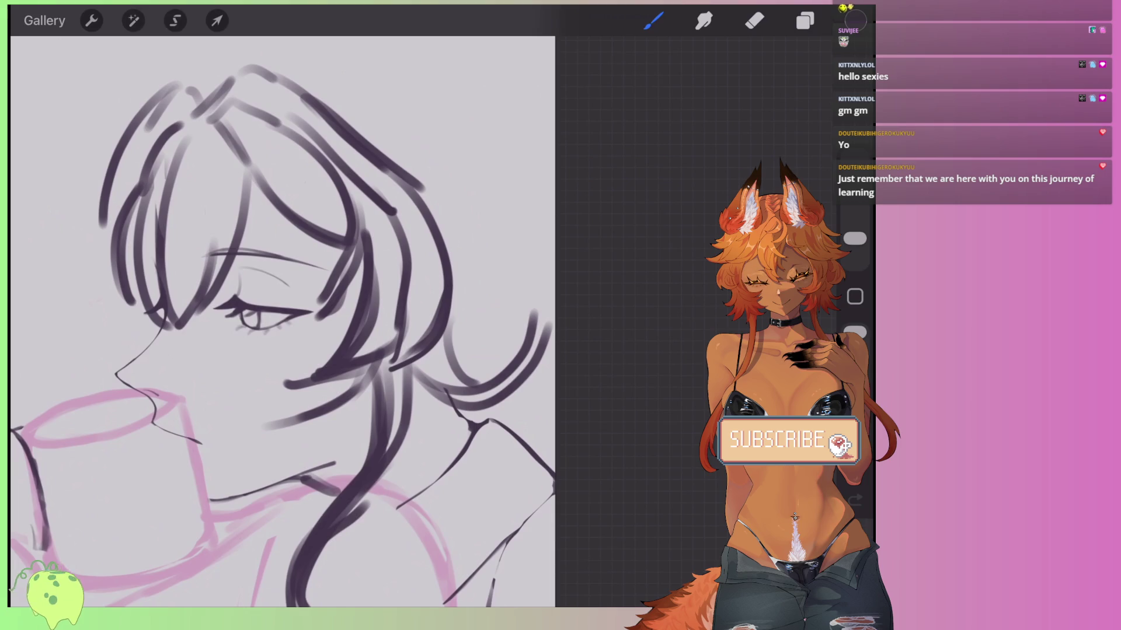
{"action": "key", "text": "ctrl+z"}
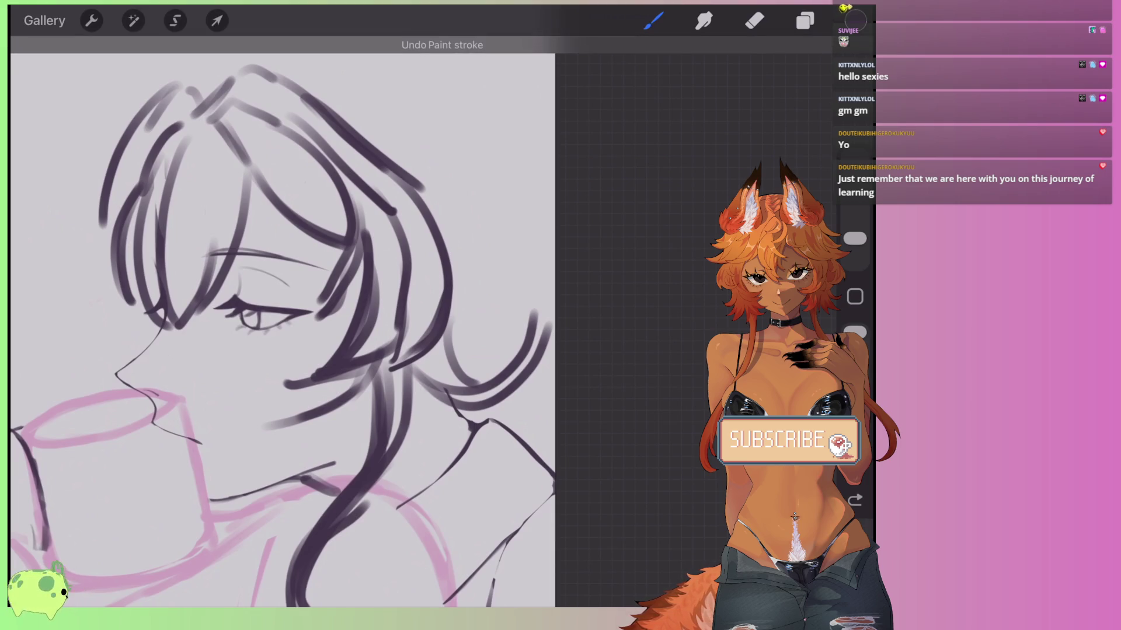
{"action": "left_click_drag", "start_coordinate": [280, 315], "coordinate": [365, 196]}
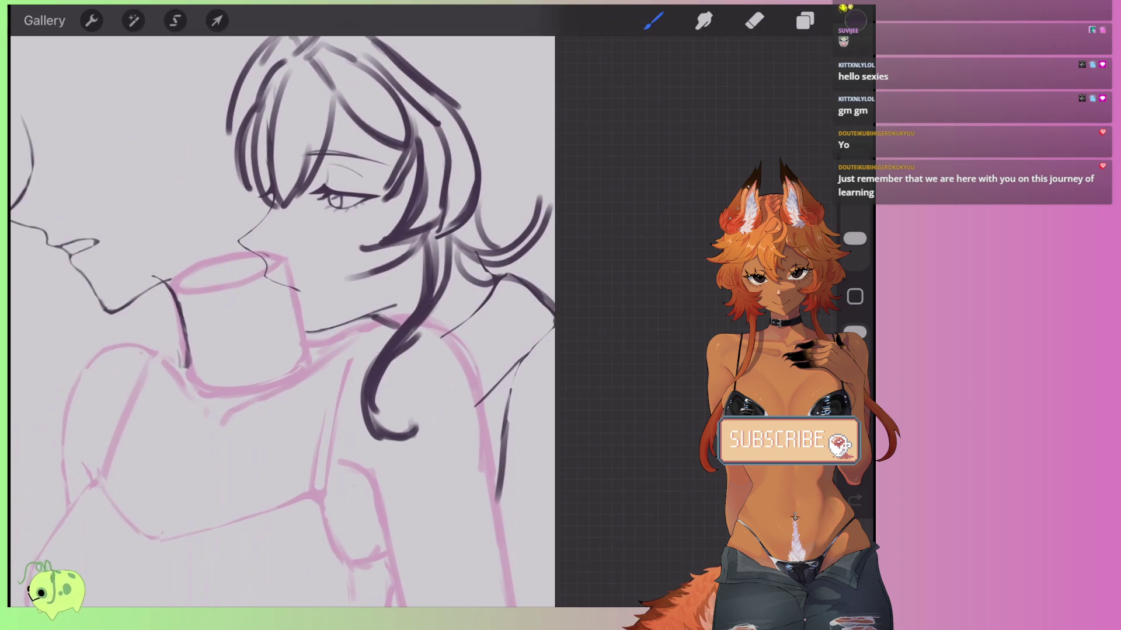
Draw a hair strand on the right side, replacing a too-long curve with a shorter one.
{"action": "left_click_drag", "start_coordinate": [548, 349], "coordinate": [473, 409]}
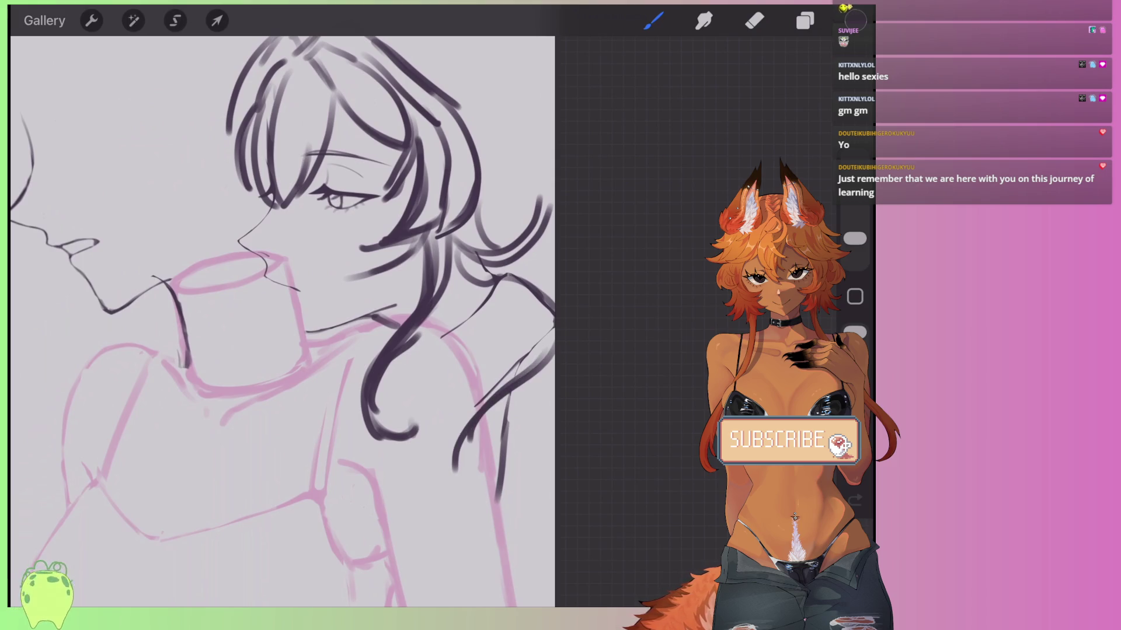
{"action": "scroll", "coordinate": [280, 321], "scroll_direction": "up", "scroll_amount": 3}
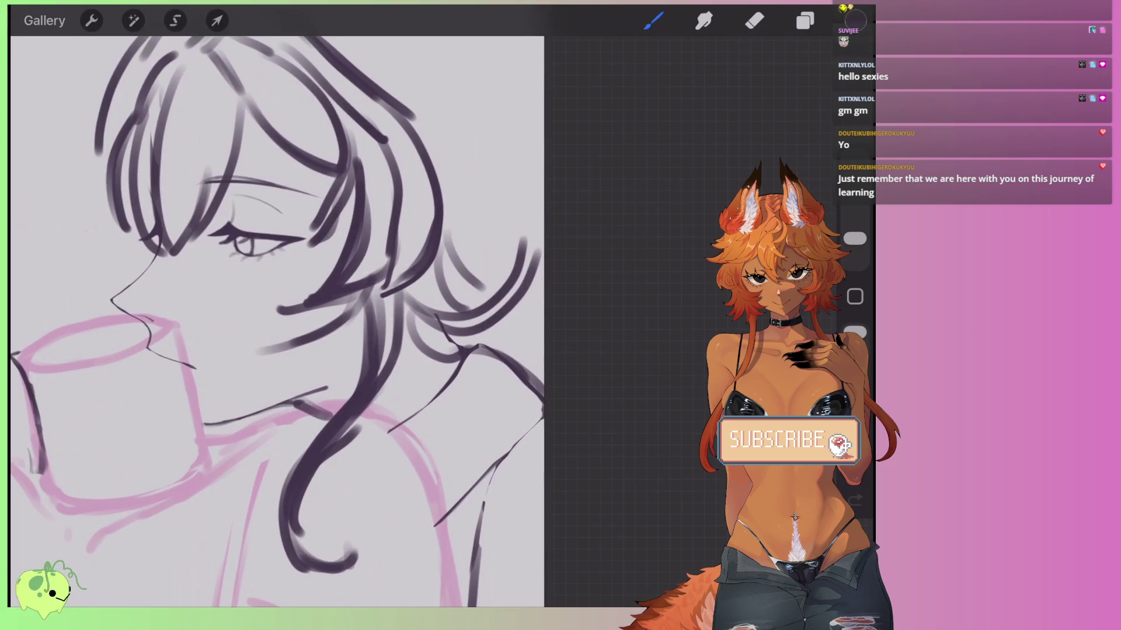
{"action": "scroll", "coordinate": [280, 321], "scroll_direction": "down", "scroll_amount": 3}
{"action": "left_click_drag", "start_coordinate": [464, 248], "coordinate": [548, 376]}
{"action": "key", "text": "ctrl+z"}
{"action": "mouse_move", "coordinate": [483, 286]}
{"action": "left_mouse_down"}
{"action": "mouse_move", "coordinate": [531, 386]}
{"action": "mouse_move", "coordinate": [517, 322]}
{"action": "left_mouse_up"}
Try several long upper-right hair arcs, undoing each unsatisfactory attempt.
{"action": "mouse_move", "coordinate": [361, 190]}
{"action": "left_mouse_down"}
{"action": "mouse_move", "coordinate": [496, 245]}
{"action": "mouse_move", "coordinate": [531, 332]}
{"action": "left_mouse_up"}
{"action": "key", "text": "ctrl+z"}
{"action": "left_click_drag", "start_coordinate": [356, 188], "coordinate": [553, 313]}
{"action": "key", "text": "ctrl+z"}
{"action": "scroll", "coordinate": [297, 327], "scroll_direction": "down", "scroll_amount": 2}
{"action": "key", "text": "ctrl+shift+z"}
{"action": "key", "text": "ctrl+z"}
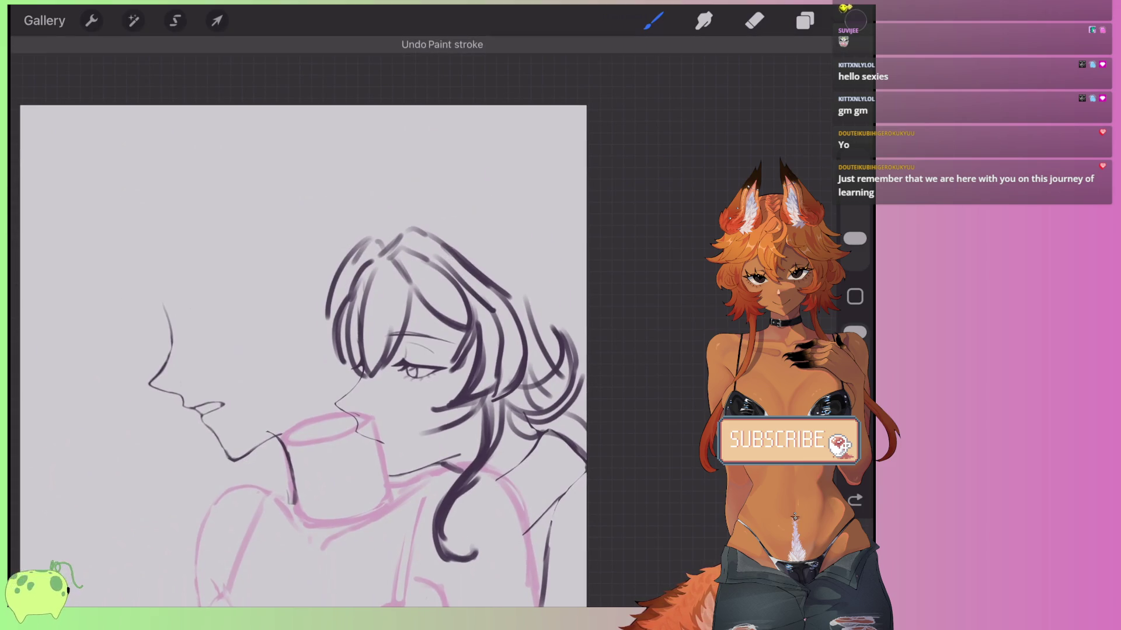
{"action": "left_click_drag", "start_coordinate": [409, 224], "coordinate": [578, 297]}
{"action": "key", "text": "ctrl+z"}
{"action": "mouse_move", "coordinate": [413, 217]}
{"action": "left_mouse_down"}
{"action": "mouse_move", "coordinate": [460, 205]}
{"action": "mouse_move", "coordinate": [575, 299]}
{"action": "left_mouse_up"}
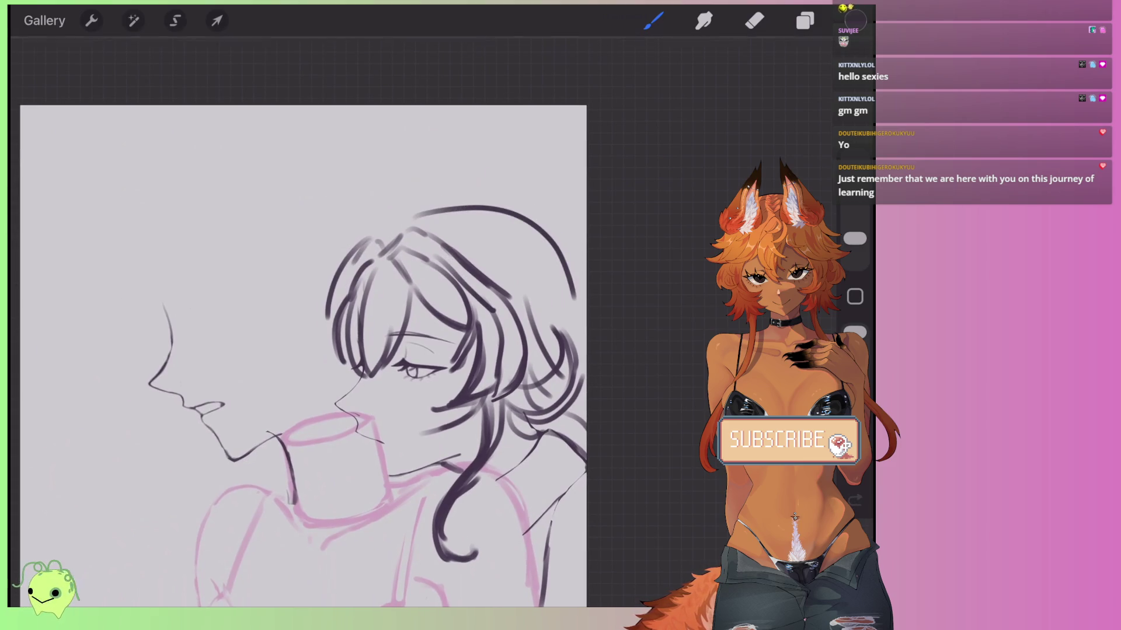
{"action": "key", "text": "ctrl+z"}
Discard the top arc and draw looping hair strokes at the top right and down the back of the head.
{"action": "left_click_drag", "start_coordinate": [403, 292], "coordinate": [522, 223]}
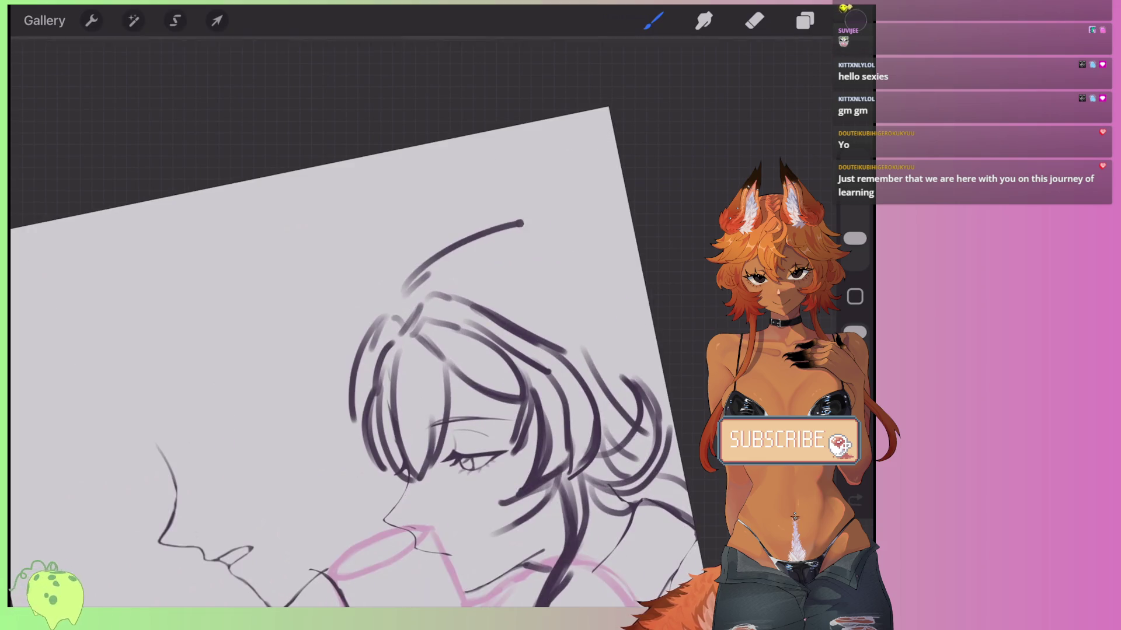
{"action": "scroll", "coordinate": [308, 327], "scroll_direction": "down", "scroll_amount": 2}
{"action": "scroll", "coordinate": [308, 326], "scroll_direction": "up", "scroll_amount": 3}
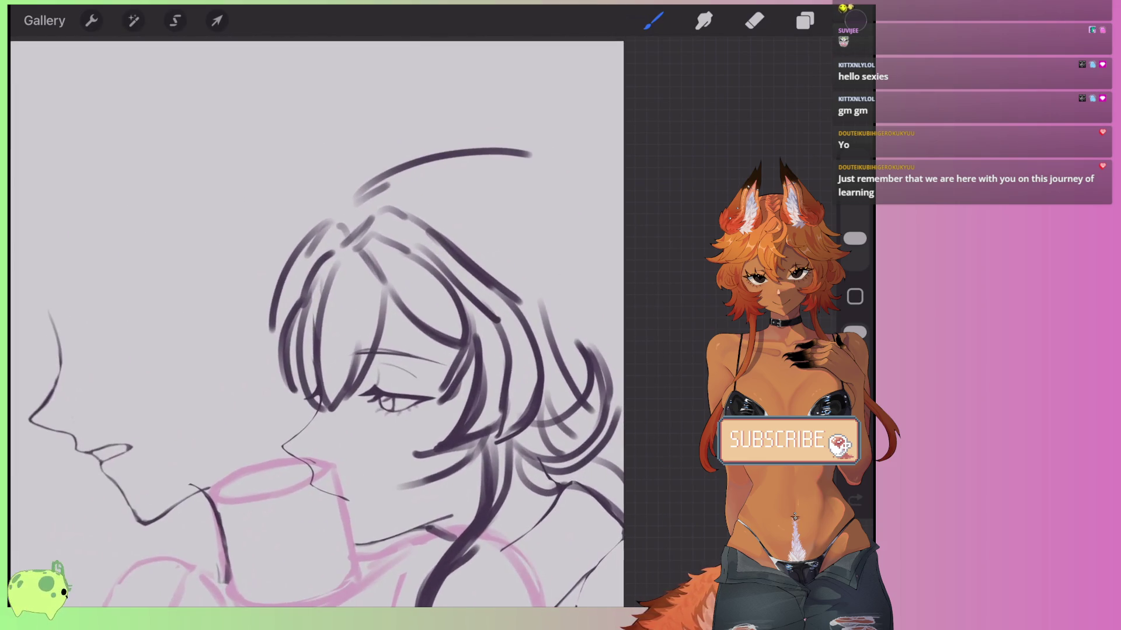
{"action": "mouse_move", "coordinate": [518, 150]}
{"action": "left_mouse_down"}
{"action": "mouse_move", "coordinate": [582, 176]}
{"action": "mouse_move", "coordinate": [555, 367]}
{"action": "left_mouse_up"}
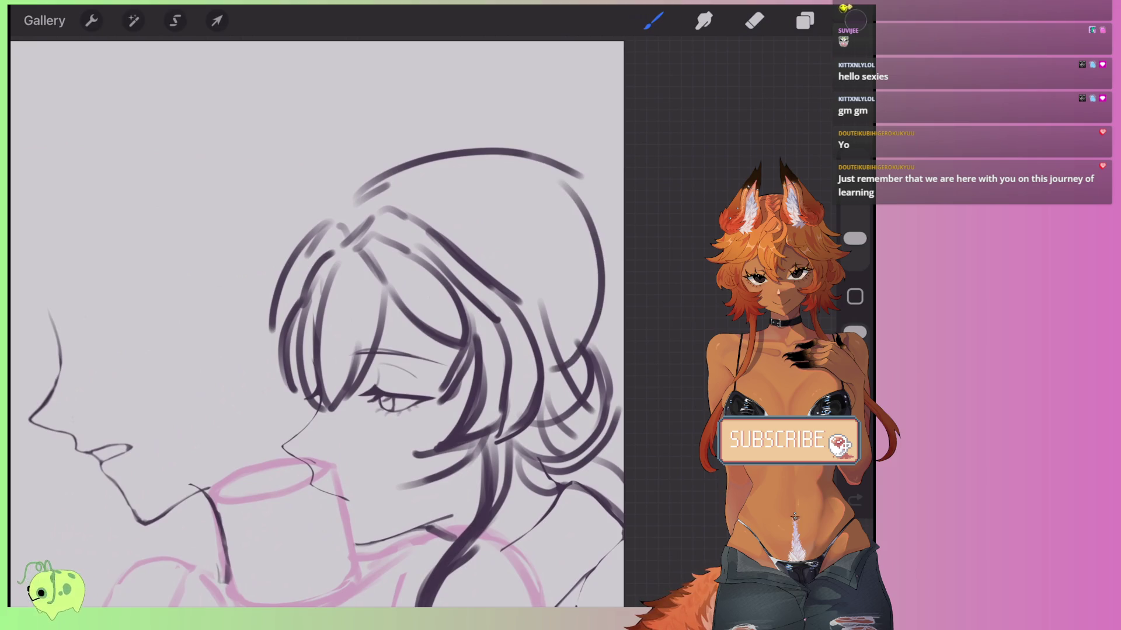
{"action": "key", "text": "ctrl+z"}
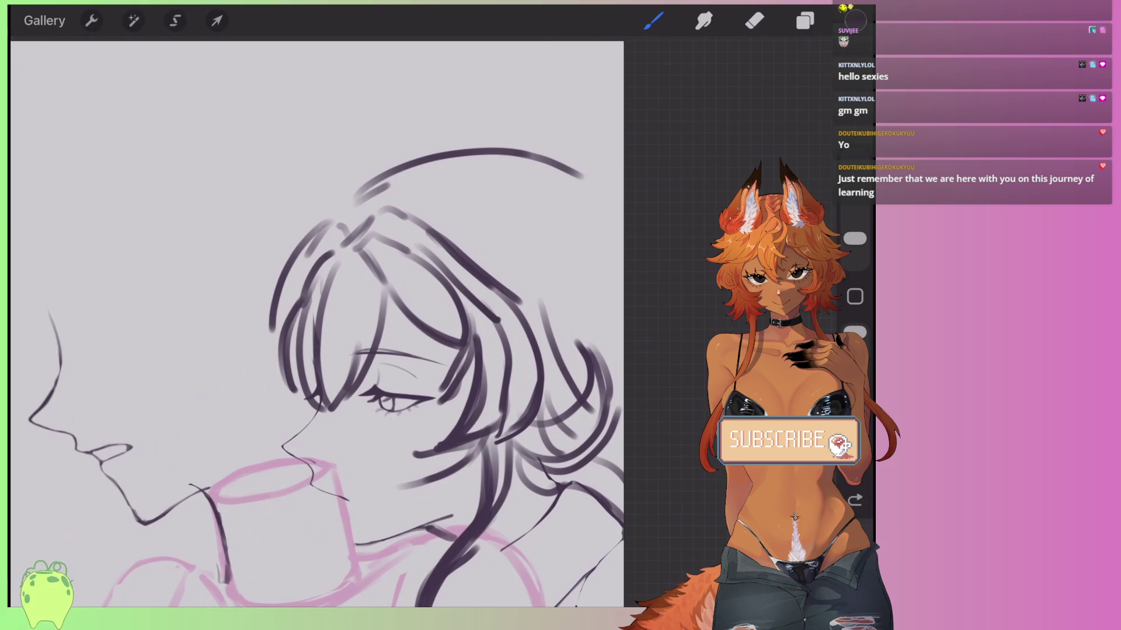
{"action": "key", "text": "ctrl+z"}
{"action": "mouse_move", "coordinate": [622, 205]}
{"action": "left_mouse_down"}
{"action": "mouse_move", "coordinate": [566, 239]}
{"action": "mouse_move", "coordinate": [622, 301]}
{"action": "left_mouse_up"}
{"action": "left_click_drag", "start_coordinate": [576, 201], "coordinate": [622, 280]}
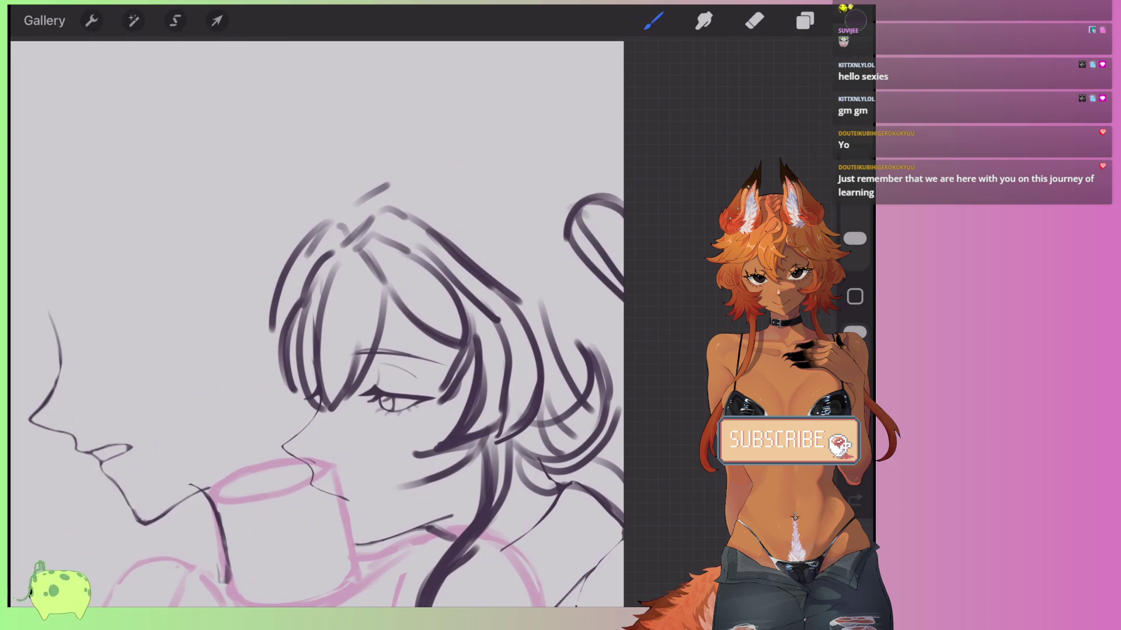
{"action": "left_click_drag", "start_coordinate": [563, 251], "coordinate": [593, 315]}
{"action": "left_click", "coordinate": [754, 20]}
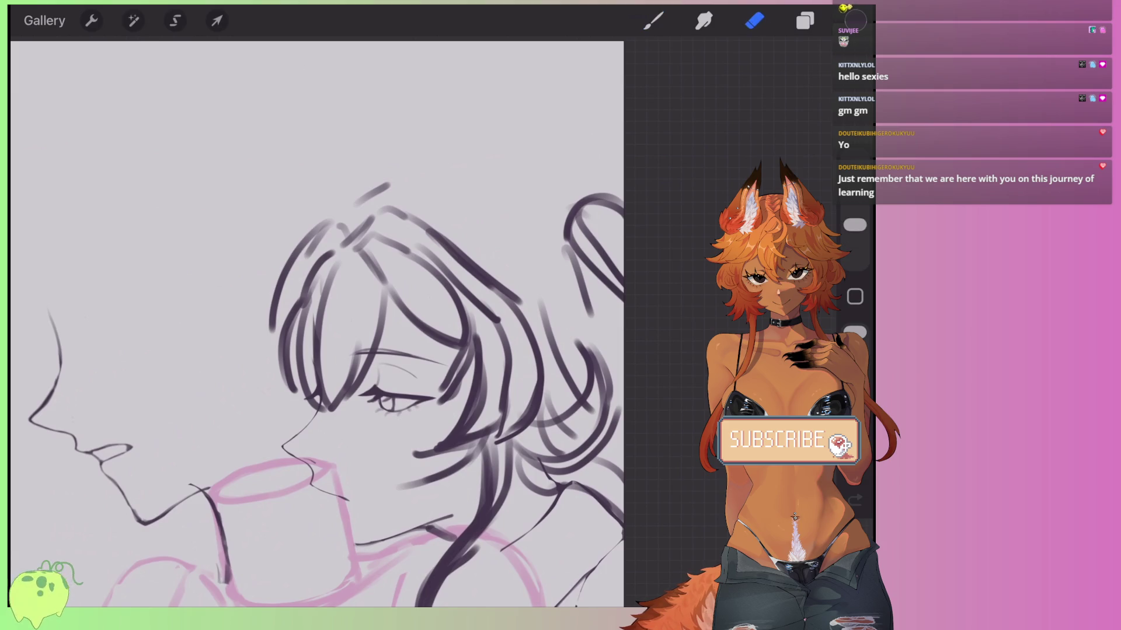
Erase parts of the lower hair strokes at the back, enlarging the eraser slightly and undoing the last erase.
{"action": "left_click_drag", "start_coordinate": [526, 455], "coordinate": [555, 403]}
{"action": "left_click_drag", "start_coordinate": [551, 307], "coordinate": [561, 359]}
{"action": "left_click_drag", "start_coordinate": [563, 412], "coordinate": [543, 443]}
{"action": "left_click_drag", "start_coordinate": [584, 333], "coordinate": [548, 496]}
{"action": "left_click_drag", "start_coordinate": [601, 350], "coordinate": [596, 467]}
{"action": "left_click_drag", "start_coordinate": [855, 201], "coordinate": [855, 194]}
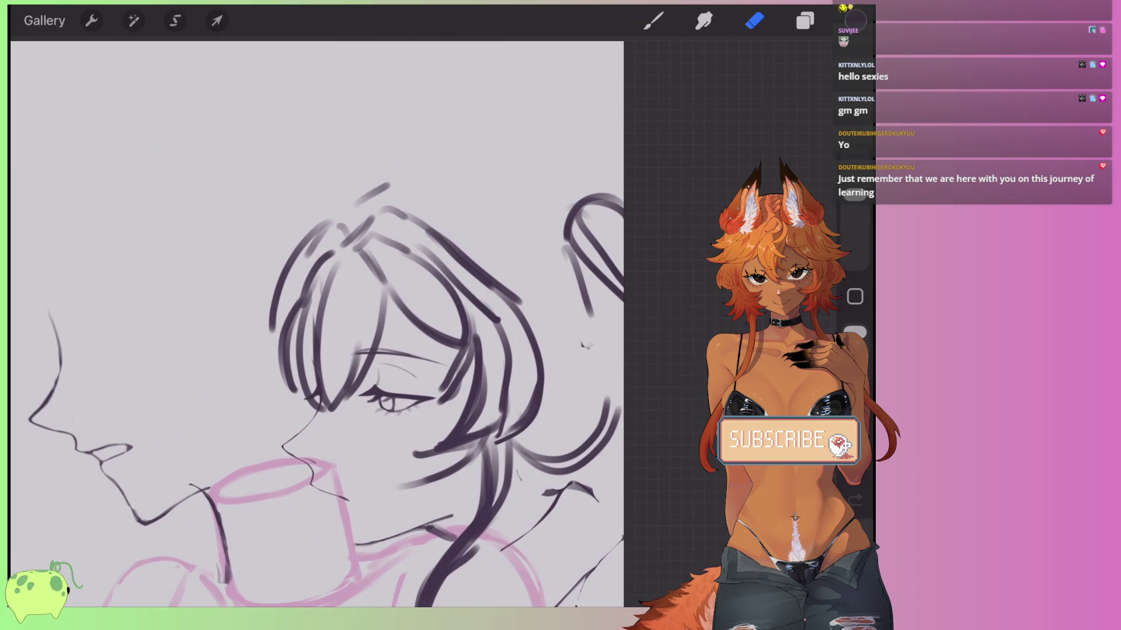
{"action": "key", "text": "ctrl+z"}
Check Layer 4's options, then erase the hair lines at the back of the head.
{"action": "left_click", "coordinate": [805, 20]}
{"action": "left_click", "coordinate": [665, 116]}
{"action": "left_click", "coordinate": [666, 116]}
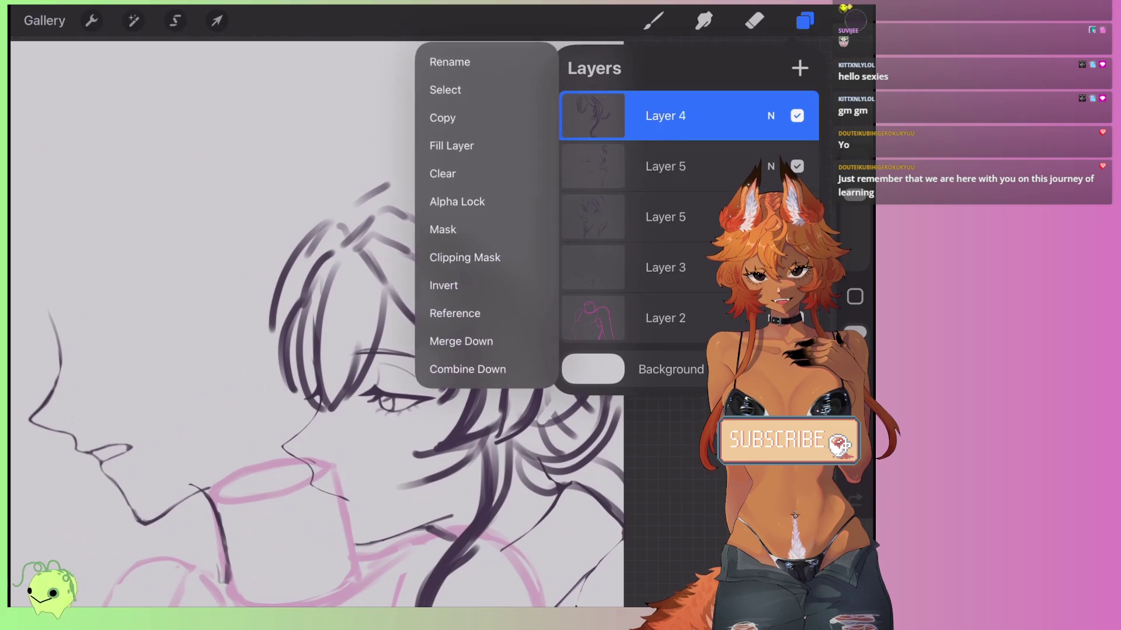
{"action": "left_click", "coordinate": [461, 341]}
{"action": "left_click", "coordinate": [805, 20]}
{"action": "mouse_move", "coordinate": [557, 304]}
{"action": "left_mouse_down"}
{"action": "mouse_move", "coordinate": [537, 475]}
{"action": "mouse_move", "coordinate": [555, 462]}
{"action": "mouse_move", "coordinate": [545, 457]}
{"action": "mouse_move", "coordinate": [593, 459]}
{"action": "left_mouse_up"}
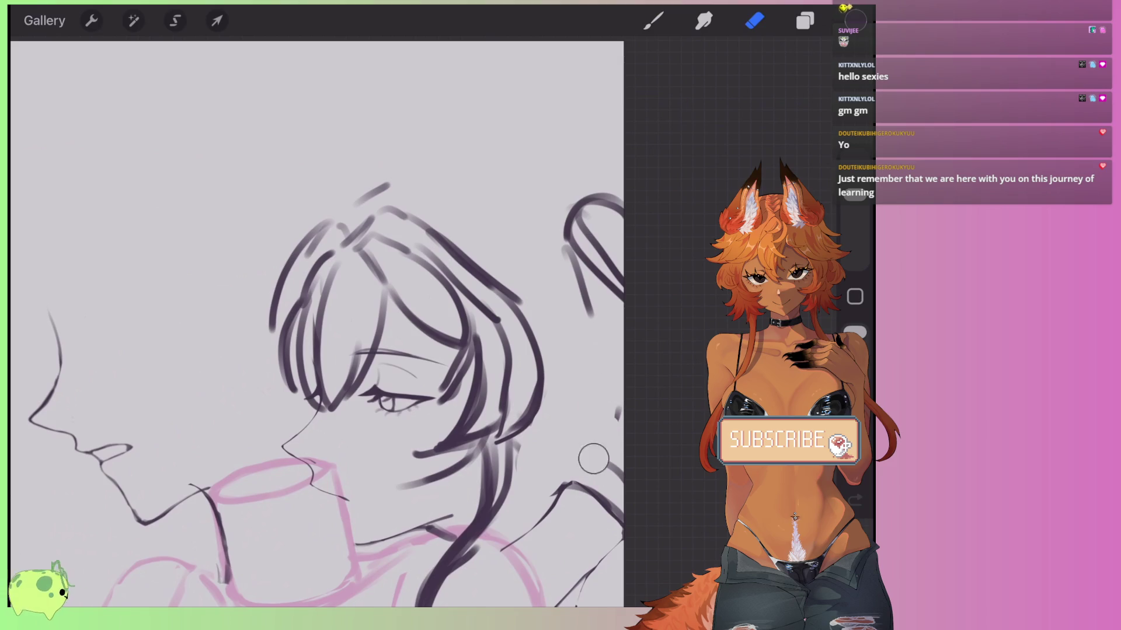
With the brush, draw five dark hair strands on the right side after discarding a trial stroke.
{"action": "left_click", "coordinate": [653, 20]}
{"action": "mouse_move", "coordinate": [587, 248]}
{"action": "left_mouse_down"}
{"action": "mouse_move", "coordinate": [589, 318]}
{"action": "mouse_move", "coordinate": [508, 441]}
{"action": "mouse_move", "coordinate": [522, 435]}
{"action": "left_mouse_up"}
{"action": "key", "text": "ctrl+z"}
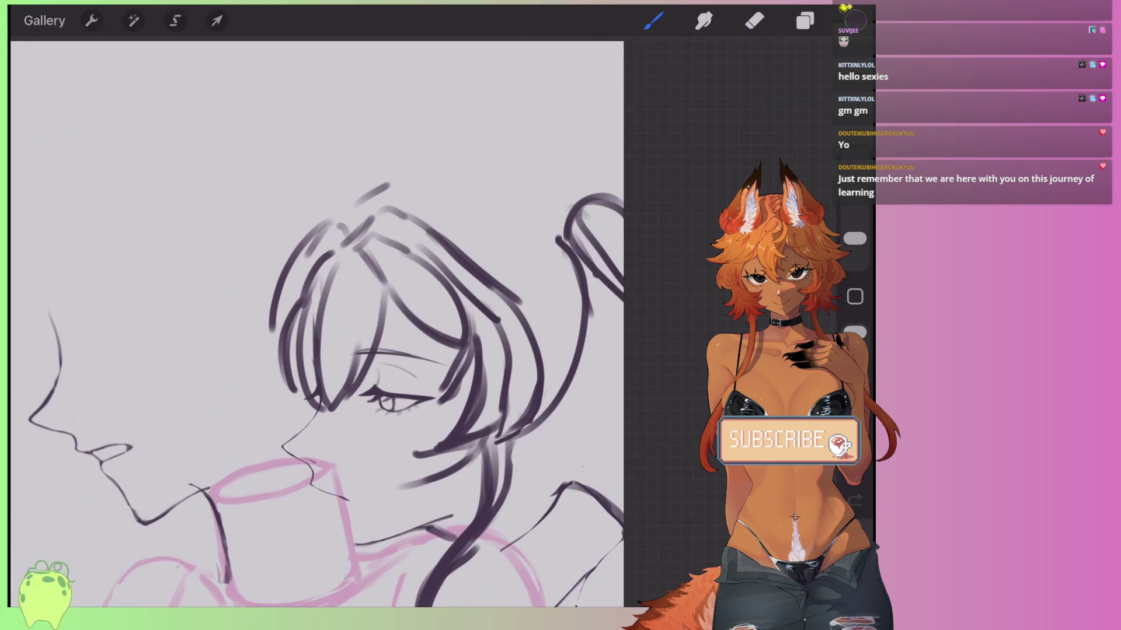
{"action": "left_click_drag", "start_coordinate": [613, 280], "coordinate": [505, 449]}
{"action": "left_click_drag", "start_coordinate": [563, 265], "coordinate": [516, 435]}
{"action": "left_click_drag", "start_coordinate": [544, 252], "coordinate": [564, 315]}
{"action": "left_click_drag", "start_coordinate": [571, 234], "coordinate": [601, 401]}
{"action": "left_click_drag", "start_coordinate": [619, 360], "coordinate": [525, 452]}
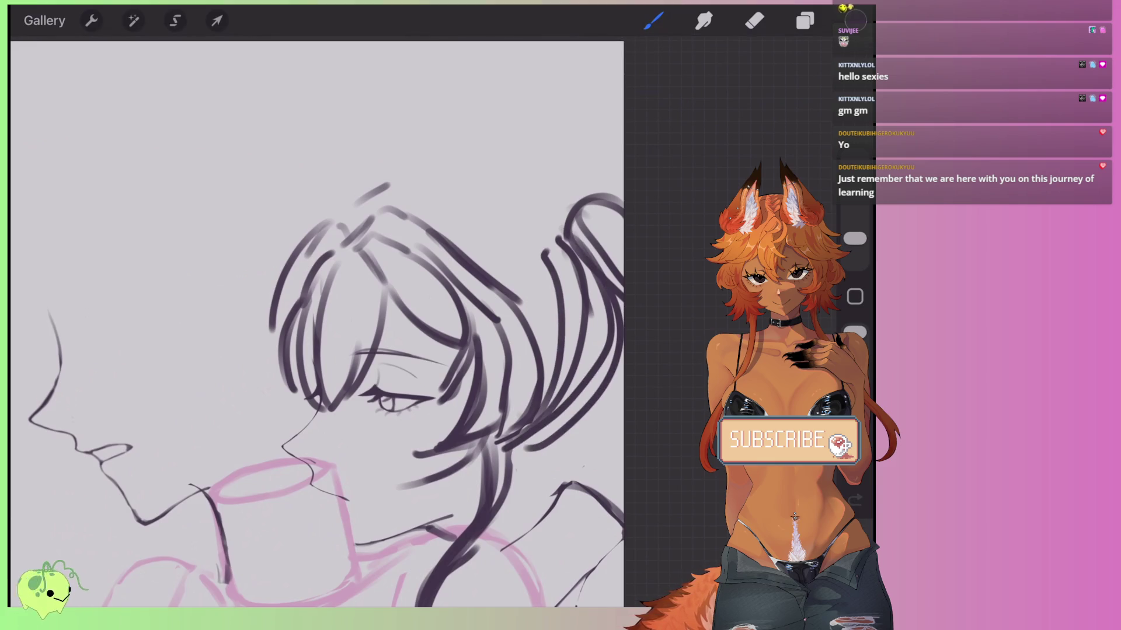
Add faint strokes near the lower hair and an arcing strand across it, dropping a stroke at the top.
{"action": "left_click_drag", "start_coordinate": [620, 442], "coordinate": [547, 497]}
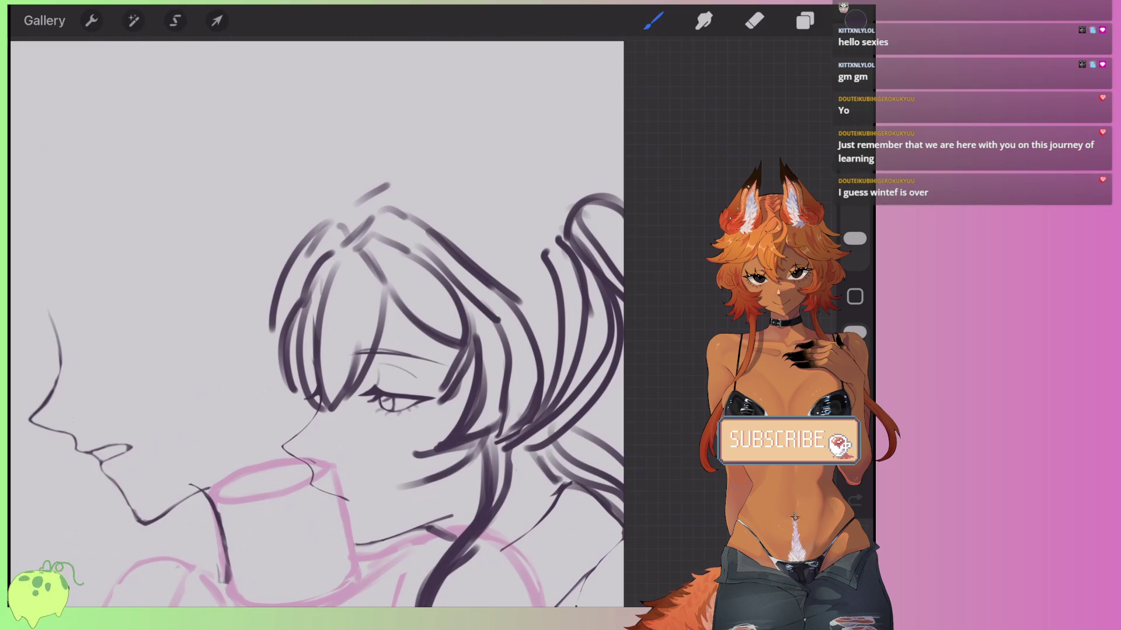
{"action": "left_click_drag", "start_coordinate": [525, 443], "coordinate": [581, 493]}
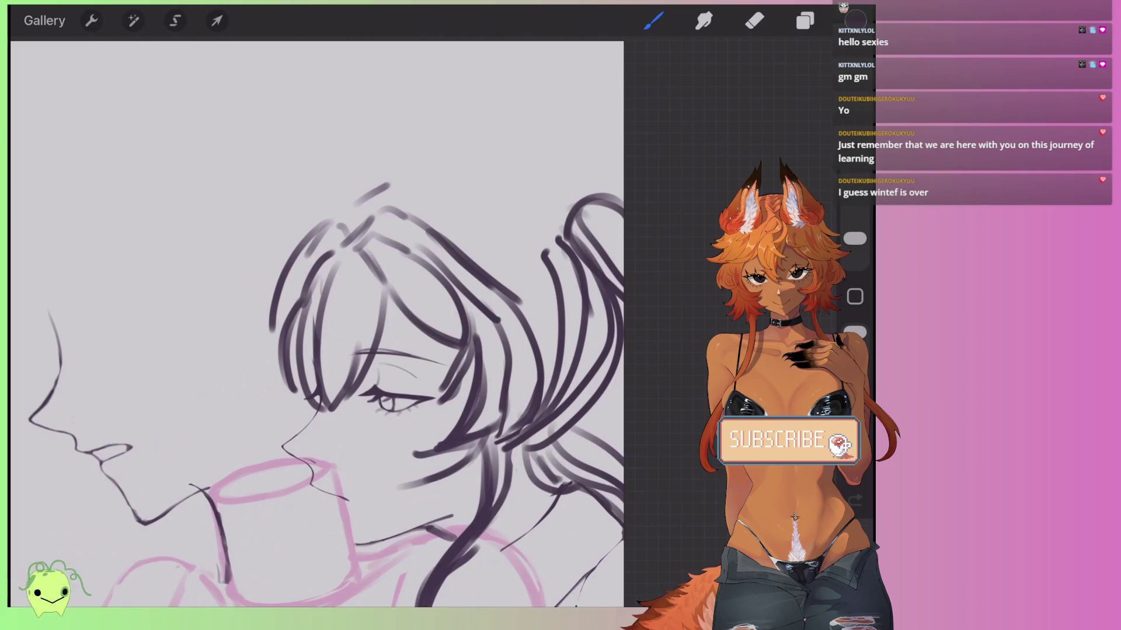
{"action": "left_click_drag", "start_coordinate": [442, 215], "coordinate": [553, 296]}
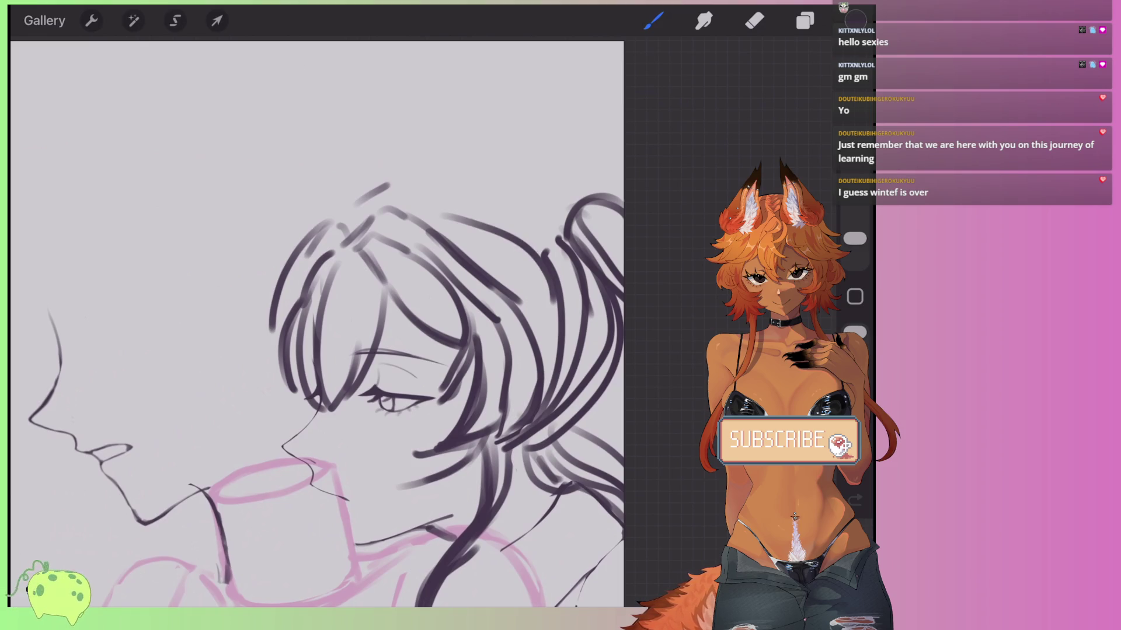
{"action": "left_click_drag", "start_coordinate": [549, 193], "coordinate": [386, 196]}
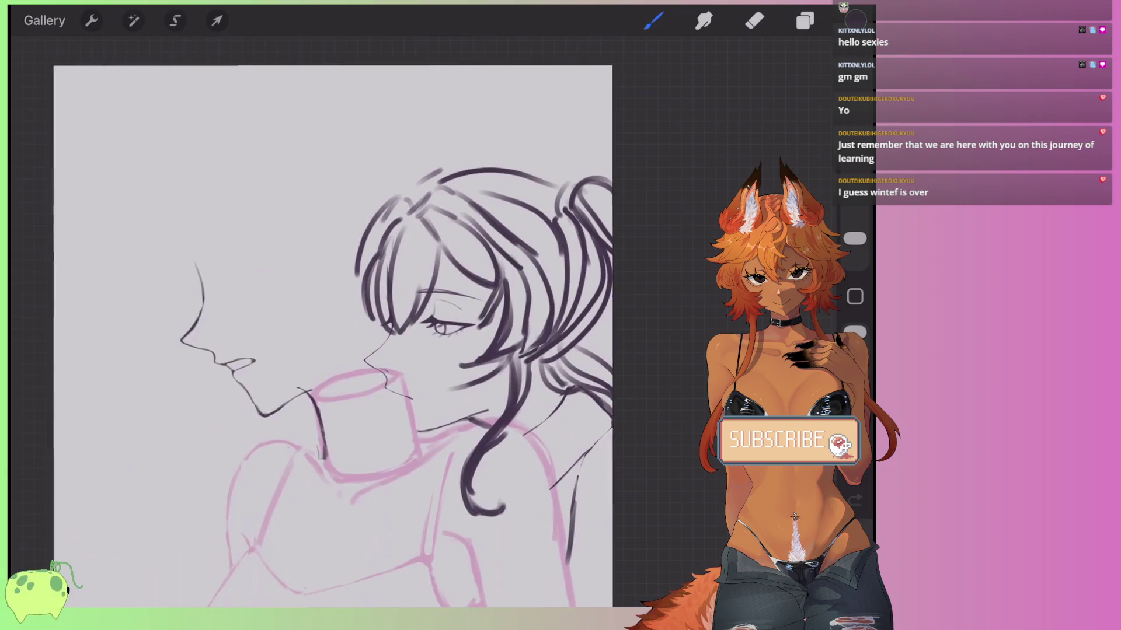
{"action": "key", "text": "ctrl+z"}
{"action": "scroll", "coordinate": [551, 239], "scroll_direction": "up", "scroll_amount": 3}
Erase hair strokes at the lower right, undo several changes, and open the layer list.
{"action": "key", "text": "e"}
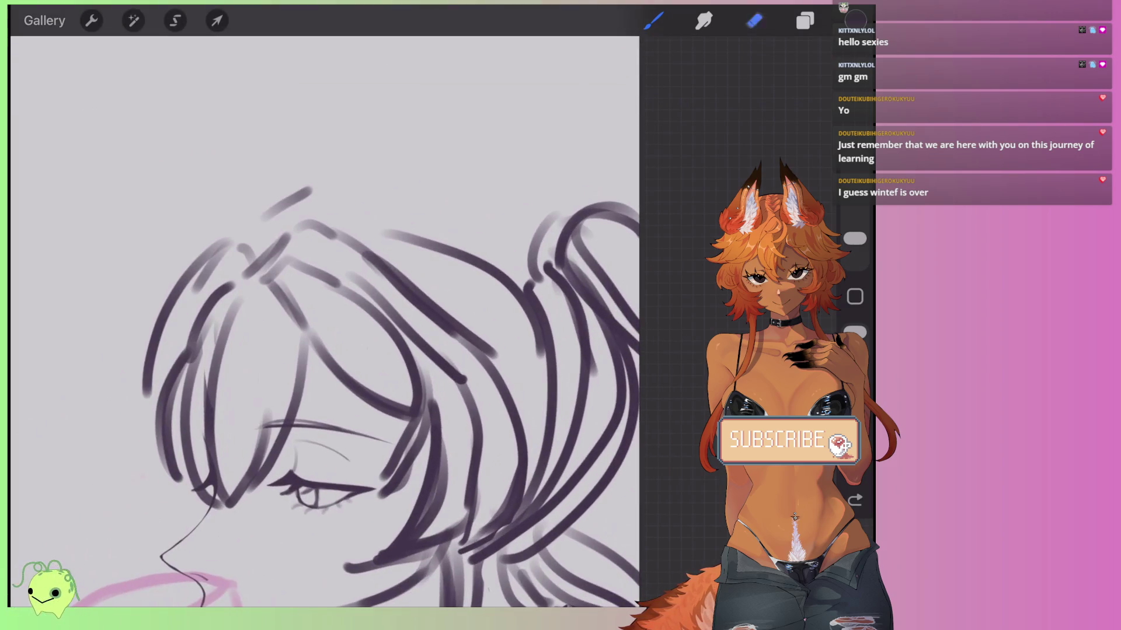
{"action": "left_click_drag", "start_coordinate": [508, 601], "coordinate": [618, 531]}
{"action": "left_click_drag", "start_coordinate": [561, 590], "coordinate": [619, 327]}
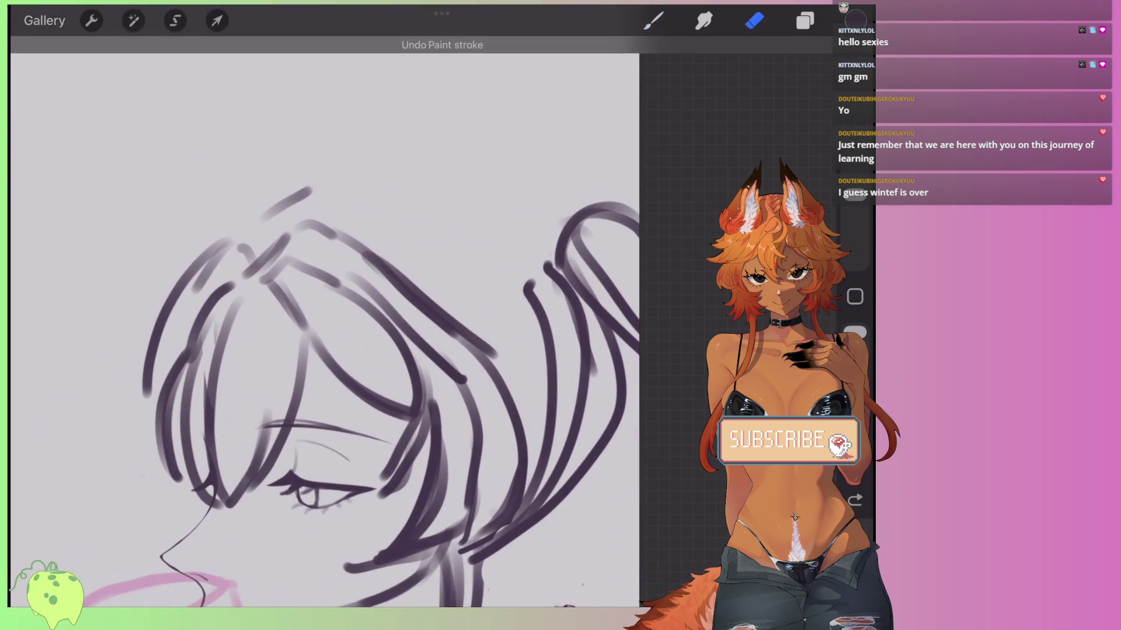
{"action": "left_click_drag", "start_coordinate": [549, 281], "coordinate": [491, 542]}
{"action": "key", "text": "ctrl+z"}
{"action": "scroll", "coordinate": [324, 385], "scroll_direction": "down", "scroll_amount": 3}
{"action": "key", "text": "ctrl+z"}
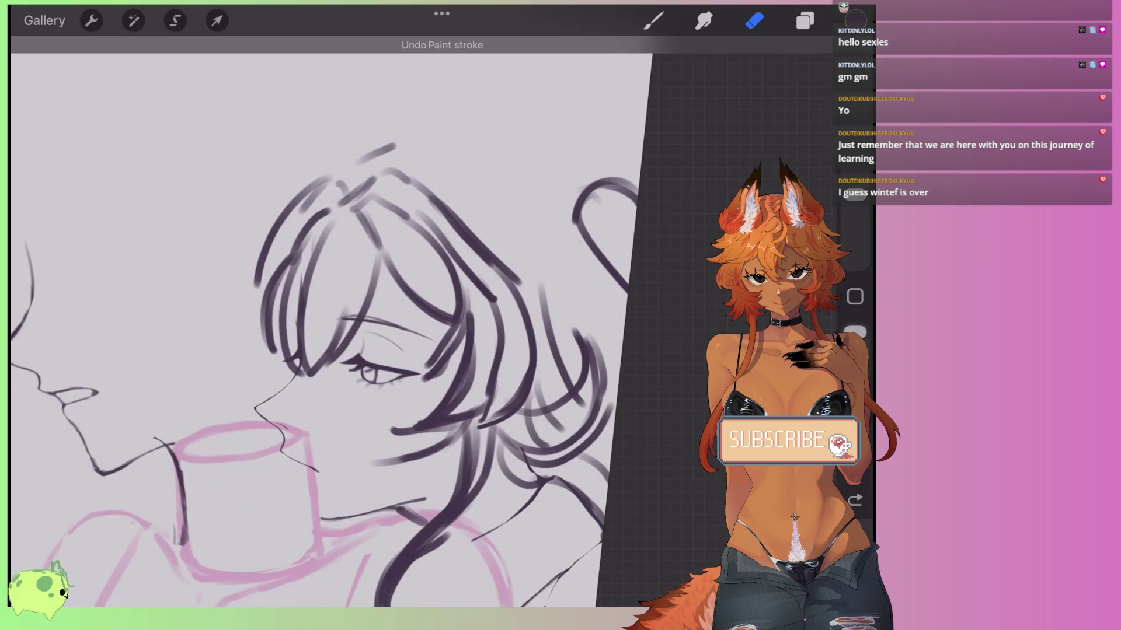
{"action": "scroll", "coordinate": [338, 327], "scroll_direction": "up", "scroll_amount": 2}
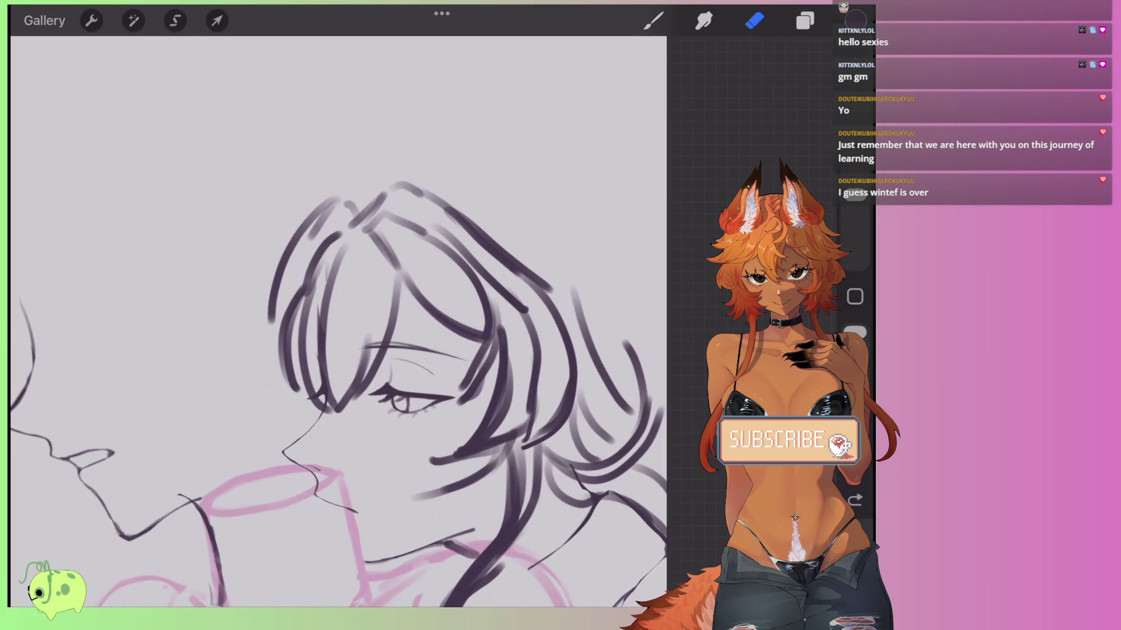
{"action": "key", "text": "l"}
{"action": "key", "text": "ctrl+z"}
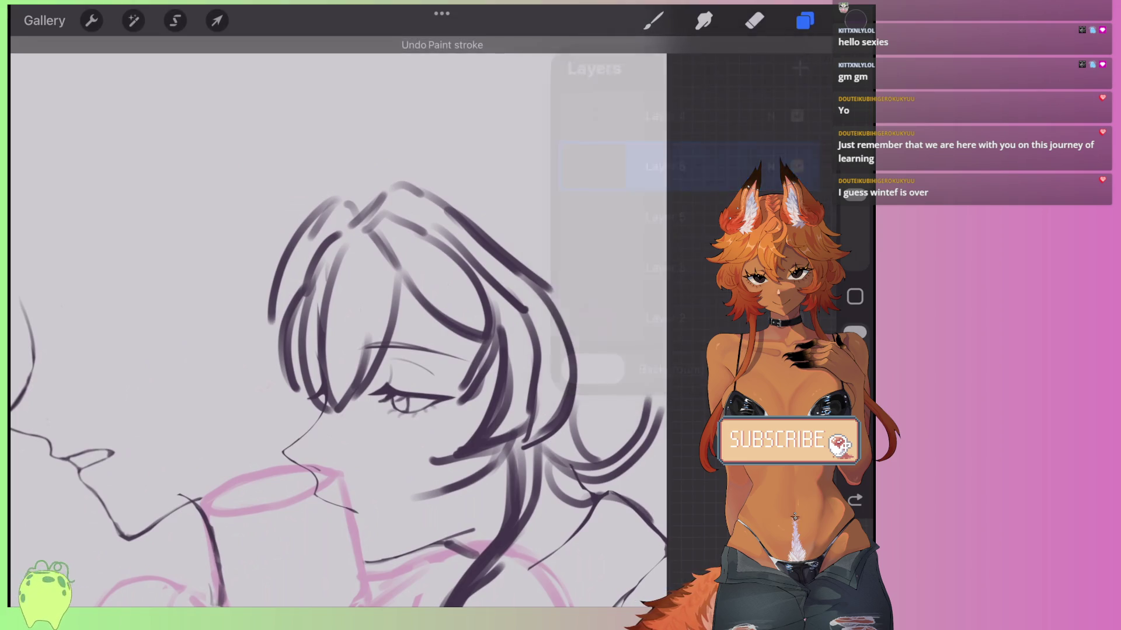
Show Layer 4 again, make it the working layer, and return to the brush.
{"action": "key", "text": "e"}
{"action": "key", "text": "l"}
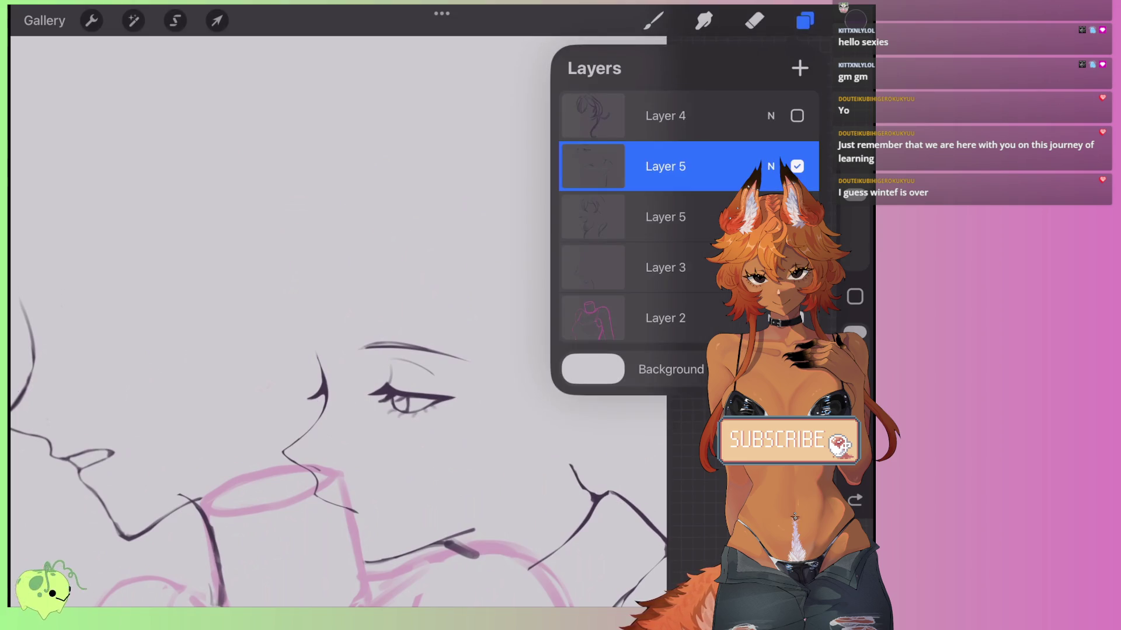
{"action": "left_click", "coordinate": [797, 115]}
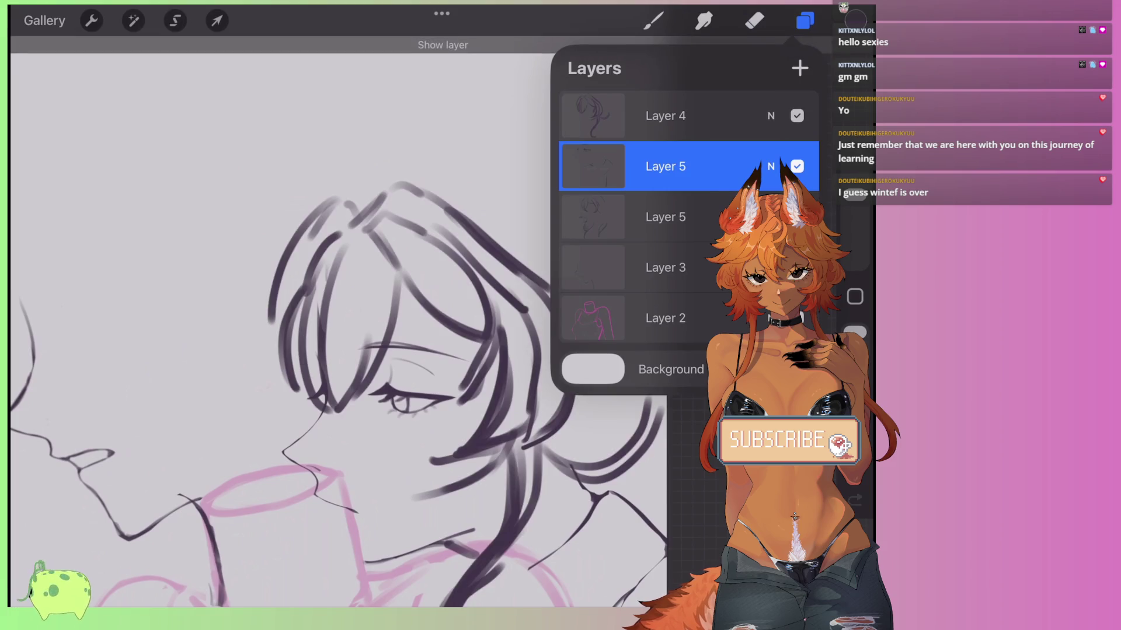
{"action": "left_click", "coordinate": [665, 116]}
{"action": "left_click", "coordinate": [754, 21]}
{"action": "key", "text": "b"}
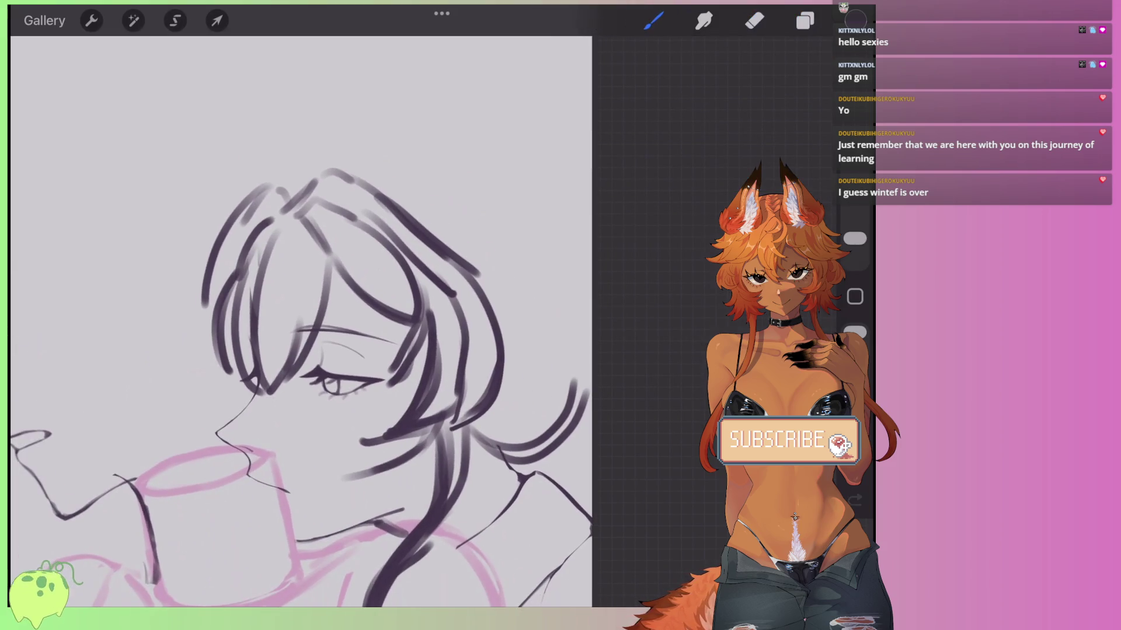
Draw curved hair strokes at the back of the head and two arcs across the top of the hair.
{"action": "left_click_drag", "start_coordinate": [526, 431], "coordinate": [568, 350]}
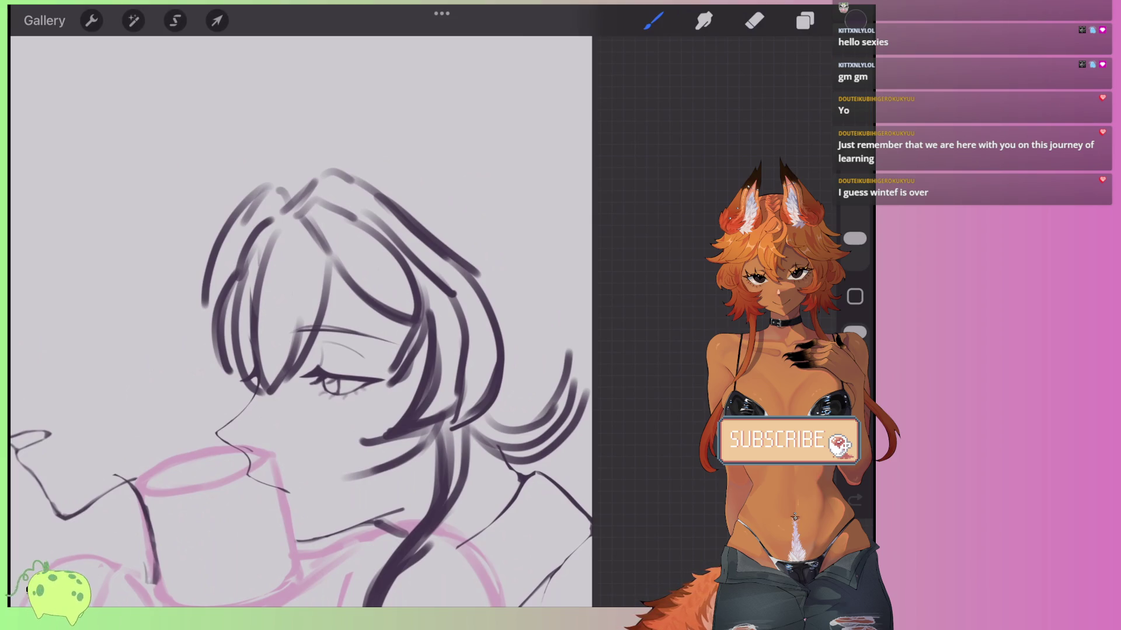
{"action": "left_click_drag", "start_coordinate": [557, 275], "coordinate": [505, 361]}
{"action": "mouse_move", "coordinate": [551, 251]}
{"action": "left_mouse_down"}
{"action": "mouse_move", "coordinate": [571, 351]}
{"action": "mouse_move", "coordinate": [504, 338]}
{"action": "left_mouse_up"}
{"action": "mouse_move", "coordinate": [356, 168]}
{"action": "left_mouse_down"}
{"action": "mouse_move", "coordinate": [436, 164]}
{"action": "mouse_move", "coordinate": [545, 238]}
{"action": "left_mouse_up"}
{"action": "left_click_drag", "start_coordinate": [286, 184], "coordinate": [399, 153]}
Freehand-select the top right of the hair and stretch it up and to the right.
{"action": "scroll", "coordinate": [350, 321], "scroll_direction": "up", "scroll_amount": 2}
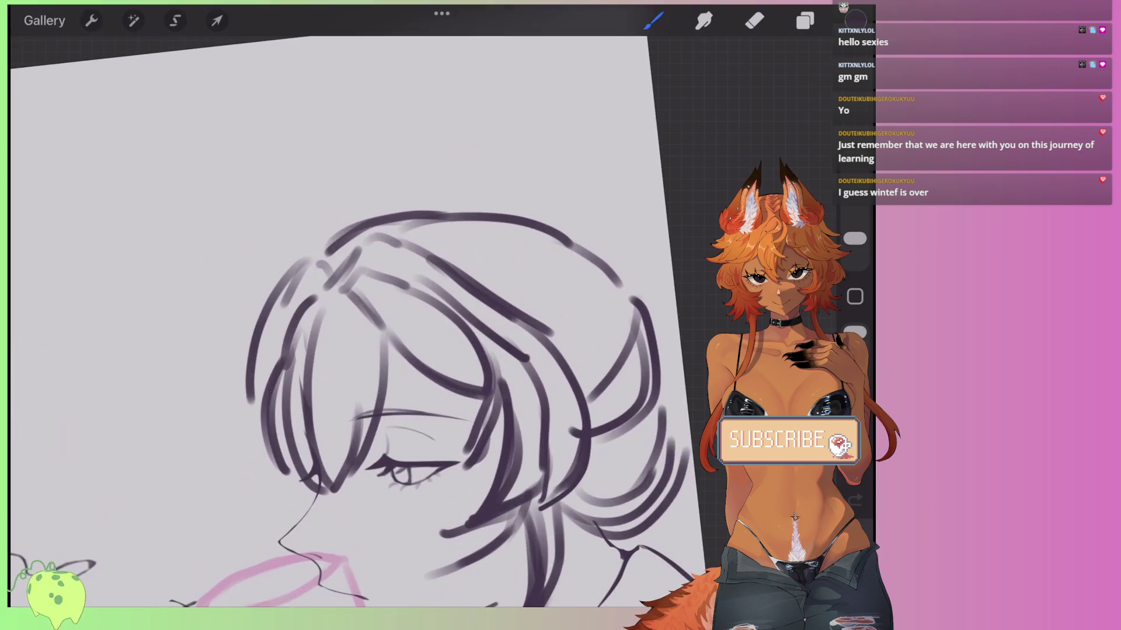
{"action": "left_click", "coordinate": [175, 20]}
{"action": "scroll", "coordinate": [351, 292], "scroll_direction": "down", "scroll_amount": 2}
{"action": "left_click_drag", "start_coordinate": [489, 199], "coordinate": [411, 183]}
{"action": "mouse_move", "coordinate": [499, 145]}
{"action": "left_mouse_down"}
{"action": "mouse_move", "coordinate": [636, 268]}
{"action": "mouse_move", "coordinate": [578, 417]}
{"action": "mouse_move", "coordinate": [489, 199]}
{"action": "left_mouse_up"}
{"action": "left_click", "coordinate": [217, 20]}
{"action": "left_click_drag", "start_coordinate": [625, 168], "coordinate": [630, 148]}
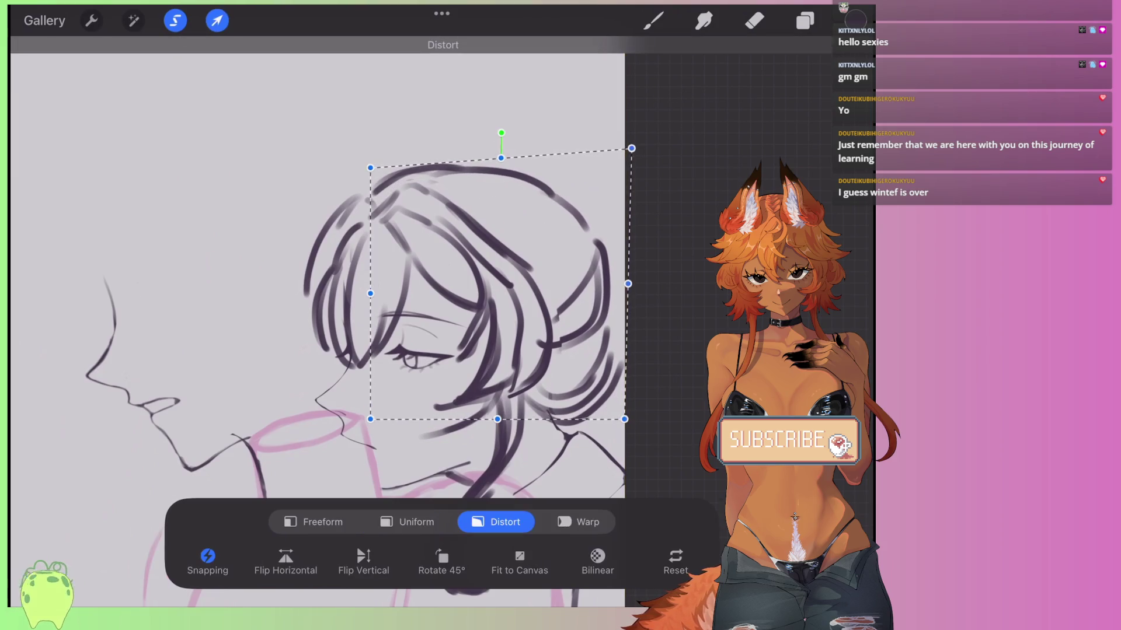
{"action": "left_click", "coordinate": [653, 20]}
Add looping curls at the upper right of the head and dark strands along its right side.
{"action": "scroll", "coordinate": [327, 321], "scroll_direction": "up", "scroll_amount": 2}
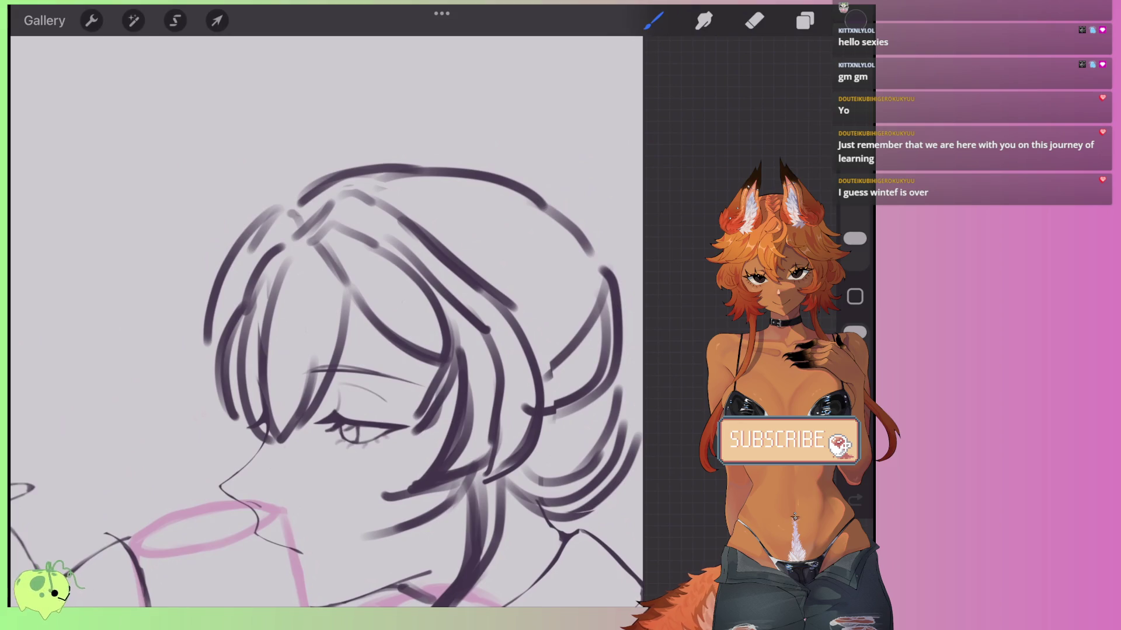
{"action": "left_click_drag", "start_coordinate": [585, 194], "coordinate": [641, 232]}
{"action": "left_click_drag", "start_coordinate": [569, 222], "coordinate": [641, 230]}
{"action": "mouse_move", "coordinate": [554, 204]}
{"action": "left_mouse_down"}
{"action": "mouse_move", "coordinate": [627, 210]}
{"action": "mouse_move", "coordinate": [642, 245]}
{"action": "left_mouse_up"}
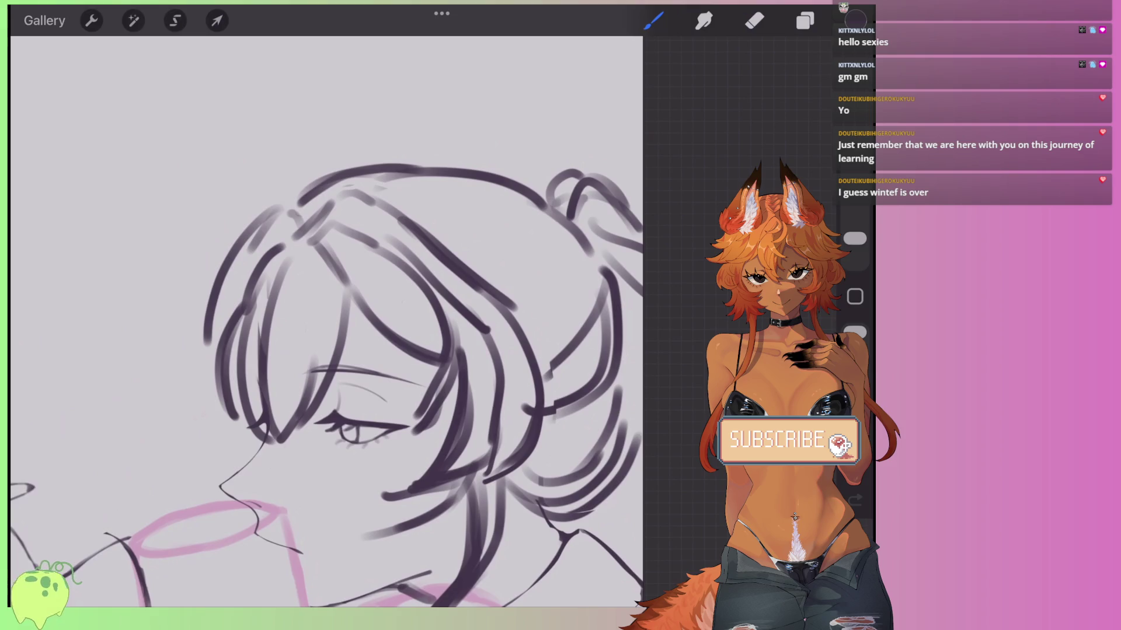
{"action": "scroll", "coordinate": [327, 321], "scroll_direction": "right", "scroll_amount": 3}
{"action": "mouse_move", "coordinate": [527, 205]}
{"action": "left_mouse_down"}
{"action": "mouse_move", "coordinate": [555, 326]}
{"action": "mouse_move", "coordinate": [544, 375]}
{"action": "left_mouse_up"}
{"action": "left_click_drag", "start_coordinate": [503, 161], "coordinate": [447, 330]}
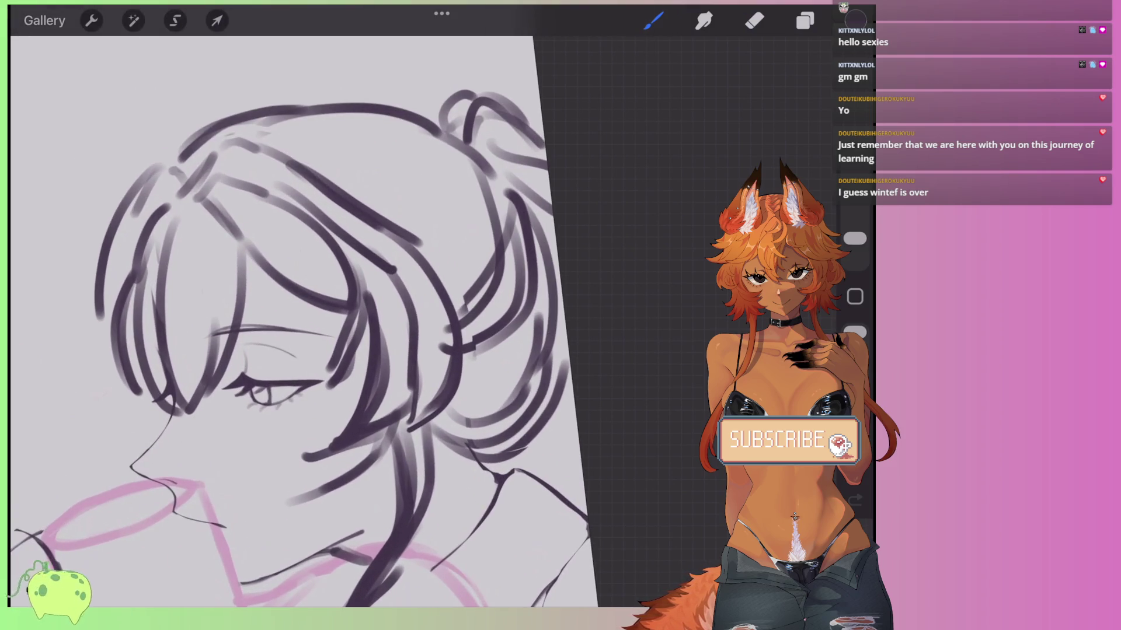
{"action": "scroll", "coordinate": [327, 321], "scroll_direction": "left", "scroll_amount": 3}
Erase hair strokes near the cheek and neck, then redraw strands curving down along the hair edge.
{"action": "key", "text": "e"}
{"action": "mouse_move", "coordinate": [508, 332]}
{"action": "left_mouse_down"}
{"action": "mouse_move", "coordinate": [518, 245]}
{"action": "mouse_move", "coordinate": [423, 397]}
{"action": "mouse_move", "coordinate": [458, 325]}
{"action": "mouse_move", "coordinate": [473, 234]}
{"action": "mouse_move", "coordinate": [402, 386]}
{"action": "left_mouse_up"}
{"action": "key", "text": "b"}
{"action": "left_click_drag", "start_coordinate": [484, 344], "coordinate": [419, 390]}
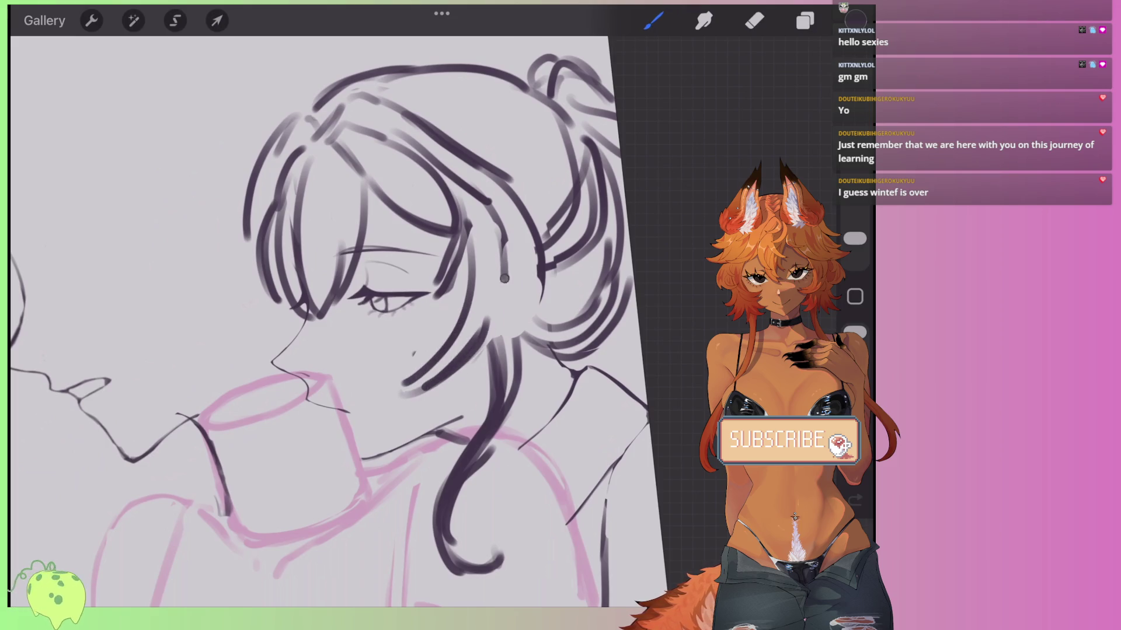
{"action": "left_click_drag", "start_coordinate": [504, 278], "coordinate": [432, 411]}
{"action": "left_click_drag", "start_coordinate": [496, 368], "coordinate": [514, 216]}
Zoom out to view the whole page, zoom into the nose and mouth, and select the second Layer 5.
{"action": "mouse_move", "coordinate": [350, 292]}
{"action": "left_mouse_down"}
{"action": "mouse_move", "coordinate": [443, 257]}
{"action": "mouse_move", "coordinate": [408, 304]}
{"action": "mouse_move", "coordinate": [452, 251]}
{"action": "left_mouse_up"}
{"action": "mouse_move", "coordinate": [228, 313]}
{"action": "left_mouse_down"}
{"action": "mouse_move", "coordinate": [225, 325]}
{"action": "mouse_move", "coordinate": [263, 250]}
{"action": "mouse_move", "coordinate": [325, 250]}
{"action": "mouse_move", "coordinate": [283, 269]}
{"action": "left_mouse_up"}
{"action": "mouse_move", "coordinate": [205, 248]}
{"action": "left_mouse_down"}
{"action": "mouse_move", "coordinate": [225, 237]}
{"action": "mouse_move", "coordinate": [325, 288]}
{"action": "mouse_move", "coordinate": [317, 308]}
{"action": "left_mouse_up"}
{"action": "left_click_drag", "start_coordinate": [443, 303], "coordinate": [467, 321]}
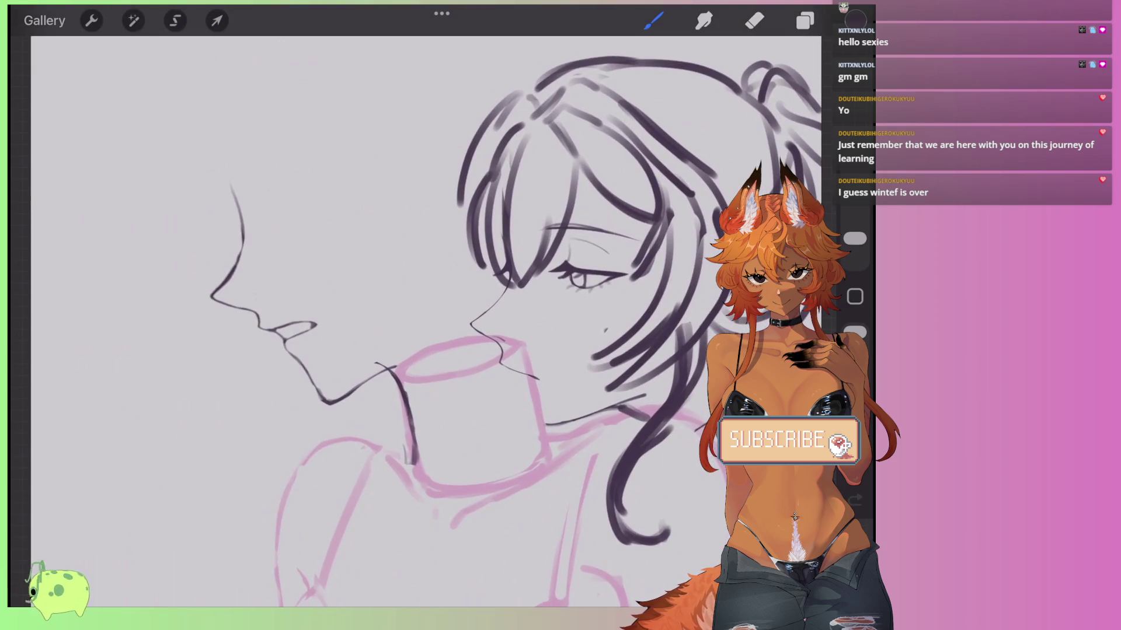
{"action": "left_click_drag", "start_coordinate": [472, 324], "coordinate": [380, 320]}
{"action": "left_click", "coordinate": [805, 21]}
{"action": "left_click", "coordinate": [666, 166]}
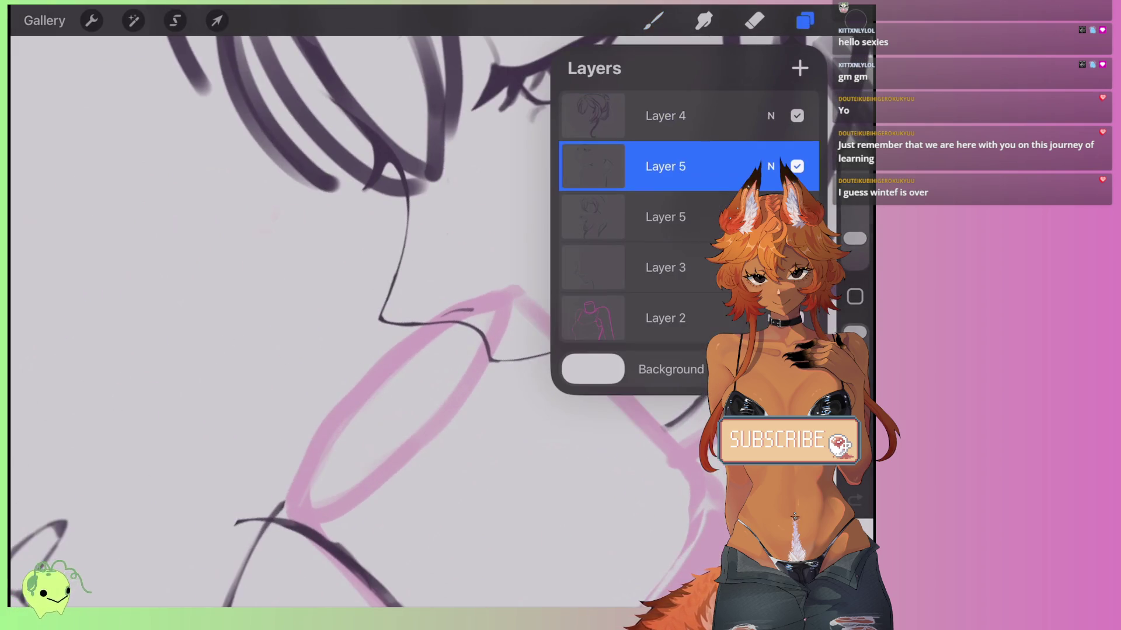
Zoom in on the mouth and trim the end of the dark lip line with a 3% Eraser.
{"action": "left_click", "coordinate": [754, 21]}
{"action": "left_click_drag", "start_coordinate": [443, 327], "coordinate": [408, 350]}
{"action": "left_click_drag", "start_coordinate": [854, 196], "coordinate": [854, 242]}
{"action": "left_click_drag", "start_coordinate": [525, 374], "coordinate": [502, 362]}
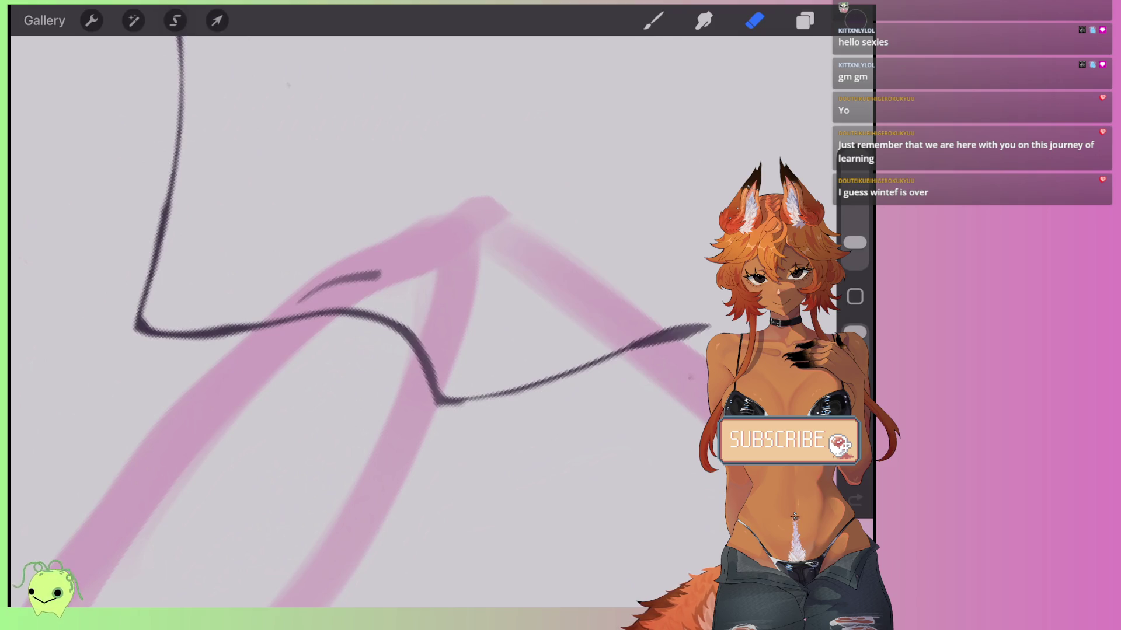
{"action": "left_click_drag", "start_coordinate": [594, 362], "coordinate": [447, 401]}
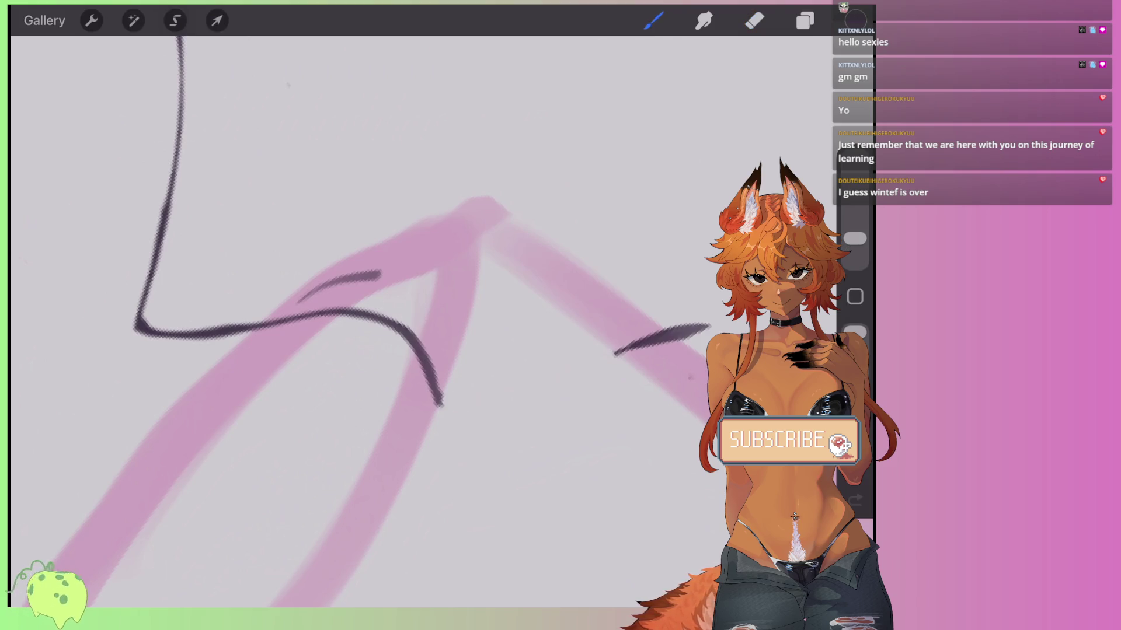
Thin the lip stroke and clean the dark knot at its lower bend, retrying with undo and redo.
{"action": "left_click_drag", "start_coordinate": [408, 292], "coordinate": [420, 315]}
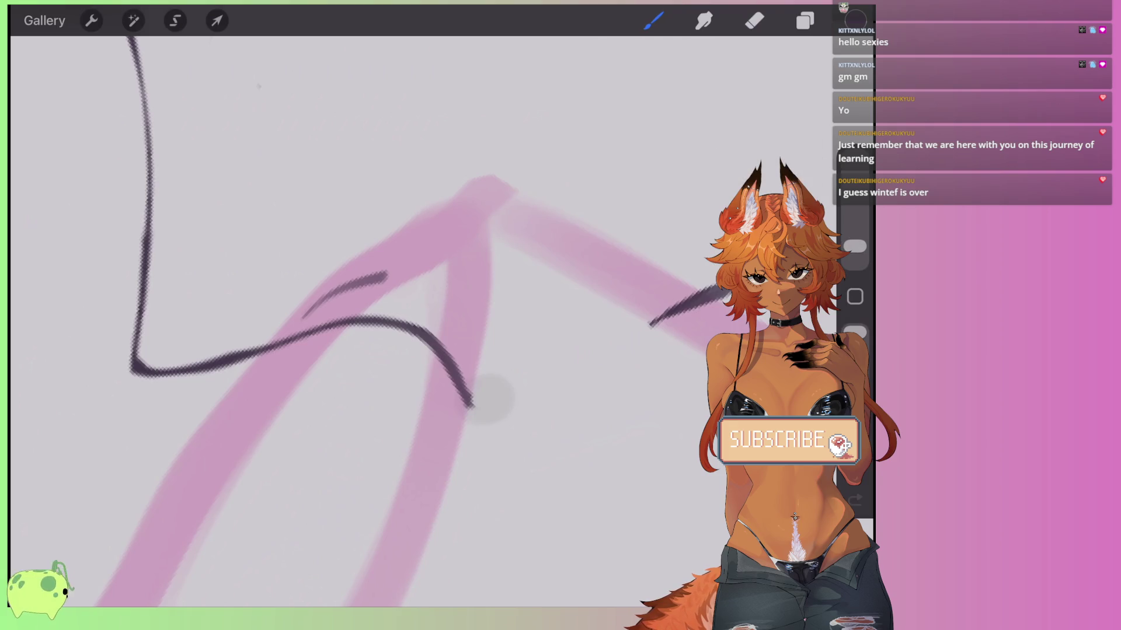
{"action": "mouse_move", "coordinate": [474, 401]}
{"action": "left_mouse_down"}
{"action": "mouse_move", "coordinate": [659, 318]}
{"action": "mouse_move", "coordinate": [484, 401]}
{"action": "mouse_move", "coordinate": [455, 388]}
{"action": "mouse_move", "coordinate": [502, 388]}
{"action": "mouse_move", "coordinate": [677, 308]}
{"action": "left_mouse_up"}
{"action": "key", "text": "ctrl+z"}
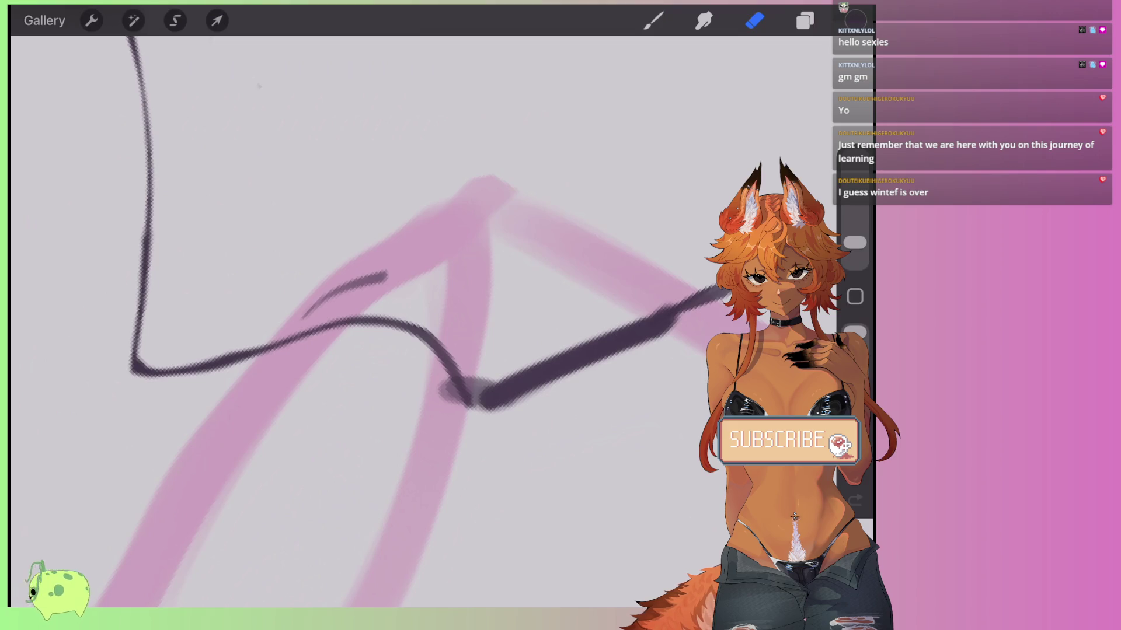
{"action": "mouse_move", "coordinate": [507, 370]}
{"action": "left_mouse_down"}
{"action": "mouse_move", "coordinate": [475, 391]}
{"action": "mouse_move", "coordinate": [480, 369]}
{"action": "left_mouse_up"}
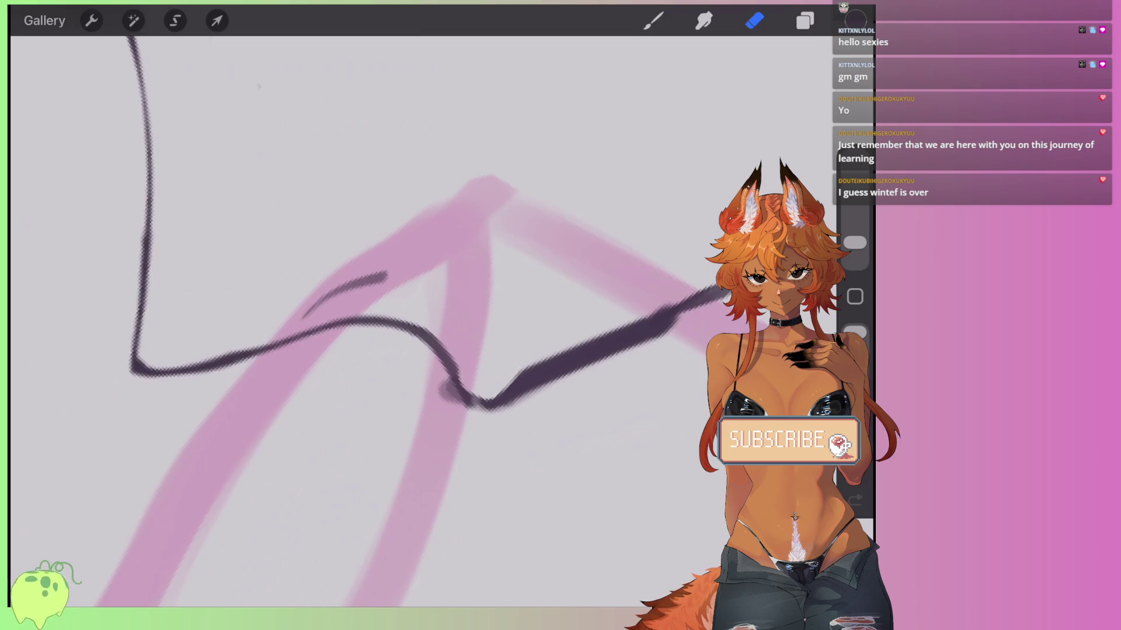
{"action": "mouse_move", "coordinate": [456, 406]}
{"action": "left_mouse_down"}
{"action": "mouse_move", "coordinate": [488, 420]}
{"action": "mouse_move", "coordinate": [708, 321]}
{"action": "mouse_move", "coordinate": [510, 400]}
{"action": "mouse_move", "coordinate": [638, 314]}
{"action": "left_mouse_up"}
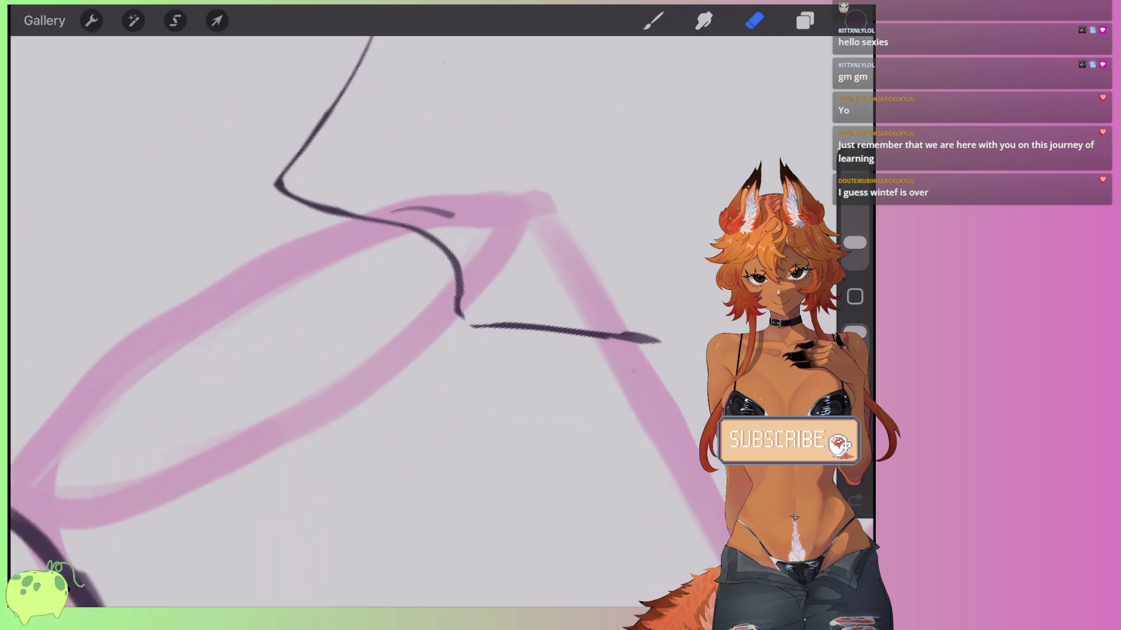
{"action": "key", "text": "ctrl+z"}
{"action": "key", "text": "ctrl+shift+z"}
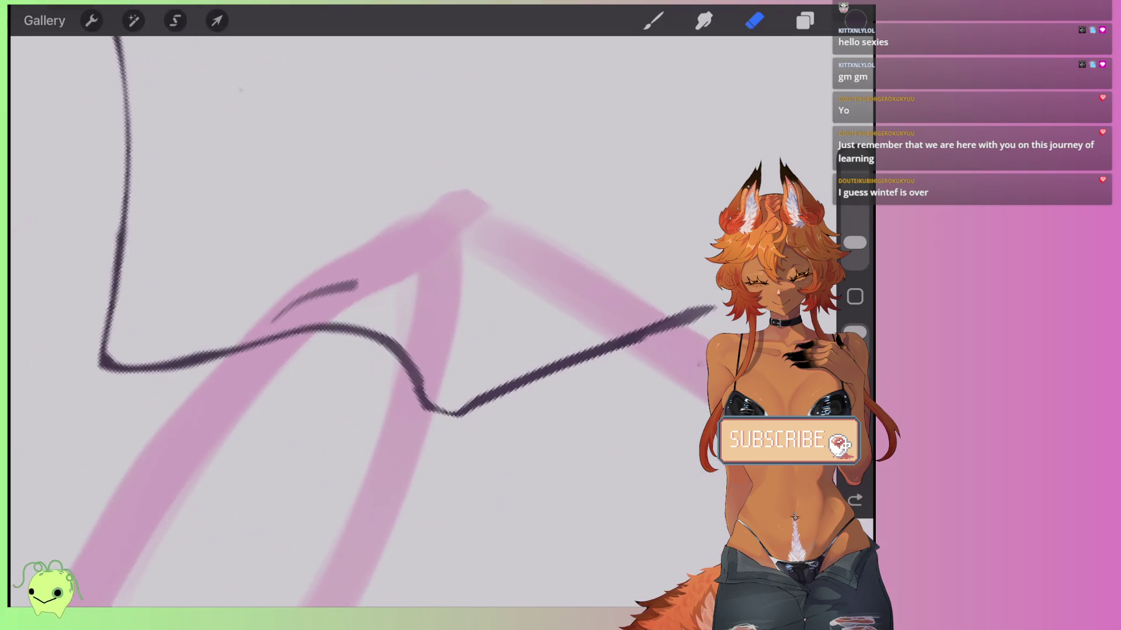
Erase the lower part of the diagonal stroke and thin it down to the V.
{"action": "scroll", "coordinate": [374, 321], "scroll_direction": "up", "scroll_amount": 5}
{"action": "scroll", "coordinate": [373, 292], "scroll_direction": "down", "scroll_amount": 3}
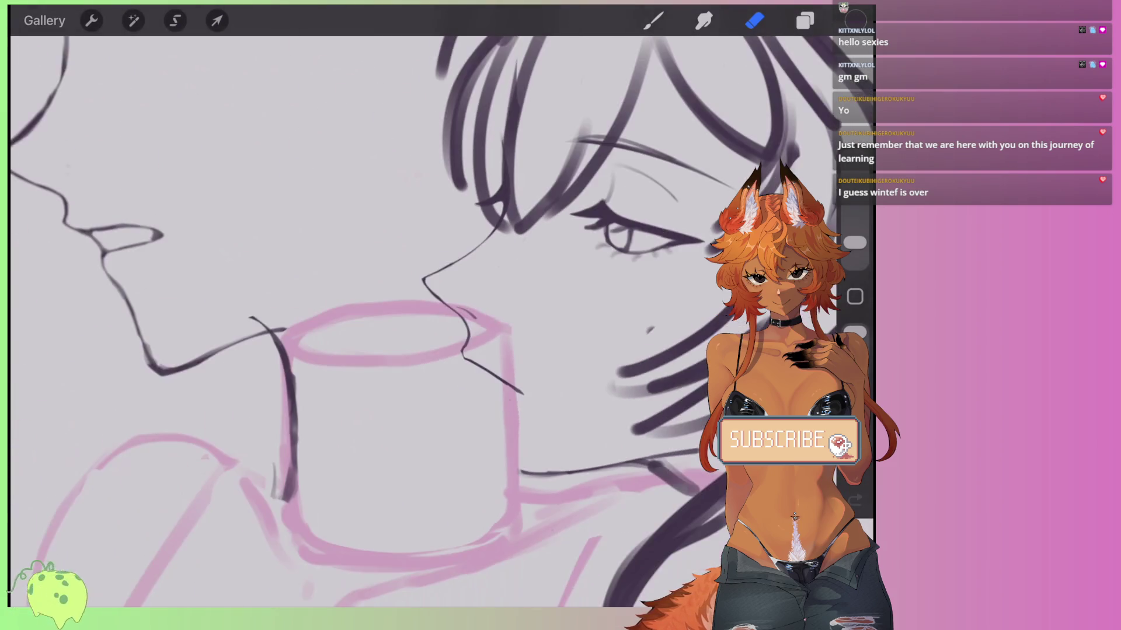
{"action": "scroll", "coordinate": [374, 292], "scroll_direction": "up", "scroll_amount": 10}
{"action": "scroll", "coordinate": [373, 292], "scroll_direction": "up", "scroll_amount": 3}
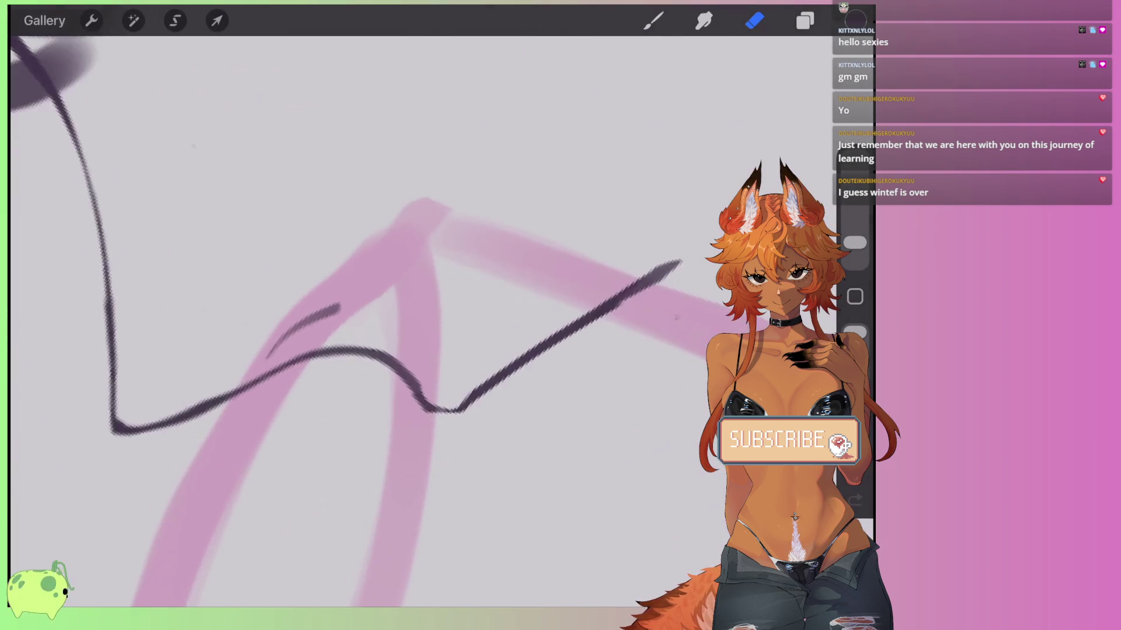
{"action": "left_click_drag", "start_coordinate": [459, 431], "coordinate": [598, 302]}
{"action": "mouse_move", "coordinate": [435, 411]}
{"action": "left_mouse_down"}
{"action": "mouse_move", "coordinate": [430, 400]}
{"action": "mouse_move", "coordinate": [438, 430]}
{"action": "mouse_move", "coordinate": [639, 263]}
{"action": "left_mouse_up"}
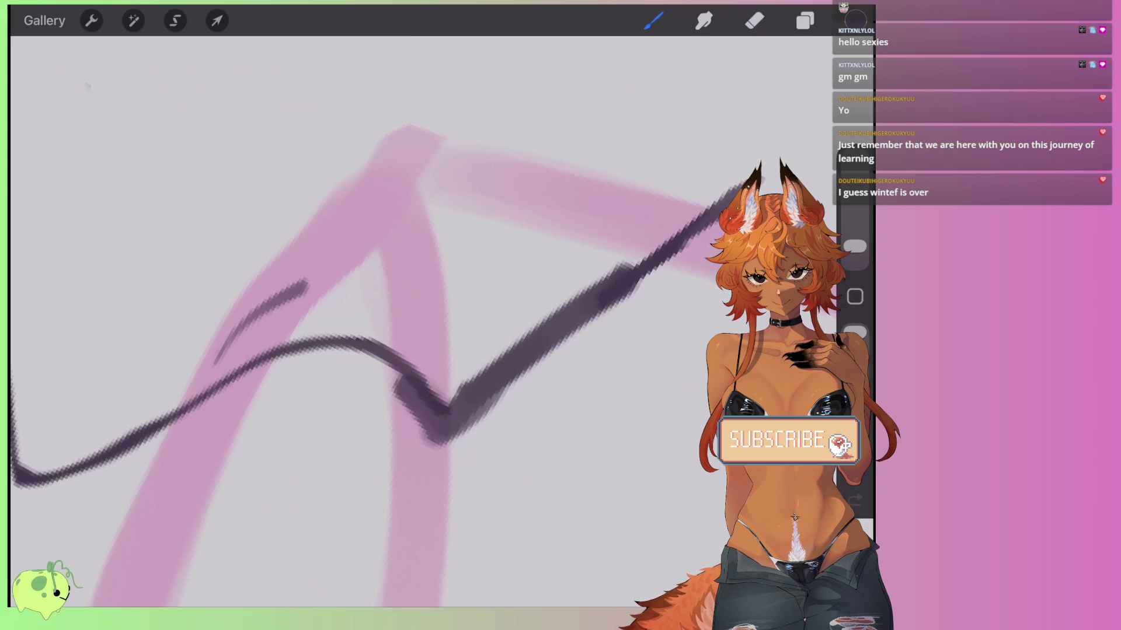
{"action": "mouse_move", "coordinate": [723, 179]}
{"action": "left_mouse_down"}
{"action": "mouse_move", "coordinate": [485, 375]}
{"action": "mouse_move", "coordinate": [426, 409]}
{"action": "mouse_move", "coordinate": [423, 453]}
{"action": "mouse_move", "coordinate": [471, 430]}
{"action": "mouse_move", "coordinate": [613, 286]}
{"action": "left_mouse_up"}
With the brush, paint a small stroke near the line end, then undo the stray grey mark.
{"action": "scroll", "coordinate": [368, 321], "scroll_direction": "down", "scroll_amount": 5}
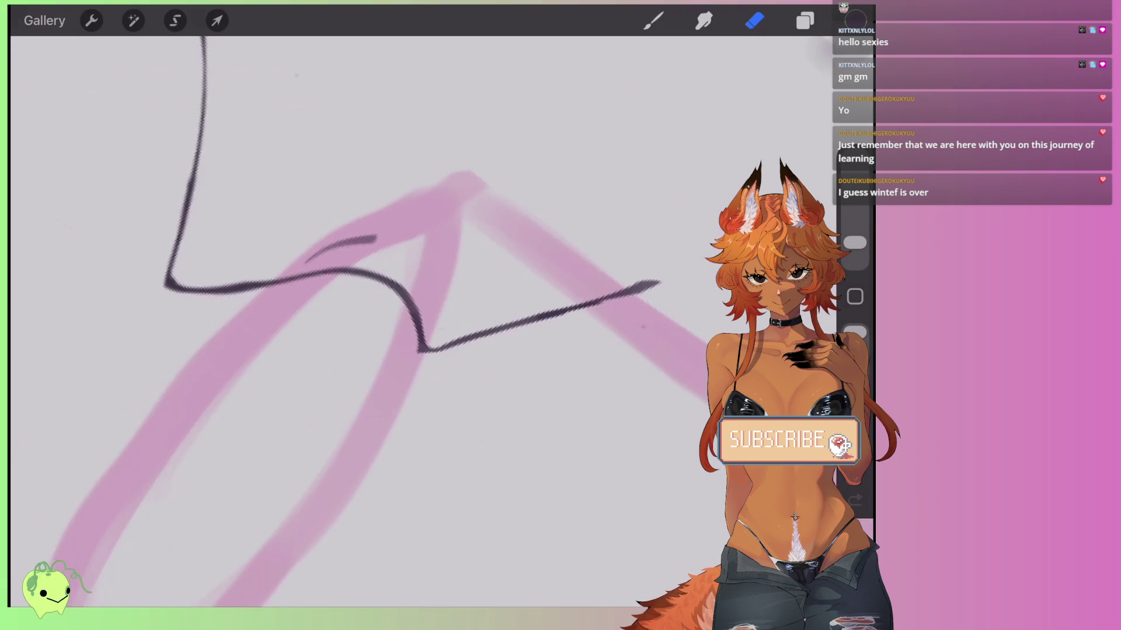
{"action": "key", "text": "b"}
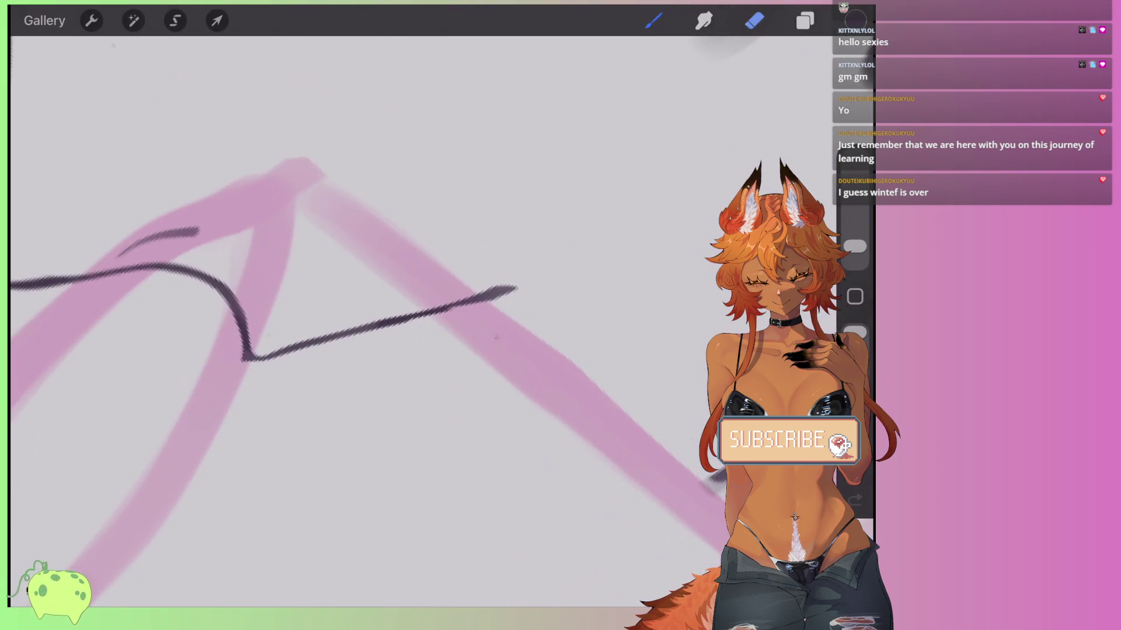
{"action": "scroll", "coordinate": [367, 321], "scroll_direction": "down", "scroll_amount": 3}
{"action": "mouse_move", "coordinate": [519, 318]}
{"action": "left_mouse_down"}
{"action": "mouse_move", "coordinate": [550, 318]}
{"action": "mouse_move", "coordinate": [584, 279]}
{"action": "left_mouse_up"}
{"action": "key", "text": "ctrl+z"}
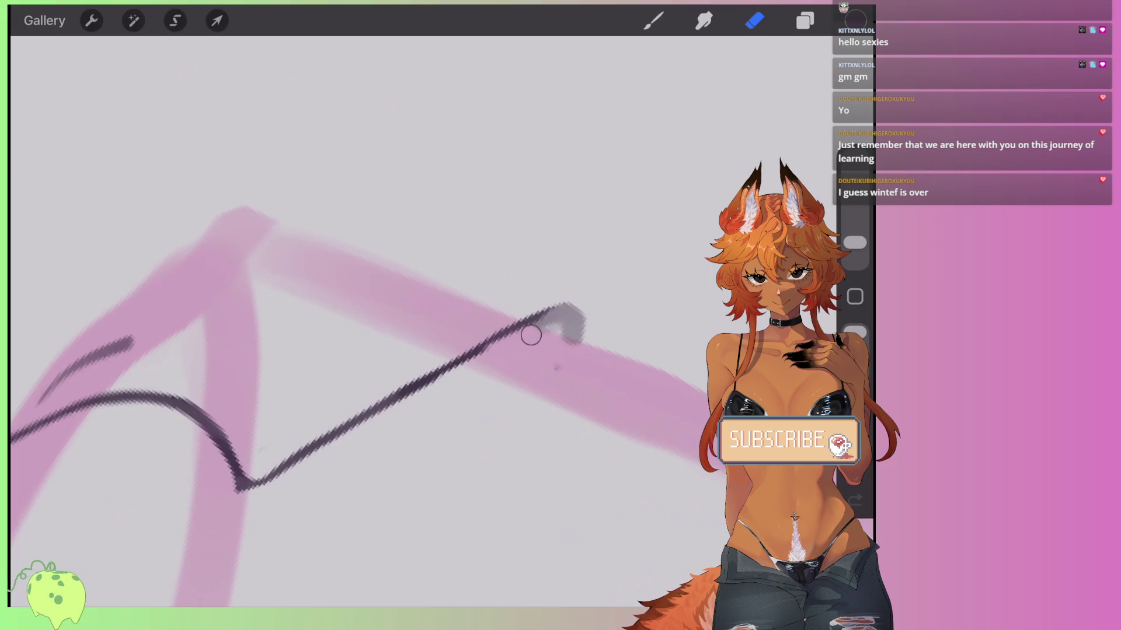
Paint over the upper end of the lip line, keeping it after undoing a trial erase.
{"action": "scroll", "coordinate": [421, 321], "scroll_direction": "down", "scroll_amount": 5}
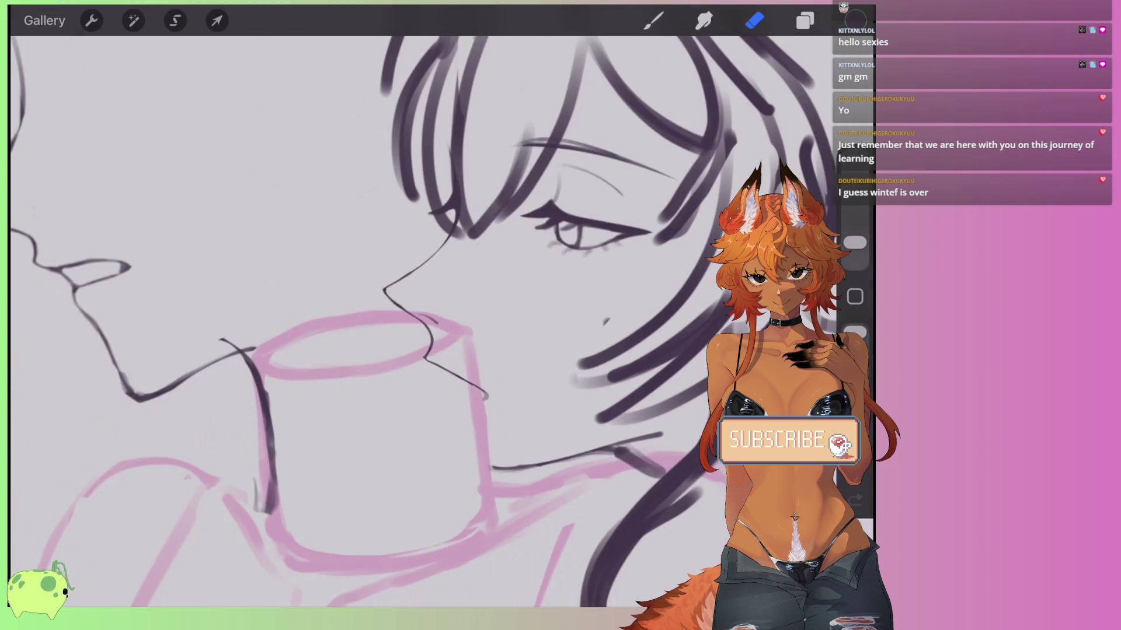
{"action": "scroll", "coordinate": [432, 351], "scroll_direction": "up", "scroll_amount": 5}
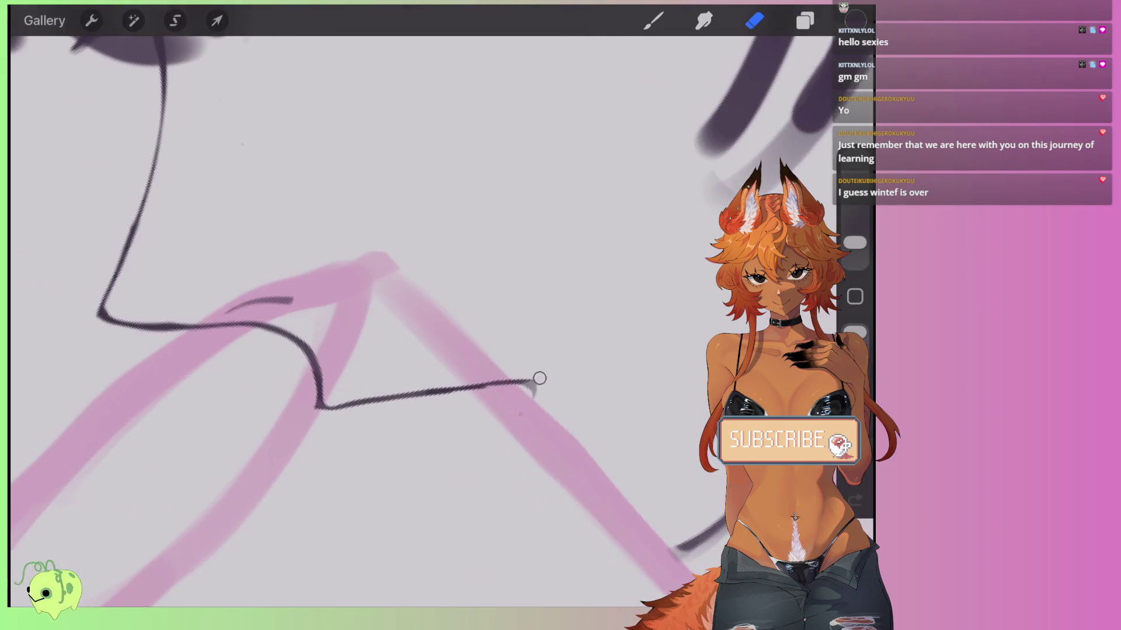
{"action": "scroll", "coordinate": [420, 321], "scroll_direction": "up", "scroll_amount": 3}
{"action": "left_click_drag", "start_coordinate": [525, 233], "coordinate": [461, 281]}
{"action": "mouse_move", "coordinate": [507, 225]}
{"action": "left_mouse_down"}
{"action": "mouse_move", "coordinate": [465, 233]}
{"action": "mouse_move", "coordinate": [525, 257]}
{"action": "mouse_move", "coordinate": [455, 295]}
{"action": "left_mouse_up"}
{"action": "key", "text": "ctrl+z"}
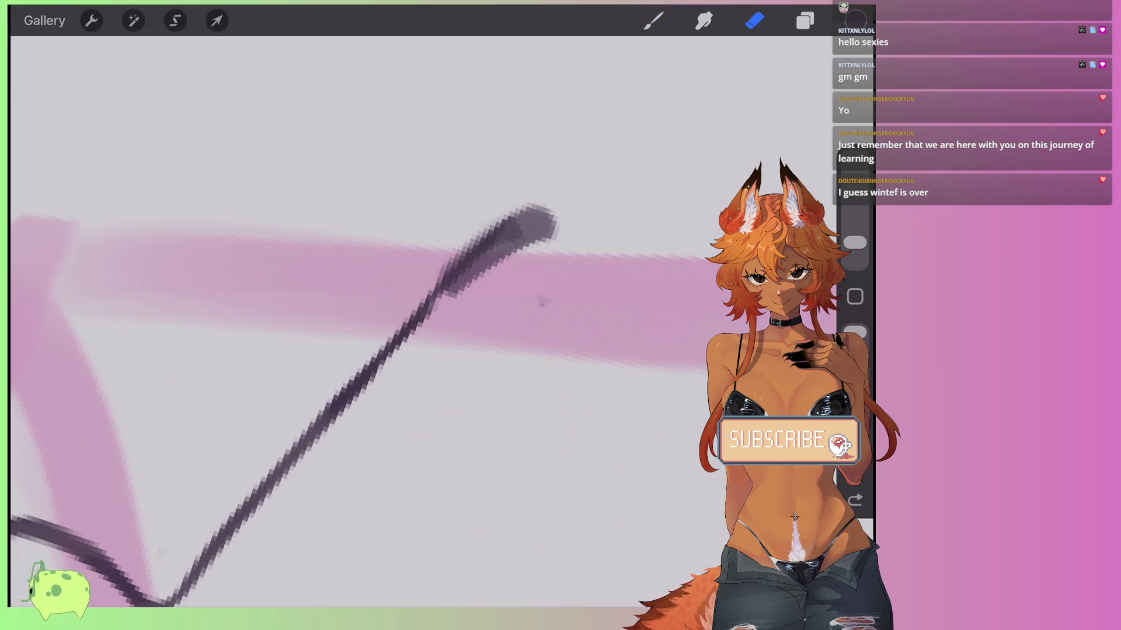
{"action": "scroll", "coordinate": [373, 321], "scroll_direction": "down", "scroll_amount": 10}
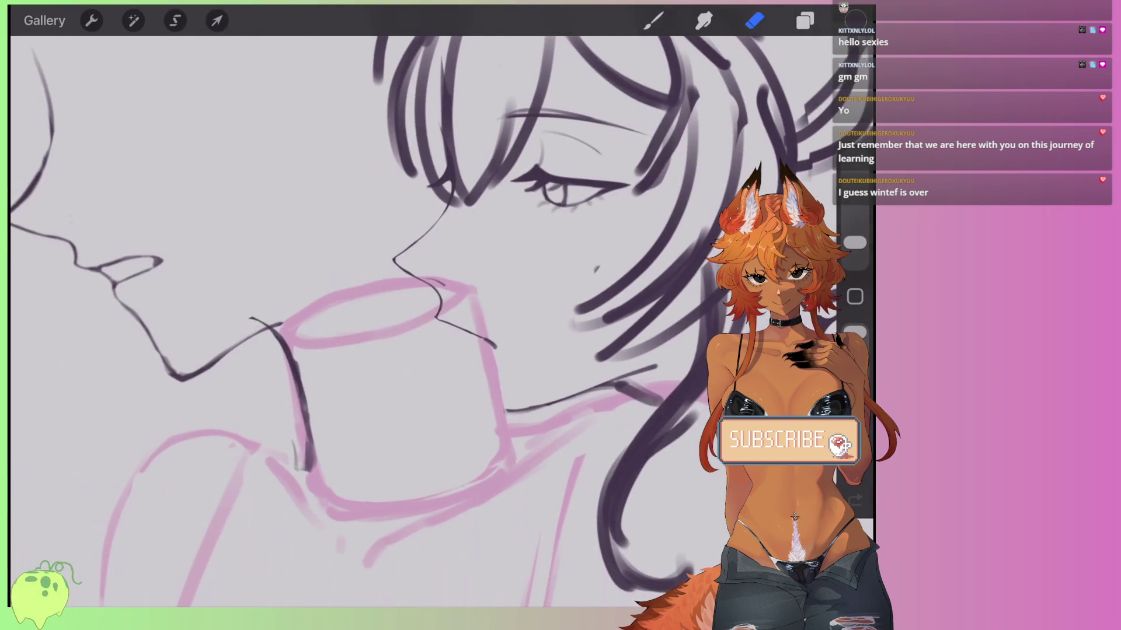
{"action": "left_click", "coordinate": [175, 20]}
Lasso the right profile's lip and chin strokes and distort them, pulling the bottom corners up and inward.
{"action": "mouse_move", "coordinate": [376, 301]}
{"action": "left_mouse_down"}
{"action": "mouse_move", "coordinate": [455, 403]}
{"action": "mouse_move", "coordinate": [513, 411]}
{"action": "left_mouse_up"}
{"action": "left_click", "coordinate": [216, 21]}
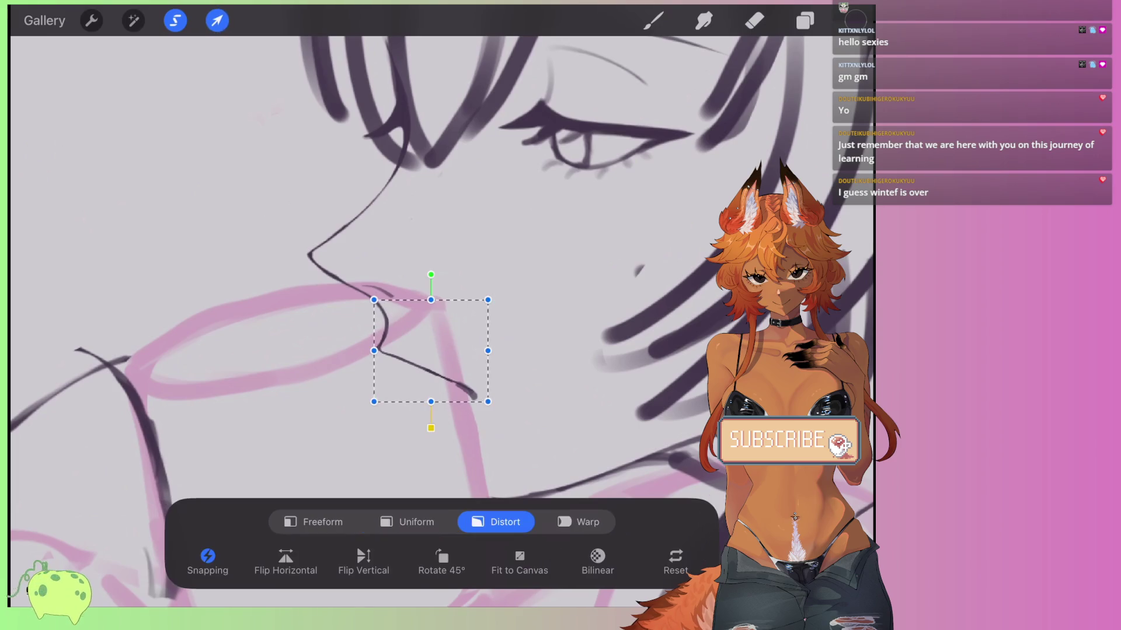
{"action": "scroll", "coordinate": [432, 321], "scroll_direction": "up", "scroll_amount": 1}
{"action": "left_click_drag", "start_coordinate": [362, 384], "coordinate": [358, 379]}
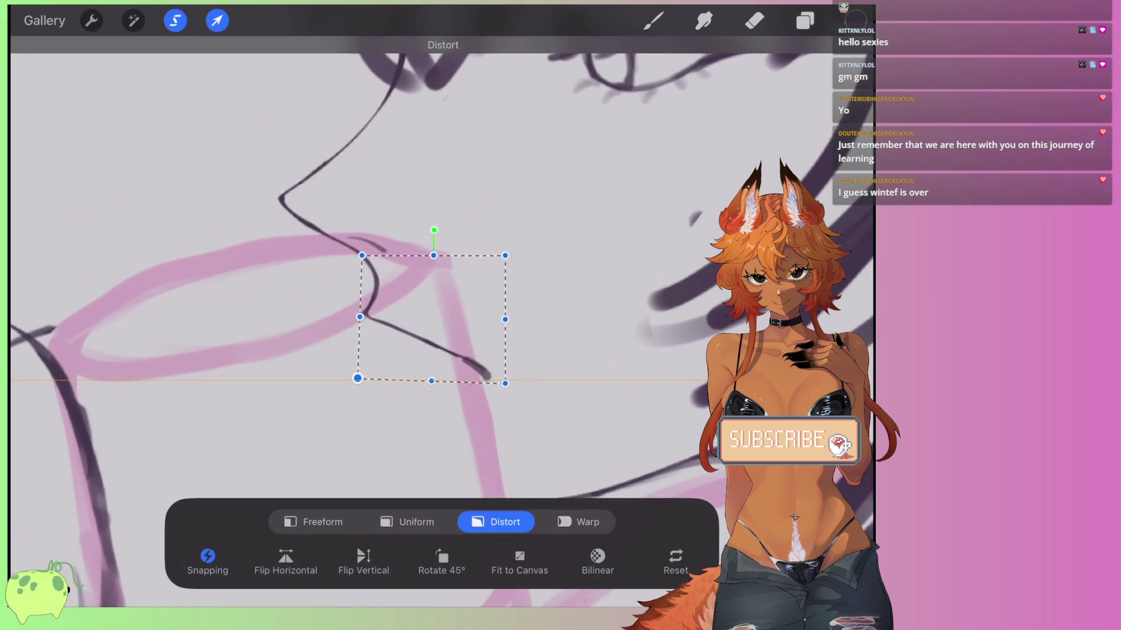
{"action": "left_click_drag", "start_coordinate": [506, 383], "coordinate": [496, 369]}
{"action": "left_click", "coordinate": [217, 20]}
{"action": "scroll", "coordinate": [409, 292], "scroll_direction": "down", "scroll_amount": 3}
{"action": "key", "text": "e"}
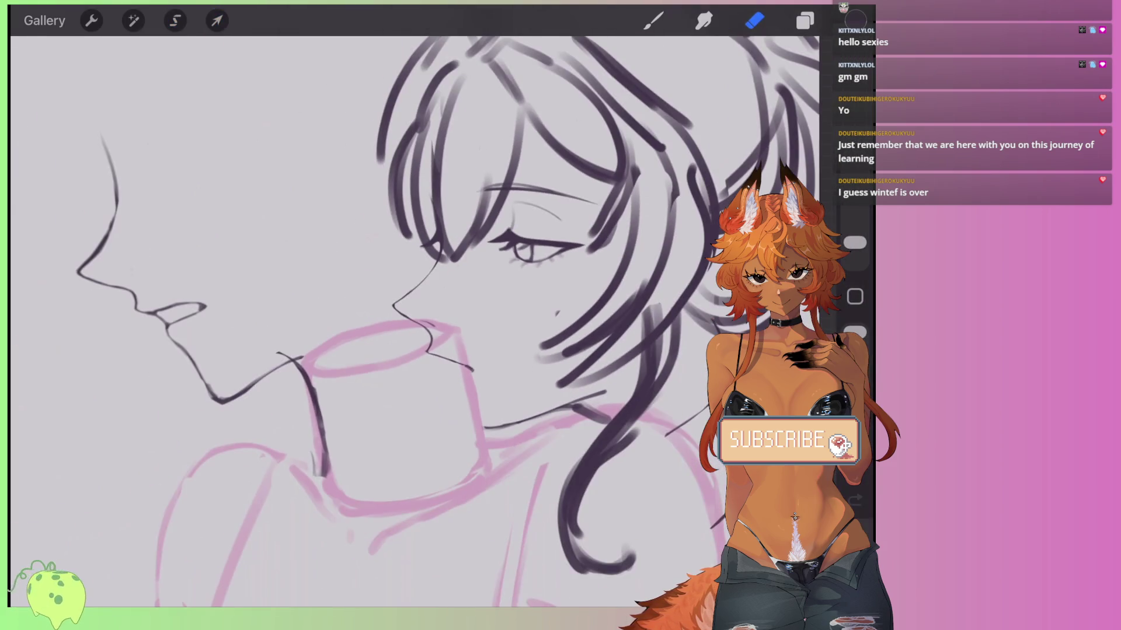
{"action": "scroll", "coordinate": [435, 351], "scroll_direction": "up", "scroll_amount": 10}
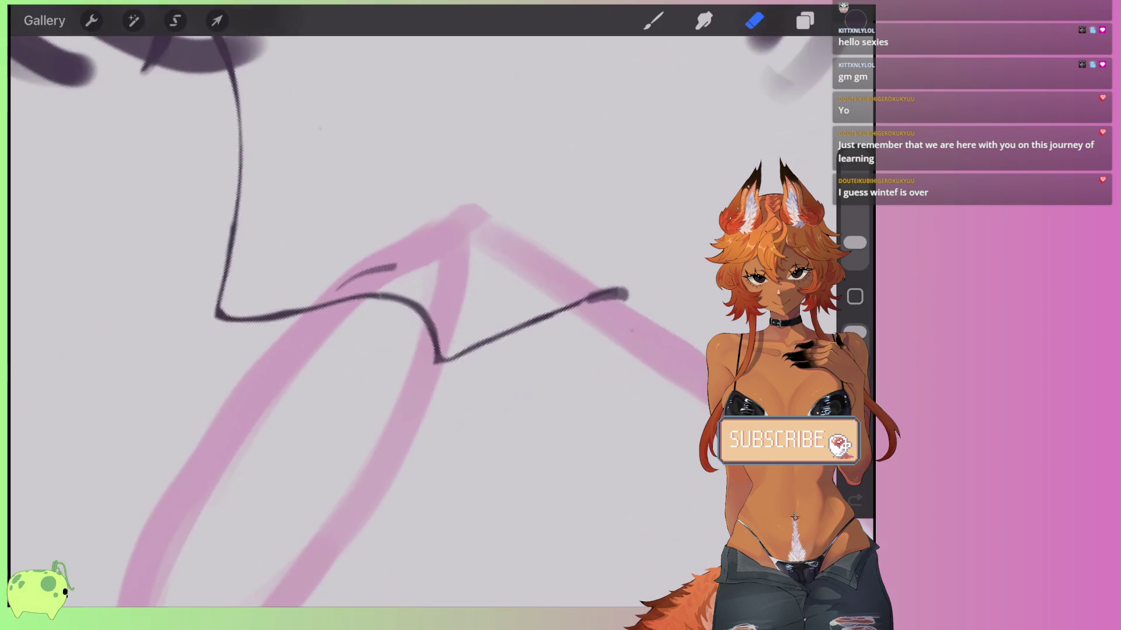
Draw a dark stroke up-right from the V and thin it along its edge.
{"action": "key", "text": "b"}
{"action": "mouse_move", "coordinate": [428, 436]}
{"action": "left_mouse_down"}
{"action": "mouse_move", "coordinate": [527, 384]}
{"action": "mouse_move", "coordinate": [593, 330]}
{"action": "mouse_move", "coordinate": [434, 435]}
{"action": "mouse_move", "coordinate": [636, 277]}
{"action": "left_mouse_up"}
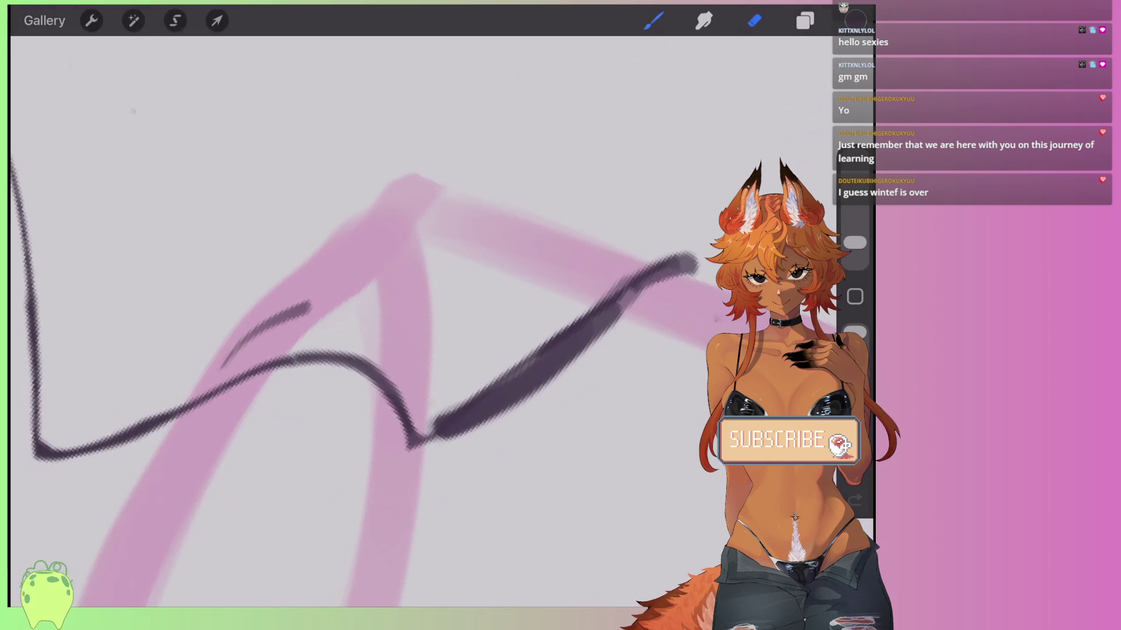
{"action": "mouse_move", "coordinate": [426, 422]}
{"action": "left_mouse_down"}
{"action": "mouse_move", "coordinate": [518, 368]}
{"action": "mouse_move", "coordinate": [624, 277]}
{"action": "left_mouse_up"}
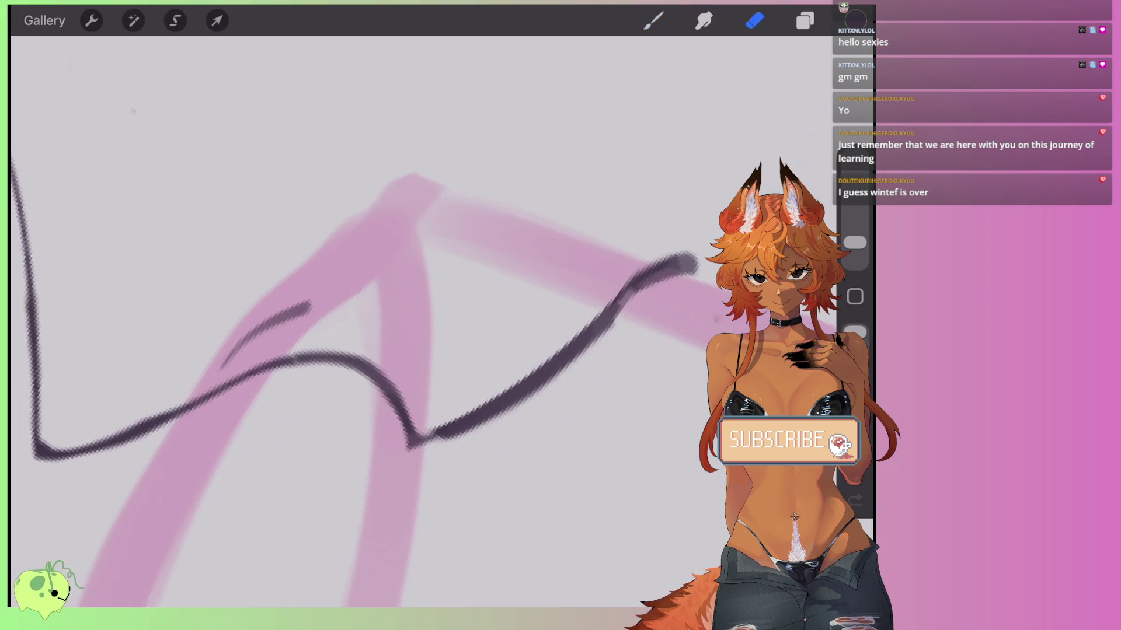
{"action": "scroll", "coordinate": [379, 321], "scroll_direction": "down", "scroll_amount": 5}
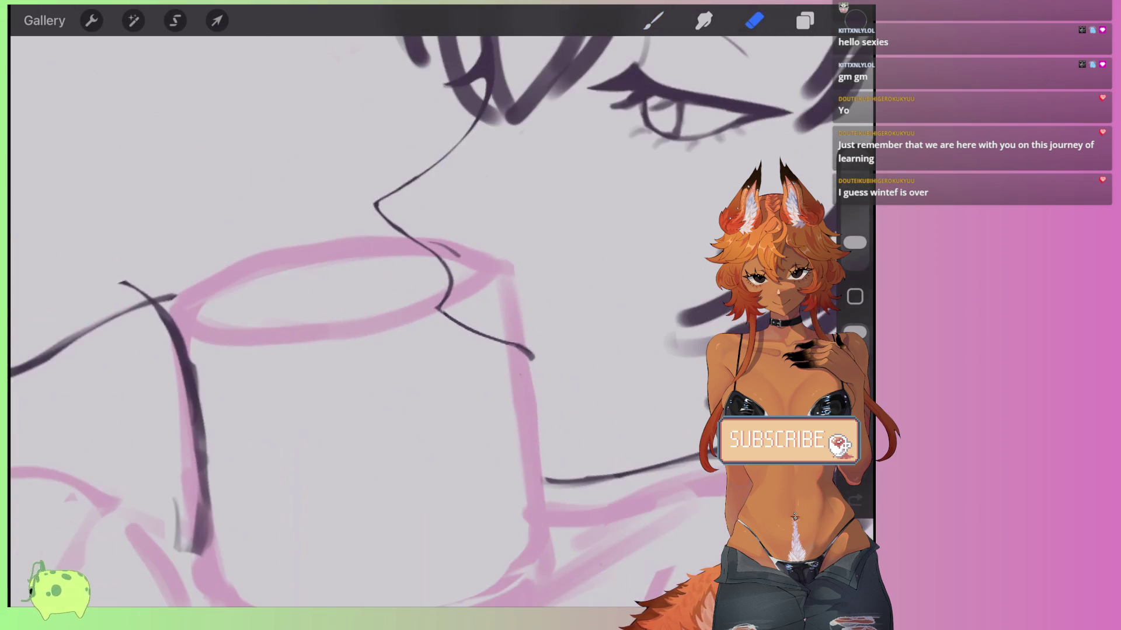
{"action": "scroll", "coordinate": [408, 321], "scroll_direction": "down", "scroll_amount": 5}
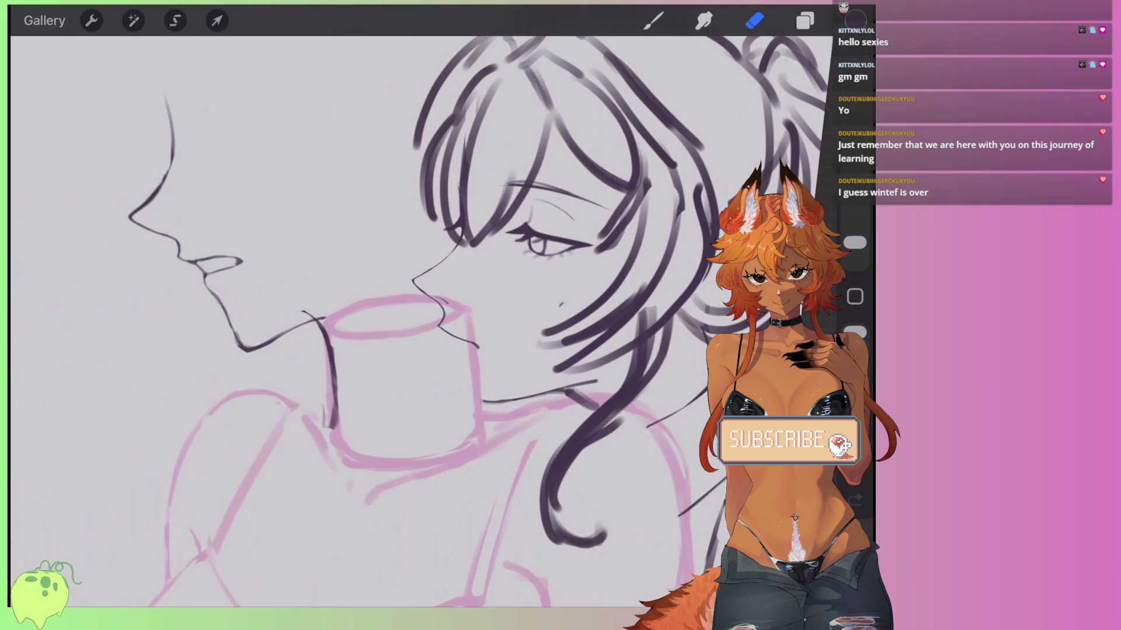
{"action": "scroll", "coordinate": [408, 321], "scroll_direction": "down", "scroll_amount": 3}
{"action": "scroll", "coordinate": [350, 350], "scroll_direction": "up", "scroll_amount": 10}
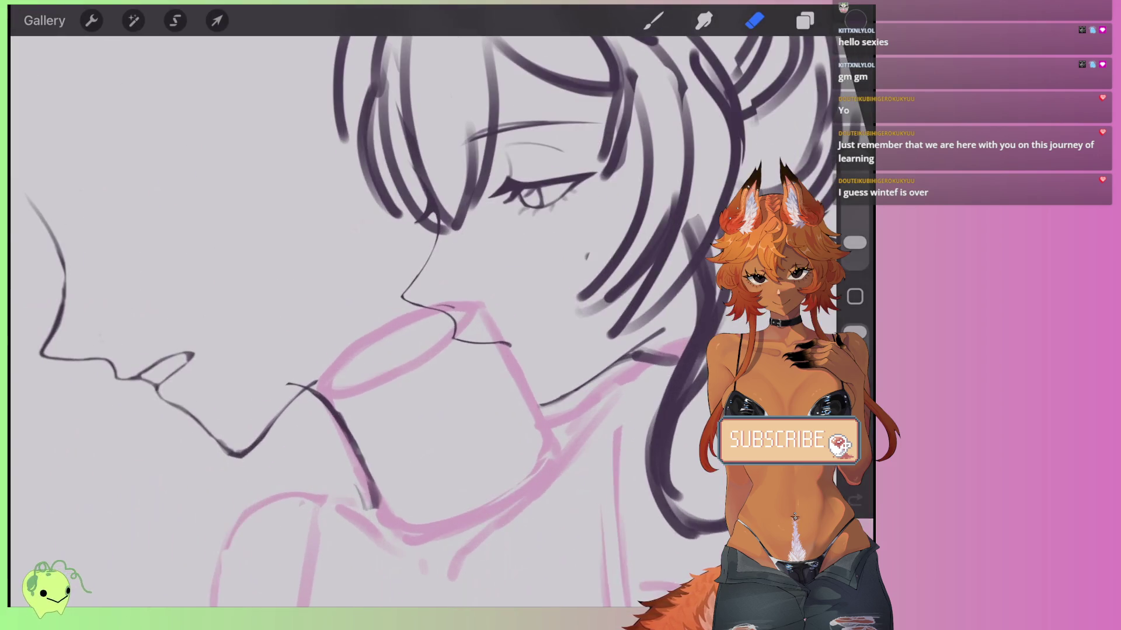
{"action": "scroll", "coordinate": [362, 321], "scroll_direction": "right", "scroll_amount": 3}
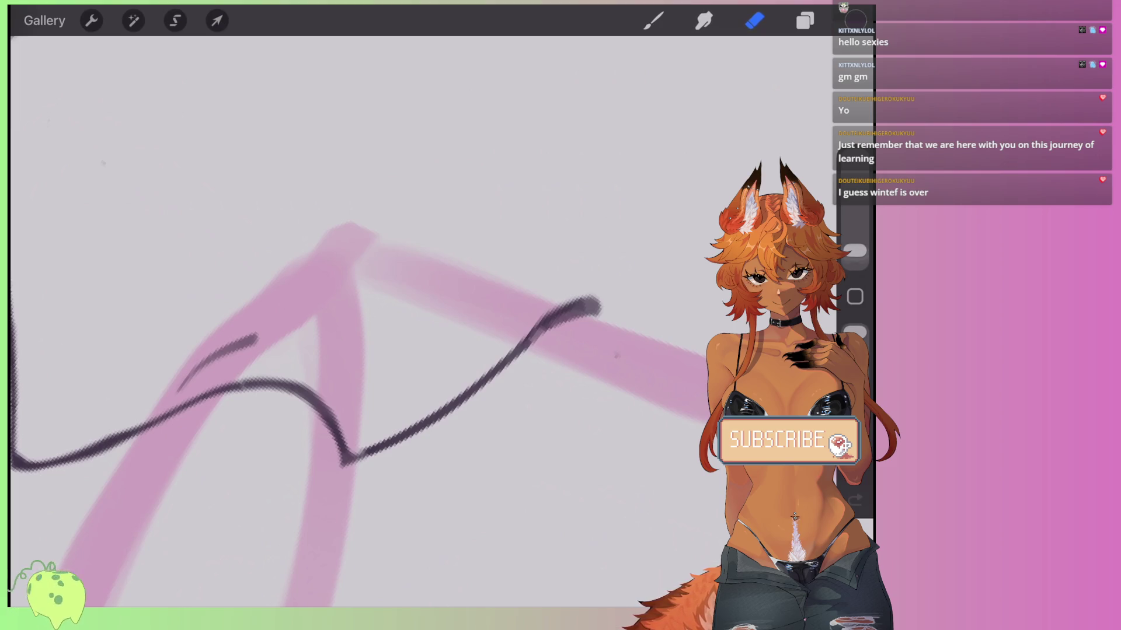
Erase most of the diagonal stroke, redraw it from the junction, and thin the thick lip strokes.
{"action": "mouse_move", "coordinate": [525, 348]}
{"action": "left_mouse_down"}
{"action": "mouse_move", "coordinate": [445, 405]}
{"action": "mouse_move", "coordinate": [537, 325]}
{"action": "mouse_move", "coordinate": [584, 310]}
{"action": "mouse_move", "coordinate": [463, 400]}
{"action": "mouse_move", "coordinate": [560, 342]}
{"action": "mouse_move", "coordinate": [367, 463]}
{"action": "mouse_move", "coordinate": [377, 465]}
{"action": "mouse_move", "coordinate": [336, 455]}
{"action": "mouse_move", "coordinate": [395, 463]}
{"action": "mouse_move", "coordinate": [368, 470]}
{"action": "mouse_move", "coordinate": [327, 438]}
{"action": "left_mouse_up"}
{"action": "left_click_drag", "start_coordinate": [444, 403], "coordinate": [595, 306]}
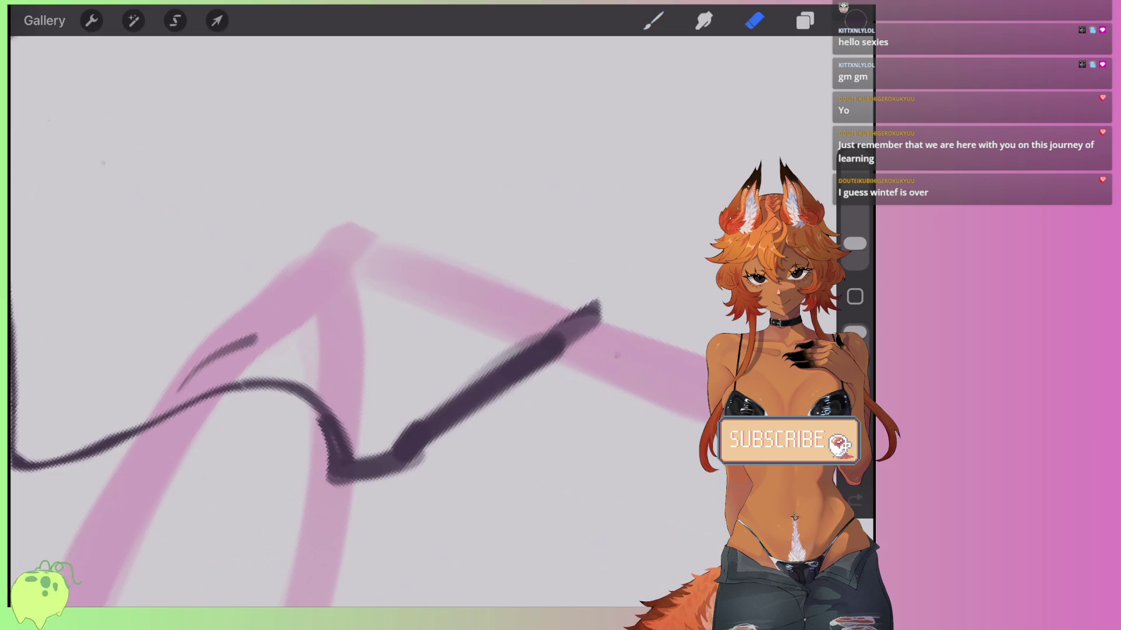
{"action": "mouse_move", "coordinate": [332, 415]}
{"action": "left_mouse_down"}
{"action": "mouse_move", "coordinate": [347, 461]}
{"action": "mouse_move", "coordinate": [416, 396]}
{"action": "left_mouse_up"}
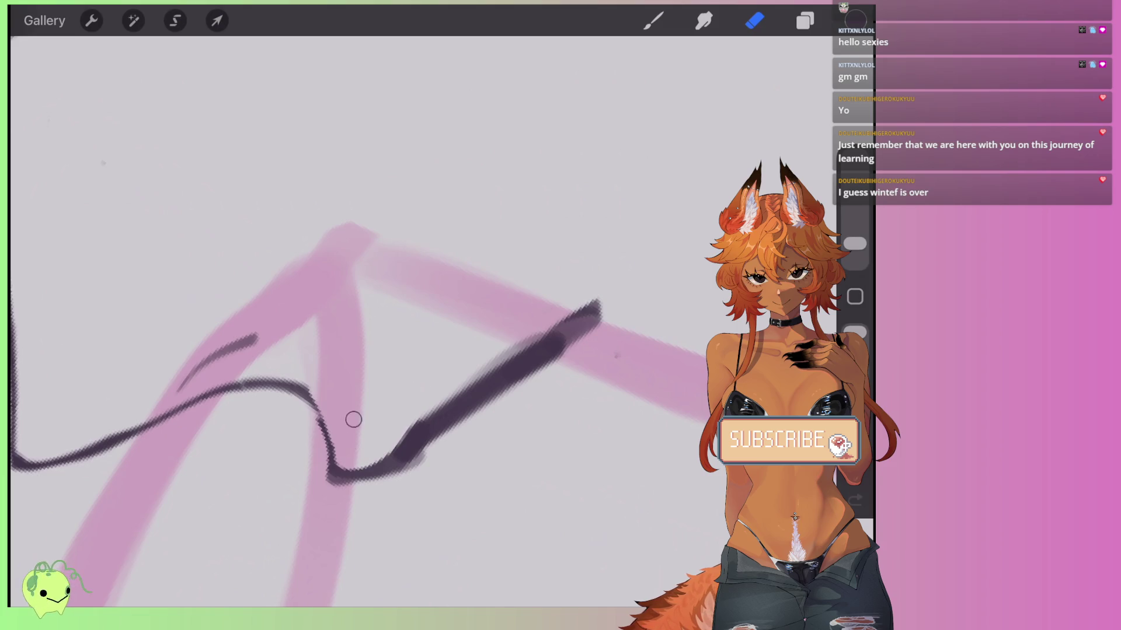
{"action": "mouse_move", "coordinate": [398, 446]}
{"action": "left_mouse_down"}
{"action": "mouse_move", "coordinate": [518, 355]}
{"action": "mouse_move", "coordinate": [608, 325]}
{"action": "mouse_move", "coordinate": [411, 470]}
{"action": "left_mouse_up"}
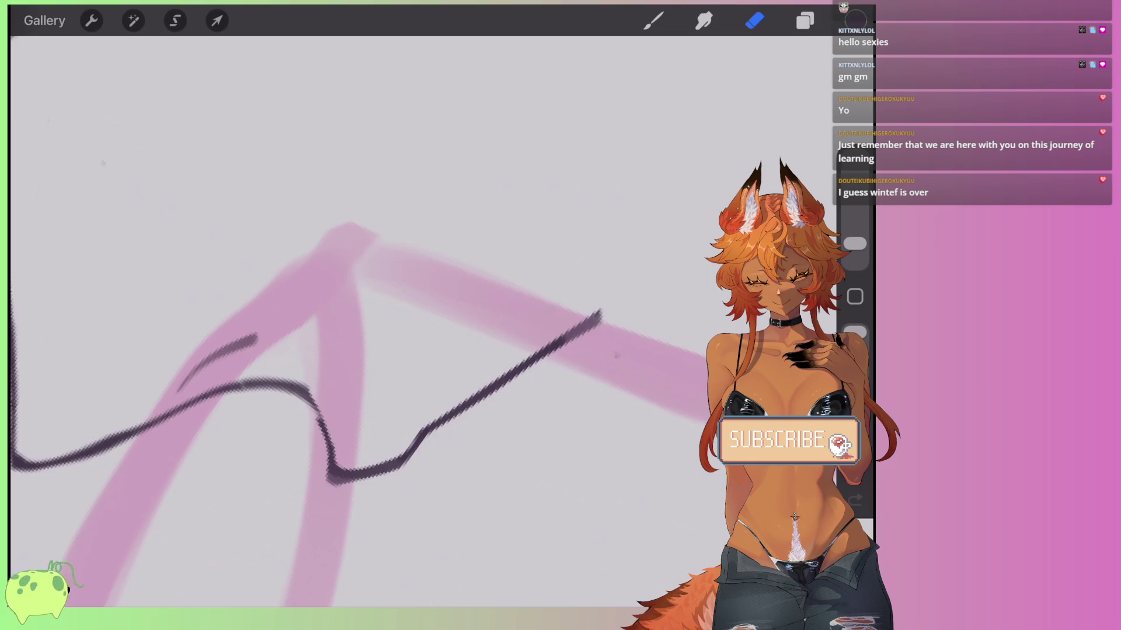
{"action": "scroll", "coordinate": [368, 321], "scroll_direction": "down", "scroll_amount": 5}
{"action": "scroll", "coordinate": [397, 326], "scroll_direction": "up", "scroll_amount": 10}
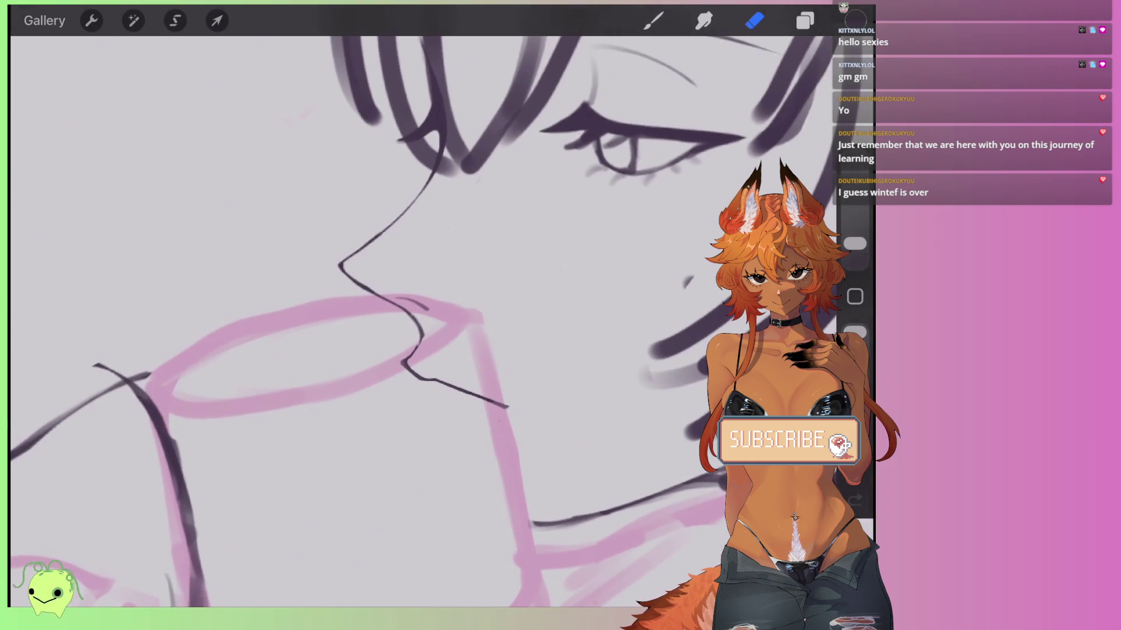
{"action": "scroll", "coordinate": [374, 351], "scroll_direction": "up", "scroll_amount": 3}
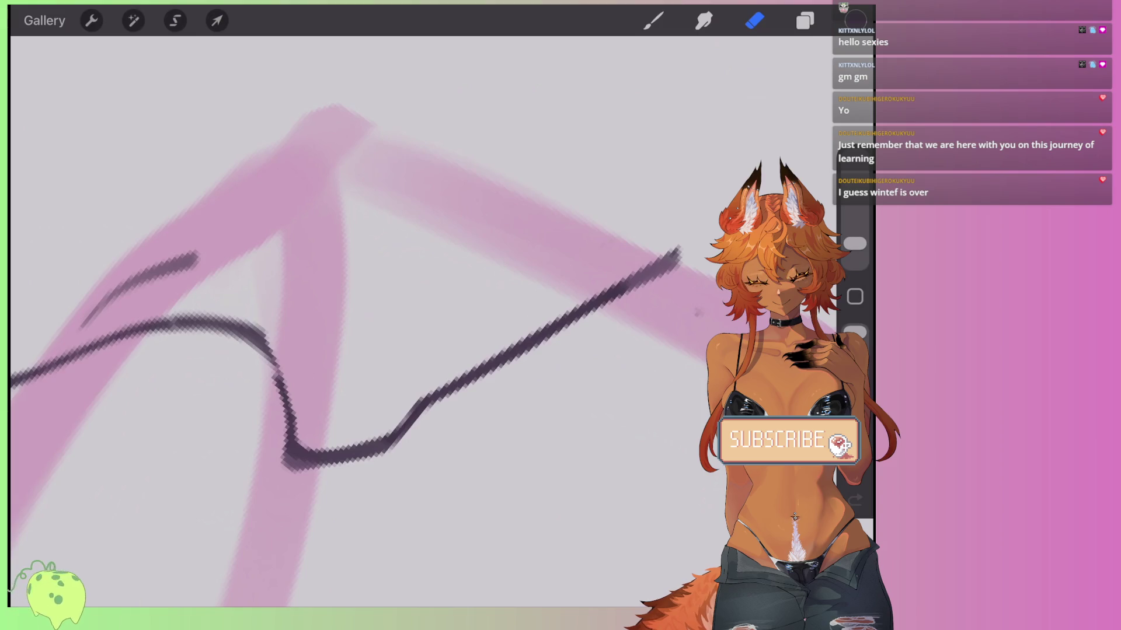
Paint a thick dark stroke along the lip line and erase it back to a thin line, undoing missteps.
{"action": "left_click_drag", "start_coordinate": [635, 269], "coordinate": [709, 244]}
{"action": "key", "text": "e"}
{"action": "mouse_move", "coordinate": [580, 278]}
{"action": "left_mouse_down"}
{"action": "mouse_move", "coordinate": [695, 228]}
{"action": "mouse_move", "coordinate": [617, 296]}
{"action": "left_mouse_up"}
{"action": "scroll", "coordinate": [373, 321], "scroll_direction": "down", "scroll_amount": 5}
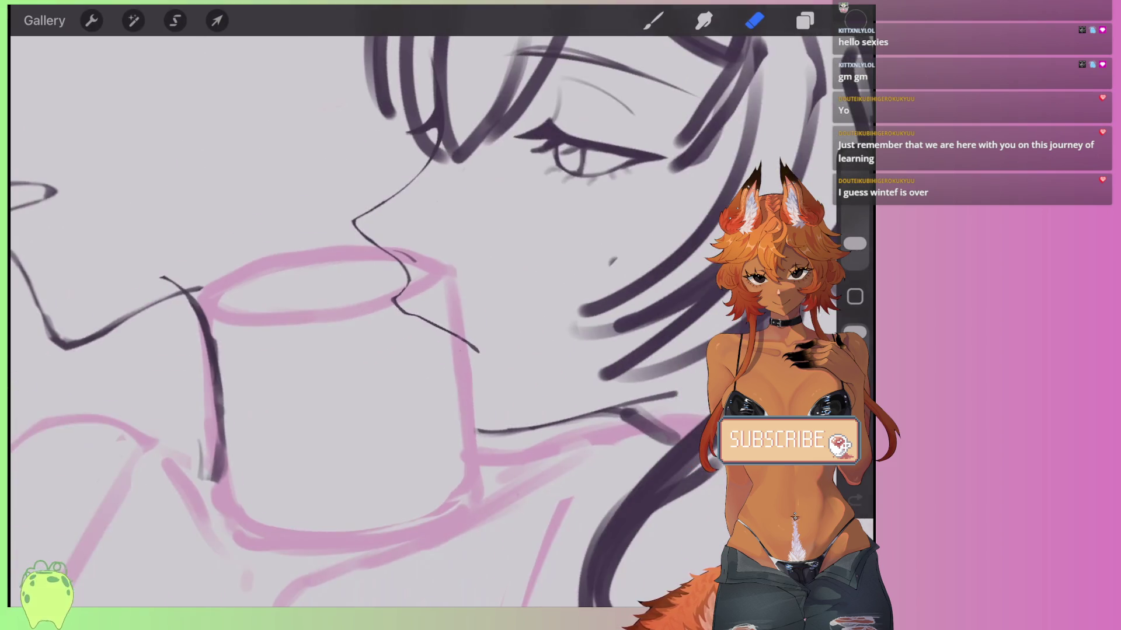
{"action": "scroll", "coordinate": [380, 326], "scroll_direction": "up", "scroll_amount": 8}
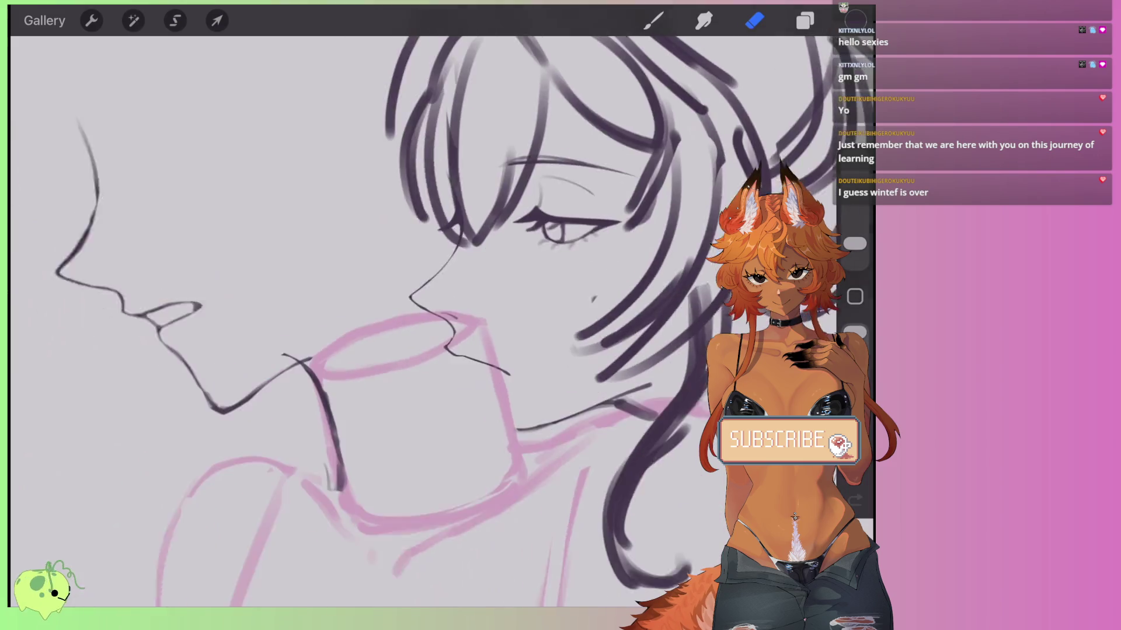
{"action": "scroll", "coordinate": [374, 315], "scroll_direction": "up", "scroll_amount": 3}
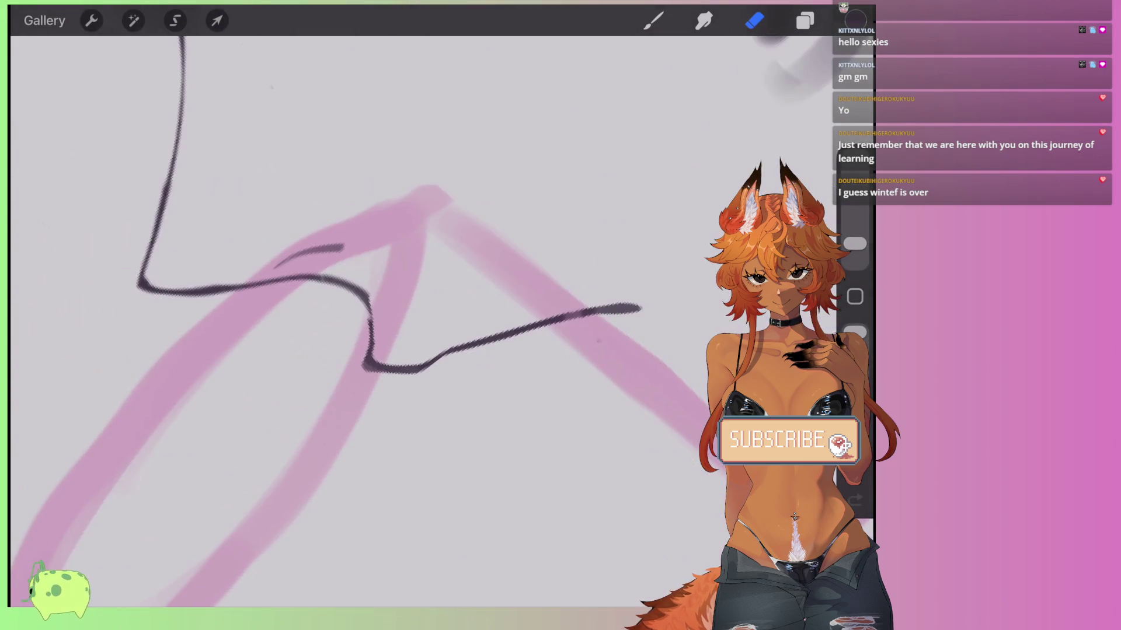
{"action": "key", "text": "ctrl+z"}
{"action": "mouse_move", "coordinate": [594, 302]}
{"action": "left_mouse_down"}
{"action": "mouse_move", "coordinate": [379, 362]}
{"action": "mouse_move", "coordinate": [372, 321]}
{"action": "left_mouse_up"}
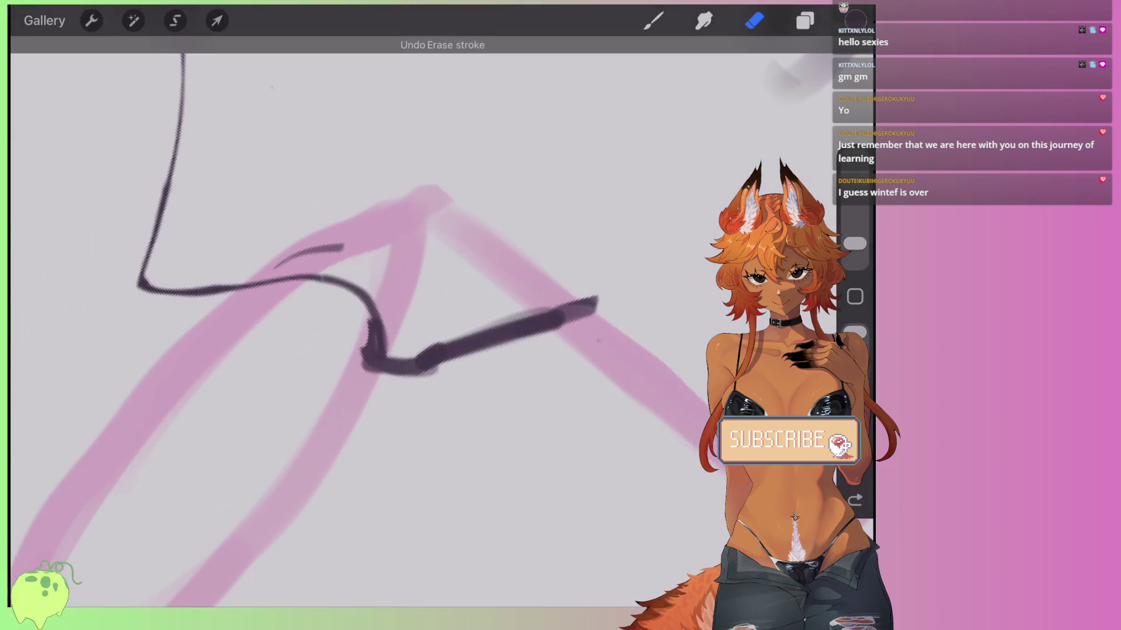
{"action": "left_click_drag", "start_coordinate": [594, 304], "coordinate": [374, 356]}
{"action": "left_click_drag", "start_coordinate": [560, 315], "coordinate": [420, 350]}
{"action": "key", "text": "ctrl+z"}
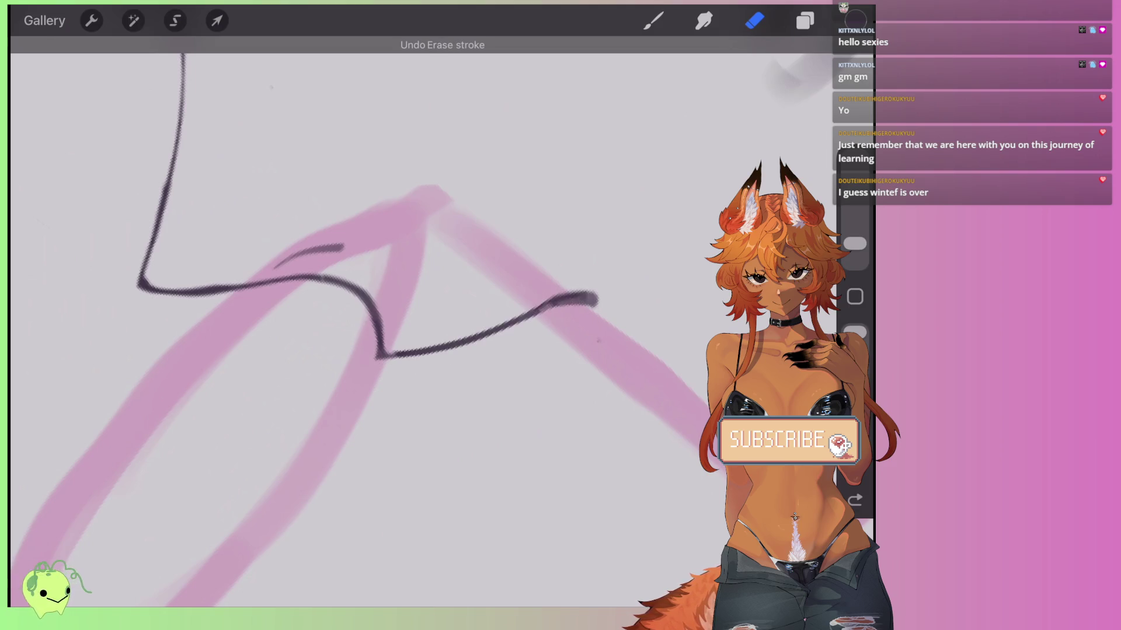
At 2% brush size, ink over the V and the right arm of the lip line.
{"action": "scroll", "coordinate": [379, 315], "scroll_direction": "up", "scroll_amount": 2}
{"action": "scroll", "coordinate": [379, 315], "scroll_direction": "down", "scroll_amount": 3}
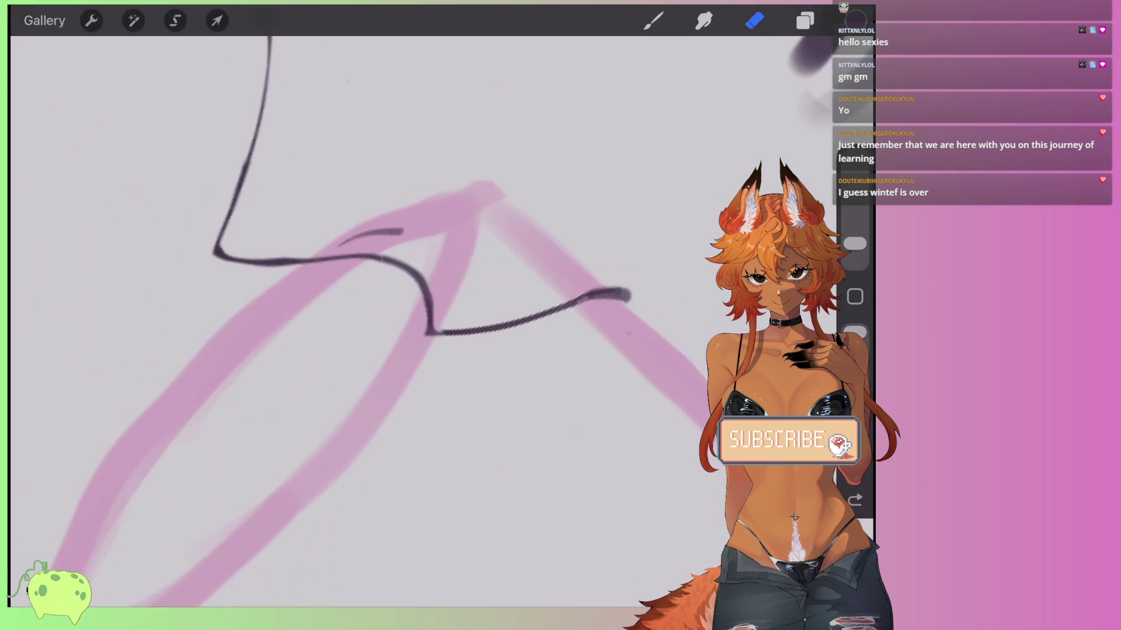
{"action": "scroll", "coordinate": [379, 315], "scroll_direction": "up", "scroll_amount": 2}
{"action": "scroll", "coordinate": [379, 315], "scroll_direction": "up", "scroll_amount": 2}
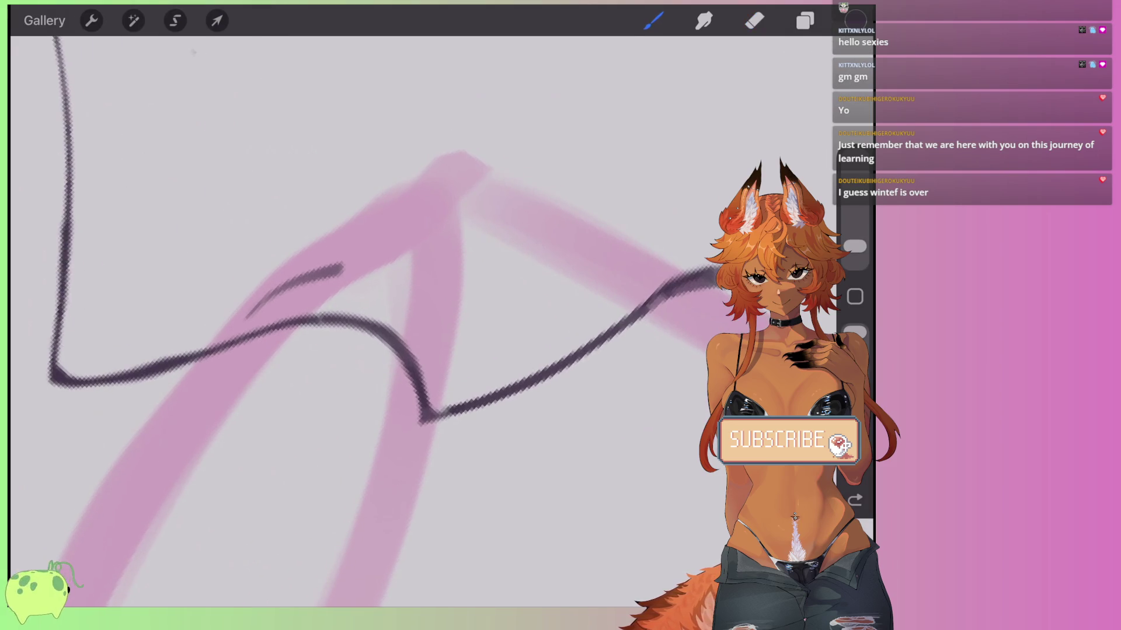
{"action": "left_click_drag", "start_coordinate": [855, 246], "coordinate": [854, 252]}
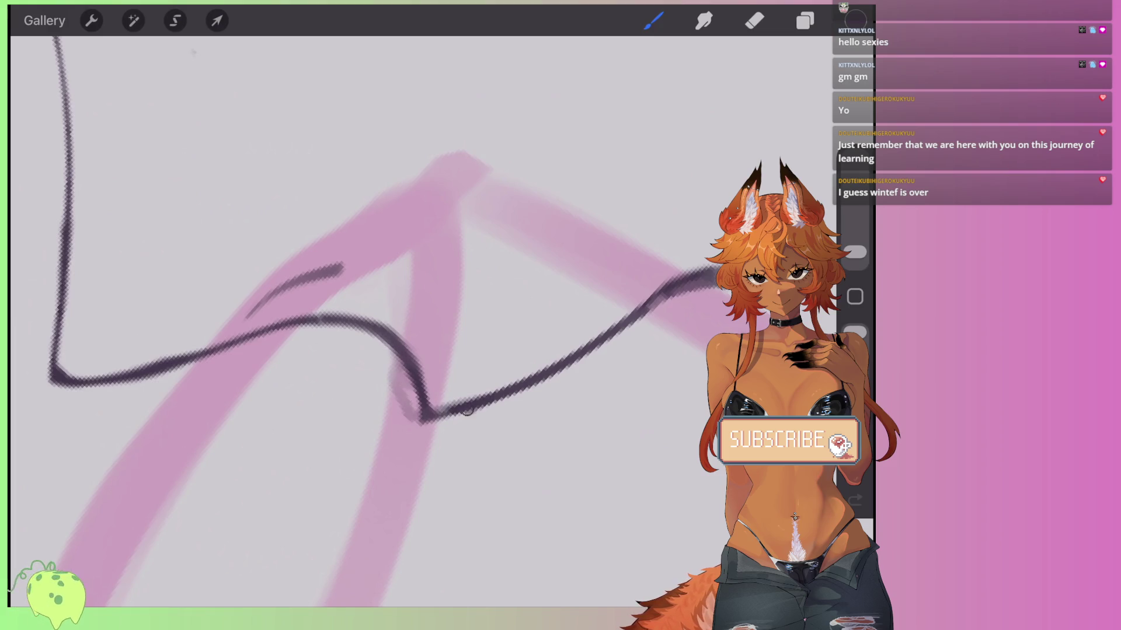
{"action": "left_click_drag", "start_coordinate": [430, 430], "coordinate": [400, 357]}
{"action": "mouse_move", "coordinate": [403, 403]}
{"action": "left_mouse_down"}
{"action": "mouse_move", "coordinate": [398, 350]}
{"action": "mouse_move", "coordinate": [447, 420]}
{"action": "mouse_move", "coordinate": [517, 393]}
{"action": "mouse_move", "coordinate": [409, 426]}
{"action": "mouse_move", "coordinate": [411, 398]}
{"action": "left_mouse_up"}
{"action": "left_click_drag", "start_coordinate": [471, 419], "coordinate": [715, 283]}
{"action": "left_click_drag", "start_coordinate": [662, 310], "coordinate": [727, 282]}
Erase to thin the right arm and its upper end, then undo the last erase and paint strokes.
{"action": "key", "text": "e"}
{"action": "mouse_move", "coordinate": [657, 281]}
{"action": "left_mouse_down"}
{"action": "mouse_move", "coordinate": [583, 340]}
{"action": "mouse_move", "coordinate": [428, 417]}
{"action": "mouse_move", "coordinate": [428, 367]}
{"action": "left_mouse_up"}
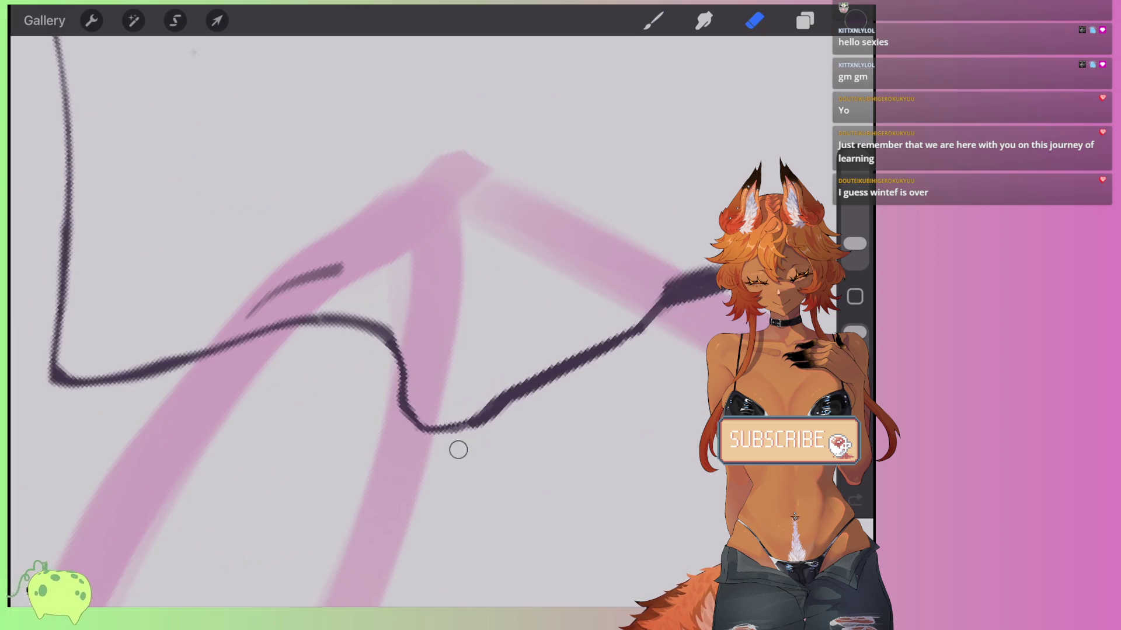
{"action": "left_click_drag", "start_coordinate": [500, 415], "coordinate": [590, 370]}
{"action": "left_click_drag", "start_coordinate": [634, 311], "coordinate": [720, 269]}
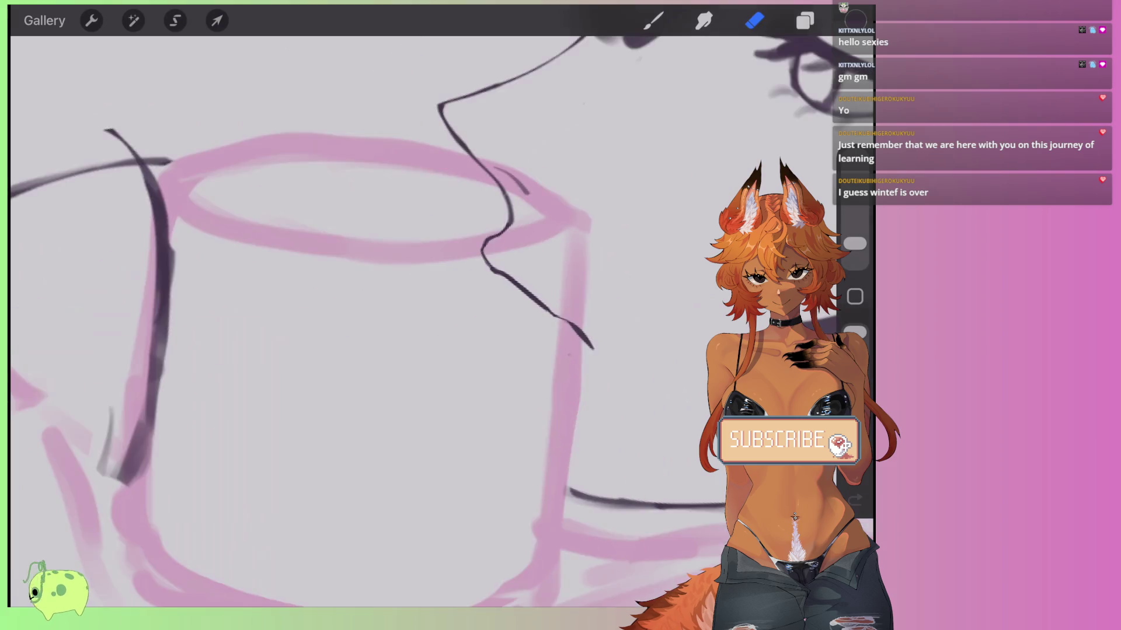
{"action": "scroll", "coordinate": [370, 307], "scroll_direction": "down", "scroll_amount": 2}
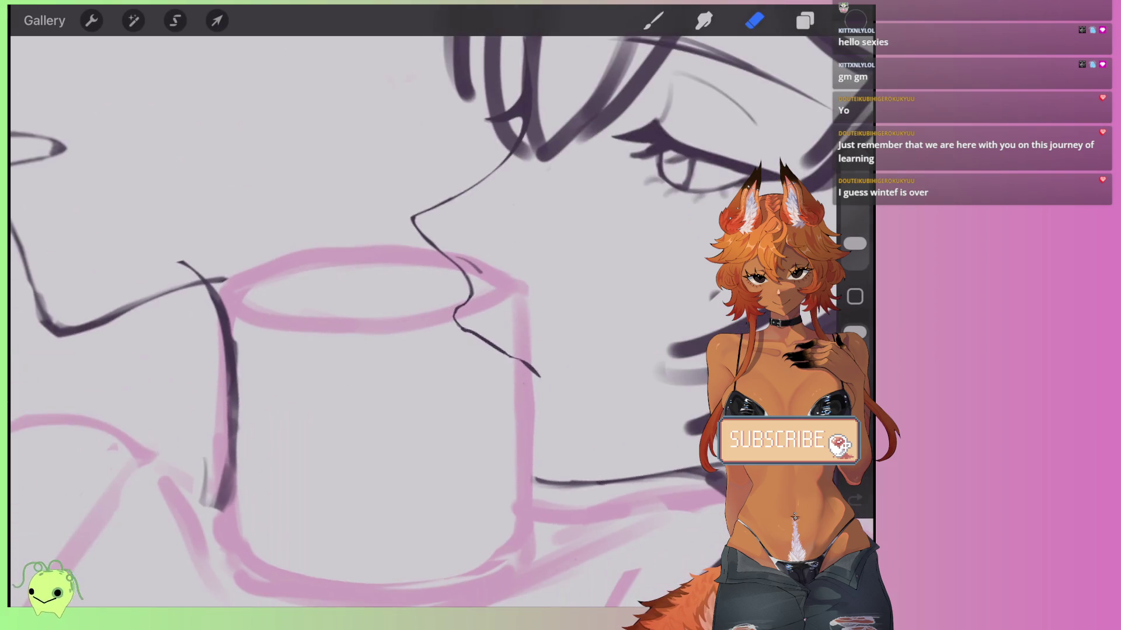
{"action": "scroll", "coordinate": [441, 320], "scroll_direction": "up", "scroll_amount": 2}
{"action": "key", "text": "ctrl+z"}
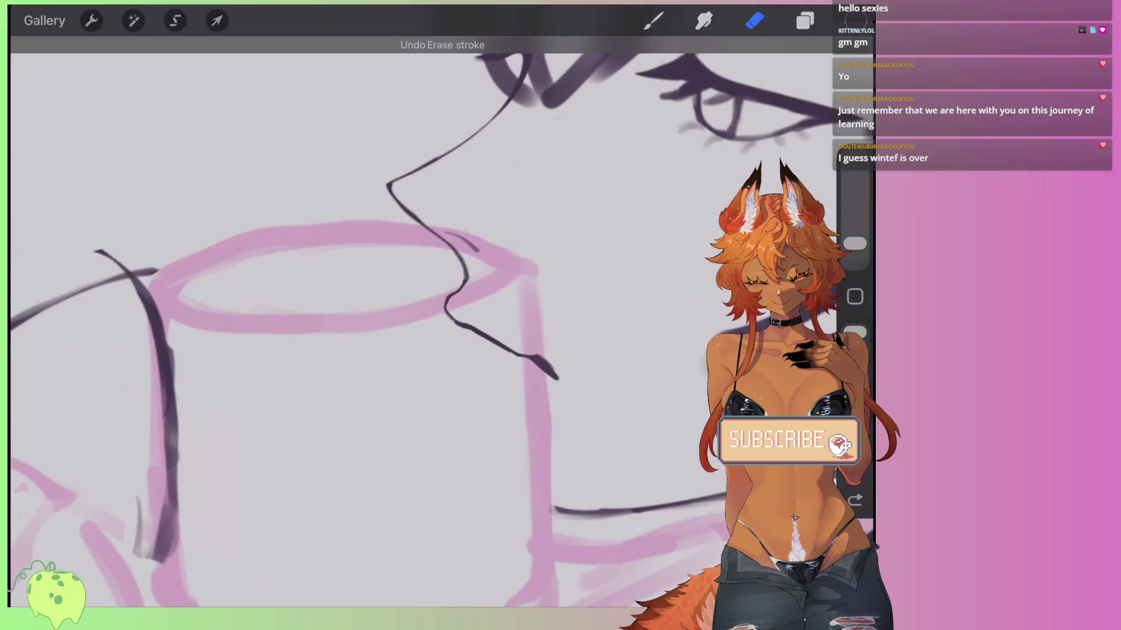
{"action": "key", "text": "ctrl+z"}
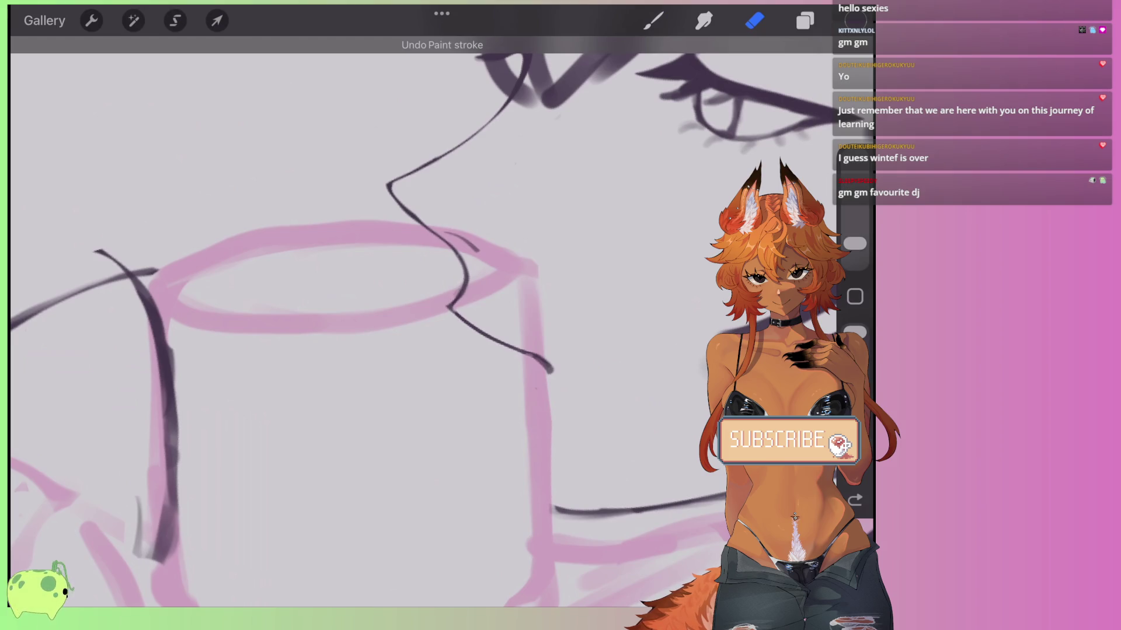
Add dark strokes around the lower V of the lip line.
{"action": "key", "text": "b"}
{"action": "scroll", "coordinate": [453, 405], "scroll_direction": "down", "scroll_amount": 2}
{"action": "scroll", "coordinate": [452, 405], "scroll_direction": "up", "scroll_amount": 5}
{"action": "mouse_move", "coordinate": [453, 409]}
{"action": "left_mouse_down"}
{"action": "mouse_move", "coordinate": [552, 397]}
{"action": "mouse_move", "coordinate": [447, 321]}
{"action": "mouse_move", "coordinate": [553, 372]}
{"action": "left_mouse_up"}
{"action": "key", "text": "e"}
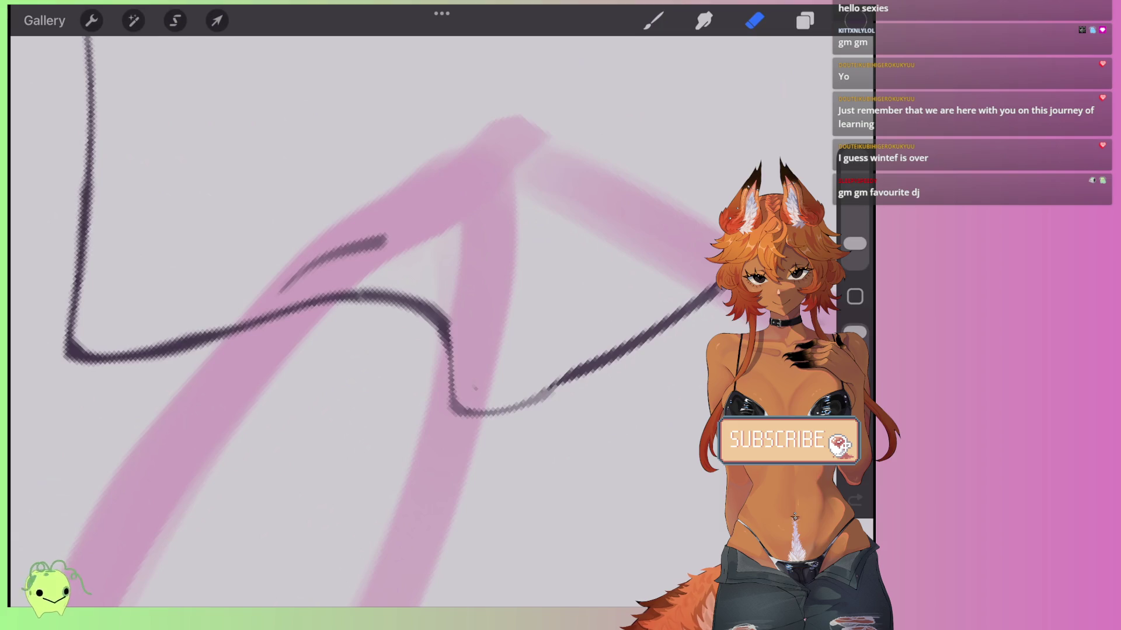
{"action": "scroll", "coordinate": [374, 321], "scroll_direction": "down", "scroll_amount": 3}
{"action": "scroll", "coordinate": [374, 321], "scroll_direction": "up", "scroll_amount": 4}
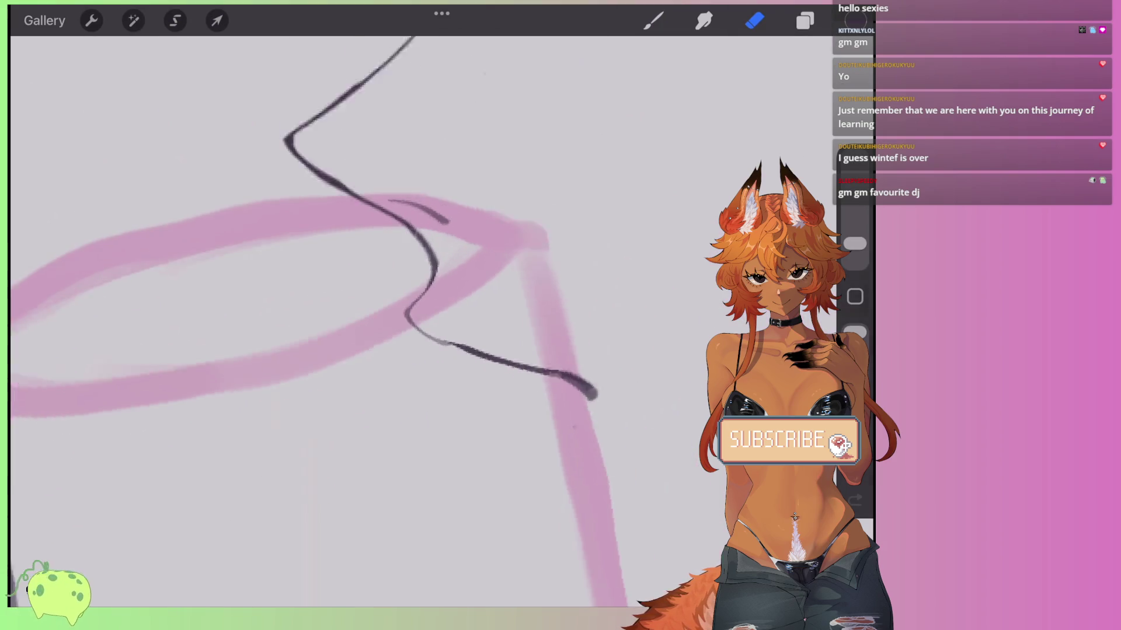
{"action": "scroll", "coordinate": [379, 321], "scroll_direction": "down", "scroll_amount": 5}
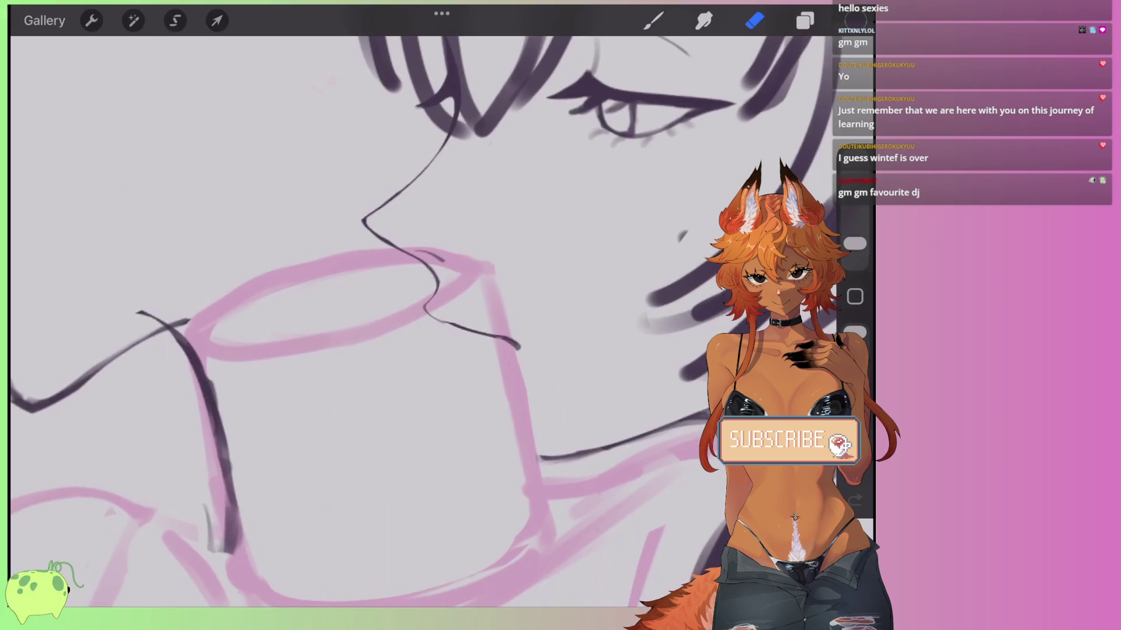
{"action": "scroll", "coordinate": [373, 321], "scroll_direction": "down", "scroll_amount": 2}
{"action": "scroll", "coordinate": [374, 321], "scroll_direction": "up", "scroll_amount": 8}
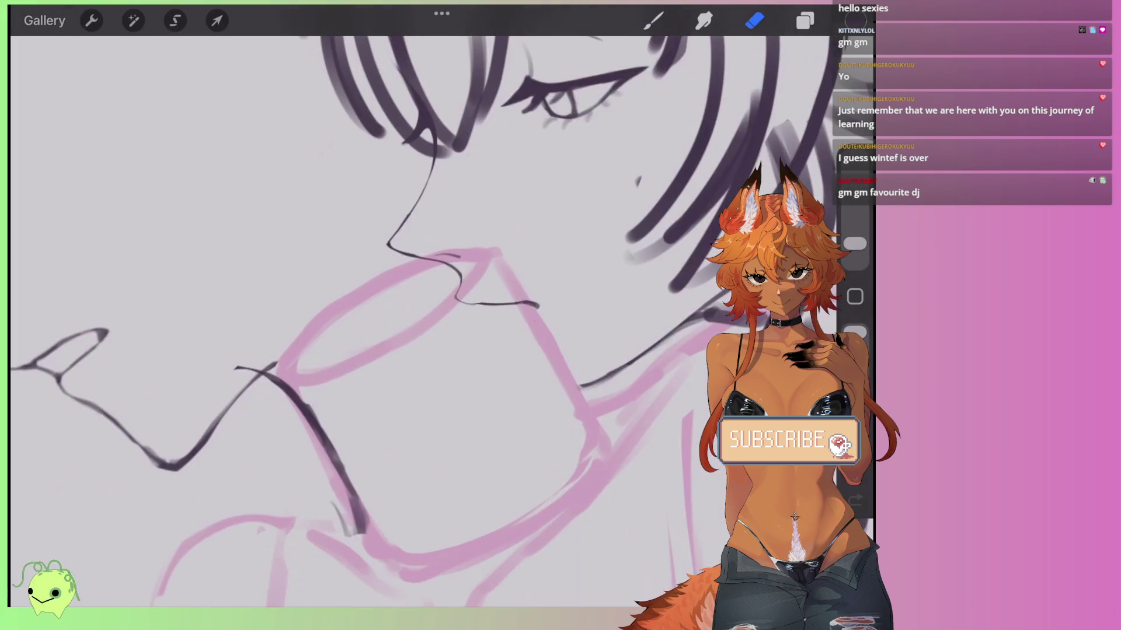
Darken the line rising to the right, then erase the overlay leaving a thin contour.
{"action": "key", "text": "b"}
{"action": "scroll", "coordinate": [373, 321], "scroll_direction": "up", "scroll_amount": 2}
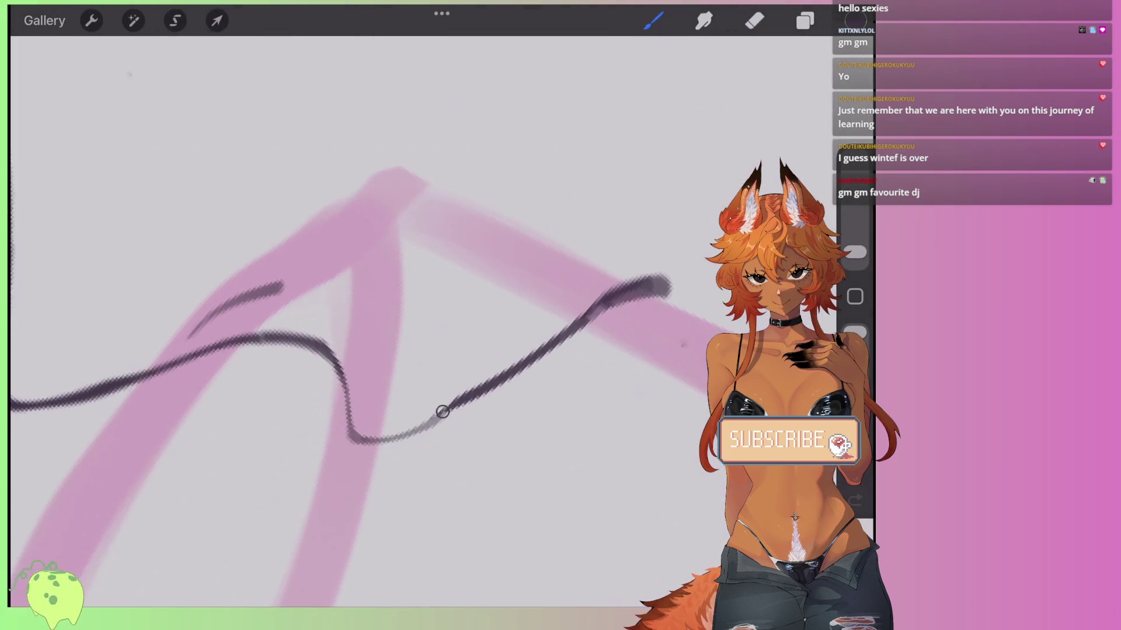
{"action": "mouse_move", "coordinate": [431, 428]}
{"action": "left_mouse_down"}
{"action": "mouse_move", "coordinate": [540, 358]}
{"action": "mouse_move", "coordinate": [587, 305]}
{"action": "left_mouse_up"}
{"action": "key", "text": "e"}
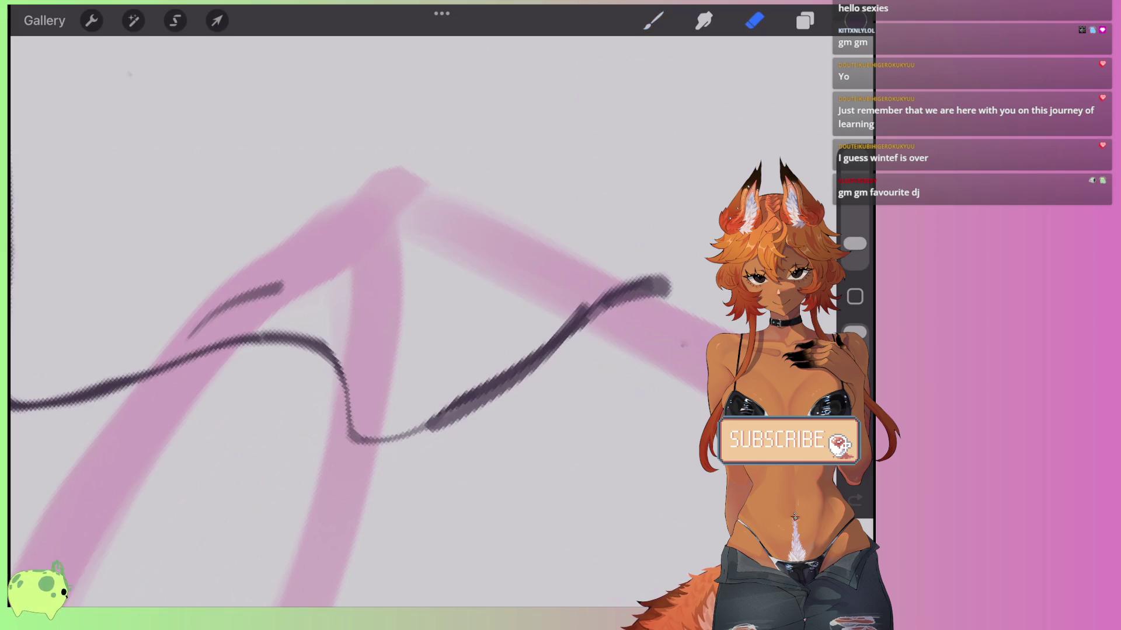
{"action": "left_click_drag", "start_coordinate": [429, 422], "coordinate": [570, 313]}
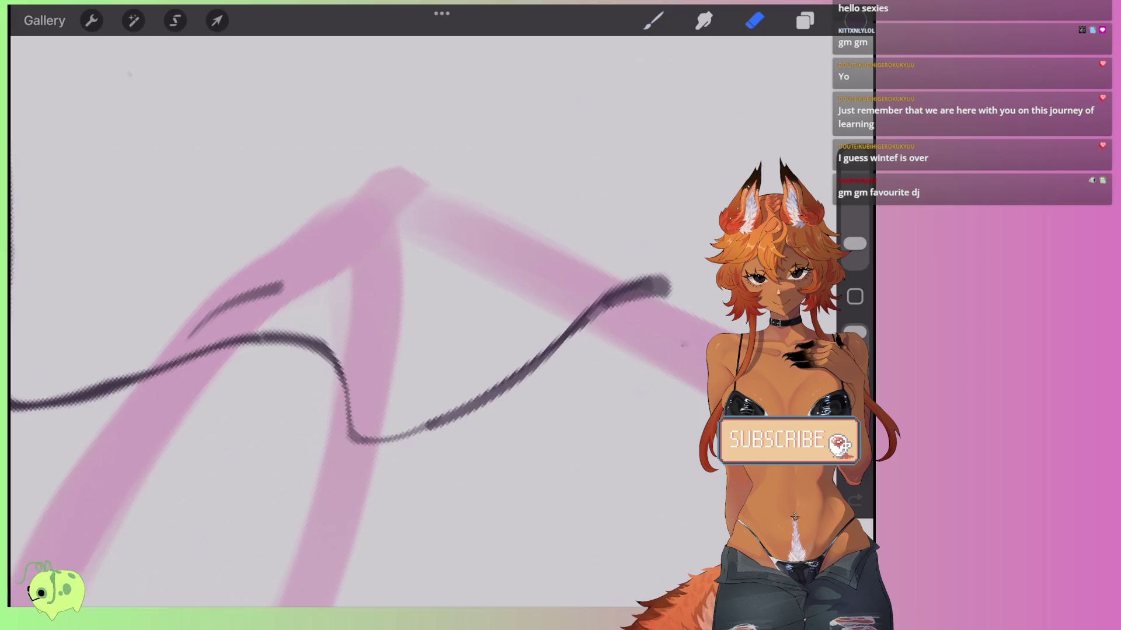
{"action": "scroll", "coordinate": [373, 321], "scroll_direction": "down", "scroll_amount": 10}
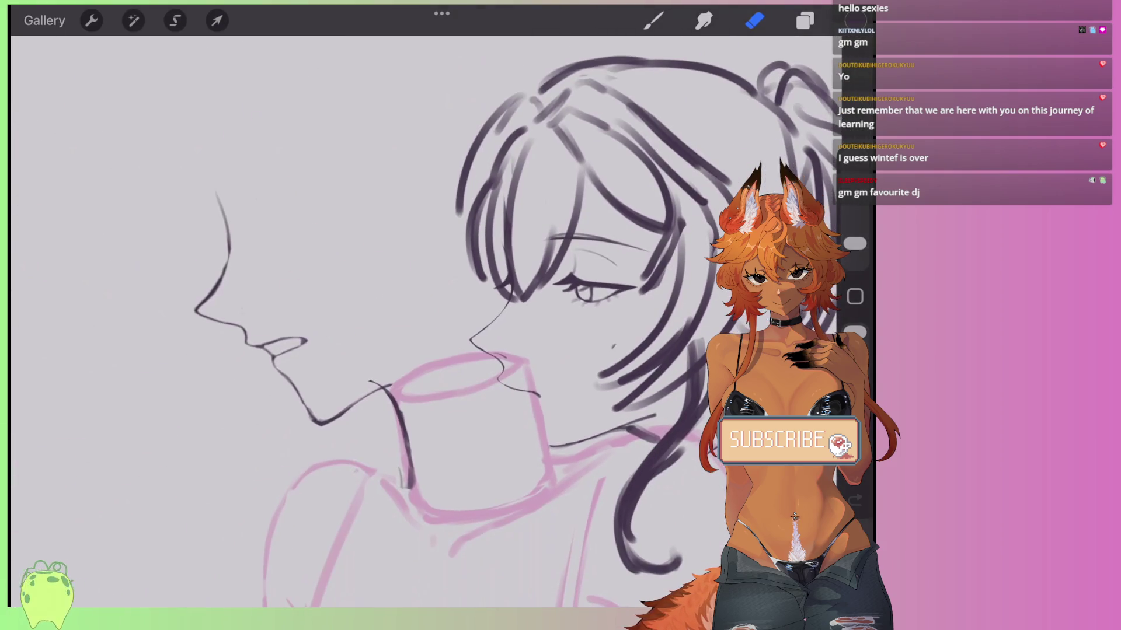
{"action": "left_click", "coordinate": [804, 20]}
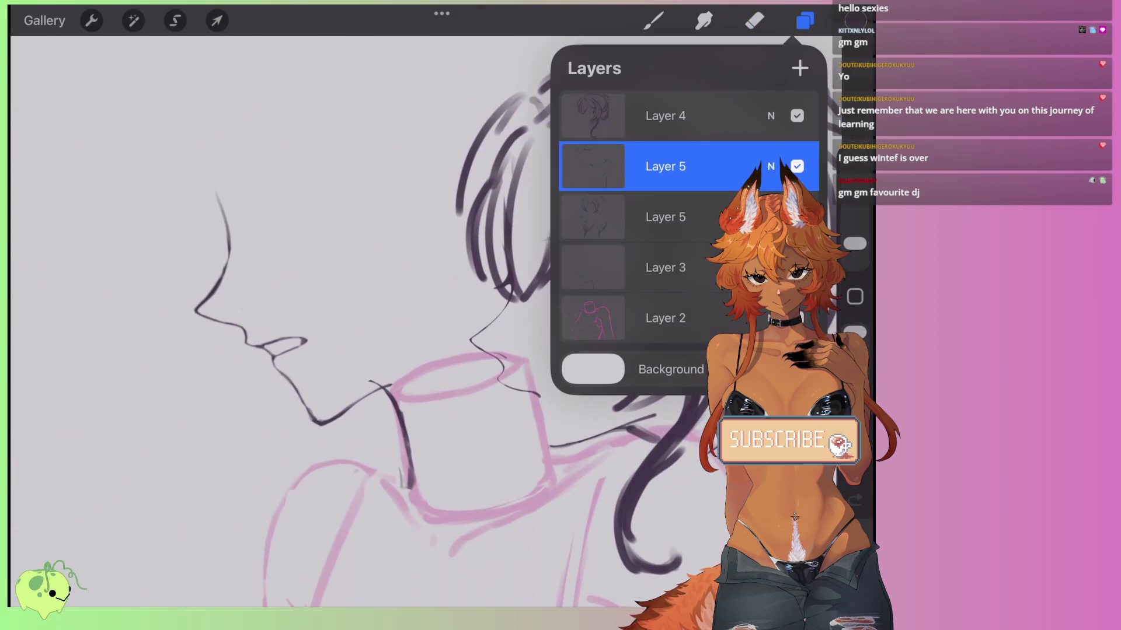
Unhide the hair and face line-art layer, select Layer 3, and switch to the Eraser.
{"action": "left_click", "coordinate": [797, 217]}
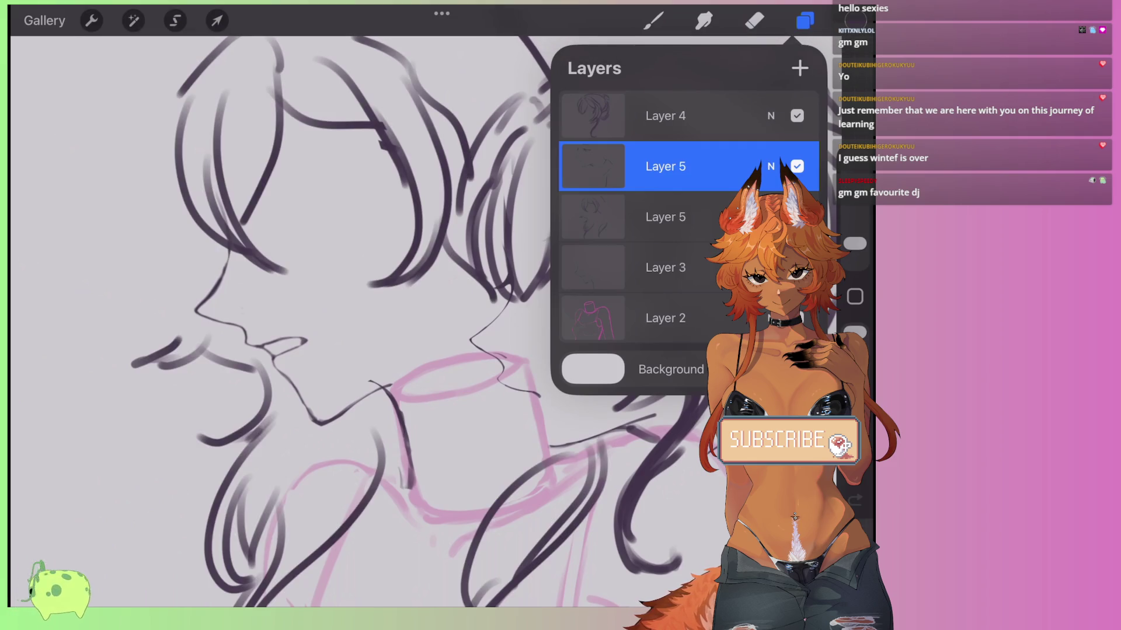
{"action": "left_click", "coordinate": [665, 267]}
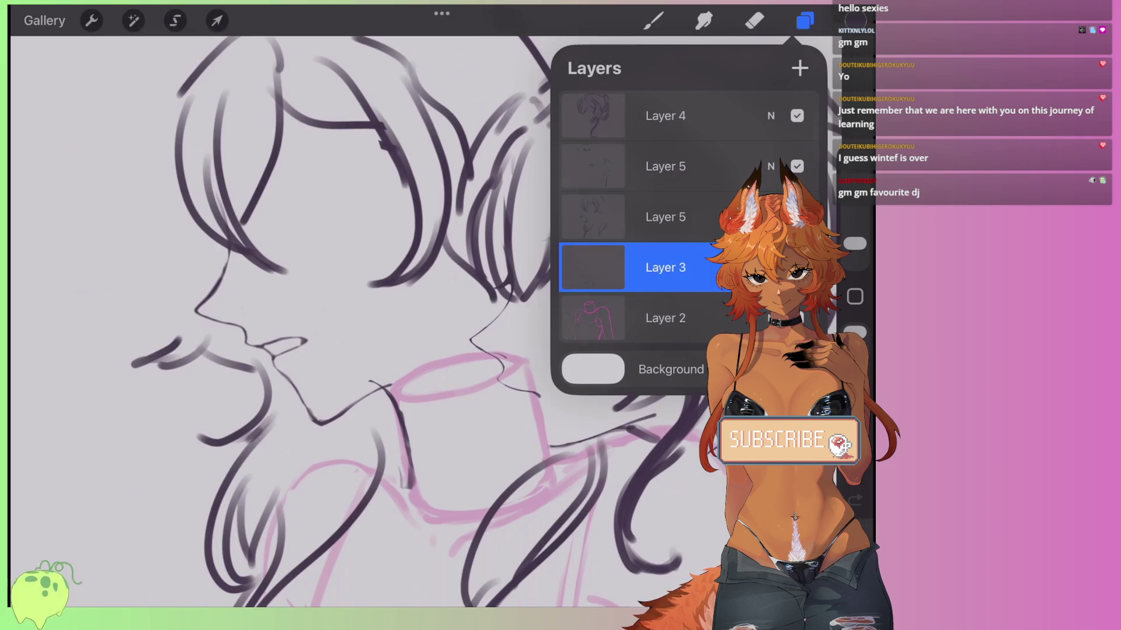
{"action": "key", "text": "e"}
{"action": "scroll", "coordinate": [408, 321], "scroll_direction": "up", "scroll_amount": 3}
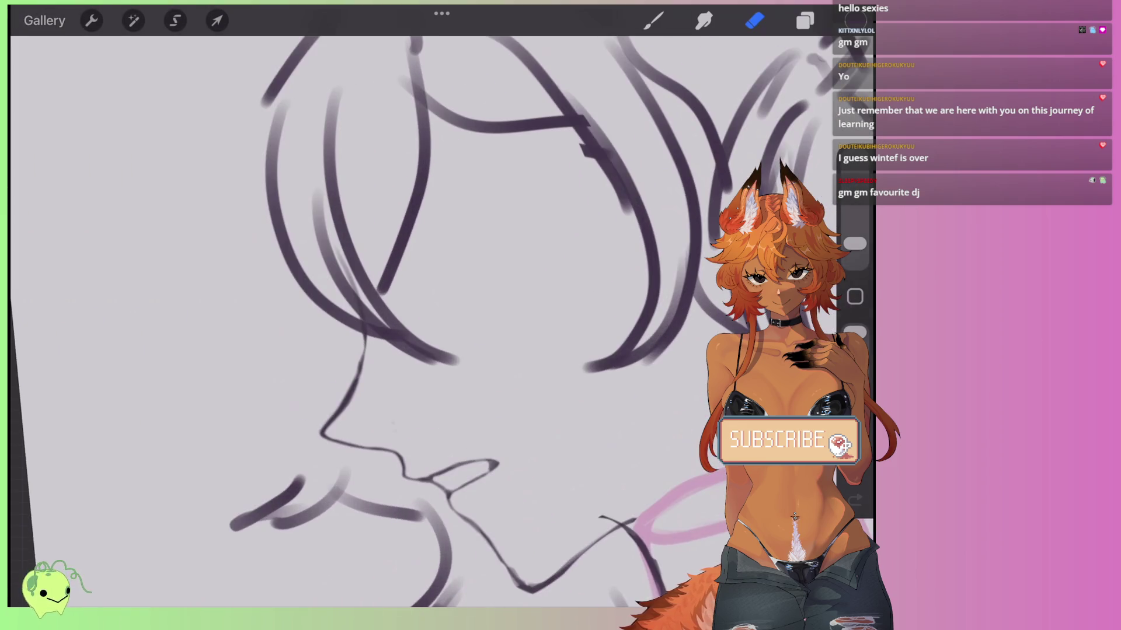
{"action": "scroll", "coordinate": [444, 321], "scroll_direction": "down", "scroll_amount": 3}
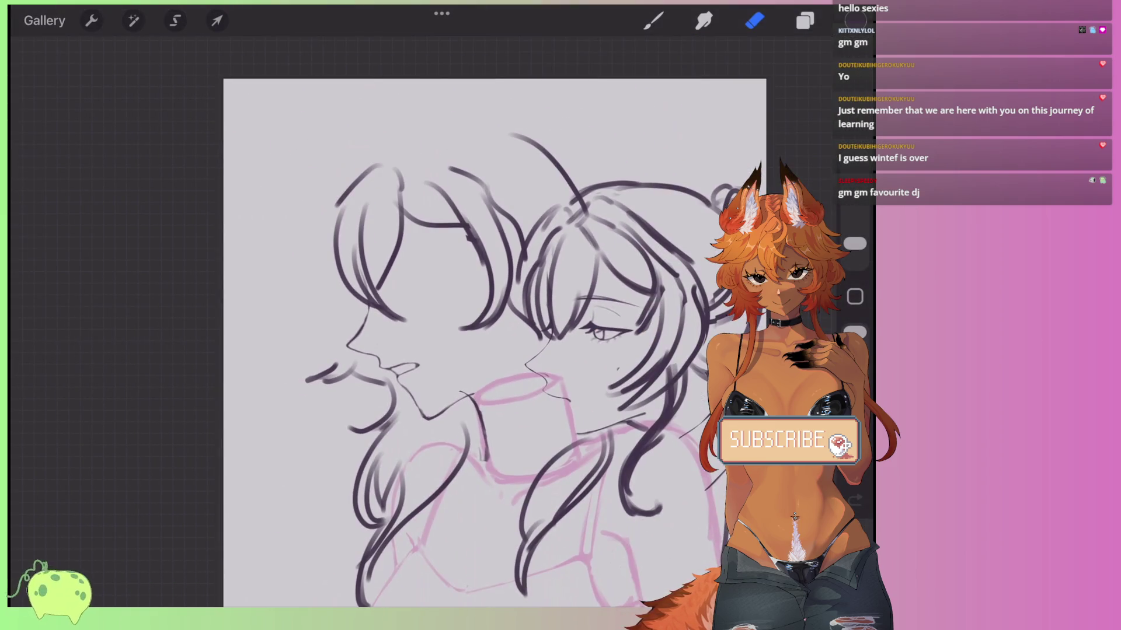
{"action": "scroll", "coordinate": [496, 344], "scroll_direction": "up", "scroll_amount": 3}
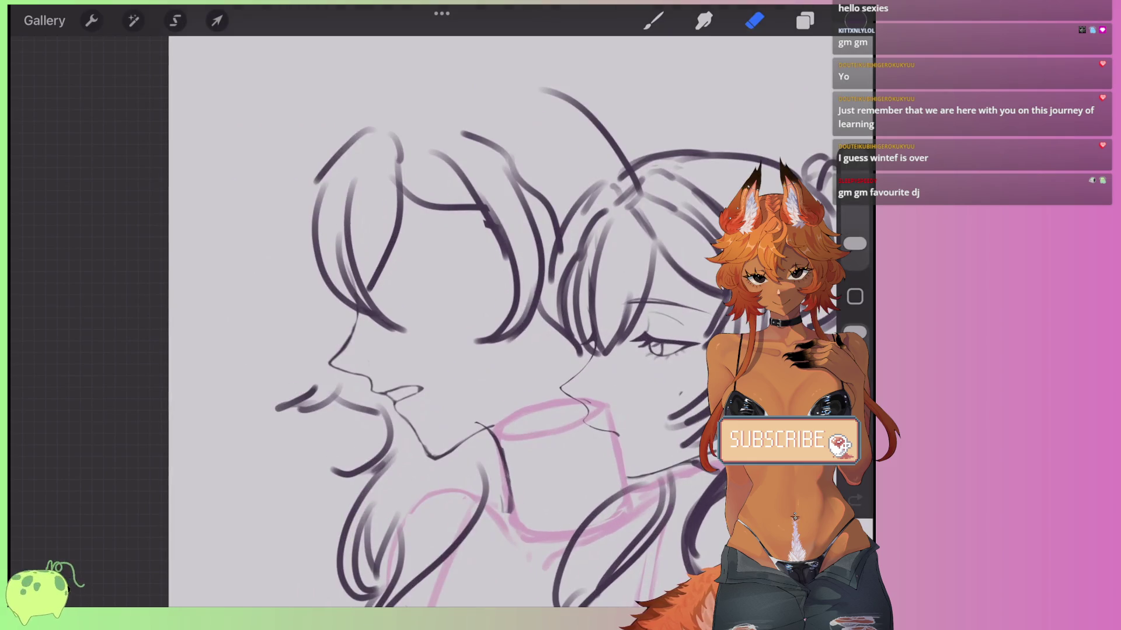
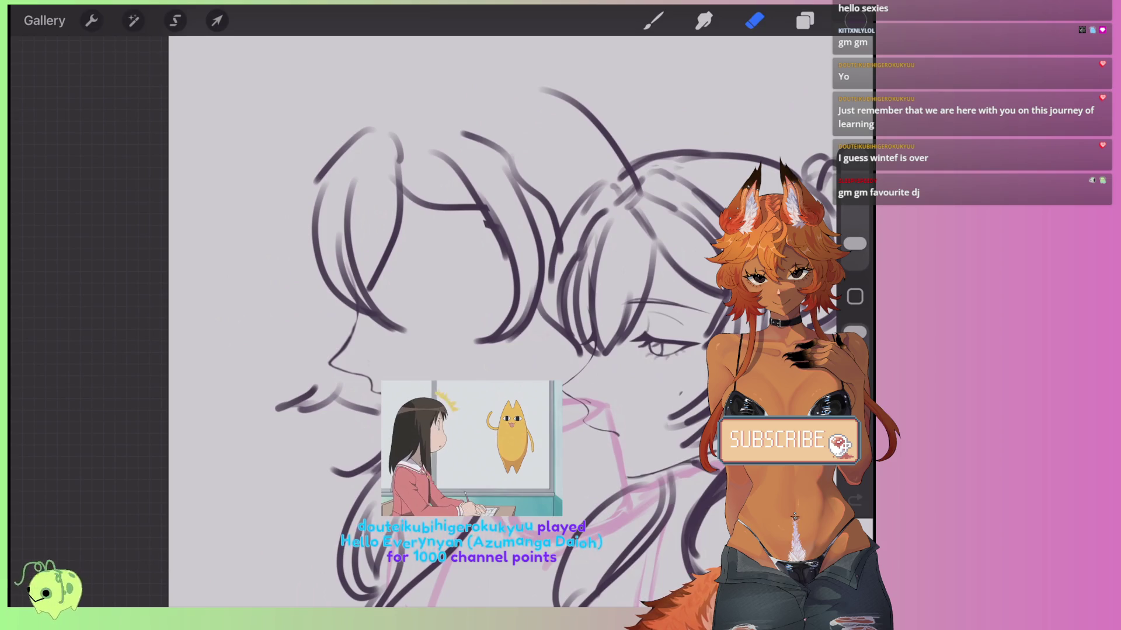
Check the layers list, then zoom in and out around the nose and lips.
{"action": "scroll", "coordinate": [444, 321], "scroll_direction": "up", "scroll_amount": 2}
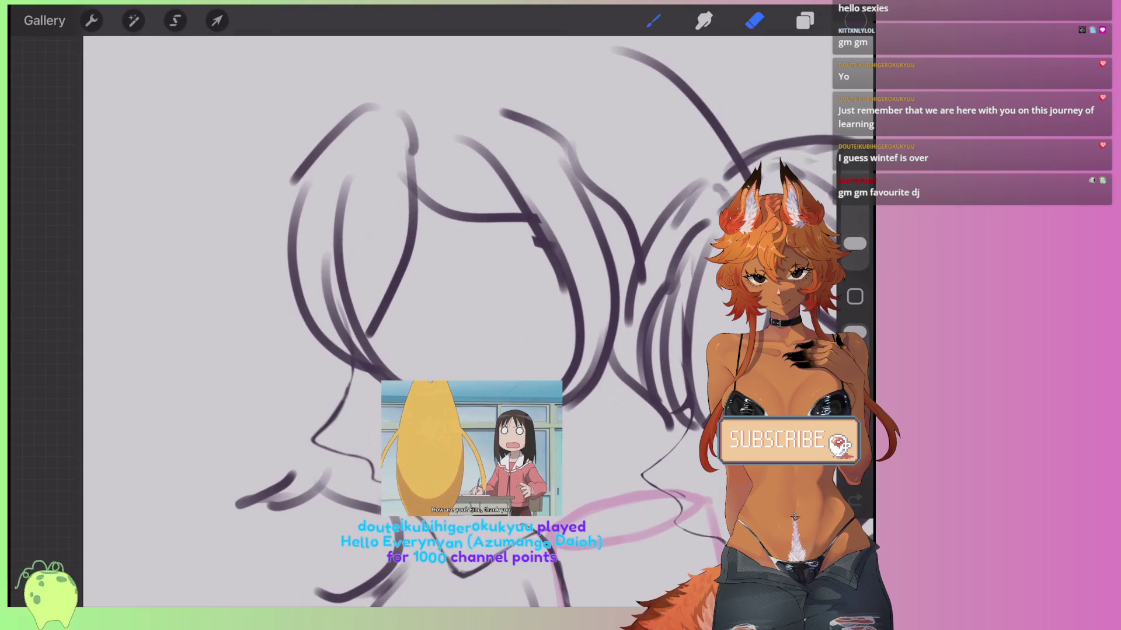
{"action": "left_click", "coordinate": [805, 20]}
{"action": "left_click", "coordinate": [653, 20]}
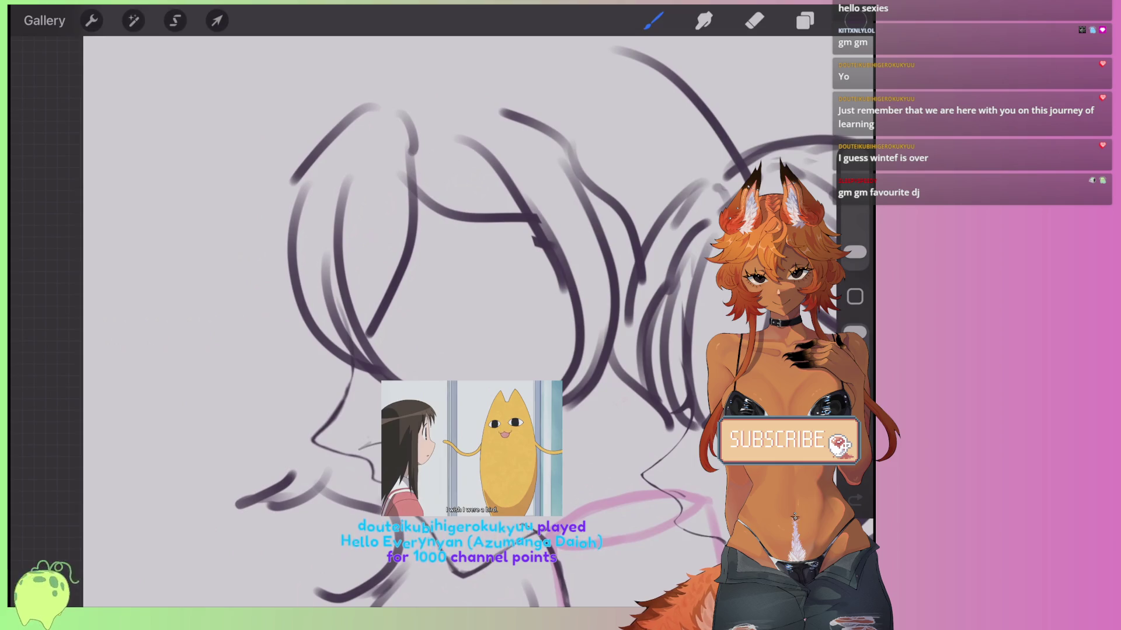
{"action": "scroll", "coordinate": [368, 438], "scroll_direction": "up", "scroll_amount": 5}
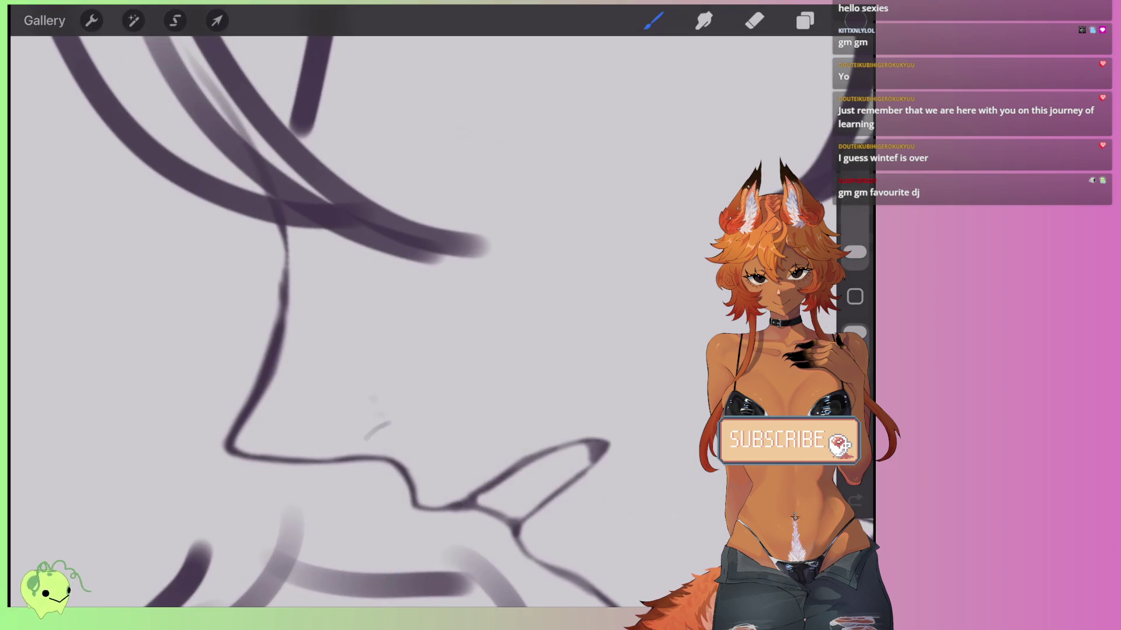
{"action": "scroll", "coordinate": [409, 321], "scroll_direction": "down", "scroll_amount": 5}
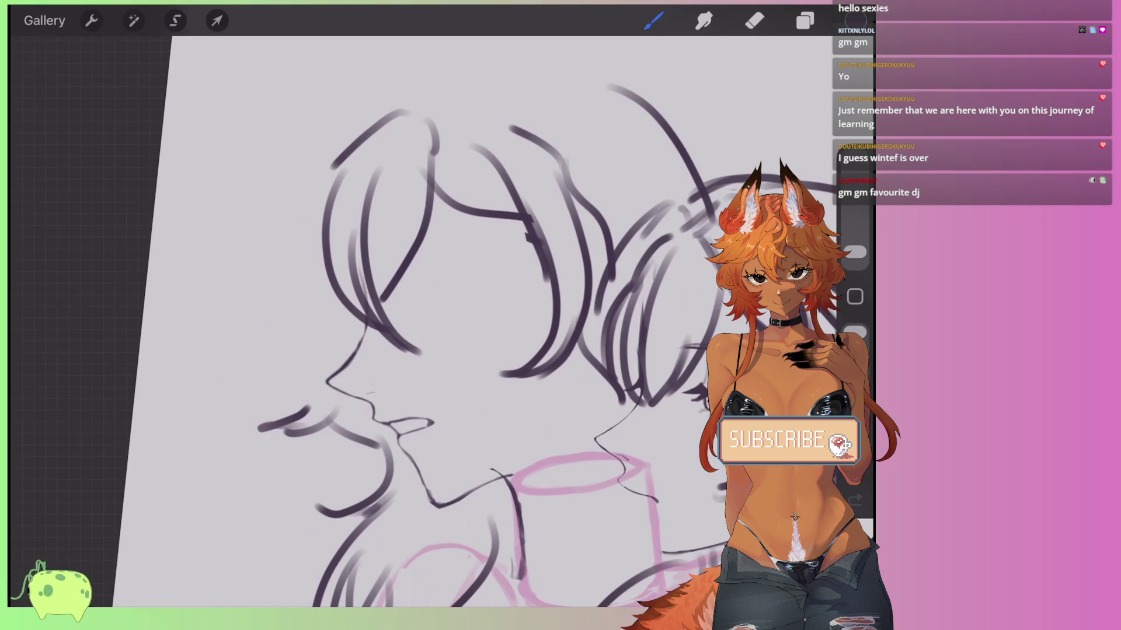
{"action": "scroll", "coordinate": [380, 409], "scroll_direction": "up", "scroll_amount": 5}
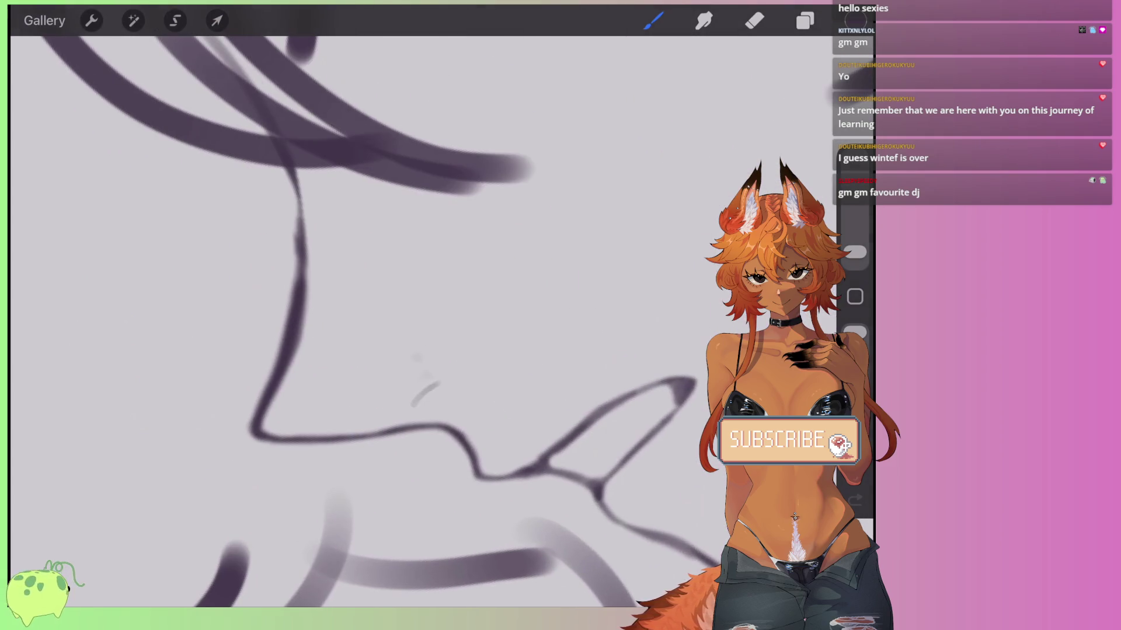
{"action": "scroll", "coordinate": [380, 350], "scroll_direction": "down", "scroll_amount": 5}
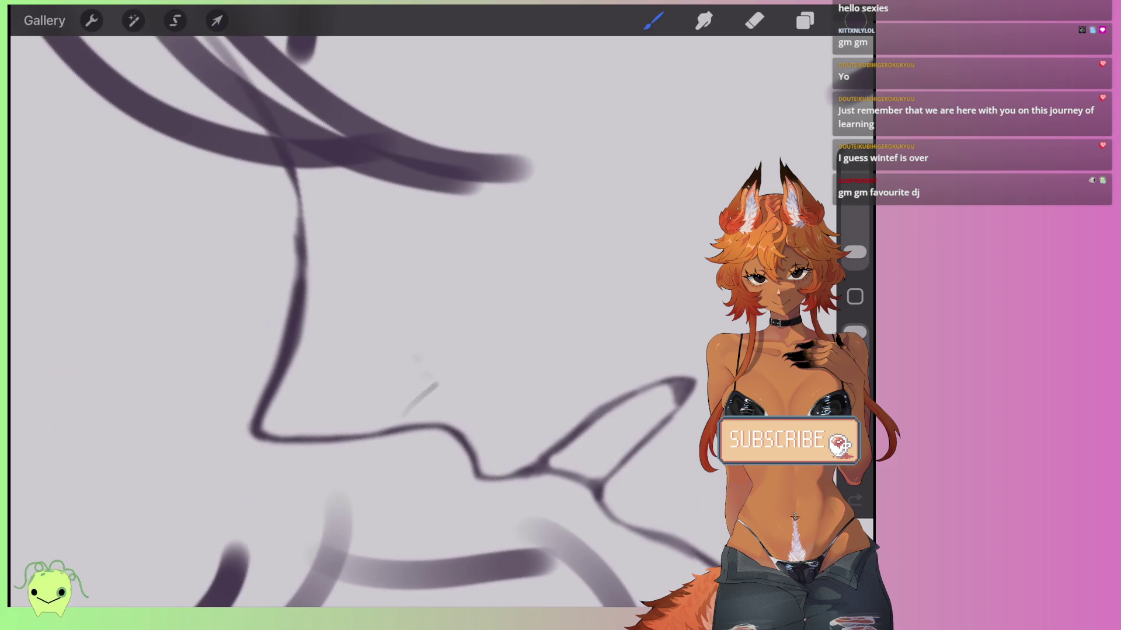
{"action": "scroll", "coordinate": [379, 351], "scroll_direction": "up", "scroll_amount": 3}
{"action": "scroll", "coordinate": [379, 351], "scroll_direction": "down", "scroll_amount": 5}
{"action": "scroll", "coordinate": [379, 350], "scroll_direction": "up", "scroll_amount": 4}
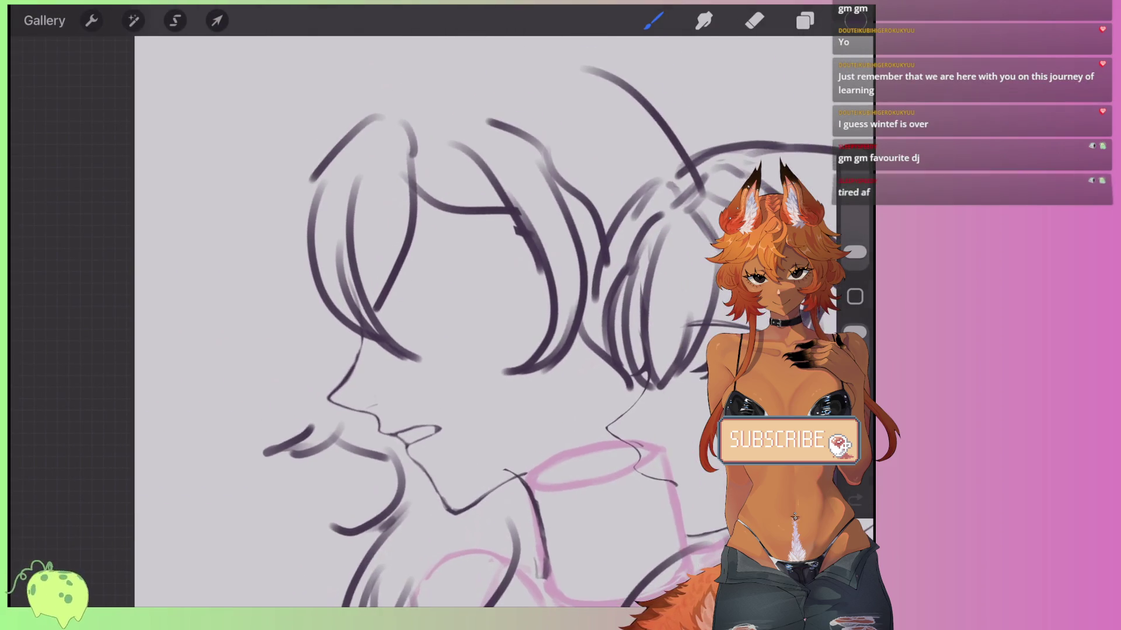
{"action": "scroll", "coordinate": [380, 350], "scroll_direction": "up", "scroll_amount": 3}
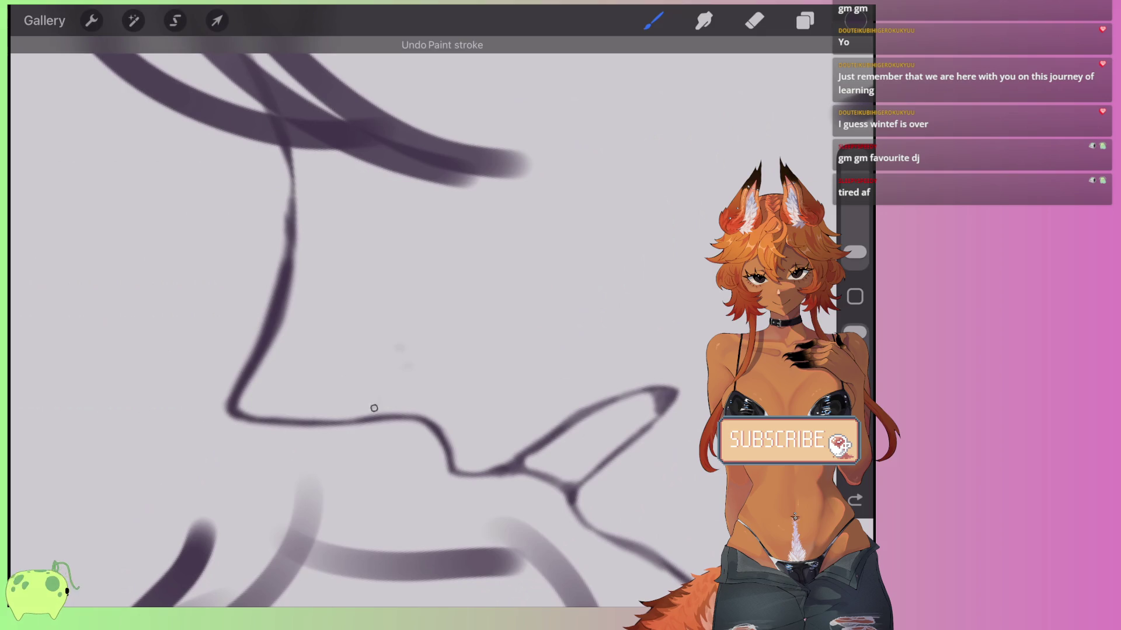
{"action": "scroll", "coordinate": [380, 350], "scroll_direction": "down", "scroll_amount": 3}
Undo the short stray stroke near the lips, leaving the earlier linework.
{"action": "key", "text": "ctrl+z"}
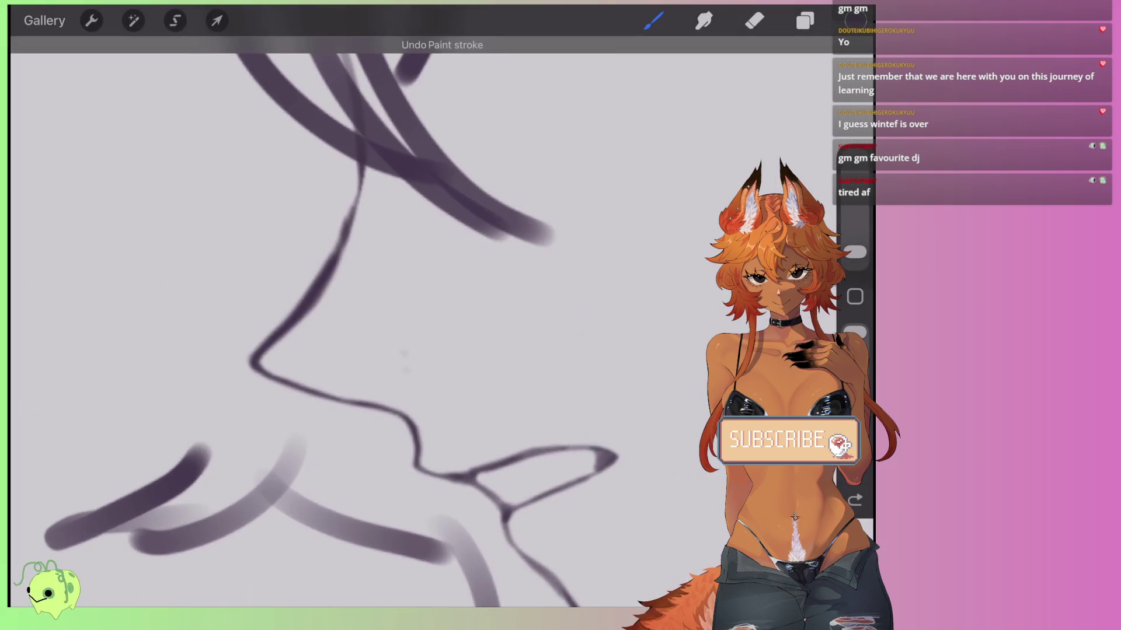
{"action": "scroll", "coordinate": [380, 351], "scroll_direction": "down", "scroll_amount": 3}
{"action": "key", "text": "ctrl+shift+z"}
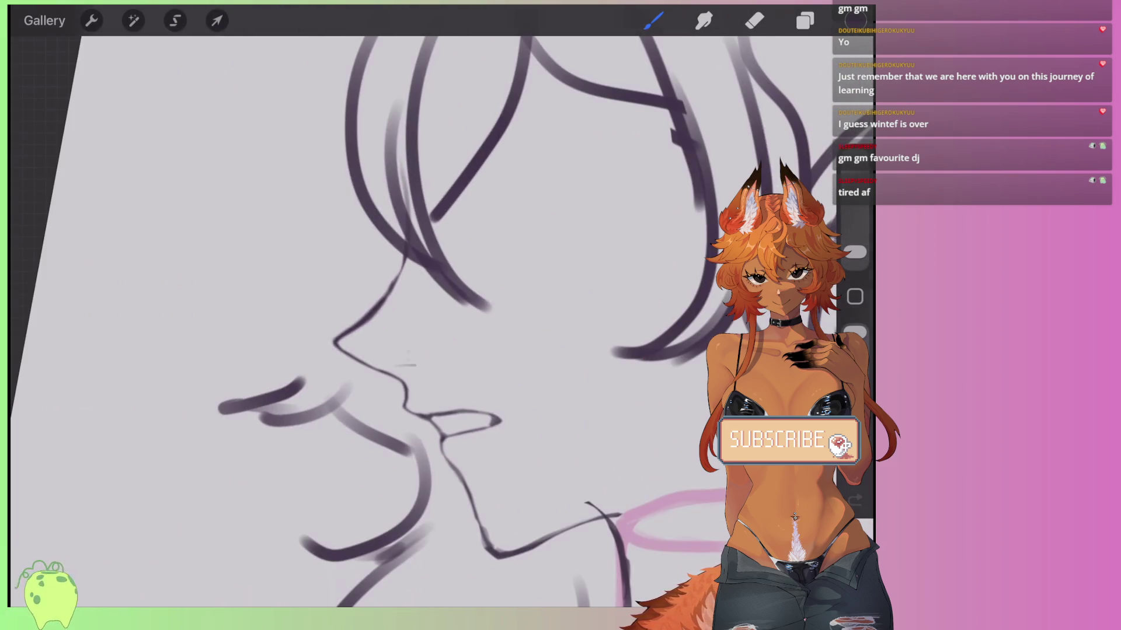
{"action": "scroll", "coordinate": [379, 350], "scroll_direction": "up", "scroll_amount": 3}
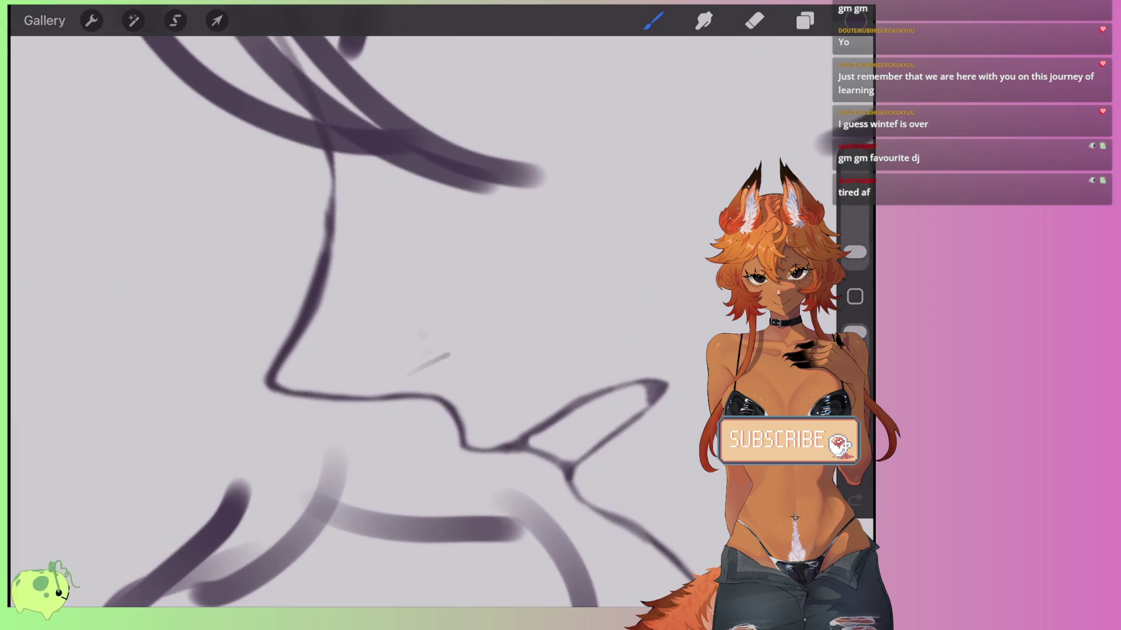
{"action": "key", "text": "ctrl+z"}
{"action": "scroll", "coordinate": [379, 350], "scroll_direction": "down", "scroll_amount": 3}
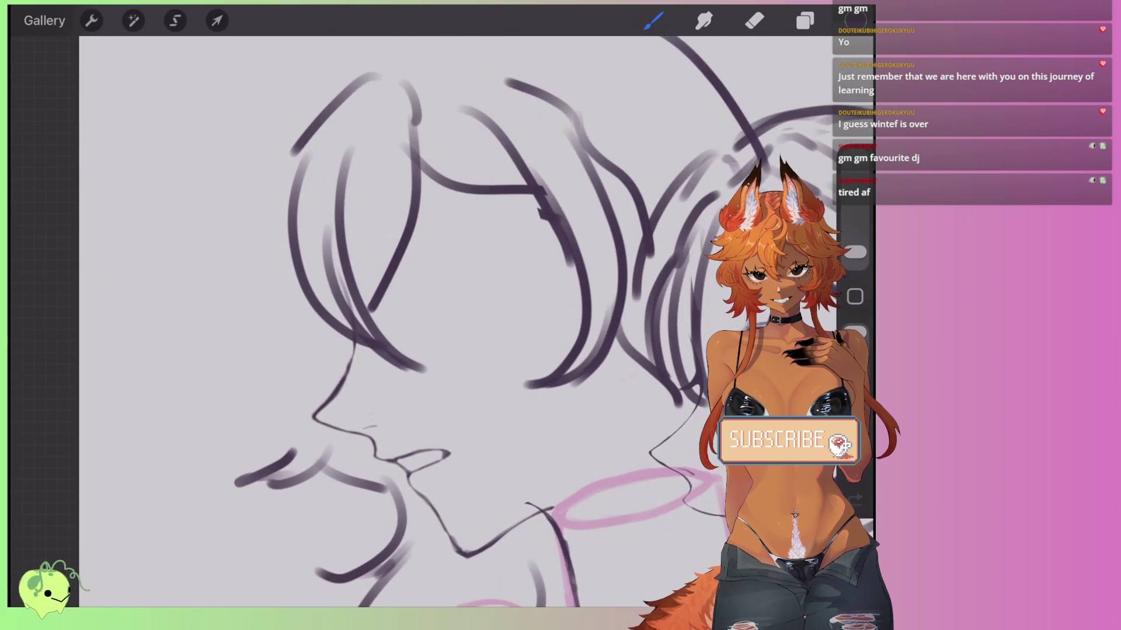
{"action": "scroll", "coordinate": [511, 216], "scroll_direction": "up", "scroll_amount": 2}
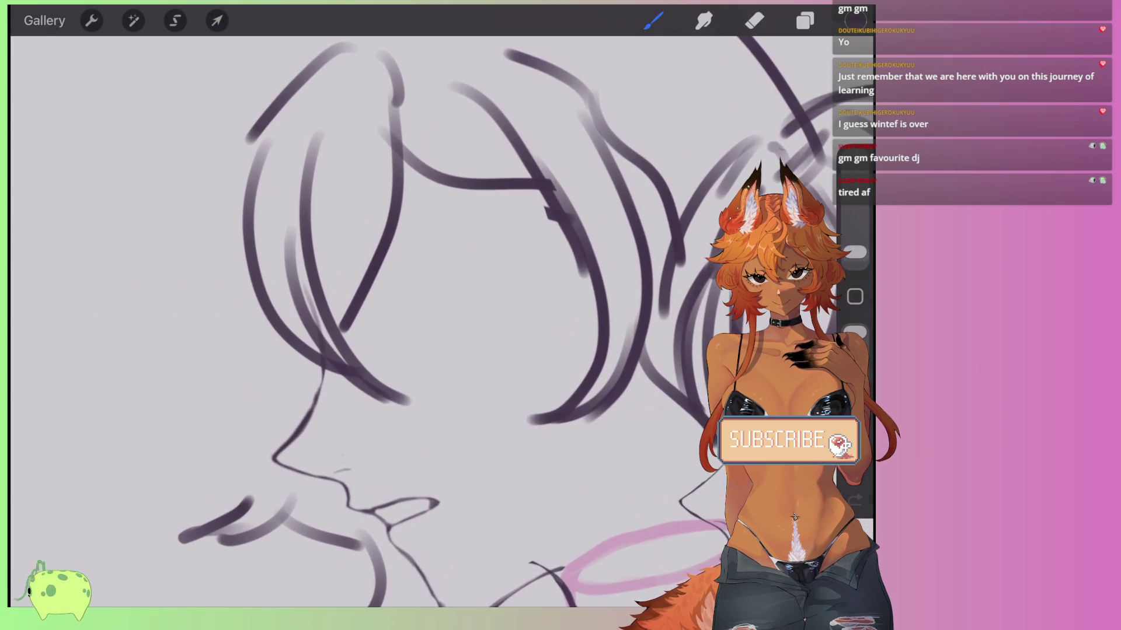
{"action": "scroll", "coordinate": [409, 292], "scroll_direction": "down", "scroll_amount": 1}
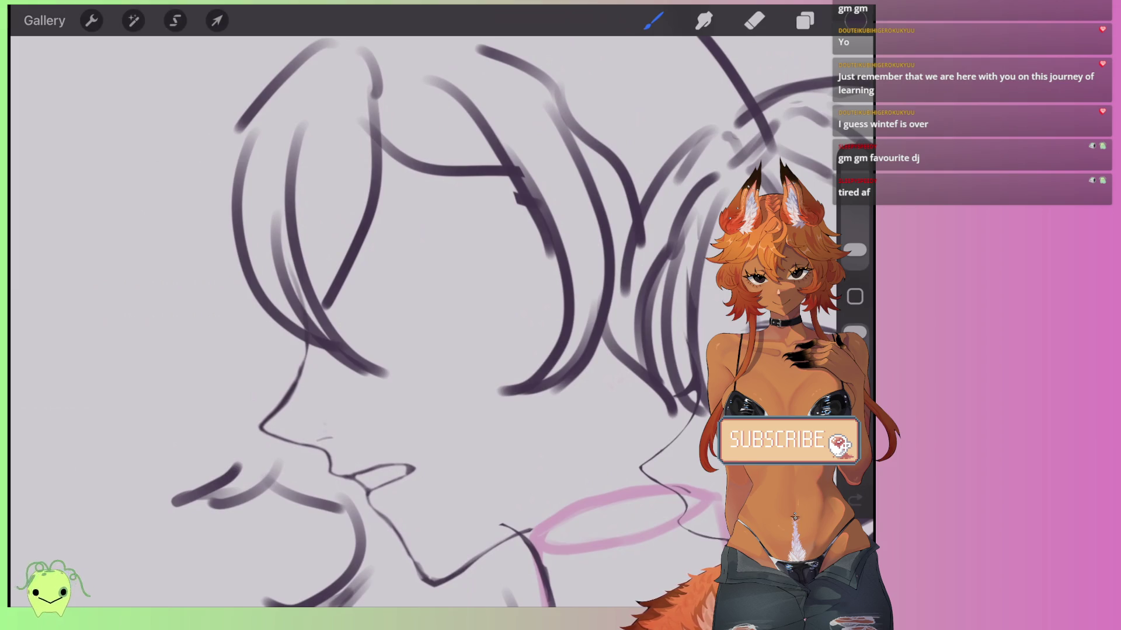
{"action": "left_click", "coordinate": [176, 20]}
Lasso the chin and neck lines and reshape them slightly with Distort.
{"action": "mouse_move", "coordinate": [286, 234]}
{"action": "left_mouse_down"}
{"action": "mouse_move", "coordinate": [340, 327]}
{"action": "mouse_move", "coordinate": [274, 310]}
{"action": "left_mouse_up"}
{"action": "left_click", "coordinate": [217, 21]}
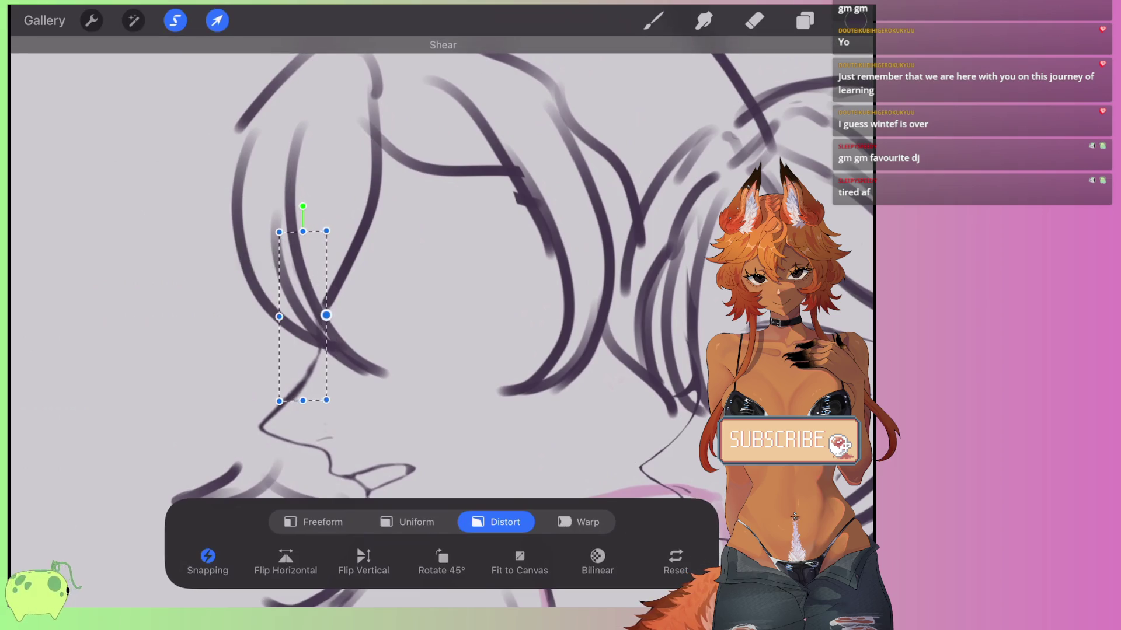
{"action": "left_click", "coordinate": [653, 20]}
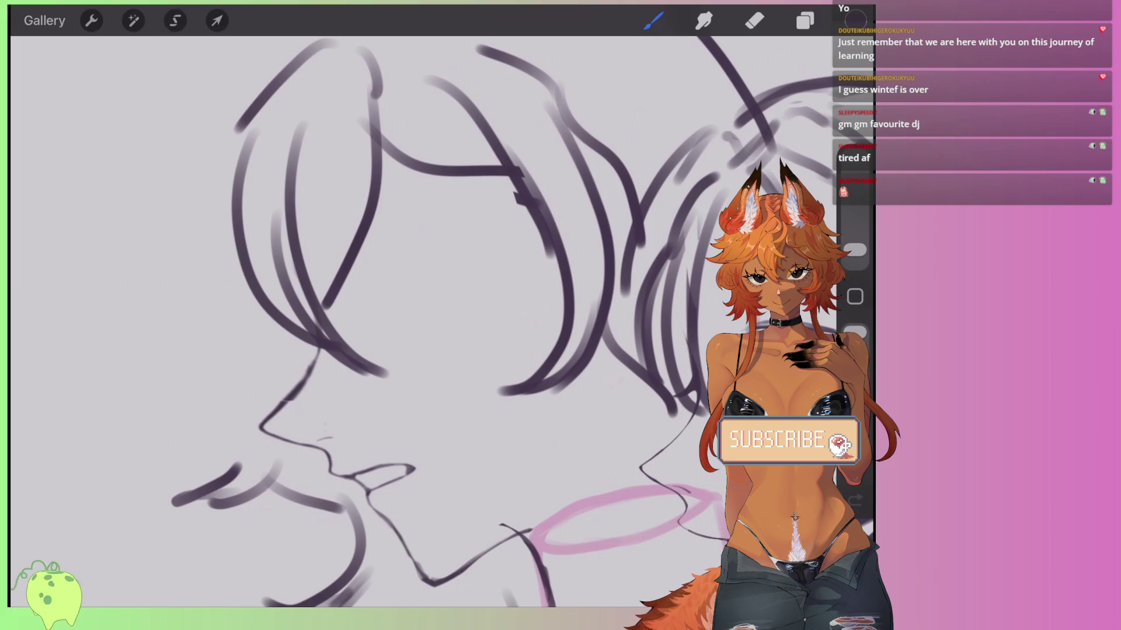
Enlarge the brush slightly and sketch the eye's upper lid, iris and lower lid.
{"action": "scroll", "coordinate": [408, 321], "scroll_direction": "up", "scroll_amount": 2}
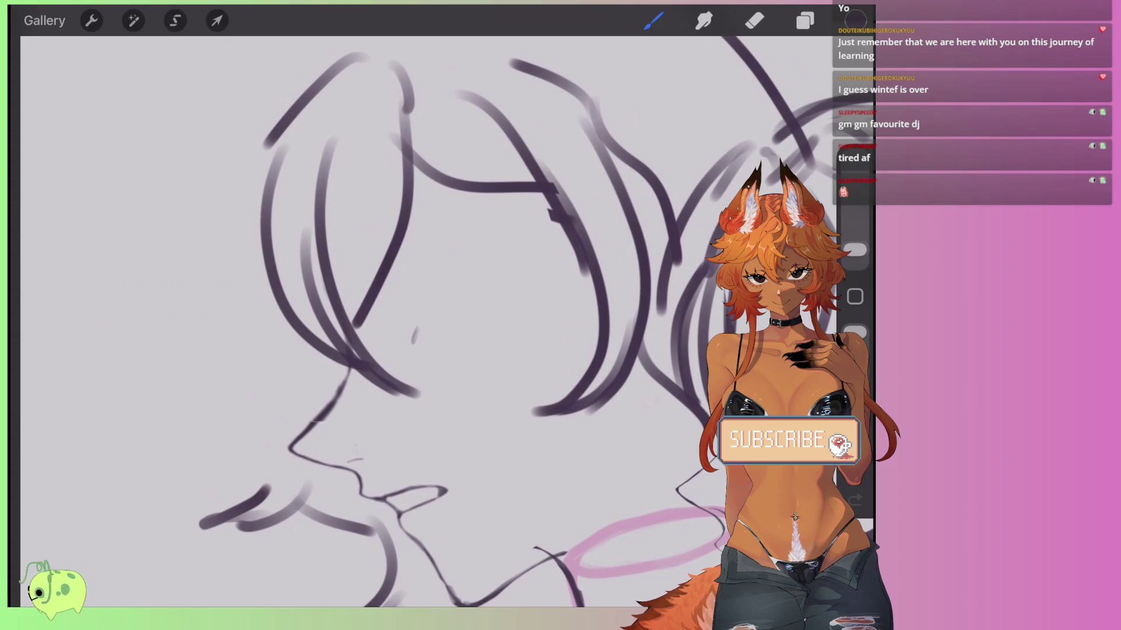
{"action": "left_click_drag", "start_coordinate": [854, 250], "coordinate": [855, 244]}
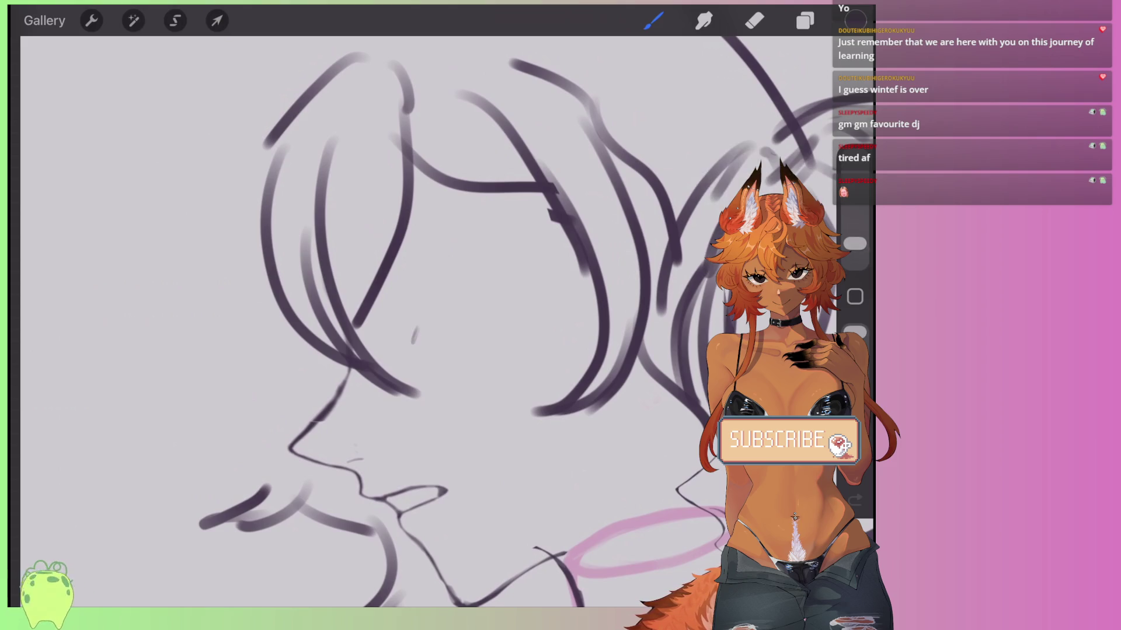
{"action": "key", "text": "ctrl+z"}
{"action": "left_click_drag", "start_coordinate": [414, 318], "coordinate": [398, 334]}
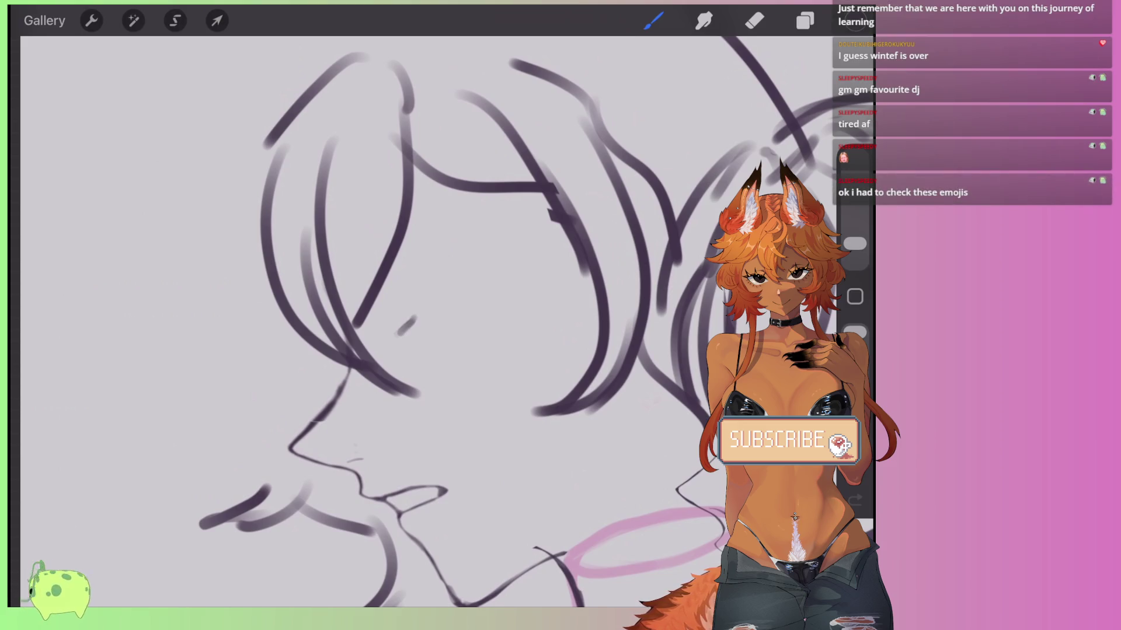
{"action": "scroll", "coordinate": [385, 333], "scroll_direction": "up", "scroll_amount": 3}
{"action": "mouse_move", "coordinate": [524, 274]}
{"action": "left_mouse_down"}
{"action": "mouse_move", "coordinate": [446, 350]}
{"action": "mouse_move", "coordinate": [416, 318]}
{"action": "left_mouse_up"}
{"action": "mouse_move", "coordinate": [443, 357]}
{"action": "left_mouse_down"}
{"action": "mouse_move", "coordinate": [508, 315]}
{"action": "mouse_move", "coordinate": [528, 268]}
{"action": "mouse_move", "coordinate": [411, 312]}
{"action": "mouse_move", "coordinate": [565, 239]}
{"action": "left_mouse_up"}
{"action": "scroll", "coordinate": [397, 316], "scroll_direction": "up", "scroll_amount": 2}
{"action": "left_click_drag", "start_coordinate": [468, 268], "coordinate": [577, 236]}
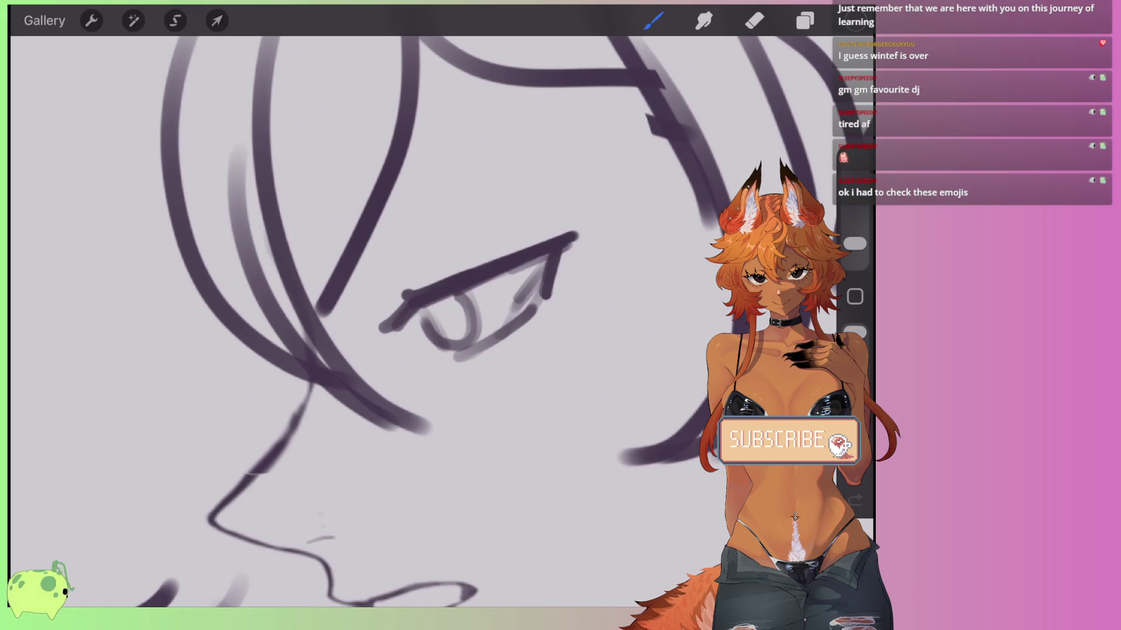
Darken the upper eyelid, taper its outer tip with a 5% eraser, and extend the inner corner.
{"action": "left_click_drag", "start_coordinate": [566, 248], "coordinate": [549, 292]}
{"action": "left_click_drag", "start_coordinate": [519, 252], "coordinate": [586, 228]}
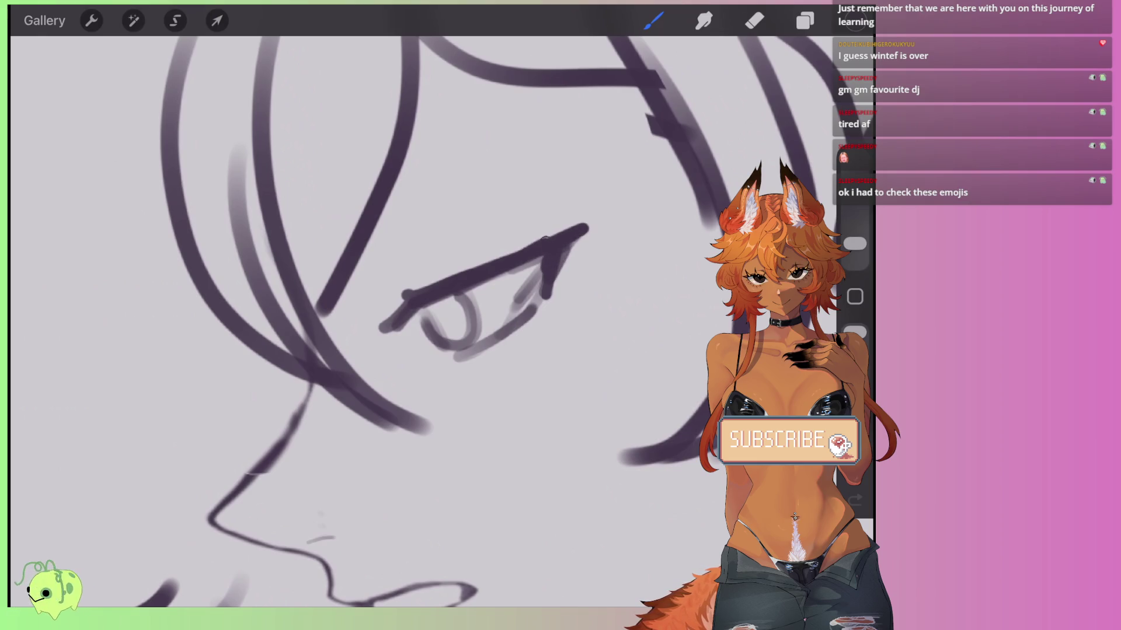
{"action": "key", "text": "e"}
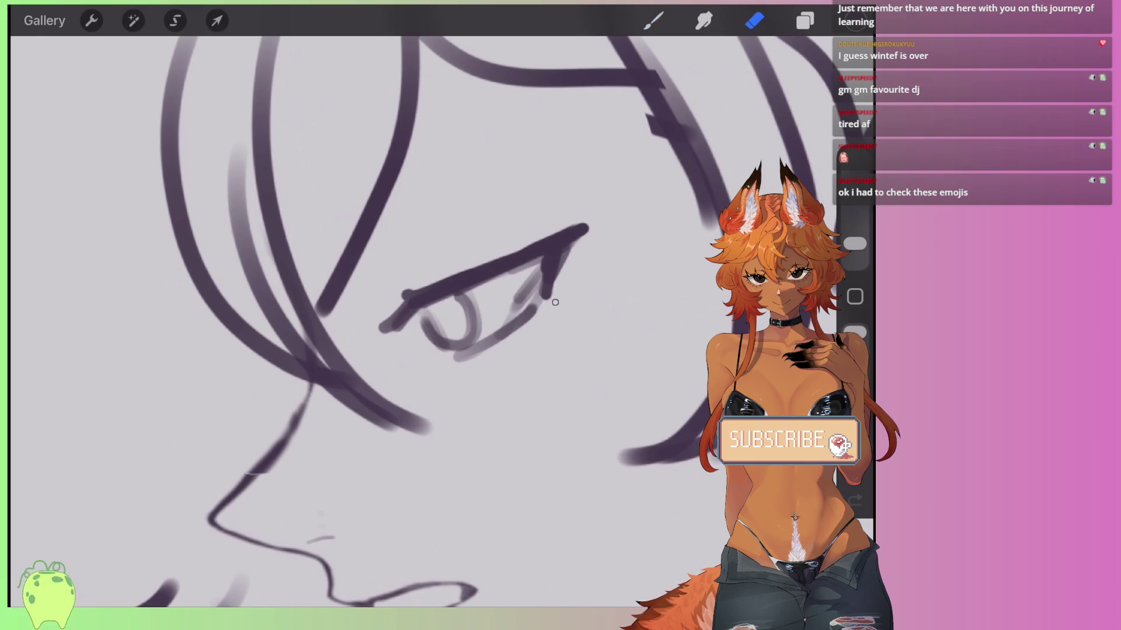
{"action": "left_click_drag", "start_coordinate": [855, 244], "coordinate": [855, 236]}
{"action": "mouse_move", "coordinate": [554, 303]}
{"action": "left_mouse_down"}
{"action": "mouse_move", "coordinate": [583, 229]}
{"action": "mouse_move", "coordinate": [525, 241]}
{"action": "left_mouse_up"}
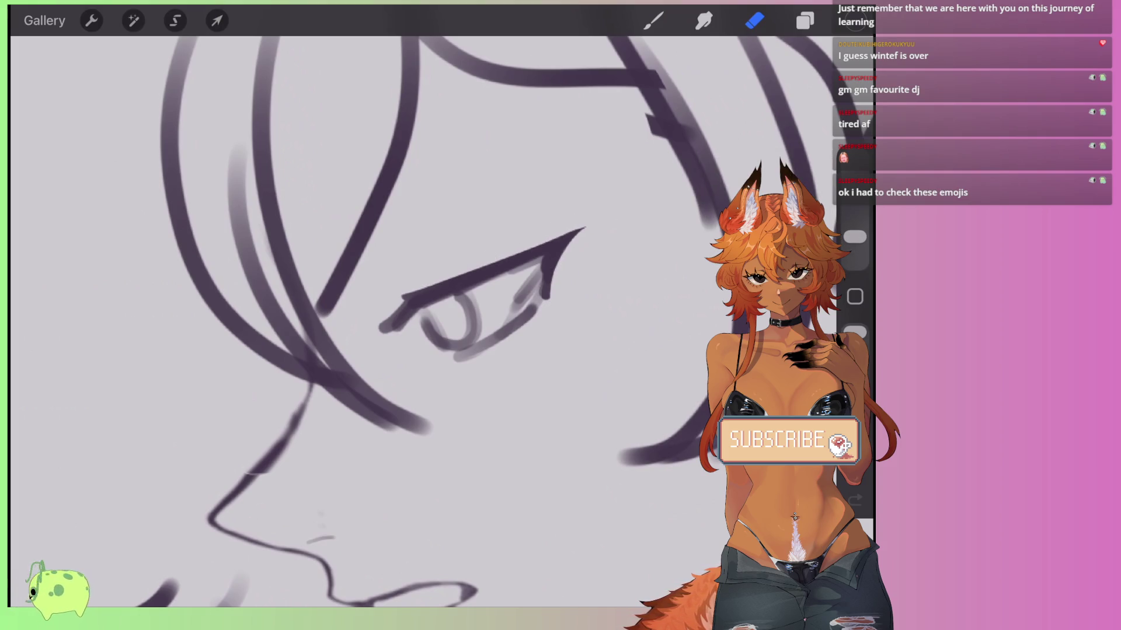
{"action": "key", "text": "b"}
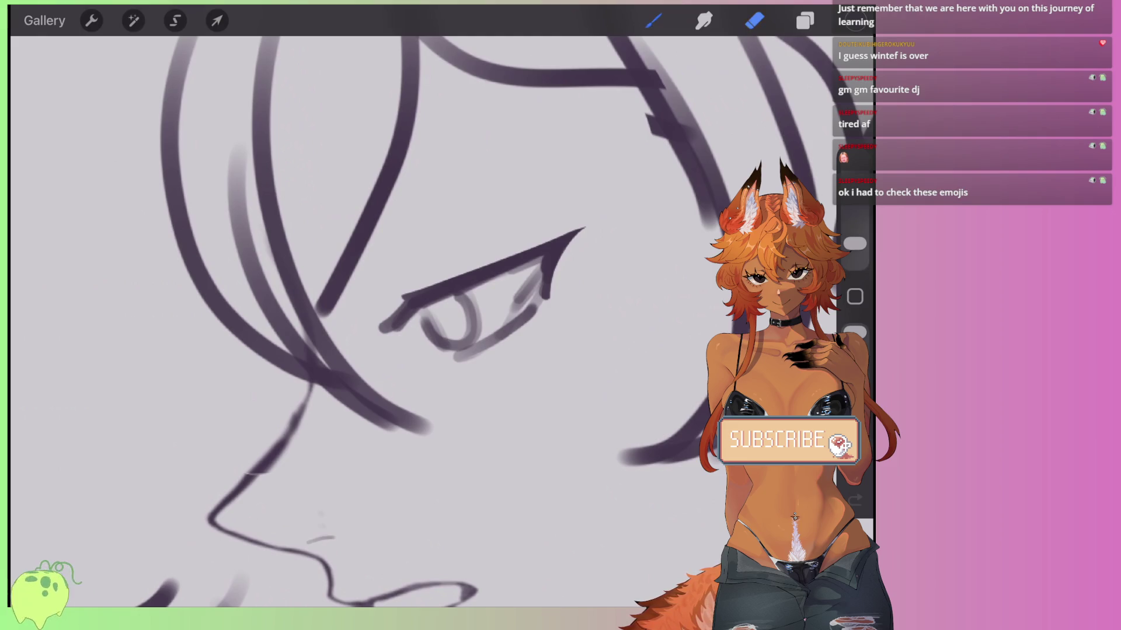
{"action": "mouse_move", "coordinate": [409, 299]}
{"action": "left_mouse_down"}
{"action": "mouse_move", "coordinate": [372, 290]}
{"action": "mouse_move", "coordinate": [381, 294]}
{"action": "left_mouse_up"}
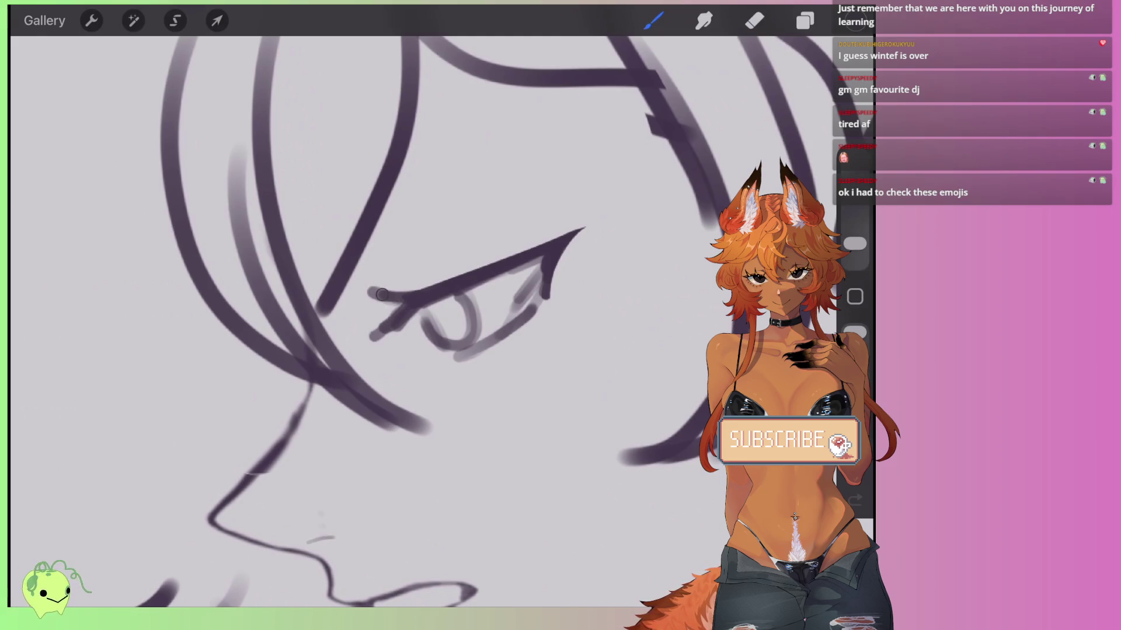
Erase the inner-corner blob, iris loop and lower-lid stroke down to faint lines.
{"action": "key", "text": "e"}
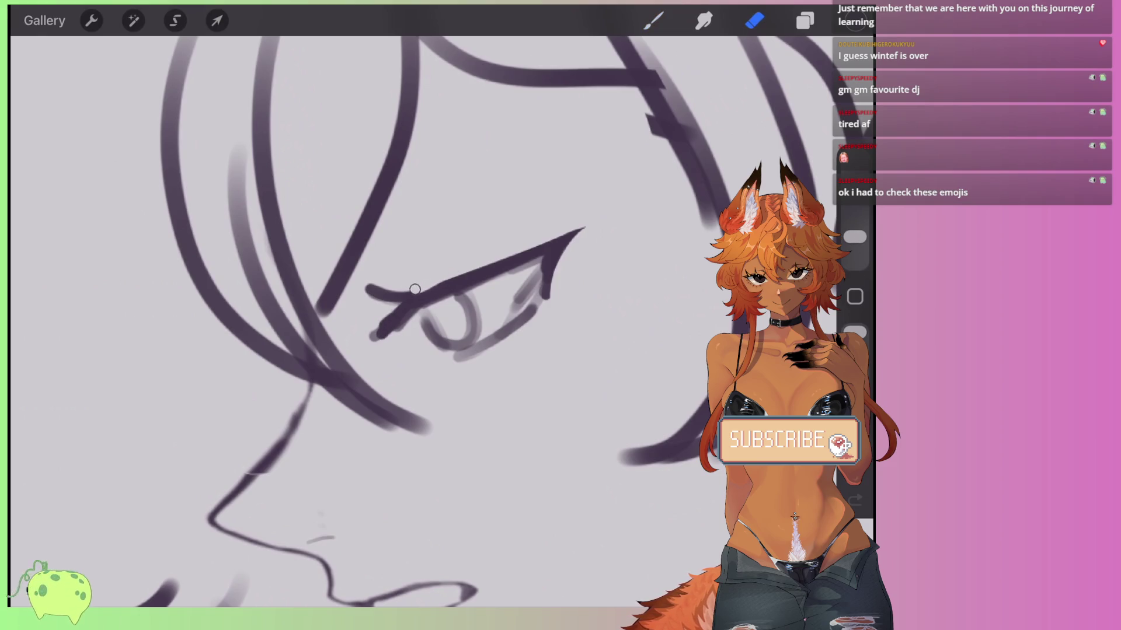
{"action": "left_click_drag", "start_coordinate": [376, 337], "coordinate": [385, 324]}
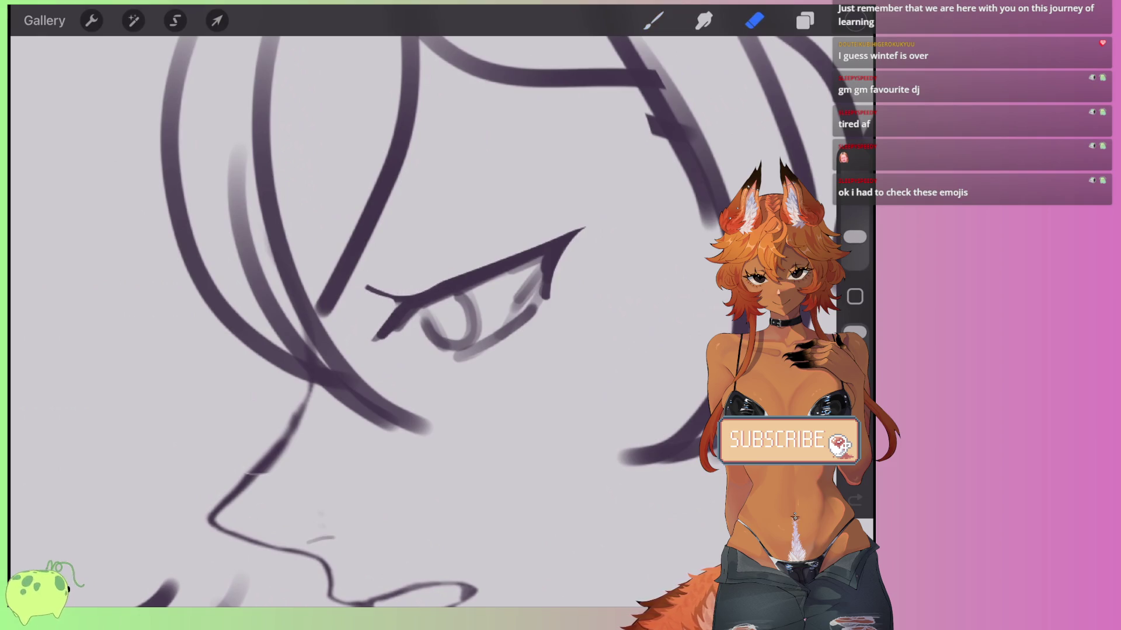
{"action": "scroll", "coordinate": [340, 297], "scroll_direction": "up", "scroll_amount": 3}
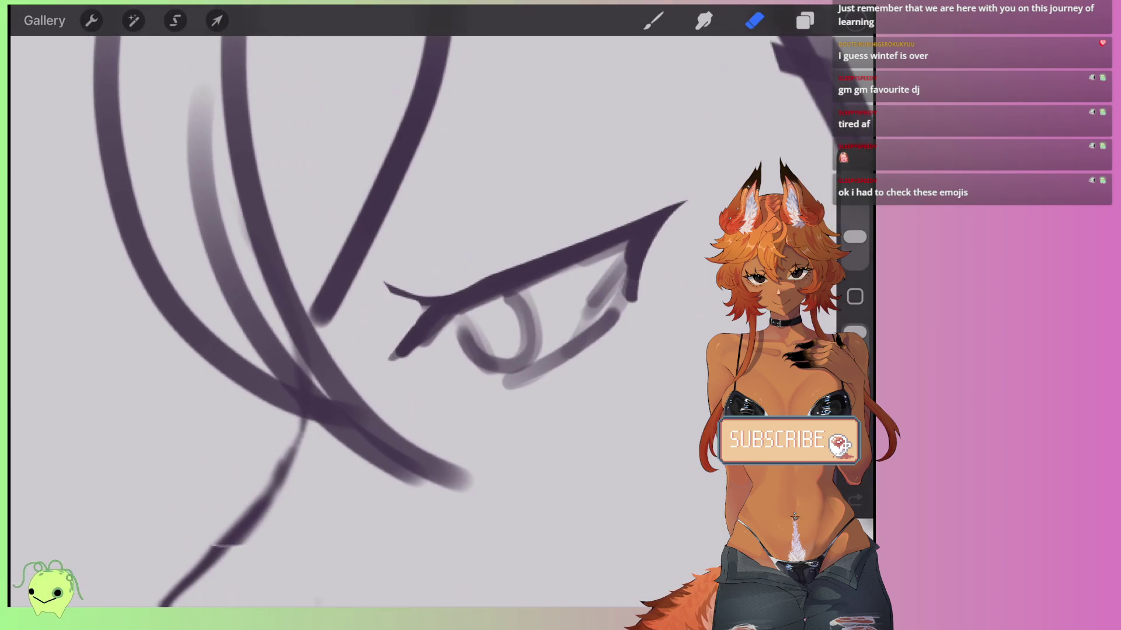
{"action": "mouse_move", "coordinate": [461, 324]}
{"action": "left_mouse_down"}
{"action": "mouse_move", "coordinate": [518, 362]}
{"action": "mouse_move", "coordinate": [521, 300]}
{"action": "left_mouse_up"}
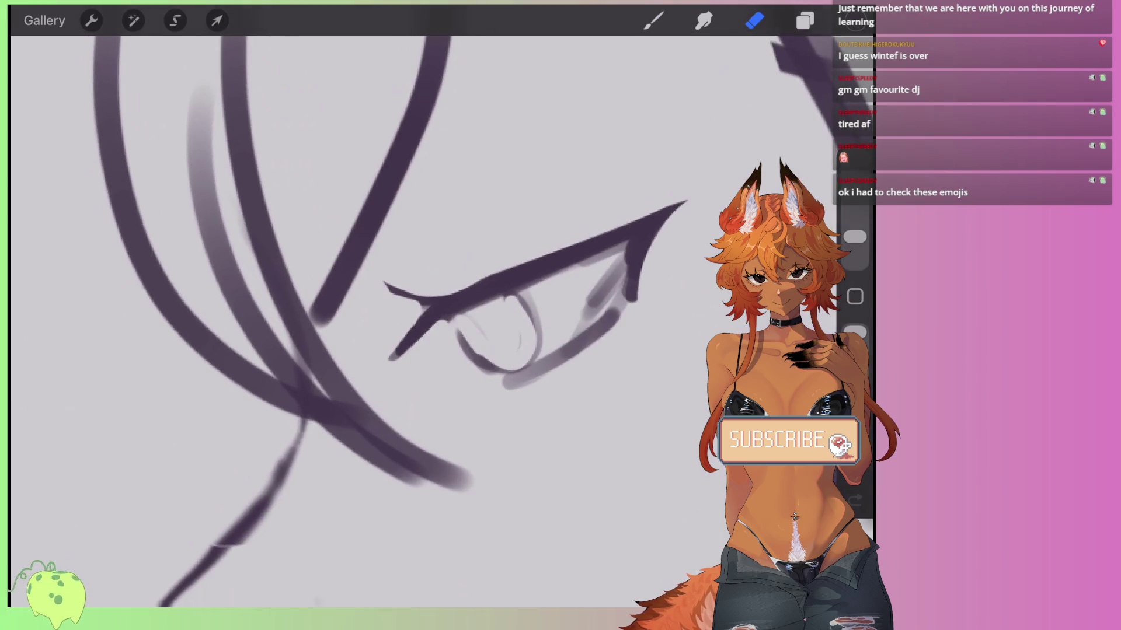
{"action": "left_click_drag", "start_coordinate": [471, 330], "coordinate": [482, 368]}
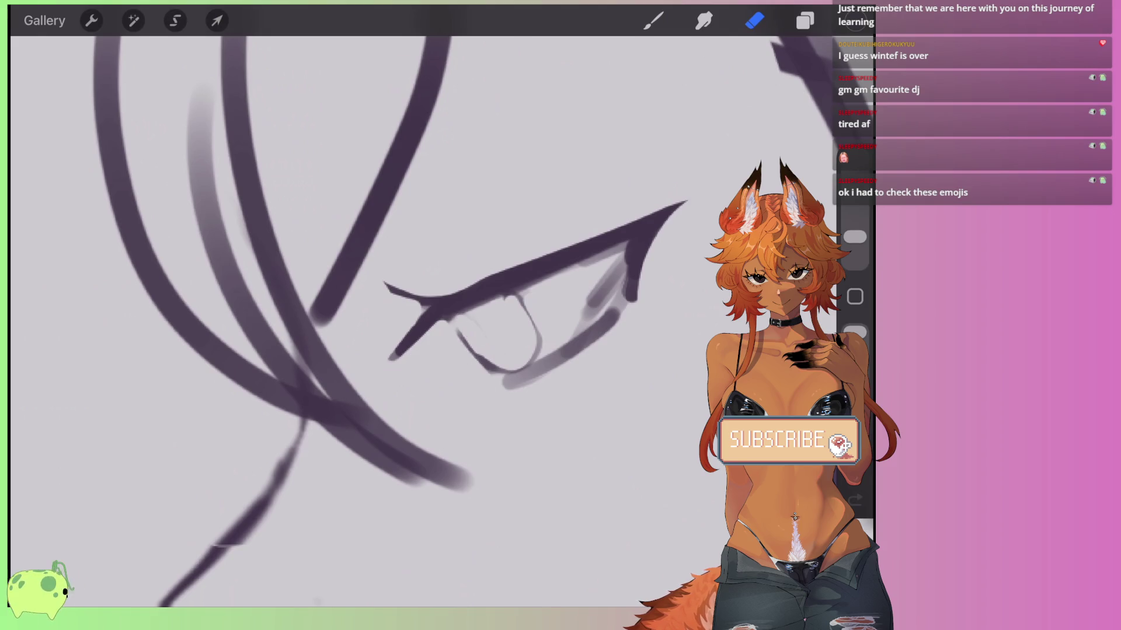
{"action": "mouse_move", "coordinate": [630, 313]}
{"action": "left_mouse_down"}
{"action": "mouse_move", "coordinate": [528, 382]}
{"action": "mouse_move", "coordinate": [615, 280]}
{"action": "mouse_move", "coordinate": [608, 316]}
{"action": "mouse_move", "coordinate": [584, 267]}
{"action": "left_mouse_up"}
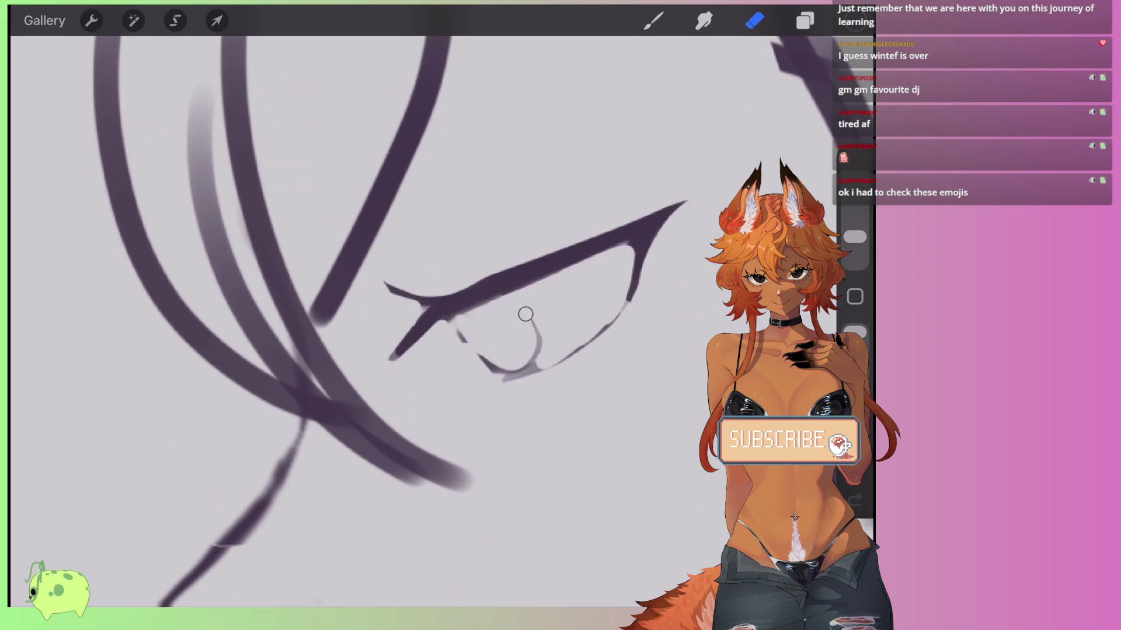
{"action": "scroll", "coordinate": [526, 364], "scroll_direction": "down", "scroll_amount": 2}
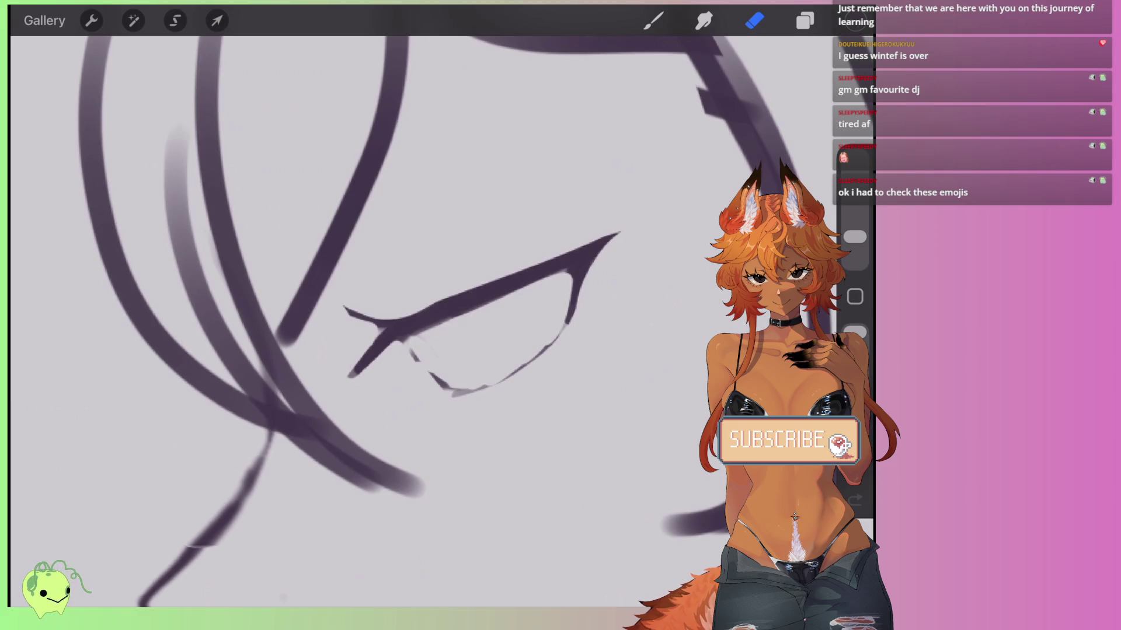
Sketch a stroke above the eye and erase it down to a fine crease line.
{"action": "left_click", "coordinate": [653, 20]}
{"action": "mouse_move", "coordinate": [386, 301]}
{"action": "left_mouse_down"}
{"action": "mouse_move", "coordinate": [366, 257]}
{"action": "mouse_move", "coordinate": [501, 214]}
{"action": "left_mouse_up"}
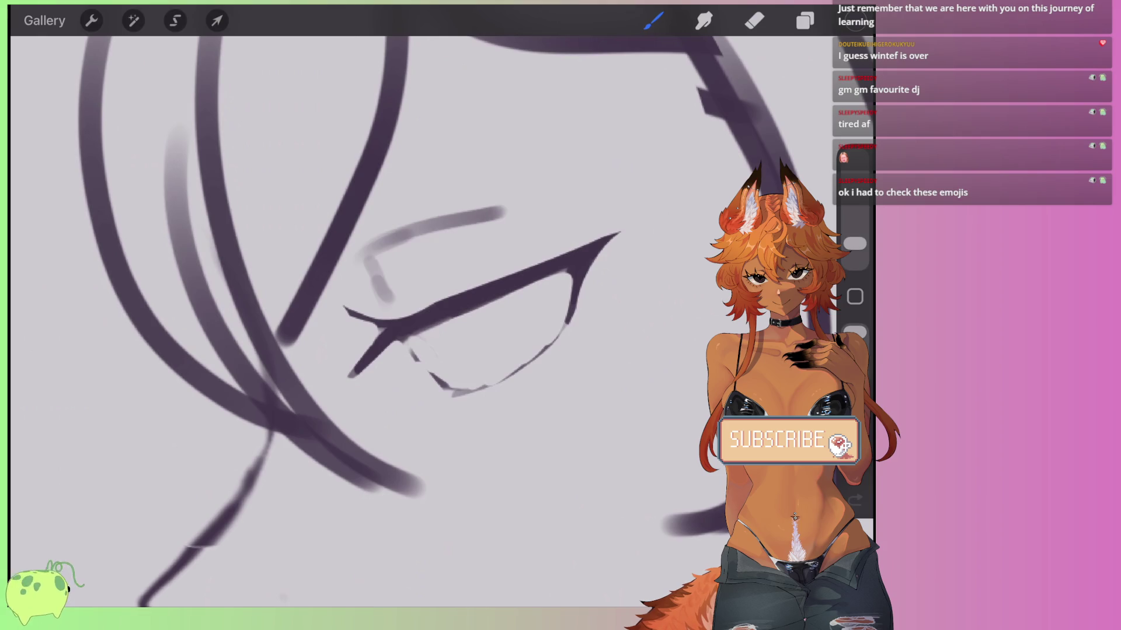
{"action": "key", "text": "e"}
{"action": "mouse_move", "coordinate": [380, 273]}
{"action": "left_mouse_down"}
{"action": "mouse_move", "coordinate": [501, 218]}
{"action": "mouse_move", "coordinate": [364, 243]}
{"action": "left_mouse_up"}
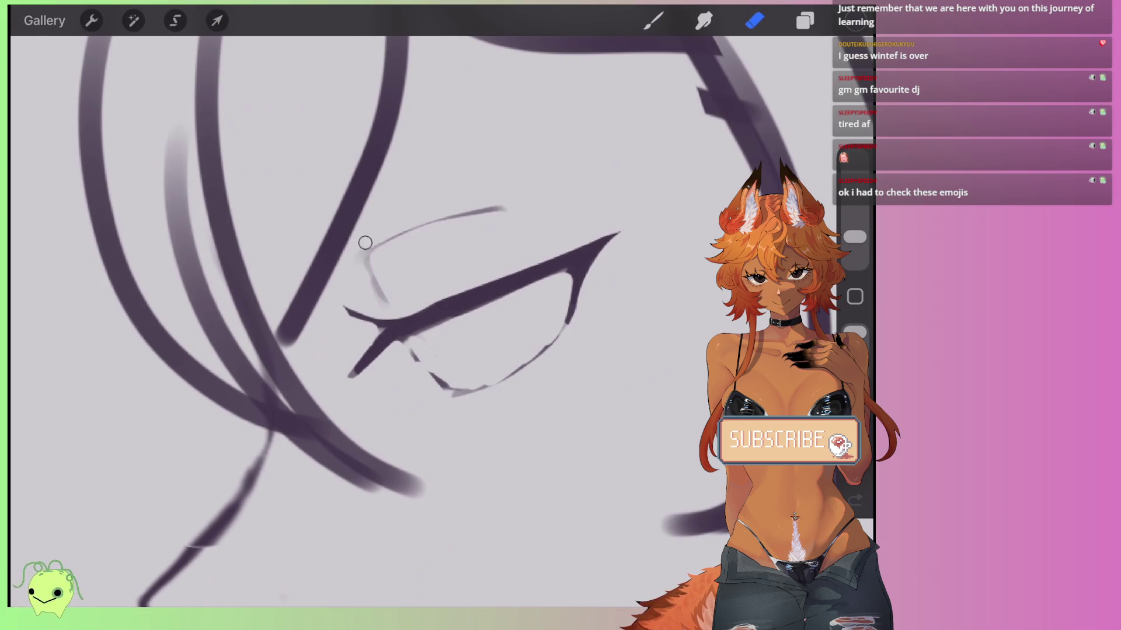
Draw a long diagonal brow stroke over the eye and taper it thin with the eraser.
{"action": "key", "text": "b"}
{"action": "scroll", "coordinate": [408, 292], "scroll_direction": "up", "scroll_amount": 2}
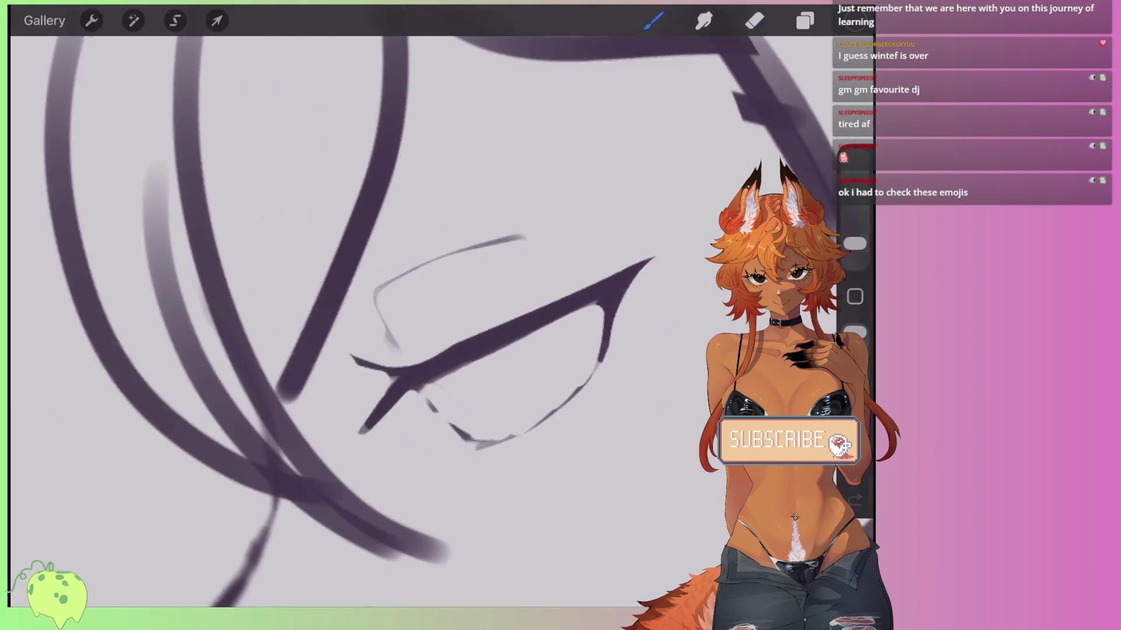
{"action": "left_click_drag", "start_coordinate": [486, 199], "coordinate": [260, 273]}
{"action": "scroll", "coordinate": [409, 292], "scroll_direction": "up", "scroll_amount": 1}
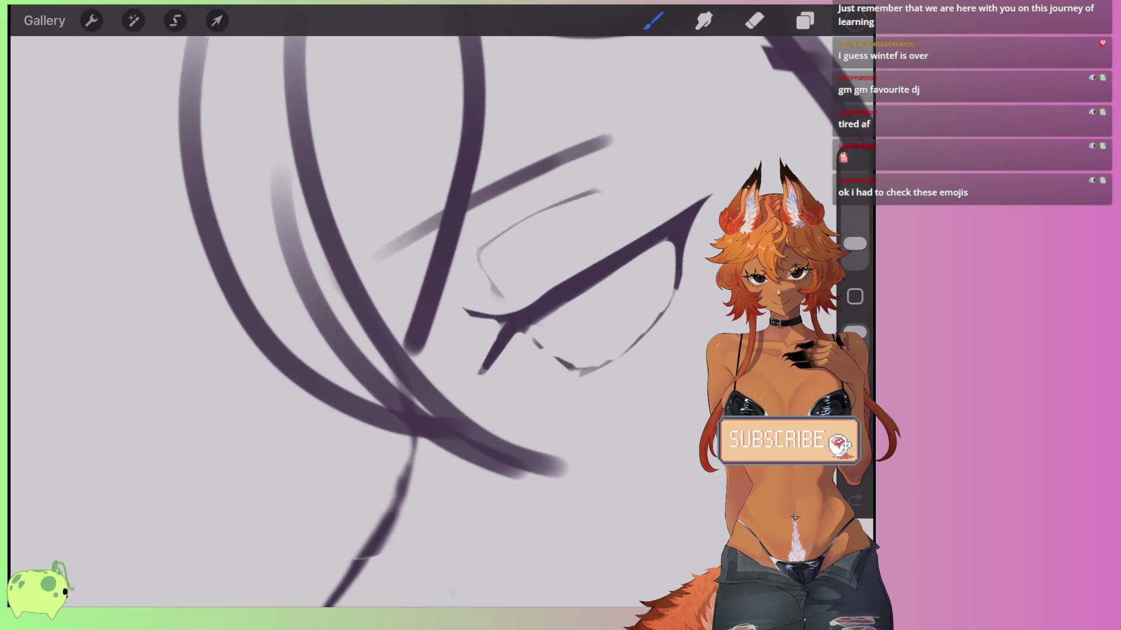
{"action": "key", "text": "ctrl+z"}
{"action": "scroll", "coordinate": [408, 292], "scroll_direction": "down", "scroll_amount": 1}
{"action": "left_click_drag", "start_coordinate": [616, 198], "coordinate": [342, 286]}
{"action": "key", "text": "e"}
{"action": "left_click_drag", "start_coordinate": [624, 194], "coordinate": [438, 266]}
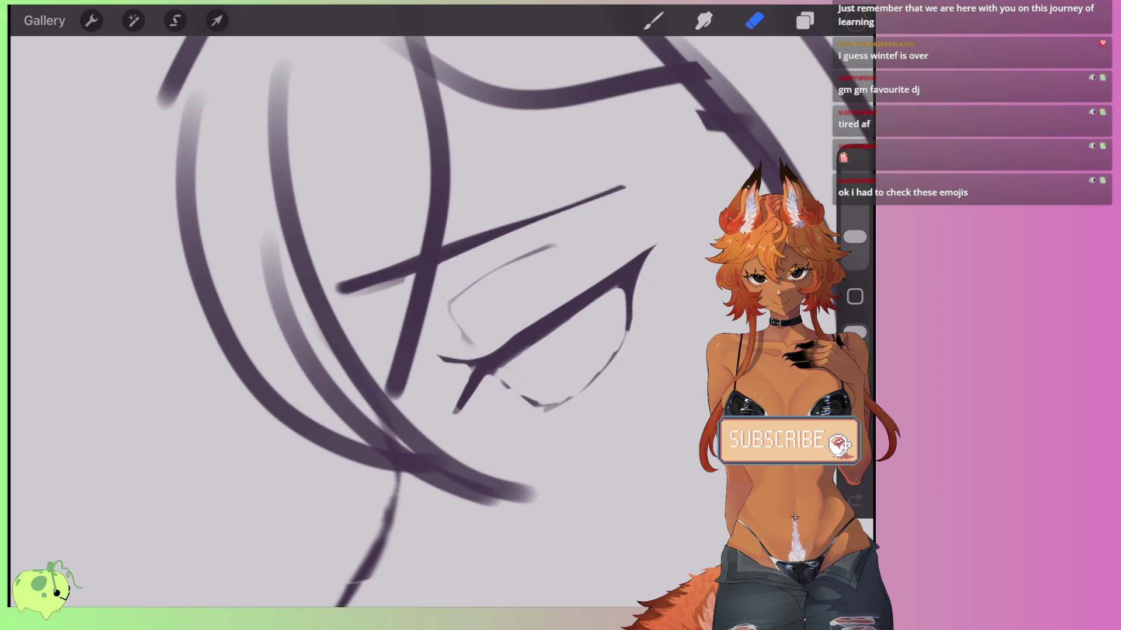
Erase the old lower lid, then redraw a curved lower eye line and thin its outer edge.
{"action": "scroll", "coordinate": [409, 292], "scroll_direction": "down", "scroll_amount": 3}
{"action": "scroll", "coordinate": [409, 263], "scroll_direction": "up", "scroll_amount": 5}
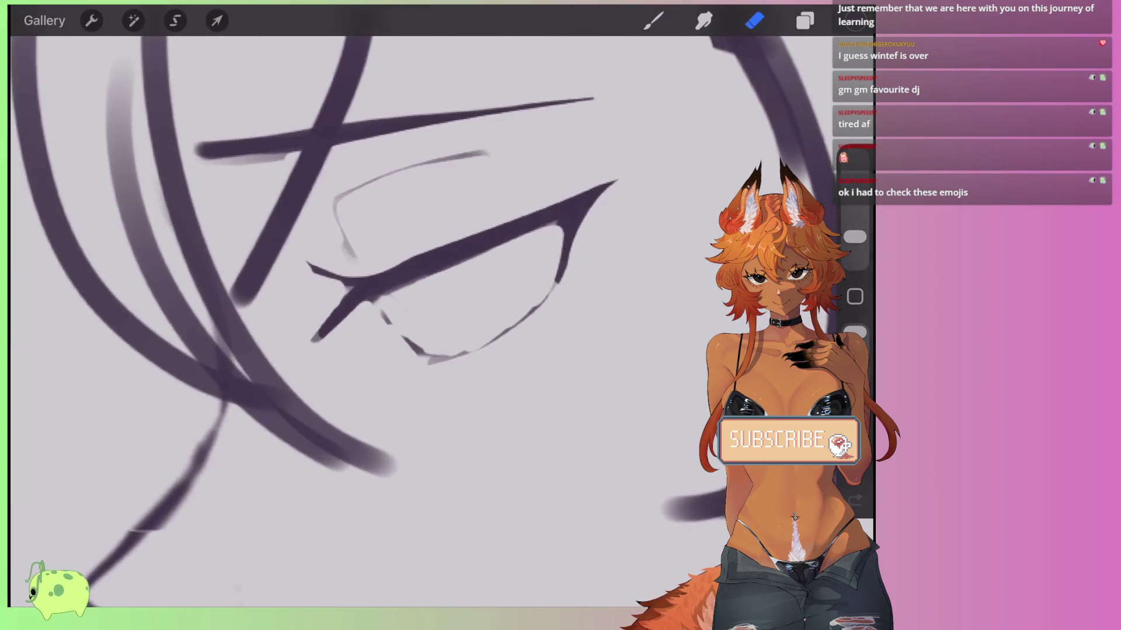
{"action": "scroll", "coordinate": [408, 263], "scroll_direction": "up", "scroll_amount": 1}
{"action": "mouse_move", "coordinate": [587, 286]}
{"action": "left_mouse_down"}
{"action": "mouse_move", "coordinate": [563, 275]}
{"action": "mouse_move", "coordinate": [595, 266]}
{"action": "left_mouse_up"}
{"action": "left_click_drag", "start_coordinate": [563, 335], "coordinate": [437, 402]}
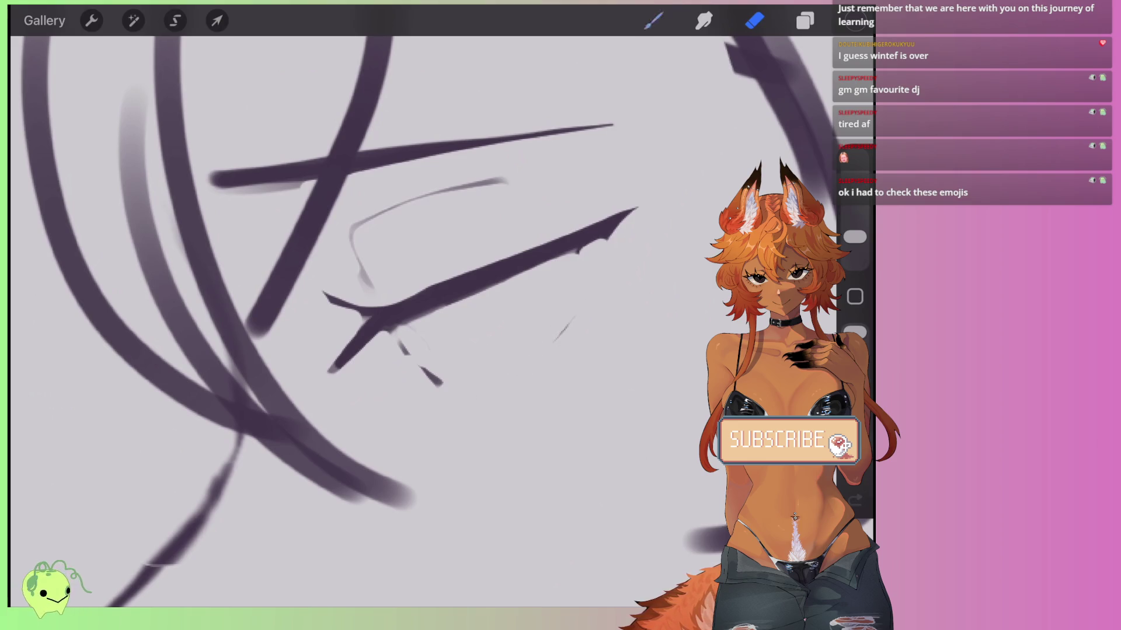
{"action": "left_click", "coordinate": [654, 20]}
{"action": "mouse_move", "coordinate": [607, 242]}
{"action": "left_mouse_down"}
{"action": "mouse_move", "coordinate": [455, 374]}
{"action": "mouse_move", "coordinate": [411, 382]}
{"action": "left_mouse_up"}
{"action": "key", "text": "ctrl+z"}
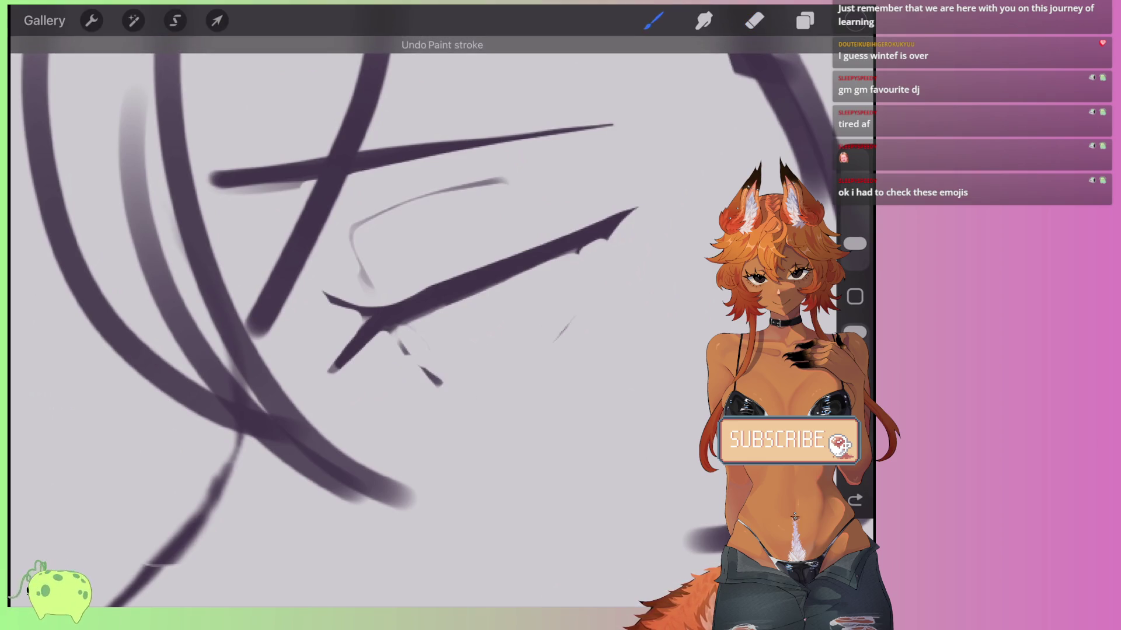
{"action": "mouse_move", "coordinate": [583, 252]}
{"action": "left_mouse_down"}
{"action": "mouse_move", "coordinate": [563, 292]}
{"action": "mouse_move", "coordinate": [438, 397]}
{"action": "left_mouse_up"}
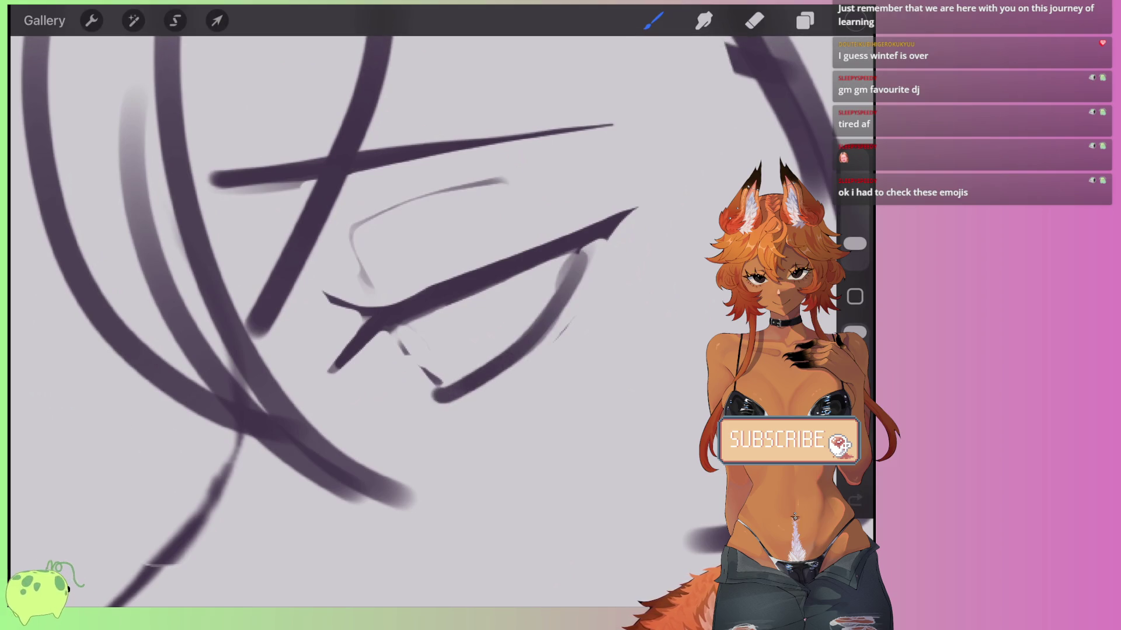
{"action": "left_click", "coordinate": [754, 21]}
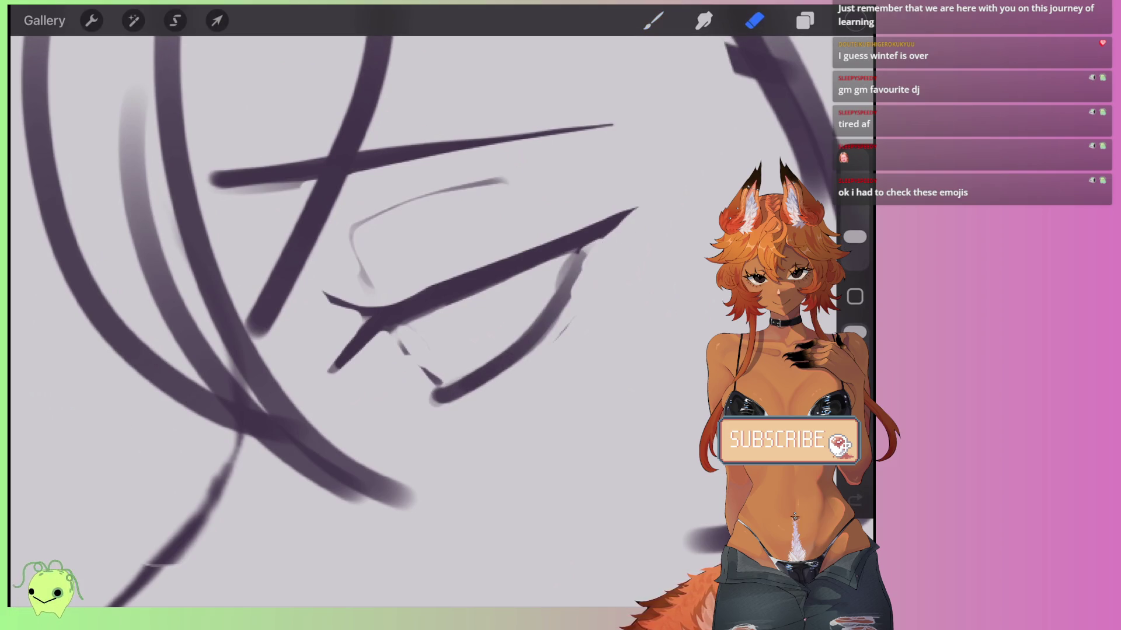
{"action": "mouse_move", "coordinate": [579, 286]}
{"action": "left_mouse_down"}
{"action": "mouse_move", "coordinate": [513, 358]}
{"action": "mouse_move", "coordinate": [435, 403]}
{"action": "mouse_move", "coordinate": [380, 348]}
{"action": "mouse_move", "coordinate": [450, 385]}
{"action": "left_mouse_up"}
Add short lash strokes below the eye line.
{"action": "left_click", "coordinate": [654, 20]}
{"action": "left_click_drag", "start_coordinate": [454, 309], "coordinate": [478, 370]}
{"action": "scroll", "coordinate": [373, 292], "scroll_direction": "down", "scroll_amount": 5}
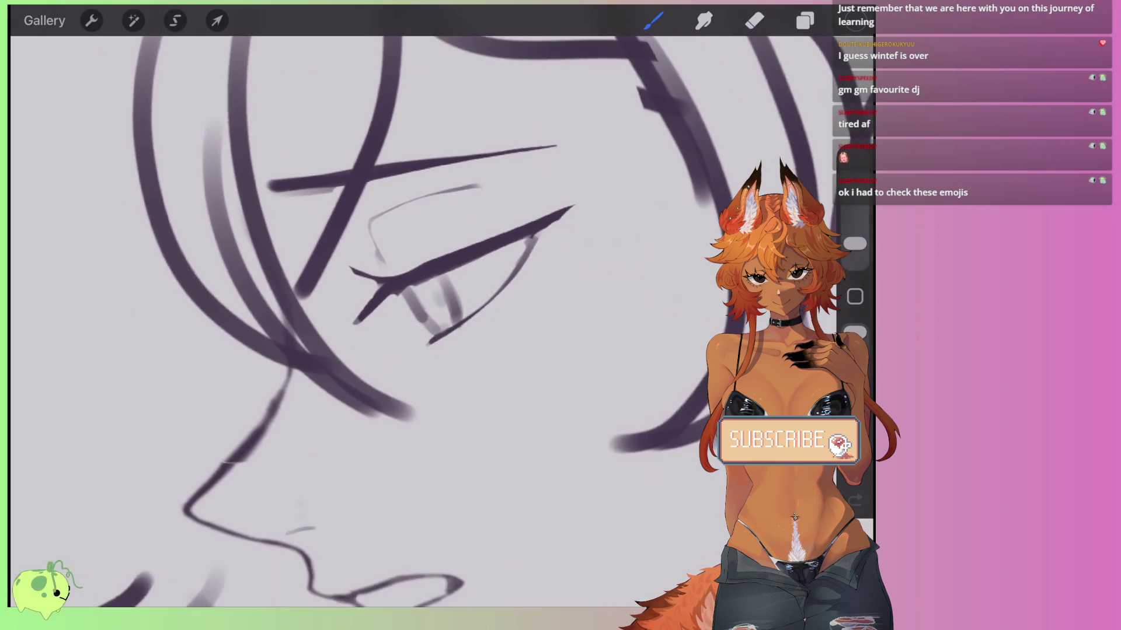
{"action": "scroll", "coordinate": [373, 292], "scroll_direction": "up", "scroll_amount": 5}
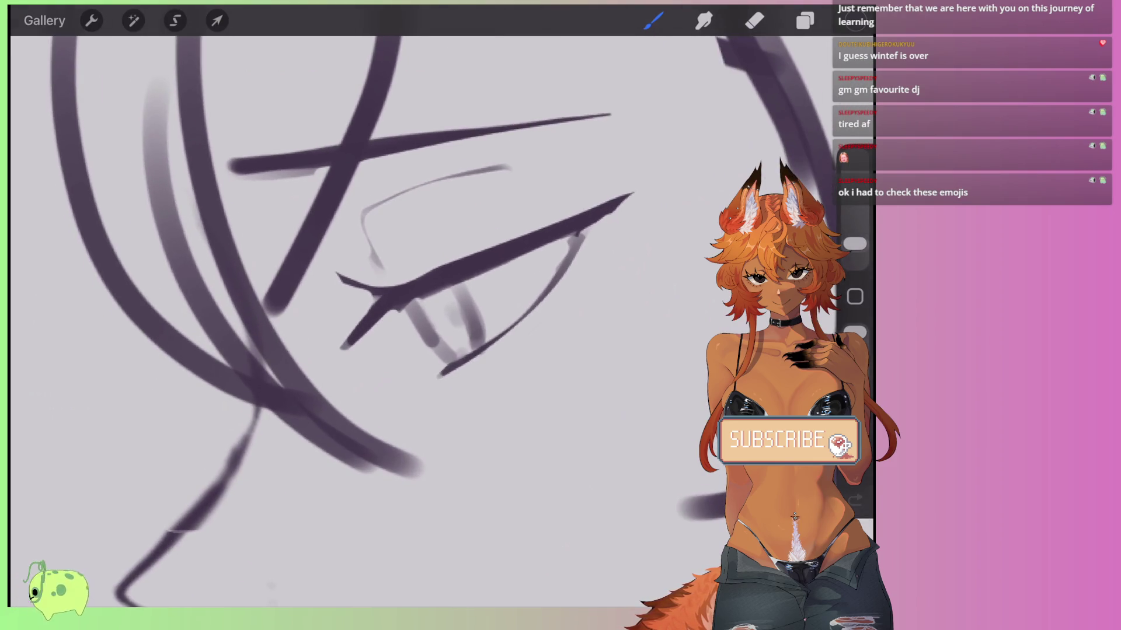
Skew the face sketch with Distort by nudging its lower-left and top-left corners, then commit.
{"action": "scroll", "coordinate": [373, 292], "scroll_direction": "down", "scroll_amount": 2}
{"action": "left_click", "coordinate": [217, 20]}
{"action": "left_click_drag", "start_coordinate": [291, 461], "coordinate": [300, 452]}
{"action": "left_click_drag", "start_coordinate": [291, 104], "coordinate": [296, 128]}
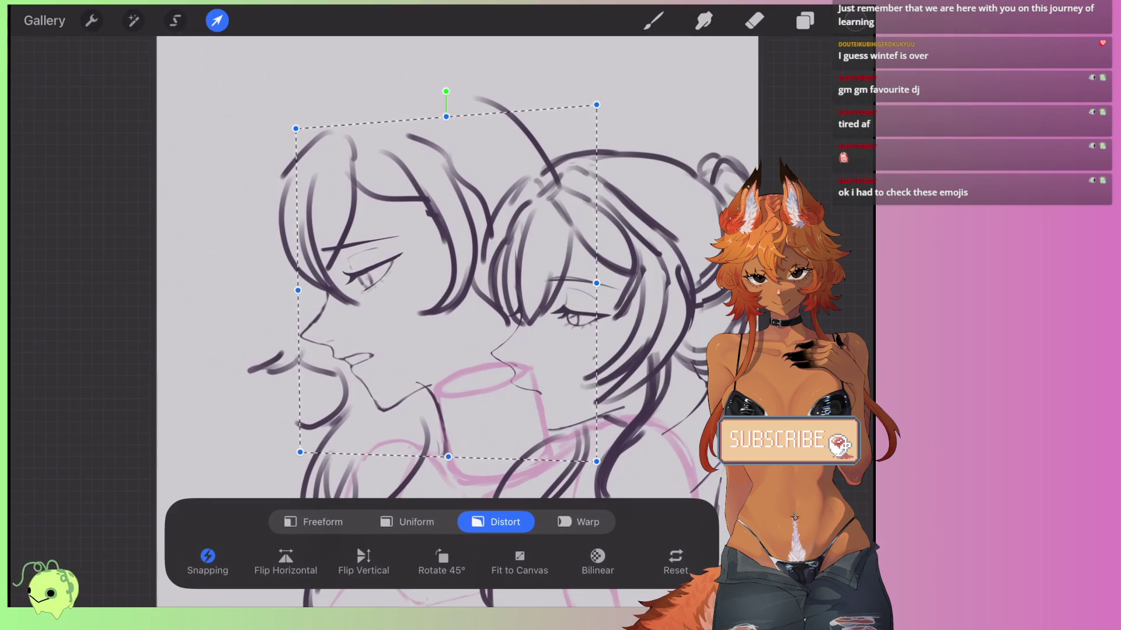
{"action": "left_click_drag", "start_coordinate": [300, 453], "coordinate": [307, 451]}
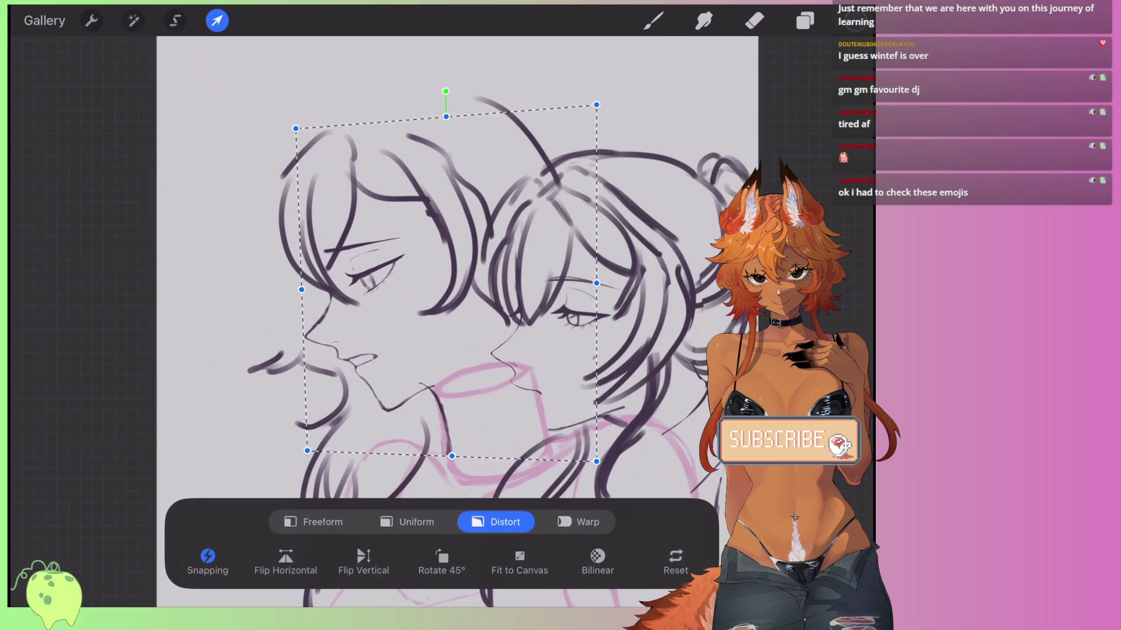
{"action": "left_click", "coordinate": [653, 21]}
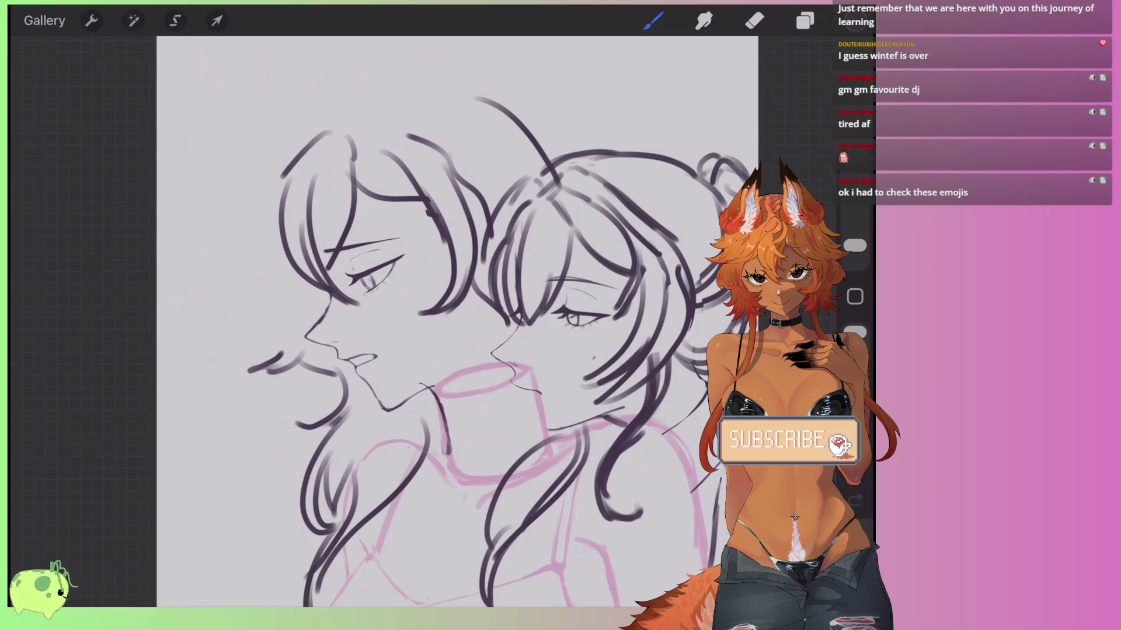
Select another sketch layer and distort its top-right, top-left and lower-left corners.
{"action": "left_click", "coordinate": [805, 21]}
{"action": "left_click", "coordinate": [663, 215]}
{"action": "left_click", "coordinate": [217, 20]}
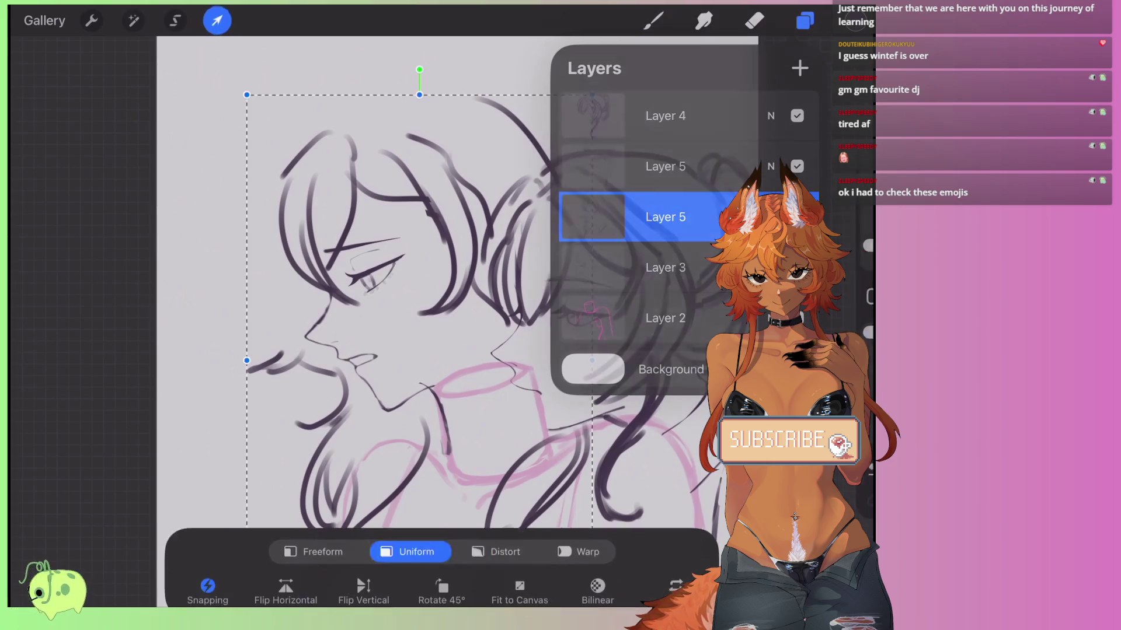
{"action": "scroll", "coordinate": [458, 321], "scroll_direction": "down", "scroll_amount": 2}
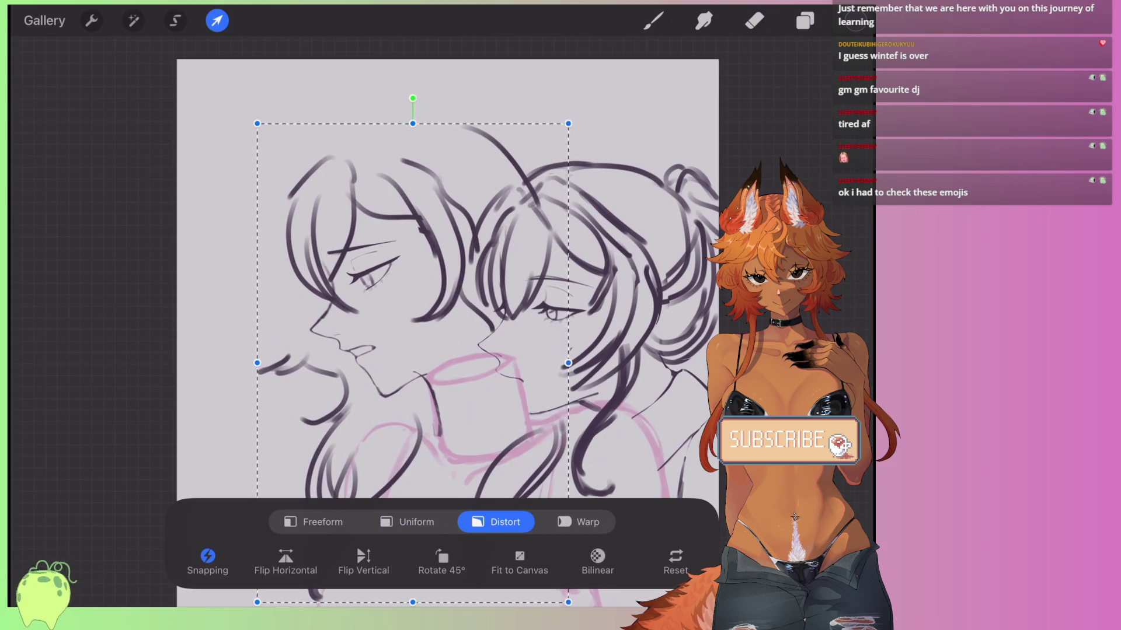
{"action": "left_click_drag", "start_coordinate": [572, 121], "coordinate": [554, 123]}
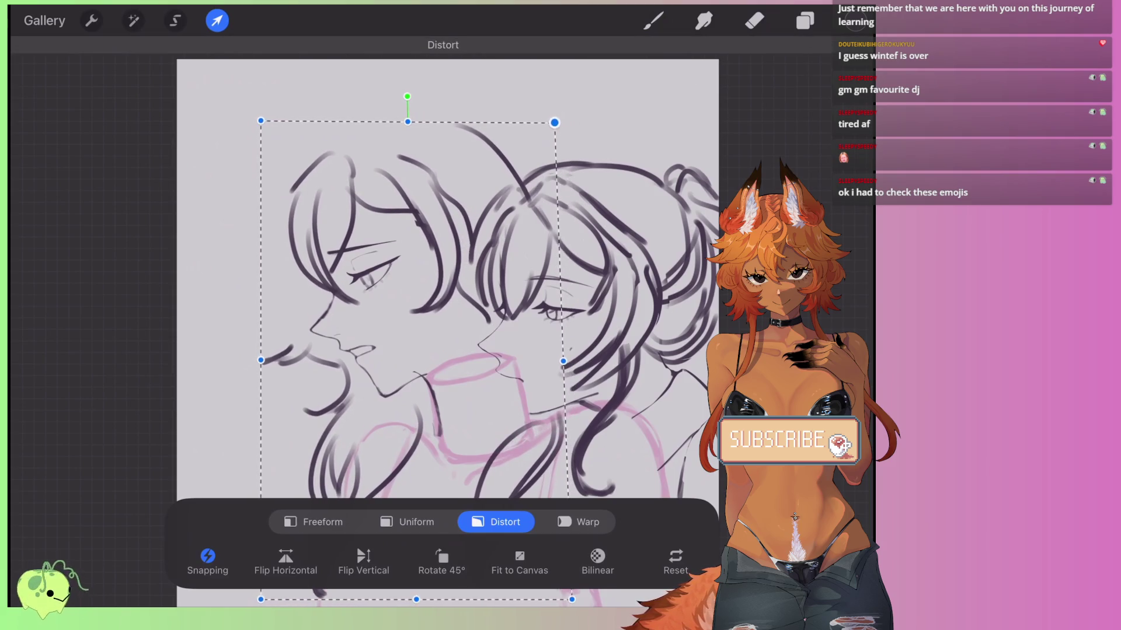
{"action": "scroll", "coordinate": [448, 333], "scroll_direction": "down", "scroll_amount": 2}
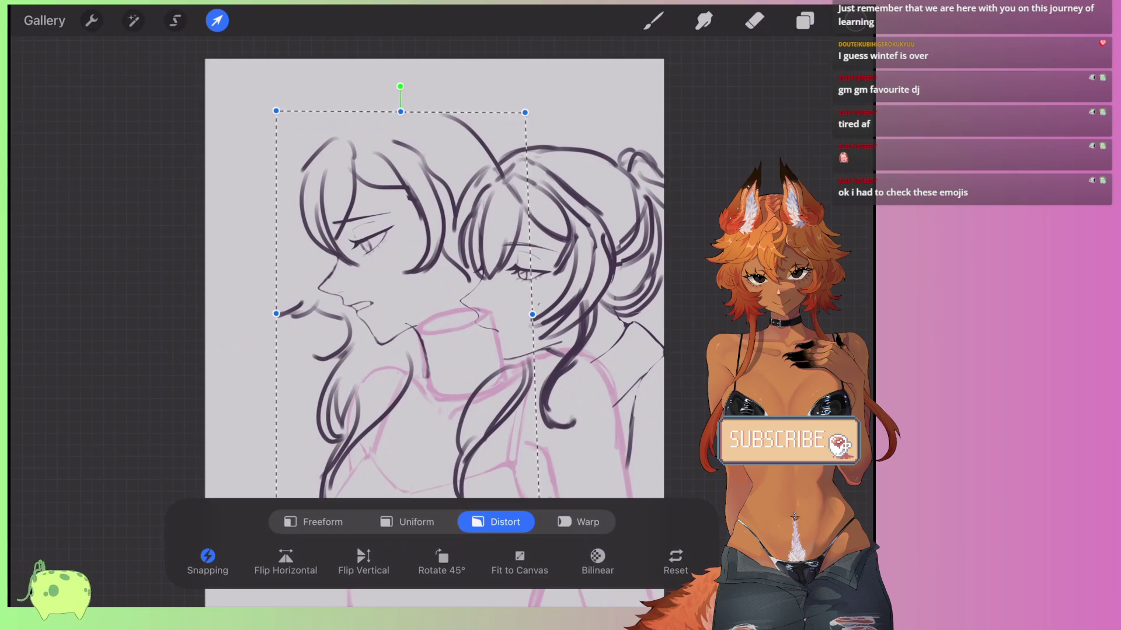
{"action": "scroll", "coordinate": [448, 333], "scroll_direction": "down", "scroll_amount": 2}
{"action": "scroll", "coordinate": [461, 304], "scroll_direction": "up", "scroll_amount": 2}
{"action": "left_click_drag", "start_coordinate": [344, 157], "coordinate": [346, 166]}
{"action": "left_click_drag", "start_coordinate": [346, 464], "coordinate": [356, 461]}
{"action": "left_click", "coordinate": [216, 21]}
Redraw the arc over the head and add strokes at the head's top-left and near the chin.
{"action": "left_click", "coordinate": [653, 20]}
{"action": "scroll", "coordinate": [461, 327], "scroll_direction": "up", "scroll_amount": 2}
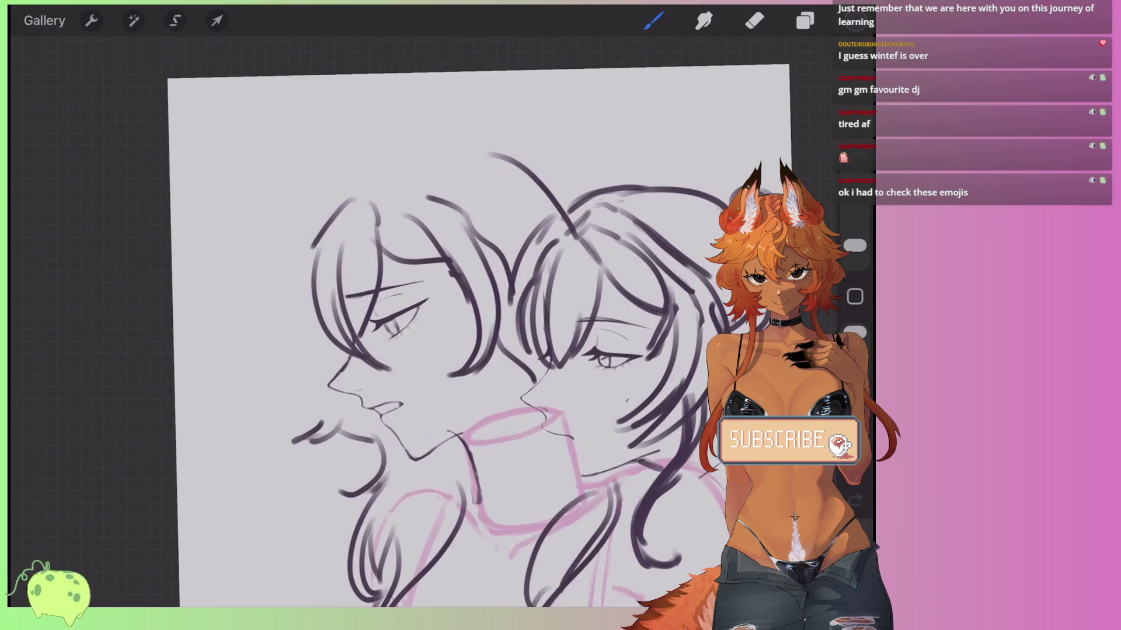
{"action": "left_click_drag", "start_coordinate": [356, 182], "coordinate": [476, 149]}
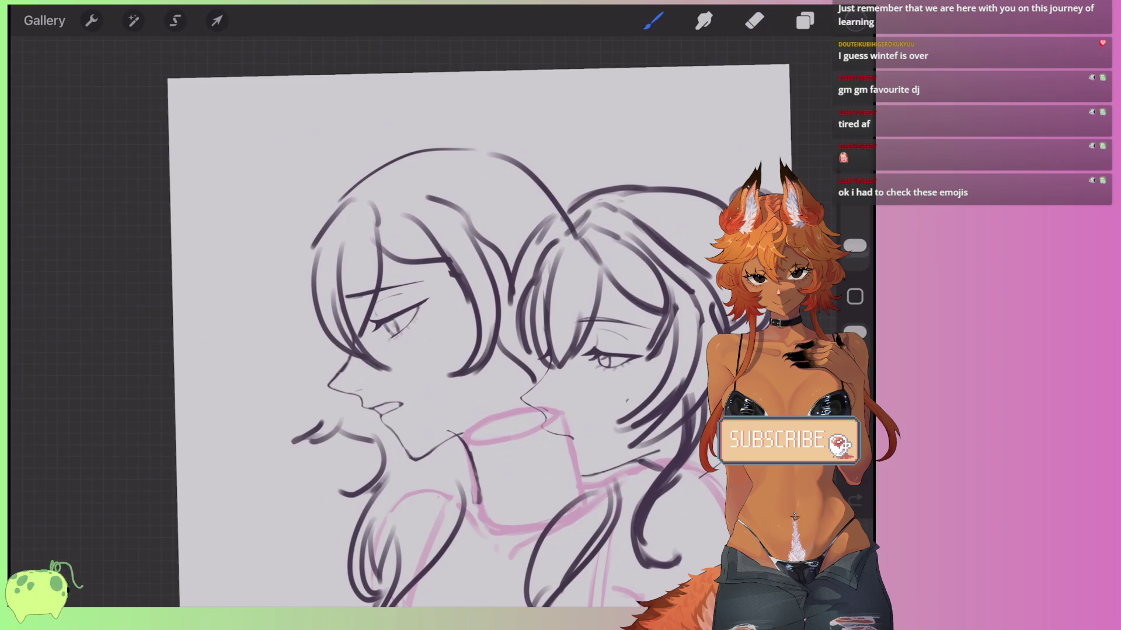
{"action": "key", "text": "ctrl+z"}
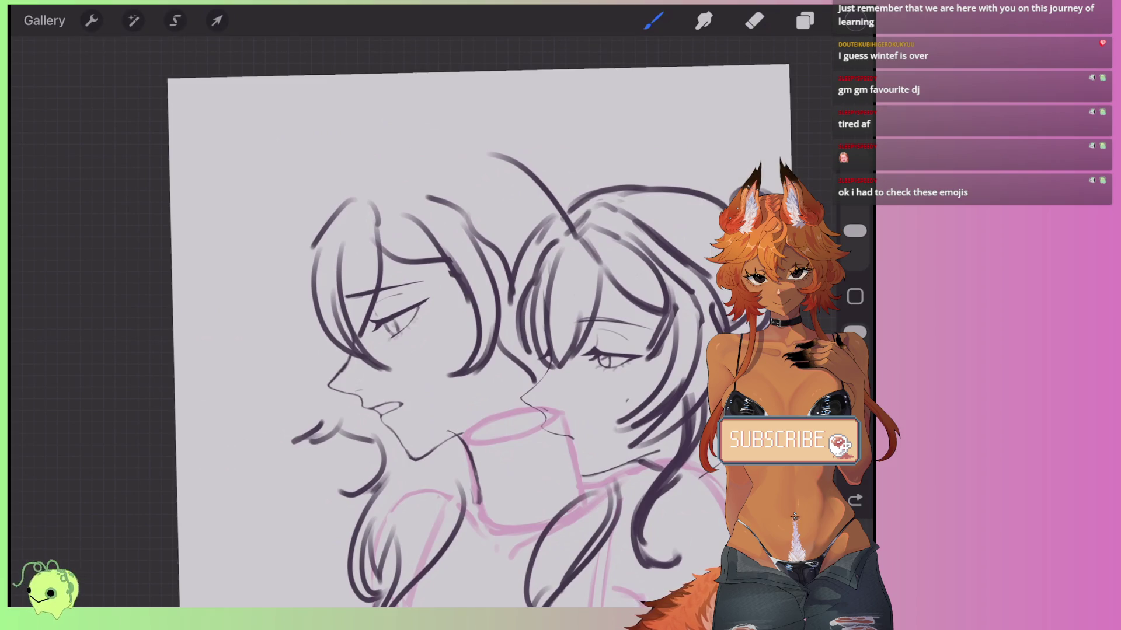
{"action": "mouse_move", "coordinate": [318, 250]}
{"action": "left_mouse_down"}
{"action": "mouse_move", "coordinate": [314, 199]}
{"action": "mouse_move", "coordinate": [455, 140]}
{"action": "mouse_move", "coordinate": [529, 149]}
{"action": "mouse_move", "coordinate": [560, 193]}
{"action": "left_mouse_up"}
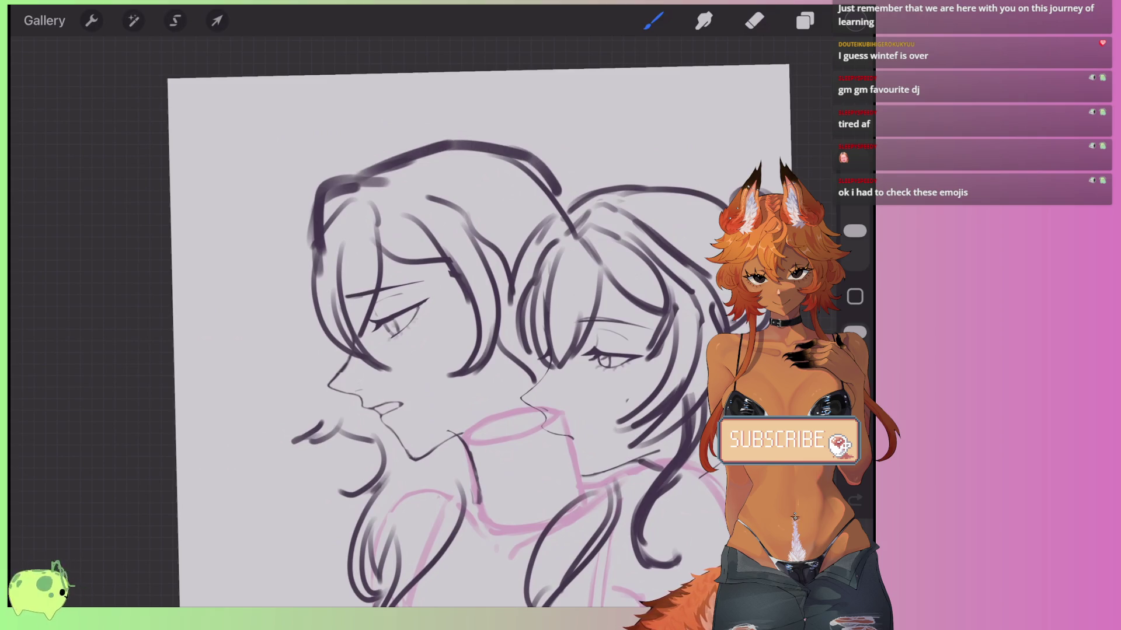
{"action": "left_click_drag", "start_coordinate": [429, 146], "coordinate": [549, 185]}
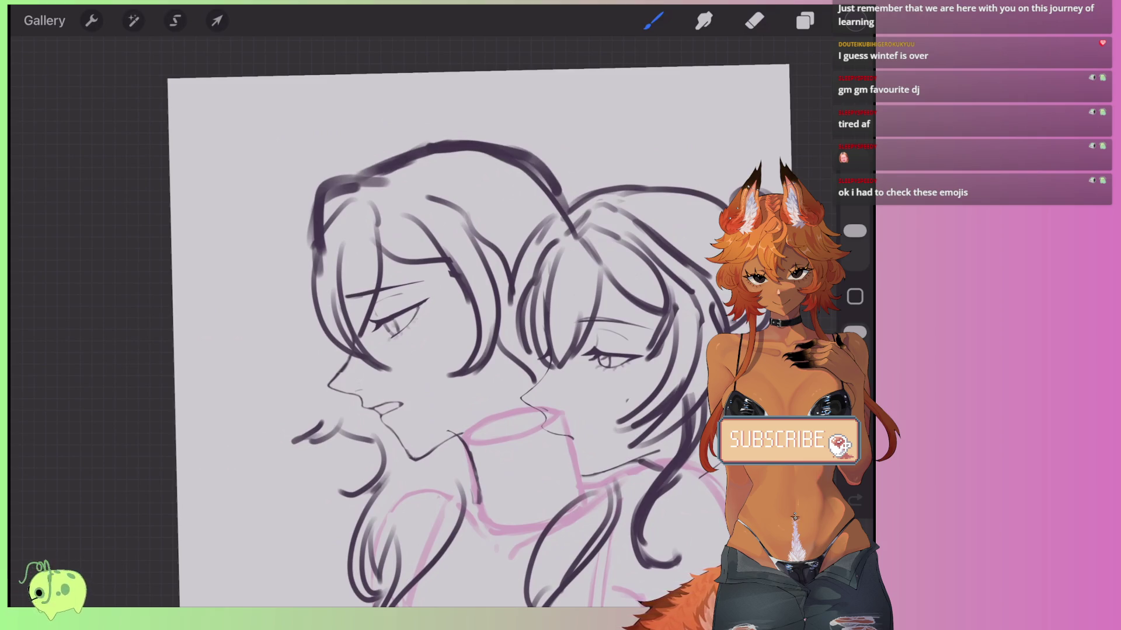
{"action": "left_click_drag", "start_coordinate": [314, 423], "coordinate": [334, 401]}
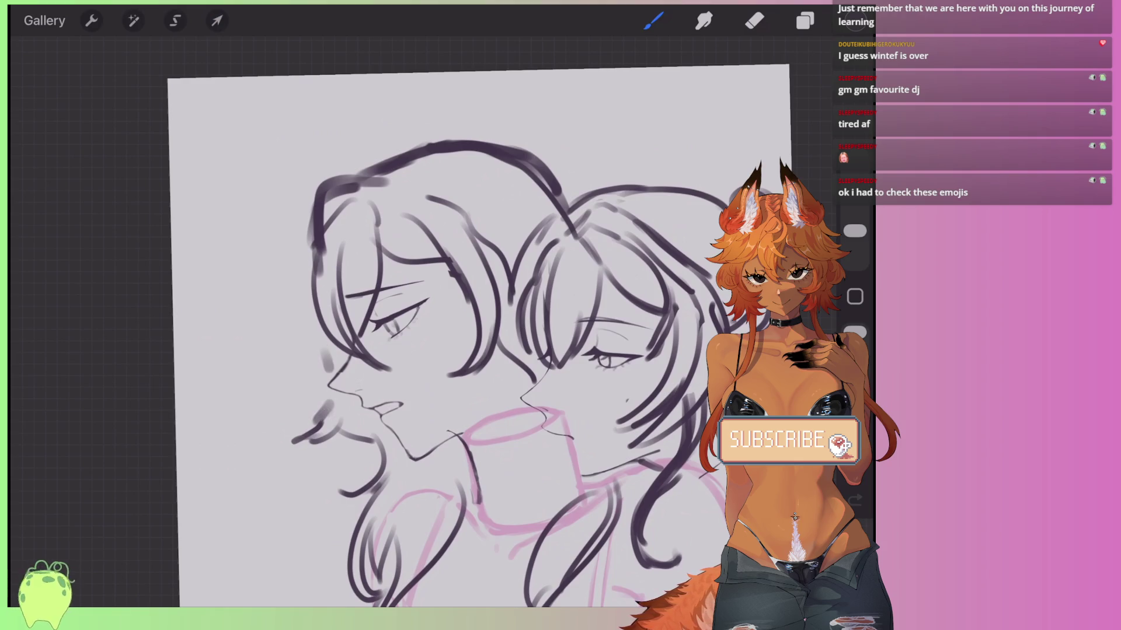
Check the layers, then thin the hair's thick top-left strokes with an enlarged eraser.
{"action": "left_click", "coordinate": [805, 21]}
{"action": "left_click", "coordinate": [805, 20]}
{"action": "scroll", "coordinate": [443, 327], "scroll_direction": "up", "scroll_amount": 2}
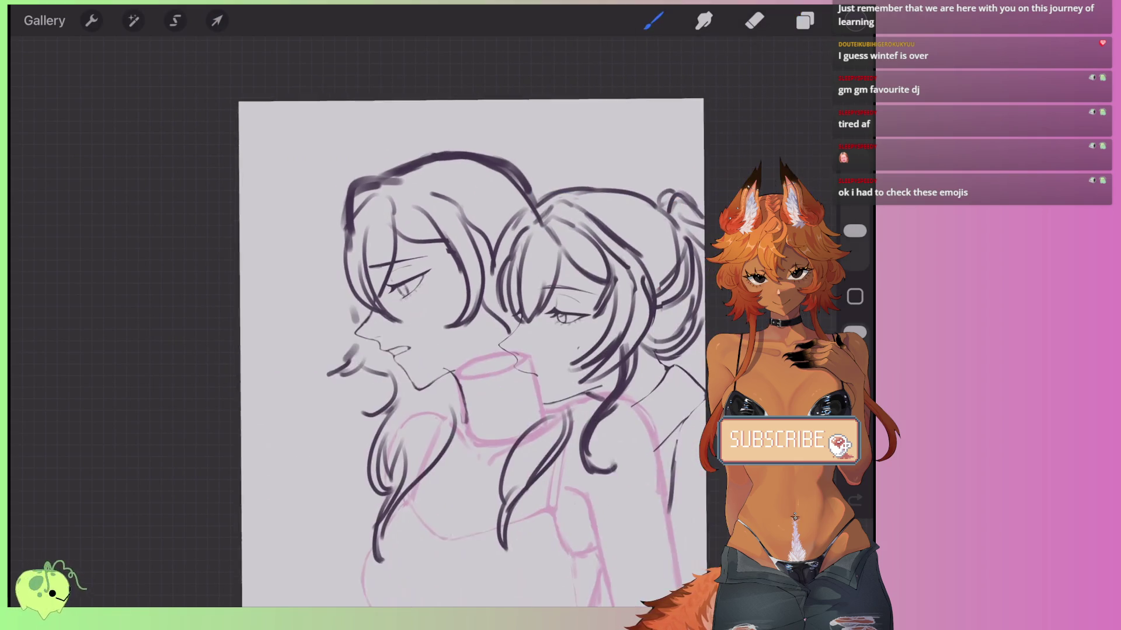
{"action": "left_click", "coordinate": [805, 20]}
{"action": "left_click", "coordinate": [805, 20]}
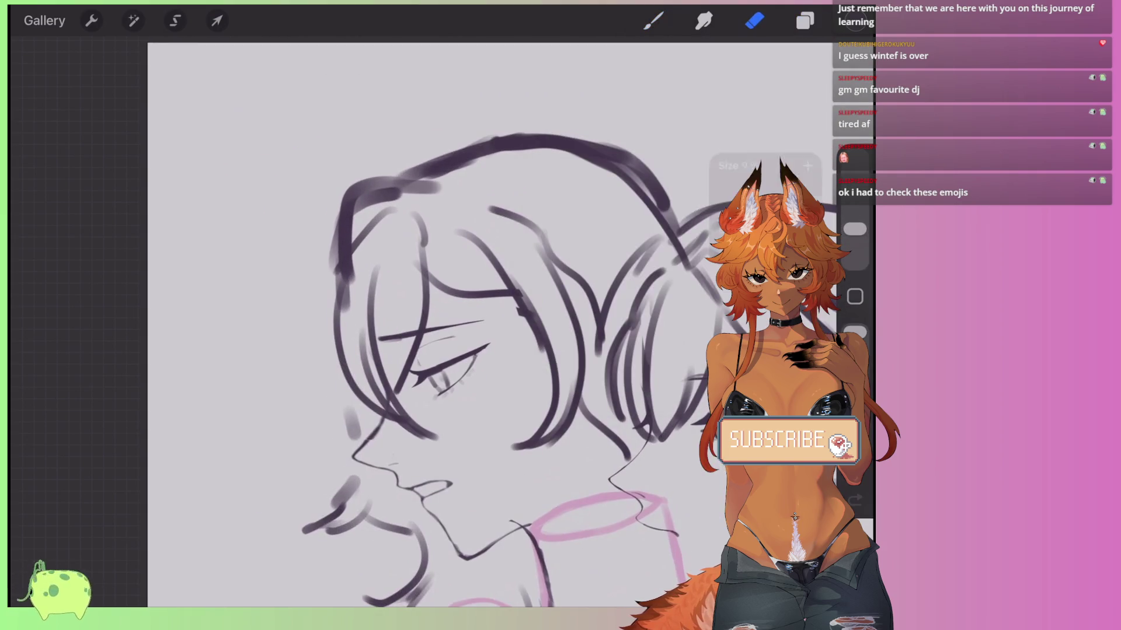
{"action": "left_click", "coordinate": [754, 20]}
{"action": "scroll", "coordinate": [443, 327], "scroll_direction": "up", "scroll_amount": 2}
{"action": "mouse_move", "coordinate": [487, 209]}
{"action": "left_mouse_down"}
{"action": "mouse_move", "coordinate": [380, 201]}
{"action": "mouse_move", "coordinate": [348, 270]}
{"action": "mouse_move", "coordinate": [361, 307]}
{"action": "mouse_move", "coordinate": [376, 236]}
{"action": "mouse_move", "coordinate": [400, 201]}
{"action": "left_mouse_up"}
{"action": "left_click_drag", "start_coordinate": [854, 228], "coordinate": [855, 216]}
{"action": "mouse_move", "coordinate": [382, 230]}
{"action": "left_mouse_down"}
{"action": "mouse_move", "coordinate": [441, 216]}
{"action": "mouse_move", "coordinate": [358, 249]}
{"action": "mouse_move", "coordinate": [338, 322]}
{"action": "left_mouse_up"}
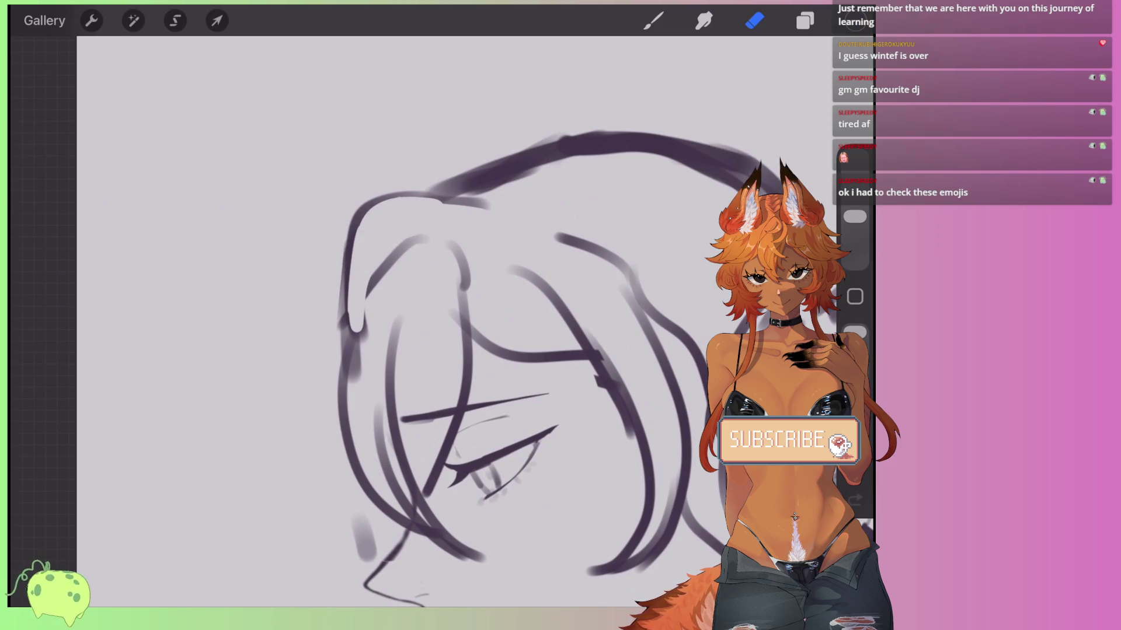
Lighten the inner hair curve, the left-edge stroke and the thick top curve of the hair.
{"action": "mouse_move", "coordinate": [417, 257]}
{"action": "left_mouse_down"}
{"action": "mouse_move", "coordinate": [360, 296]}
{"action": "mouse_move", "coordinate": [353, 373]}
{"action": "left_mouse_up"}
{"action": "left_click_drag", "start_coordinate": [332, 290], "coordinate": [340, 335]}
{"action": "scroll", "coordinate": [443, 321], "scroll_direction": "down", "scroll_amount": 3}
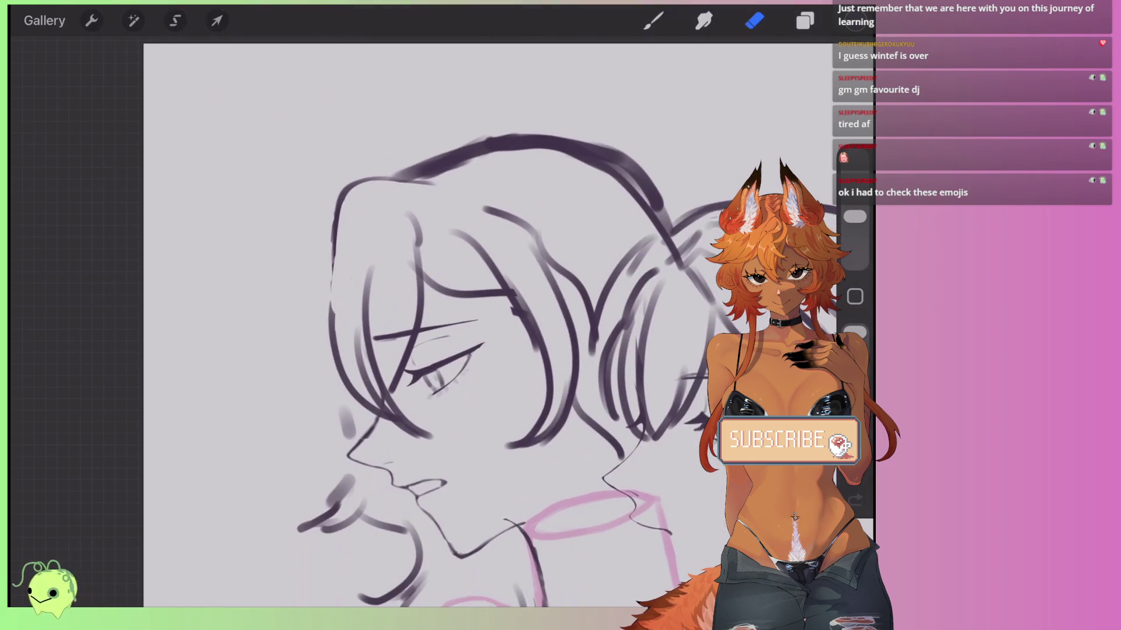
{"action": "scroll", "coordinate": [444, 321], "scroll_direction": "up", "scroll_amount": 5}
{"action": "mouse_move", "coordinate": [442, 270]}
{"action": "left_mouse_down"}
{"action": "mouse_move", "coordinate": [461, 199]}
{"action": "mouse_move", "coordinate": [570, 155]}
{"action": "mouse_move", "coordinate": [683, 175]}
{"action": "mouse_move", "coordinate": [674, 157]}
{"action": "mouse_move", "coordinate": [518, 165]}
{"action": "left_mouse_up"}
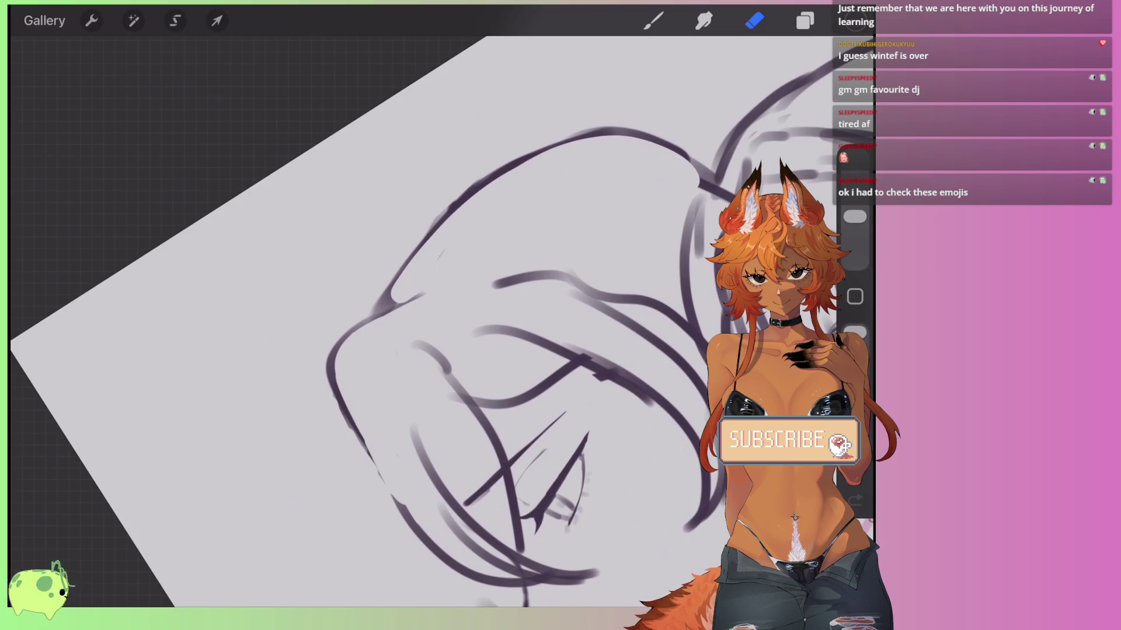
{"action": "scroll", "coordinate": [443, 321], "scroll_direction": "down", "scroll_amount": 3}
{"action": "scroll", "coordinate": [444, 321], "scroll_direction": "up", "scroll_amount": 3}
Draw dark hair strands, including a curling strand flicking out beside the forehead.
{"action": "key", "text": "b"}
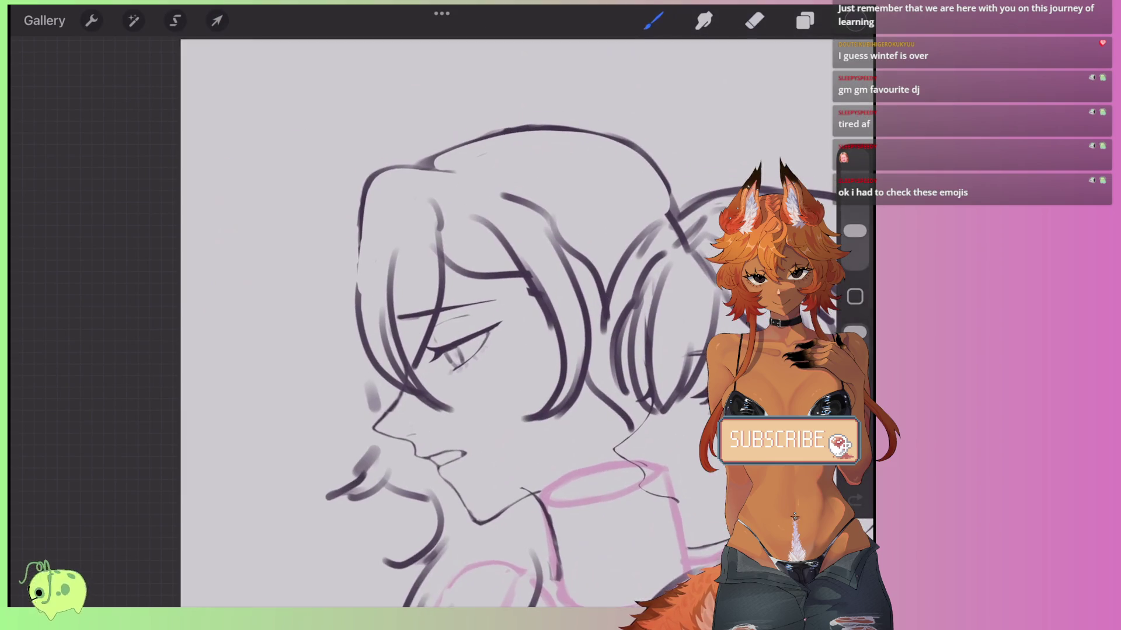
{"action": "scroll", "coordinate": [427, 214], "scroll_direction": "up", "scroll_amount": 2}
{"action": "left_click_drag", "start_coordinate": [396, 182], "coordinate": [368, 353]}
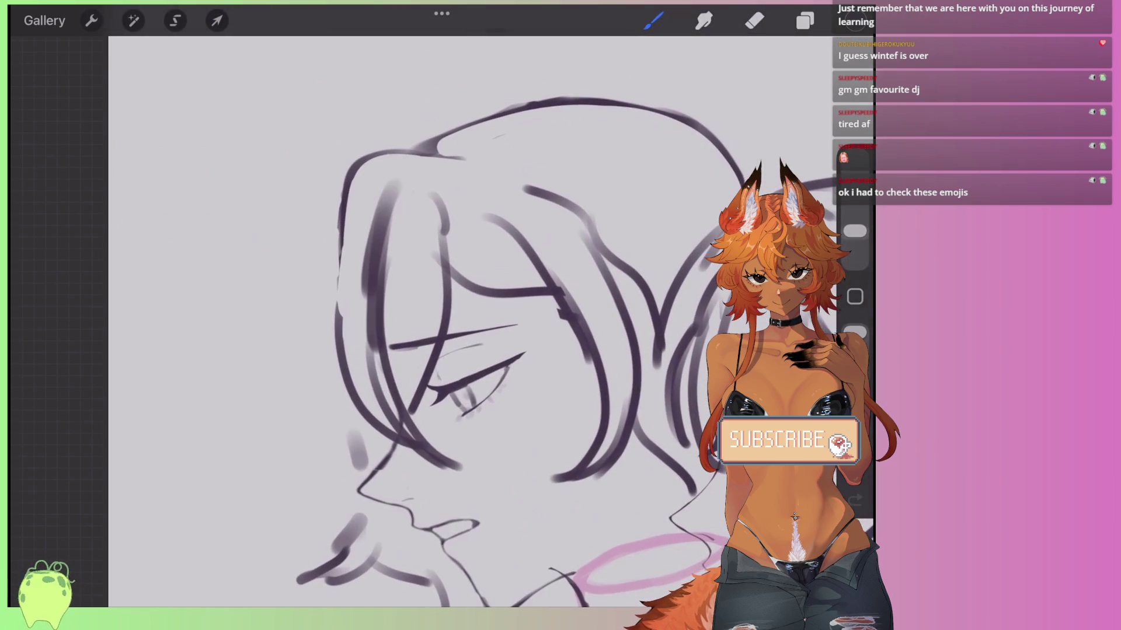
{"action": "scroll", "coordinate": [467, 321], "scroll_direction": "down", "scroll_amount": 3}
{"action": "mouse_move", "coordinate": [350, 234]}
{"action": "left_mouse_down"}
{"action": "mouse_move", "coordinate": [349, 368]}
{"action": "mouse_move", "coordinate": [388, 414]}
{"action": "left_mouse_up"}
{"action": "key", "text": "ctrl+z"}
{"action": "left_click_drag", "start_coordinate": [351, 236], "coordinate": [275, 282]}
{"action": "mouse_move", "coordinate": [353, 277]}
{"action": "left_mouse_down"}
{"action": "mouse_move", "coordinate": [304, 310]}
{"action": "mouse_move", "coordinate": [352, 416]}
{"action": "left_mouse_up"}
Add wisps of hair beside the lower face and jaw, undoing the last stroke.
{"action": "scroll", "coordinate": [466, 321], "scroll_direction": "right", "scroll_amount": 3}
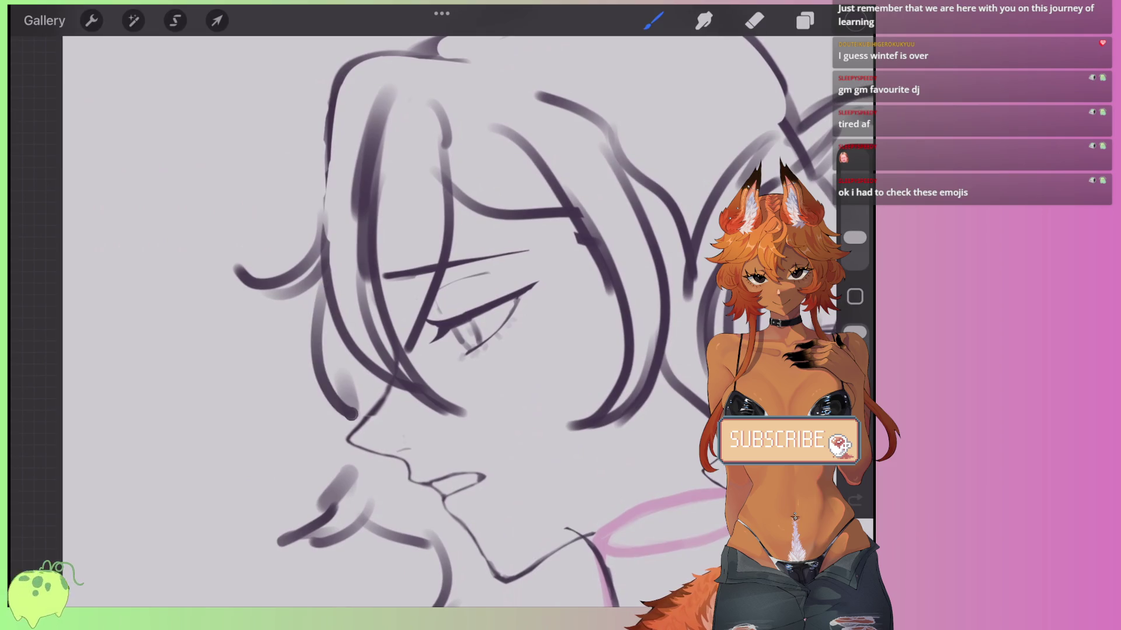
{"action": "mouse_move", "coordinate": [353, 458]}
{"action": "left_mouse_down"}
{"action": "mouse_move", "coordinate": [312, 517]}
{"action": "mouse_move", "coordinate": [256, 537]}
{"action": "left_mouse_up"}
{"action": "left_click_drag", "start_coordinate": [350, 409], "coordinate": [330, 508]}
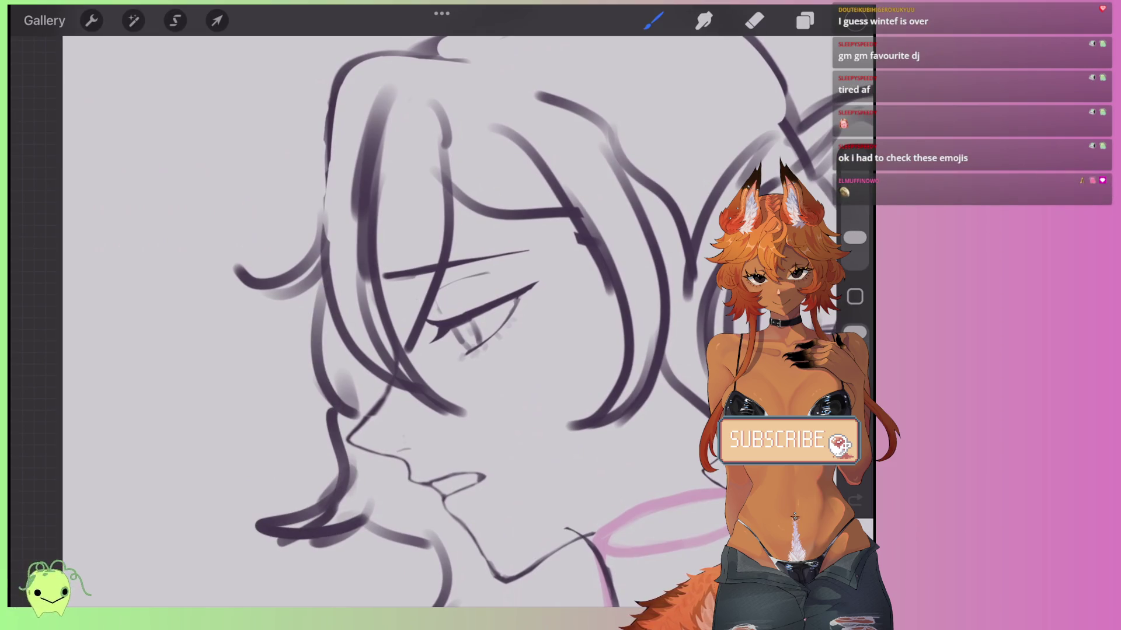
{"action": "scroll", "coordinate": [467, 321], "scroll_direction": "down", "scroll_amount": 2}
{"action": "scroll", "coordinate": [467, 321], "scroll_direction": "down", "scroll_amount": 2}
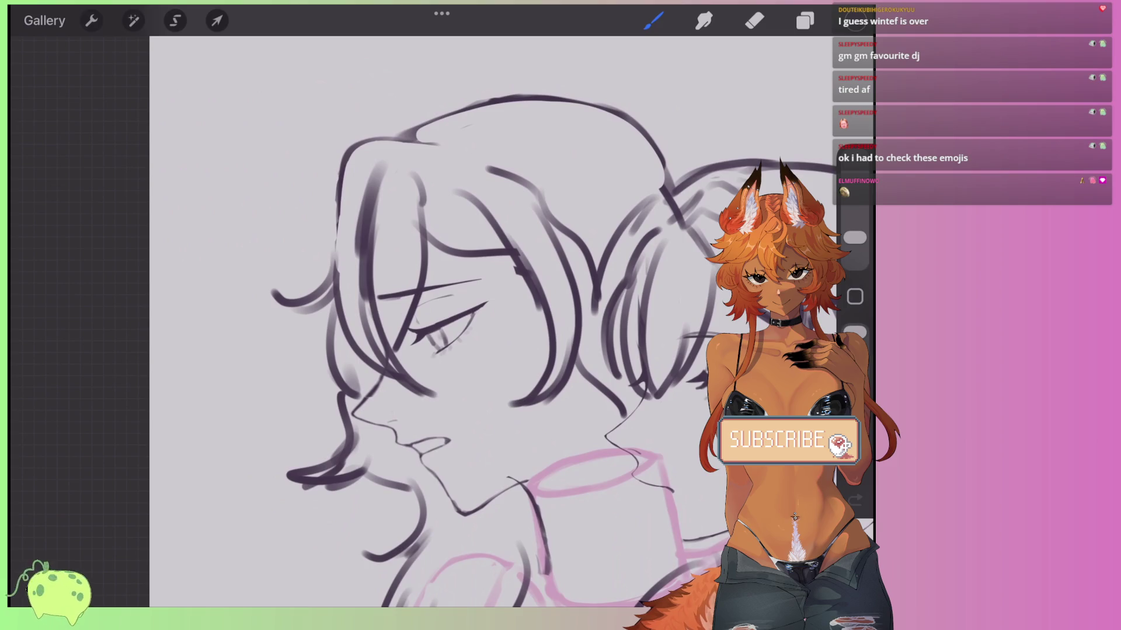
{"action": "key", "text": "ctrl+z"}
{"action": "scroll", "coordinate": [467, 321], "scroll_direction": "down", "scroll_amount": 3}
{"action": "scroll", "coordinate": [467, 321], "scroll_direction": "up", "scroll_amount": 2}
{"action": "scroll", "coordinate": [502, 350], "scroll_direction": "down", "scroll_amount": 3}
{"action": "scroll", "coordinate": [502, 350], "scroll_direction": "up", "scroll_amount": 2}
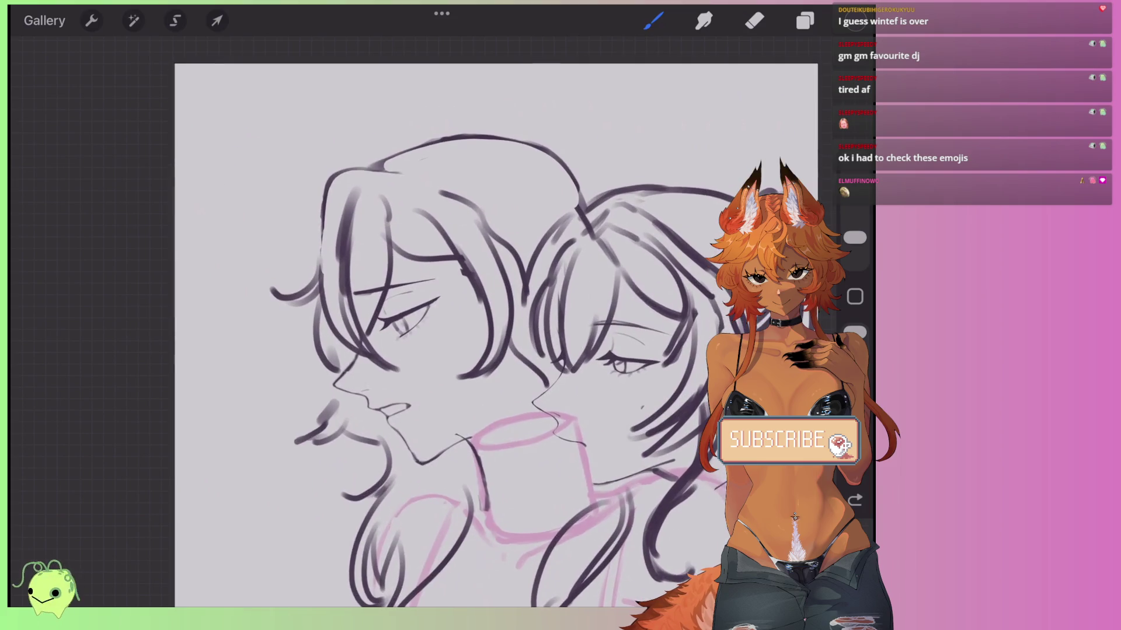
{"action": "left_click", "coordinate": [175, 21]}
Lasso the left girl's face and distort its corners to tilt and reshape the top of her head.
{"action": "left_click_drag", "start_coordinate": [350, 153], "coordinate": [399, 250]}
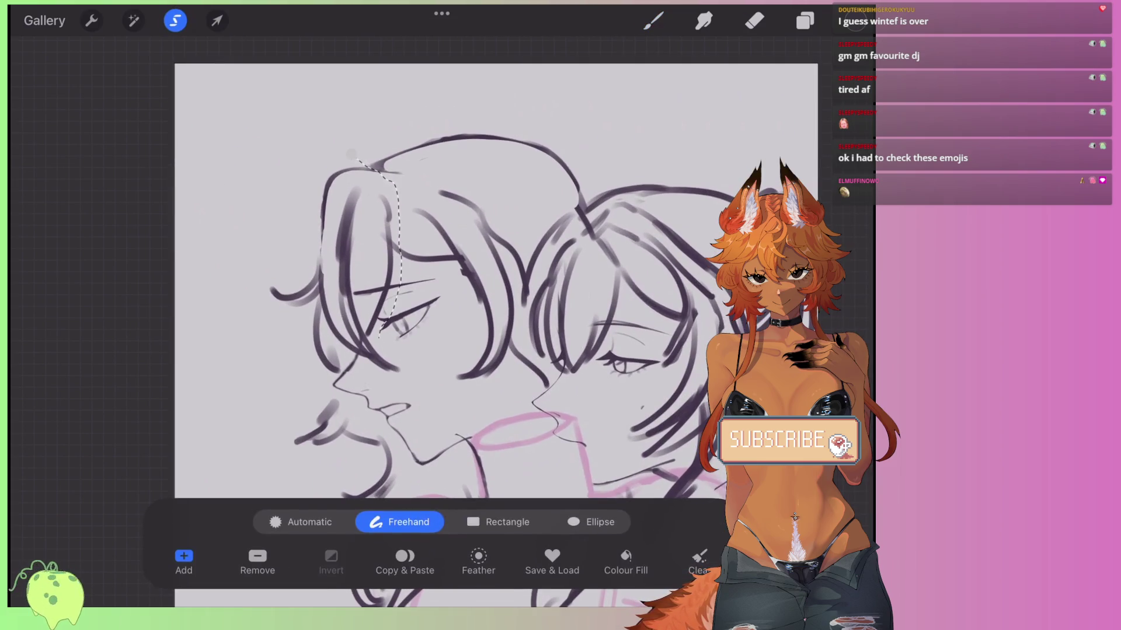
{"action": "mouse_move", "coordinate": [315, 382]}
{"action": "left_mouse_down"}
{"action": "mouse_move", "coordinate": [350, 153]}
{"action": "mouse_move", "coordinate": [310, 144]}
{"action": "left_mouse_up"}
{"action": "left_click", "coordinate": [217, 20]}
{"action": "left_click_drag", "start_coordinate": [334, 270], "coordinate": [332, 279]}
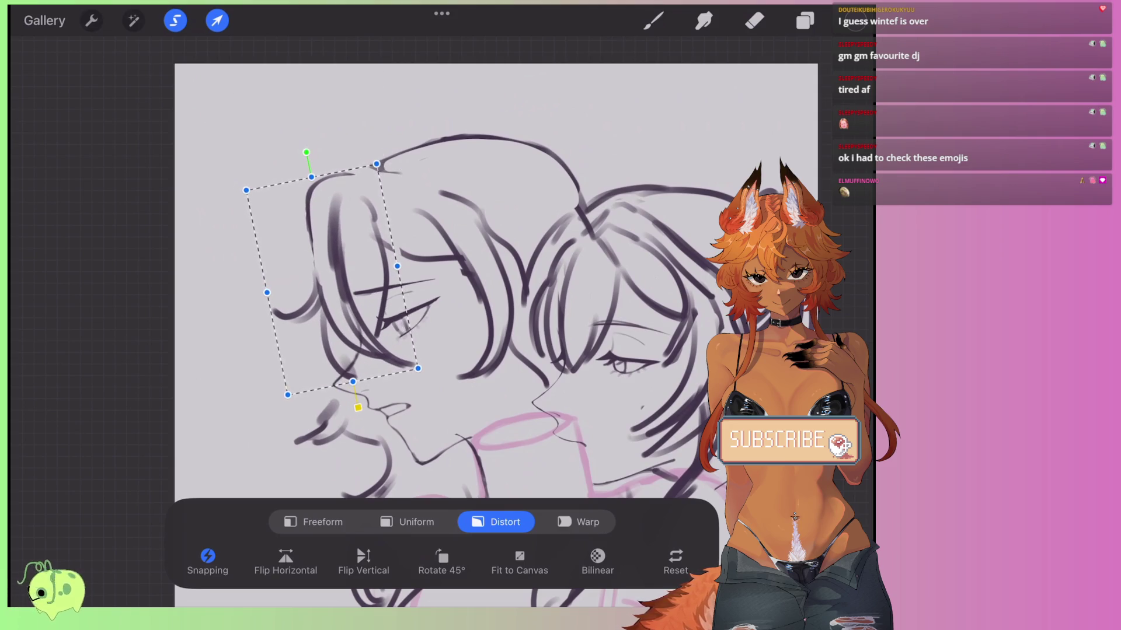
{"action": "left_click_drag", "start_coordinate": [377, 164], "coordinate": [370, 167]}
{"action": "left_click_drag", "start_coordinate": [247, 190], "coordinate": [240, 199]}
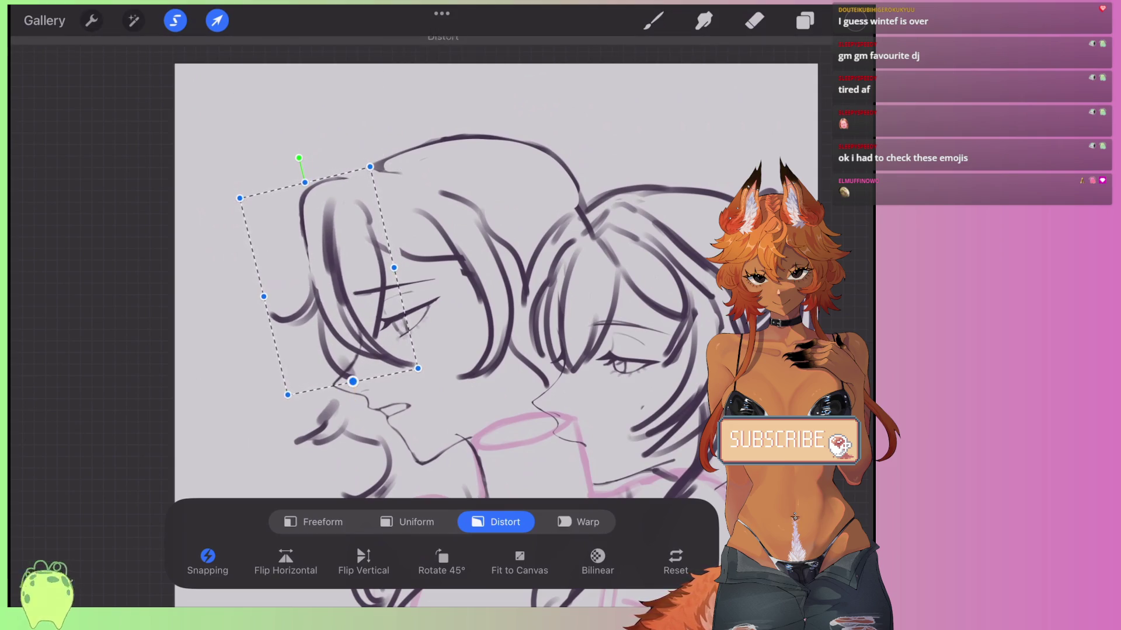
{"action": "left_click_drag", "start_coordinate": [288, 394], "coordinate": [286, 388]}
{"action": "left_click_drag", "start_coordinate": [239, 198], "coordinate": [228, 225]}
{"action": "left_click_drag", "start_coordinate": [352, 377], "coordinate": [363, 370]}
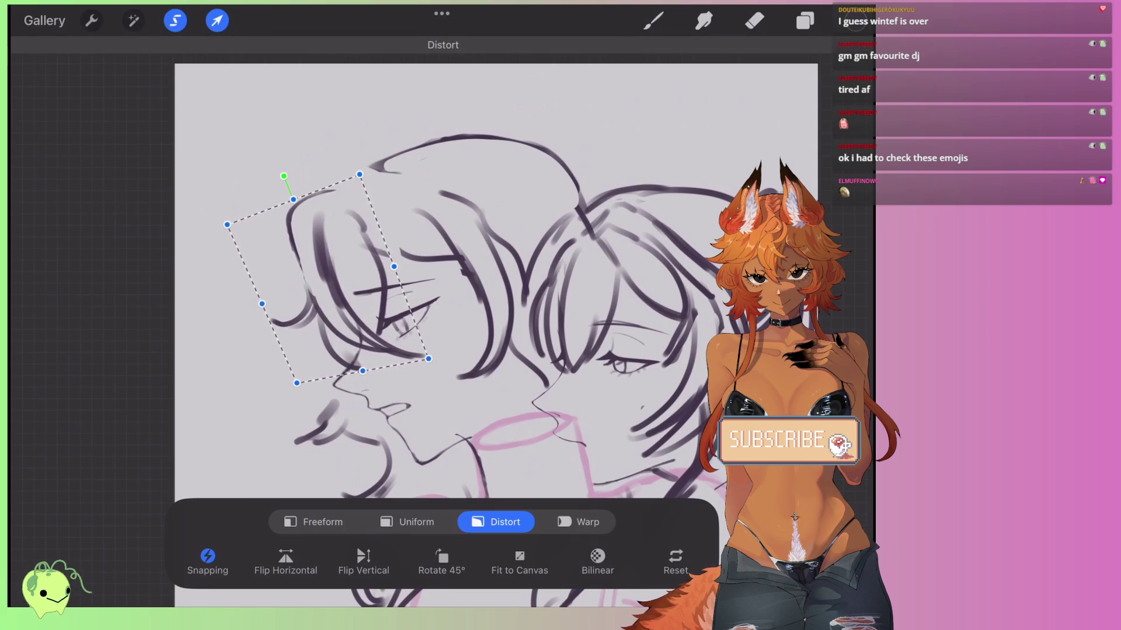
{"action": "left_click", "coordinate": [654, 20]}
Draw extra hair strands and a curl extending around the reshaped head.
{"action": "scroll", "coordinate": [408, 291], "scroll_direction": "up", "scroll_amount": 5}
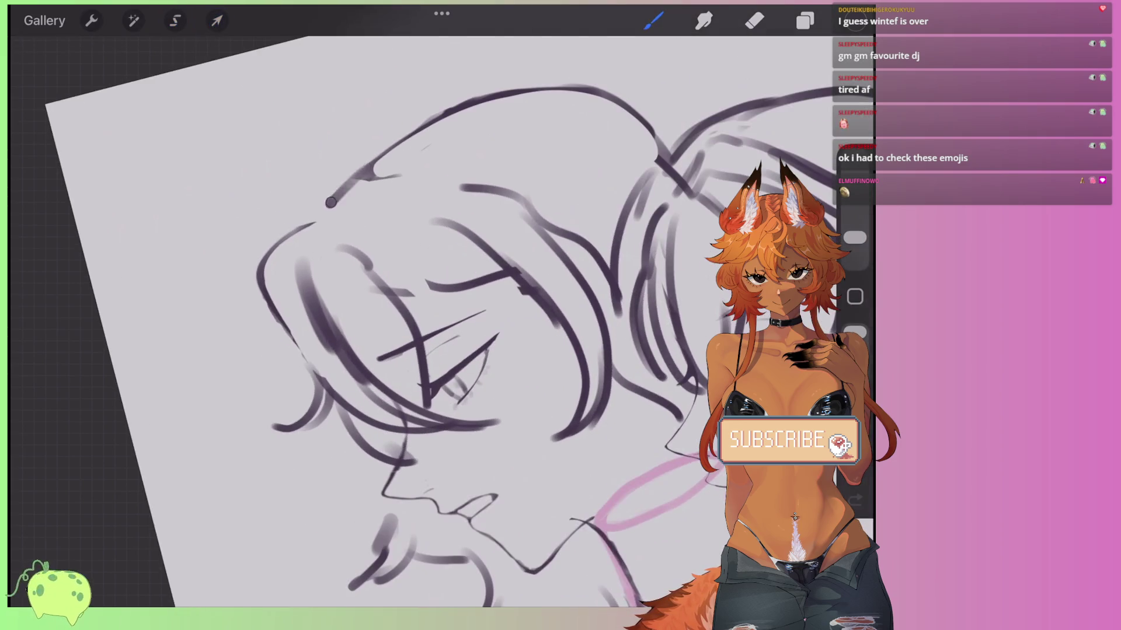
{"action": "left_click_drag", "start_coordinate": [324, 211], "coordinate": [277, 231]}
{"action": "left_click_drag", "start_coordinate": [446, 267], "coordinate": [385, 296]}
{"action": "scroll", "coordinate": [444, 316], "scroll_direction": "down", "scroll_amount": 5}
{"action": "scroll", "coordinate": [443, 315], "scroll_direction": "up", "scroll_amount": 5}
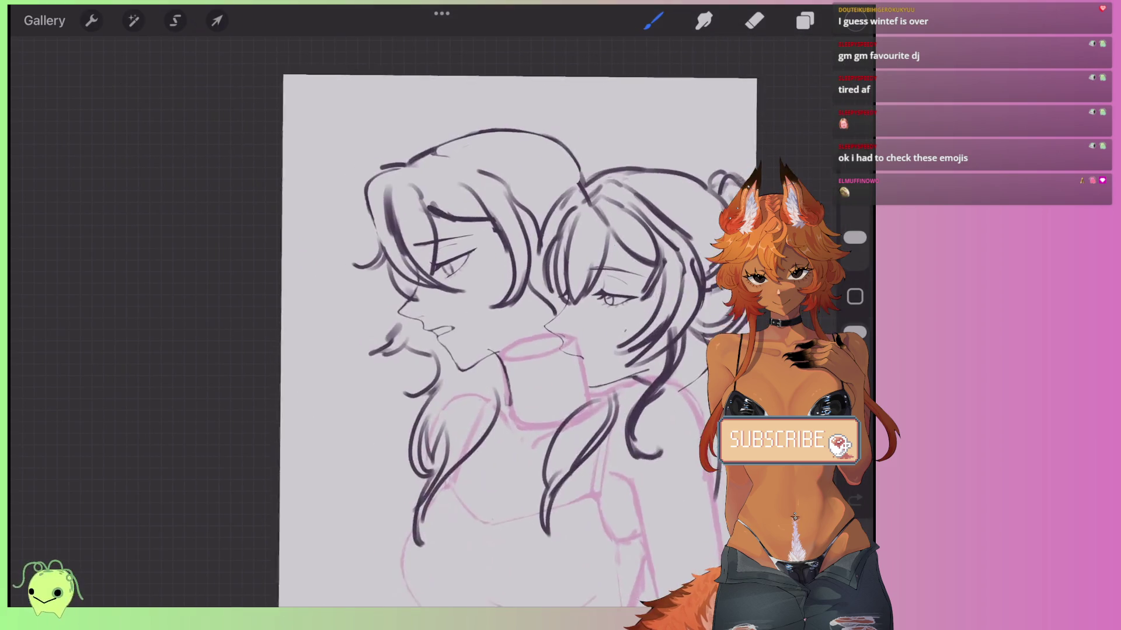
{"action": "mouse_move", "coordinate": [293, 263]}
{"action": "left_mouse_down"}
{"action": "mouse_move", "coordinate": [339, 353]}
{"action": "mouse_move", "coordinate": [251, 422]}
{"action": "mouse_move", "coordinate": [401, 416]}
{"action": "mouse_move", "coordinate": [328, 491]}
{"action": "left_mouse_up"}
{"action": "scroll", "coordinate": [444, 315], "scroll_direction": "down", "scroll_amount": 5}
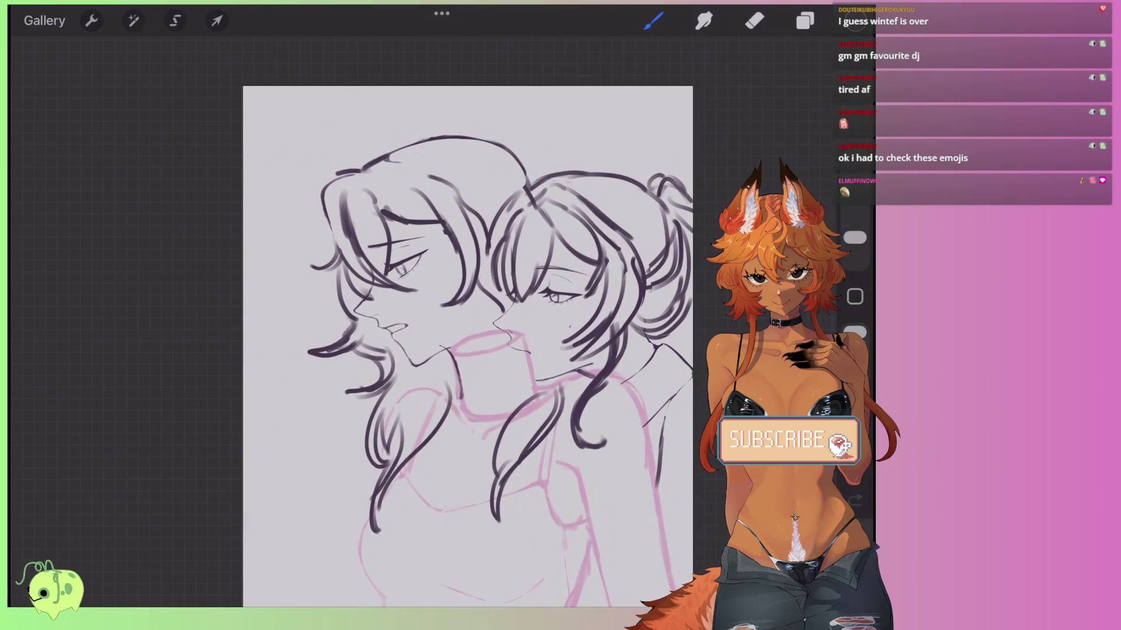
{"action": "scroll", "coordinate": [467, 344], "scroll_direction": "right", "scroll_amount": 2}
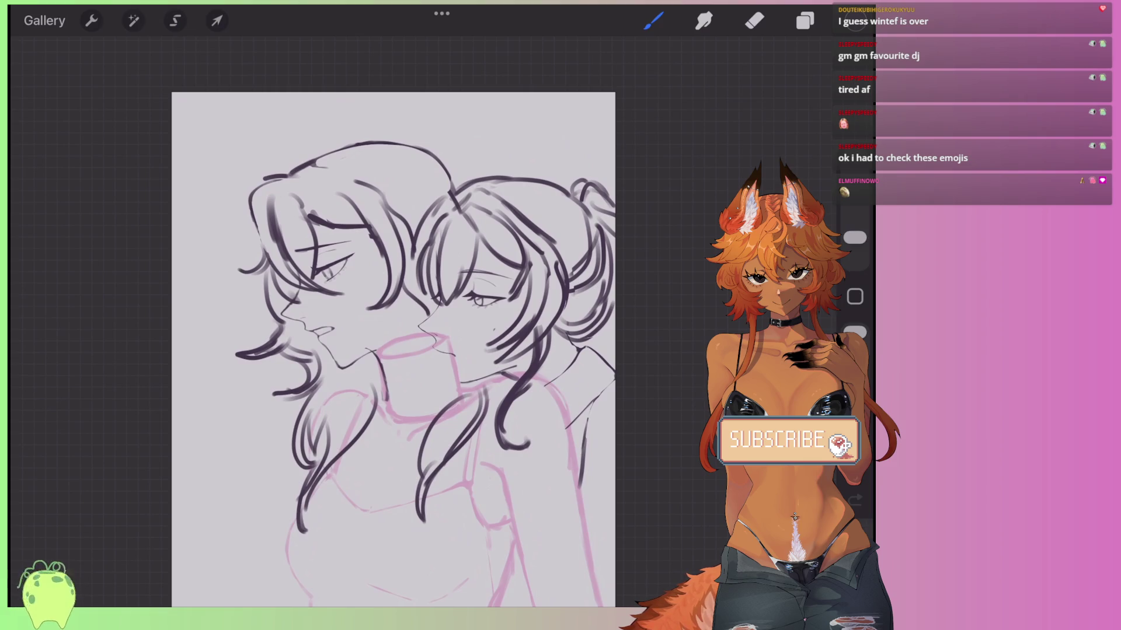
{"action": "scroll", "coordinate": [397, 327], "scroll_direction": "down", "scroll_amount": 2}
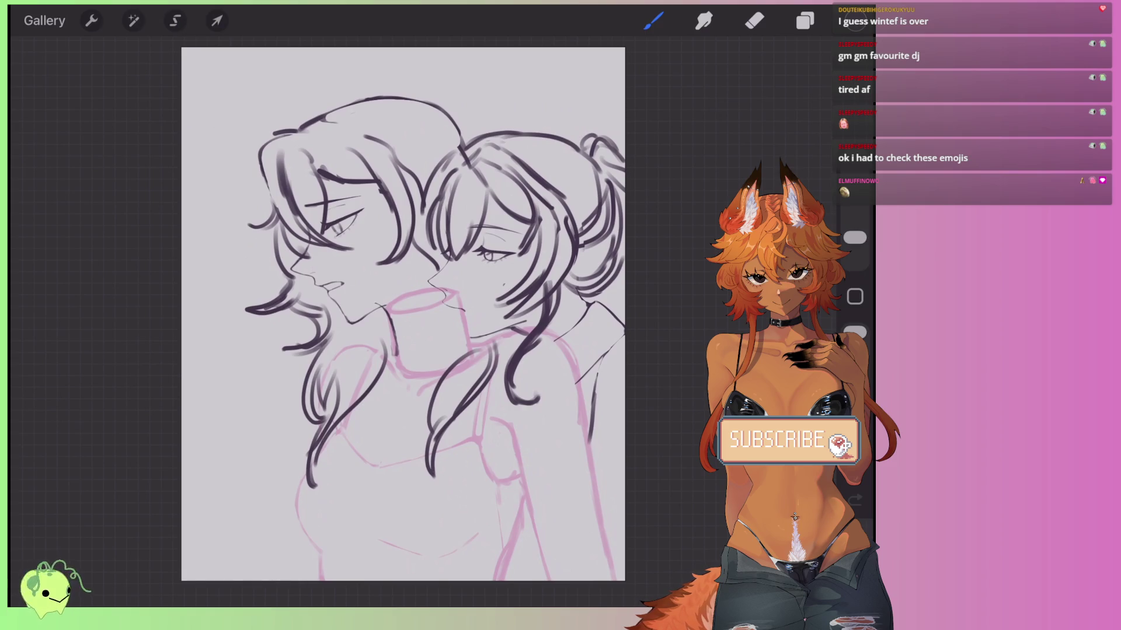
Alpha-lock Layer 2, fill it with the dark colour to recolour the pink sketch, then unlock it.
{"action": "left_click", "coordinate": [805, 21]}
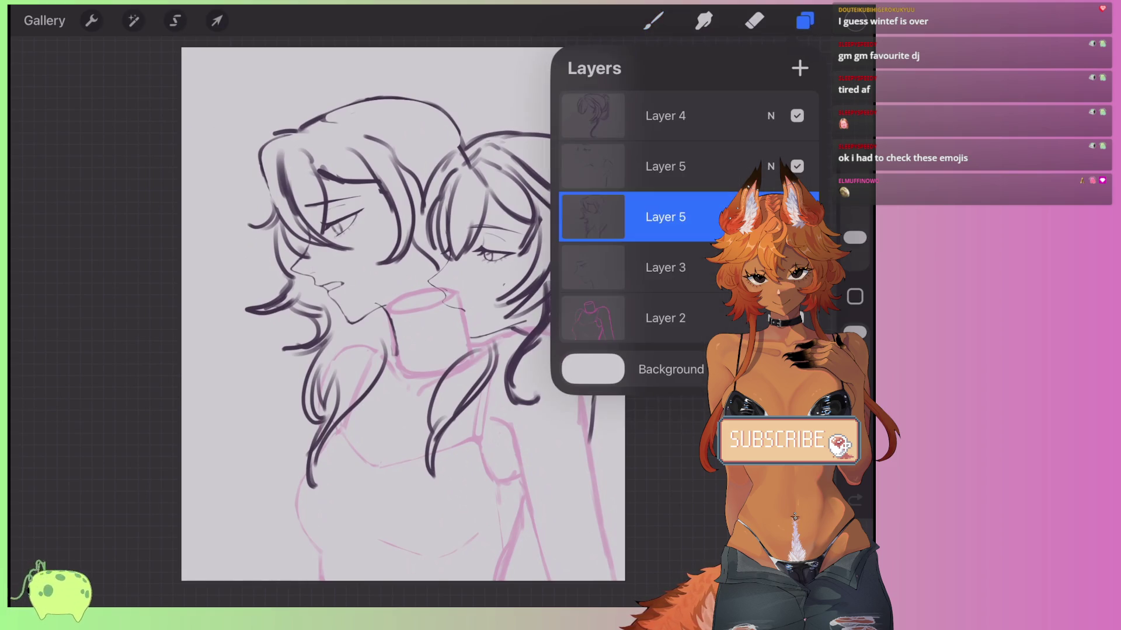
{"action": "left_click", "coordinate": [665, 318]}
{"action": "left_click", "coordinate": [666, 318]}
{"action": "left_click", "coordinate": [458, 346]}
{"action": "left_click", "coordinate": [665, 318]}
{"action": "left_click", "coordinate": [453, 290]}
{"action": "left_click", "coordinate": [665, 318]}
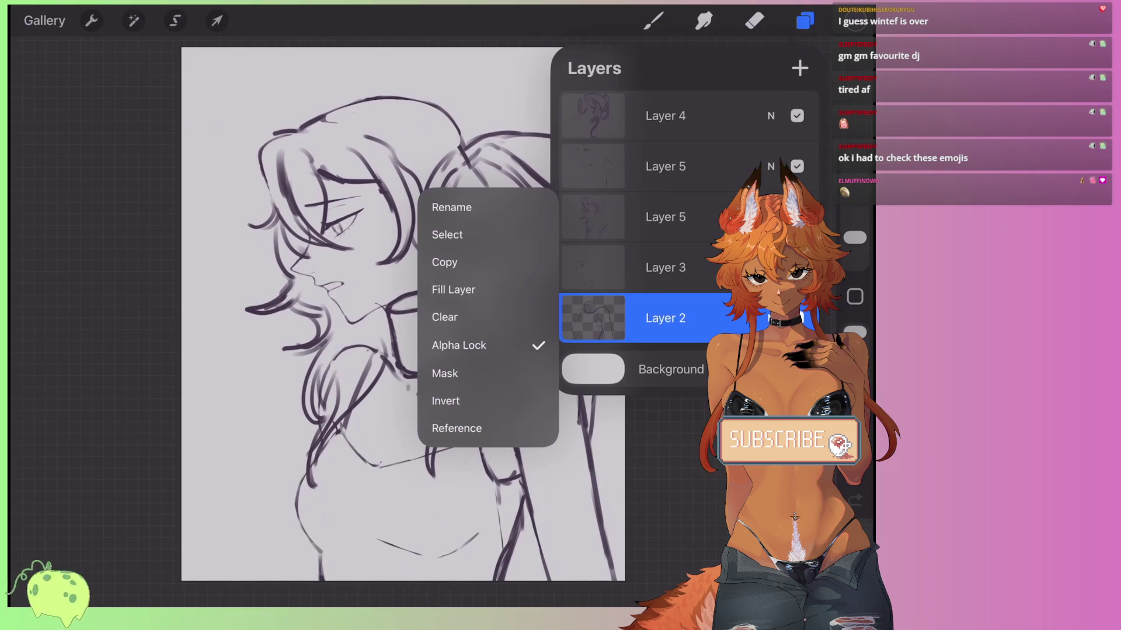
{"action": "left_click", "coordinate": [459, 346]}
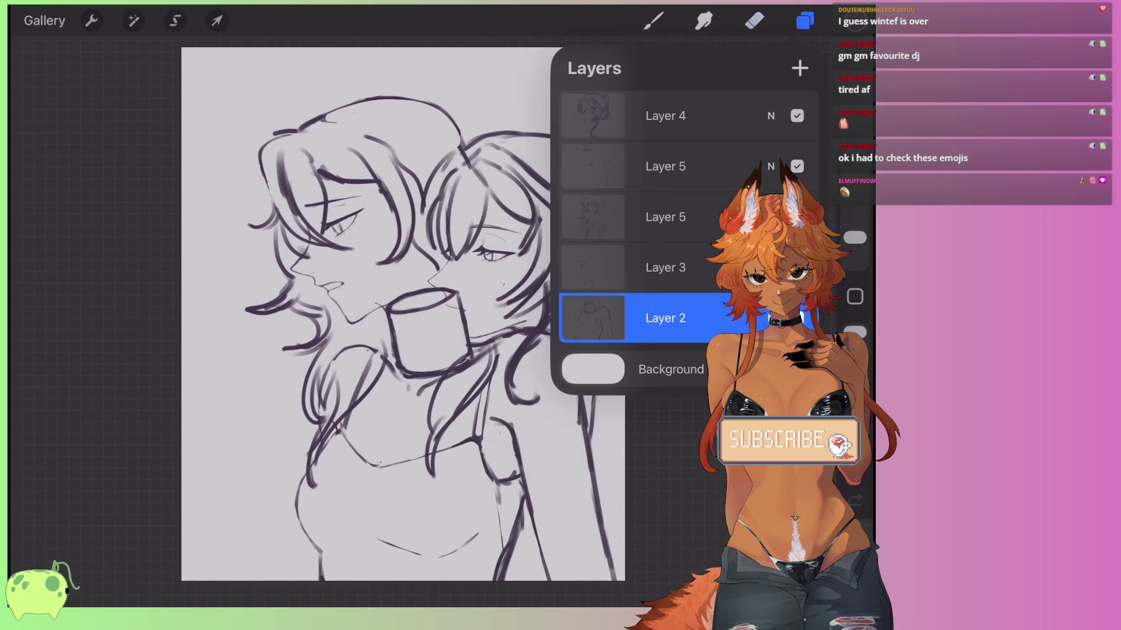
{"action": "key", "text": "l"}
Erase the cup between the faces with a smaller eraser, including a stray line bit.
{"action": "key", "text": "e"}
{"action": "scroll", "coordinate": [402, 315], "scroll_direction": "up", "scroll_amount": 5}
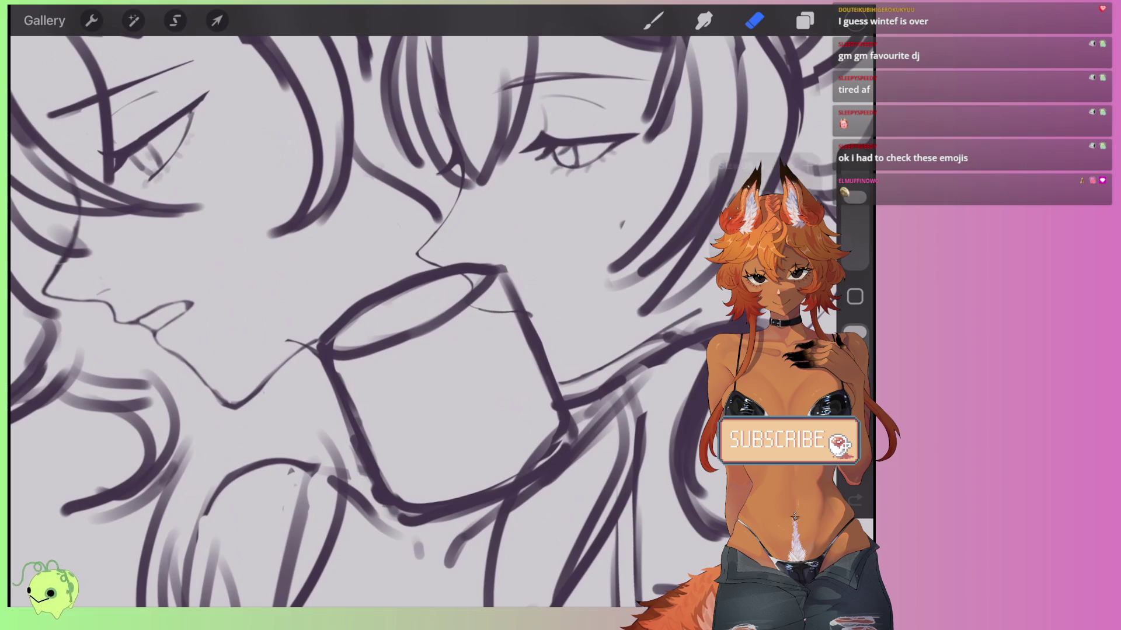
{"action": "mouse_move", "coordinate": [503, 273]}
{"action": "left_mouse_down"}
{"action": "mouse_move", "coordinate": [461, 273]}
{"action": "mouse_move", "coordinate": [325, 325]}
{"action": "mouse_move", "coordinate": [395, 336]}
{"action": "mouse_move", "coordinate": [420, 317]}
{"action": "mouse_move", "coordinate": [318, 321]}
{"action": "mouse_move", "coordinate": [350, 350]}
{"action": "left_mouse_up"}
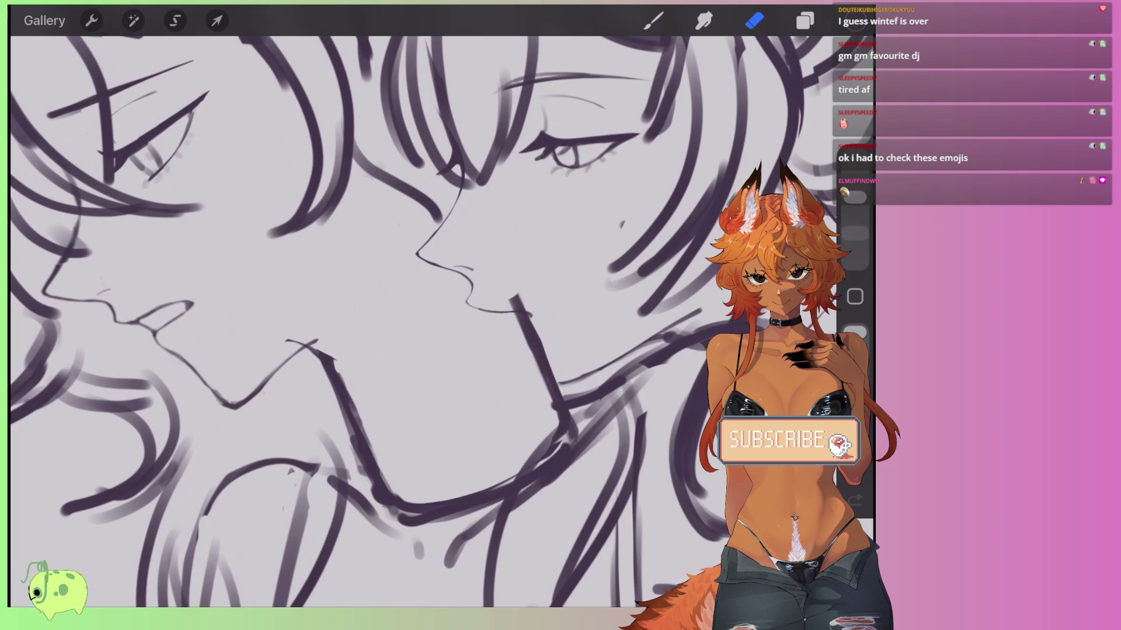
{"action": "left_click_drag", "start_coordinate": [855, 197], "coordinate": [855, 213]}
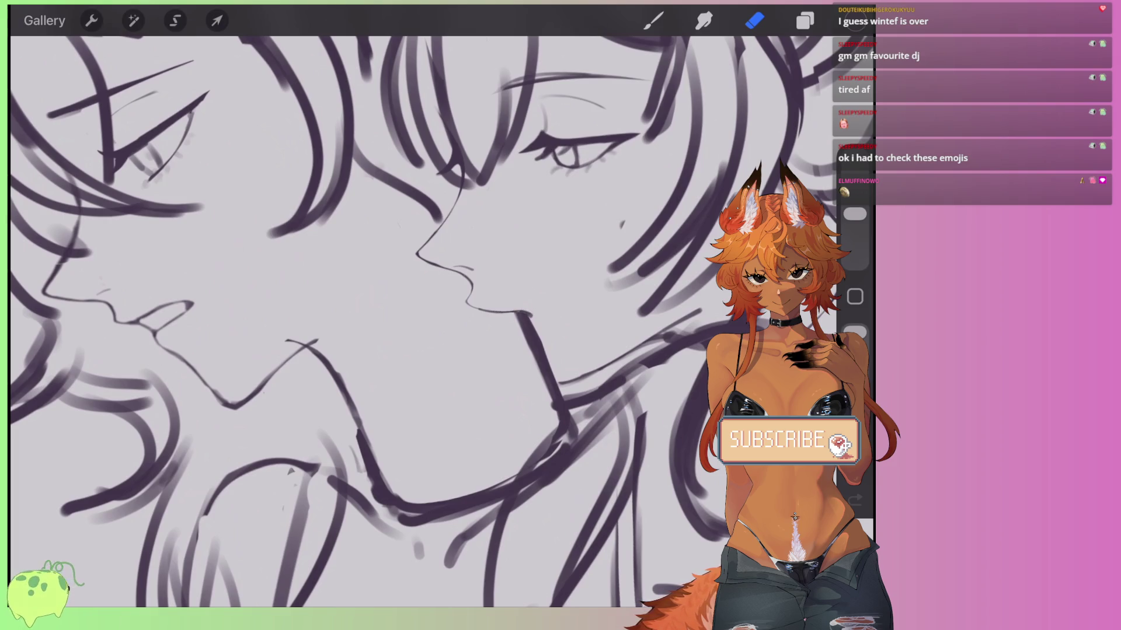
{"action": "scroll", "coordinate": [379, 315], "scroll_direction": "down", "scroll_amount": 5}
{"action": "scroll", "coordinate": [379, 316], "scroll_direction": "up", "scroll_amount": 5}
{"action": "scroll", "coordinate": [379, 315], "scroll_direction": "up", "scroll_amount": 3}
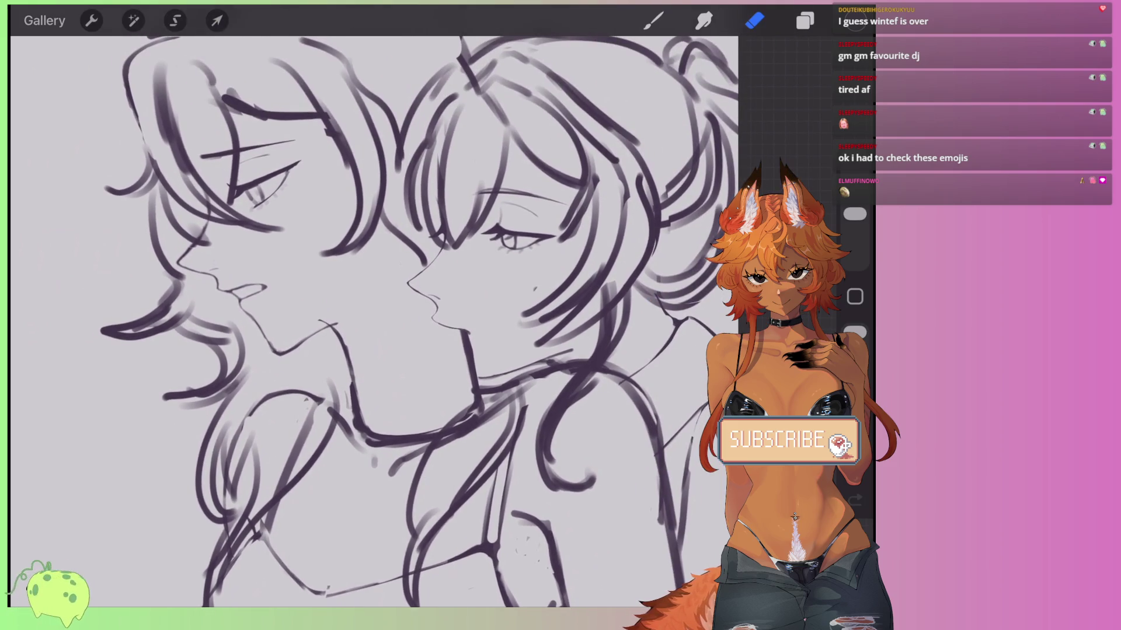
{"action": "scroll", "coordinate": [417, 361], "scroll_direction": "up", "scroll_amount": 3}
{"action": "left_click_drag", "start_coordinate": [395, 426], "coordinate": [436, 411]}
{"action": "scroll", "coordinate": [436, 411], "scroll_direction": "down", "scroll_amount": 3}
{"action": "scroll", "coordinate": [415, 320], "scroll_direction": "down", "scroll_amount": 3}
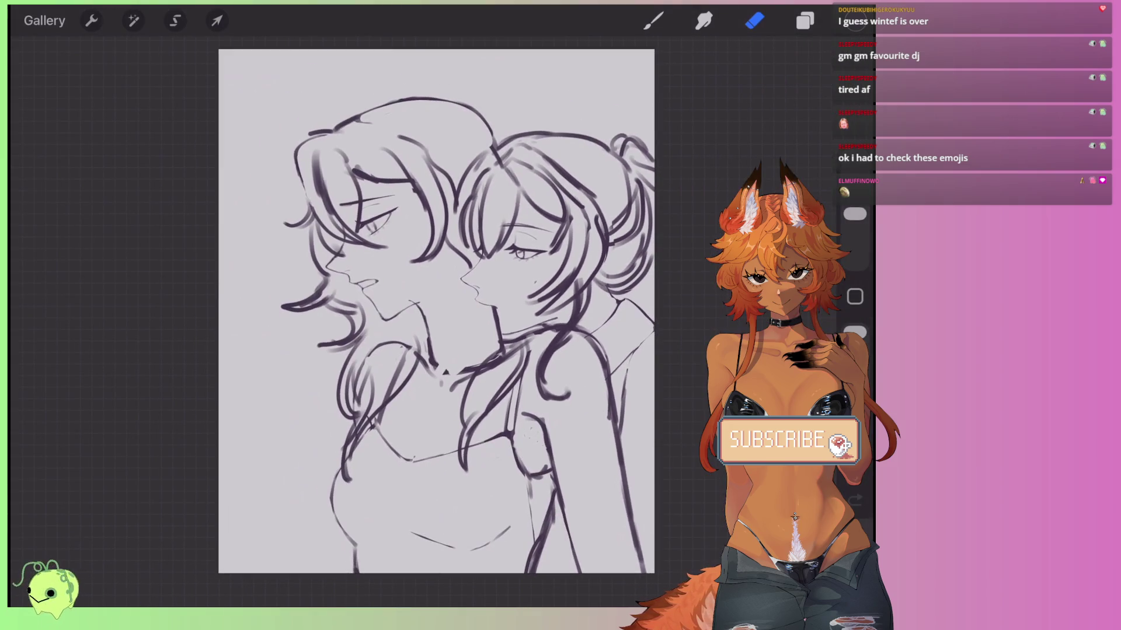
Distort Layer 2's lower body selection so its right side rises slightly.
{"action": "scroll", "coordinate": [414, 321], "scroll_direction": "up", "scroll_amount": 4}
{"action": "left_click", "coordinate": [805, 20]}
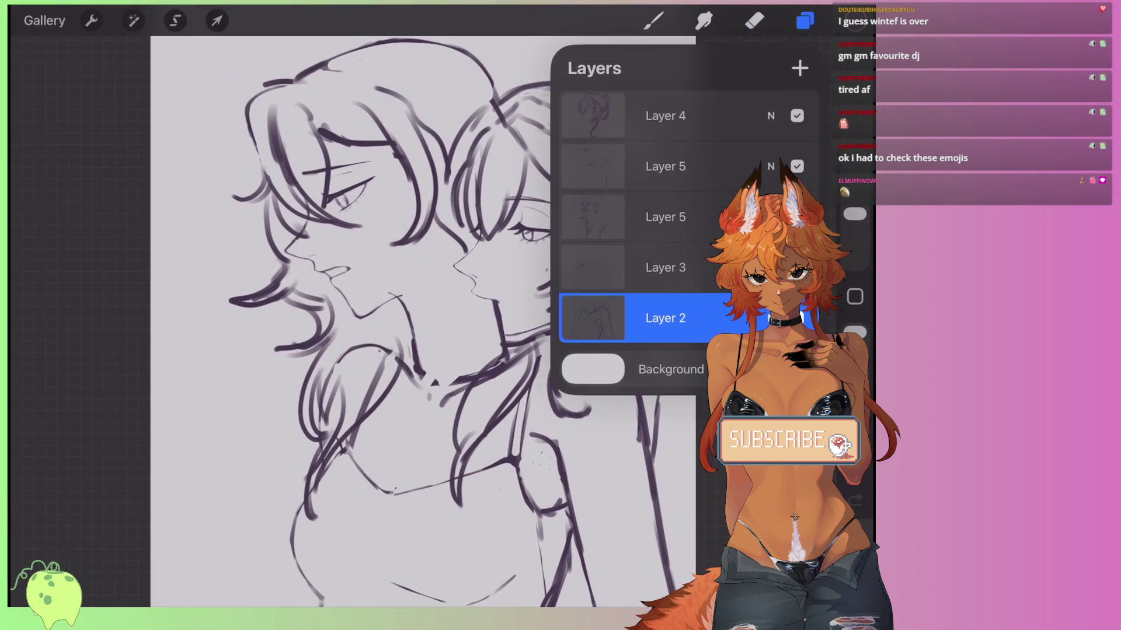
{"action": "left_click", "coordinate": [216, 21]}
{"action": "scroll", "coordinate": [423, 321], "scroll_direction": "down", "scroll_amount": 3}
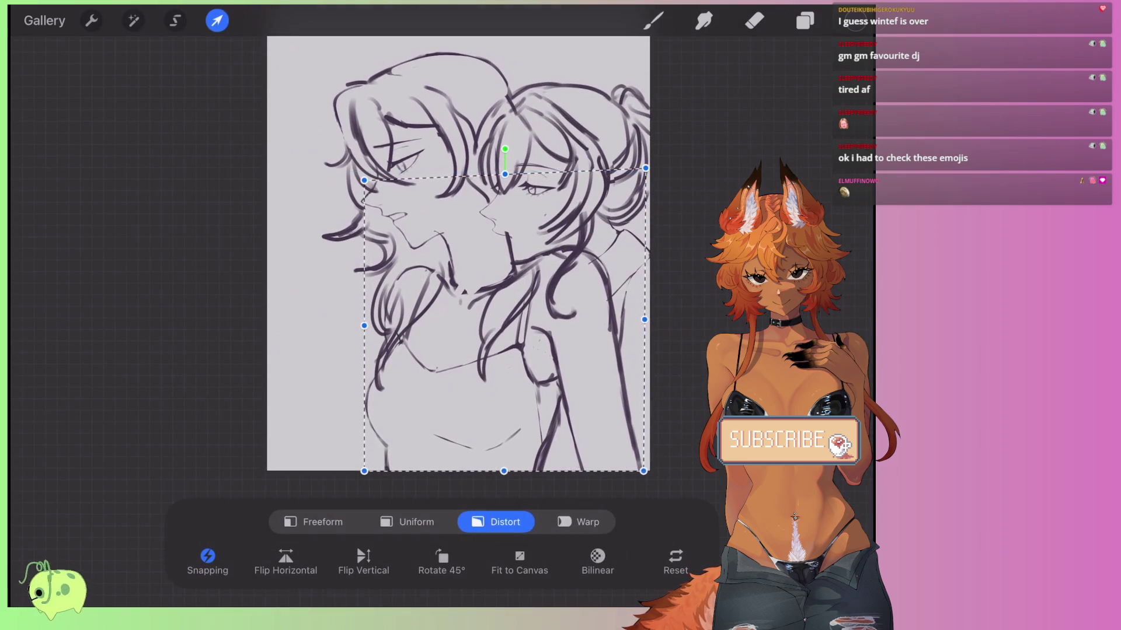
{"action": "left_click_drag", "start_coordinate": [644, 323], "coordinate": [647, 317]}
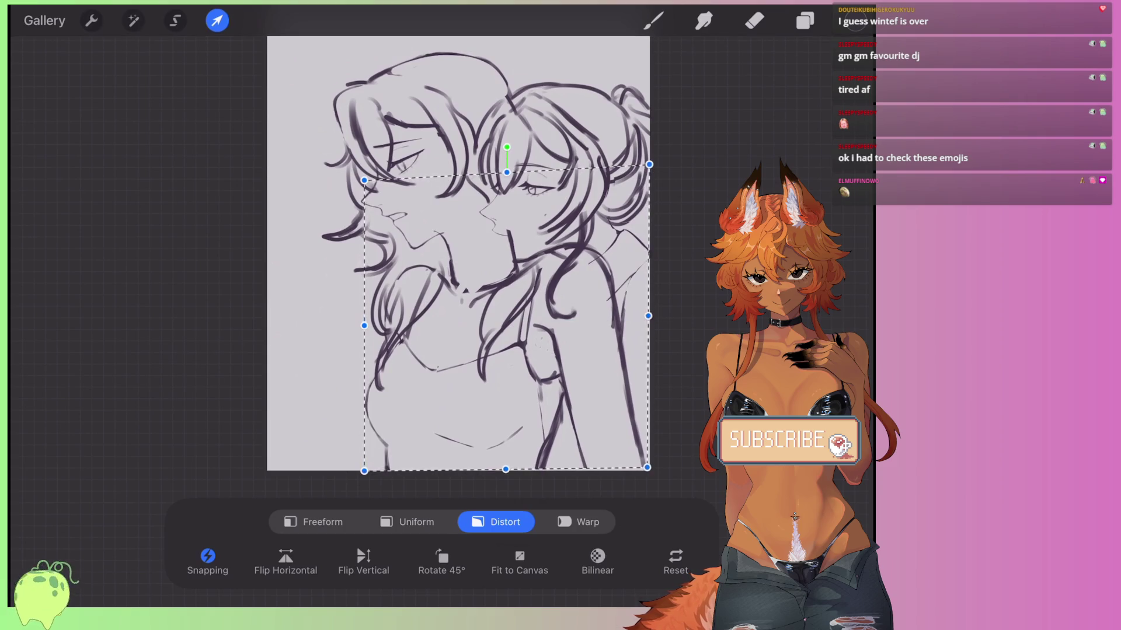
Apply the shear and make Layer 3 the working layer.
{"action": "left_click", "coordinate": [217, 20]}
{"action": "left_click", "coordinate": [754, 21]}
{"action": "scroll", "coordinate": [380, 321], "scroll_direction": "up", "scroll_amount": 3}
{"action": "scroll", "coordinate": [380, 321], "scroll_direction": "up", "scroll_amount": 2}
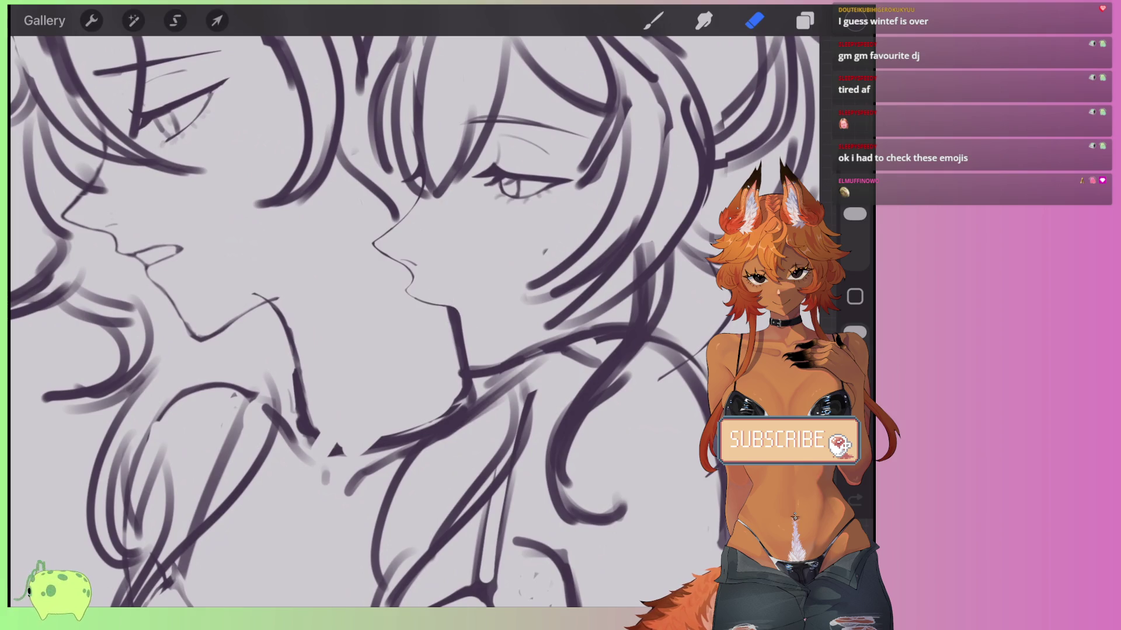
{"action": "scroll", "coordinate": [408, 321], "scroll_direction": "down", "scroll_amount": 5}
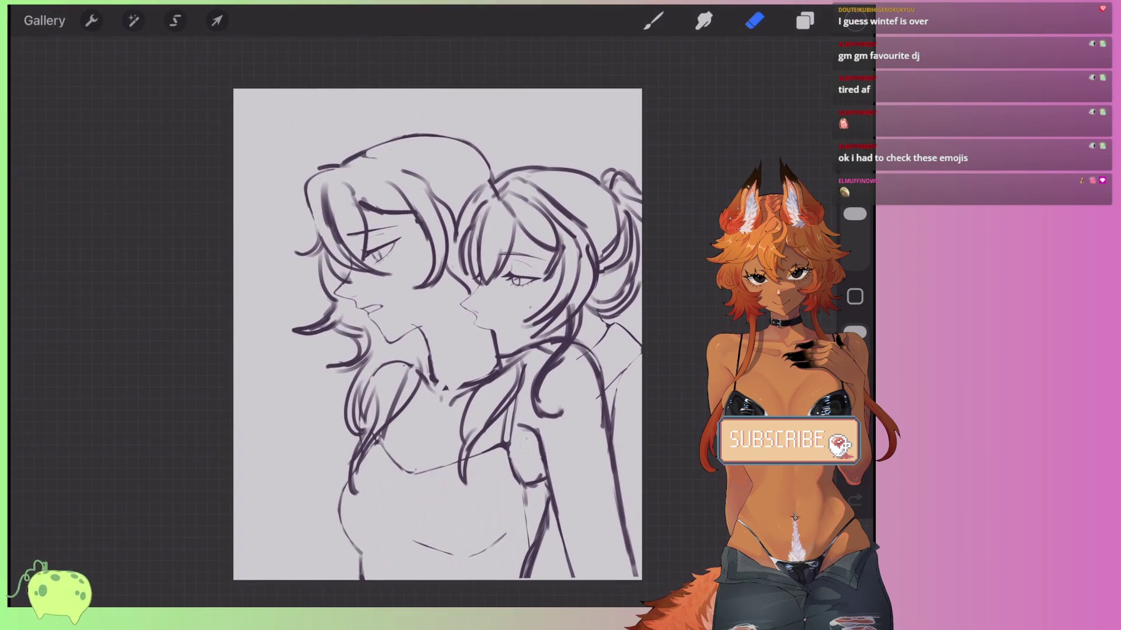
{"action": "scroll", "coordinate": [438, 321], "scroll_direction": "up", "scroll_amount": 3}
{"action": "left_click", "coordinate": [805, 20]}
{"action": "left_click", "coordinate": [663, 265]}
{"action": "left_click", "coordinate": [805, 20]}
{"action": "scroll", "coordinate": [404, 326], "scroll_direction": "up", "scroll_amount": 3}
{"action": "left_click", "coordinate": [754, 21]}
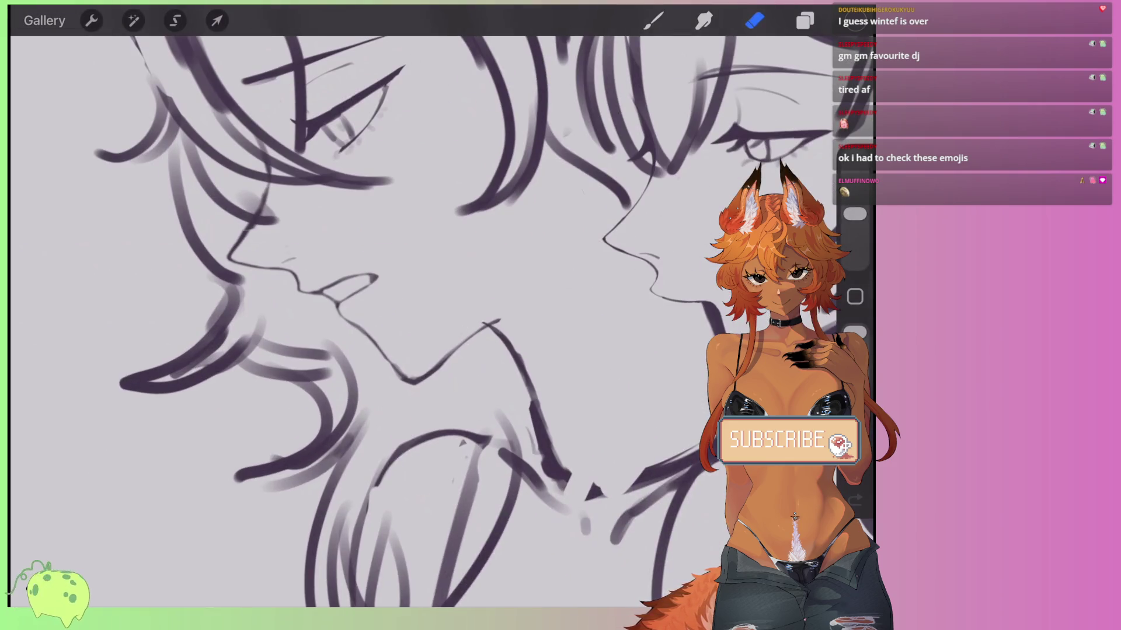
{"action": "scroll", "coordinate": [408, 321], "scroll_direction": "down", "scroll_amount": 3}
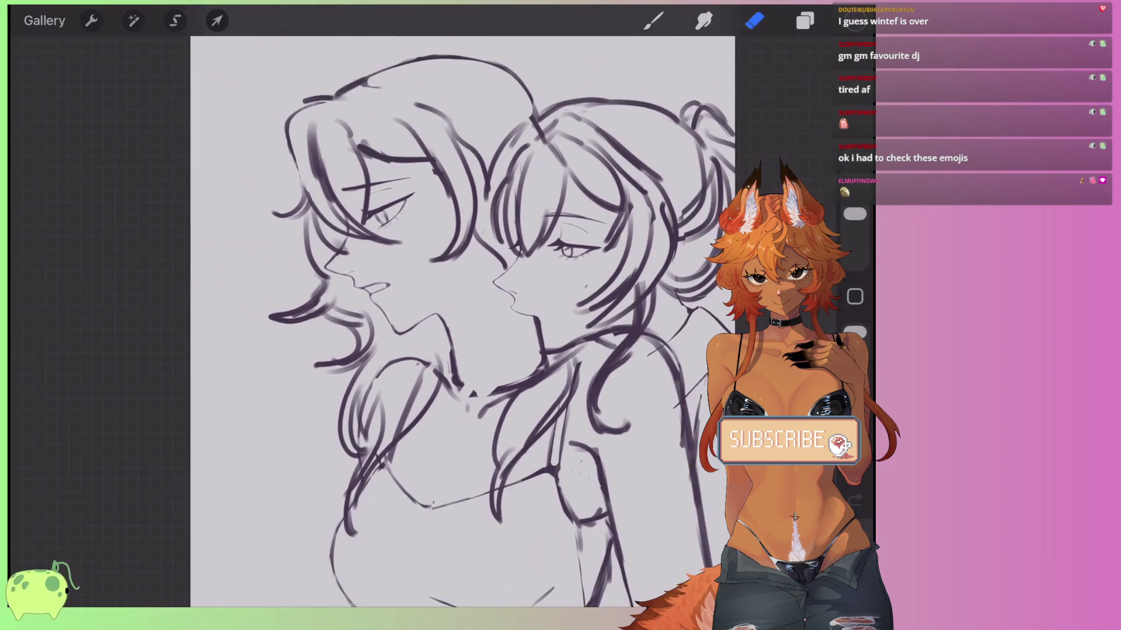
{"action": "scroll", "coordinate": [409, 321], "scroll_direction": "up", "scroll_amount": 2}
Draw three neck strokes between the faces on Layer 3, then lighten them with the eraser.
{"action": "key", "text": "b"}
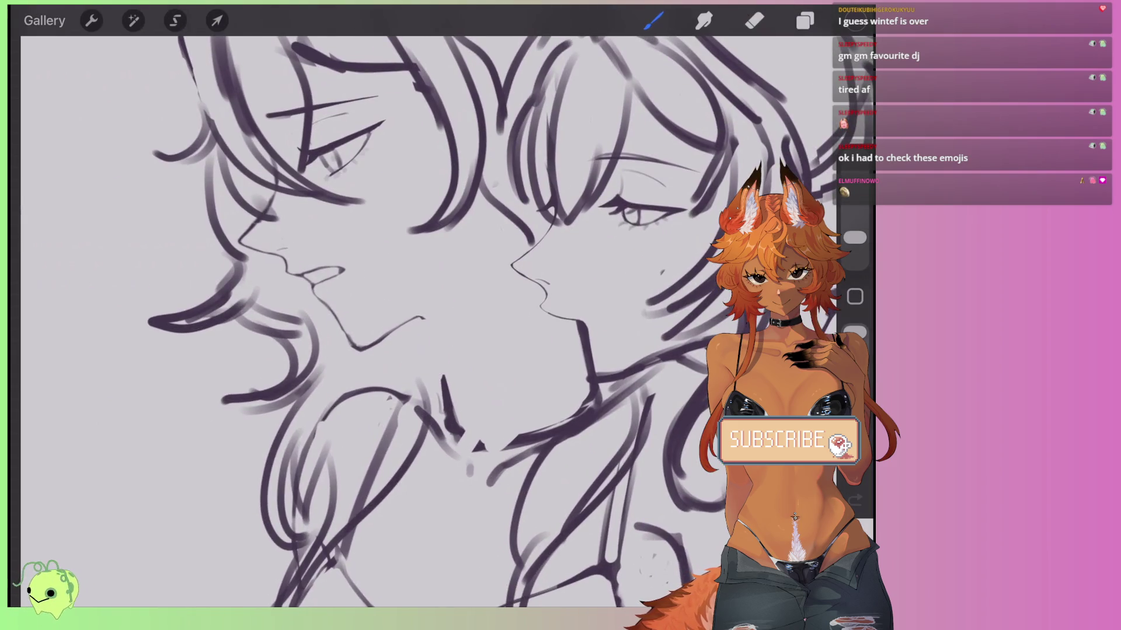
{"action": "scroll", "coordinate": [408, 292], "scroll_direction": "up", "scroll_amount": 2}
{"action": "left_click_drag", "start_coordinate": [420, 335], "coordinate": [476, 443]}
{"action": "left_click_drag", "start_coordinate": [432, 362], "coordinate": [493, 473]}
{"action": "left_click_drag", "start_coordinate": [426, 337], "coordinate": [502, 467]}
{"action": "key", "text": "e"}
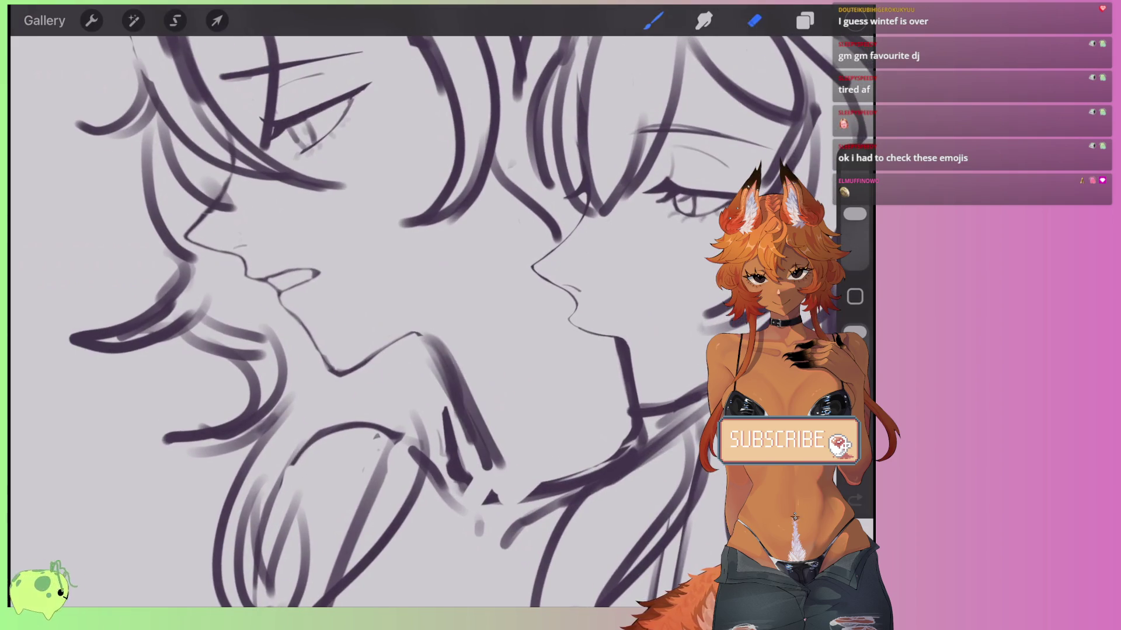
{"action": "mouse_move", "coordinate": [408, 351]}
{"action": "left_mouse_down"}
{"action": "mouse_move", "coordinate": [418, 345]}
{"action": "mouse_move", "coordinate": [476, 447]}
{"action": "left_mouse_up"}
Switch to Layer 2 and erase its neck lines lighter.
{"action": "left_click", "coordinate": [805, 21]}
{"action": "left_click", "coordinate": [671, 317]}
{"action": "left_click", "coordinate": [805, 20]}
{"action": "left_click_drag", "start_coordinate": [447, 408], "coordinate": [467, 484]}
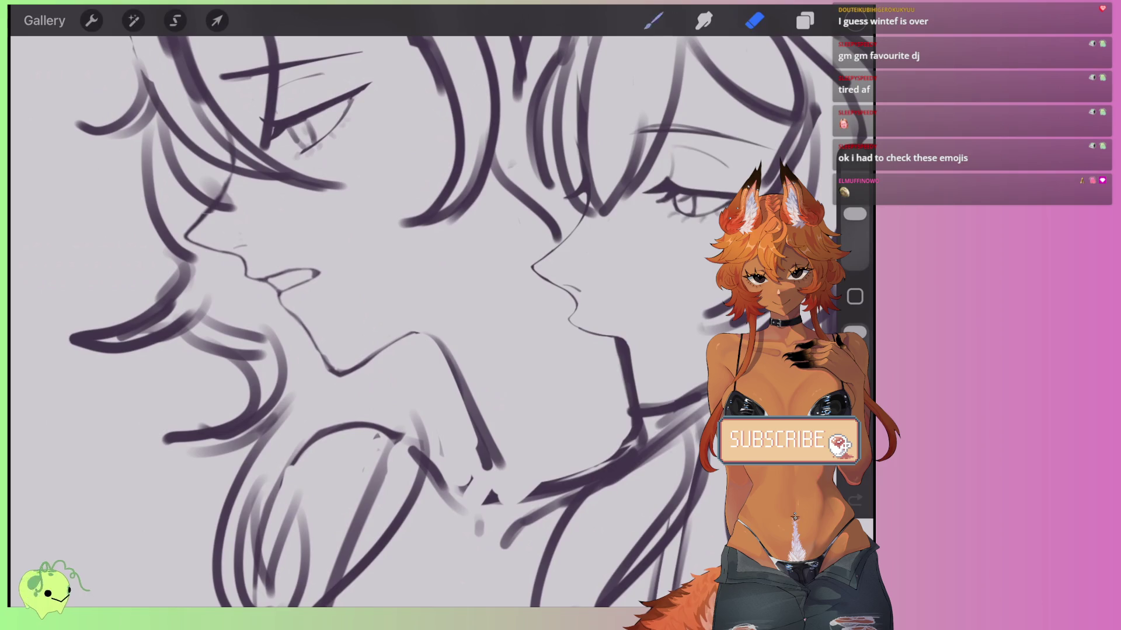
{"action": "key", "text": "b"}
{"action": "scroll", "coordinate": [409, 321], "scroll_direction": "down", "scroll_amount": 3}
{"action": "scroll", "coordinate": [408, 321], "scroll_direction": "down", "scroll_amount": 3}
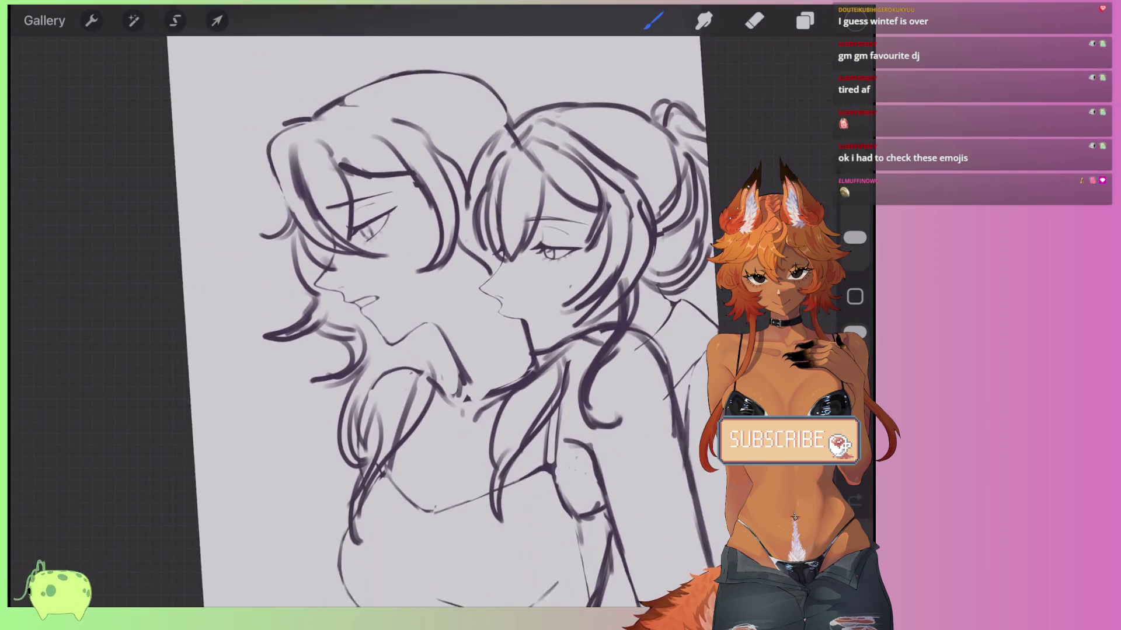
{"action": "scroll", "coordinate": [449, 321], "scroll_direction": "down", "scroll_amount": 3}
Lasso the left figure's chest and distort its top-right corner up and right.
{"action": "key", "text": "s"}
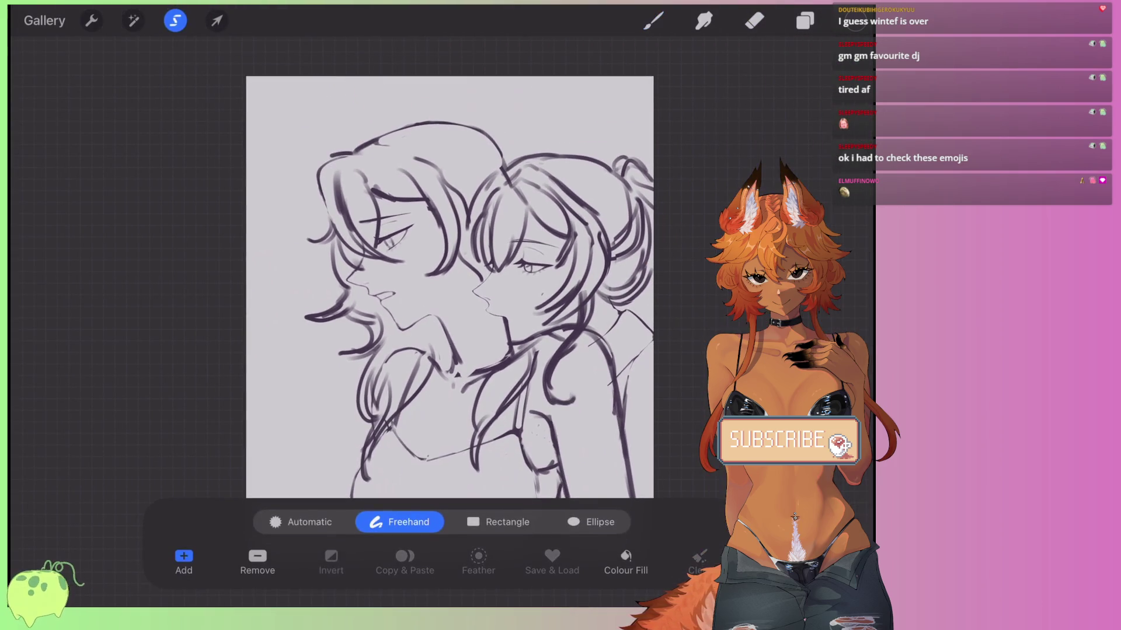
{"action": "scroll", "coordinate": [467, 251], "scroll_direction": "up", "scroll_amount": 2}
{"action": "mouse_move", "coordinate": [430, 402]}
{"action": "left_mouse_down"}
{"action": "mouse_move", "coordinate": [353, 327]}
{"action": "mouse_move", "coordinate": [418, 233]}
{"action": "mouse_move", "coordinate": [367, 228]}
{"action": "left_mouse_up"}
{"action": "key", "text": "v"}
{"action": "left_click_drag", "start_coordinate": [475, 231], "coordinate": [488, 220]}
{"action": "left_click", "coordinate": [217, 20]}
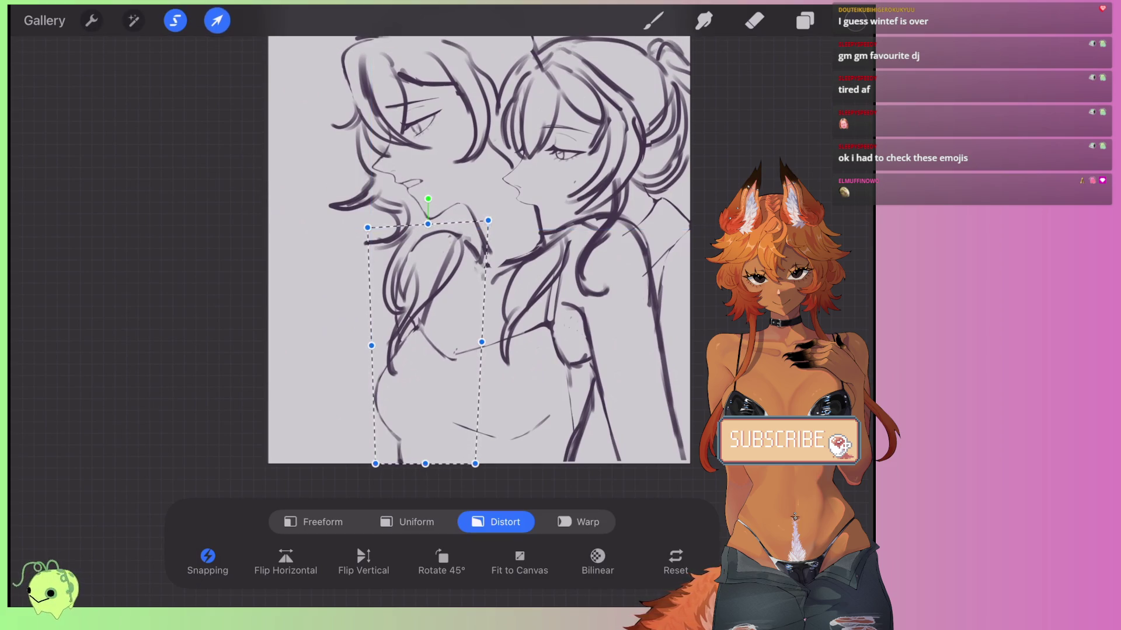
Lasso a small stroke near the neck and shear its right side upward.
{"action": "scroll", "coordinate": [426, 262], "scroll_direction": "up", "scroll_amount": 5}
{"action": "left_click_drag", "start_coordinate": [429, 343], "coordinate": [394, 378]}
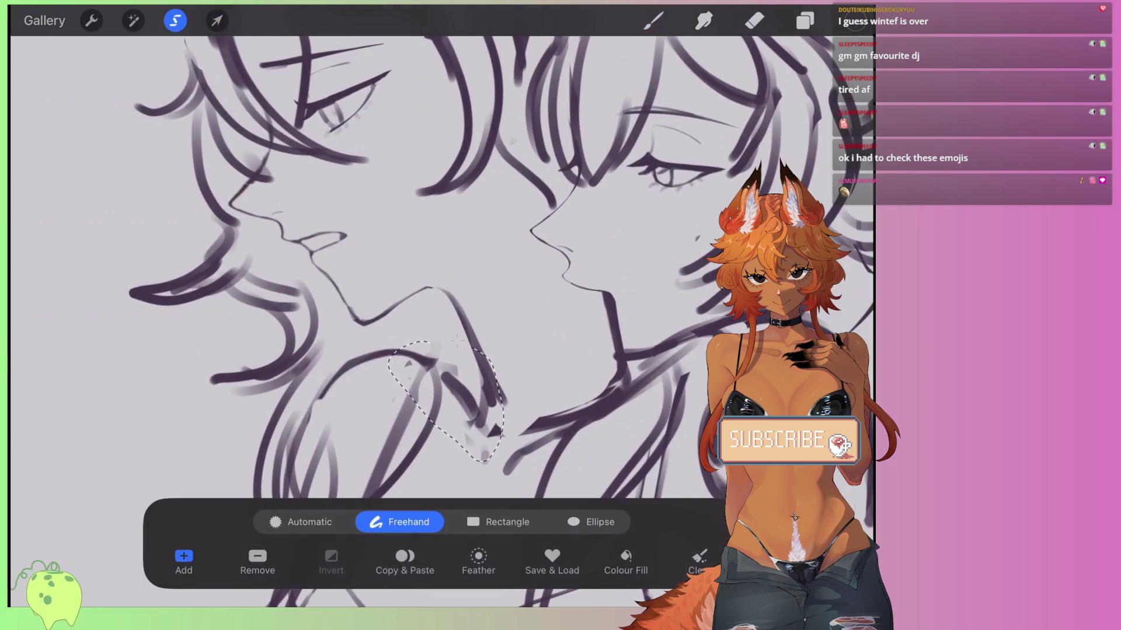
{"action": "left_click", "coordinate": [217, 21]}
{"action": "mouse_move", "coordinate": [500, 412]}
{"action": "left_mouse_down"}
{"action": "mouse_move", "coordinate": [503, 370]}
{"action": "mouse_move", "coordinate": [523, 355]}
{"action": "mouse_move", "coordinate": [501, 388]}
{"action": "left_mouse_up"}
{"action": "left_click", "coordinate": [653, 20]}
Erase a stray bit, undo that erase, and clear the selection.
{"action": "left_click", "coordinate": [754, 21]}
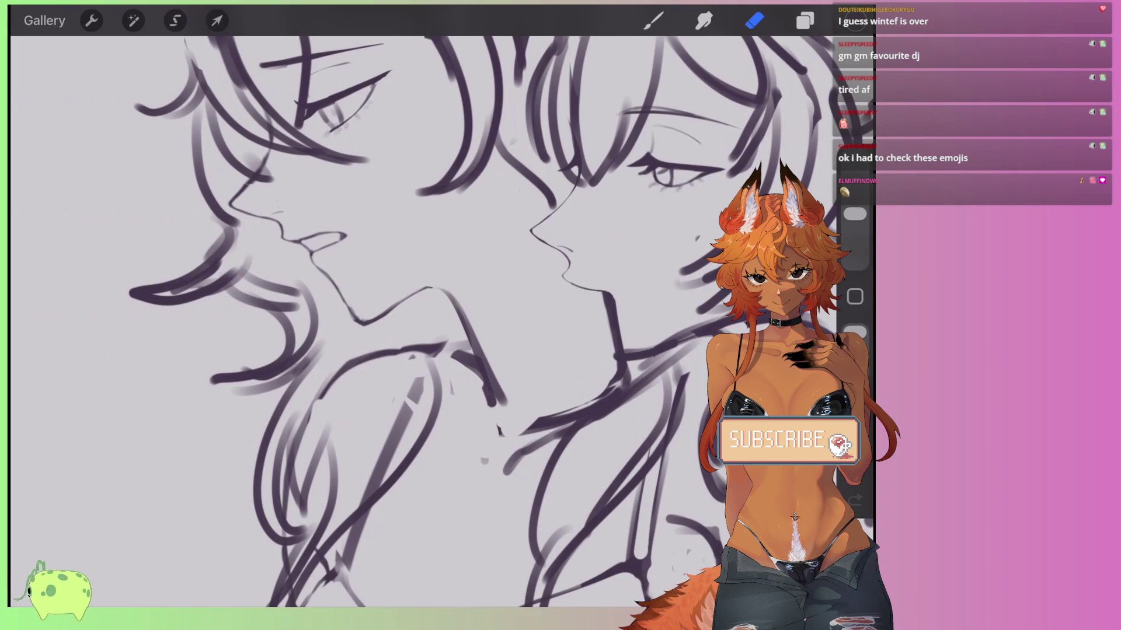
{"action": "scroll", "coordinate": [438, 291], "scroll_direction": "down", "scroll_amount": 5}
{"action": "scroll", "coordinate": [420, 292], "scroll_direction": "up", "scroll_amount": 5}
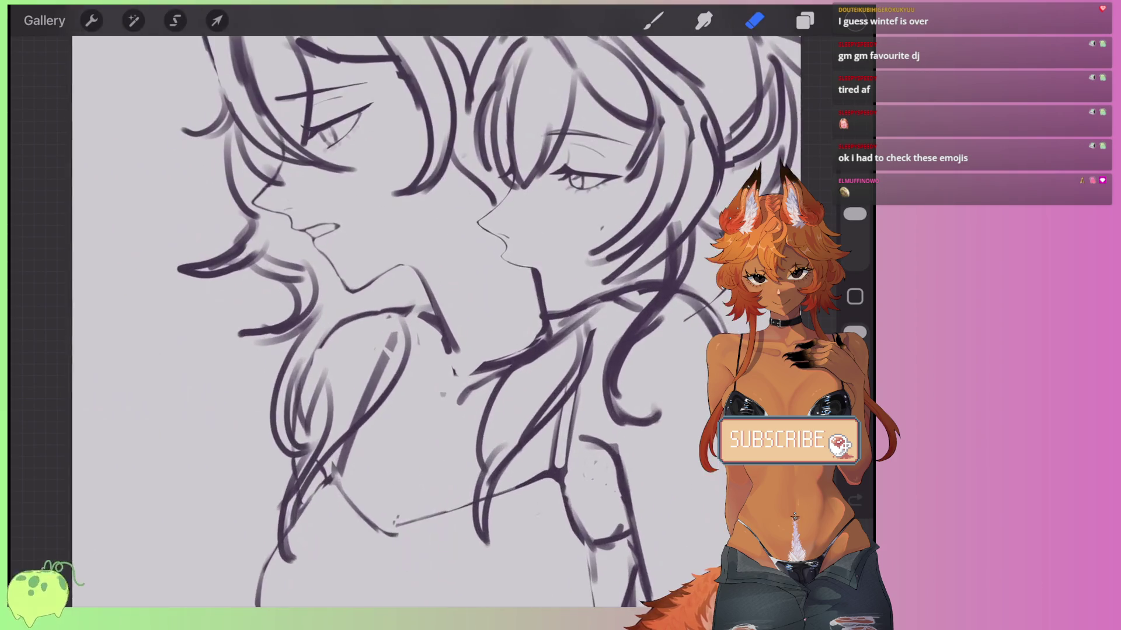
{"action": "key", "text": "ctrl+z"}
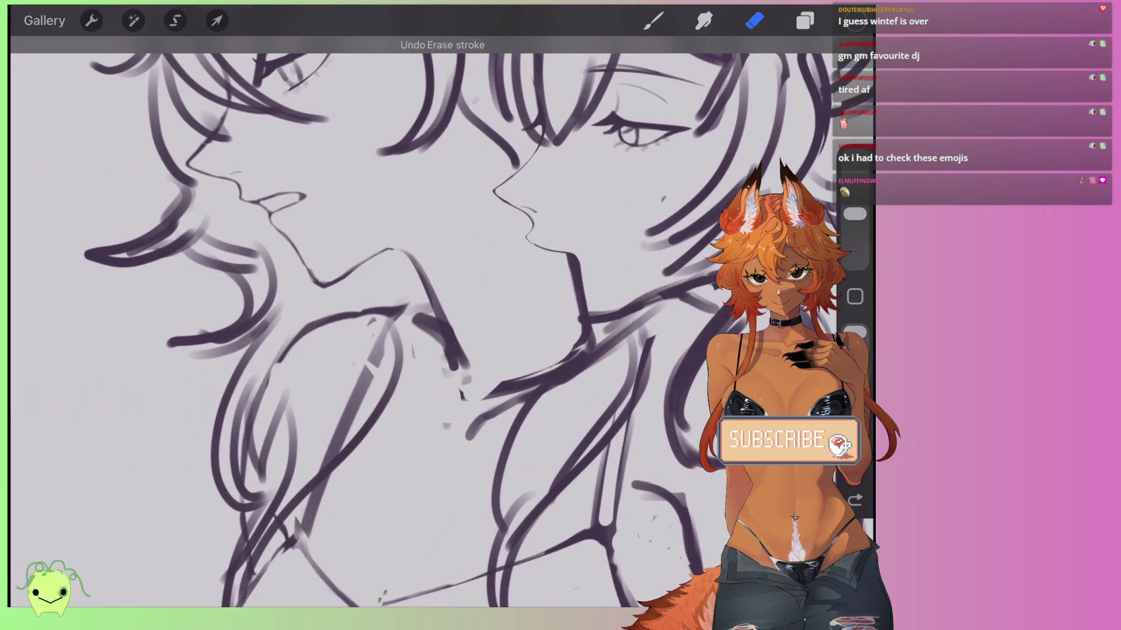
{"action": "left_click", "coordinate": [176, 20]}
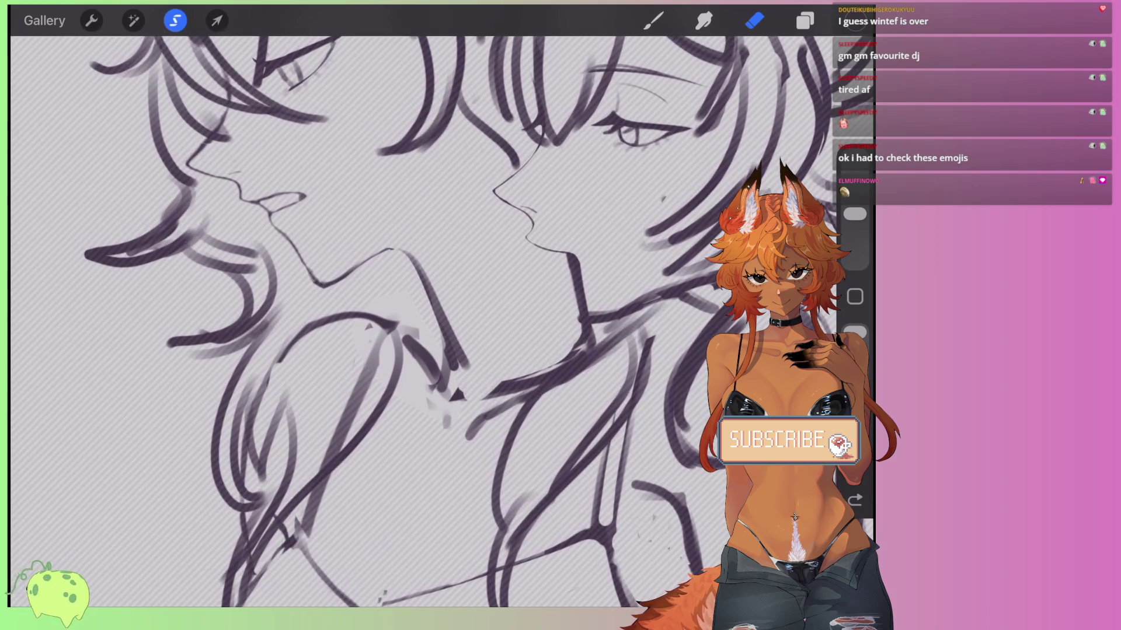
{"action": "left_click", "coordinate": [175, 21]}
{"action": "left_click", "coordinate": [805, 20]}
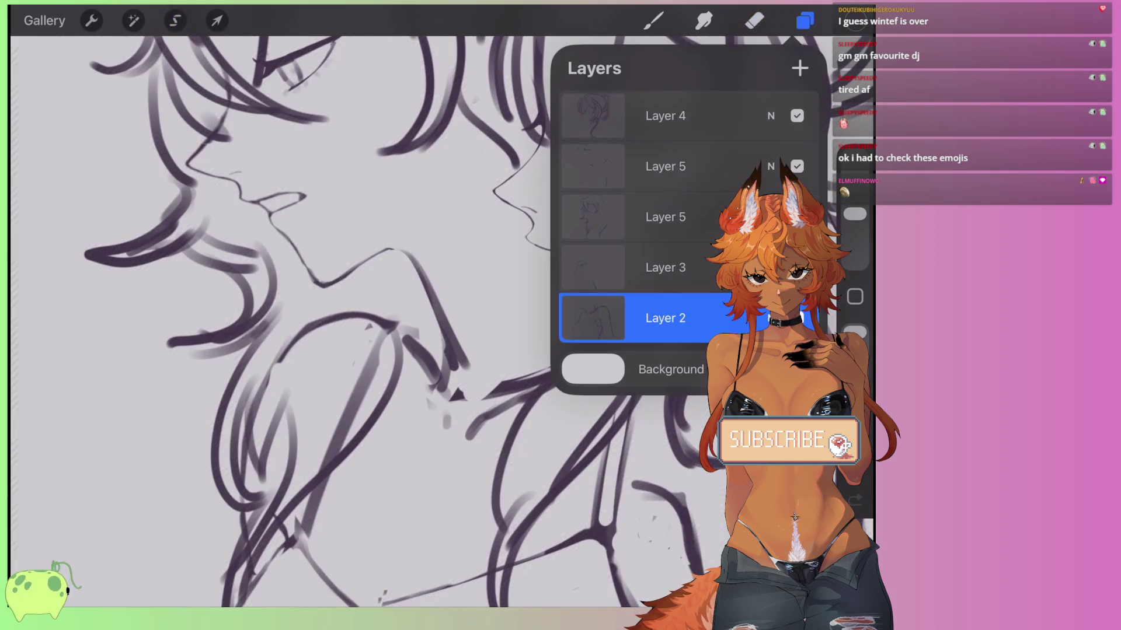
Merge Layer 3 down into Layer 2 and thin the jaw line and thick neck stroke.
{"action": "left_click", "coordinate": [593, 267]}
{"action": "left_click", "coordinate": [467, 387]}
{"action": "left_click", "coordinate": [754, 21]}
{"action": "mouse_move", "coordinate": [458, 316]}
{"action": "left_mouse_down"}
{"action": "mouse_move", "coordinate": [465, 378]}
{"action": "mouse_move", "coordinate": [440, 393]}
{"action": "mouse_move", "coordinate": [407, 328]}
{"action": "mouse_move", "coordinate": [408, 368]}
{"action": "left_mouse_up"}
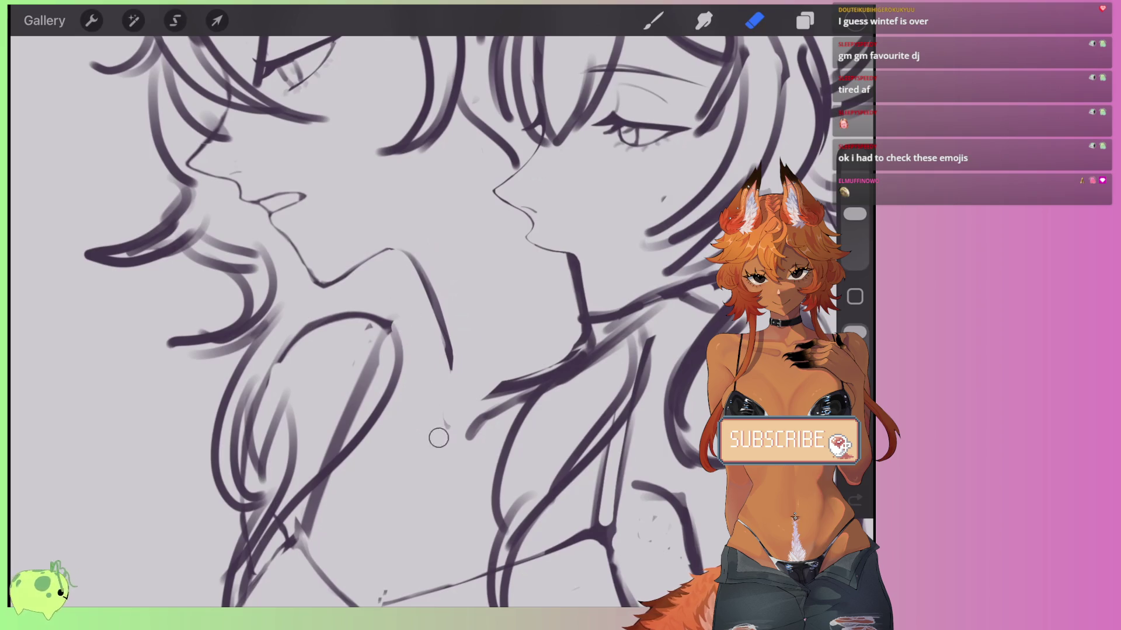
{"action": "left_click_drag", "start_coordinate": [523, 353], "coordinate": [519, 379]}
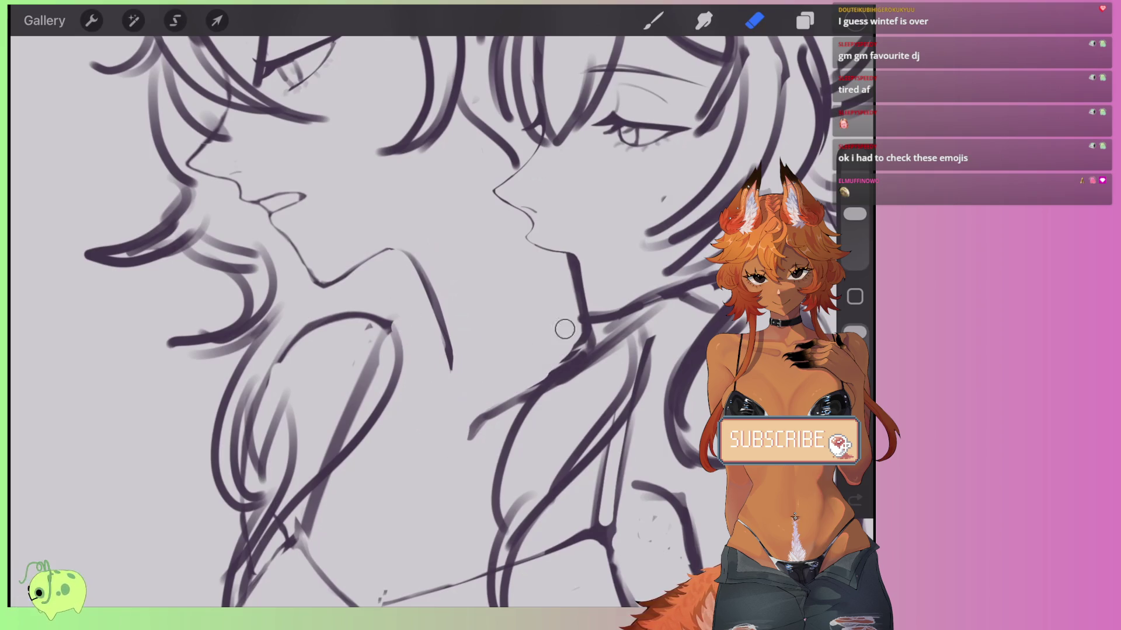
Draw new jaw-to-neck, shoulder and neck lines, plus a short line on the right figure's neck.
{"action": "left_click", "coordinate": [653, 20]}
{"action": "mouse_move", "coordinate": [452, 365]}
{"action": "left_mouse_down"}
{"action": "mouse_move", "coordinate": [540, 380]}
{"action": "mouse_move", "coordinate": [592, 326]}
{"action": "mouse_move", "coordinate": [511, 368]}
{"action": "mouse_move", "coordinate": [449, 376]}
{"action": "left_mouse_up"}
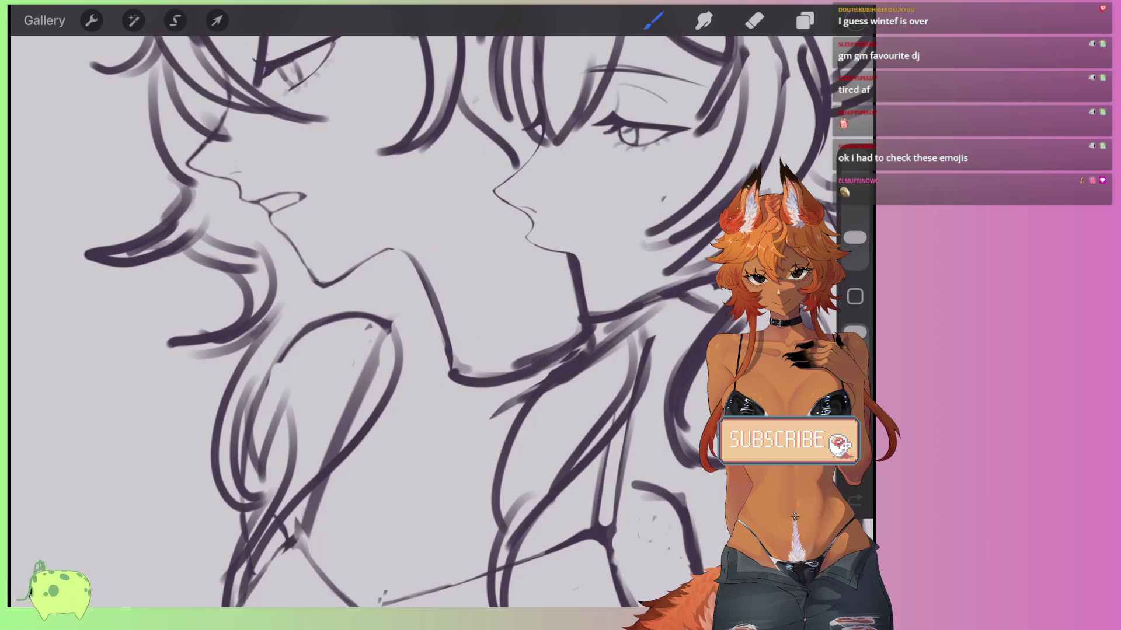
{"action": "left_click_drag", "start_coordinate": [429, 313], "coordinate": [370, 311]}
{"action": "left_click_drag", "start_coordinate": [449, 377], "coordinate": [391, 310]}
{"action": "scroll", "coordinate": [455, 280], "scroll_direction": "down", "scroll_amount": 5}
{"action": "scroll", "coordinate": [461, 293], "scroll_direction": "up", "scroll_amount": 5}
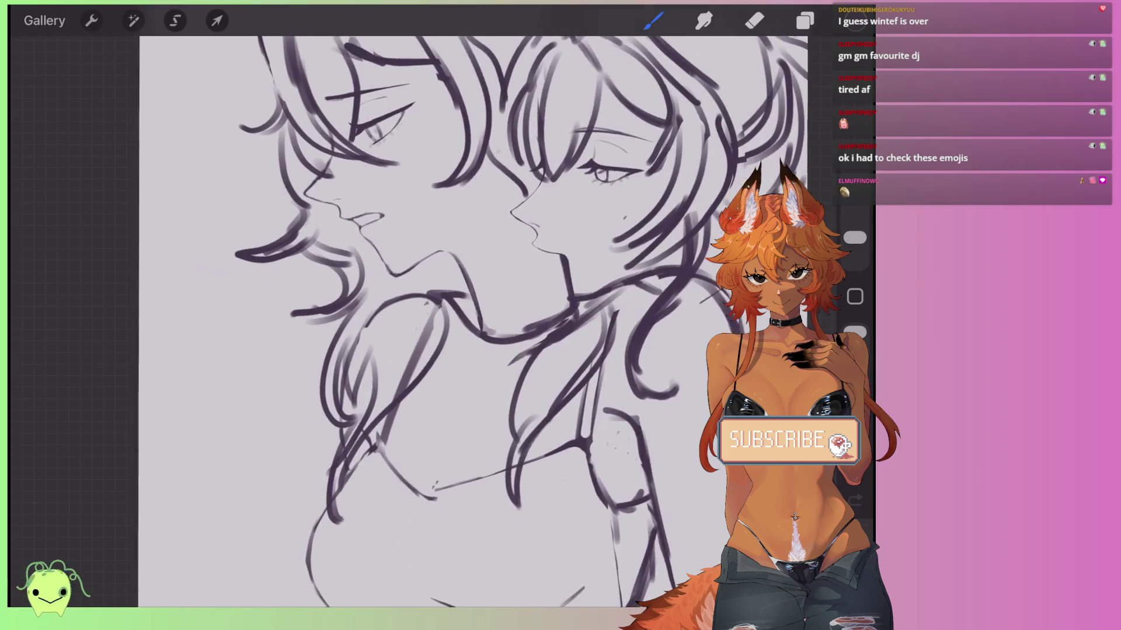
{"action": "left_click_drag", "start_coordinate": [447, 353], "coordinate": [424, 278]}
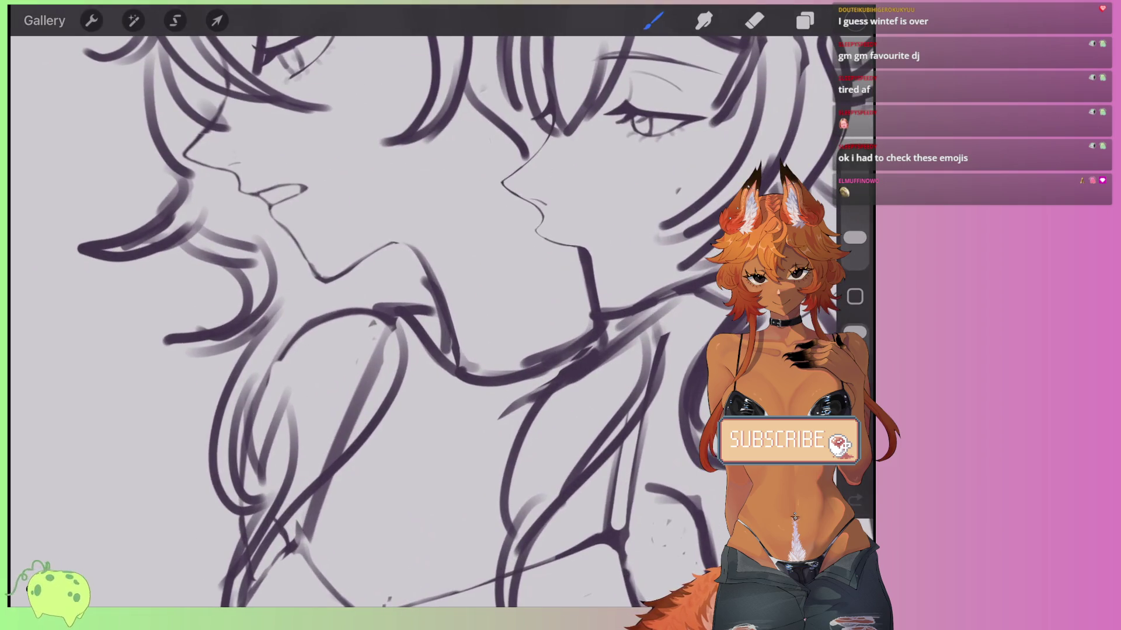
{"action": "scroll", "coordinate": [432, 315], "scroll_direction": "down", "scroll_amount": 5}
{"action": "scroll", "coordinate": [430, 313], "scroll_direction": "down", "scroll_amount": 3}
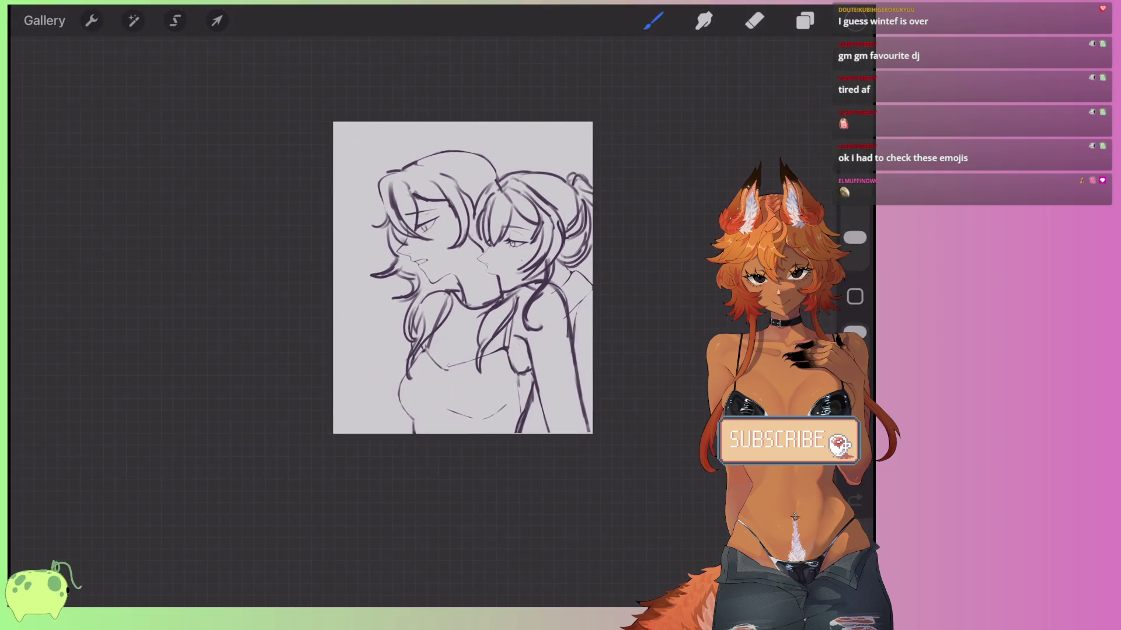
{"action": "scroll", "coordinate": [474, 315], "scroll_direction": "up", "scroll_amount": 3}
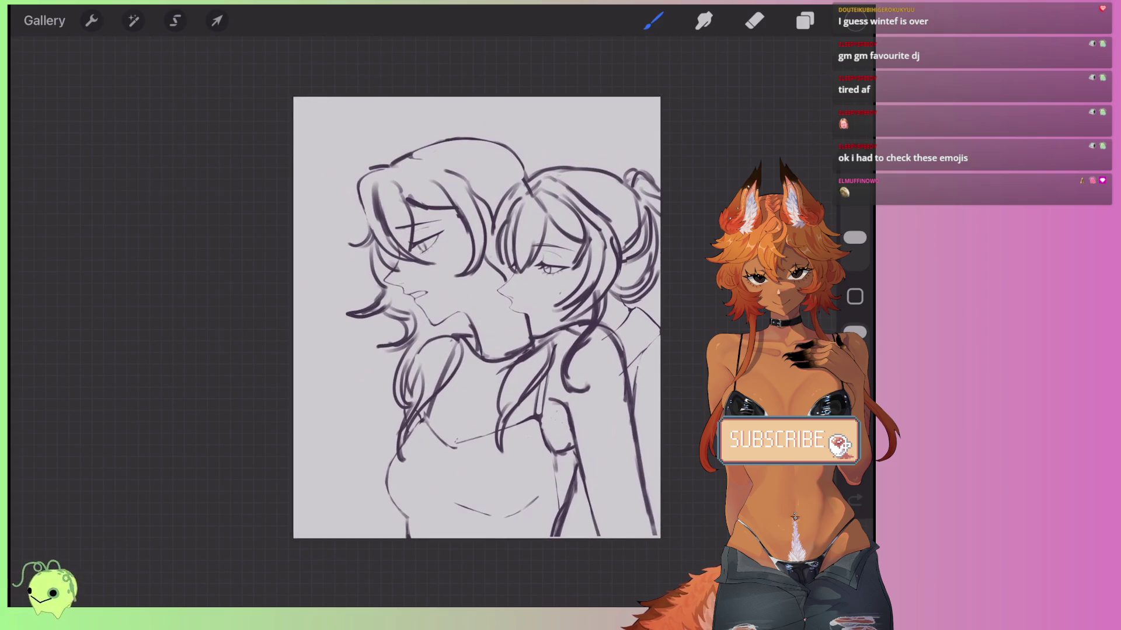
{"action": "scroll", "coordinate": [435, 315], "scroll_direction": "down", "scroll_amount": 1}
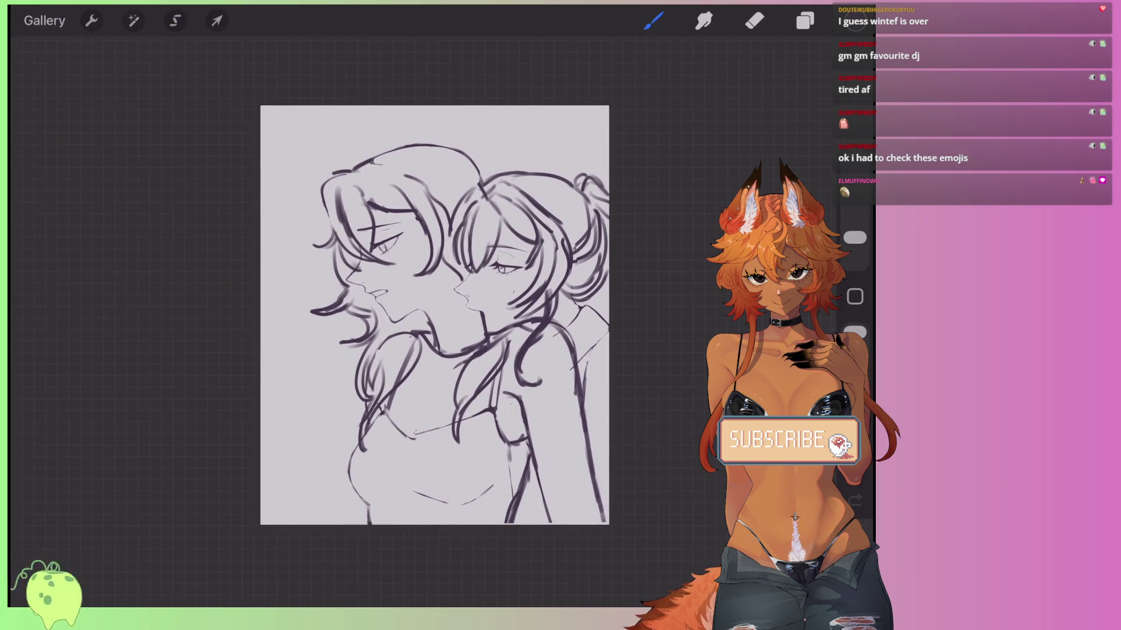
{"action": "scroll", "coordinate": [480, 321], "scroll_direction": "up", "scroll_amount": 5}
{"action": "left_click_drag", "start_coordinate": [502, 303], "coordinate": [518, 369]}
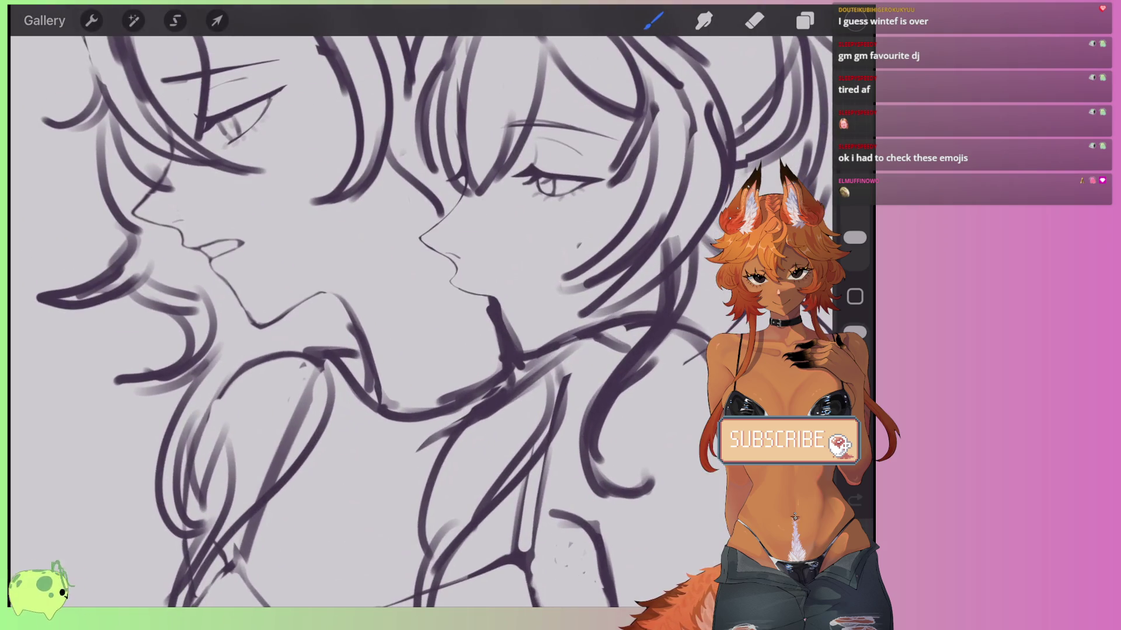
{"action": "scroll", "coordinate": [443, 262], "scroll_direction": "up", "scroll_amount": 3}
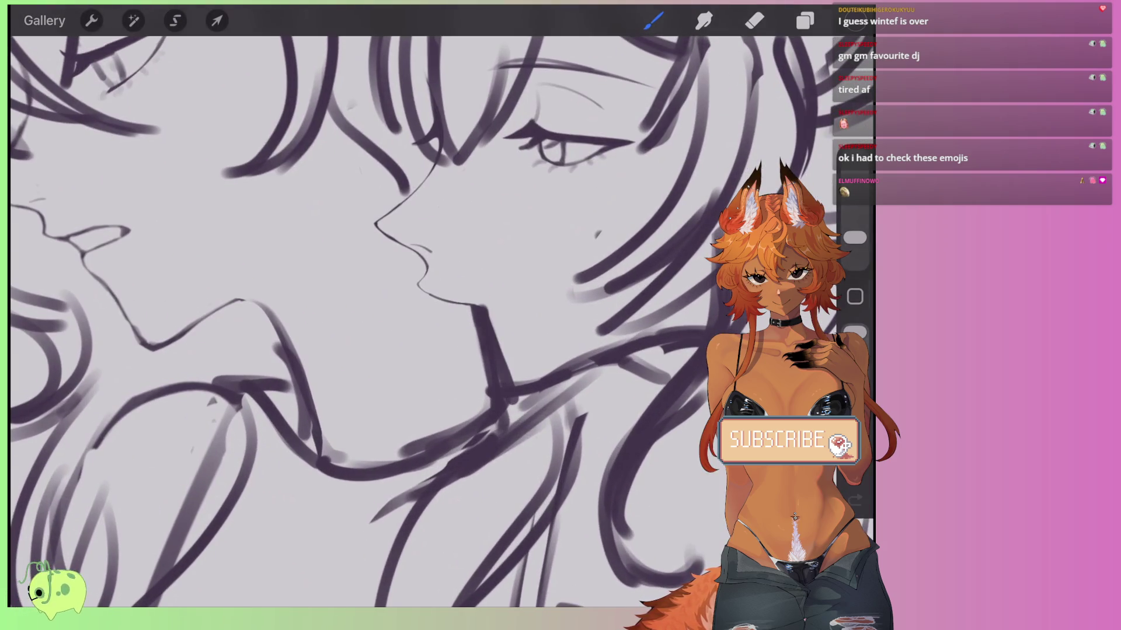
Erase and thin the stray strokes and smudge under the left girl's chin.
{"action": "left_click", "coordinate": [754, 20]}
{"action": "mouse_move", "coordinate": [474, 322]}
{"action": "left_mouse_down"}
{"action": "mouse_move", "coordinate": [501, 402]}
{"action": "mouse_move", "coordinate": [428, 431]}
{"action": "left_mouse_up"}
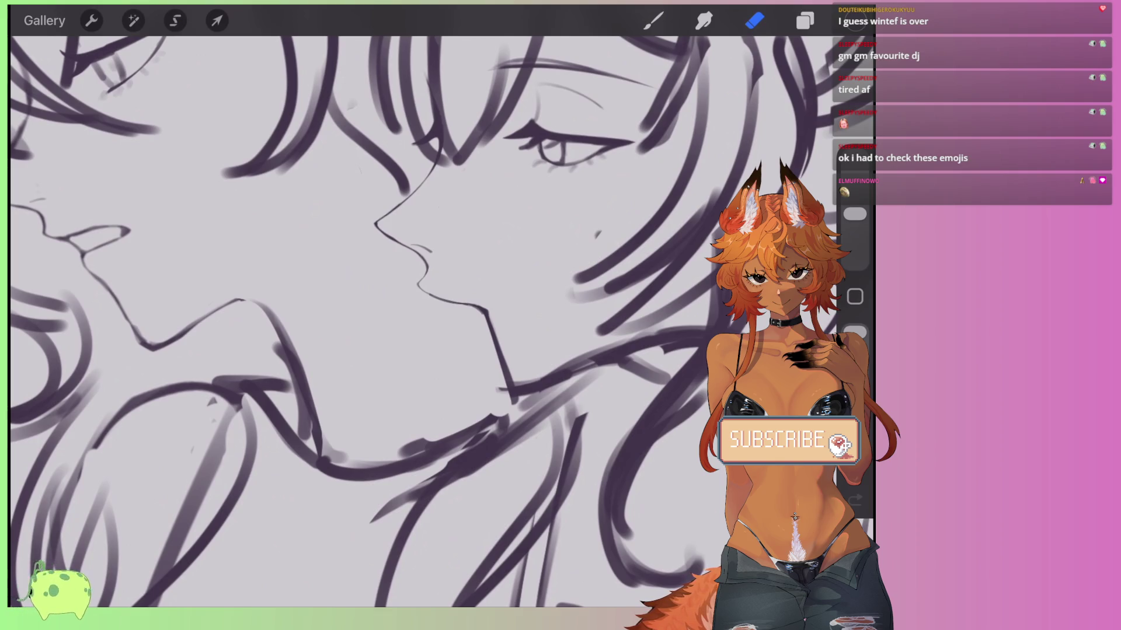
{"action": "left_click_drag", "start_coordinate": [490, 415], "coordinate": [324, 467]}
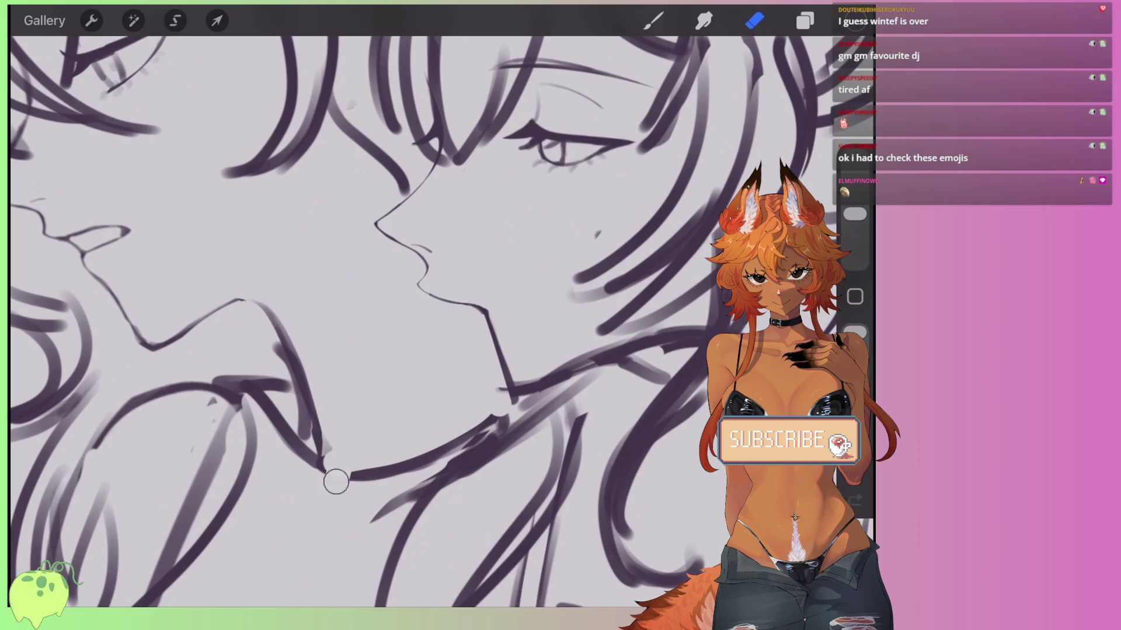
{"action": "left_click_drag", "start_coordinate": [394, 452], "coordinate": [371, 475]}
{"action": "left_click_drag", "start_coordinate": [366, 527], "coordinate": [457, 452]}
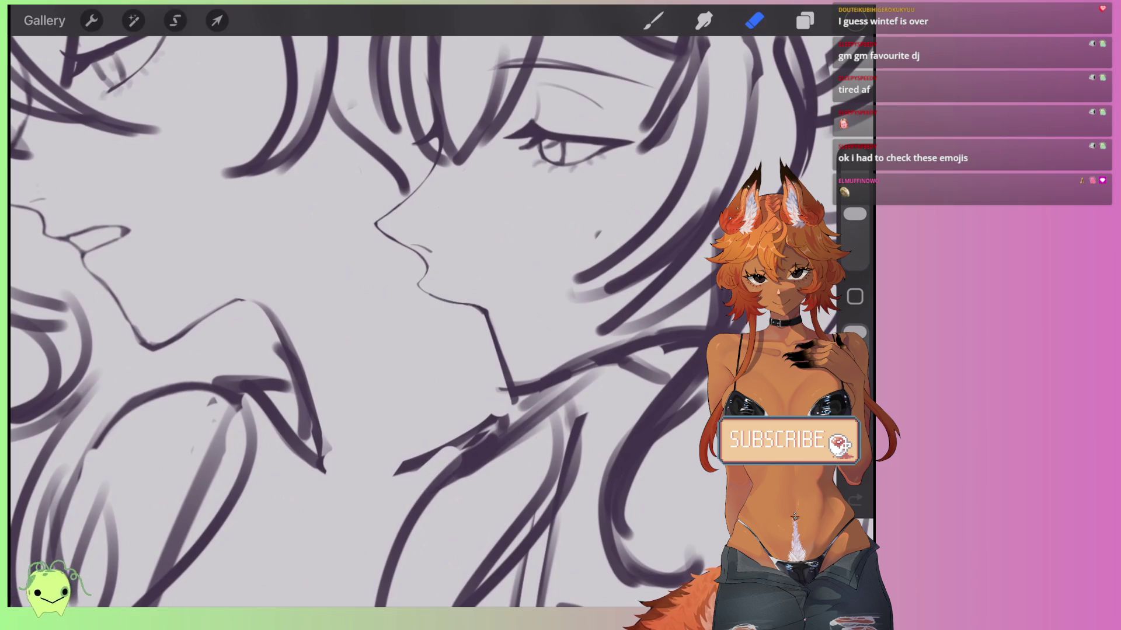
{"action": "mouse_move", "coordinate": [397, 473]}
{"action": "left_mouse_down"}
{"action": "mouse_move", "coordinate": [433, 462]}
{"action": "mouse_move", "coordinate": [452, 479]}
{"action": "left_mouse_up"}
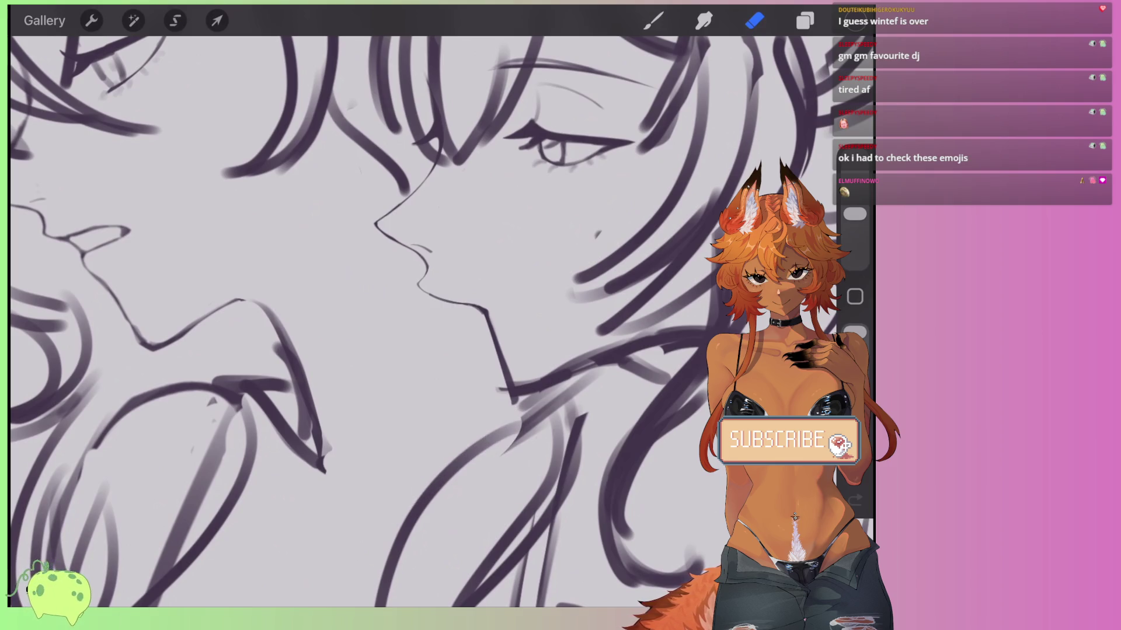
{"action": "scroll", "coordinate": [408, 321], "scroll_direction": "down", "scroll_amount": 2}
Sketch light neck lines on the left girl and fresh neck strokes on the right girl.
{"action": "left_click", "coordinate": [653, 20]}
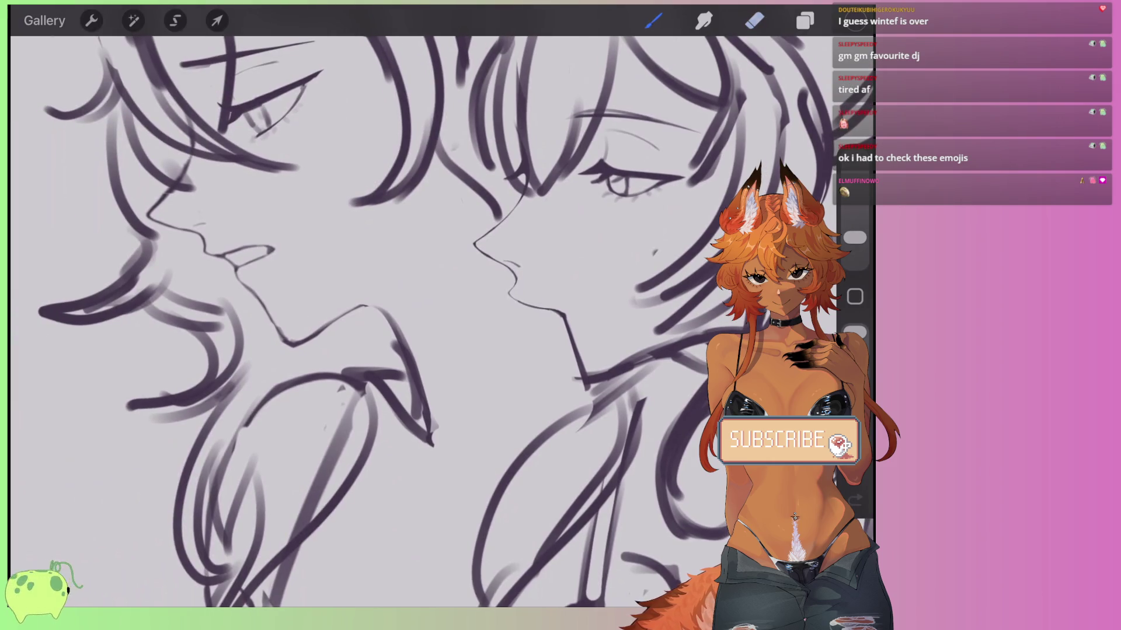
{"action": "scroll", "coordinate": [408, 321], "scroll_direction": "up", "scroll_amount": 1}
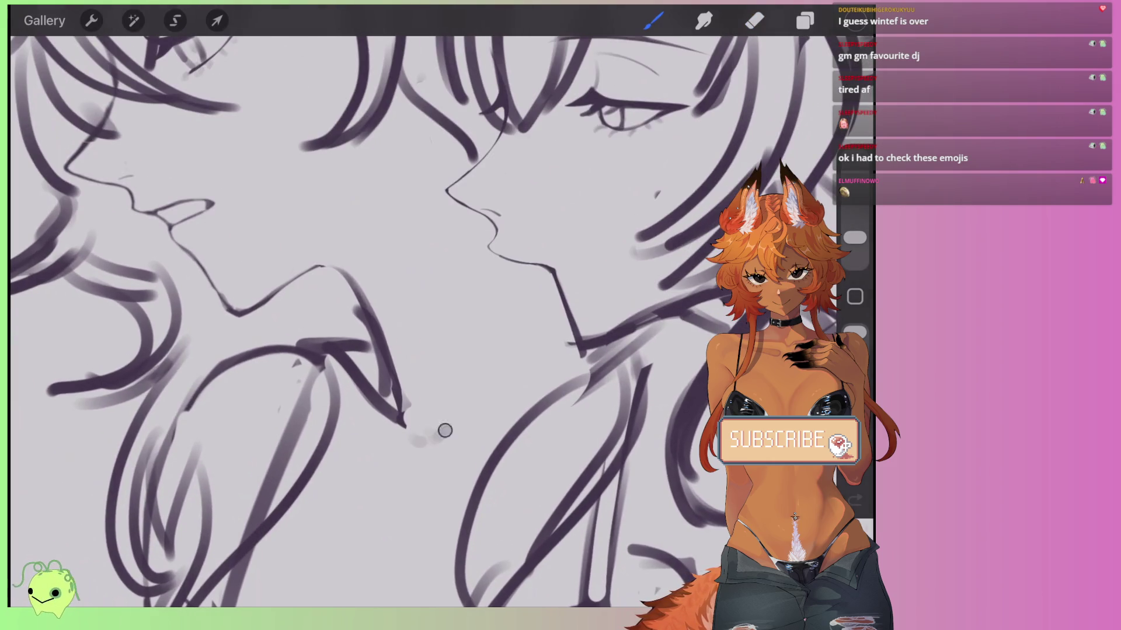
{"action": "left_click_drag", "start_coordinate": [467, 431], "coordinate": [572, 392]}
{"action": "mouse_move", "coordinate": [579, 339]}
{"action": "left_mouse_down"}
{"action": "mouse_move", "coordinate": [640, 318]}
{"action": "mouse_move", "coordinate": [629, 302]}
{"action": "mouse_move", "coordinate": [572, 344]}
{"action": "left_mouse_up"}
{"action": "scroll", "coordinate": [444, 321], "scroll_direction": "down", "scroll_amount": 1}
{"action": "left_click_drag", "start_coordinate": [606, 303], "coordinate": [562, 393]}
{"action": "left_click_drag", "start_coordinate": [580, 315], "coordinate": [546, 435]}
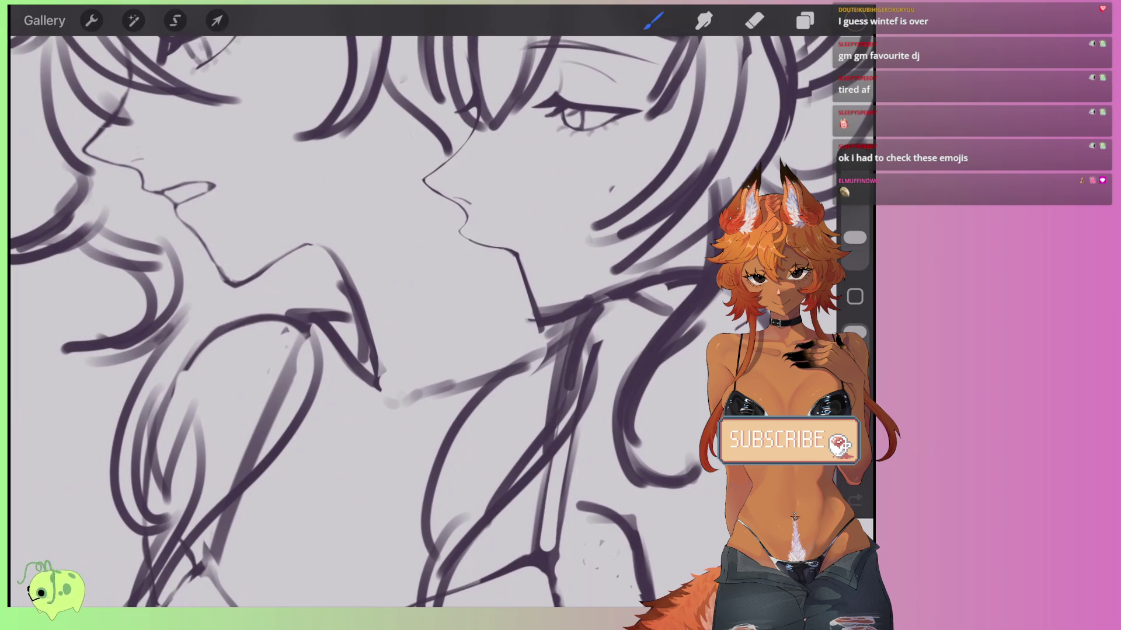
{"action": "scroll", "coordinate": [409, 321], "scroll_direction": "down", "scroll_amount": 2}
{"action": "scroll", "coordinate": [409, 321], "scroll_direction": "down", "scroll_amount": 3}
{"action": "scroll", "coordinate": [425, 308], "scroll_direction": "down", "scroll_amount": 2}
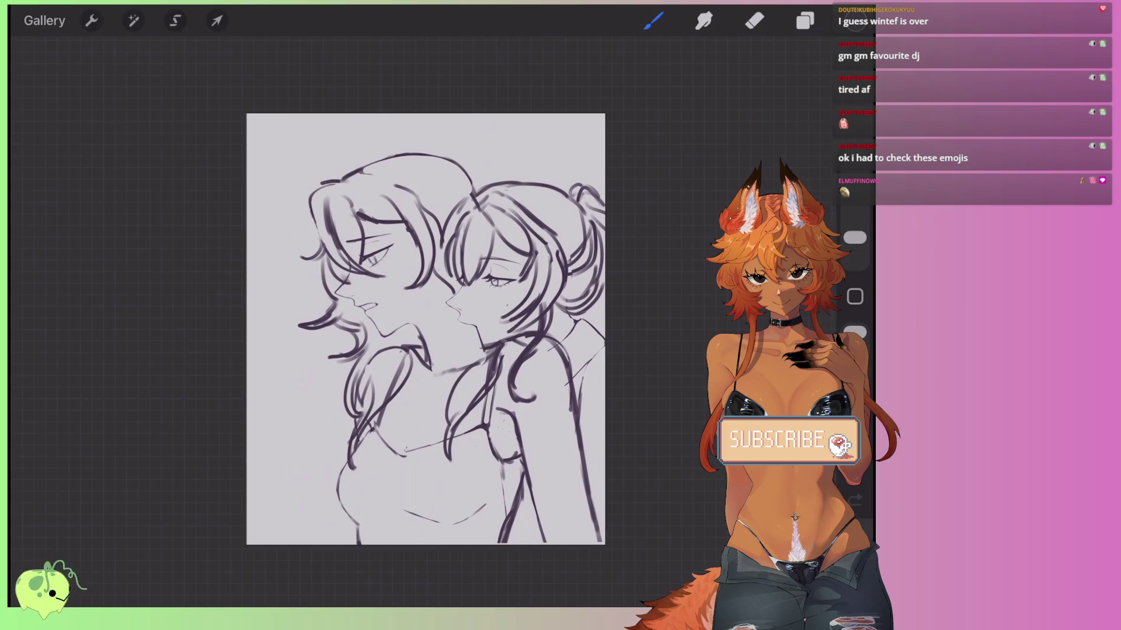
{"action": "scroll", "coordinate": [426, 327], "scroll_direction": "up", "scroll_amount": 3}
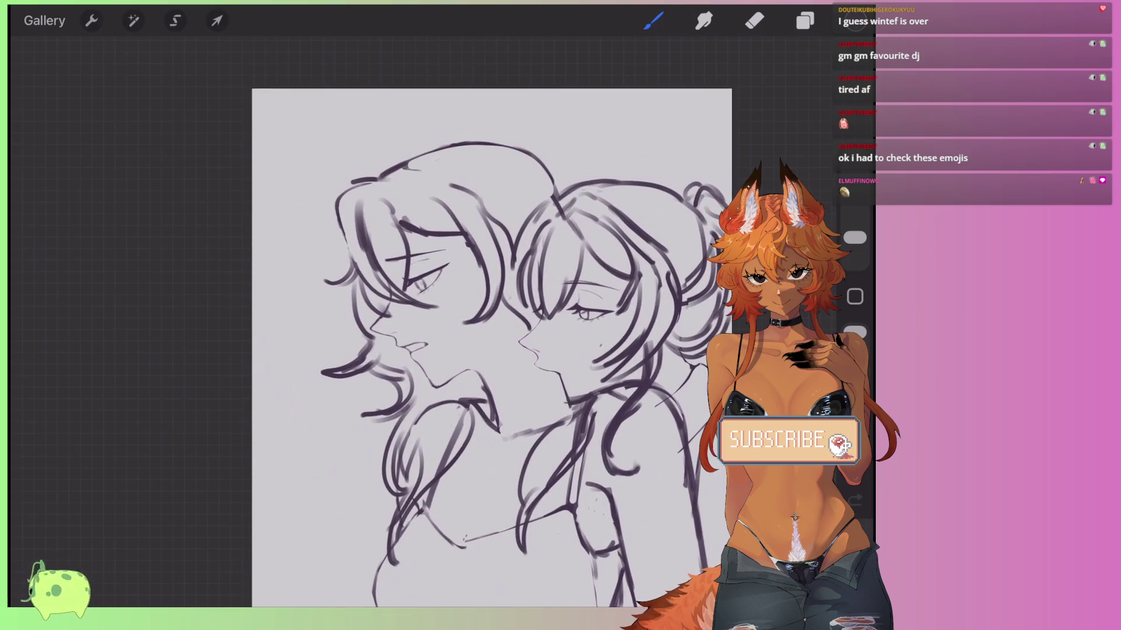
{"action": "scroll", "coordinate": [467, 344], "scroll_direction": "right", "scroll_amount": 2}
{"action": "left_click", "coordinate": [804, 20]}
Merge Layer 3 down into Layer 2.
{"action": "left_click", "coordinate": [663, 115]}
{"action": "left_click", "coordinate": [663, 216]}
{"action": "left_click", "coordinate": [463, 340]}
Lasso the left girl's head, shrink it uniformly, and nudge it slightly down and right.
{"action": "left_click", "coordinate": [175, 20]}
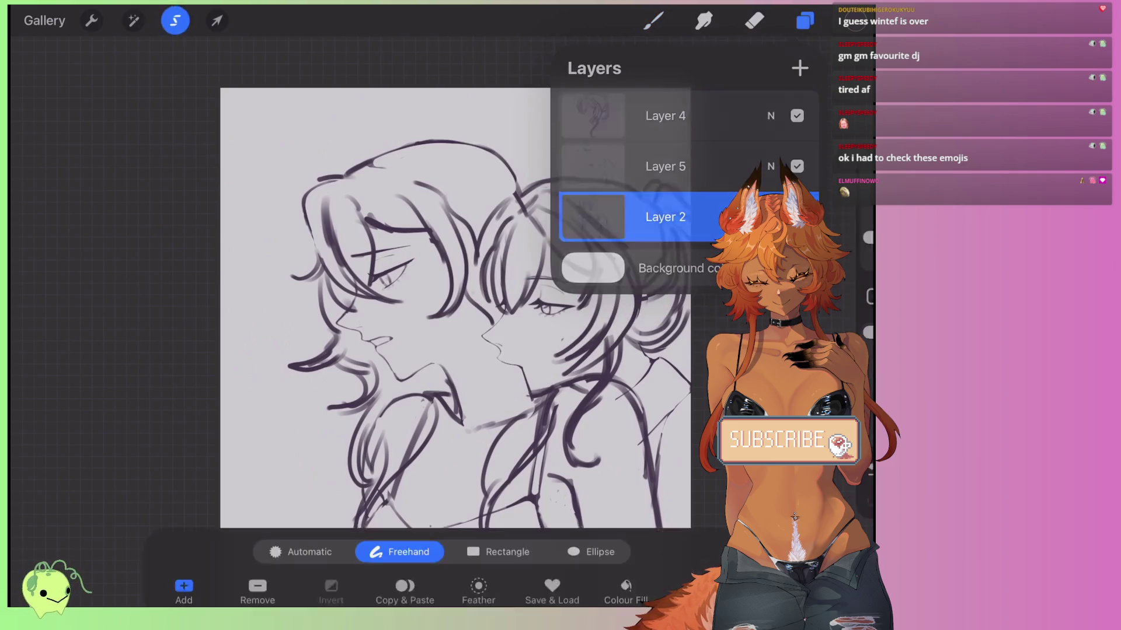
{"action": "scroll", "coordinate": [449, 295], "scroll_direction": "down", "scroll_amount": 2}
{"action": "mouse_move", "coordinate": [385, 354]}
{"action": "left_mouse_down"}
{"action": "mouse_move", "coordinate": [324, 119]}
{"action": "mouse_move", "coordinate": [500, 125]}
{"action": "mouse_move", "coordinate": [526, 251]}
{"action": "mouse_move", "coordinate": [473, 304]}
{"action": "left_mouse_up"}
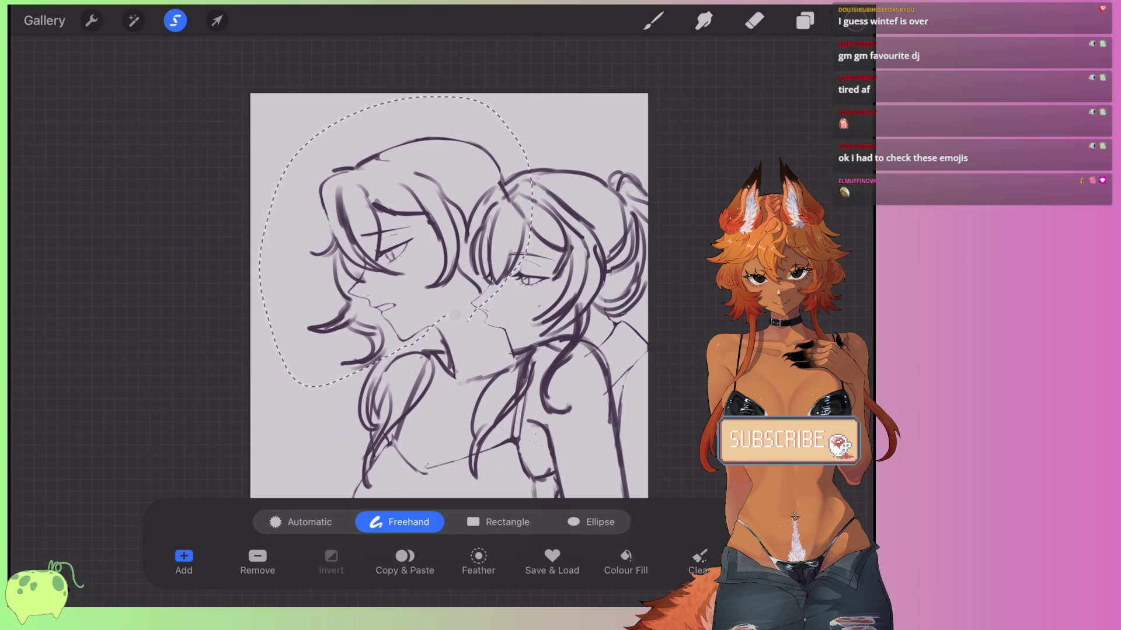
{"action": "left_click", "coordinate": [217, 21]}
{"action": "left_click", "coordinate": [406, 521]}
{"action": "left_click_drag", "start_coordinate": [305, 134], "coordinate": [314, 145]}
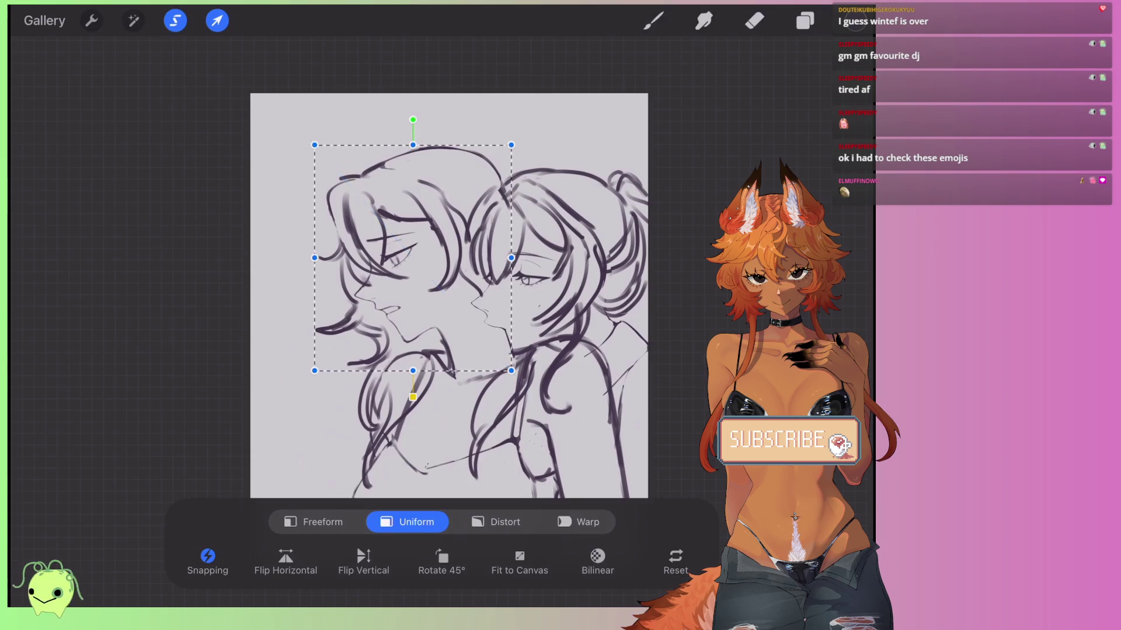
{"action": "scroll", "coordinate": [448, 296], "scroll_direction": "down", "scroll_amount": 2}
{"action": "left_click_drag", "start_coordinate": [412, 127], "coordinate": [397, 130]}
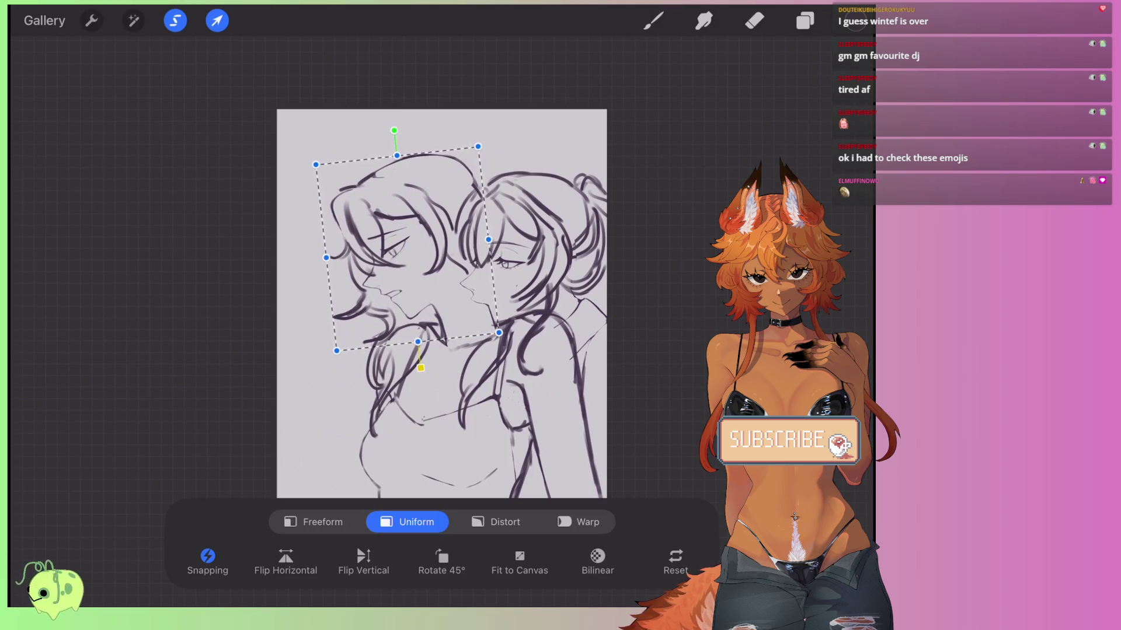
{"action": "left_click_drag", "start_coordinate": [394, 130], "coordinate": [406, 127]}
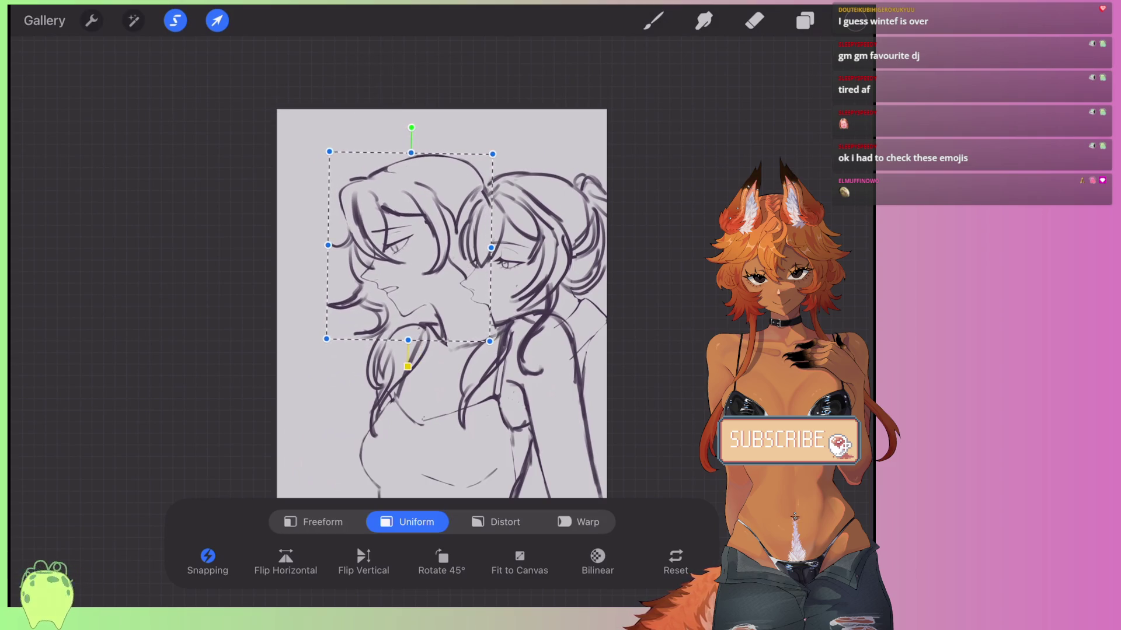
{"action": "scroll", "coordinate": [425, 271], "scroll_direction": "up", "scroll_amount": 2}
{"action": "left_click_drag", "start_coordinate": [386, 228], "coordinate": [387, 232]}
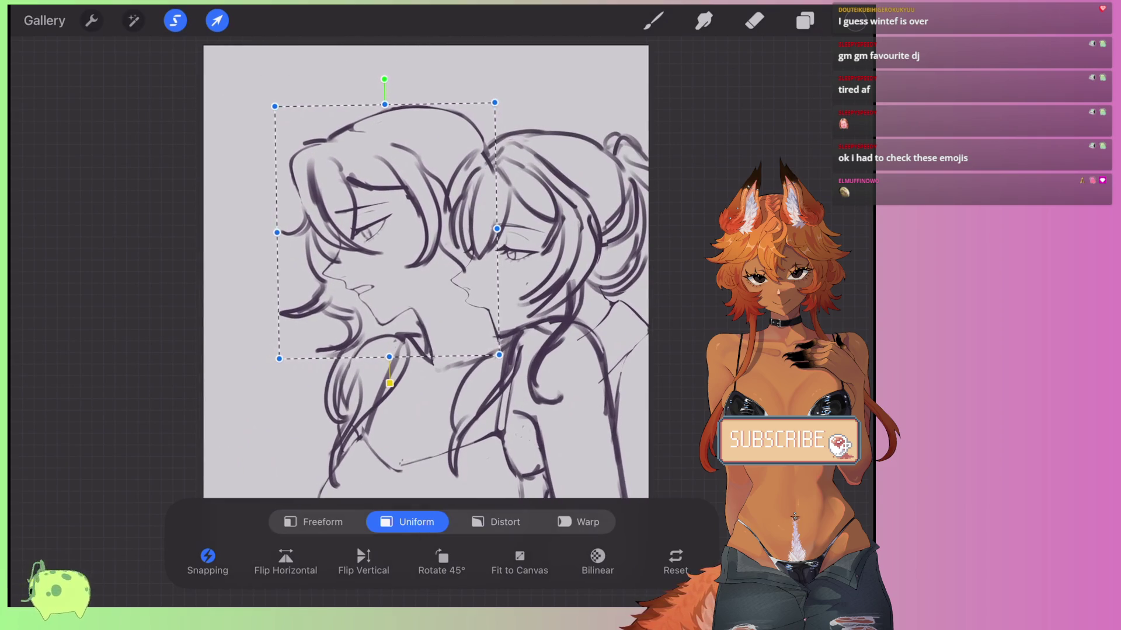
{"action": "left_click", "coordinate": [217, 21]}
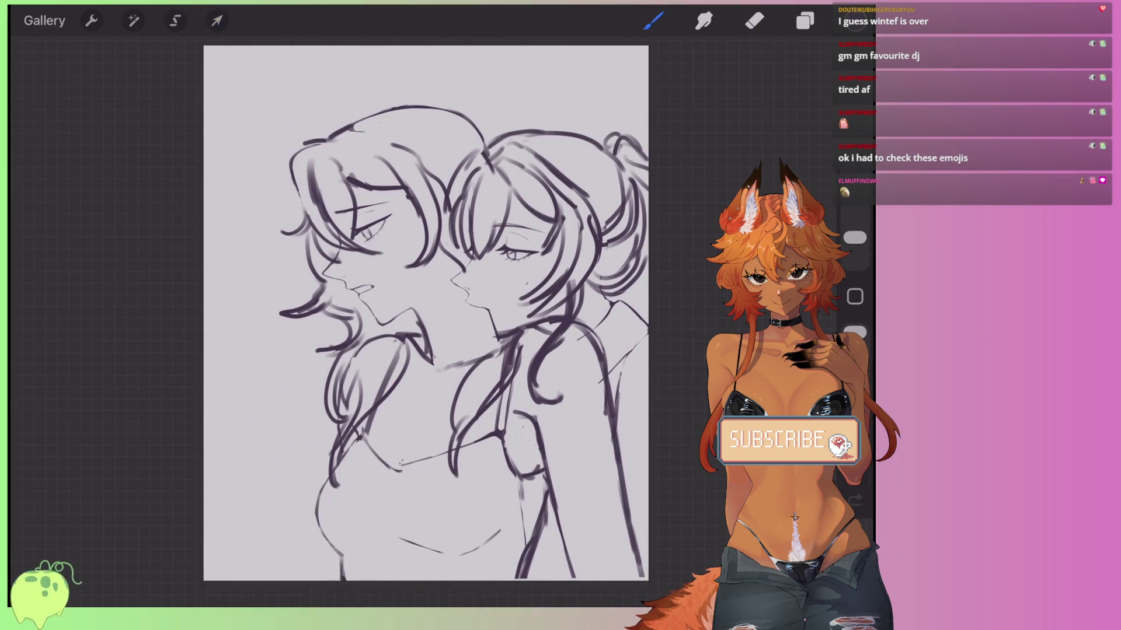
Flip the canvas horizontally to check the proportions.
{"action": "left_click", "coordinate": [505, 375]}
{"action": "left_click", "coordinate": [642, 346]}
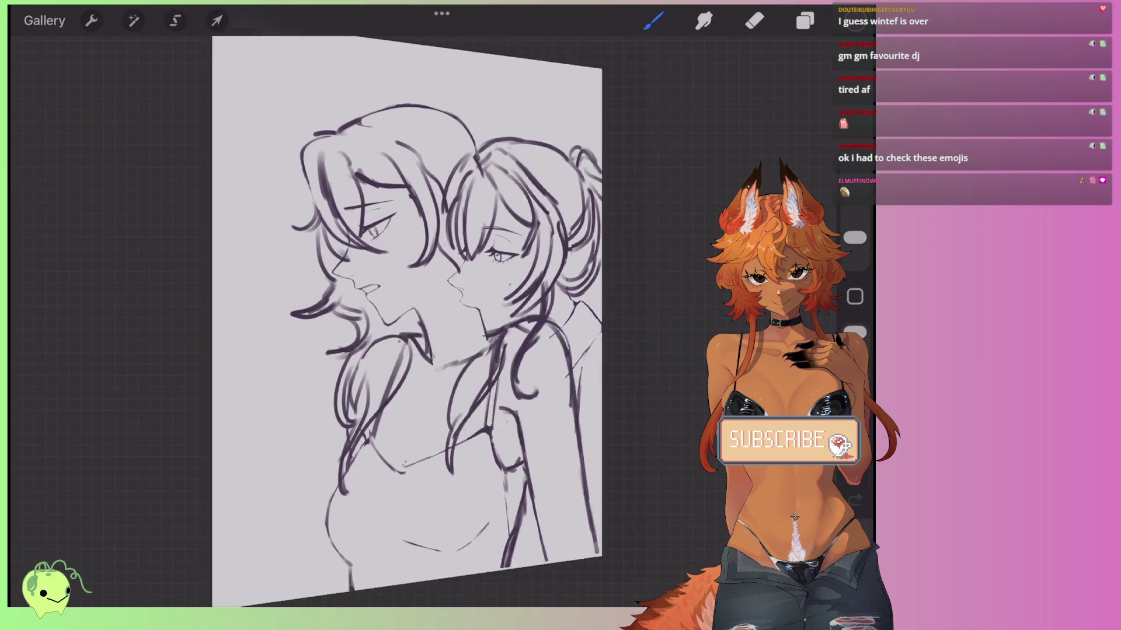
{"action": "scroll", "coordinate": [408, 292], "scroll_direction": "up", "scroll_amount": 10}
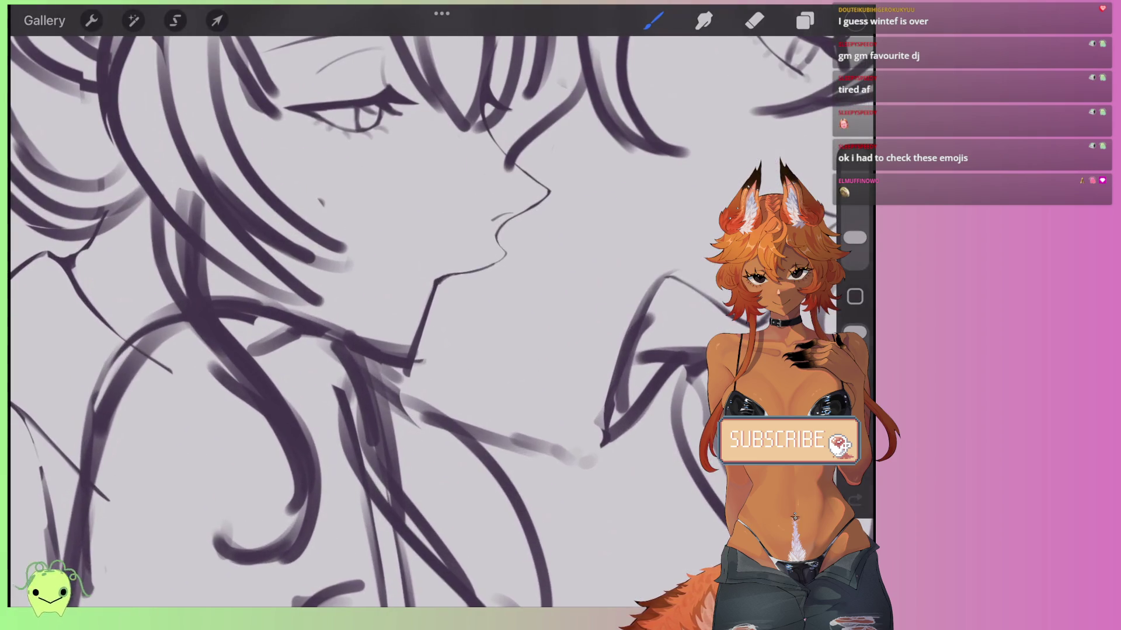
On Layer 5, lasso the chin line and distort it, lowering its left end and pulling in its right side.
{"action": "left_click", "coordinate": [805, 20]}
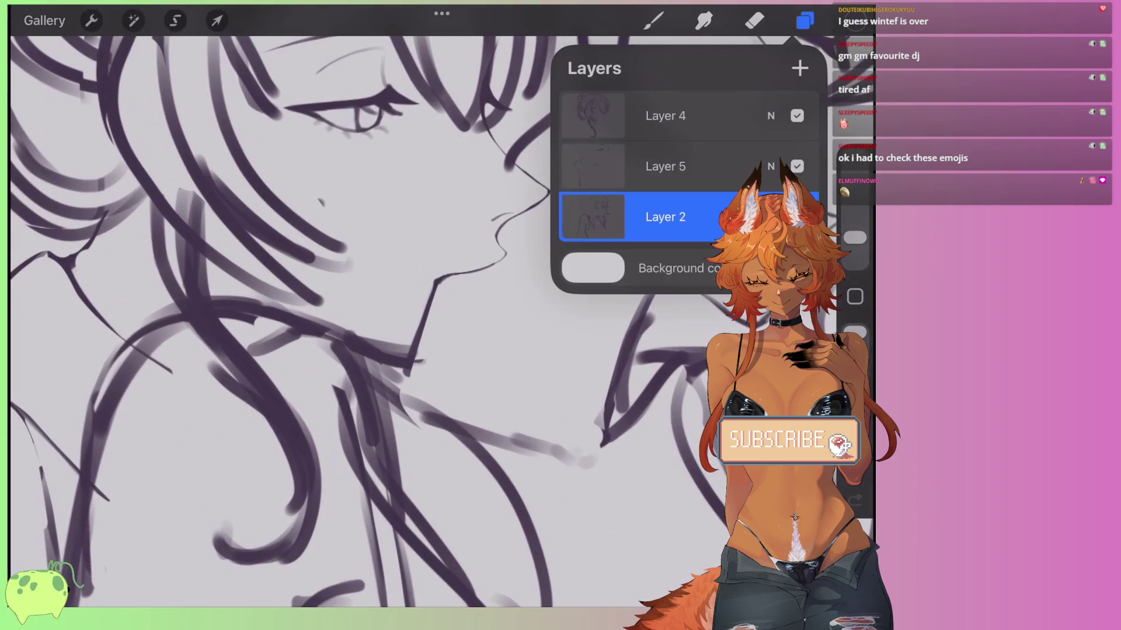
{"action": "left_click", "coordinate": [666, 166]}
{"action": "left_click", "coordinate": [176, 21]}
{"action": "scroll", "coordinate": [409, 262], "scroll_direction": "up", "scroll_amount": 4}
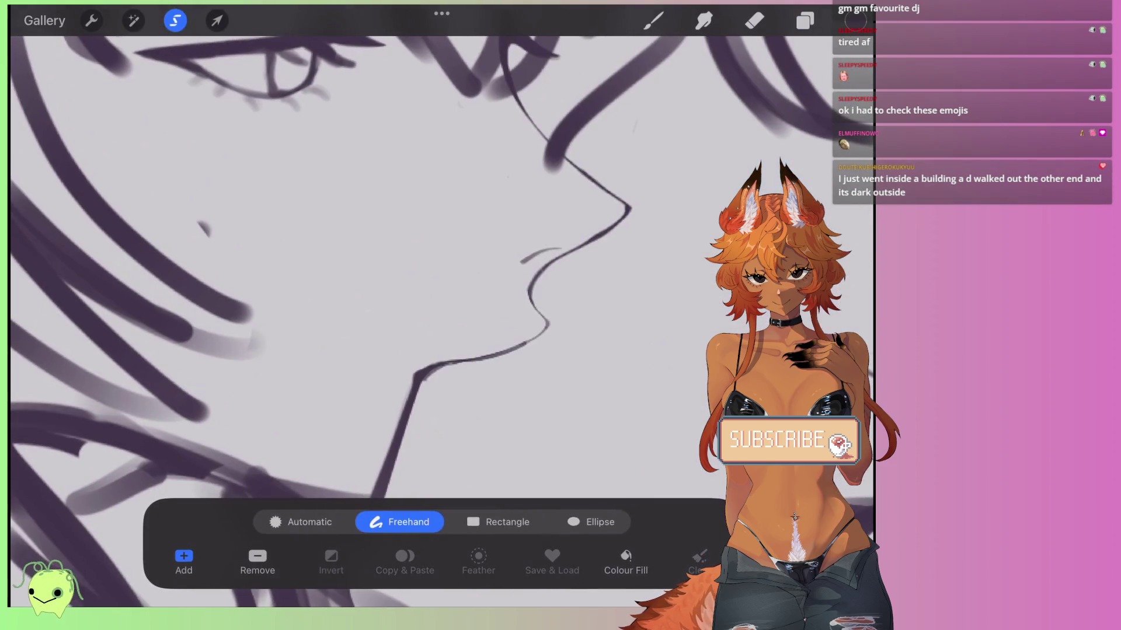
{"action": "left_click_drag", "start_coordinate": [488, 335], "coordinate": [519, 329]}
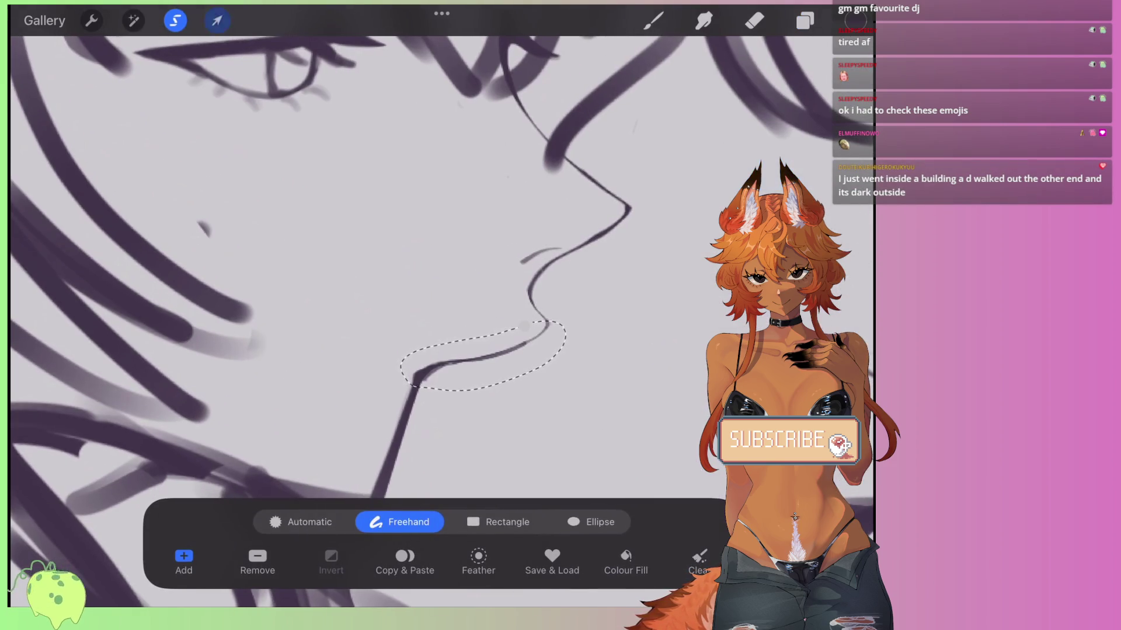
{"action": "left_click", "coordinate": [216, 20]}
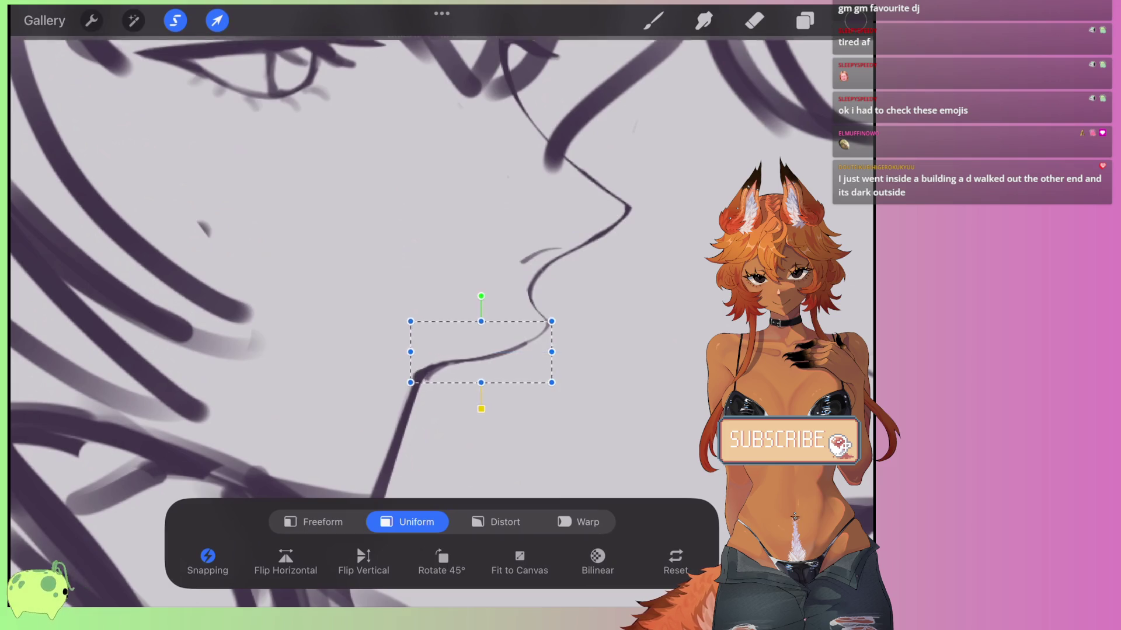
{"action": "left_click", "coordinate": [505, 522]}
{"action": "left_click_drag", "start_coordinate": [411, 352], "coordinate": [412, 366]}
{"action": "left_click_drag", "start_coordinate": [552, 352], "coordinate": [549, 353]}
{"action": "left_click", "coordinate": [175, 21]}
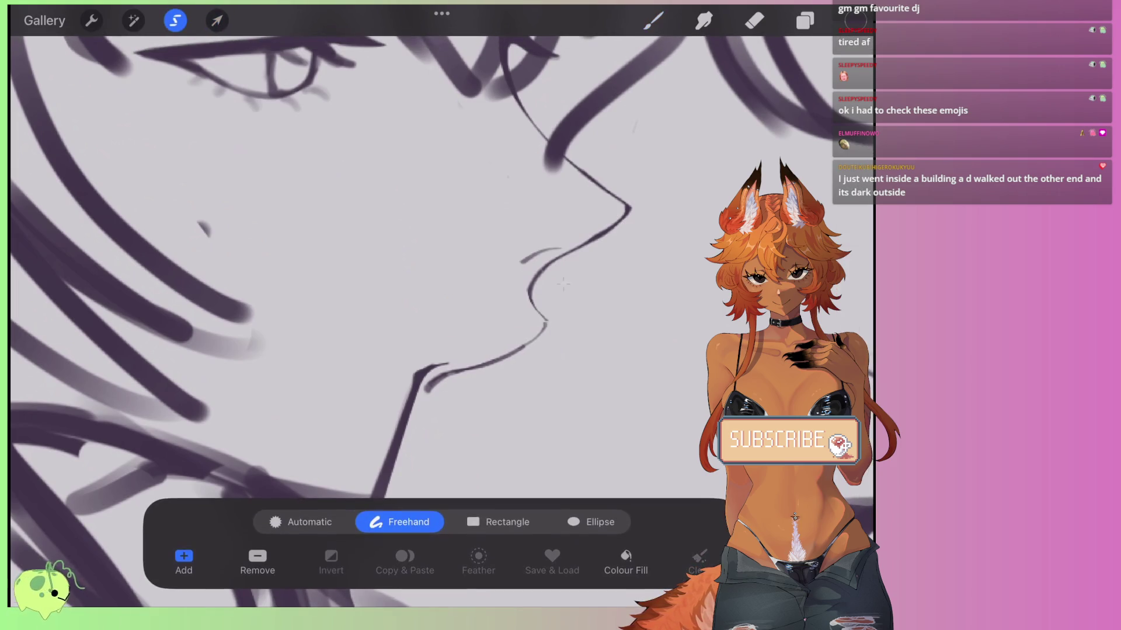
Lasso the lips-to-nose-tip outline and distort it, pulling its lower corners inward.
{"action": "left_click_drag", "start_coordinate": [575, 241], "coordinate": [561, 251]}
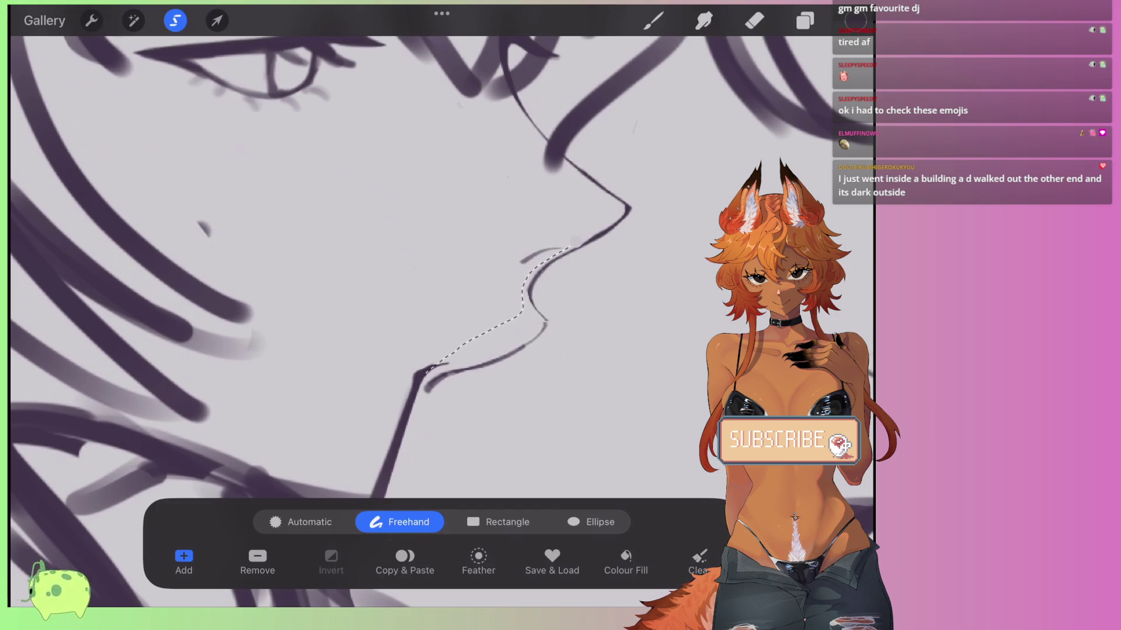
{"action": "left_click_drag", "start_coordinate": [571, 292], "coordinate": [641, 209]}
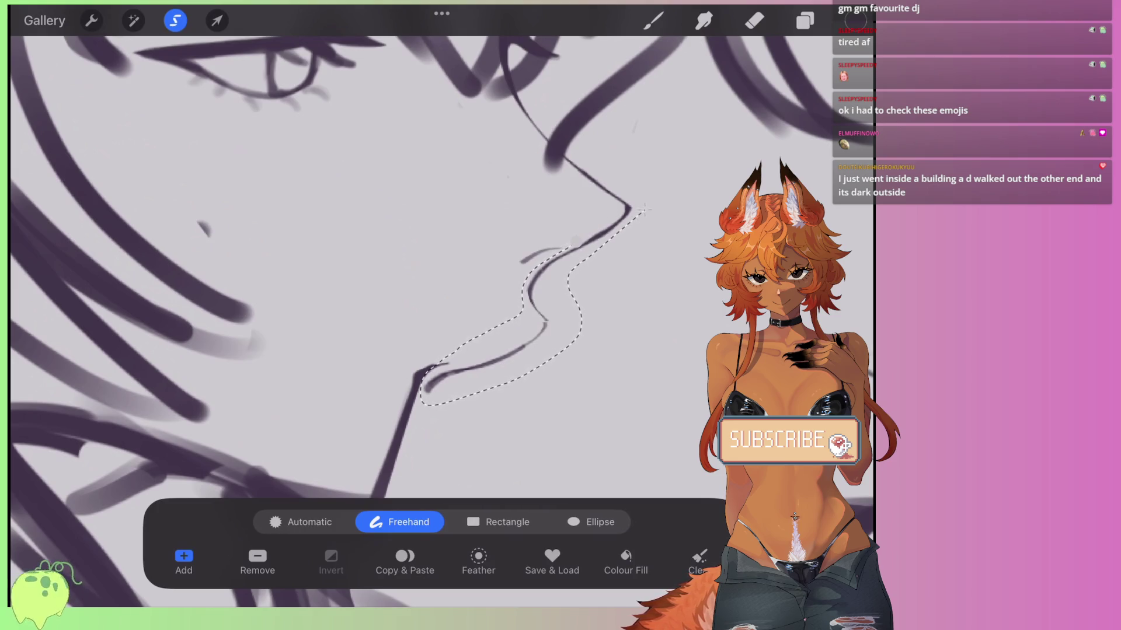
{"action": "left_click", "coordinate": [216, 20]}
{"action": "left_click_drag", "start_coordinate": [422, 395], "coordinate": [421, 395]}
{"action": "left_click", "coordinate": [634, 301]}
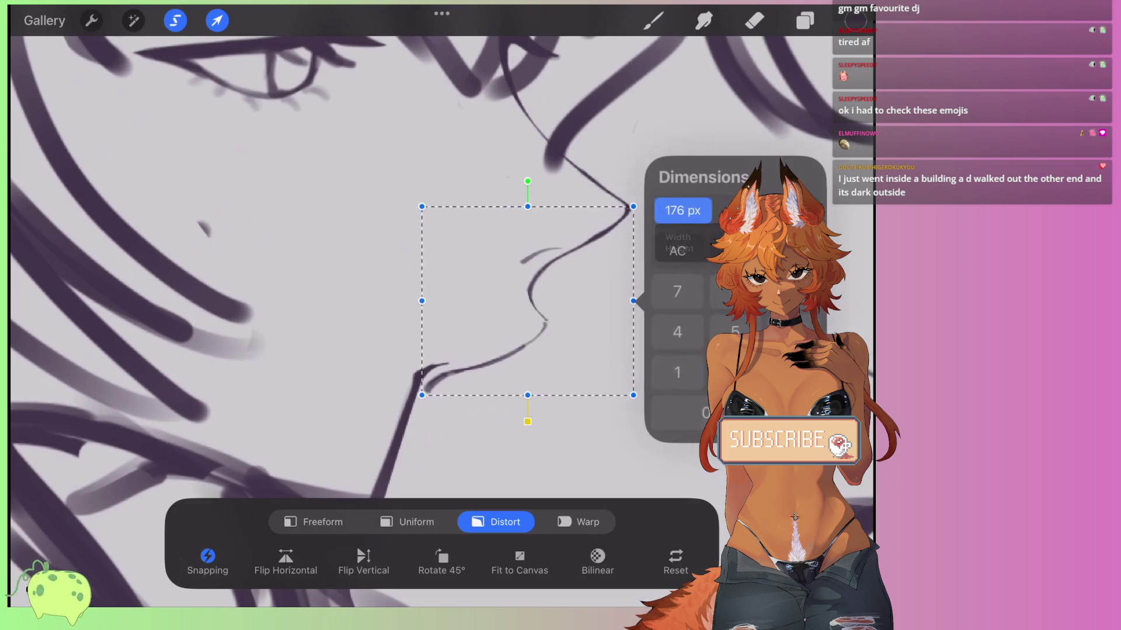
{"action": "left_click_drag", "start_coordinate": [633, 395], "coordinate": [624, 403]}
{"action": "left_click_drag", "start_coordinate": [422, 395], "coordinate": [421, 394]}
Erase the lower chin stroke and redraw the chin line with the brush.
{"action": "key", "text": "e"}
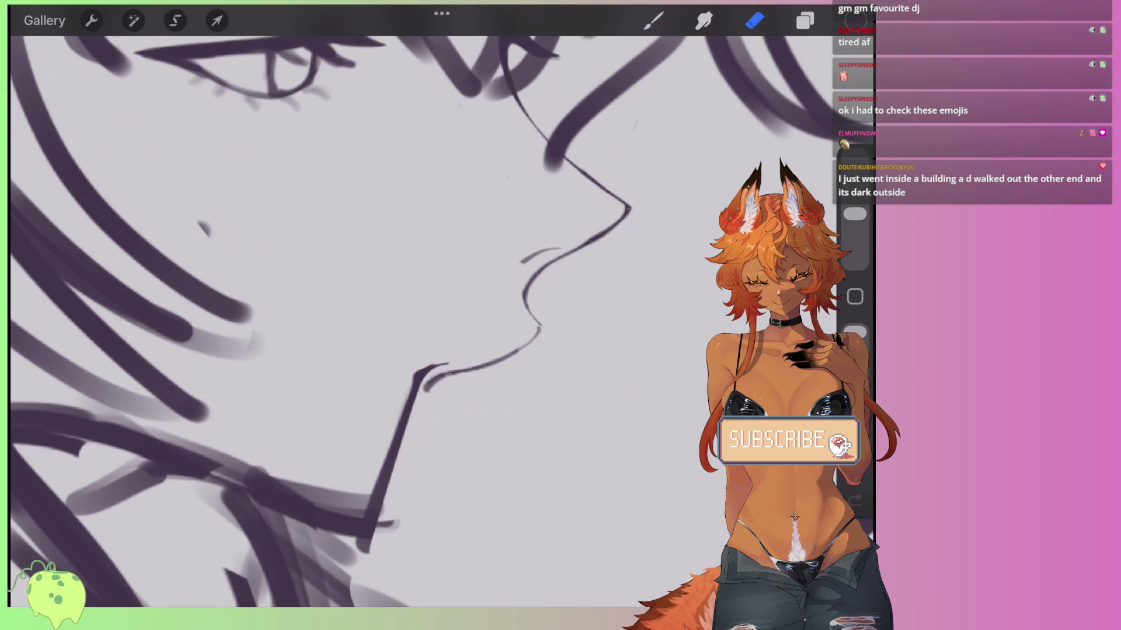
{"action": "key", "text": "l"}
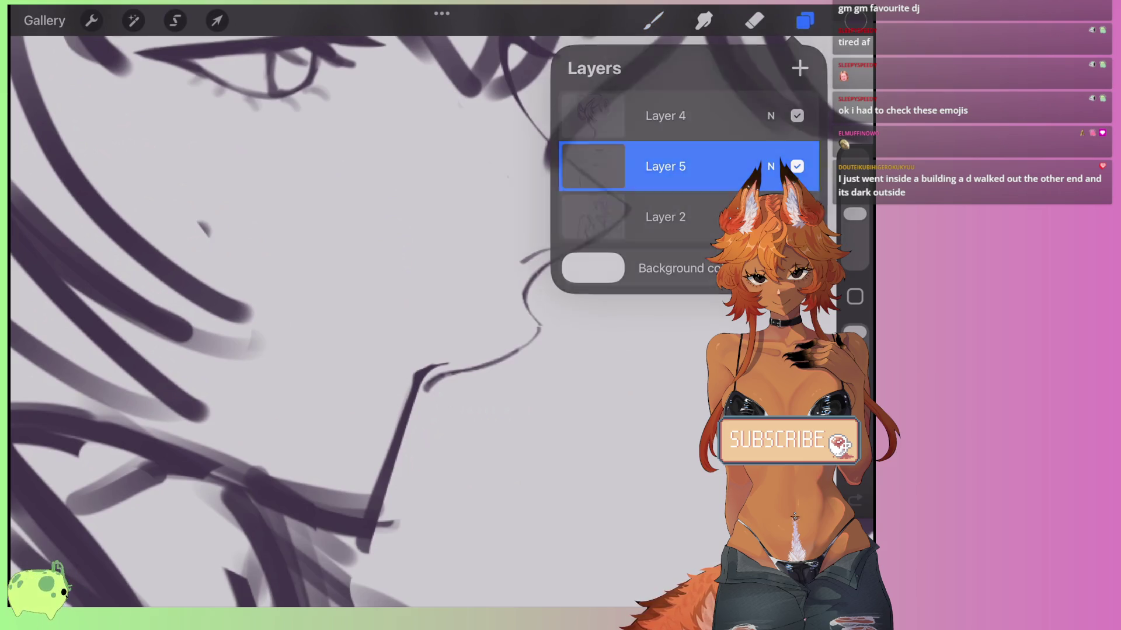
{"action": "key", "text": "l"}
{"action": "left_click_drag", "start_coordinate": [425, 389], "coordinate": [483, 366]}
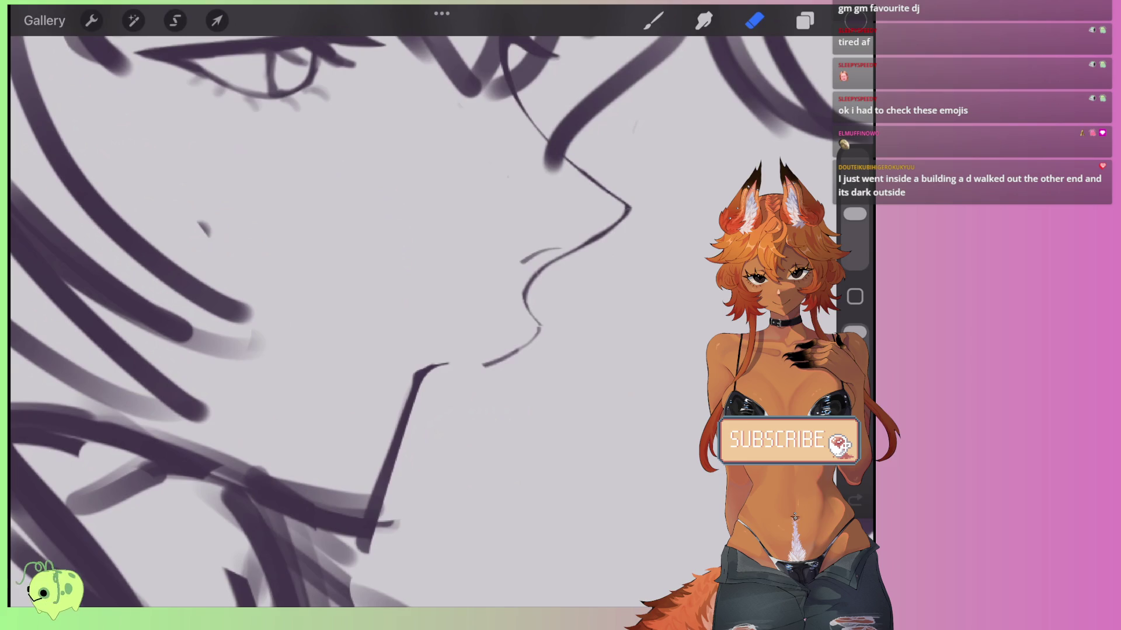
{"action": "key", "text": "b"}
{"action": "left_click_drag", "start_coordinate": [408, 292], "coordinate": [452, 224]}
{"action": "left_click_drag", "start_coordinate": [534, 341], "coordinate": [441, 390]}
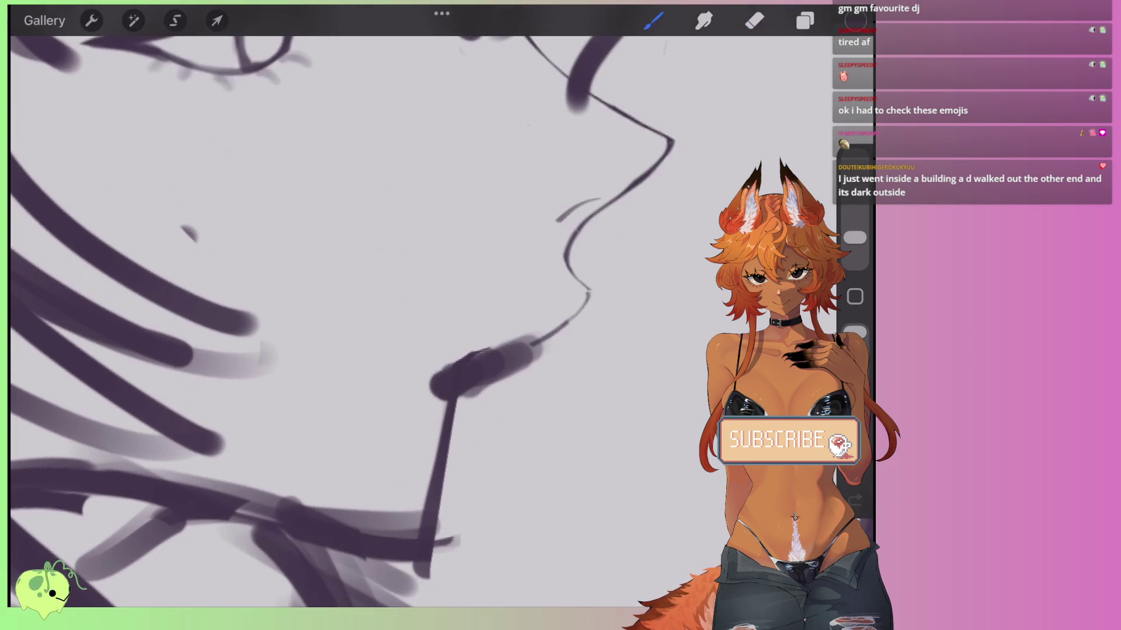
{"action": "key", "text": "e"}
{"action": "left_click_drag", "start_coordinate": [560, 301], "coordinate": [502, 351]}
{"action": "key", "text": "ctrl+z"}
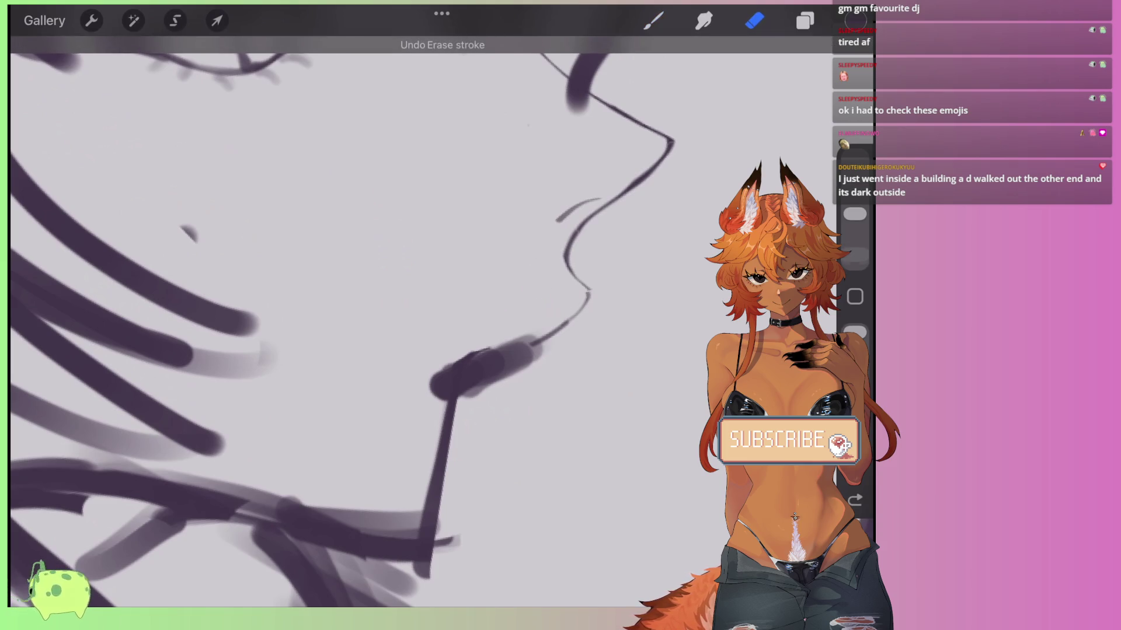
With a smaller eraser, thin the dark chin stroke and trim away its dark blob.
{"action": "left_click_drag", "start_coordinate": [854, 214], "coordinate": [854, 227]}
{"action": "left_click_drag", "start_coordinate": [537, 321], "coordinate": [449, 369]}
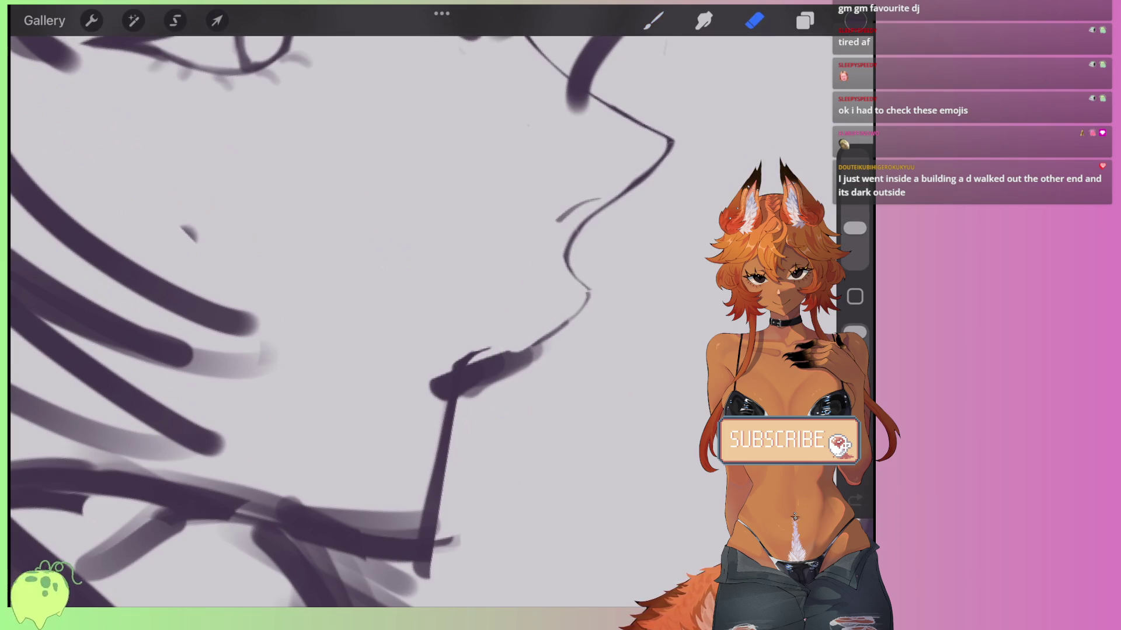
{"action": "scroll", "coordinate": [516, 280], "scroll_direction": "up", "scroll_amount": 2}
{"action": "left_click_drag", "start_coordinate": [855, 228], "coordinate": [854, 242]}
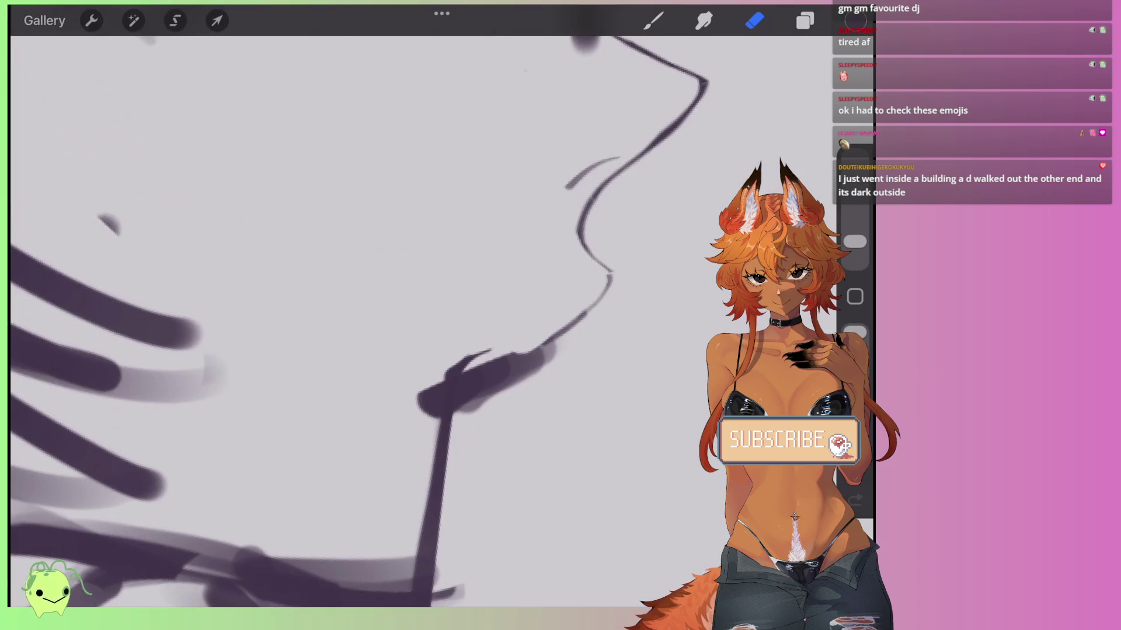
{"action": "key", "text": "ctrl+z"}
{"action": "mouse_move", "coordinate": [543, 337]}
{"action": "left_mouse_down"}
{"action": "mouse_move", "coordinate": [512, 338]}
{"action": "mouse_move", "coordinate": [467, 364]}
{"action": "left_mouse_up"}
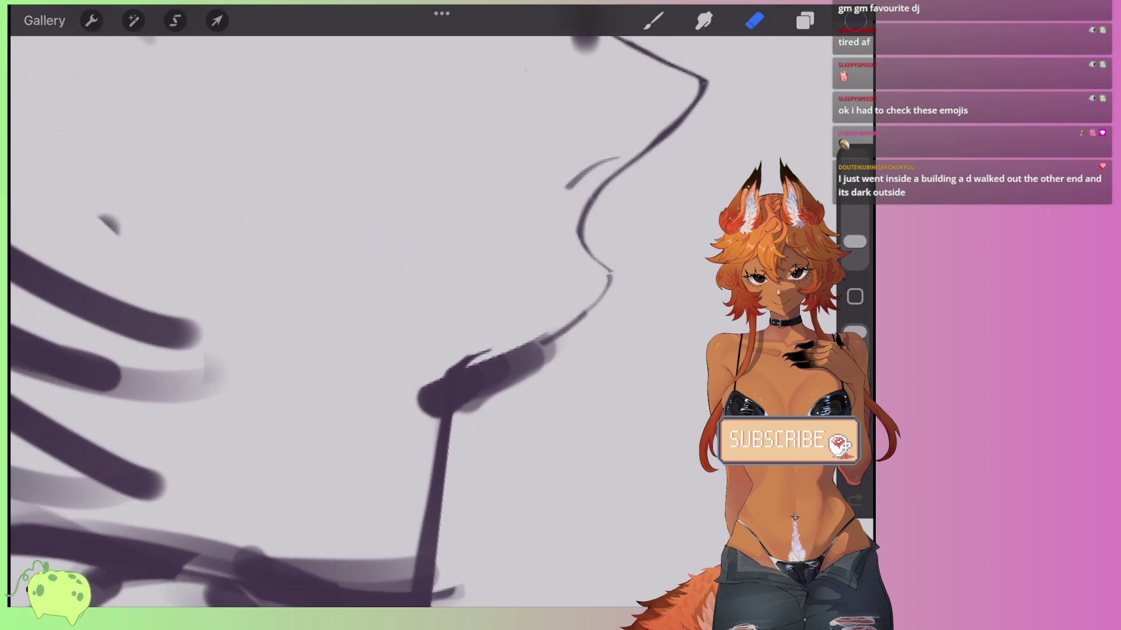
{"action": "mouse_move", "coordinate": [544, 338]}
{"action": "left_mouse_down"}
{"action": "mouse_move", "coordinate": [509, 347]}
{"action": "mouse_move", "coordinate": [474, 398]}
{"action": "left_mouse_up"}
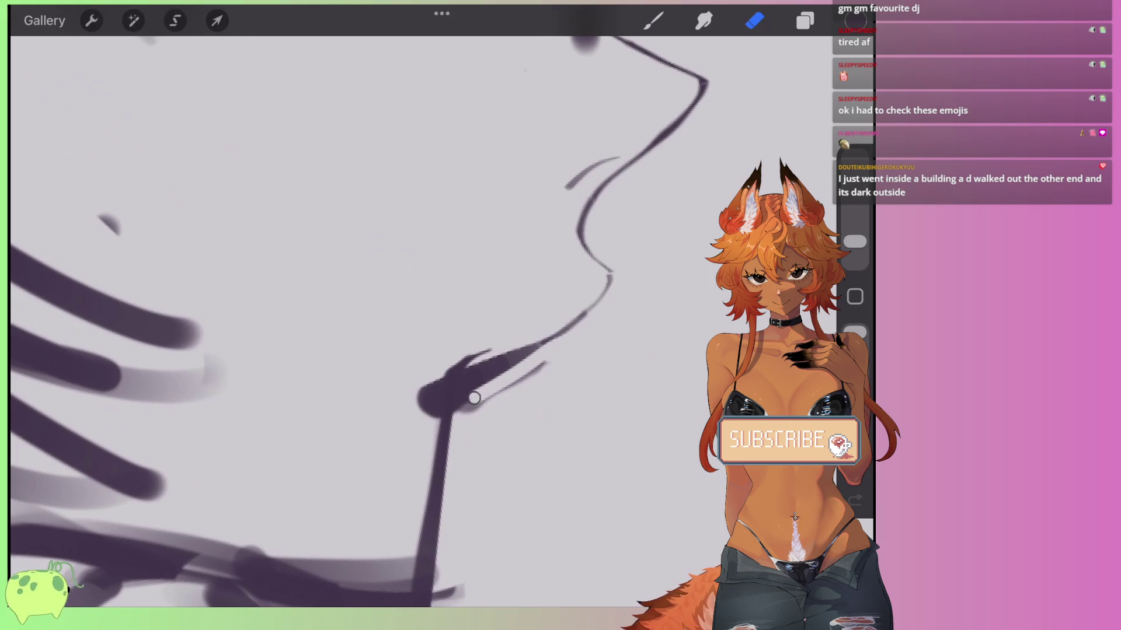
{"action": "left_click_drag", "start_coordinate": [566, 339], "coordinate": [432, 412]}
{"action": "left_click_drag", "start_coordinate": [545, 364], "coordinate": [467, 412]}
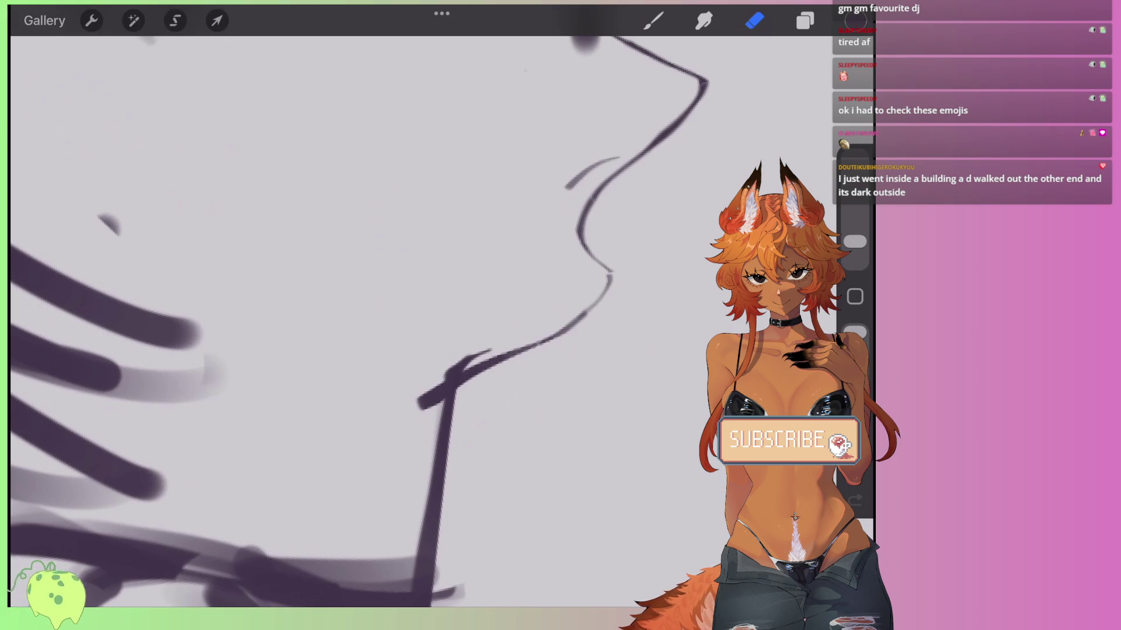
{"action": "scroll", "coordinate": [380, 321], "scroll_direction": "down", "scroll_amount": 5}
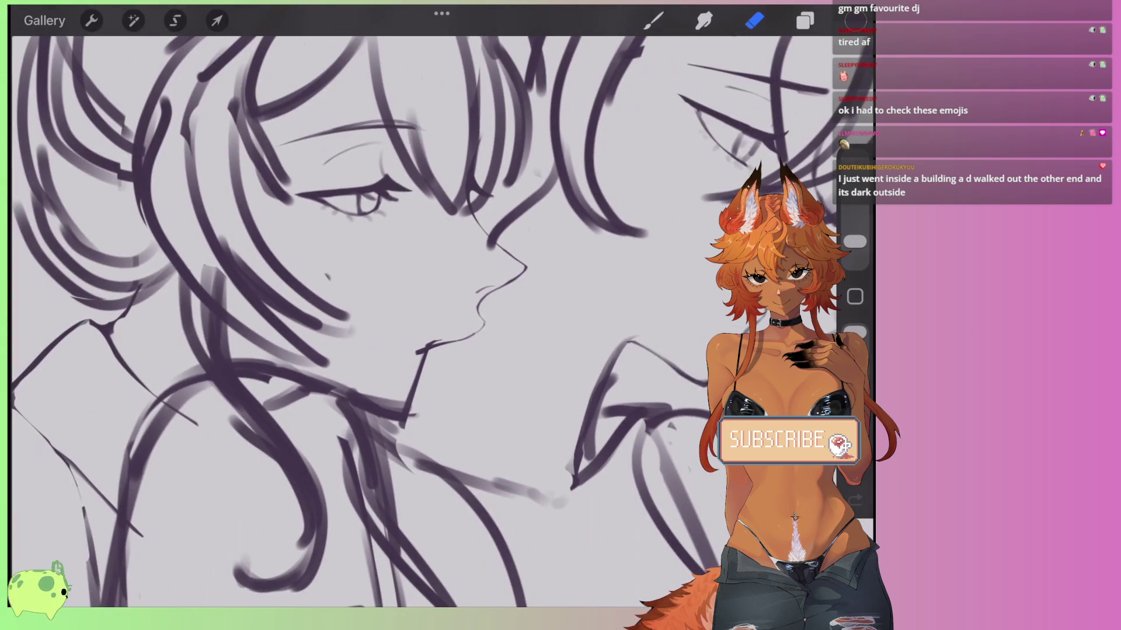
{"action": "scroll", "coordinate": [467, 303], "scroll_direction": "up", "scroll_amount": 5}
Redraw the neck and chin line darker with a smaller brush, then erase its thick parts.
{"action": "key", "text": "b"}
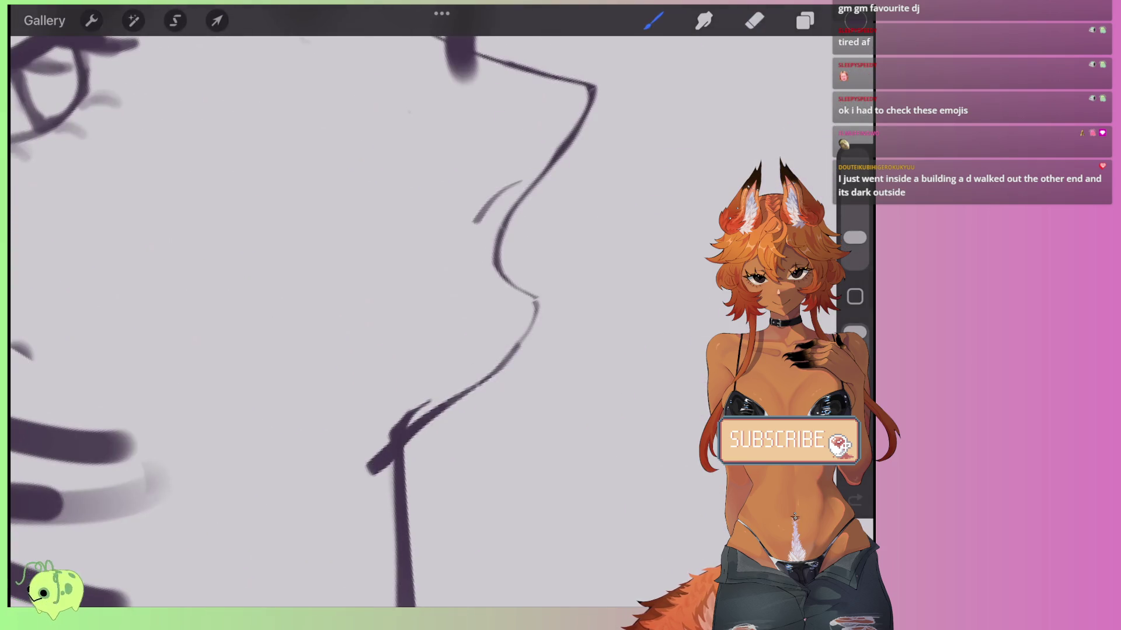
{"action": "mouse_move", "coordinate": [518, 343]}
{"action": "left_mouse_down"}
{"action": "mouse_move", "coordinate": [464, 396]}
{"action": "mouse_move", "coordinate": [539, 291]}
{"action": "mouse_move", "coordinate": [525, 274]}
{"action": "mouse_move", "coordinate": [524, 315]}
{"action": "left_mouse_up"}
{"action": "key", "text": "ctrl+z"}
{"action": "key", "text": "bracketleft"}
{"action": "mouse_move", "coordinate": [498, 250]}
{"action": "left_mouse_down"}
{"action": "mouse_move", "coordinate": [493, 286]}
{"action": "mouse_move", "coordinate": [526, 313]}
{"action": "mouse_move", "coordinate": [517, 342]}
{"action": "mouse_move", "coordinate": [467, 367]}
{"action": "left_mouse_up"}
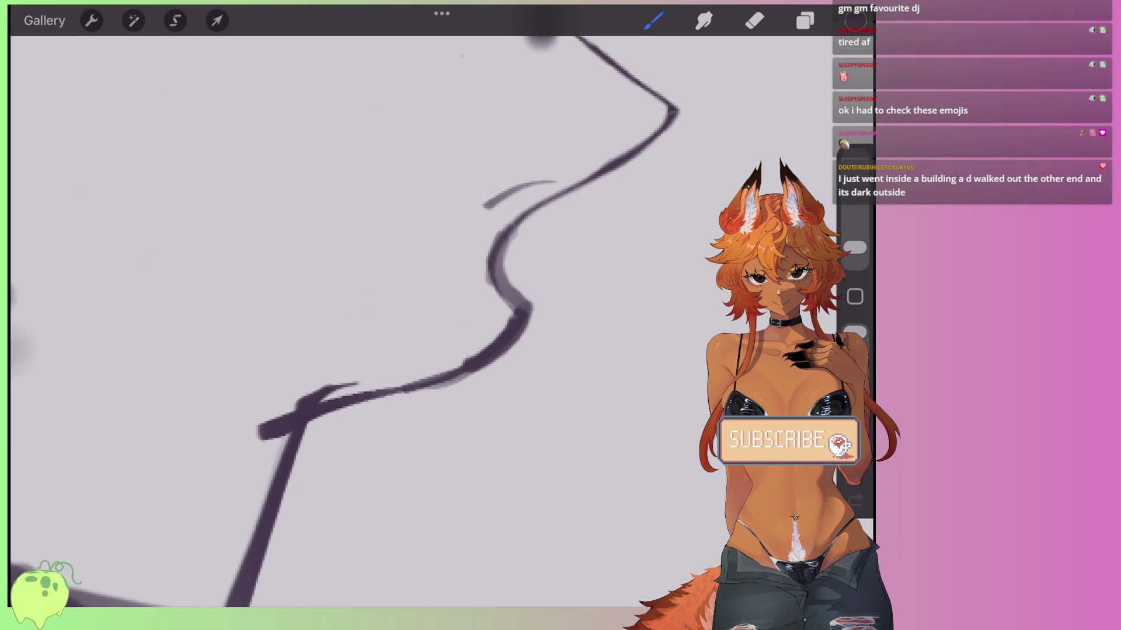
{"action": "left_click_drag", "start_coordinate": [512, 244], "coordinate": [514, 283]}
{"action": "left_click_drag", "start_coordinate": [499, 350], "coordinate": [420, 389]}
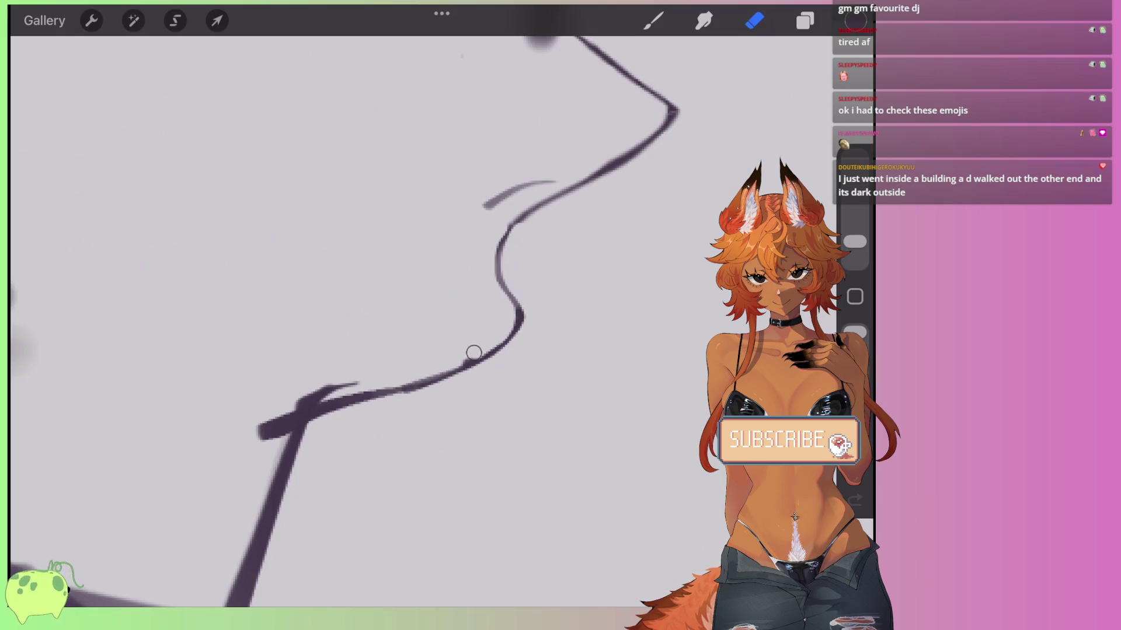
{"action": "scroll", "coordinate": [362, 306], "scroll_direction": "down", "scroll_amount": 5}
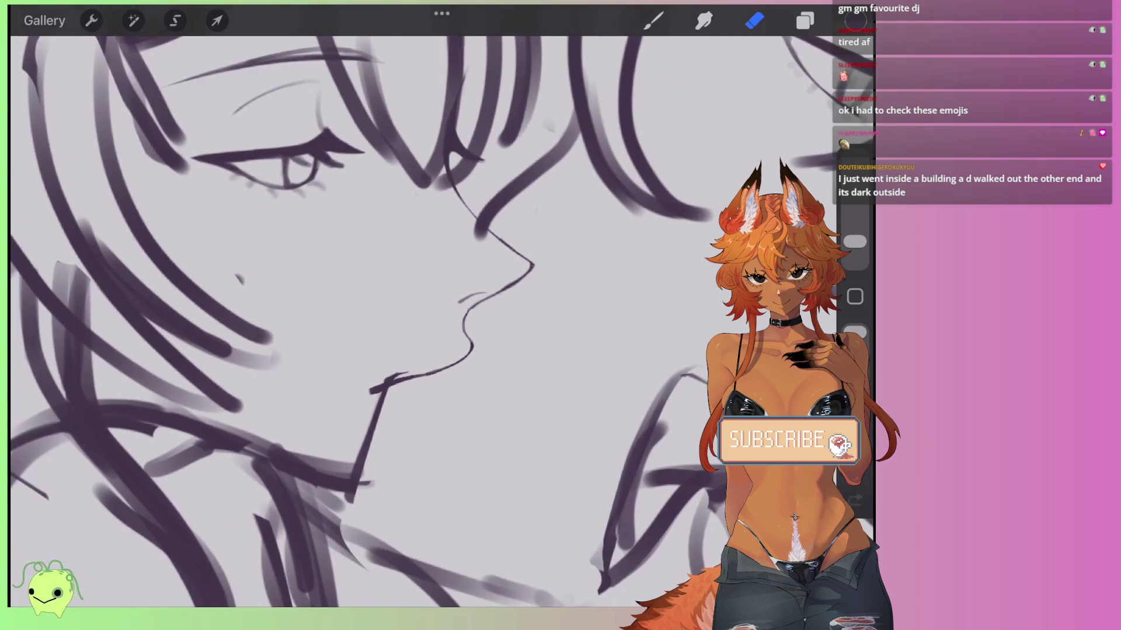
{"action": "scroll", "coordinate": [517, 289], "scroll_direction": "up", "scroll_amount": 5}
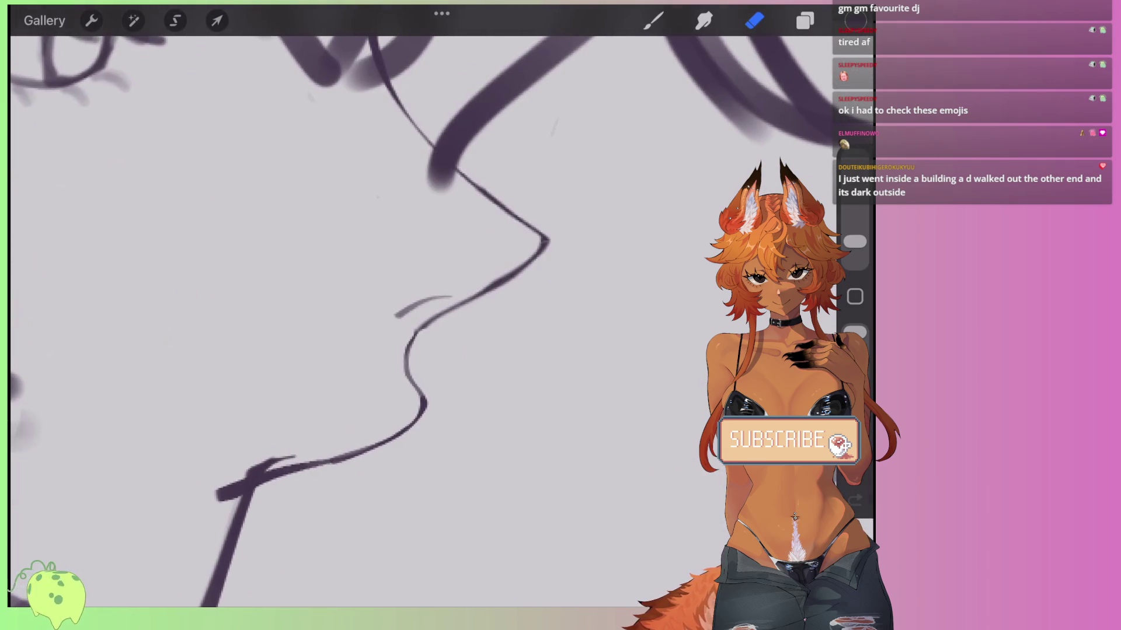
Lasso the curve under the lips and distort it, shearing it sideways.
{"action": "left_click", "coordinate": [175, 21]}
{"action": "left_click_drag", "start_coordinate": [420, 316], "coordinate": [410, 394]}
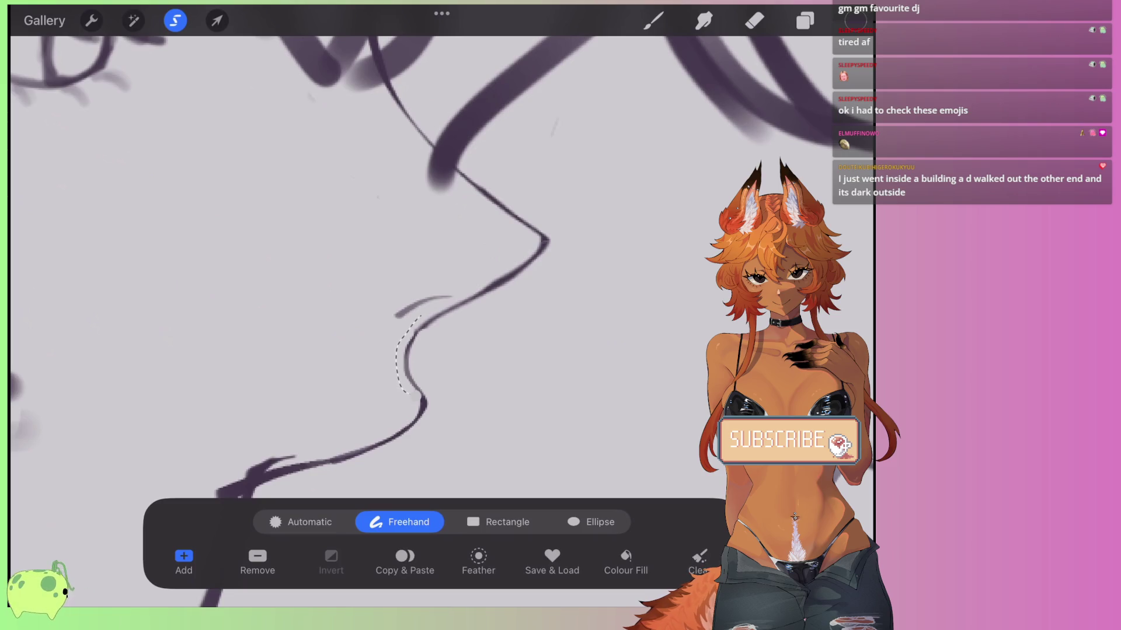
{"action": "left_click", "coordinate": [217, 20]}
{"action": "left_click_drag", "start_coordinate": [403, 345], "coordinate": [417, 345]}
{"action": "left_click_drag", "start_coordinate": [490, 410], "coordinate": [445, 404]}
{"action": "left_click", "coordinate": [754, 20]}
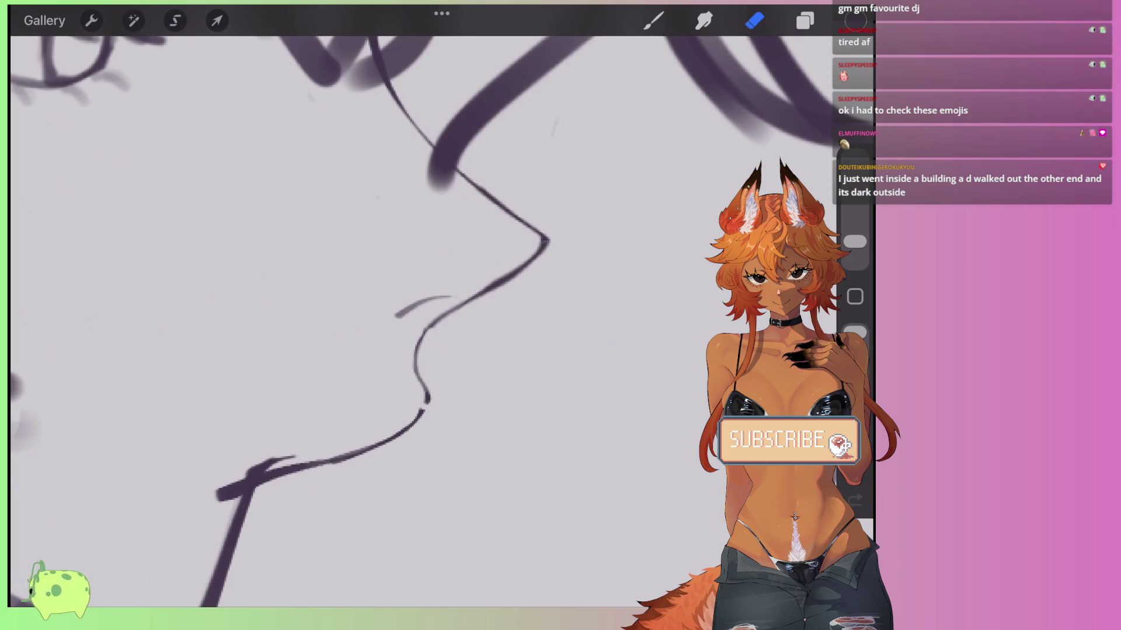
{"action": "key", "text": "b"}
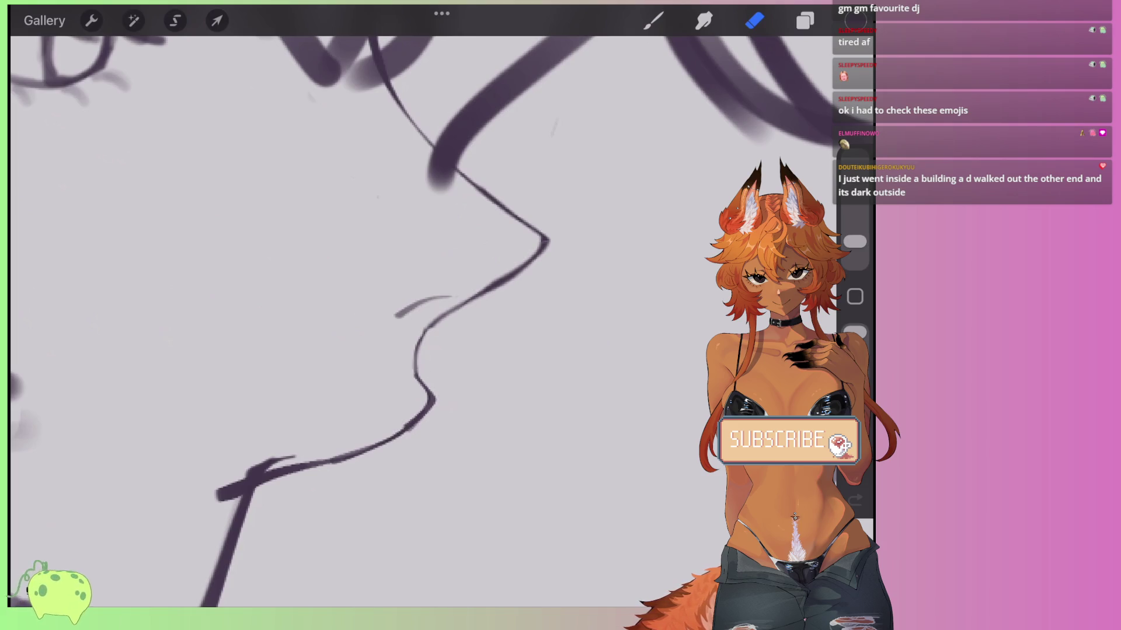
{"action": "scroll", "coordinate": [409, 321], "scroll_direction": "down", "scroll_amount": 5}
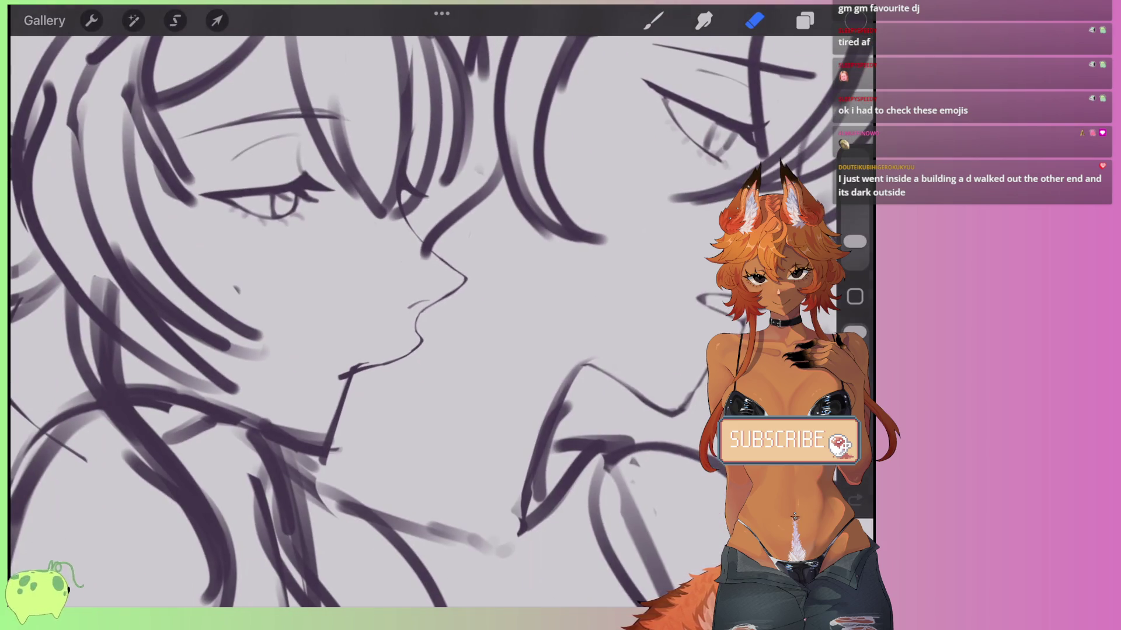
{"action": "scroll", "coordinate": [413, 330], "scroll_direction": "up", "scroll_amount": 3}
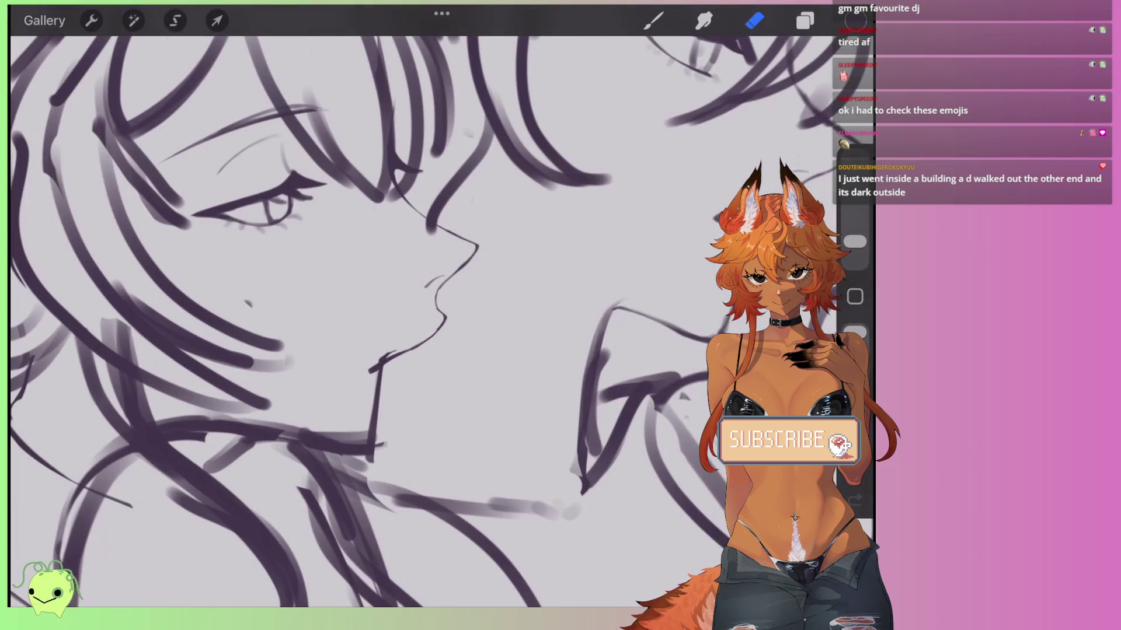
{"action": "scroll", "coordinate": [350, 288], "scroll_direction": "up", "scroll_amount": 4}
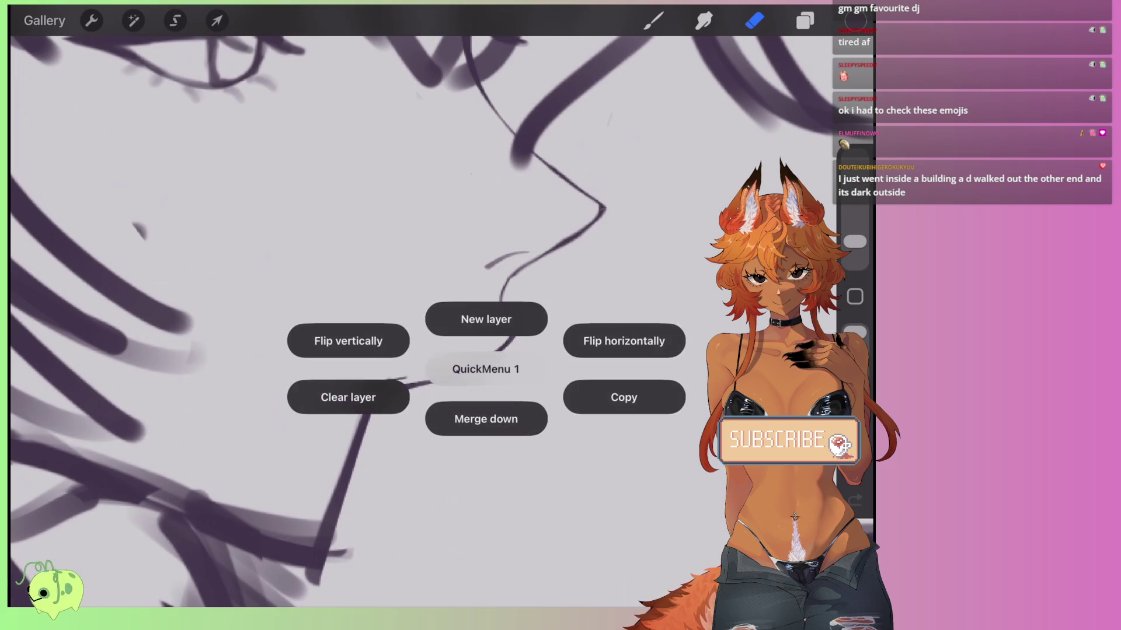
Mirror the canvas, erase the jaw curve, and trim the neck stroke tip on Layer 3.
{"action": "left_click", "coordinate": [625, 338]}
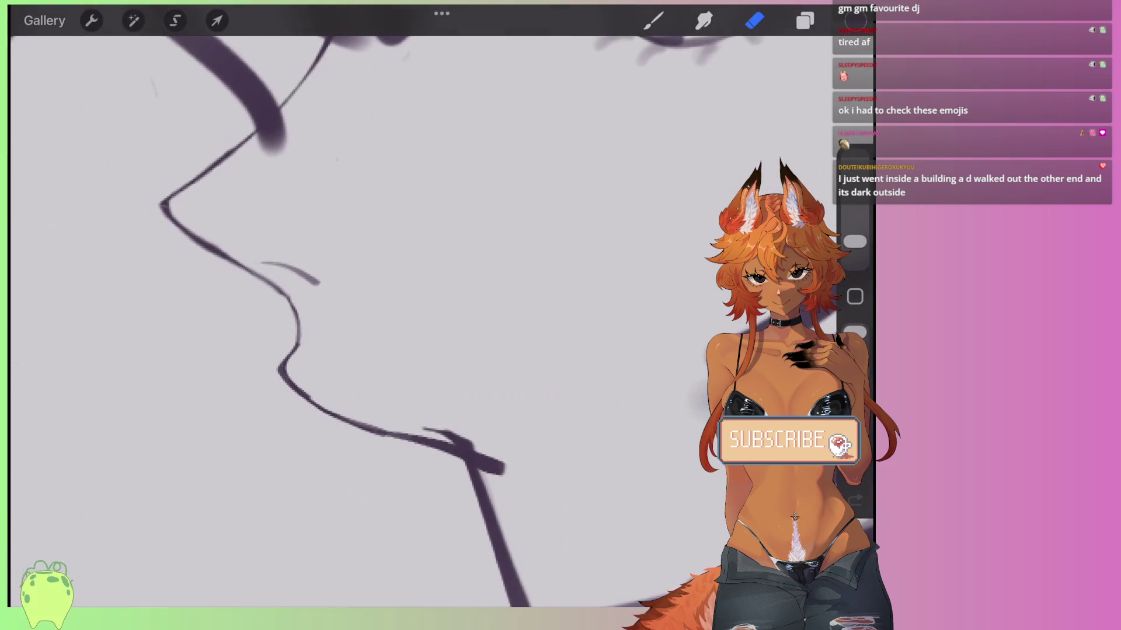
{"action": "mouse_move", "coordinate": [291, 382]}
{"action": "left_mouse_down"}
{"action": "mouse_move", "coordinate": [337, 420]}
{"action": "mouse_move", "coordinate": [450, 444]}
{"action": "mouse_move", "coordinate": [510, 483]}
{"action": "left_mouse_up"}
{"action": "left_click", "coordinate": [804, 20]}
{"action": "left_click", "coordinate": [663, 217]}
{"action": "left_click", "coordinate": [804, 21]}
{"action": "mouse_move", "coordinate": [410, 405]}
{"action": "left_mouse_down"}
{"action": "mouse_move", "coordinate": [435, 419]}
{"action": "mouse_move", "coordinate": [503, 519]}
{"action": "left_mouse_up"}
On Layer 5, draw a new grey jaw stroke joined to a chin curve.
{"action": "left_click", "coordinate": [805, 20]}
{"action": "left_click", "coordinate": [665, 166]}
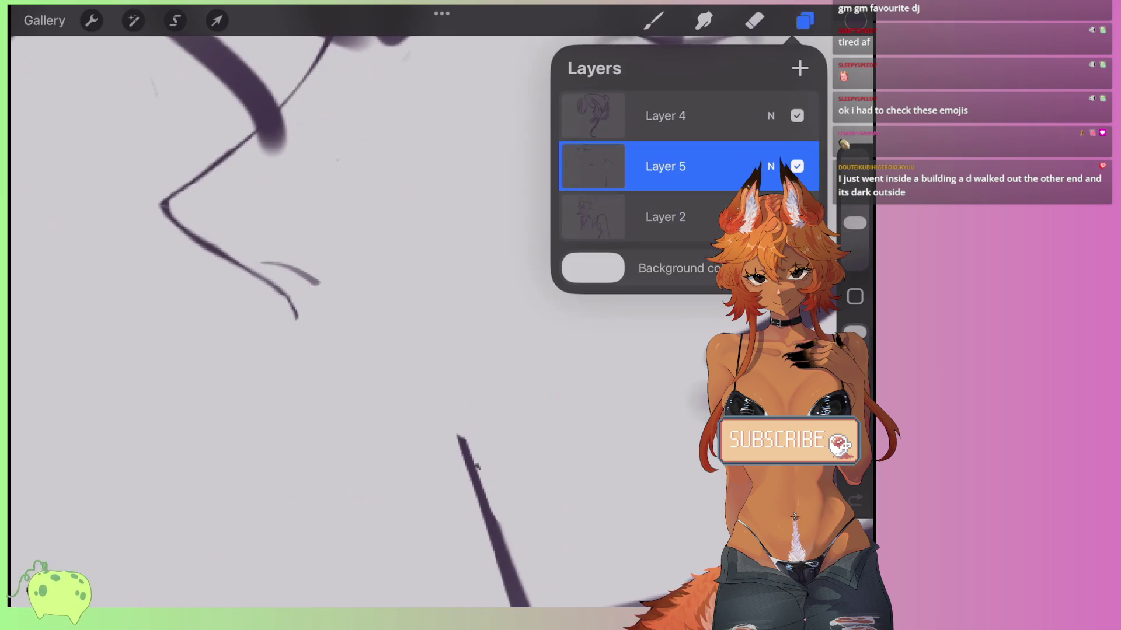
{"action": "left_click", "coordinate": [754, 21]}
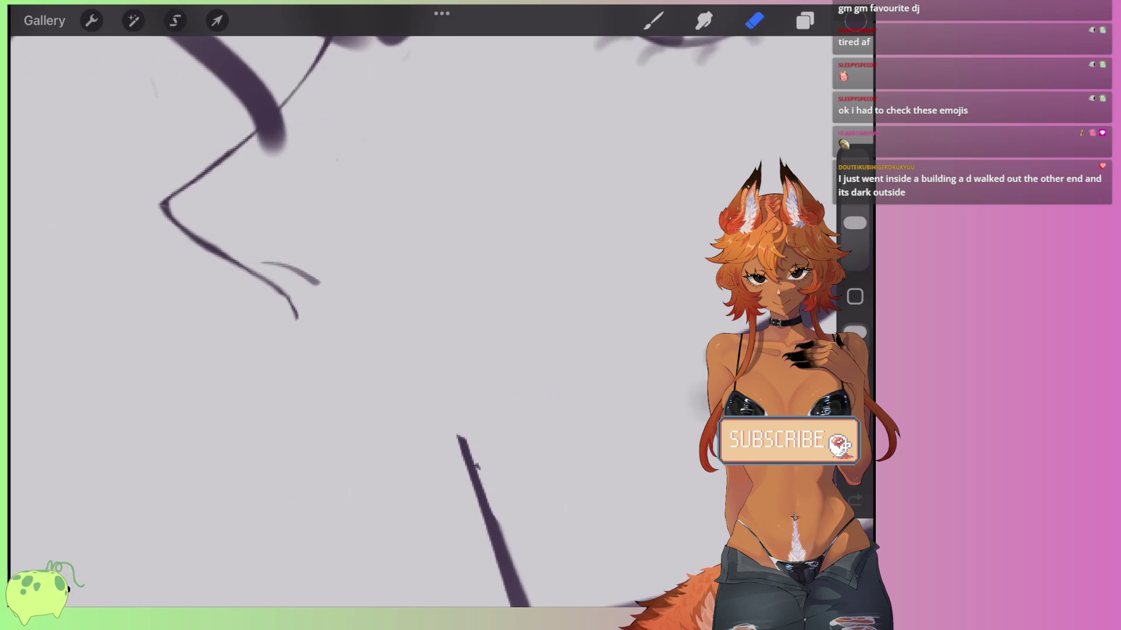
{"action": "left_click", "coordinate": [653, 20]}
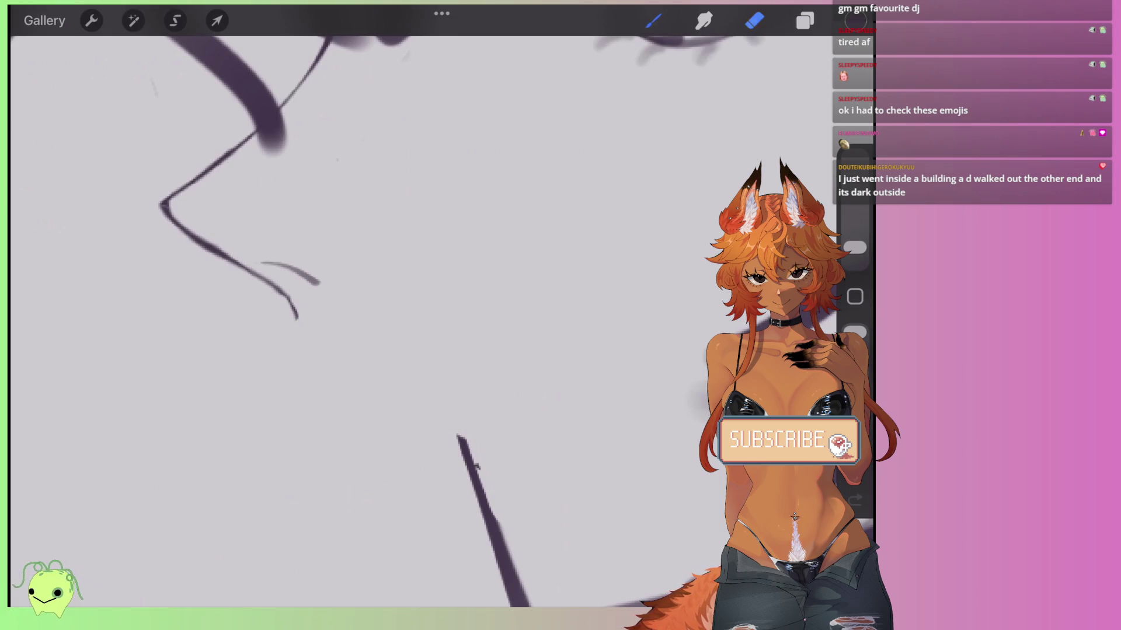
{"action": "left_click_drag", "start_coordinate": [353, 353], "coordinate": [466, 416]}
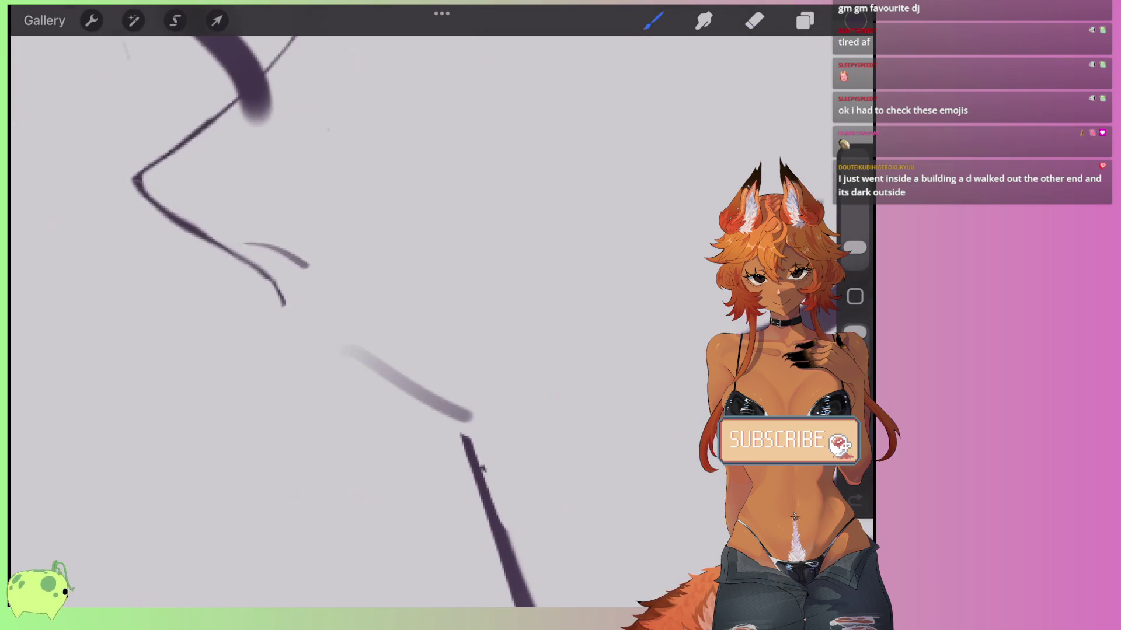
{"action": "mouse_move", "coordinate": [283, 285]}
{"action": "left_mouse_down"}
{"action": "mouse_move", "coordinate": [296, 332]}
{"action": "mouse_move", "coordinate": [349, 356]}
{"action": "mouse_move", "coordinate": [257, 272]}
{"action": "left_mouse_up"}
{"action": "left_click_drag", "start_coordinate": [314, 342], "coordinate": [474, 419]}
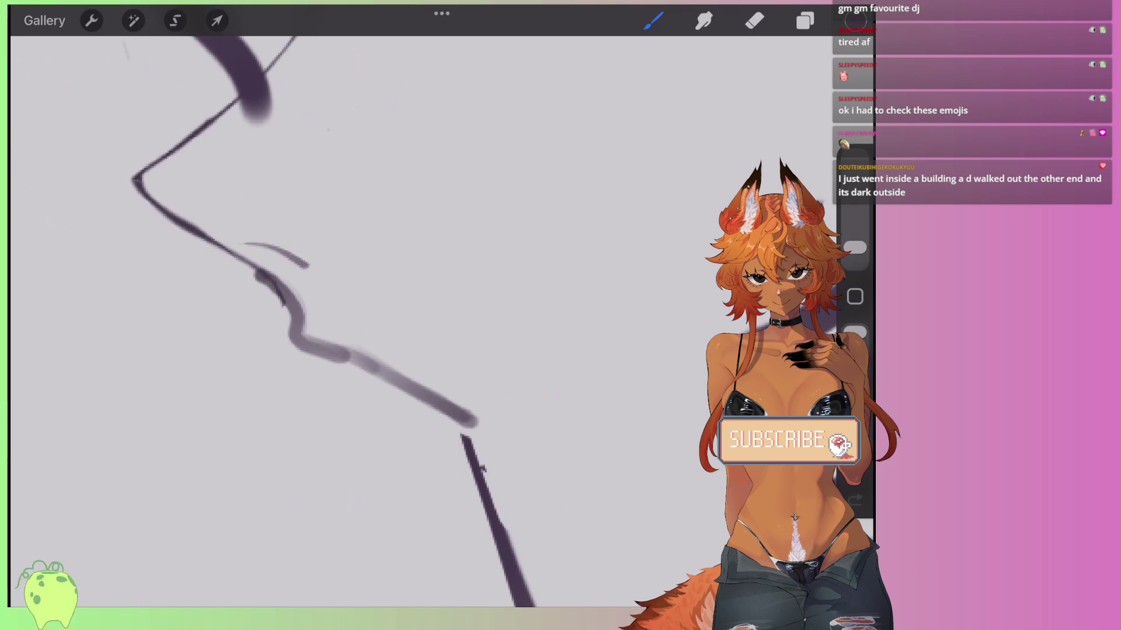
Thin the wavy chin stroke with a slightly smaller eraser.
{"action": "left_click", "coordinate": [754, 20]}
{"action": "scroll", "coordinate": [350, 292], "scroll_direction": "up", "scroll_amount": 2}
{"action": "left_click_drag", "start_coordinate": [274, 286], "coordinate": [306, 338]}
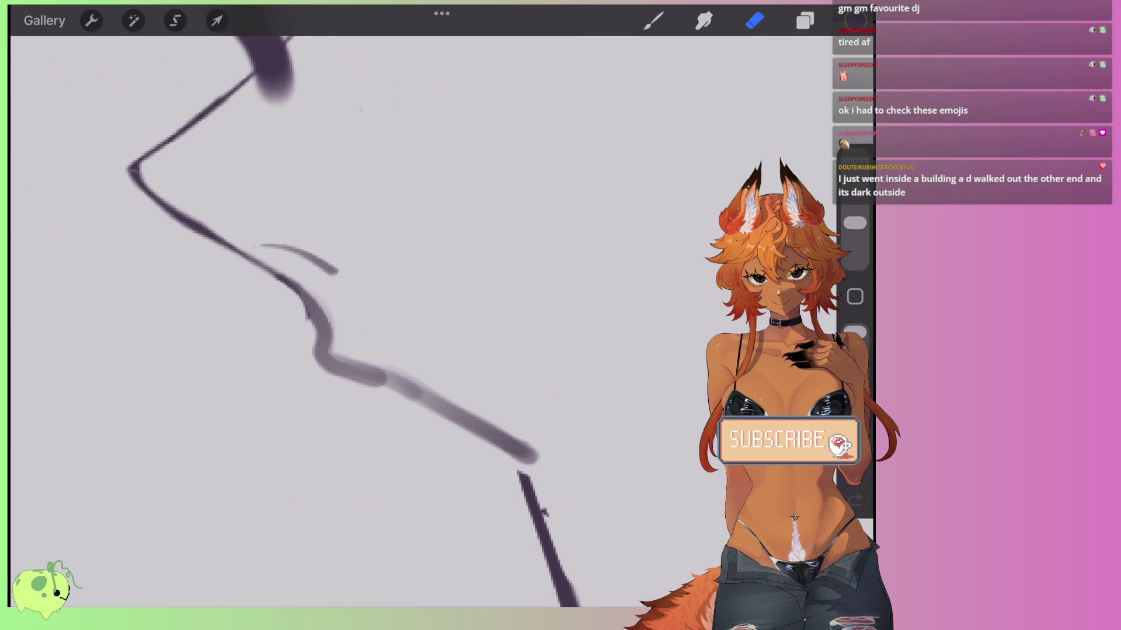
{"action": "left_click_drag", "start_coordinate": [855, 223], "coordinate": [854, 244]}
{"action": "left_click_drag", "start_coordinate": [335, 319], "coordinate": [508, 433]}
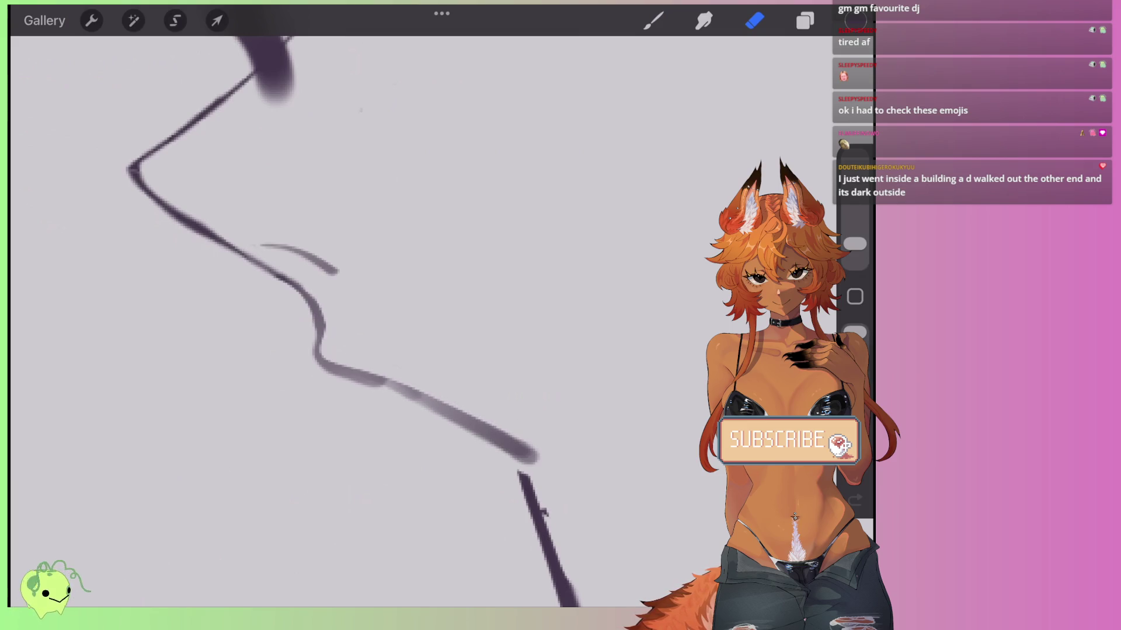
{"action": "left_click_drag", "start_coordinate": [332, 376], "coordinate": [491, 440]}
{"action": "mouse_move", "coordinate": [391, 377]}
{"action": "left_mouse_down"}
{"action": "mouse_move", "coordinate": [545, 463]}
{"action": "mouse_move", "coordinate": [502, 442]}
{"action": "mouse_move", "coordinate": [537, 412]}
{"action": "mouse_move", "coordinate": [452, 397]}
{"action": "left_mouse_up"}
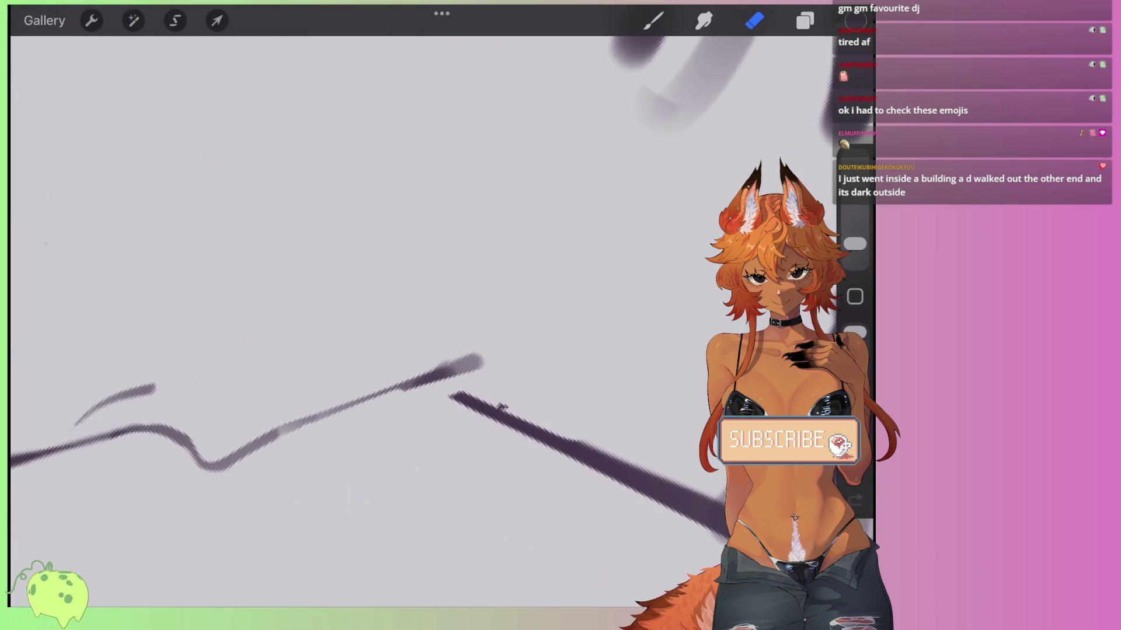
{"action": "scroll", "coordinate": [380, 321], "scroll_direction": "down", "scroll_amount": 10}
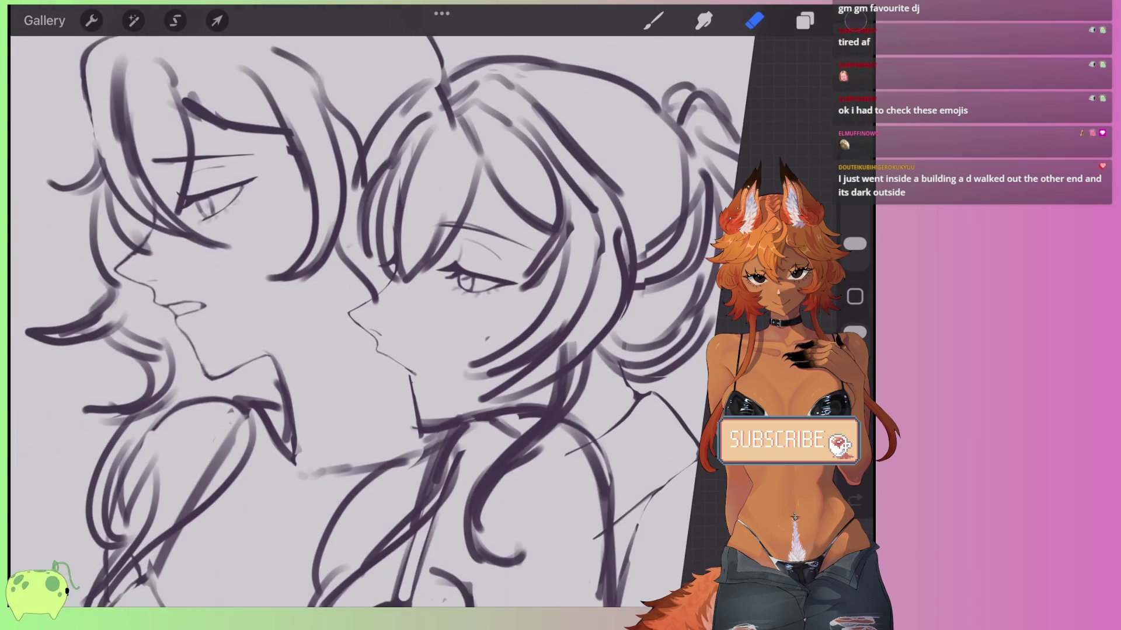
{"action": "scroll", "coordinate": [362, 327], "scroll_direction": "up", "scroll_amount": 10}
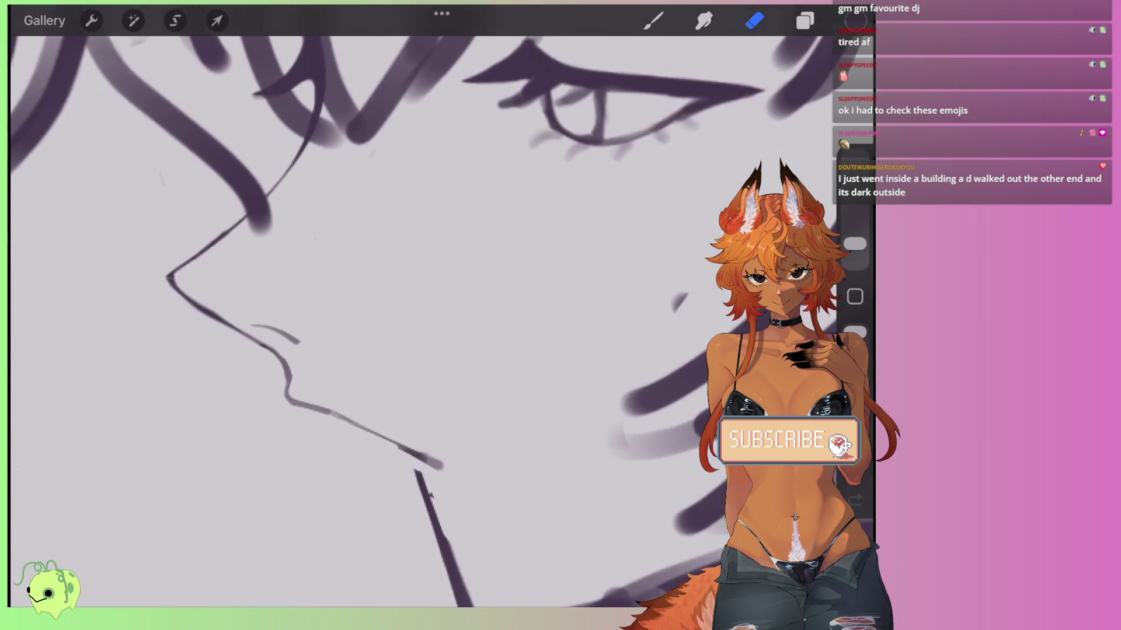
Lasso the upper-lip stroke and tilt it slightly.
{"action": "left_click", "coordinate": [175, 20]}
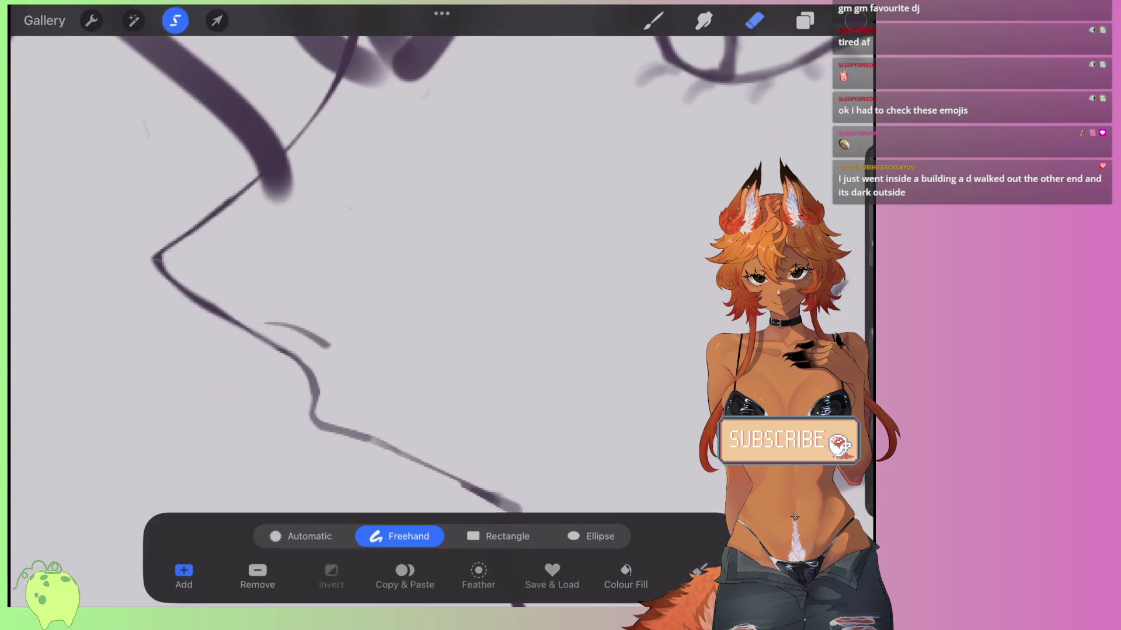
{"action": "mouse_move", "coordinate": [296, 313]}
{"action": "left_mouse_down"}
{"action": "mouse_move", "coordinate": [263, 315]}
{"action": "mouse_move", "coordinate": [296, 312]}
{"action": "mouse_move", "coordinate": [286, 309]}
{"action": "mouse_move", "coordinate": [295, 290]}
{"action": "left_mouse_up"}
{"action": "left_click", "coordinate": [217, 20]}
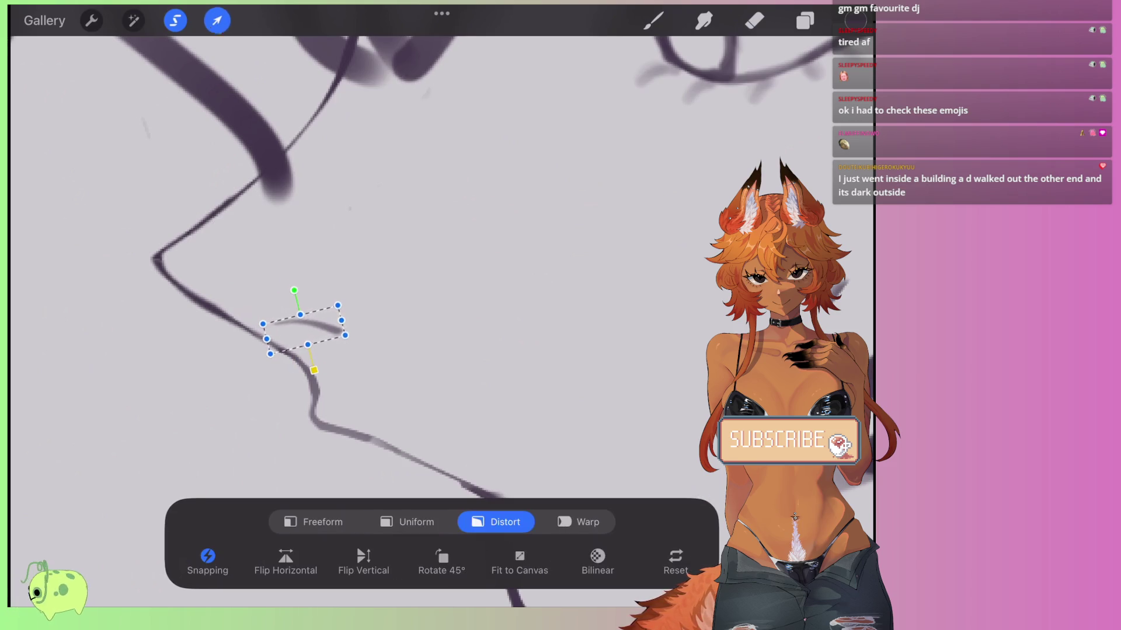
{"action": "left_click", "coordinate": [755, 20]}
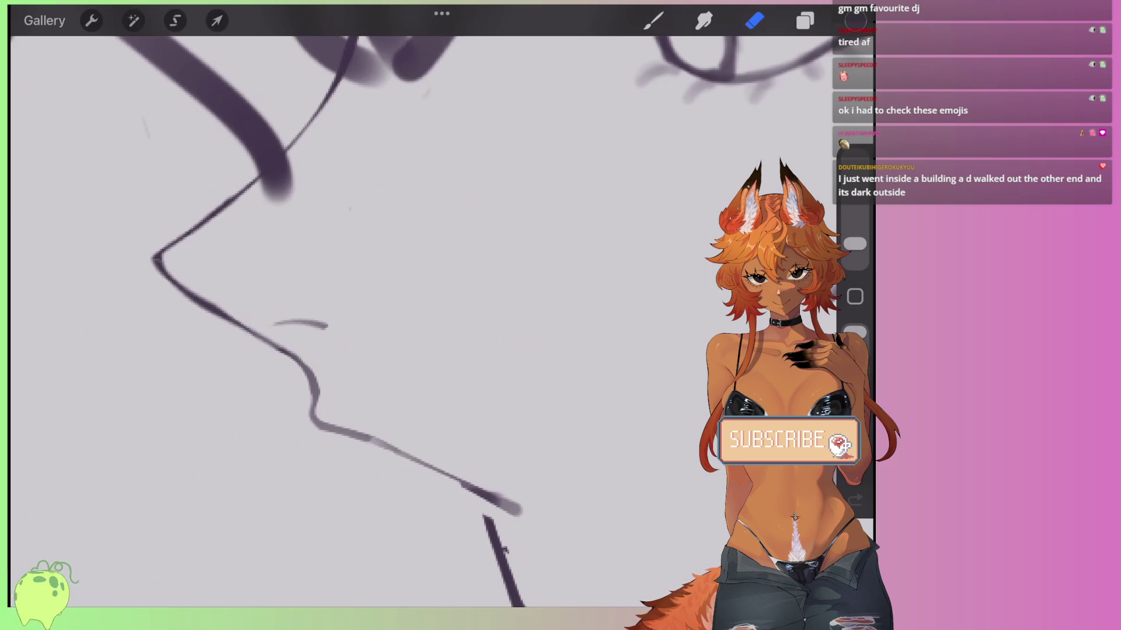
{"action": "scroll", "coordinate": [373, 321], "scroll_direction": "down", "scroll_amount": 10}
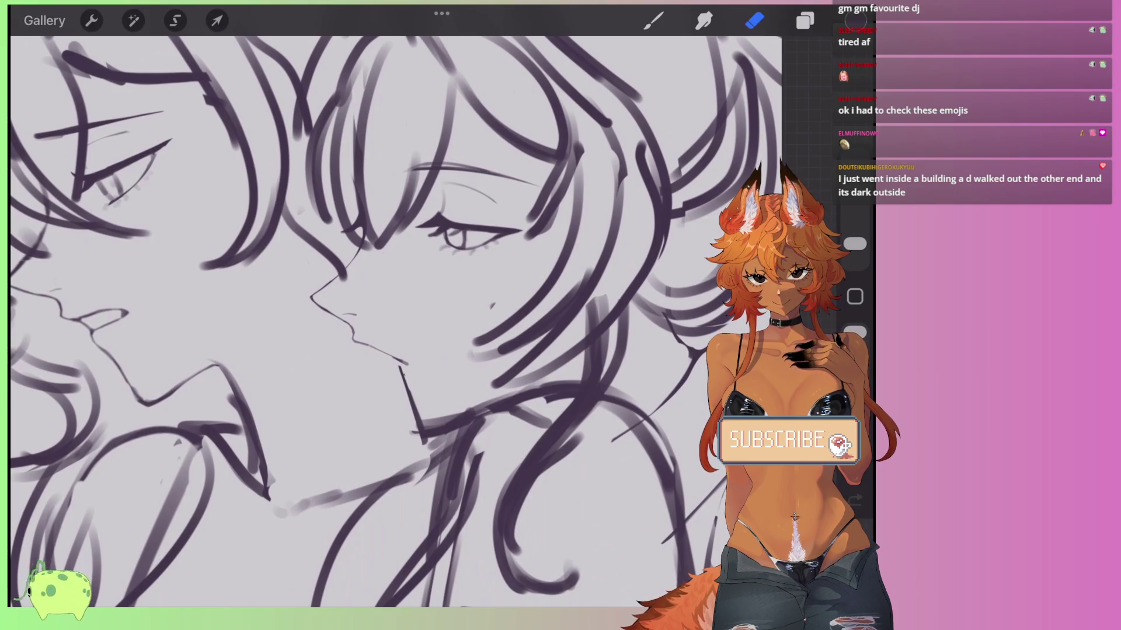
{"action": "scroll", "coordinate": [350, 331], "scroll_direction": "up", "scroll_amount": 10}
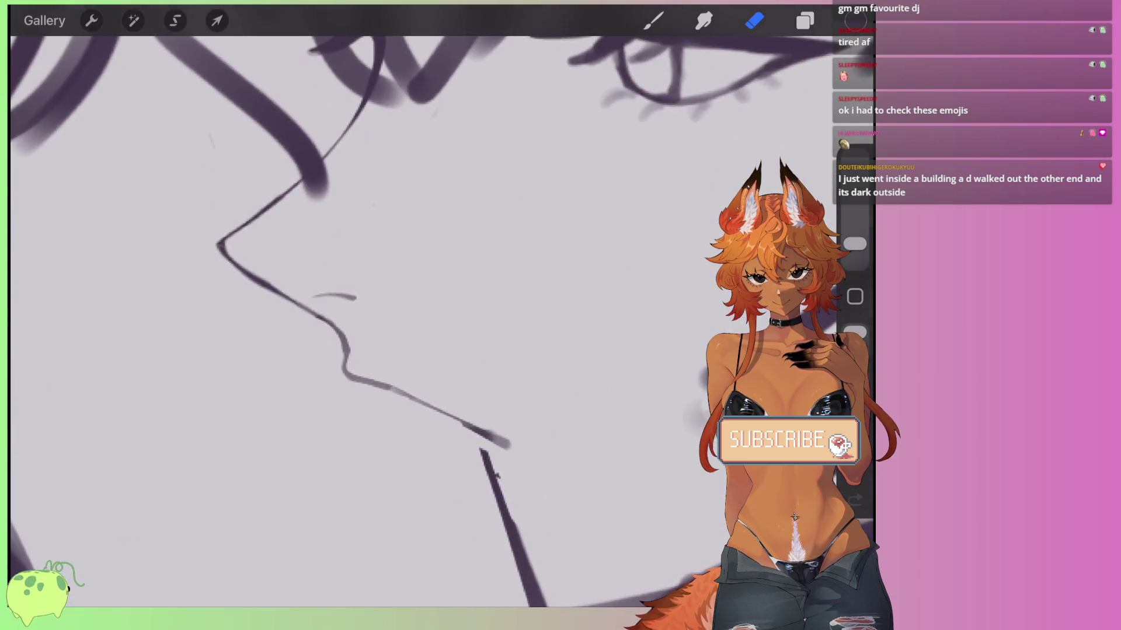
Redraw the line below the nose and a bold lips-and-chin line, then thin it.
{"action": "left_click_drag", "start_coordinate": [364, 338], "coordinate": [357, 319]}
{"action": "mouse_move", "coordinate": [352, 378]}
{"action": "left_mouse_down"}
{"action": "mouse_move", "coordinate": [499, 416]}
{"action": "mouse_move", "coordinate": [350, 379]}
{"action": "mouse_move", "coordinate": [363, 318]}
{"action": "mouse_move", "coordinate": [374, 346]}
{"action": "mouse_move", "coordinate": [496, 412]}
{"action": "left_mouse_up"}
{"action": "key", "text": "e"}
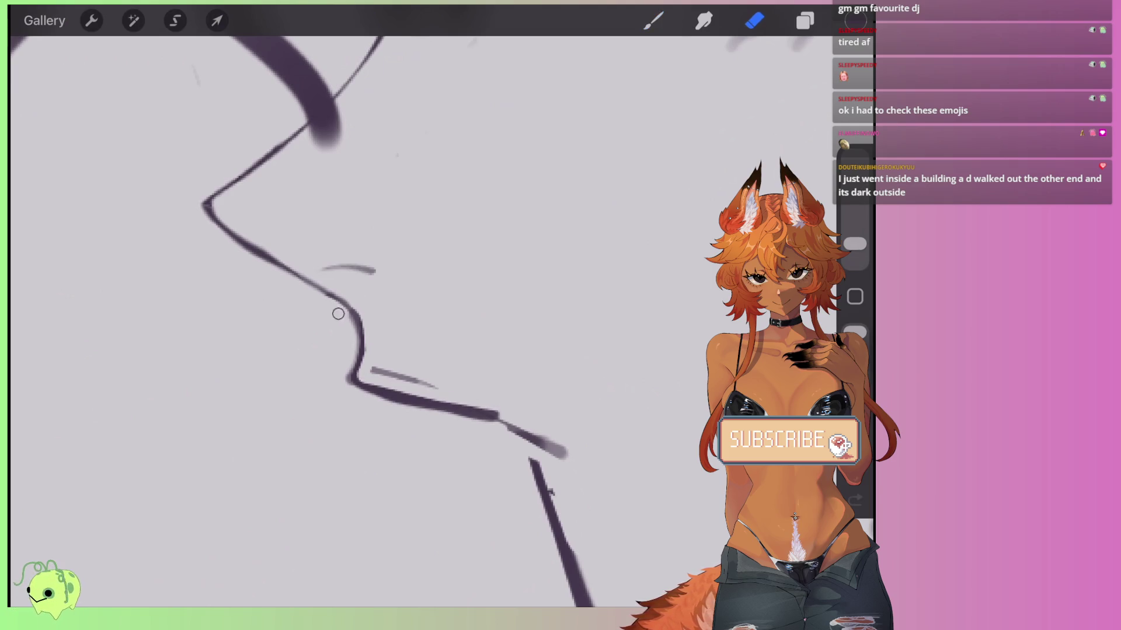
{"action": "scroll", "coordinate": [362, 292], "scroll_direction": "up", "scroll_amount": 5}
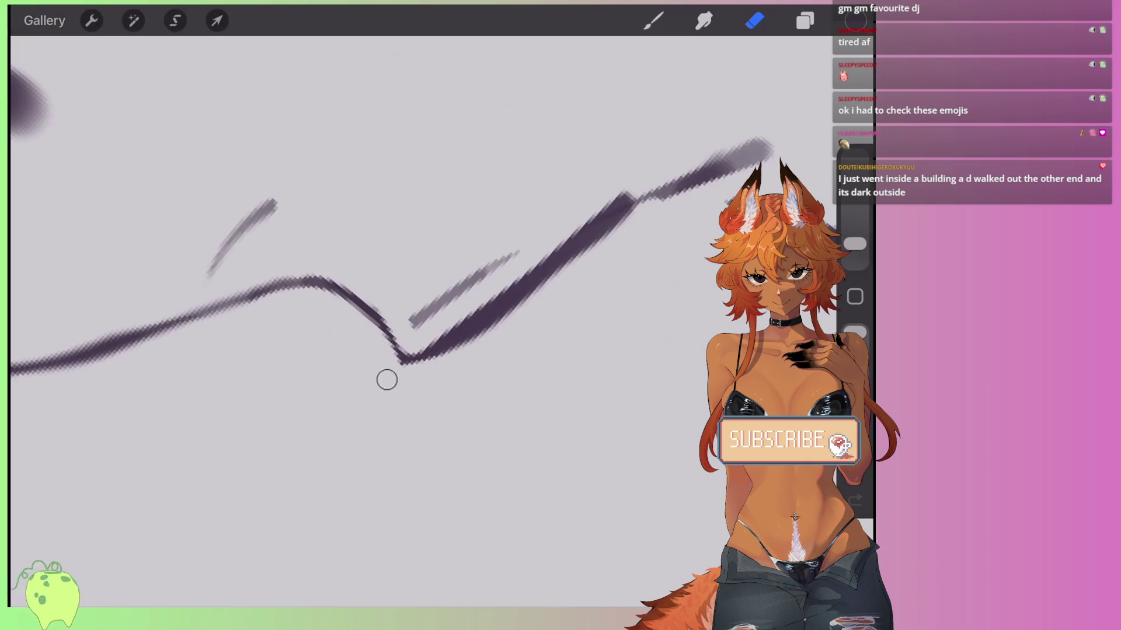
{"action": "left_click_drag", "start_coordinate": [412, 350], "coordinate": [671, 190]}
{"action": "left_click_drag", "start_coordinate": [518, 252], "coordinate": [419, 318]}
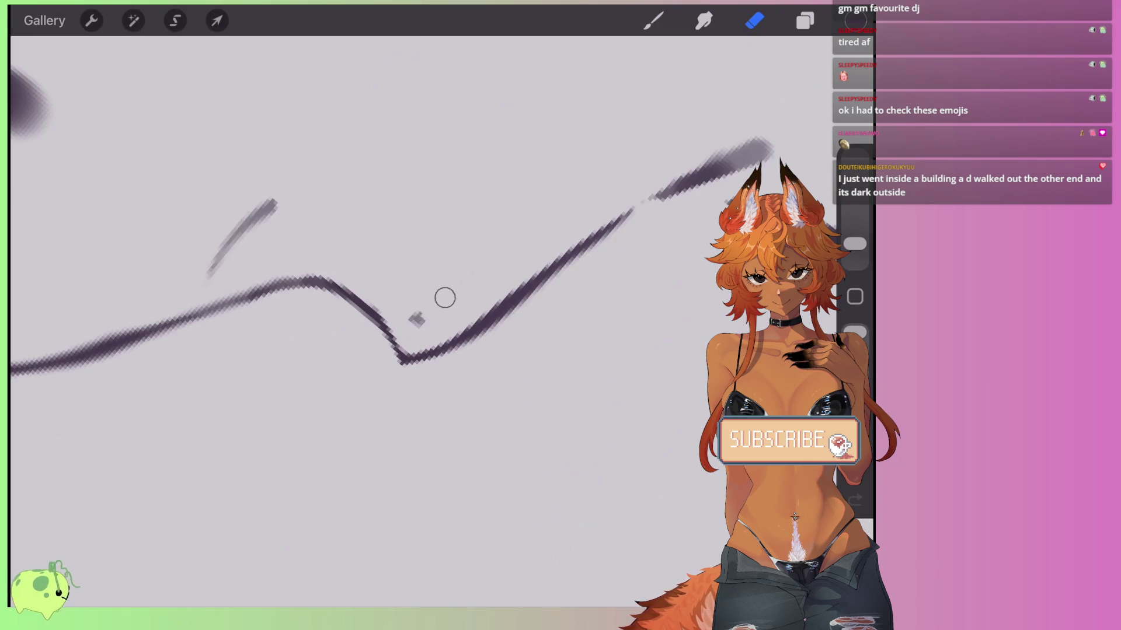
{"action": "left_click_drag", "start_coordinate": [634, 201], "coordinate": [765, 143]}
Rework the upper diagonal stroke's weight, tapering its upper-right end and thinning the middle.
{"action": "left_click", "coordinate": [653, 21]}
{"action": "left_click_drag", "start_coordinate": [508, 288], "coordinate": [759, 151]}
{"action": "left_click_drag", "start_coordinate": [485, 330], "coordinate": [767, 142]}
{"action": "left_click_drag", "start_coordinate": [485, 321], "coordinate": [764, 139]}
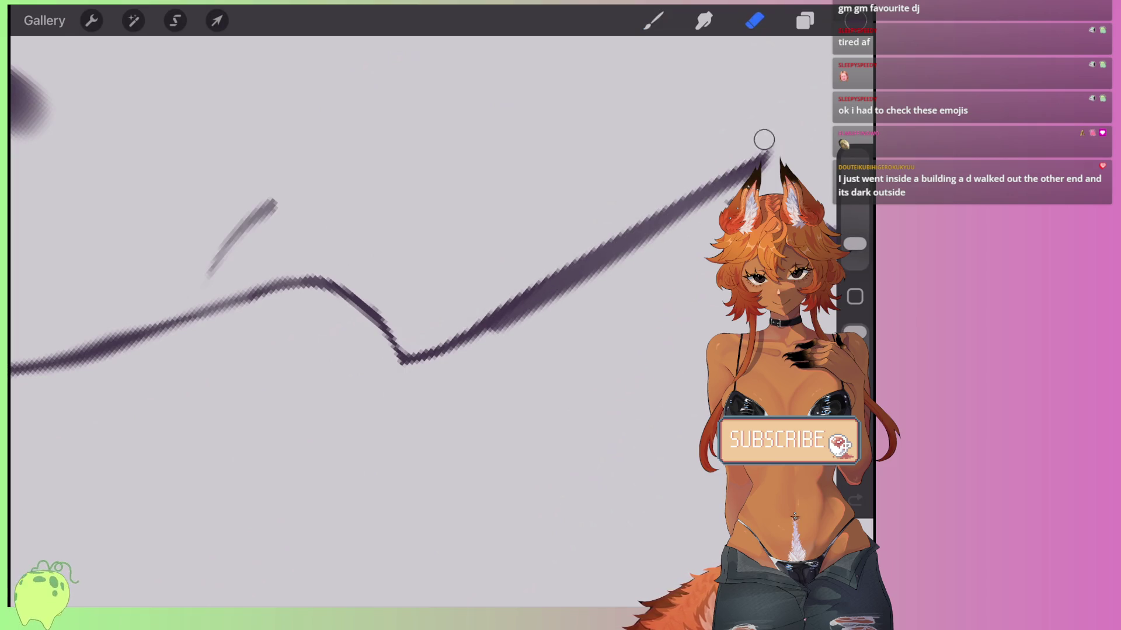
{"action": "left_click_drag", "start_coordinate": [610, 262], "coordinate": [768, 149]}
{"action": "left_click_drag", "start_coordinate": [479, 336], "coordinate": [630, 239]}
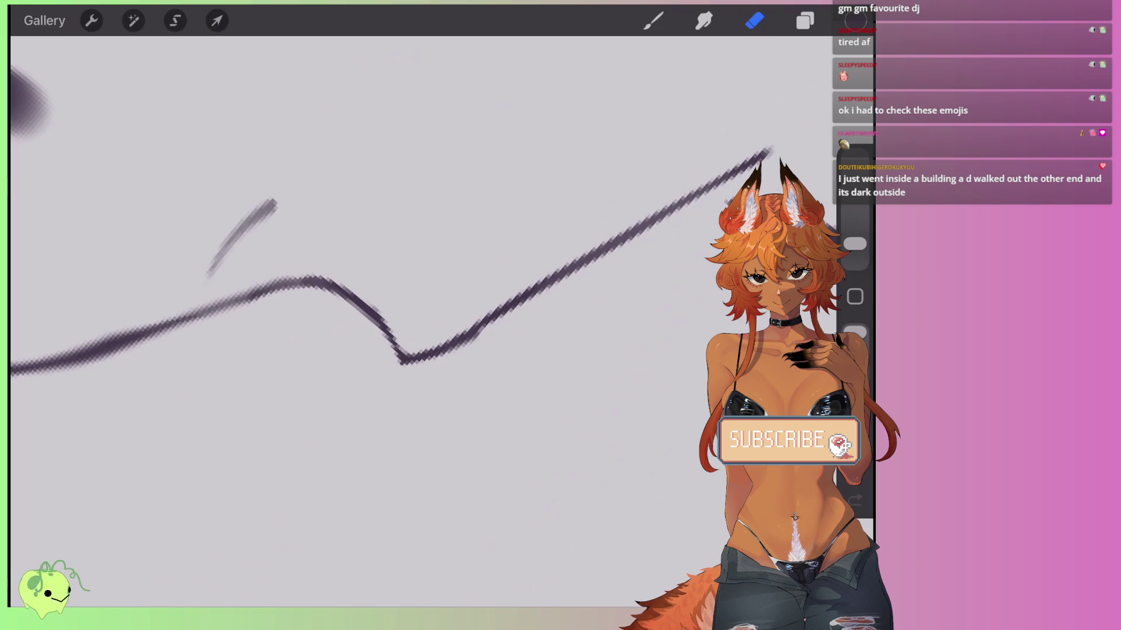
{"action": "scroll", "coordinate": [374, 292], "scroll_direction": "down", "scroll_amount": 5}
{"action": "scroll", "coordinate": [374, 292], "scroll_direction": "up", "scroll_amount": 5}
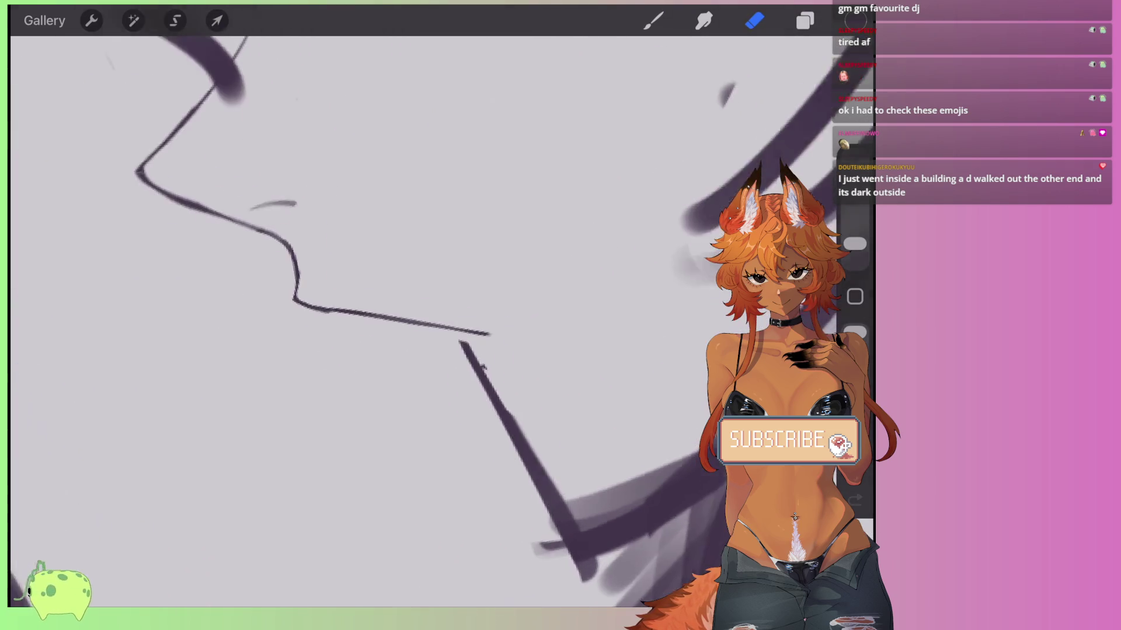
Add a soft light mark over the lip stroke.
{"action": "key", "text": "b"}
{"action": "scroll", "coordinate": [373, 350], "scroll_direction": "up", "scroll_amount": 3}
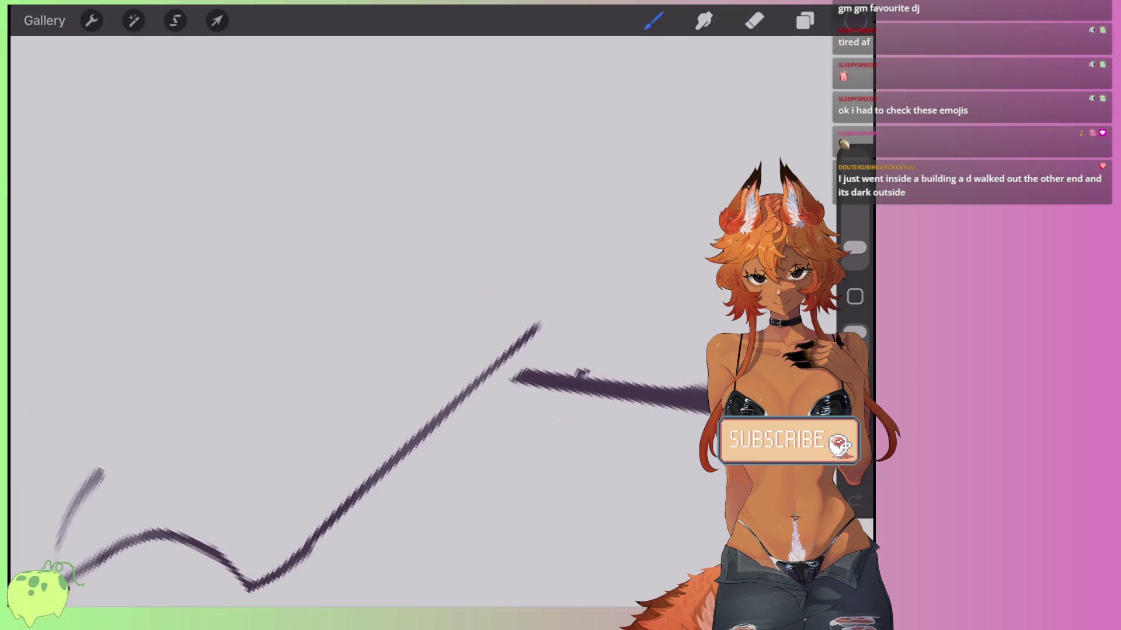
{"action": "mouse_move", "coordinate": [525, 332]}
{"action": "left_mouse_down"}
{"action": "mouse_move", "coordinate": [528, 305]}
{"action": "mouse_move", "coordinate": [516, 342]}
{"action": "mouse_move", "coordinate": [527, 301]}
{"action": "mouse_move", "coordinate": [522, 326]}
{"action": "mouse_move", "coordinate": [543, 339]}
{"action": "left_mouse_up"}
{"action": "scroll", "coordinate": [409, 321], "scroll_direction": "down", "scroll_amount": 5}
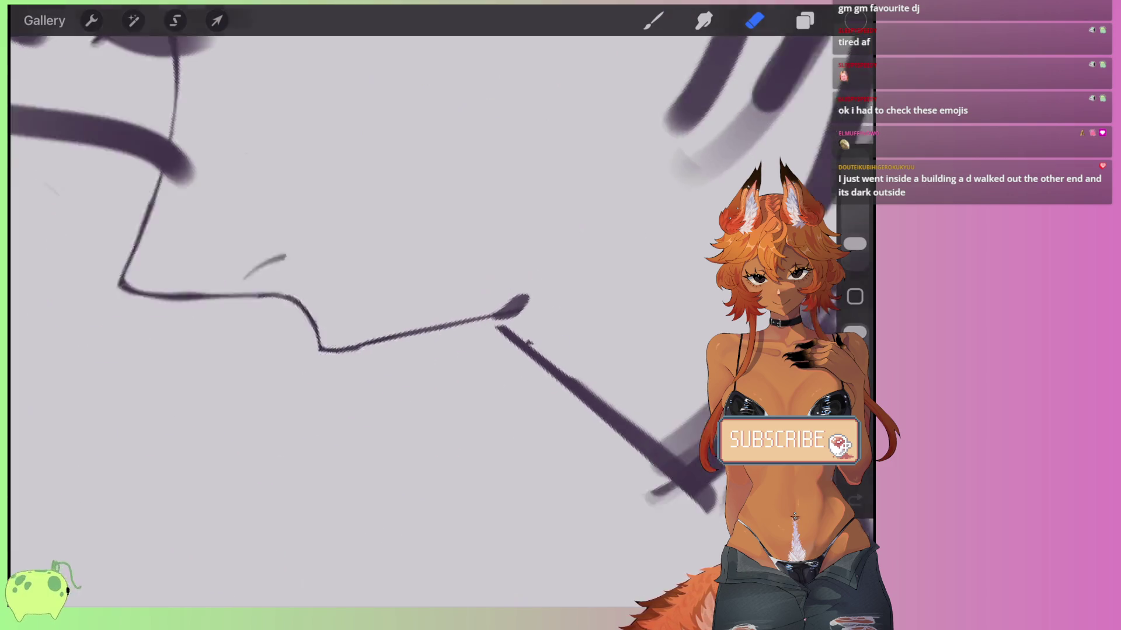
{"action": "scroll", "coordinate": [379, 321], "scroll_direction": "down", "scroll_amount": 3}
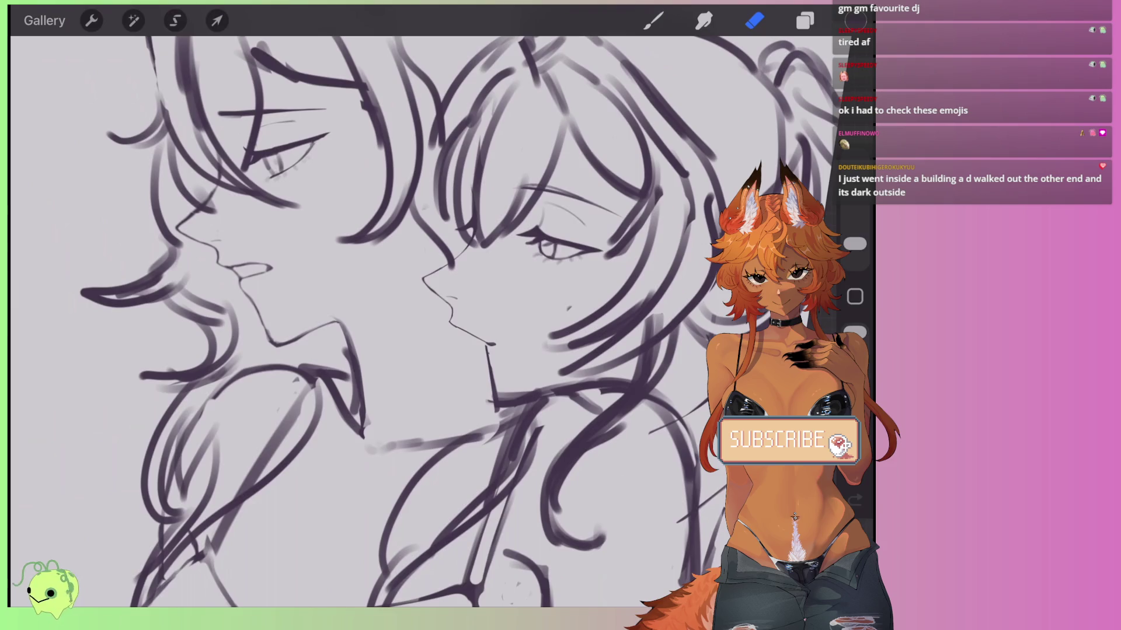
{"action": "scroll", "coordinate": [397, 321], "scroll_direction": "down", "scroll_amount": 2}
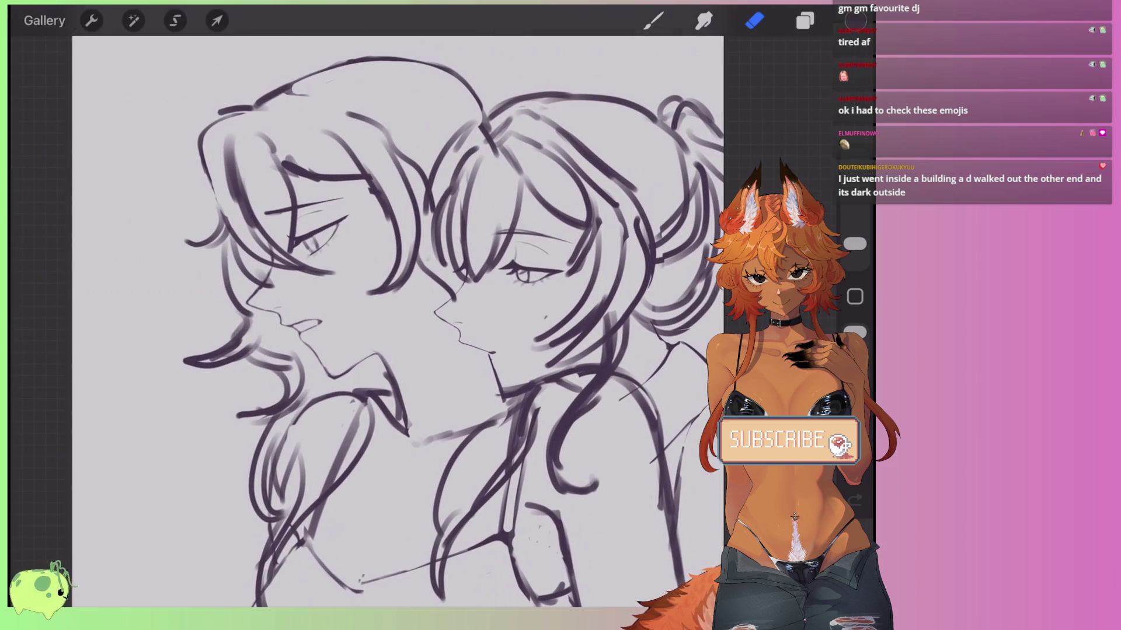
{"action": "scroll", "coordinate": [432, 304], "scroll_direction": "up", "scroll_amount": 3}
{"action": "scroll", "coordinate": [409, 315], "scroll_direction": "down", "scroll_amount": 2}
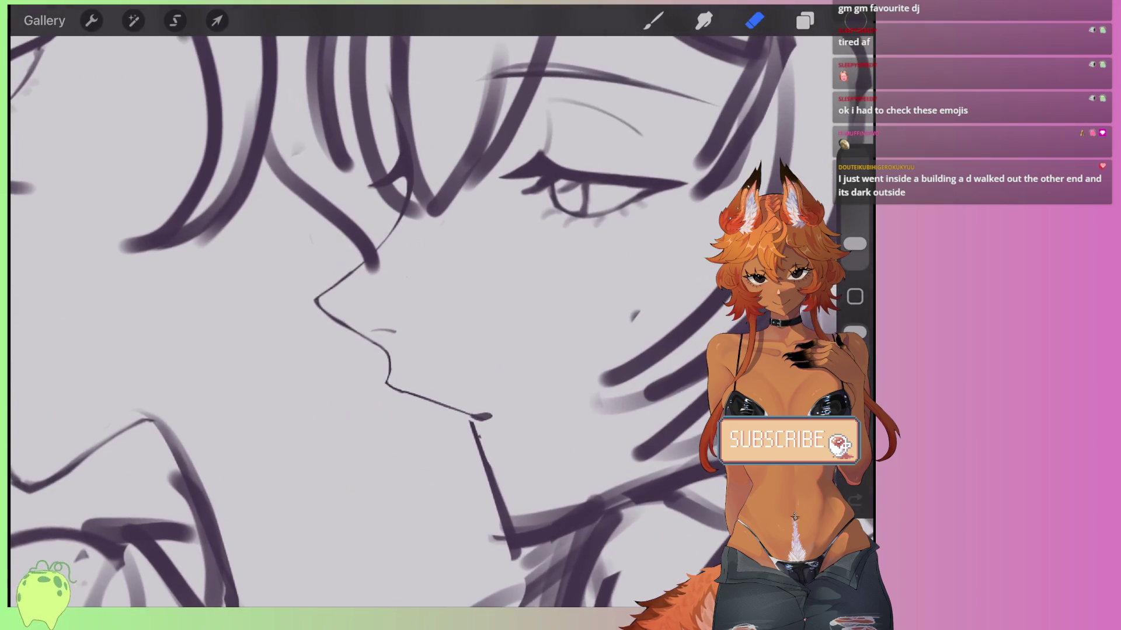
{"action": "scroll", "coordinate": [409, 315], "scroll_direction": "down", "scroll_amount": 2}
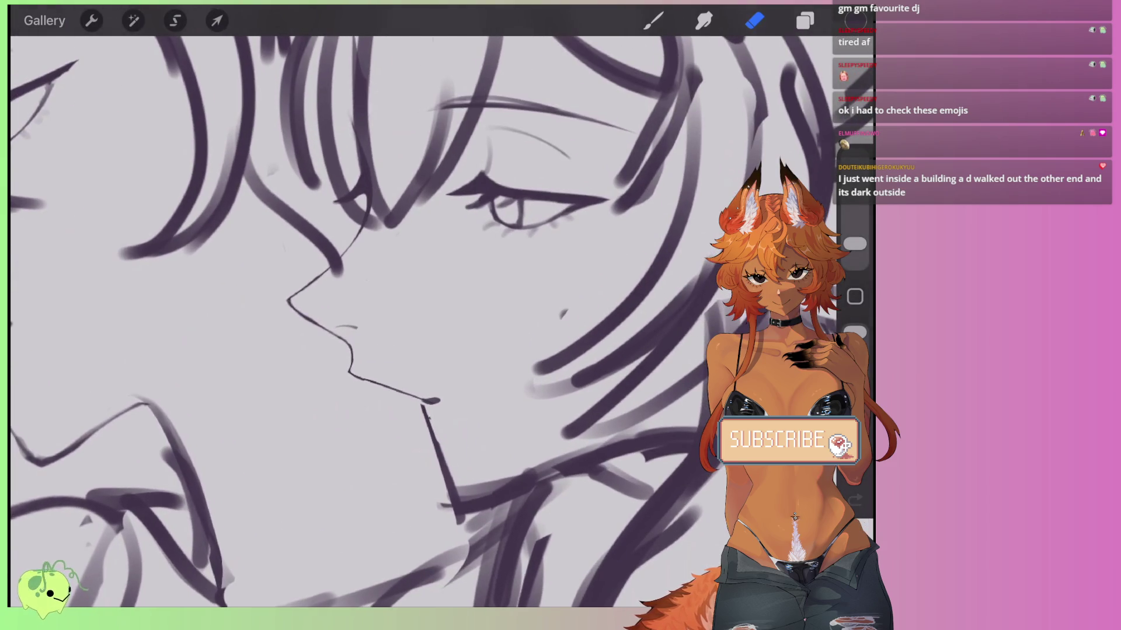
{"action": "key", "text": "s"}
{"action": "scroll", "coordinate": [408, 263], "scroll_direction": "up", "scroll_amount": 2}
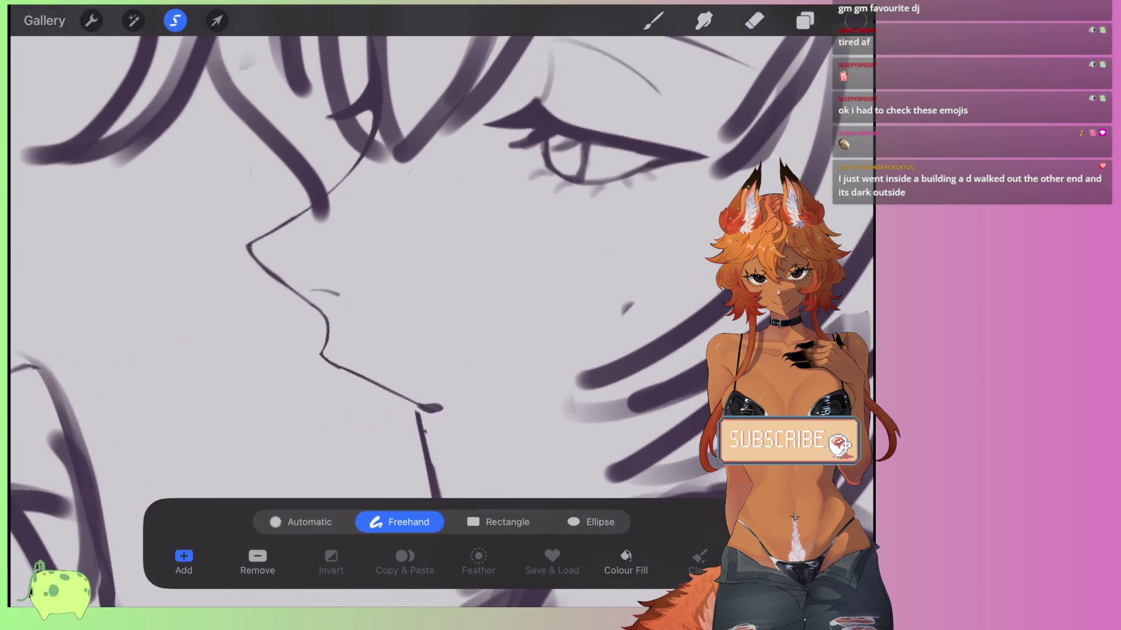
Lasso the lower lip and chin lines and distort them, pushing the sides and bottom edge inward.
{"action": "left_click_drag", "start_coordinate": [339, 332], "coordinate": [324, 309]}
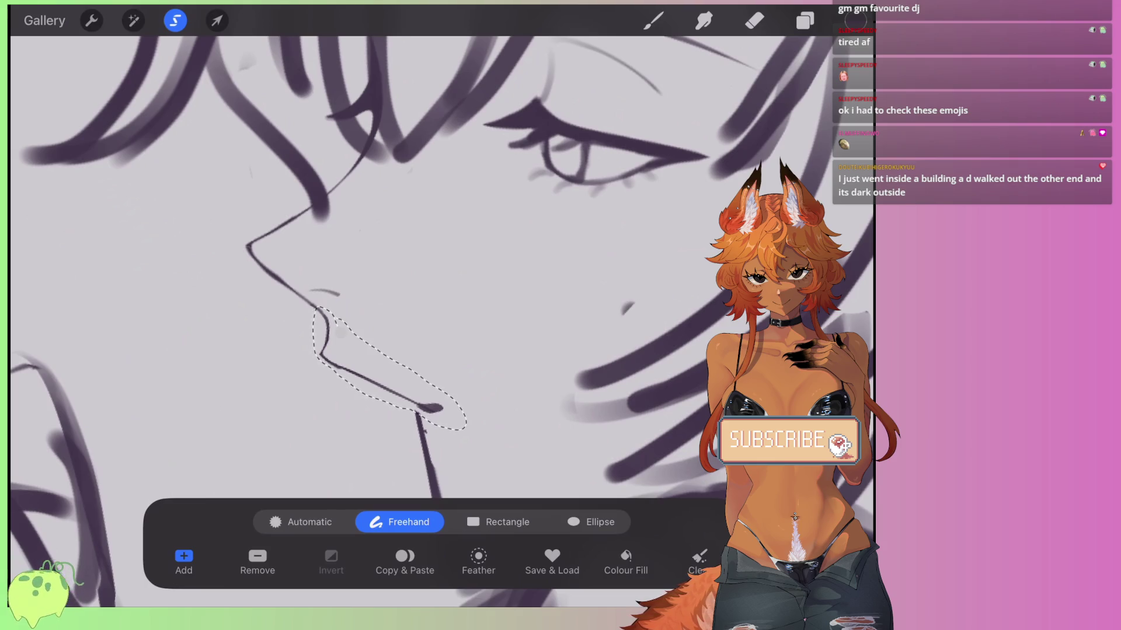
{"action": "key", "text": "v"}
{"action": "left_click_drag", "start_coordinate": [448, 368], "coordinate": [441, 371]}
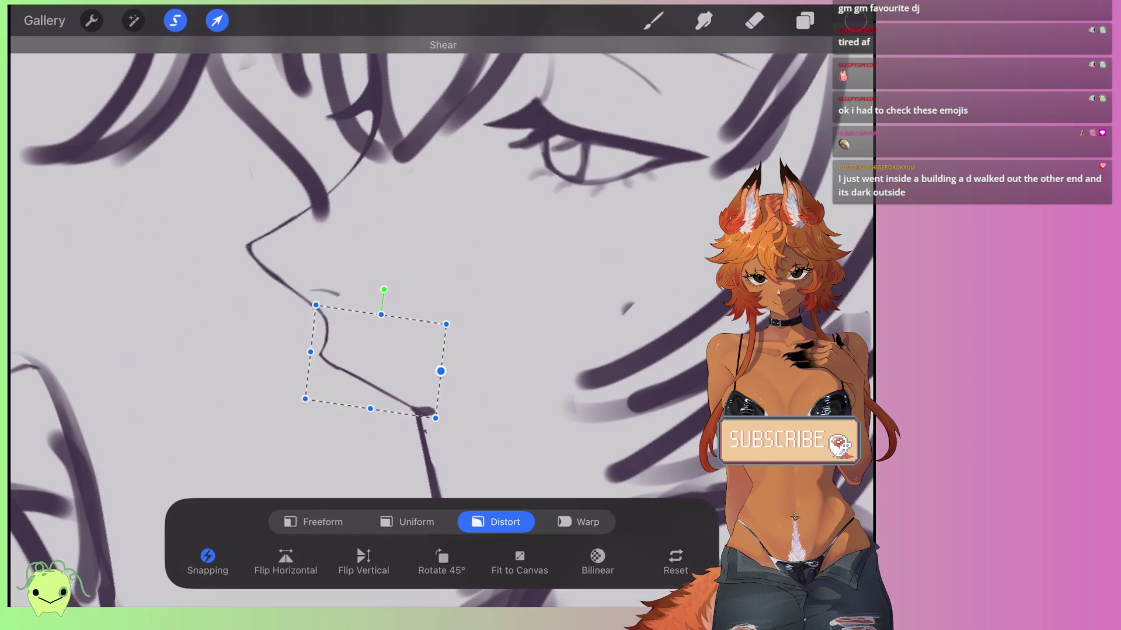
{"action": "left_click", "coordinate": [310, 352]}
{"action": "left_click_drag", "start_coordinate": [305, 399], "coordinate": [289, 398]}
{"action": "mouse_move", "coordinate": [435, 418]}
{"action": "left_mouse_down"}
{"action": "mouse_move", "coordinate": [420, 417]}
{"action": "mouse_move", "coordinate": [435, 412]}
{"action": "left_mouse_up"}
{"action": "left_click_drag", "start_coordinate": [316, 305], "coordinate": [315, 305]}
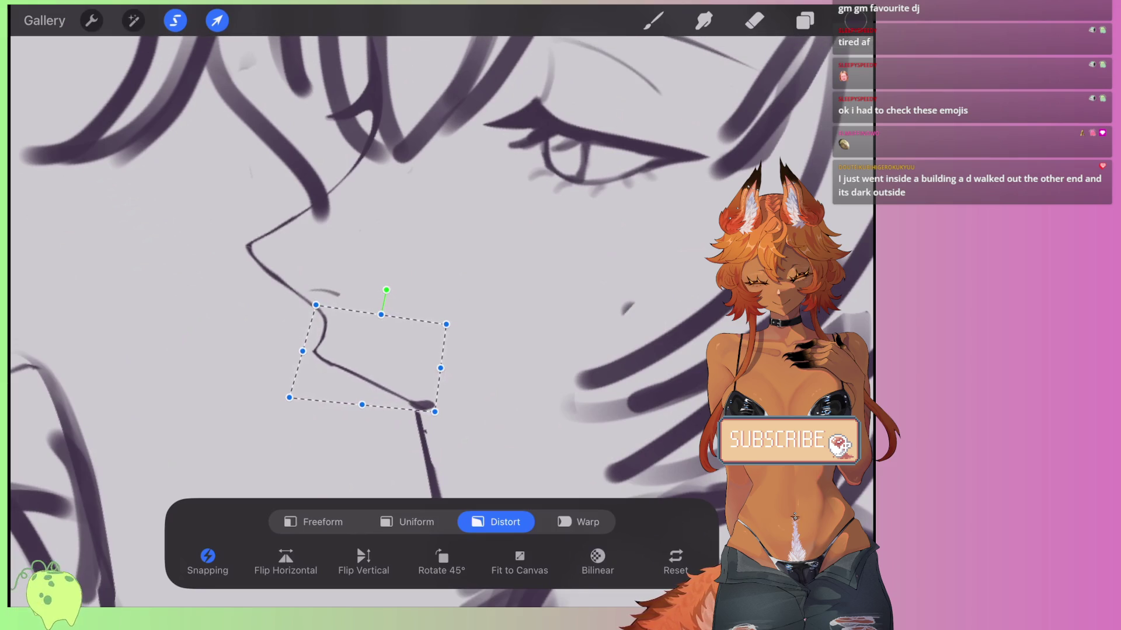
{"action": "left_click_drag", "start_coordinate": [302, 351], "coordinate": [313, 347]}
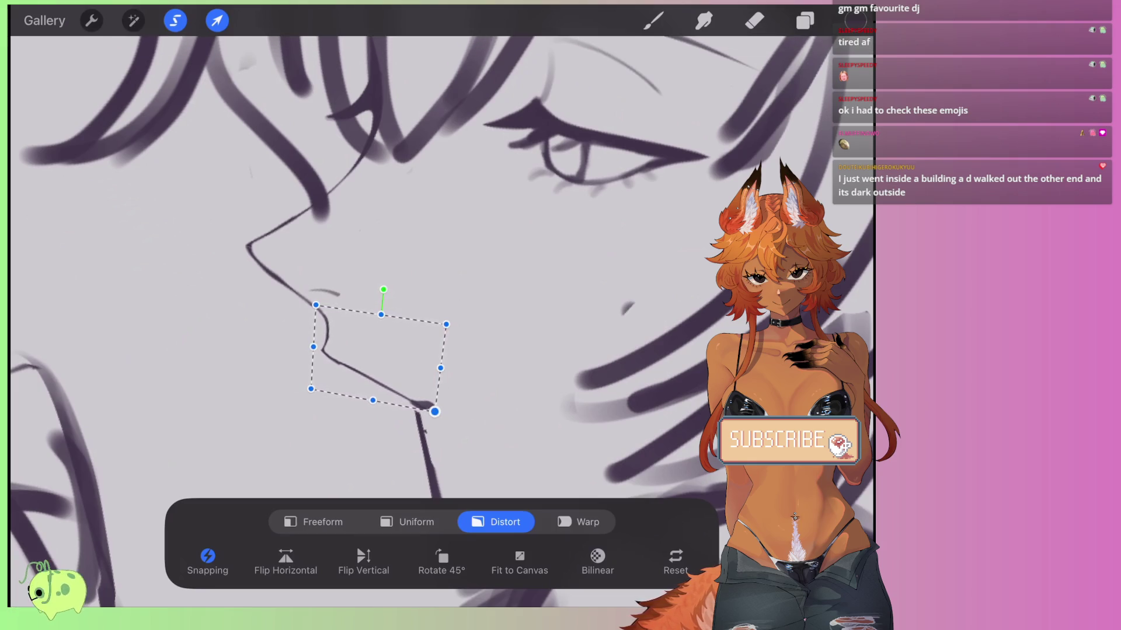
{"action": "left_click", "coordinate": [446, 323]}
{"action": "left_click", "coordinate": [754, 20]}
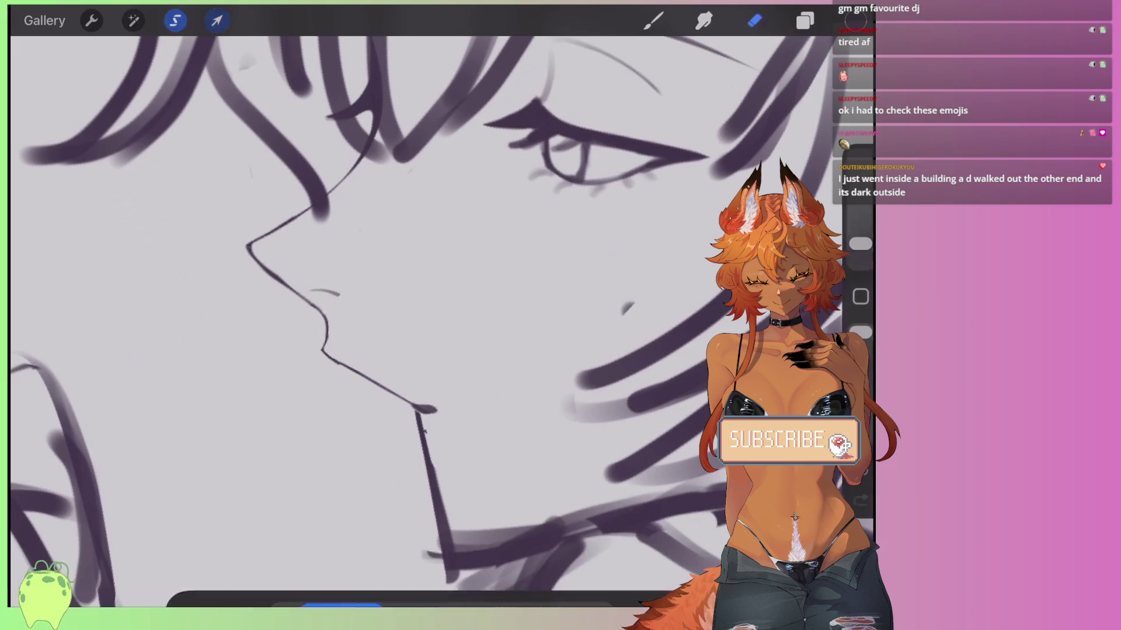
Erase the thick blob at the end of the right girl's chin line to thin it.
{"action": "scroll", "coordinate": [408, 315], "scroll_direction": "up", "scroll_amount": 2}
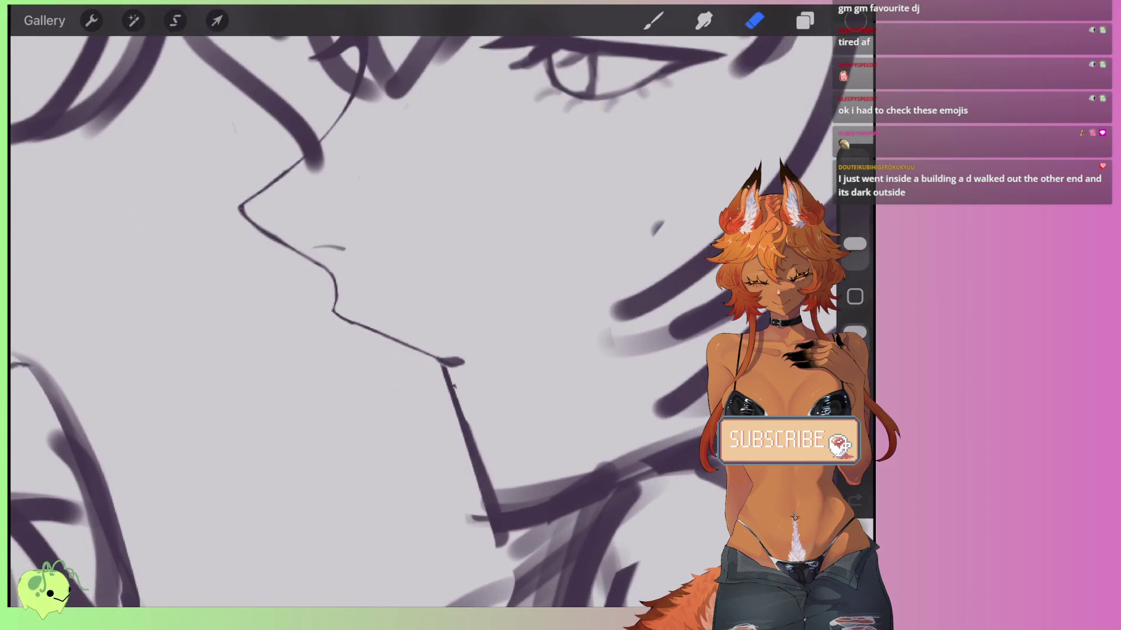
{"action": "scroll", "coordinate": [426, 350], "scroll_direction": "up", "scroll_amount": 5}
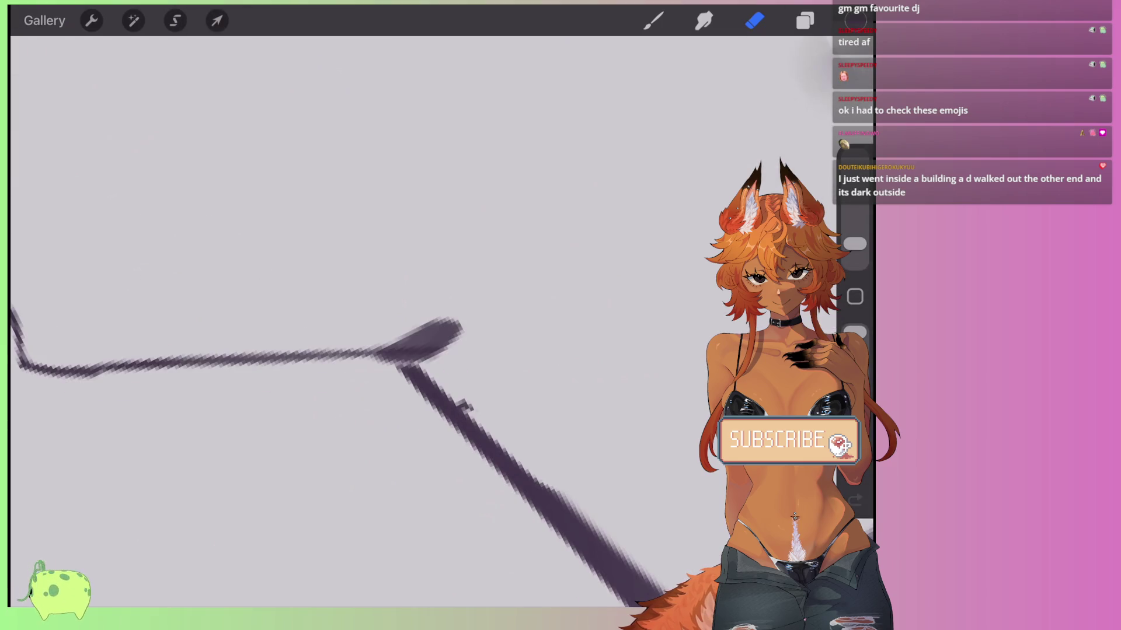
{"action": "mouse_move", "coordinate": [397, 342]}
{"action": "left_mouse_down"}
{"action": "mouse_move", "coordinate": [450, 323]}
{"action": "mouse_move", "coordinate": [475, 328]}
{"action": "mouse_move", "coordinate": [461, 337]}
{"action": "mouse_move", "coordinate": [485, 331]}
{"action": "mouse_move", "coordinate": [445, 362]}
{"action": "mouse_move", "coordinate": [500, 318]}
{"action": "mouse_move", "coordinate": [495, 345]}
{"action": "mouse_move", "coordinate": [437, 370]}
{"action": "left_mouse_up"}
{"action": "key", "text": "e"}
Zoom out to review the thinned chin line and bring up the layers list.
{"action": "scroll", "coordinate": [374, 321], "scroll_direction": "down", "scroll_amount": 3}
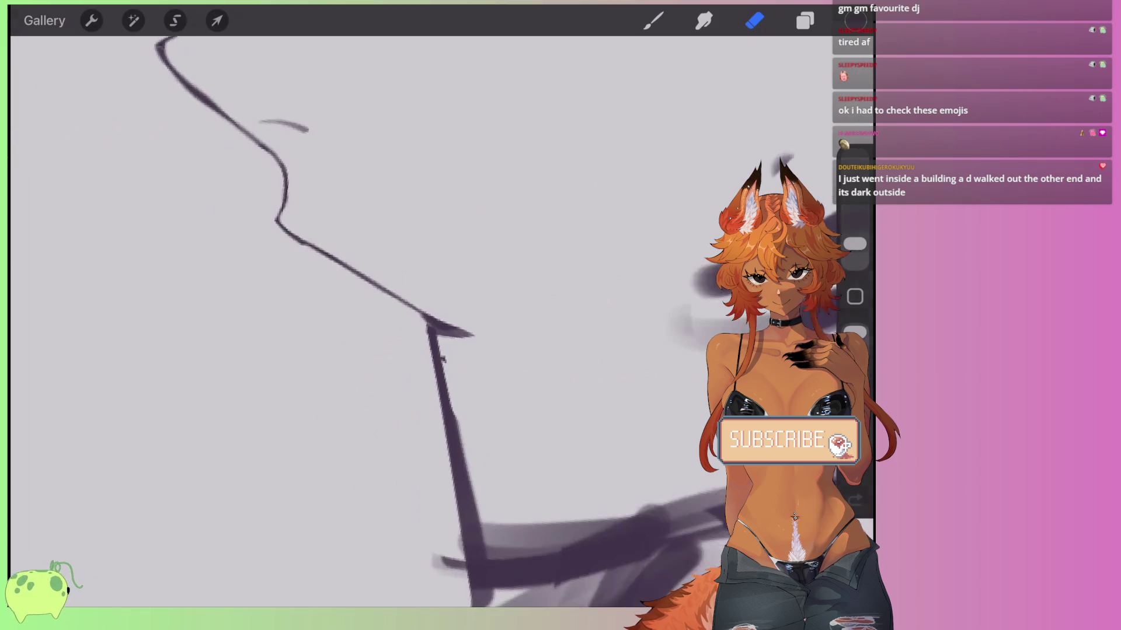
{"action": "scroll", "coordinate": [373, 321], "scroll_direction": "down", "scroll_amount": 5}
{"action": "scroll", "coordinate": [374, 321], "scroll_direction": "down", "scroll_amount": 3}
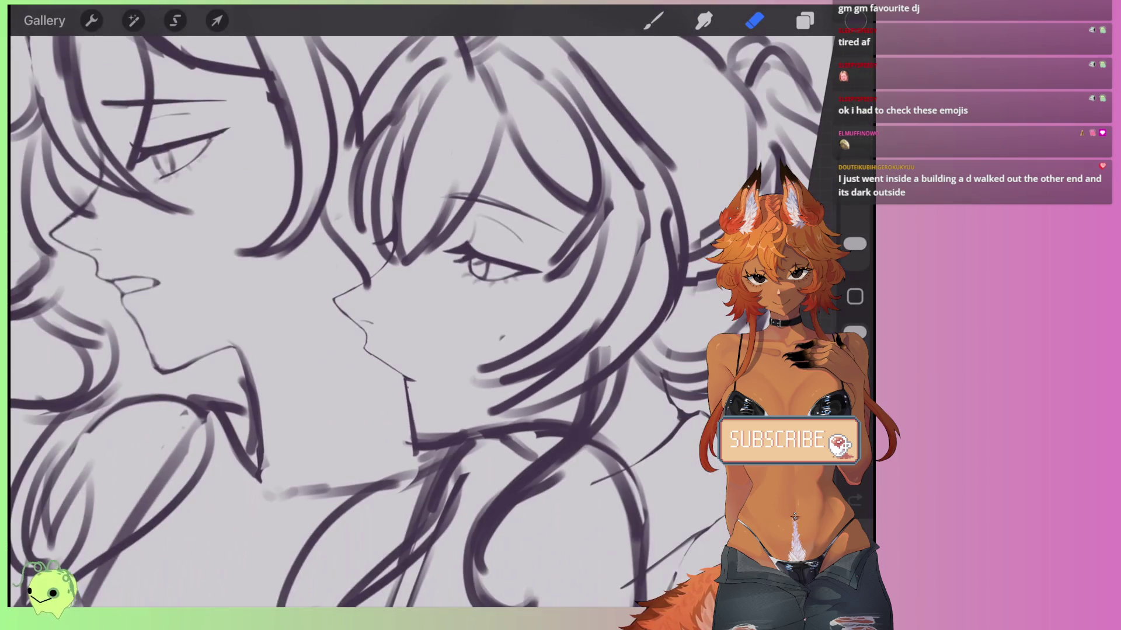
{"action": "scroll", "coordinate": [373, 321], "scroll_direction": "down", "scroll_amount": 5}
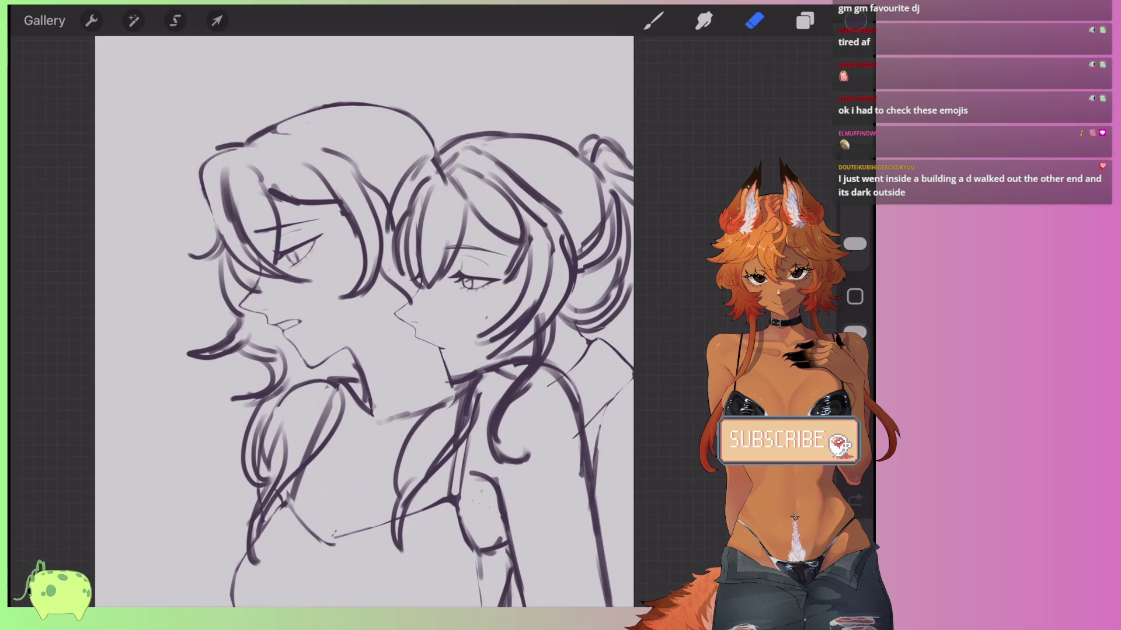
{"action": "scroll", "coordinate": [362, 292], "scroll_direction": "up", "scroll_amount": 5}
{"action": "left_click", "coordinate": [805, 20]}
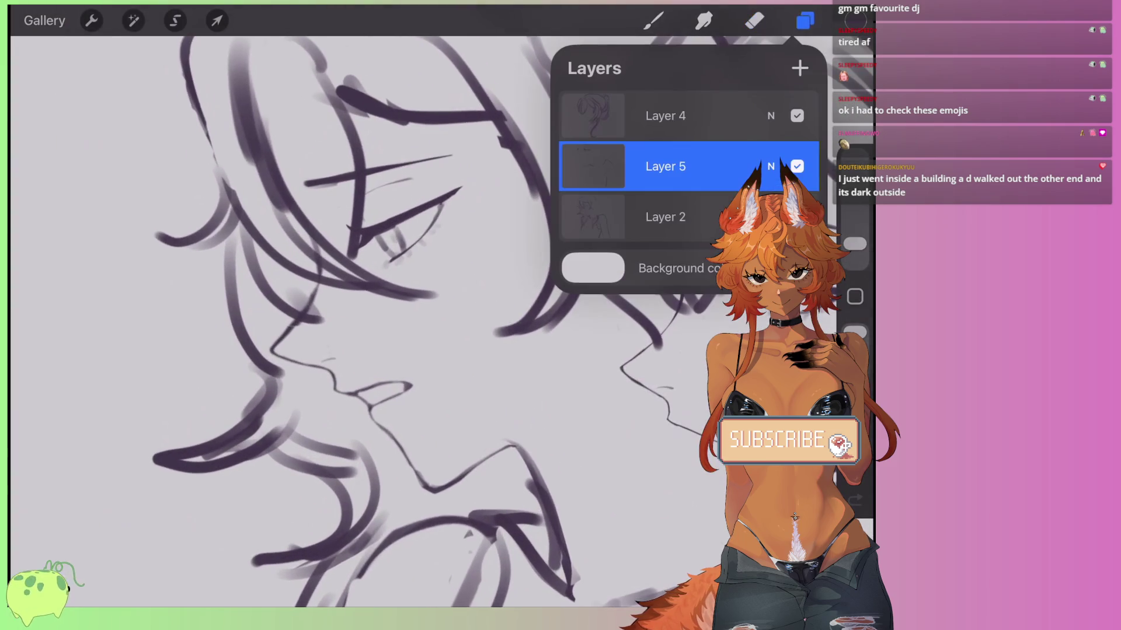
On Layer 2, freehand-lasso a small section of the face line work.
{"action": "left_click", "coordinate": [666, 216]}
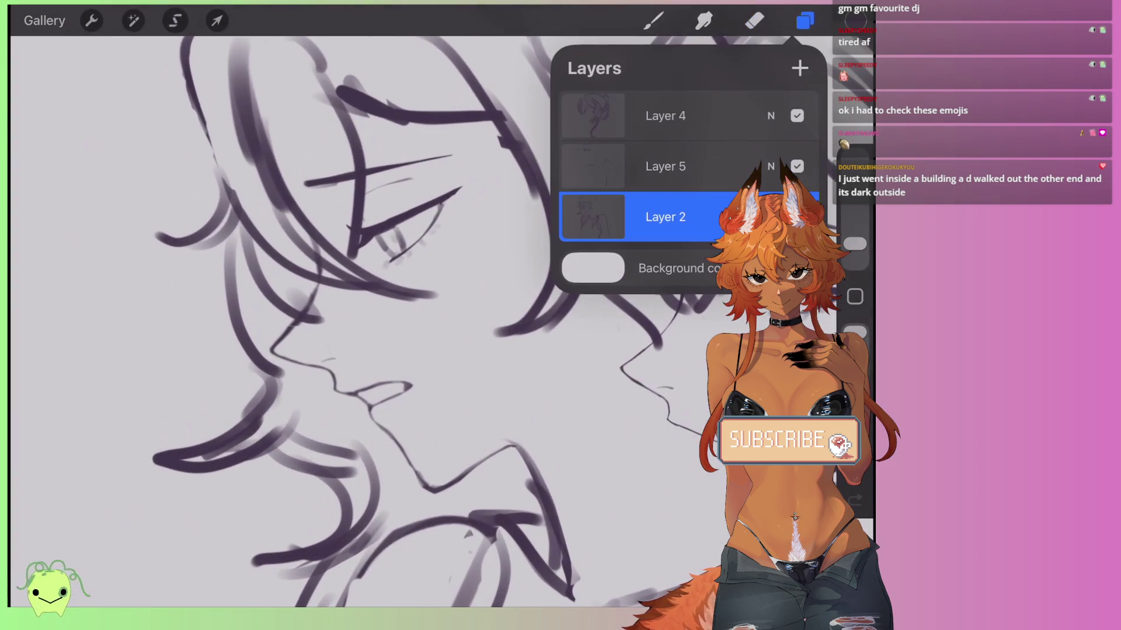
{"action": "left_click", "coordinate": [175, 20]}
{"action": "scroll", "coordinate": [252, 346], "scroll_direction": "up", "scroll_amount": 3}
{"action": "left_click_drag", "start_coordinate": [318, 245], "coordinate": [283, 281]}
{"action": "left_click_drag", "start_coordinate": [335, 375], "coordinate": [318, 245]}
Distort the lassoed section by nudging one corner slightly, then commit the change.
{"action": "left_click", "coordinate": [216, 20]}
{"action": "left_click", "coordinate": [245, 376]}
{"action": "left_click_drag", "start_coordinate": [246, 375], "coordinate": [248, 377]}
{"action": "left_click", "coordinate": [216, 20]}
{"action": "left_click", "coordinate": [754, 20]}
{"action": "scroll", "coordinate": [350, 291], "scroll_direction": "down", "scroll_amount": 3}
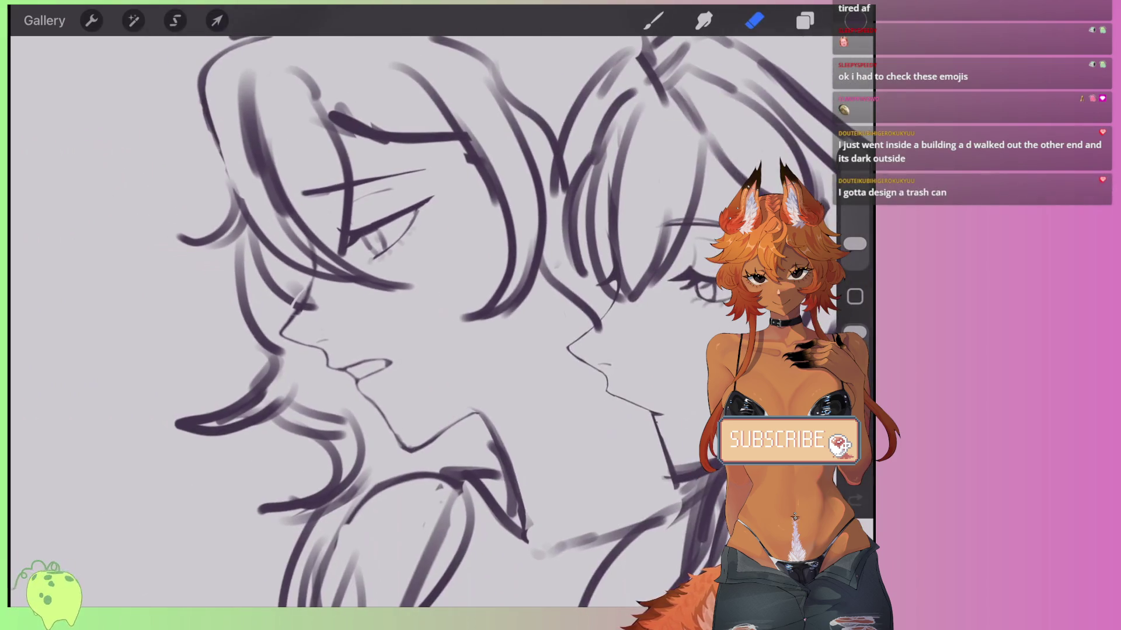
{"action": "scroll", "coordinate": [409, 291], "scroll_direction": "up", "scroll_amount": 5}
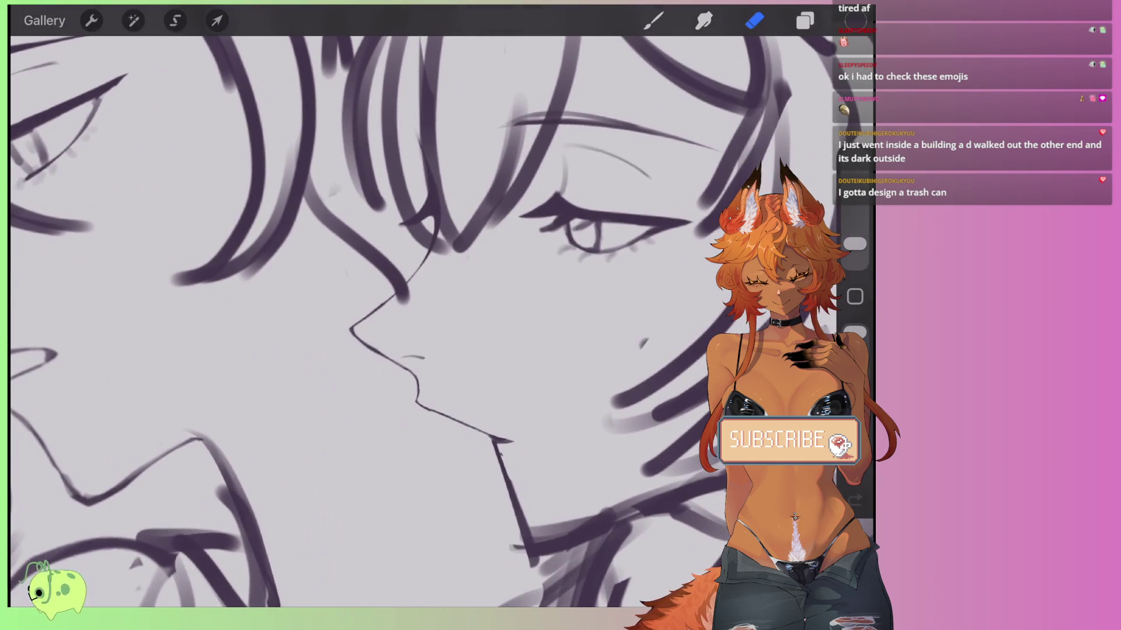
{"action": "scroll", "coordinate": [452, 362], "scroll_direction": "up", "scroll_amount": 2}
{"action": "left_click", "coordinate": [175, 21]}
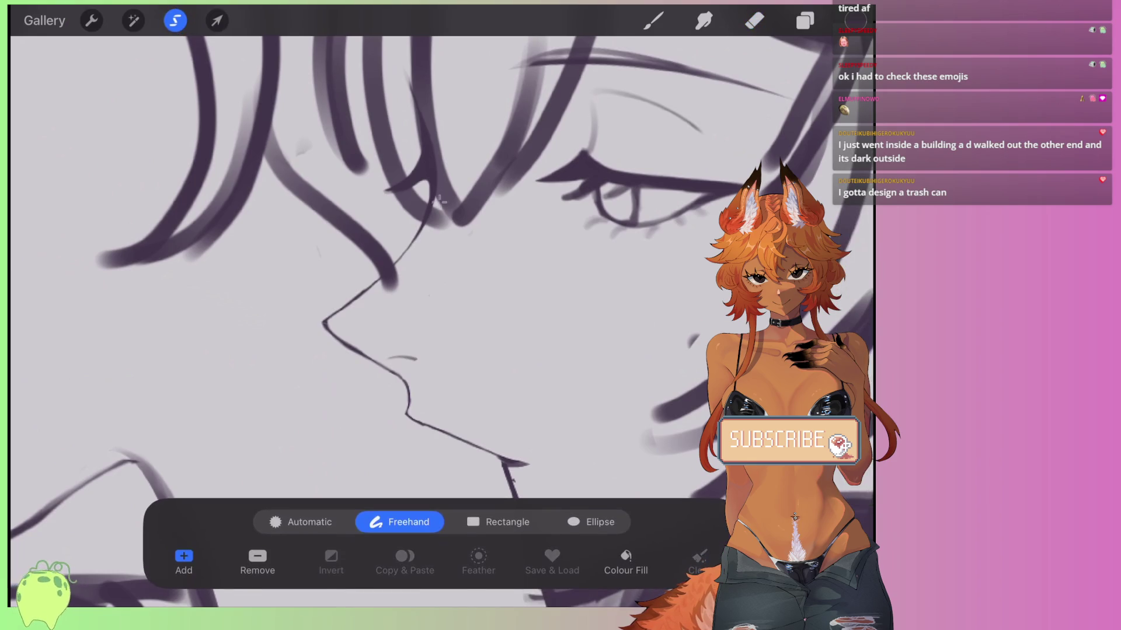
Lasso the right girl's nose, lips and chin profile on Layer 5.
{"action": "left_click_drag", "start_coordinate": [442, 200], "coordinate": [436, 143]}
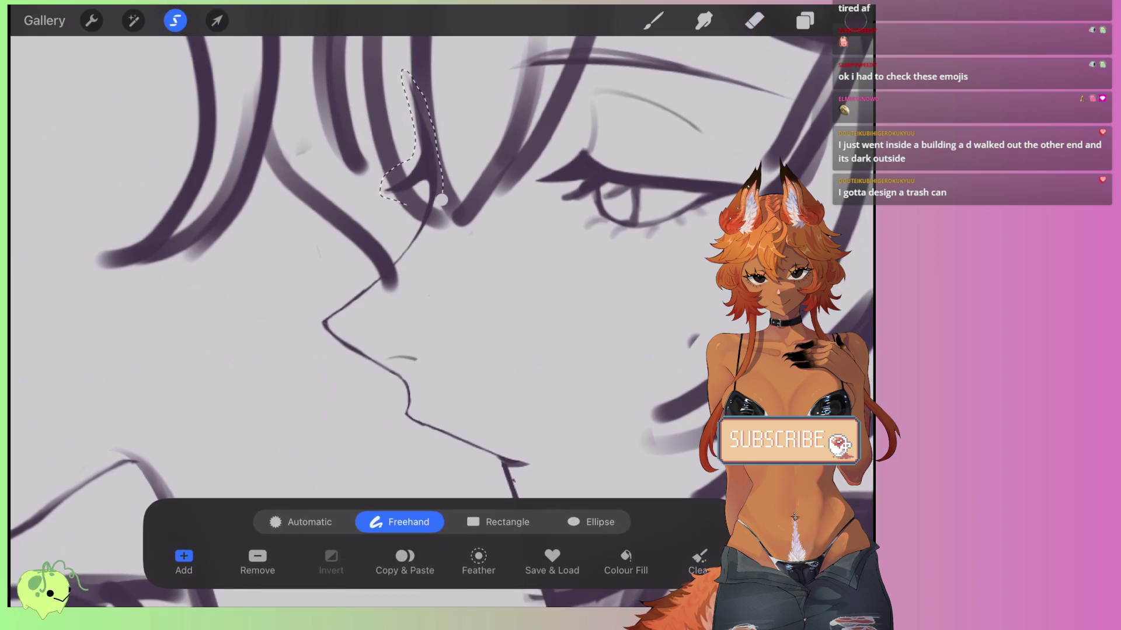
{"action": "mouse_move", "coordinate": [372, 269]}
{"action": "left_mouse_down"}
{"action": "mouse_move", "coordinate": [315, 326]}
{"action": "mouse_move", "coordinate": [386, 379]}
{"action": "mouse_move", "coordinate": [403, 435]}
{"action": "mouse_move", "coordinate": [496, 394]}
{"action": "left_mouse_up"}
{"action": "left_click", "coordinate": [217, 20]}
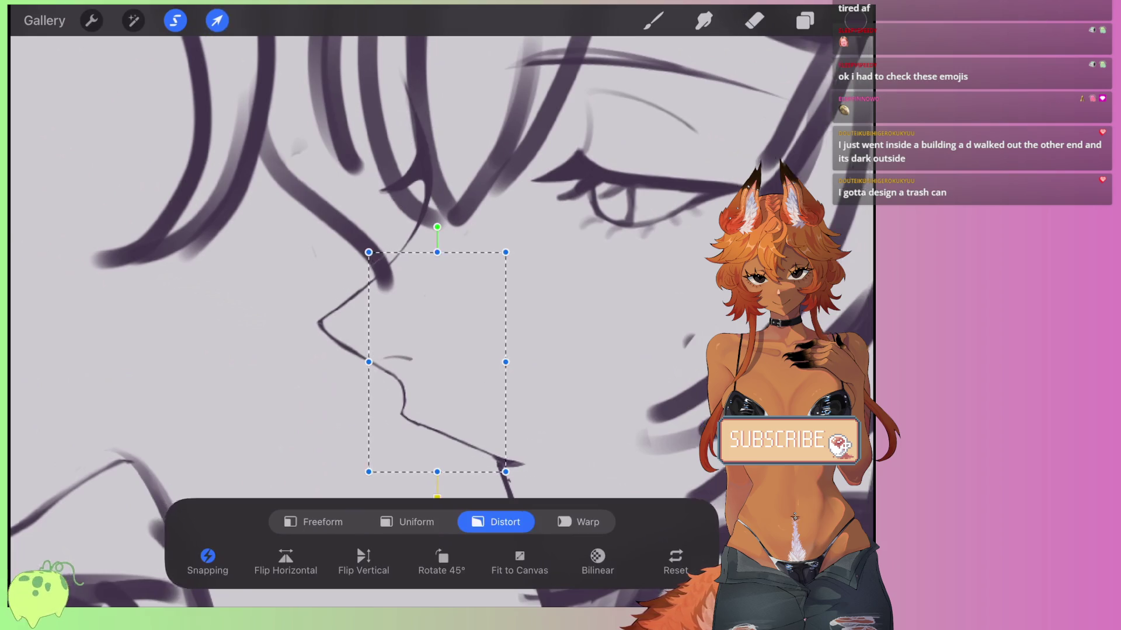
{"action": "scroll", "coordinate": [408, 263], "scroll_direction": "down", "scroll_amount": 3}
{"action": "scroll", "coordinate": [403, 350], "scroll_direction": "up", "scroll_amount": 2}
{"action": "left_click", "coordinate": [754, 20]}
{"action": "left_click", "coordinate": [805, 20]}
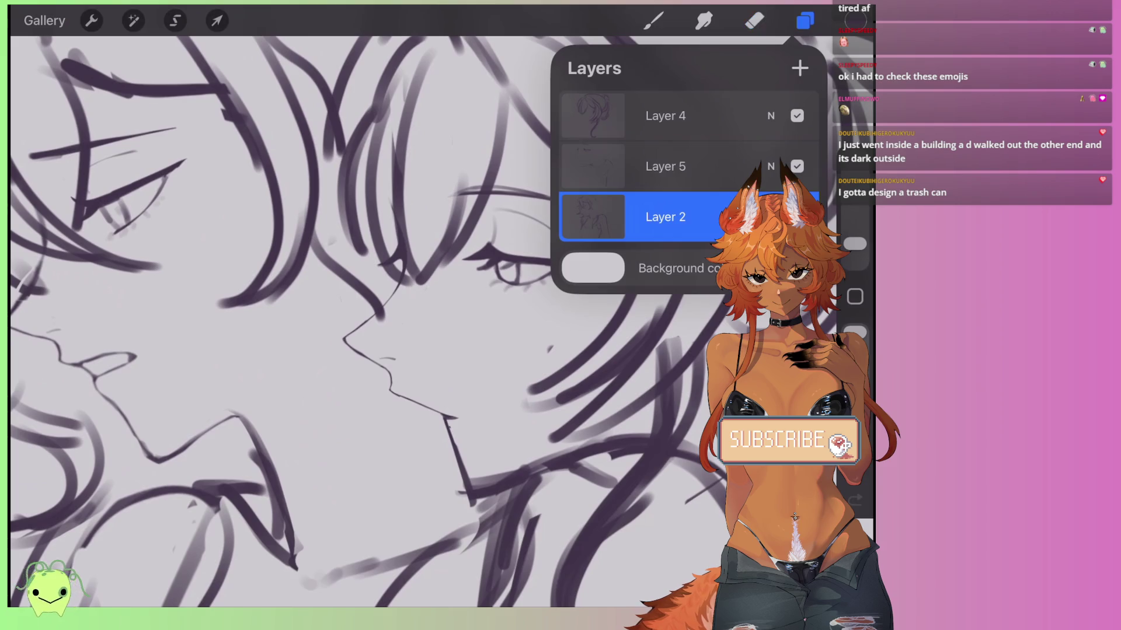
{"action": "left_click", "coordinate": [665, 167]}
{"action": "left_click", "coordinate": [666, 216]}
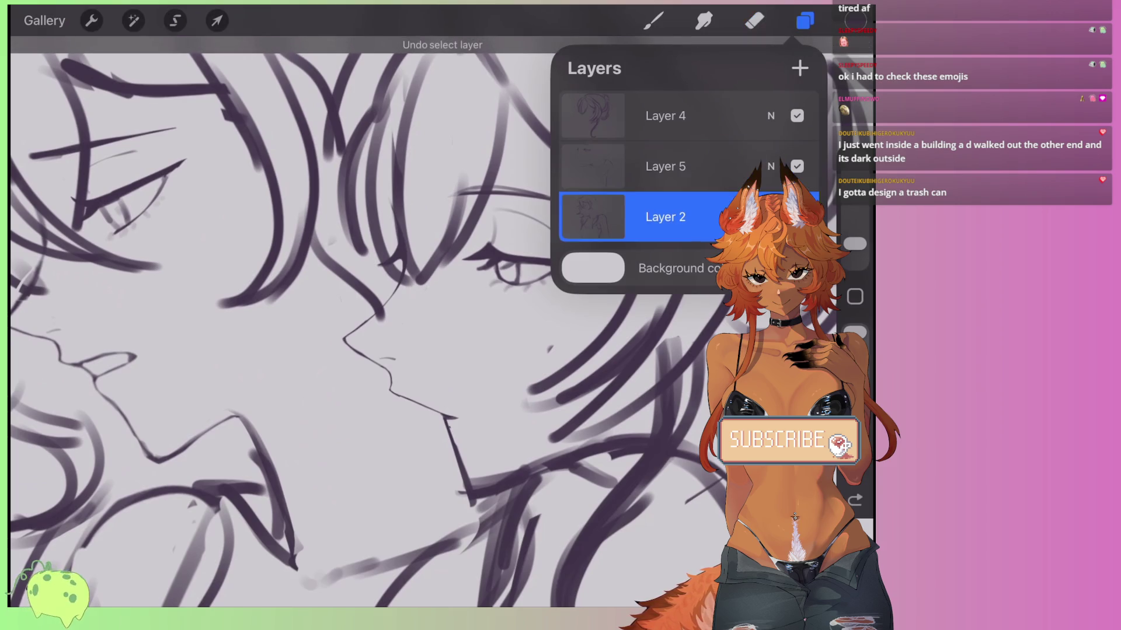
{"action": "left_click", "coordinate": [175, 20]}
{"action": "left_click", "coordinate": [666, 166]}
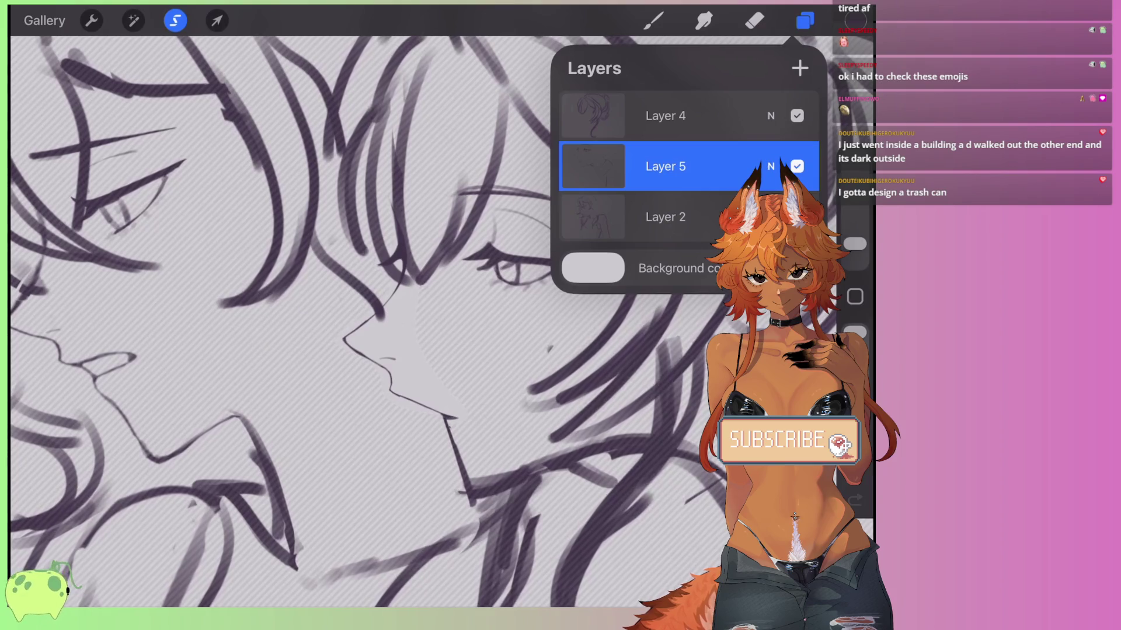
Distort the profile section, tilting it about 7° clockwise and shearing its top left.
{"action": "left_click", "coordinate": [218, 20]}
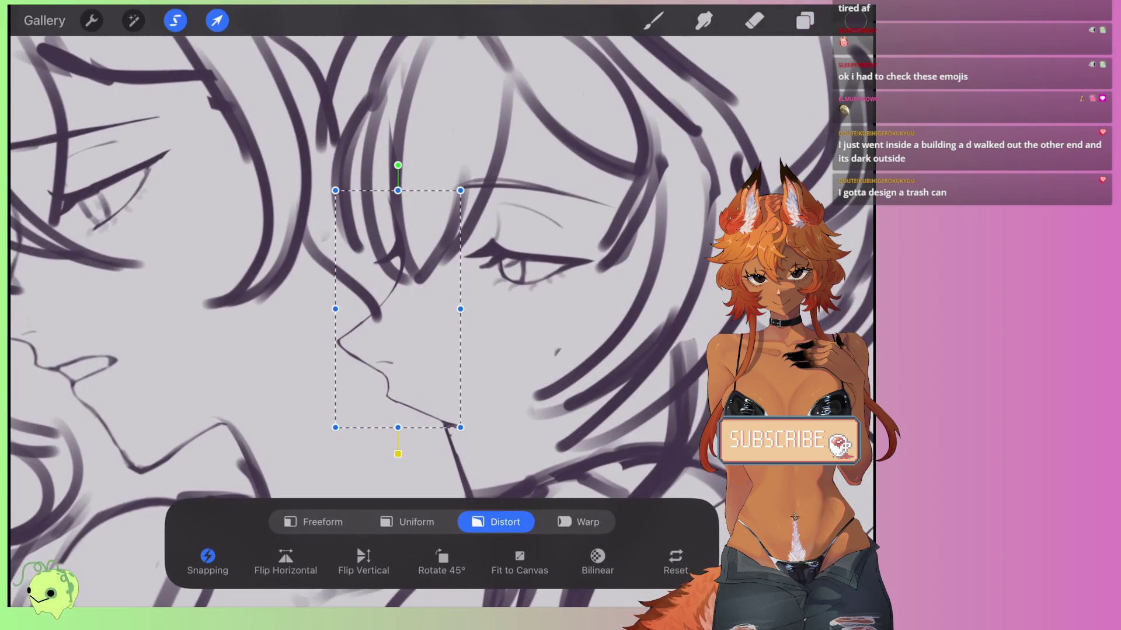
{"action": "left_click_drag", "start_coordinate": [398, 165], "coordinate": [415, 166]}
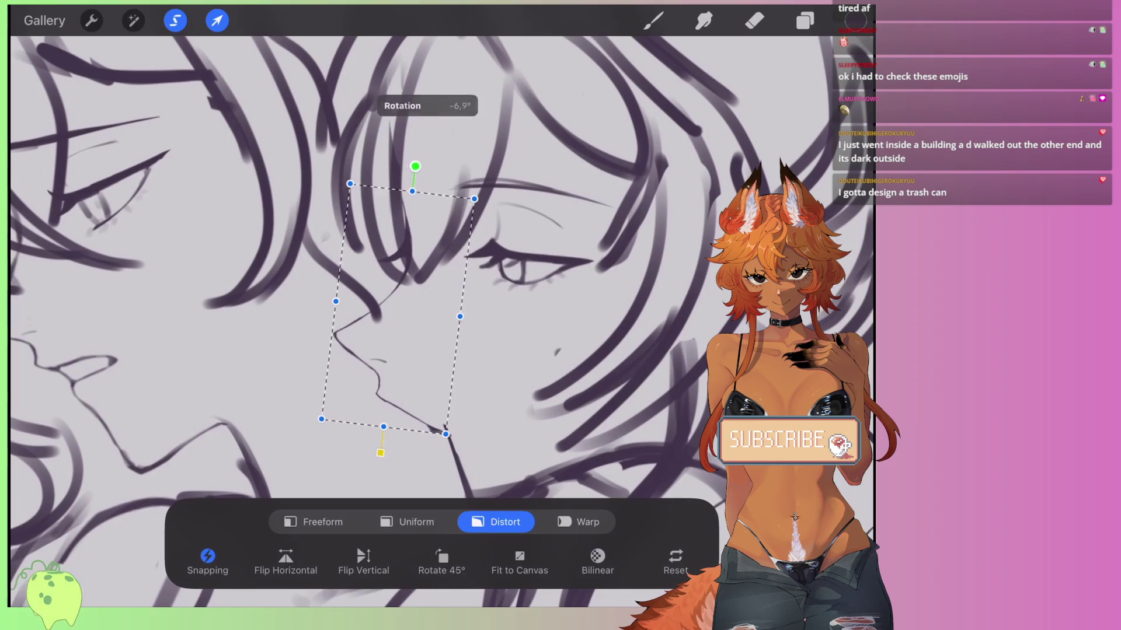
{"action": "left_click_drag", "start_coordinate": [445, 434], "coordinate": [449, 425]}
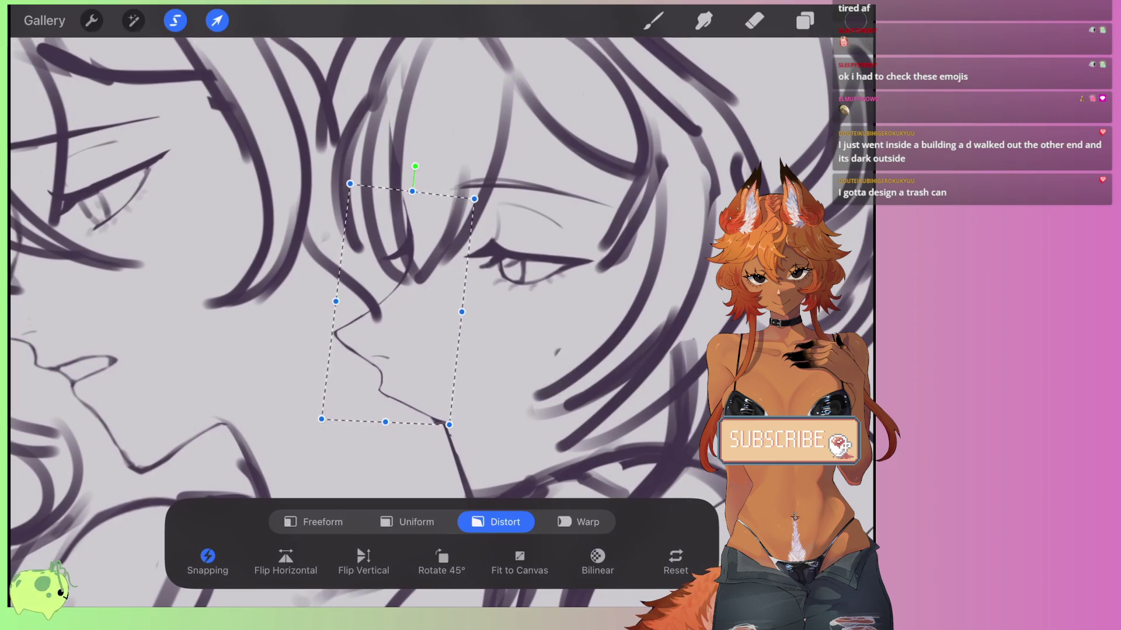
{"action": "left_click_drag", "start_coordinate": [412, 191], "coordinate": [405, 196]}
{"action": "left_click_drag", "start_coordinate": [322, 419], "coordinate": [329, 416]}
{"action": "scroll", "coordinate": [397, 316], "scroll_direction": "down", "scroll_amount": 2}
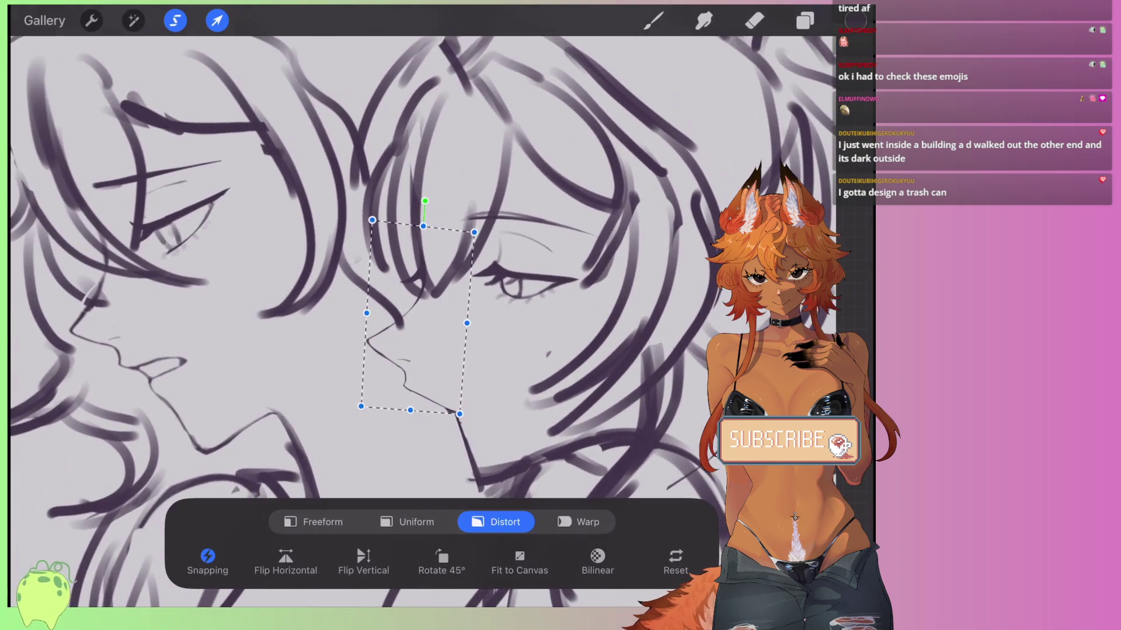
{"action": "left_click_drag", "start_coordinate": [408, 221], "coordinate": [402, 220]}
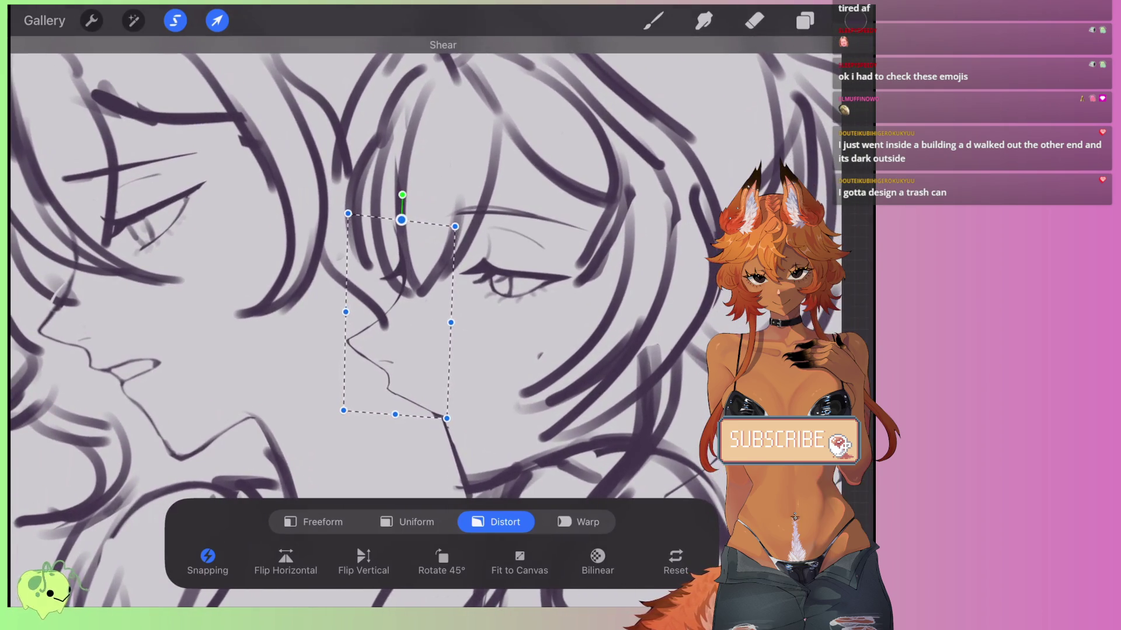
{"action": "left_click_drag", "start_coordinate": [446, 418], "coordinate": [449, 420]}
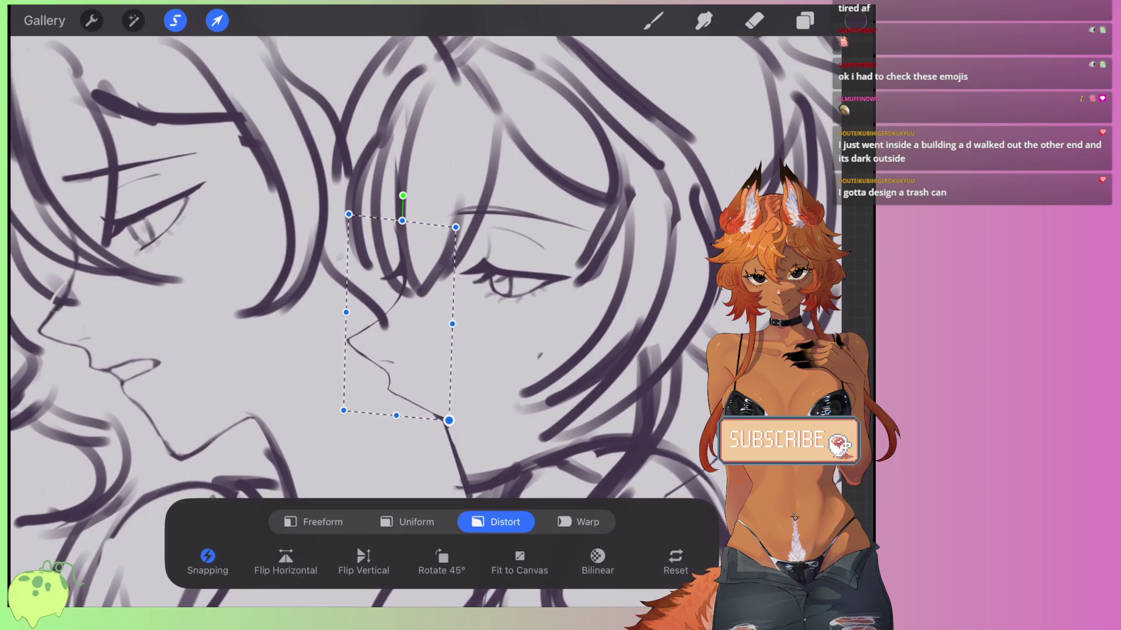
{"action": "left_click_drag", "start_coordinate": [449, 420], "coordinate": [448, 416]}
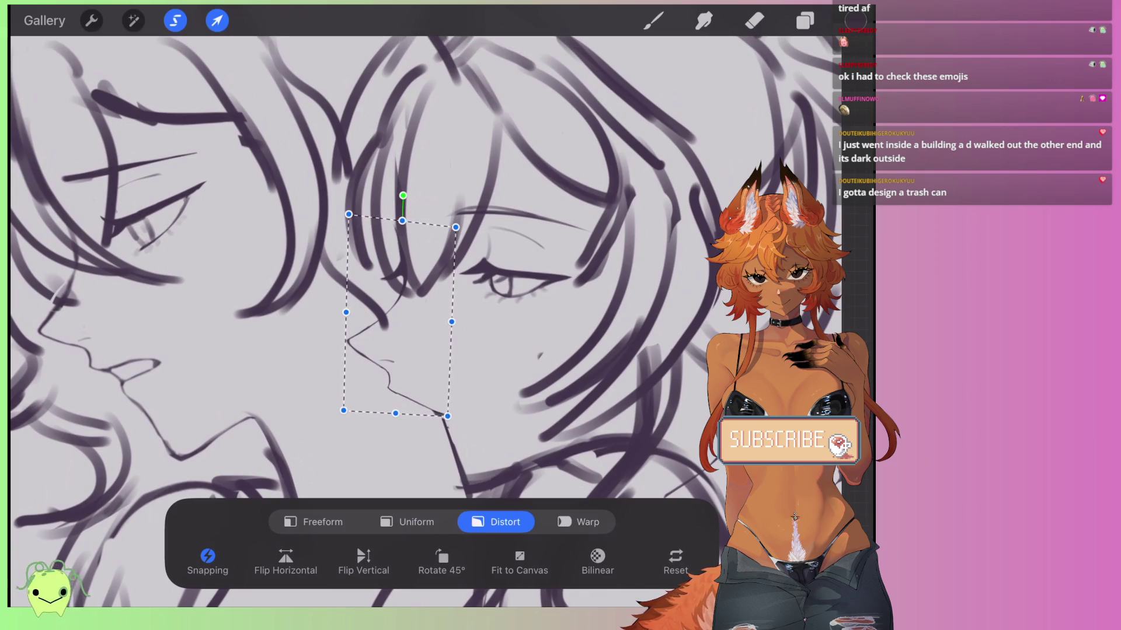
{"action": "left_click_drag", "start_coordinate": [344, 410], "coordinate": [337, 417]}
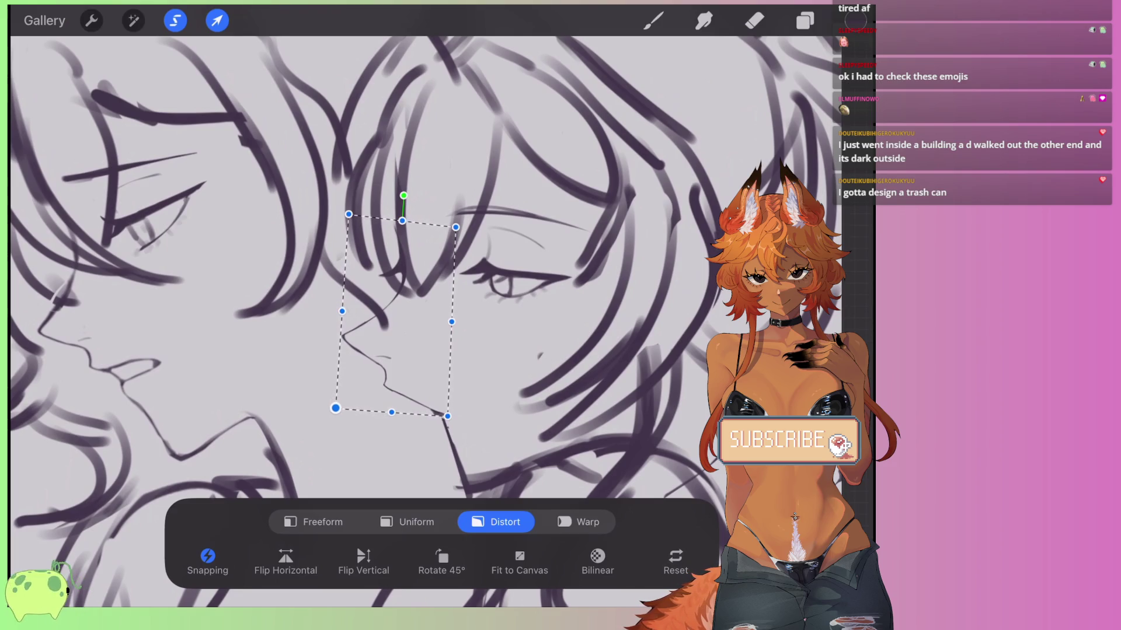
{"action": "left_click_drag", "start_coordinate": [447, 416], "coordinate": [449, 417]}
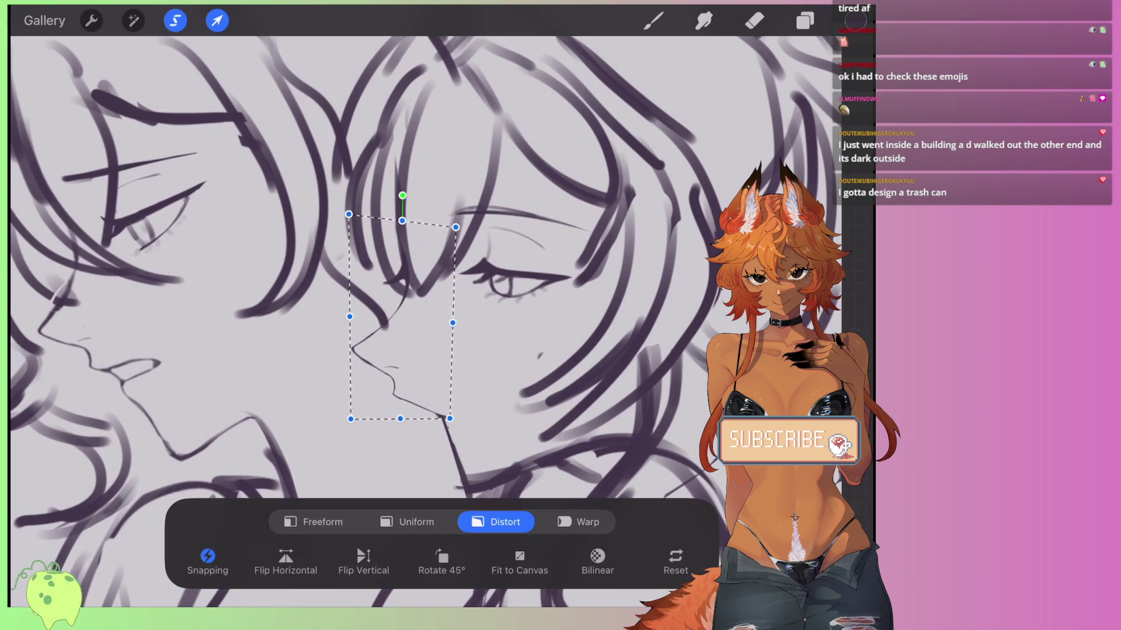
{"action": "mouse_move", "coordinate": [408, 316]}
{"action": "left_mouse_down"}
{"action": "mouse_move", "coordinate": [432, 292]}
{"action": "mouse_move", "coordinate": [379, 312]}
{"action": "left_mouse_up"}
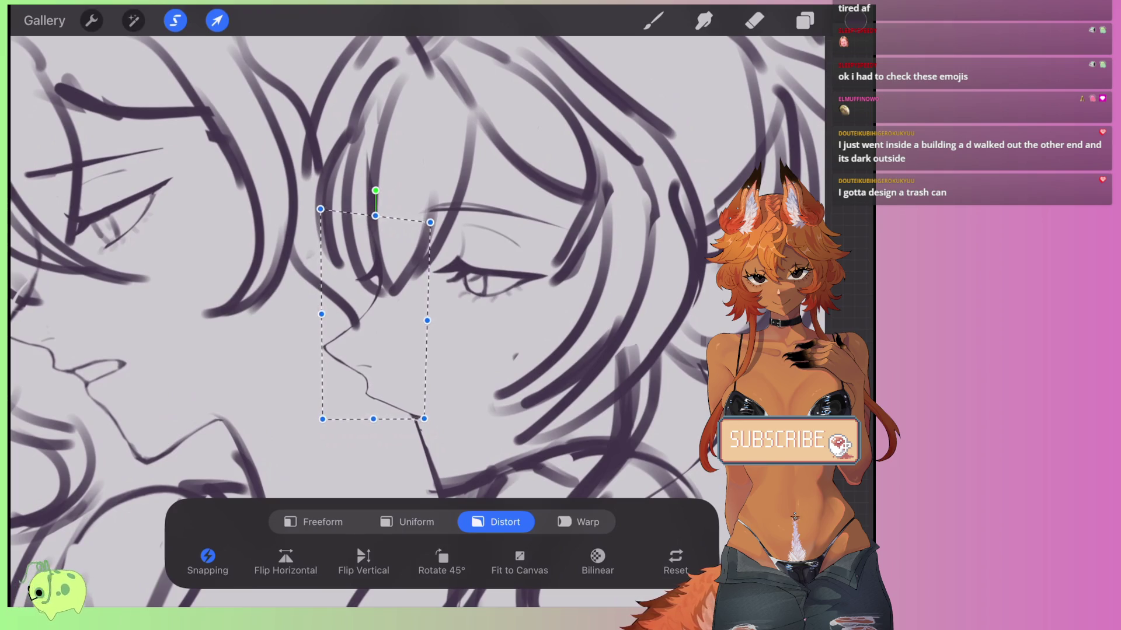
{"action": "left_click_drag", "start_coordinate": [376, 215], "coordinate": [370, 217]}
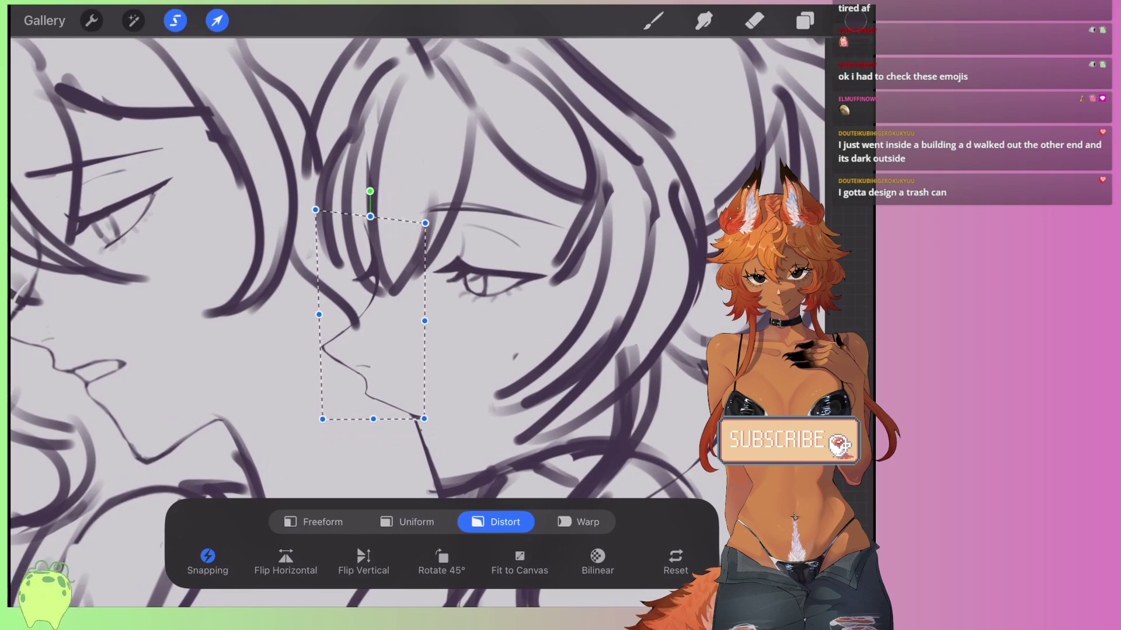
Lasso the right girl's eye and move it slightly lower.
{"action": "left_click", "coordinate": [217, 20]}
{"action": "mouse_move", "coordinate": [460, 188]}
{"action": "left_mouse_down"}
{"action": "mouse_move", "coordinate": [403, 199]}
{"action": "mouse_move", "coordinate": [565, 192]}
{"action": "left_mouse_up"}
{"action": "left_click", "coordinate": [217, 21]}
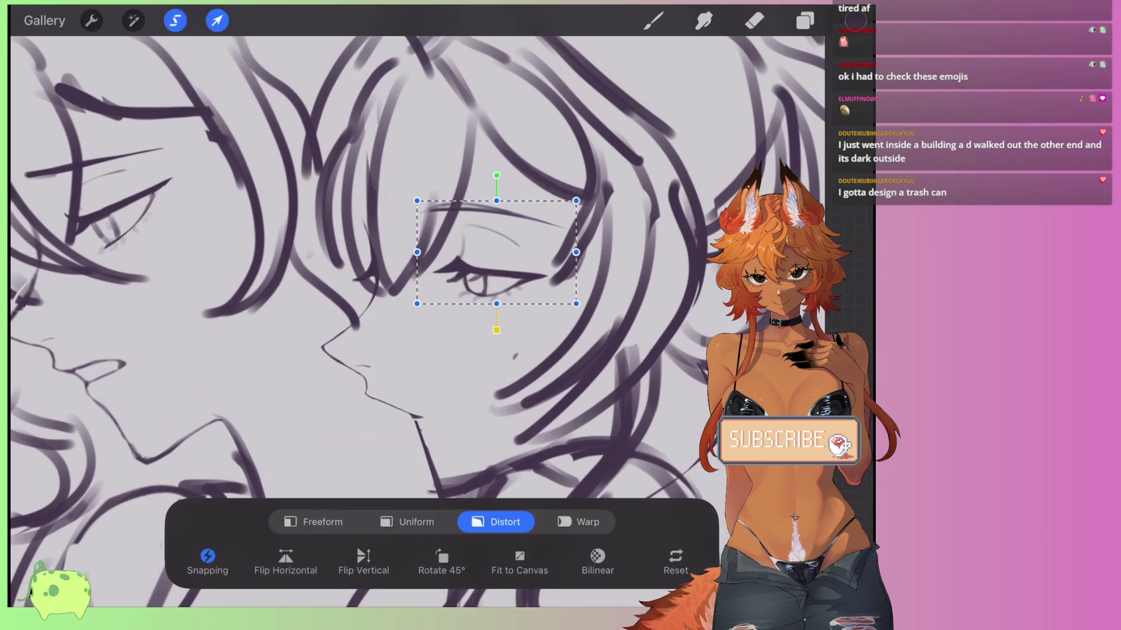
{"action": "left_click_drag", "start_coordinate": [496, 252], "coordinate": [496, 264]}
Commit the lowered-eye adjustment and zoom in on the faces.
{"action": "key", "text": "e"}
{"action": "scroll", "coordinate": [409, 321], "scroll_direction": "down", "scroll_amount": 3}
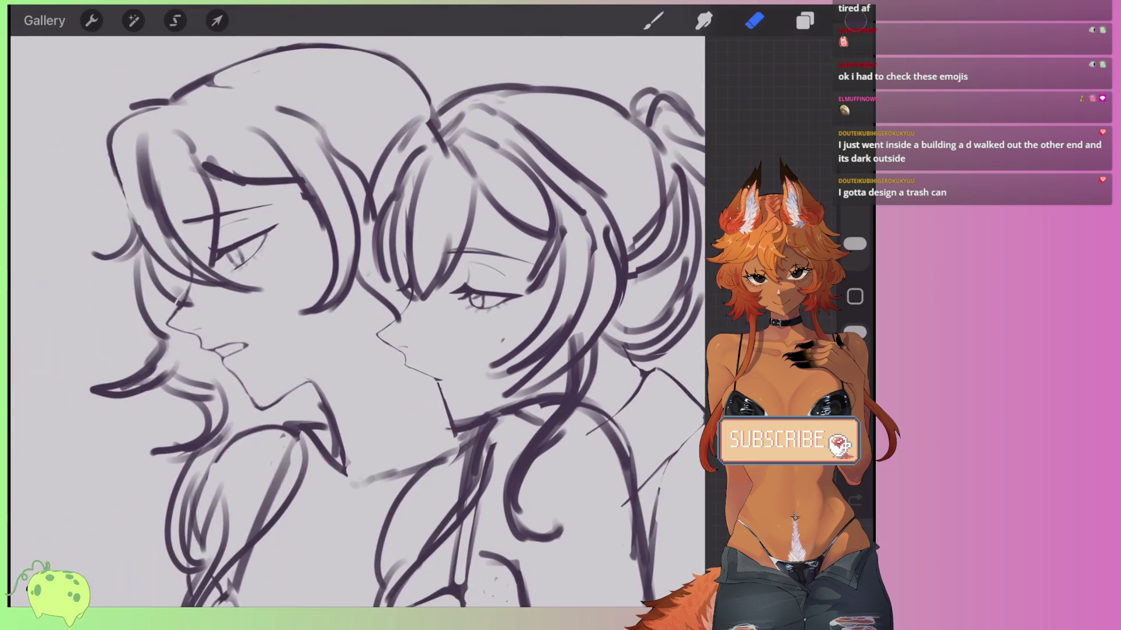
{"action": "scroll", "coordinate": [356, 321], "scroll_direction": "down", "scroll_amount": 3}
{"action": "scroll", "coordinate": [356, 321], "scroll_direction": "up", "scroll_amount": 3}
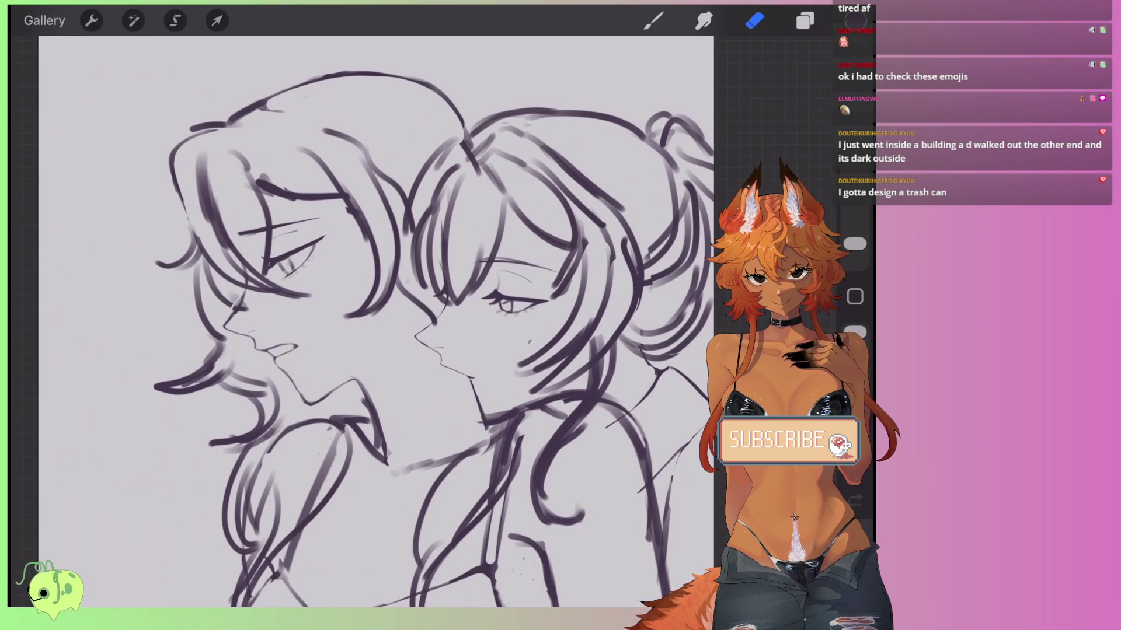
{"action": "scroll", "coordinate": [373, 321], "scroll_direction": "up", "scroll_amount": 2}
Make Layer 2 the active layer with freehand selection ready.
{"action": "left_click", "coordinate": [175, 21]}
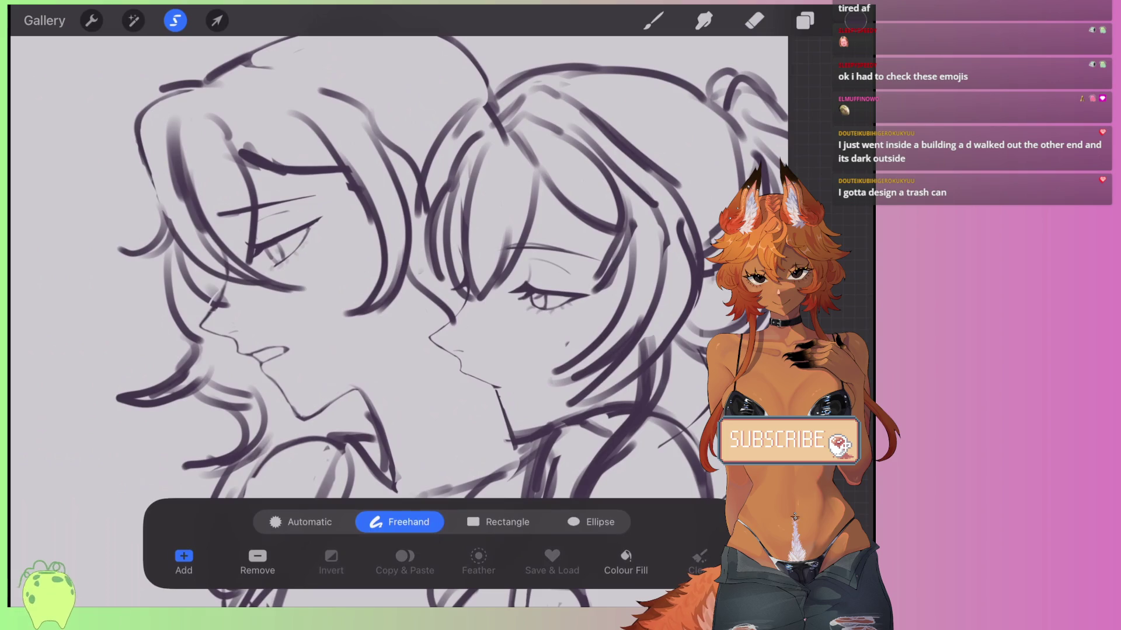
{"action": "left_click", "coordinate": [754, 21]}
{"action": "left_click", "coordinate": [805, 21]}
{"action": "left_click", "coordinate": [663, 217]}
{"action": "left_click", "coordinate": [805, 20]}
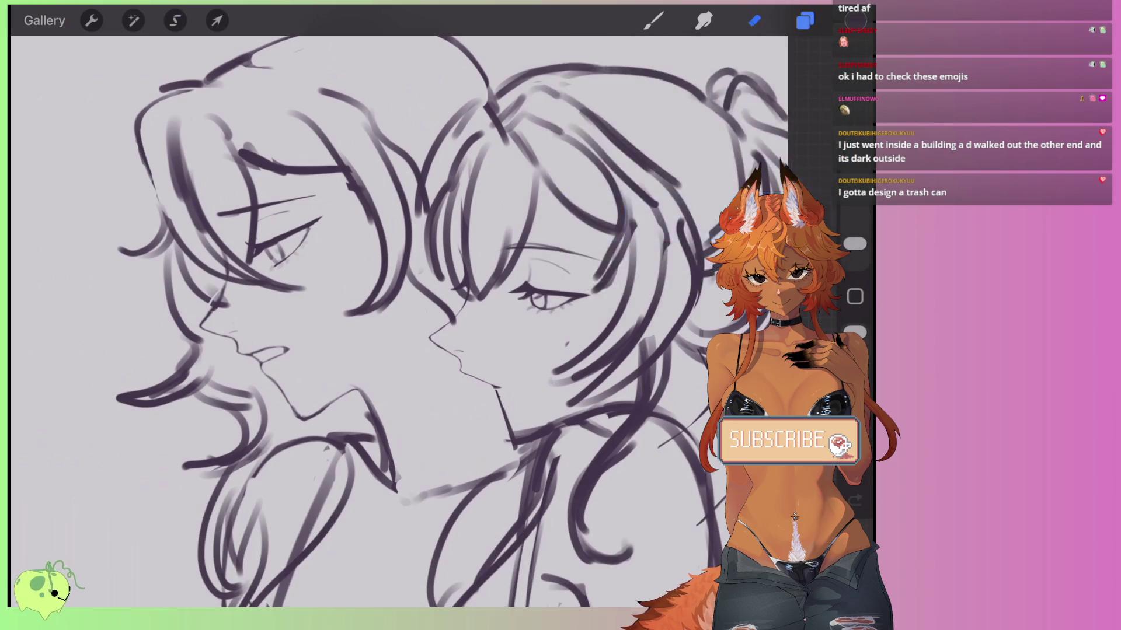
{"action": "scroll", "coordinate": [373, 321], "scroll_direction": "up", "scroll_amount": 3}
{"action": "left_click", "coordinate": [175, 21]}
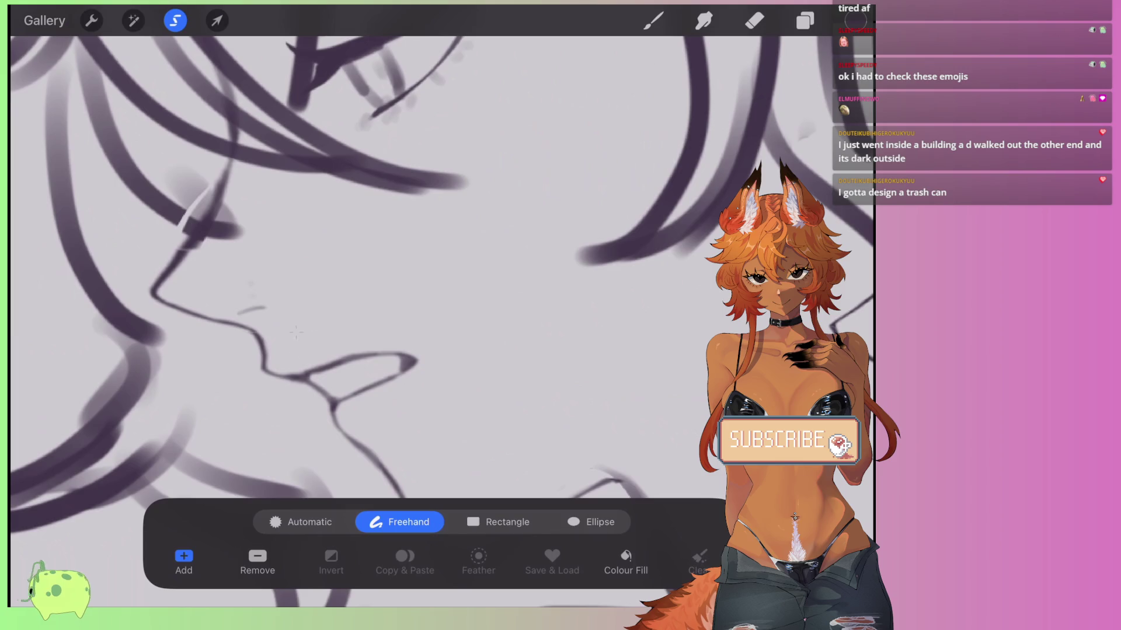
{"action": "scroll", "coordinate": [296, 332], "scroll_direction": "down", "scroll_amount": 2}
Lasso the corner of the left girl's lips and apply a Distort adjustment.
{"action": "mouse_move", "coordinate": [292, 303]}
{"action": "left_mouse_down"}
{"action": "mouse_move", "coordinate": [284, 320]}
{"action": "mouse_move", "coordinate": [331, 321]}
{"action": "left_mouse_up"}
{"action": "left_click", "coordinate": [217, 21]}
{"action": "left_click", "coordinate": [754, 21]}
{"action": "scroll", "coordinate": [409, 292], "scroll_direction": "down", "scroll_amount": 3}
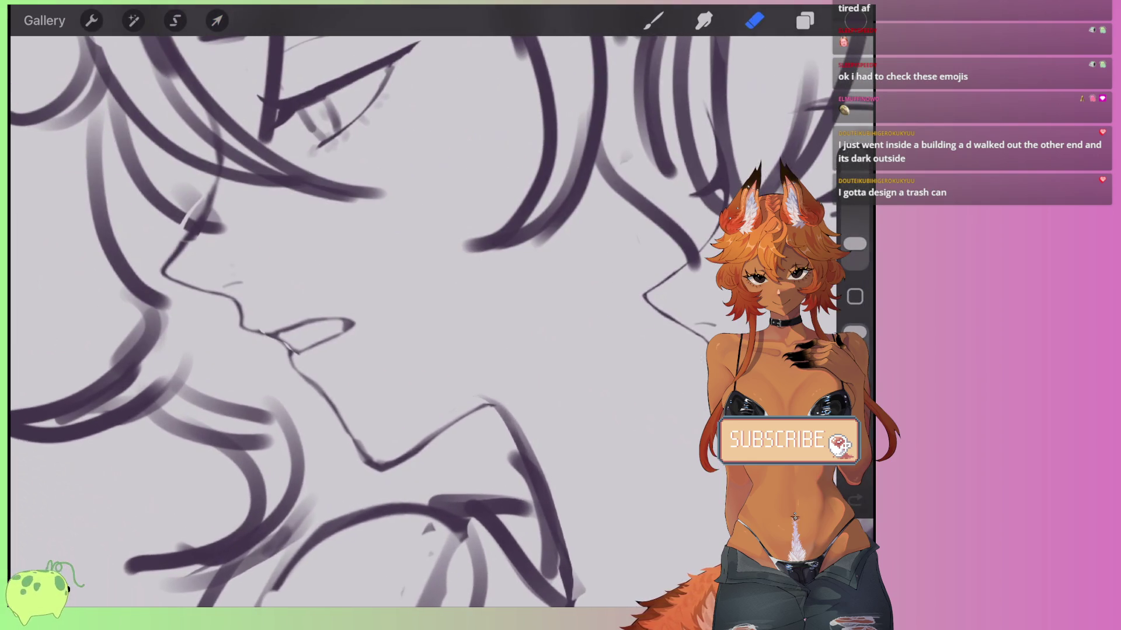
Lasso the left girl's eye and shift it slightly down and right.
{"action": "left_click", "coordinate": [175, 20]}
{"action": "mouse_move", "coordinate": [324, 167]}
{"action": "left_mouse_down"}
{"action": "mouse_move", "coordinate": [260, 175]}
{"action": "mouse_move", "coordinate": [324, 166]}
{"action": "left_mouse_up"}
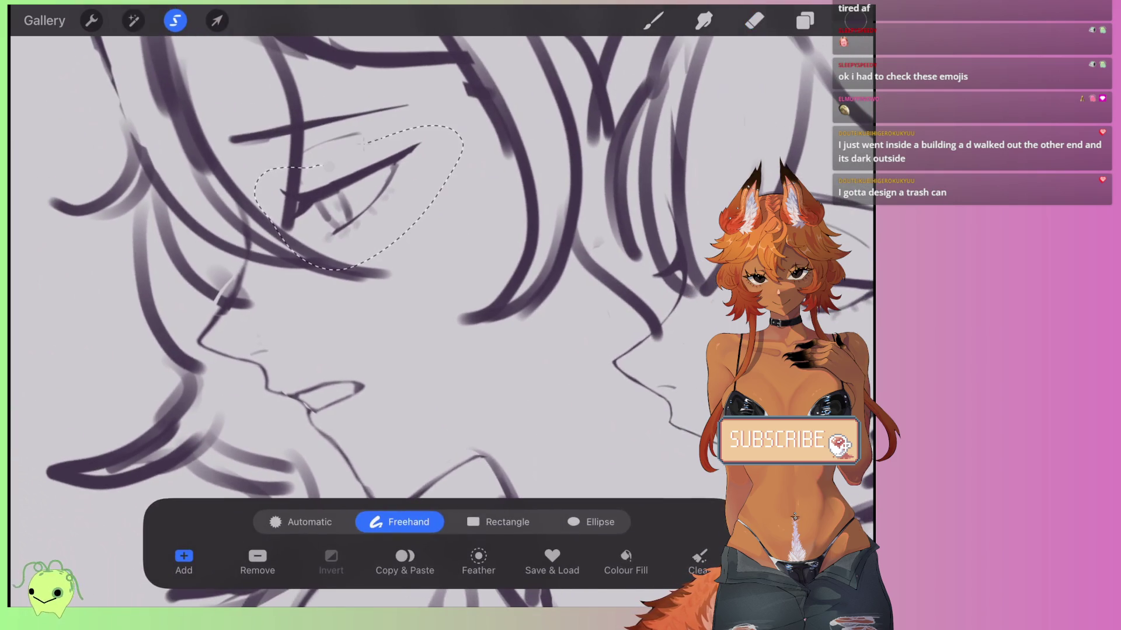
{"action": "left_click", "coordinate": [216, 21]}
{"action": "left_click_drag", "start_coordinate": [342, 205], "coordinate": [350, 207]}
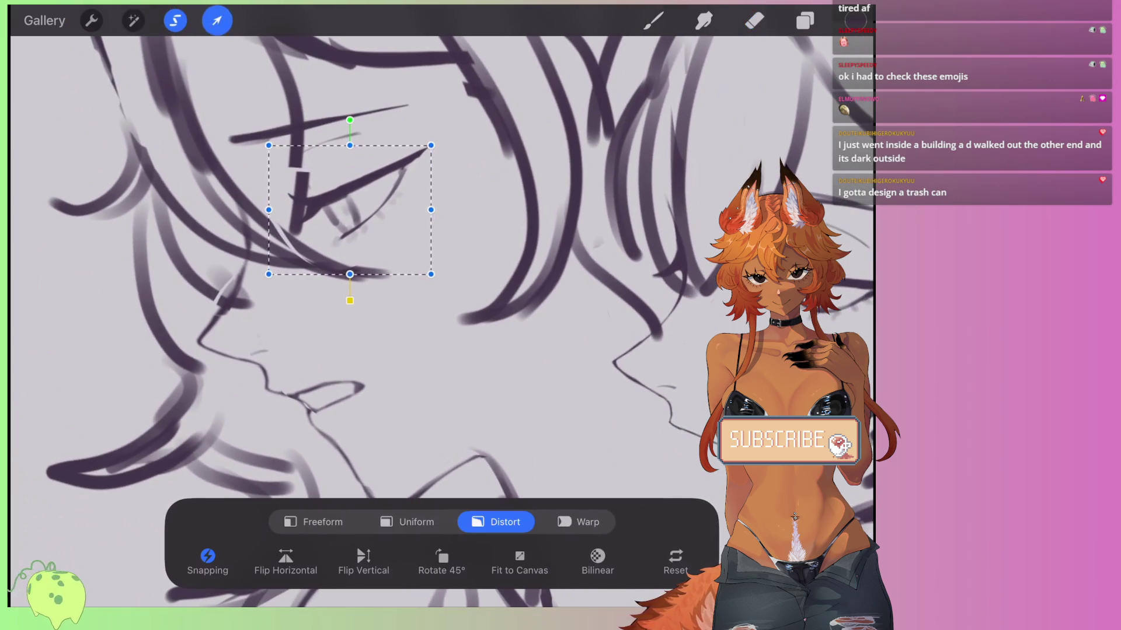
{"action": "left_click", "coordinate": [754, 20]}
{"action": "scroll", "coordinate": [409, 292], "scroll_direction": "down", "scroll_amount": 3}
{"action": "scroll", "coordinate": [379, 321], "scroll_direction": "right", "scroll_amount": 4}
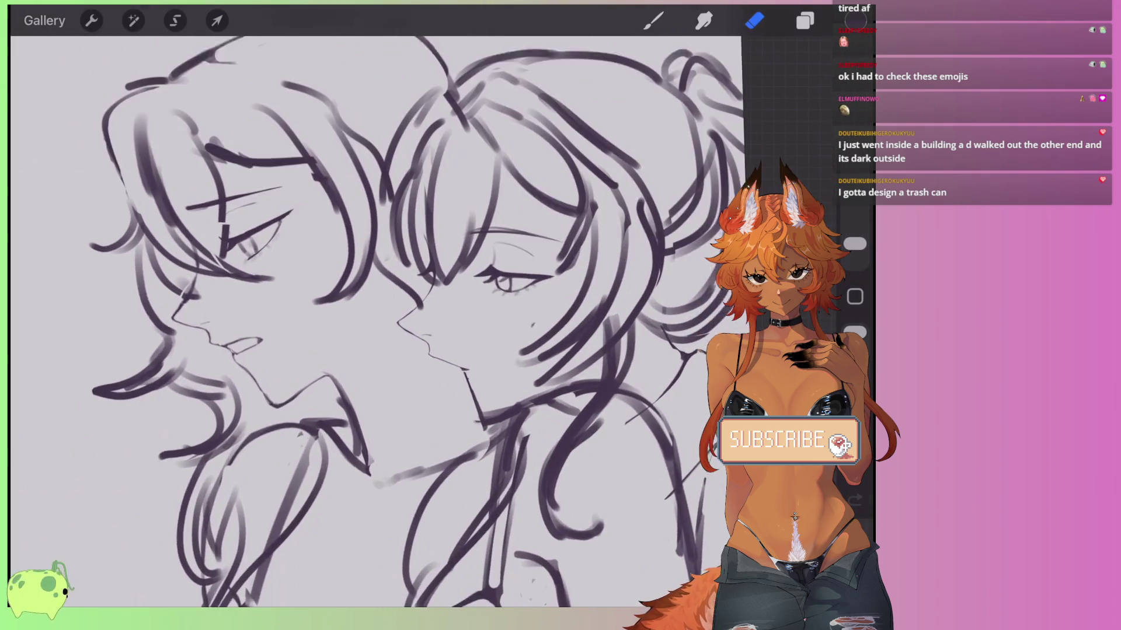
{"action": "scroll", "coordinate": [408, 292], "scroll_direction": "up", "scroll_amount": 3}
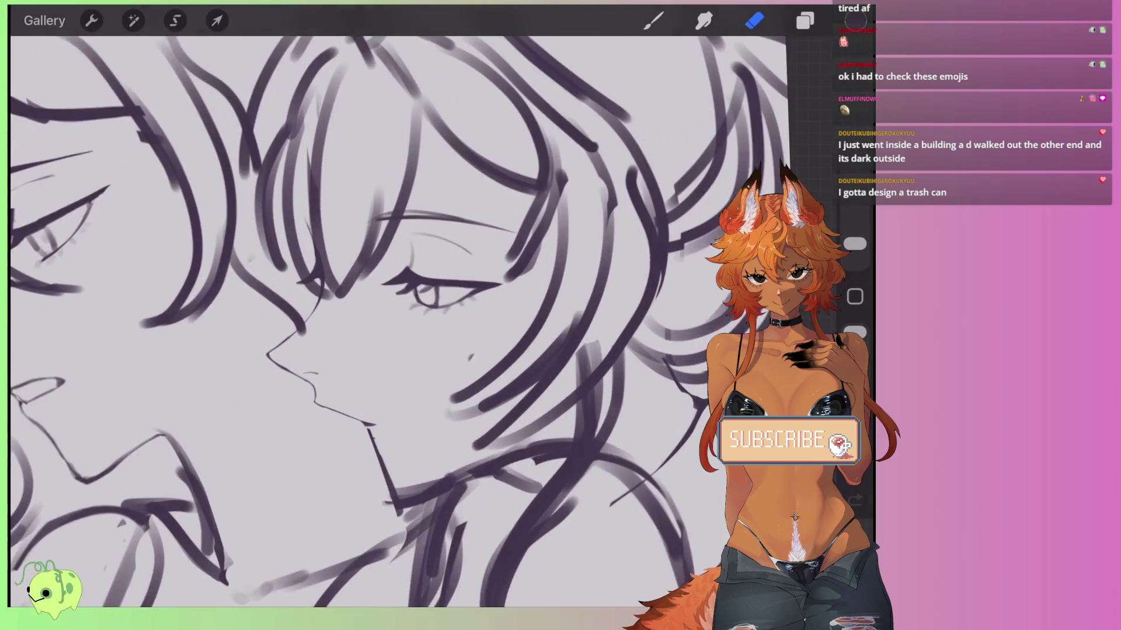
Zoom onto the right girl's face and begin a freehand lasso around it.
{"action": "left_click", "coordinate": [175, 20]}
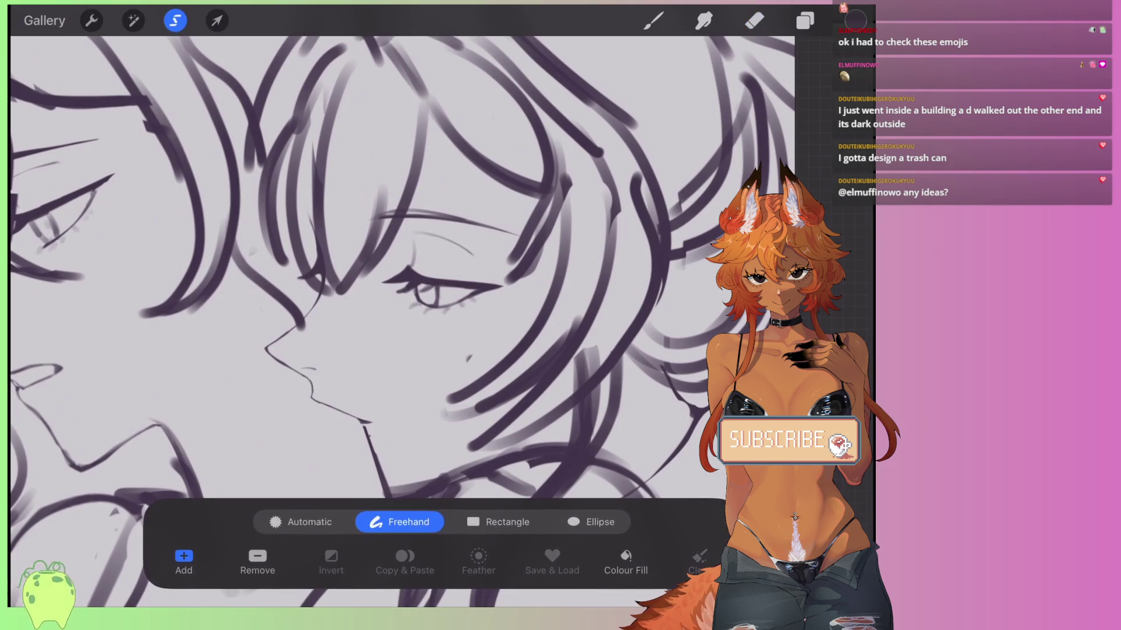
{"action": "scroll", "coordinate": [409, 292], "scroll_direction": "up", "scroll_amount": 1}
{"action": "scroll", "coordinate": [362, 284], "scroll_direction": "down", "scroll_amount": 3}
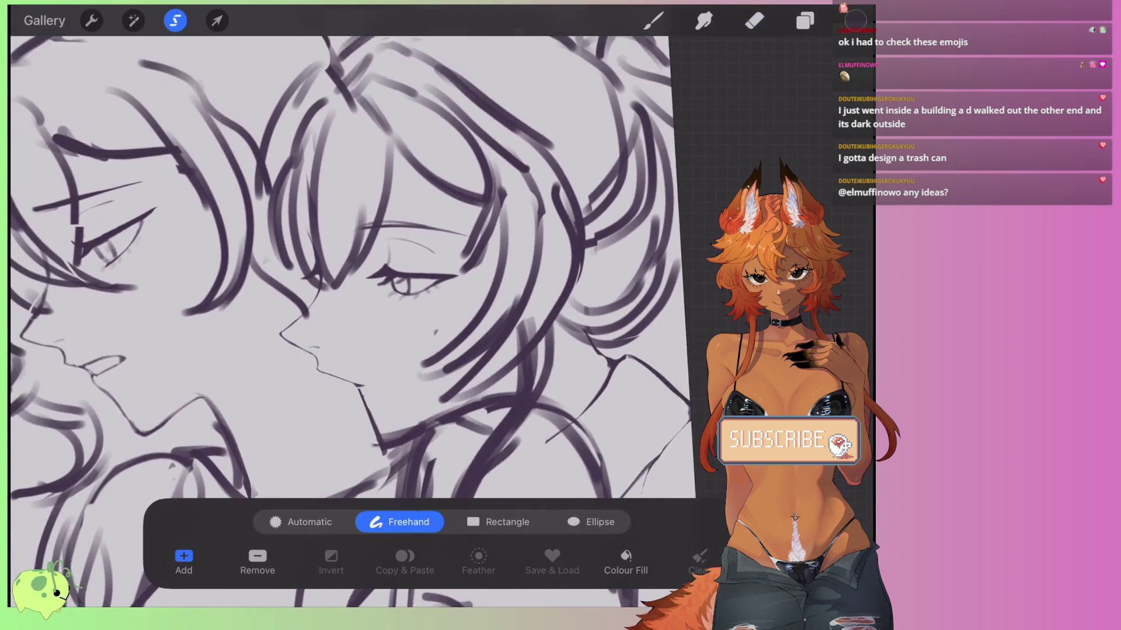
{"action": "mouse_move", "coordinate": [313, 161]}
{"action": "left_mouse_down"}
{"action": "mouse_move", "coordinate": [286, 385]}
{"action": "mouse_move", "coordinate": [414, 461]}
{"action": "left_mouse_up"}
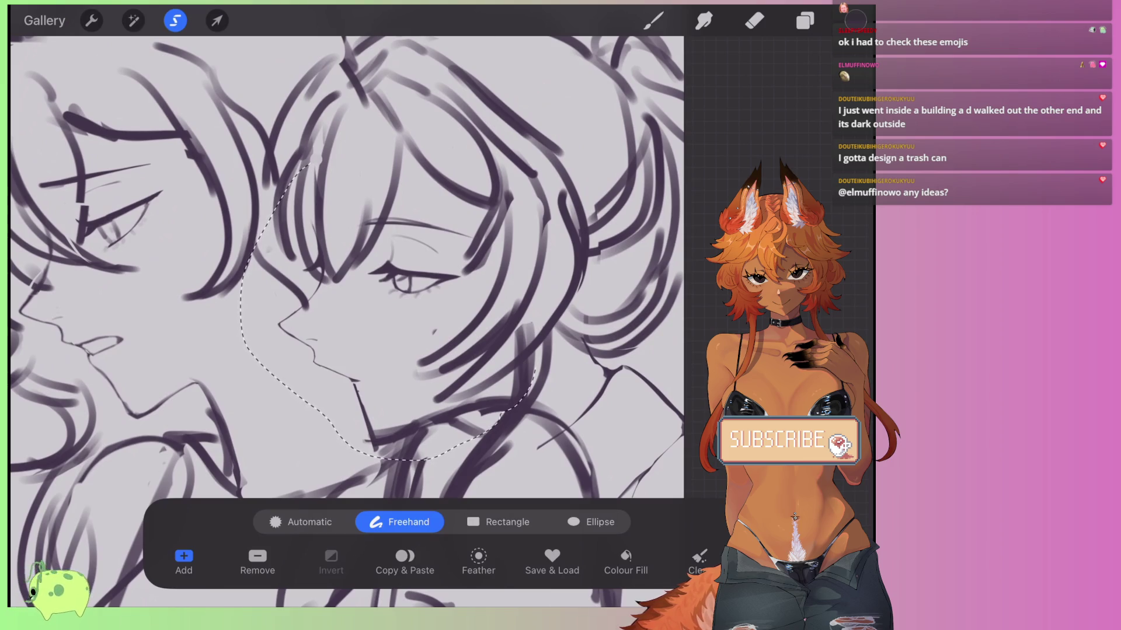
On the sketch layer, lasso the right girl's profile from eye to chin.
{"action": "left_click", "coordinate": [216, 21]}
{"action": "left_click", "coordinate": [217, 20]}
{"action": "left_click", "coordinate": [805, 20]}
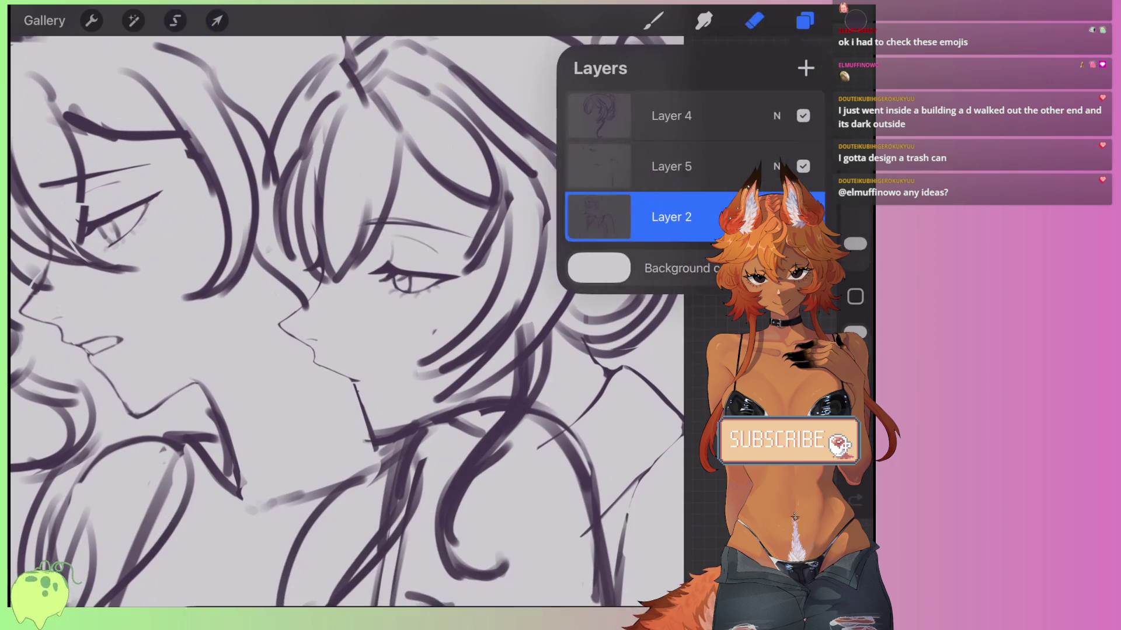
{"action": "left_click", "coordinate": [665, 166]}
{"action": "left_click_drag", "start_coordinate": [326, 148], "coordinate": [280, 180]}
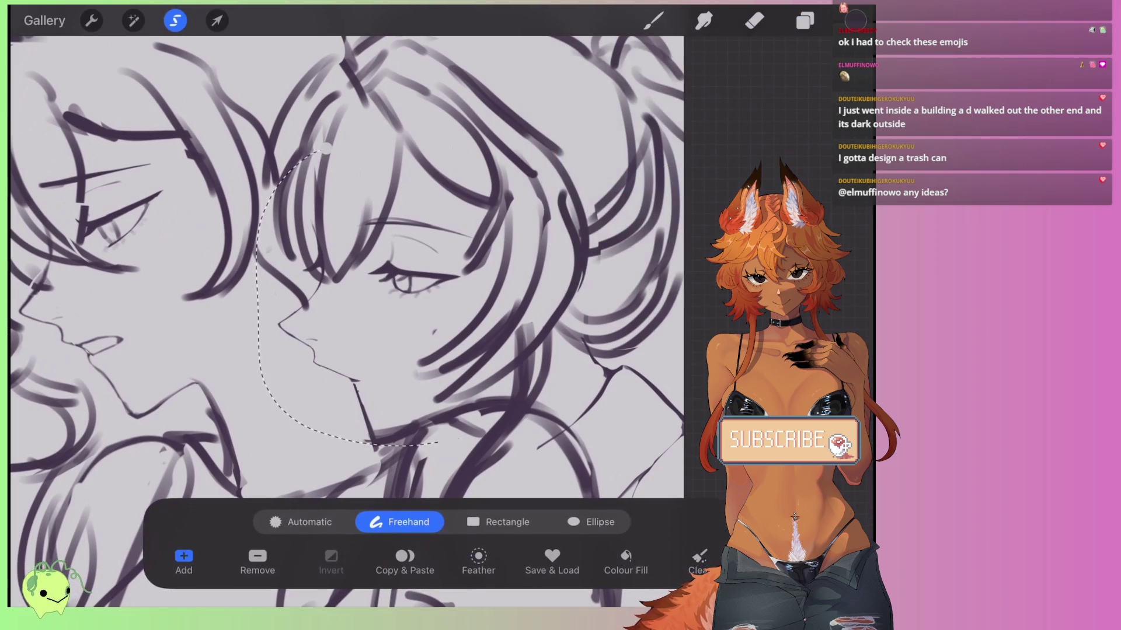
Distort the profile: lift the eye area, pull the lower corners inward, lengthen the face, commit.
{"action": "left_click", "coordinate": [217, 21]}
{"action": "scroll", "coordinate": [409, 283], "scroll_direction": "down", "scroll_amount": 3}
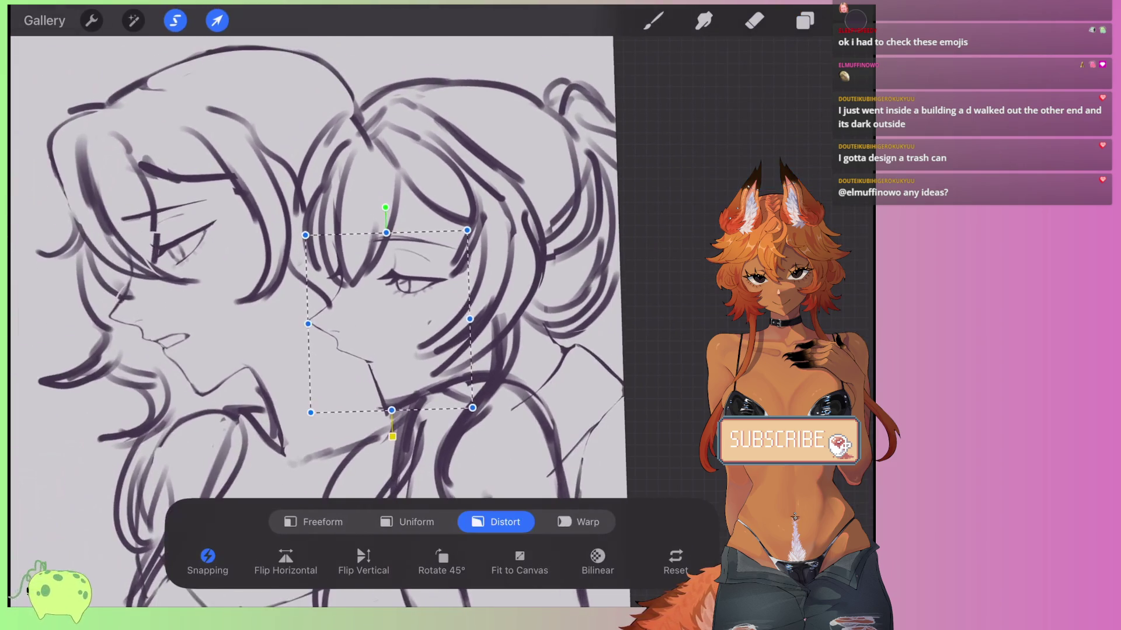
{"action": "left_click_drag", "start_coordinate": [470, 232], "coordinate": [472, 226]}
{"action": "left_click_drag", "start_coordinate": [308, 231], "coordinate": [308, 226]}
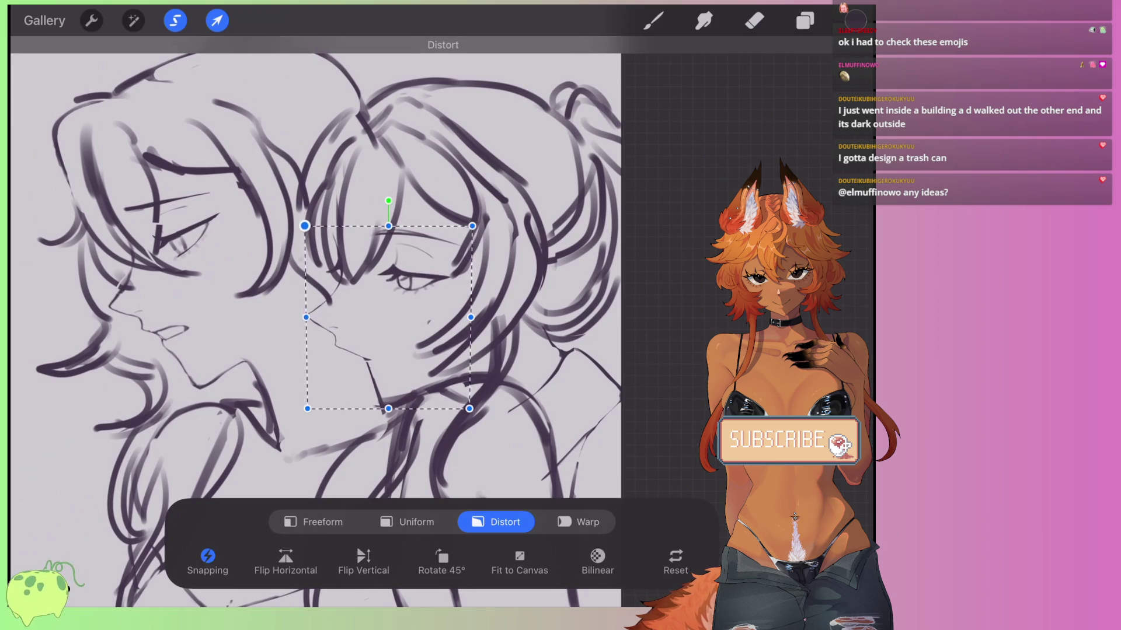
{"action": "left_click_drag", "start_coordinate": [472, 226], "coordinate": [477, 232]}
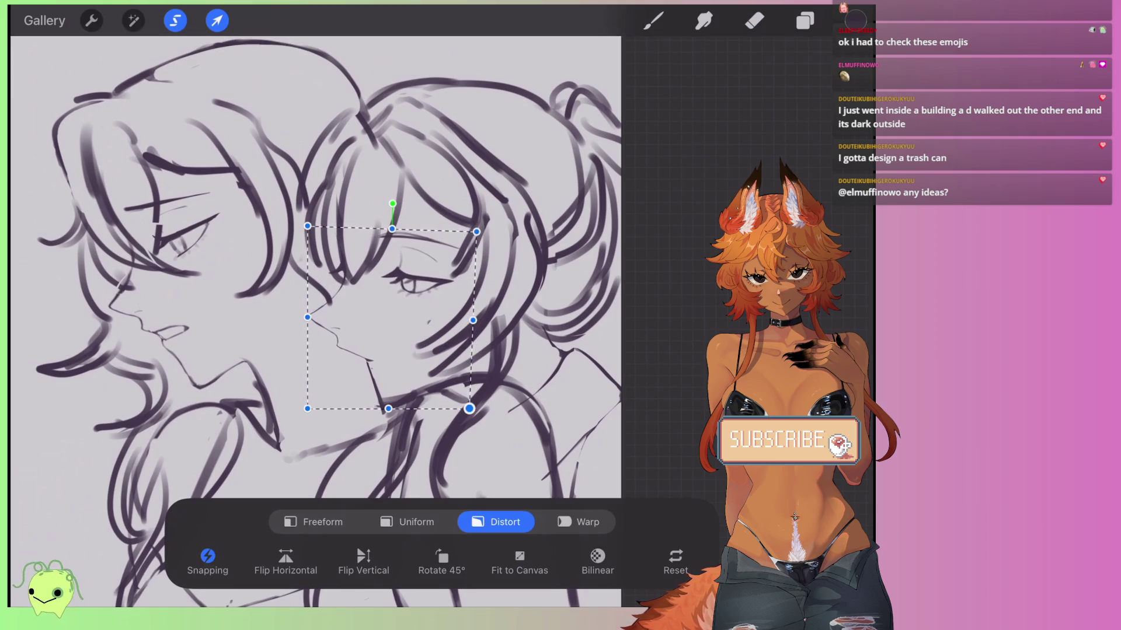
{"action": "left_click_drag", "start_coordinate": [469, 409], "coordinate": [473, 404]}
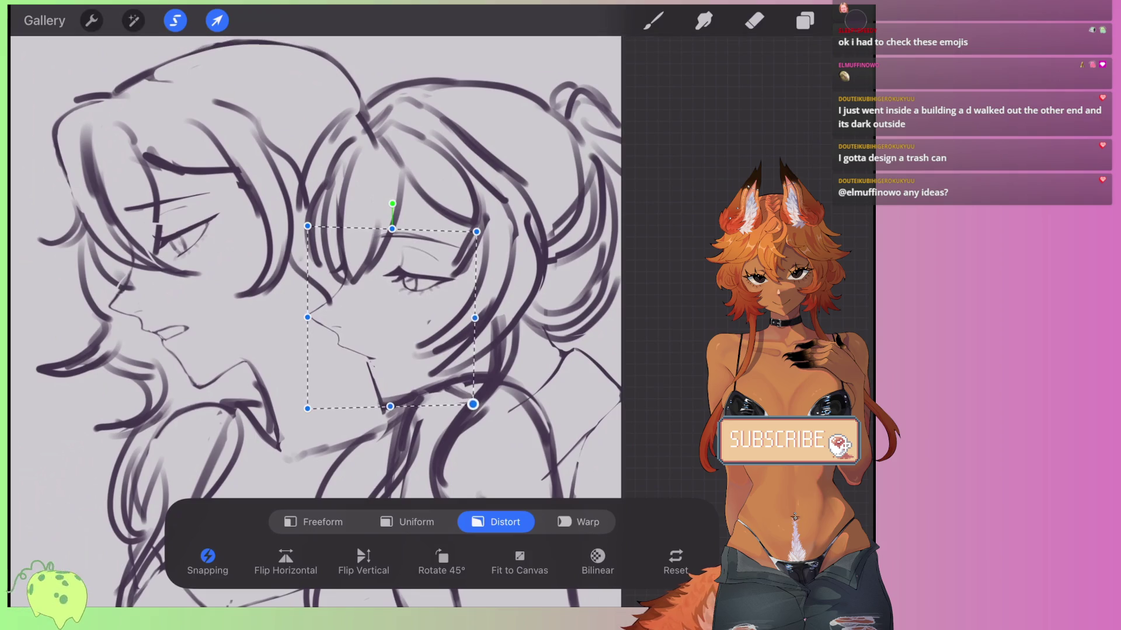
{"action": "left_click_drag", "start_coordinate": [307, 409], "coordinate": [319, 402]}
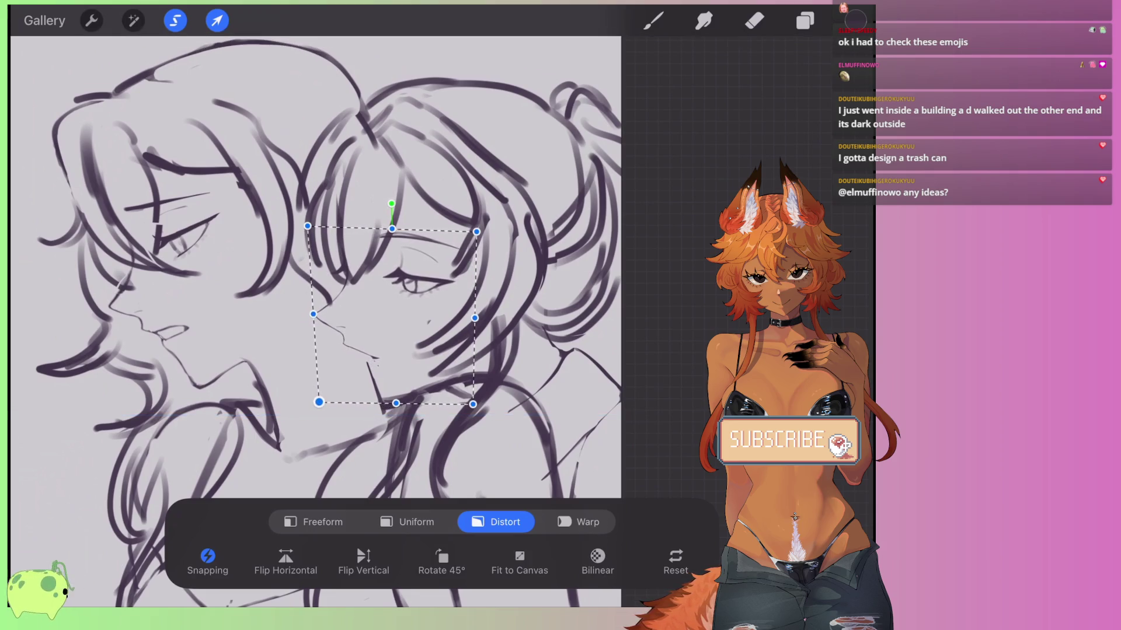
{"action": "left_click_drag", "start_coordinate": [391, 316], "coordinate": [385, 319]}
{"action": "left_click_drag", "start_coordinate": [386, 233], "coordinate": [383, 226]}
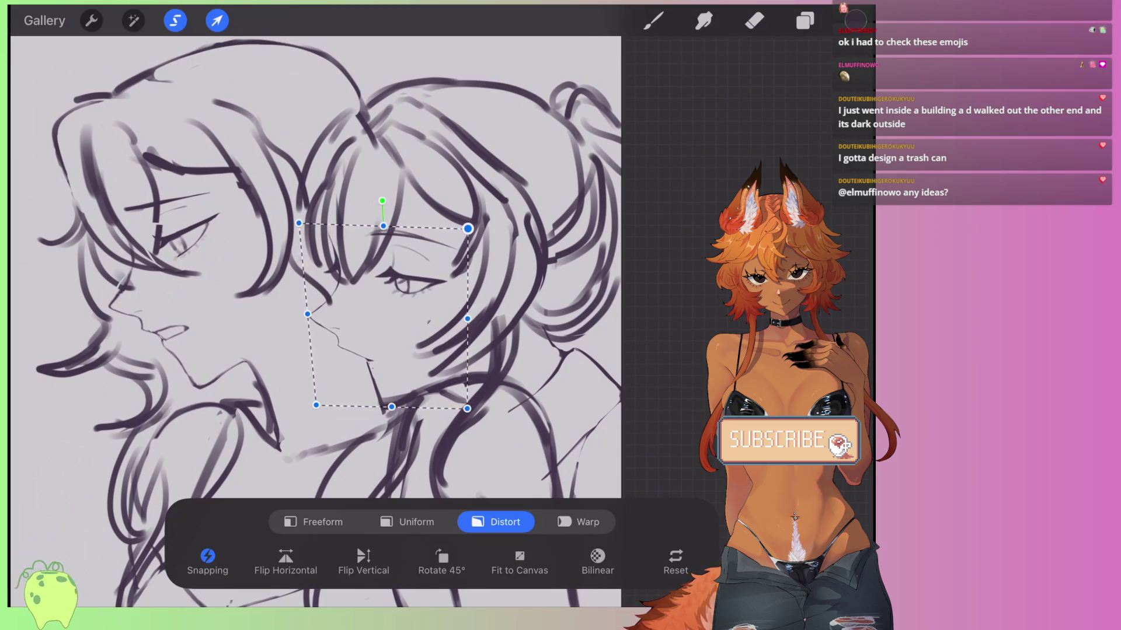
{"action": "left_click", "coordinate": [754, 20]}
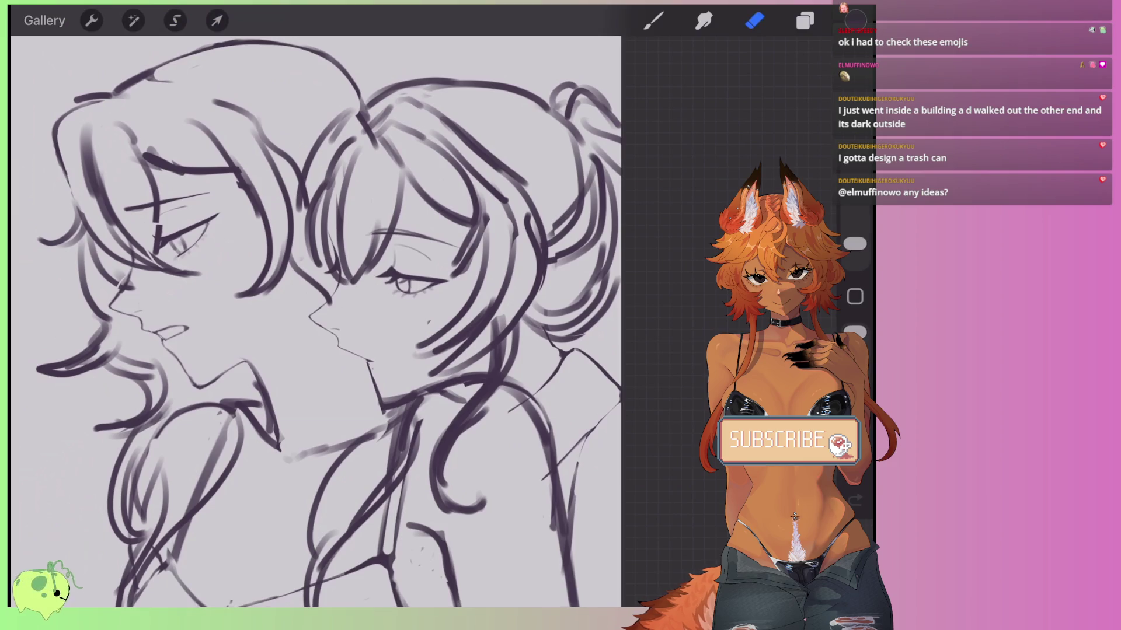
{"action": "scroll", "coordinate": [374, 292], "scroll_direction": "up", "scroll_amount": 5}
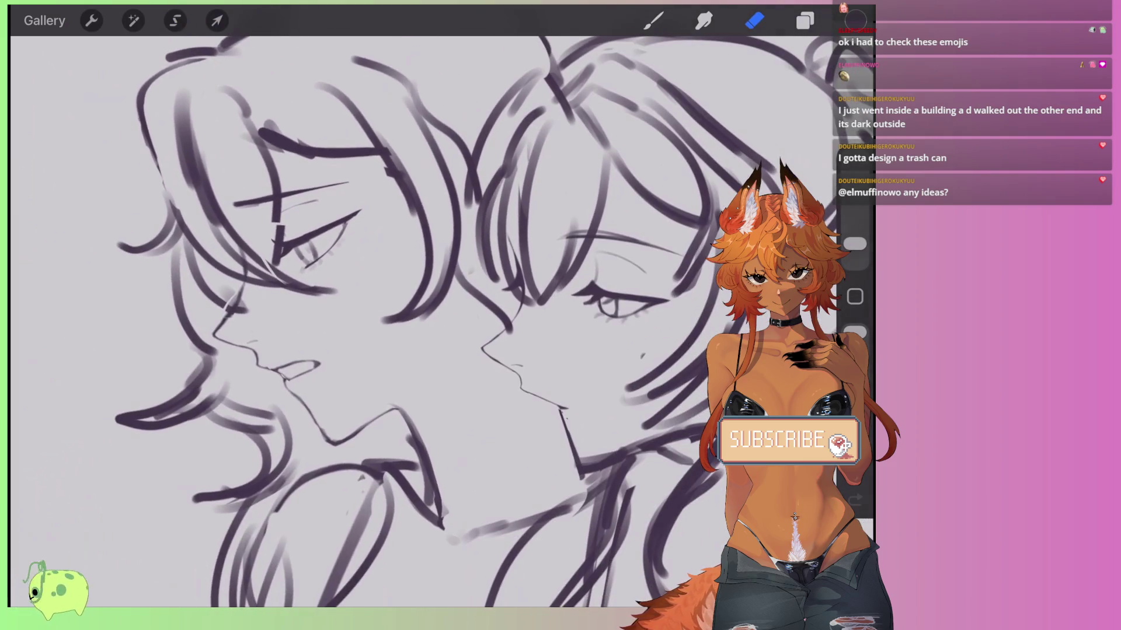
Lasso the left girl's brow, eye, nose and mouth area on Layer 2.
{"action": "left_click", "coordinate": [175, 20]}
{"action": "scroll", "coordinate": [409, 263], "scroll_direction": "down", "scroll_amount": 2}
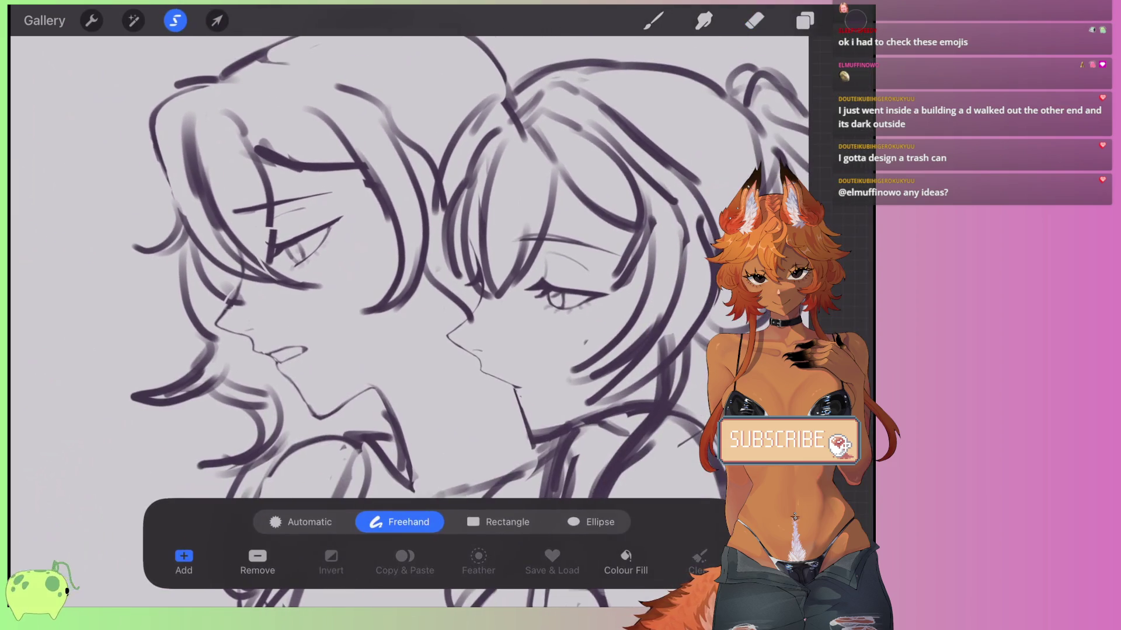
{"action": "left_click", "coordinate": [252, 286]}
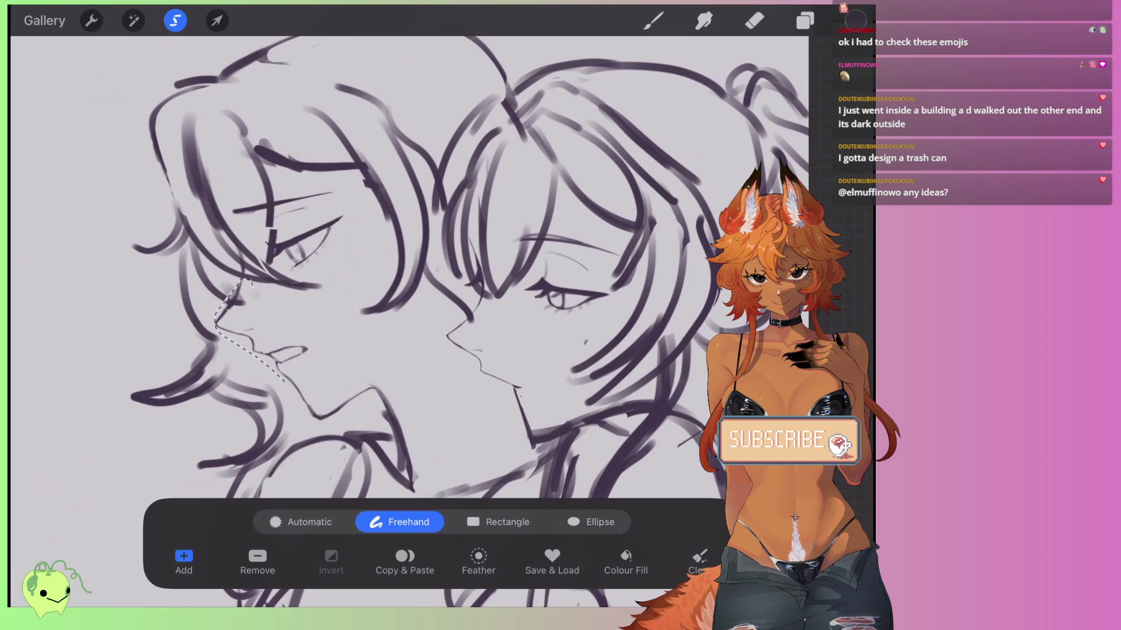
{"action": "mouse_move", "coordinate": [338, 198]}
{"action": "left_mouse_down"}
{"action": "mouse_move", "coordinate": [327, 188]}
{"action": "mouse_move", "coordinate": [268, 199]}
{"action": "mouse_move", "coordinate": [315, 204]}
{"action": "mouse_move", "coordinate": [270, 242]}
{"action": "left_mouse_up"}
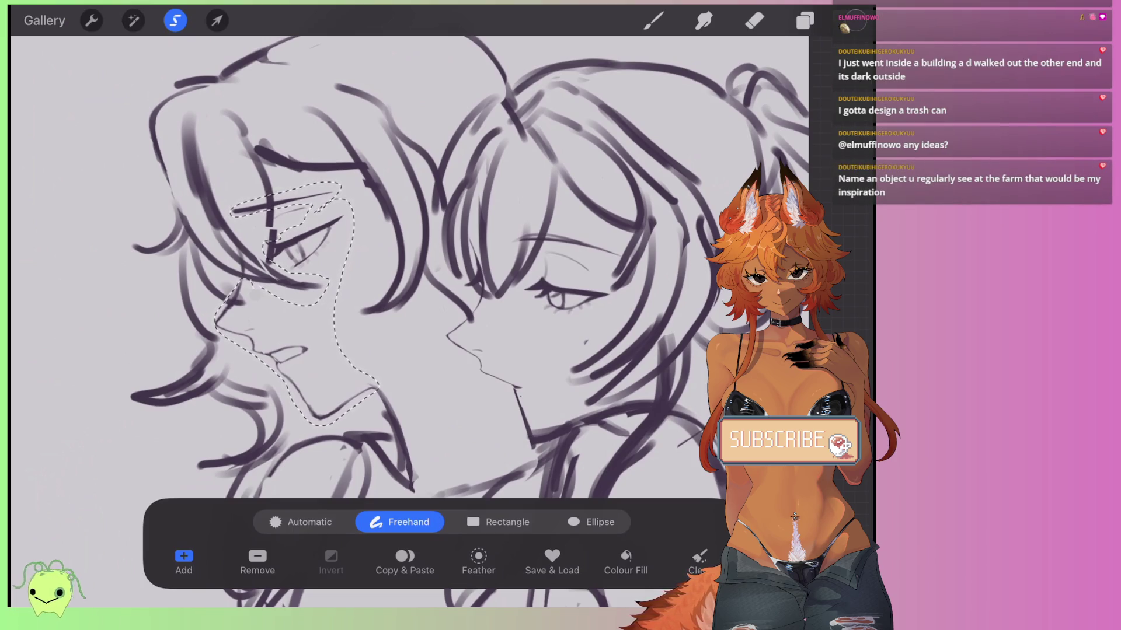
{"action": "left_click", "coordinate": [754, 20]}
{"action": "left_click", "coordinate": [666, 216]}
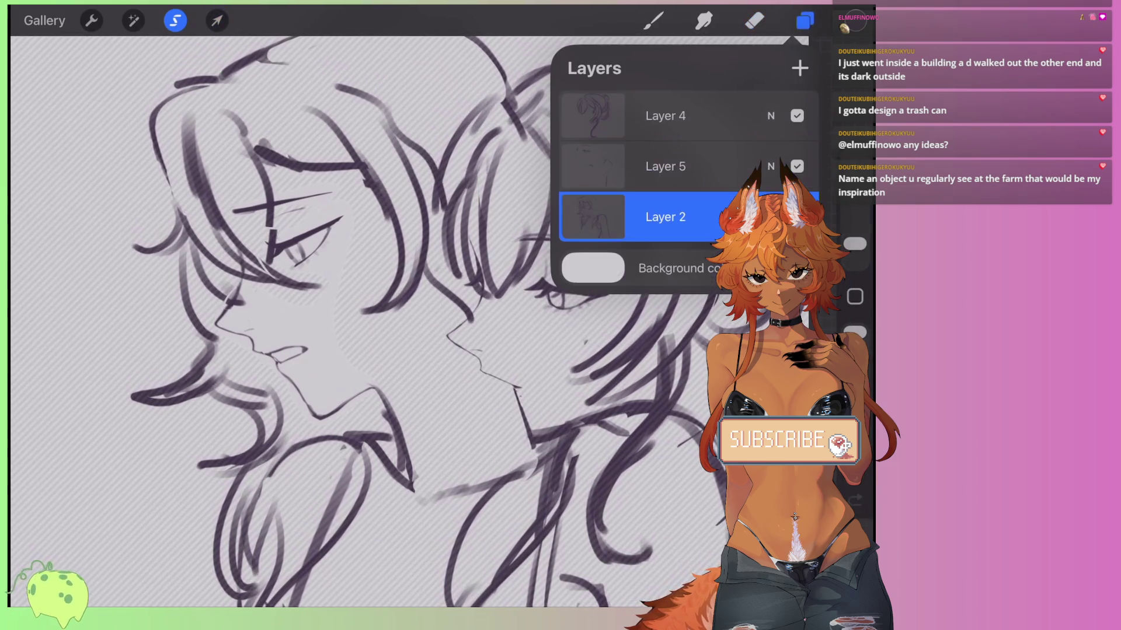
Distort the left face, lowering the top-left corner and raising the lower-left toward the chin.
{"action": "left_click", "coordinate": [217, 21]}
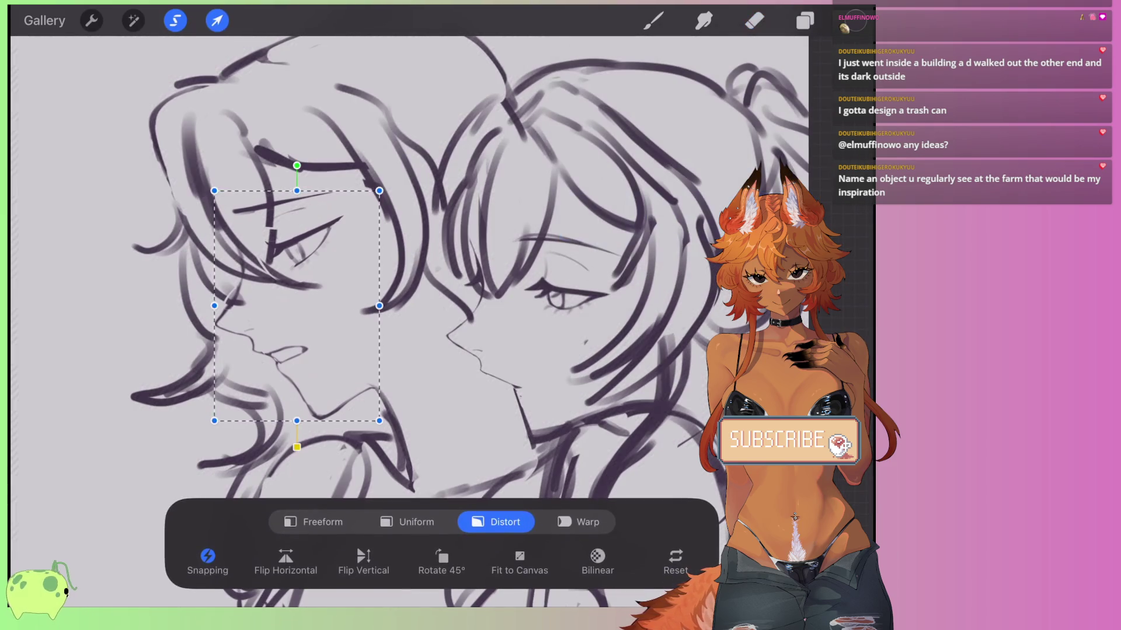
{"action": "left_click_drag", "start_coordinate": [214, 420], "coordinate": [216, 420]}
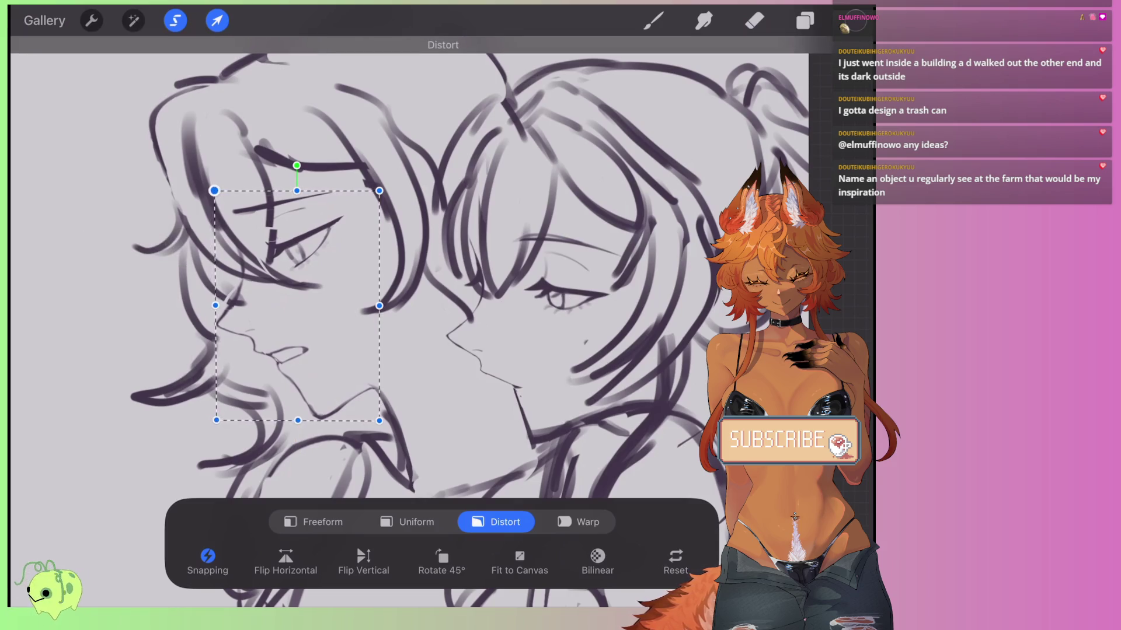
{"action": "left_click_drag", "start_coordinate": [214, 190], "coordinate": [214, 203]}
{"action": "scroll", "coordinate": [409, 263], "scroll_direction": "down", "scroll_amount": 3}
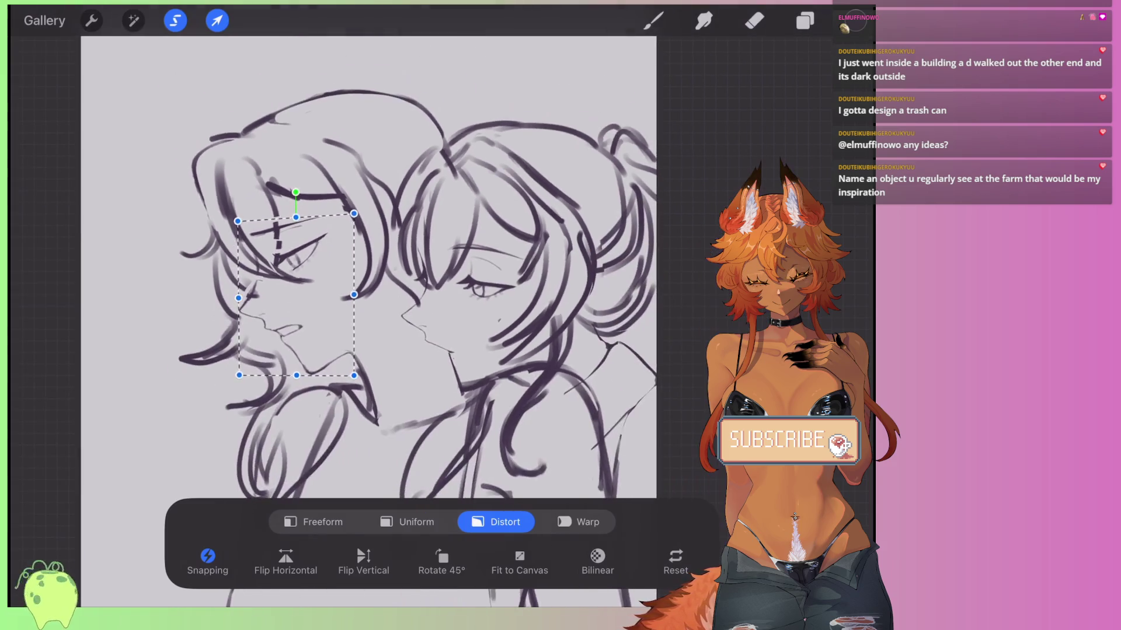
{"action": "scroll", "coordinate": [367, 263], "scroll_direction": "up", "scroll_amount": 3}
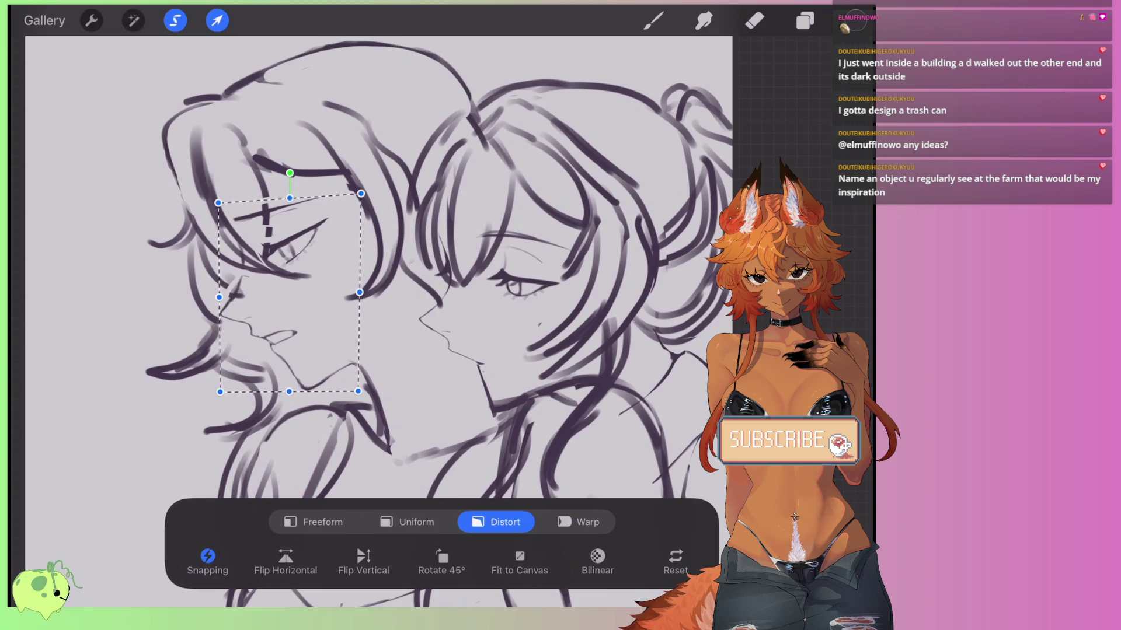
{"action": "left_click_drag", "start_coordinate": [361, 193], "coordinate": [356, 198]}
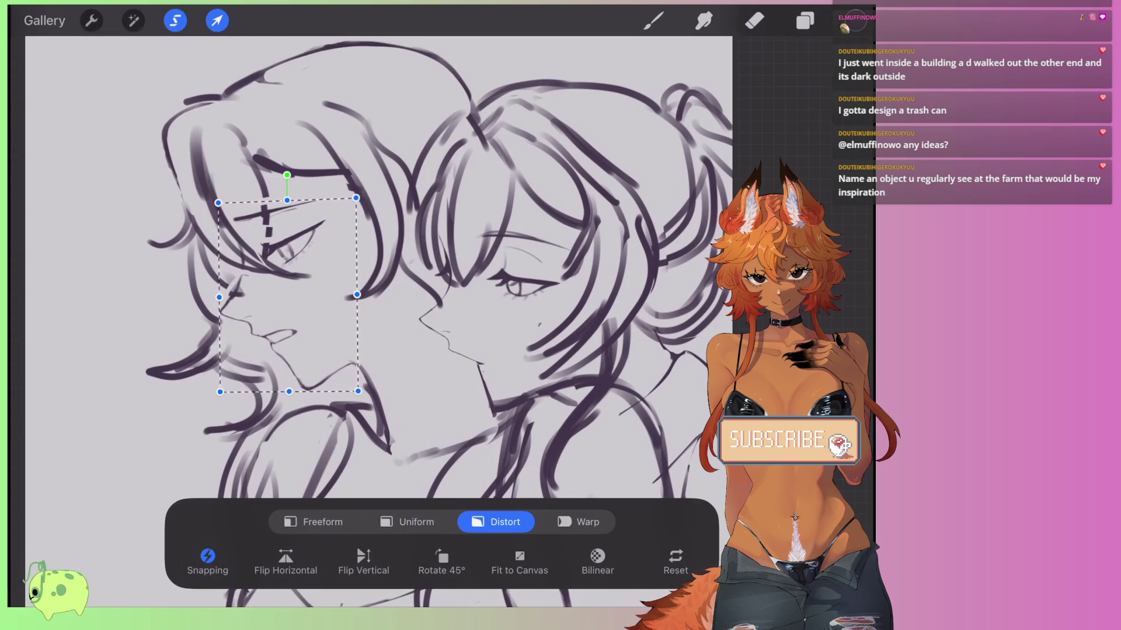
{"action": "key", "text": "ctrl+z"}
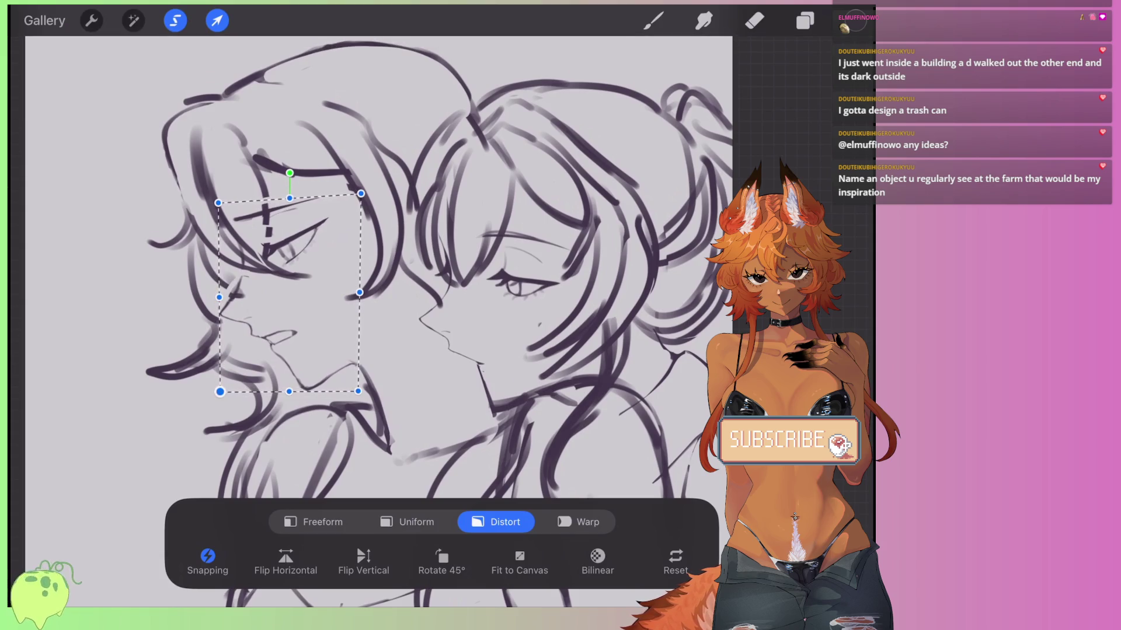
{"action": "left_click_drag", "start_coordinate": [220, 392], "coordinate": [216, 395]}
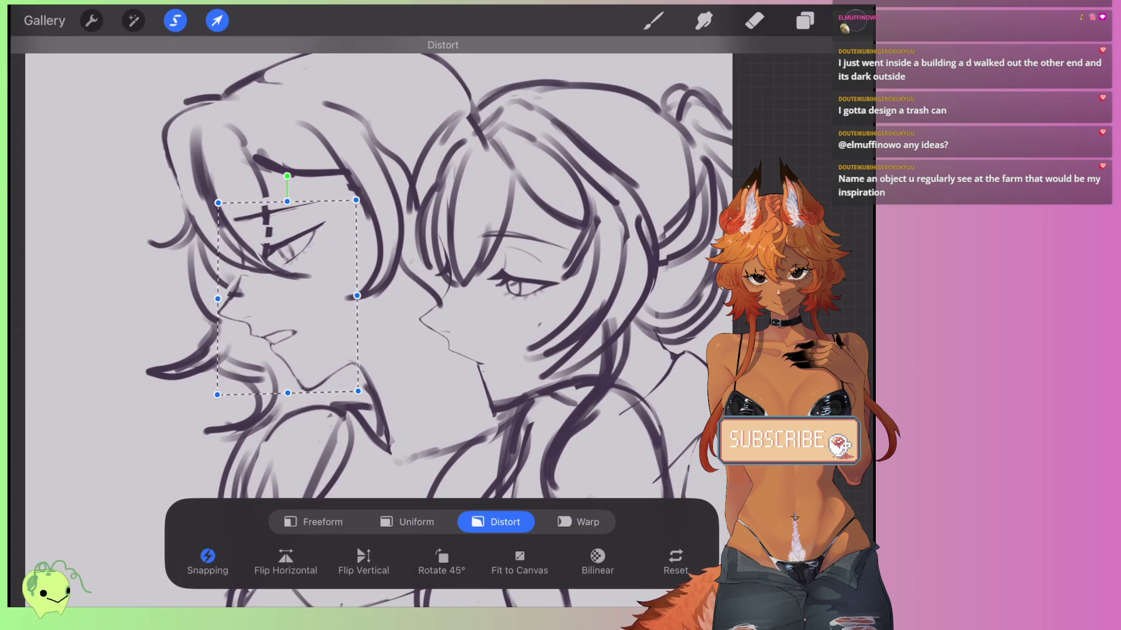
{"action": "scroll", "coordinate": [367, 292], "scroll_direction": "down", "scroll_amount": 2}
{"action": "scroll", "coordinate": [379, 292], "scroll_direction": "down", "scroll_amount": 2}
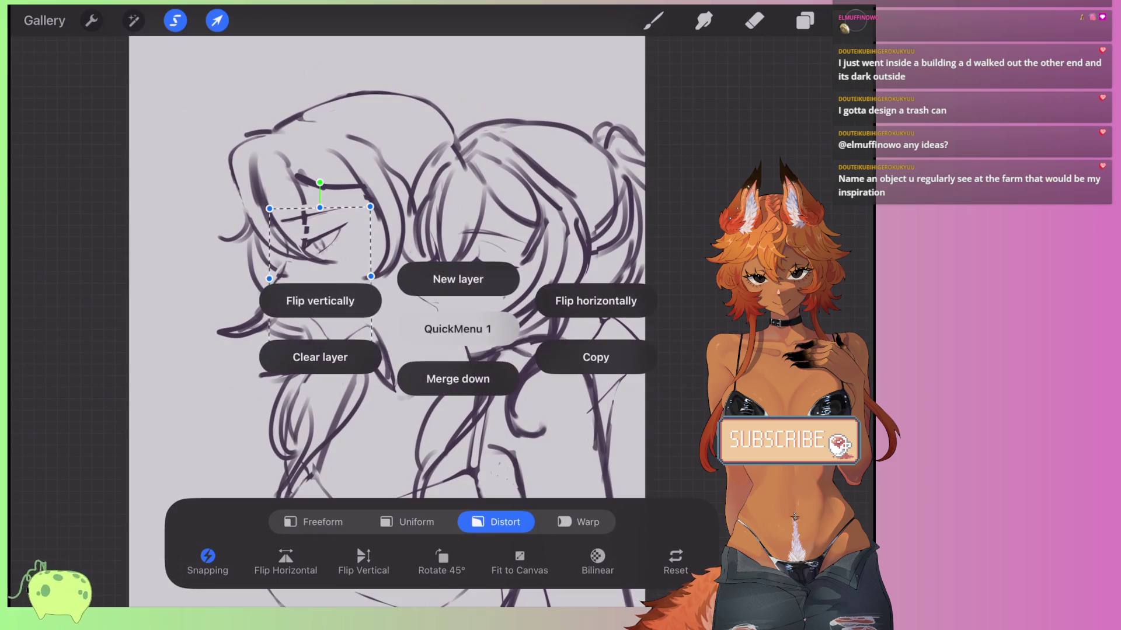
Flip the canvas horizontally to check proportions and commit the left face's distortion.
{"action": "left_click", "coordinate": [596, 298]}
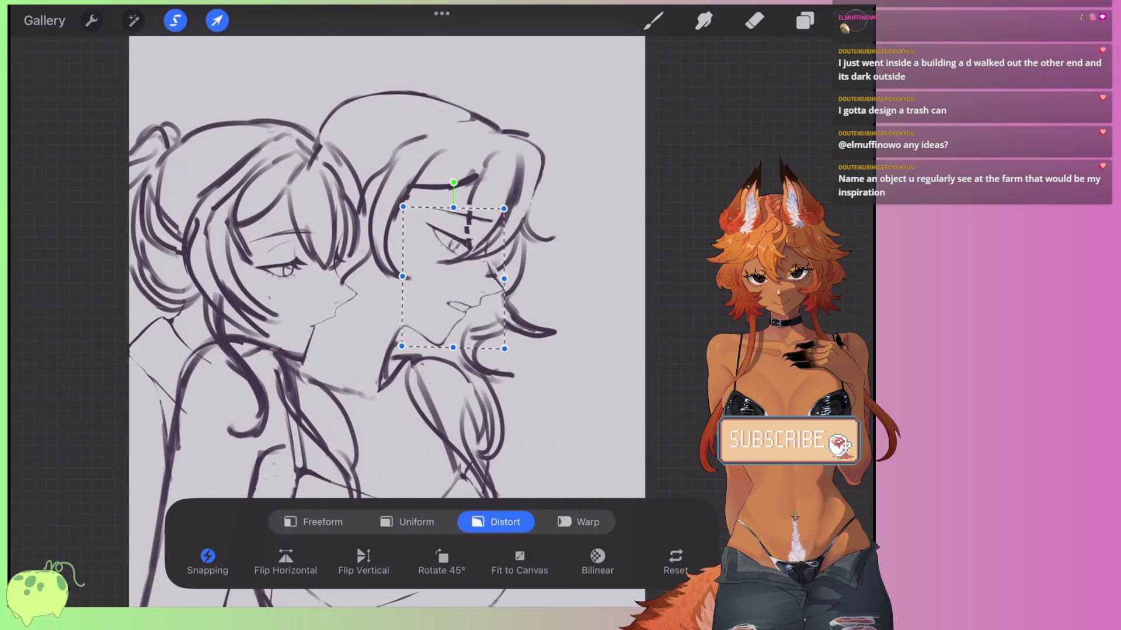
{"action": "scroll", "coordinate": [368, 291], "scroll_direction": "up", "scroll_amount": 2}
{"action": "left_click", "coordinate": [754, 20]}
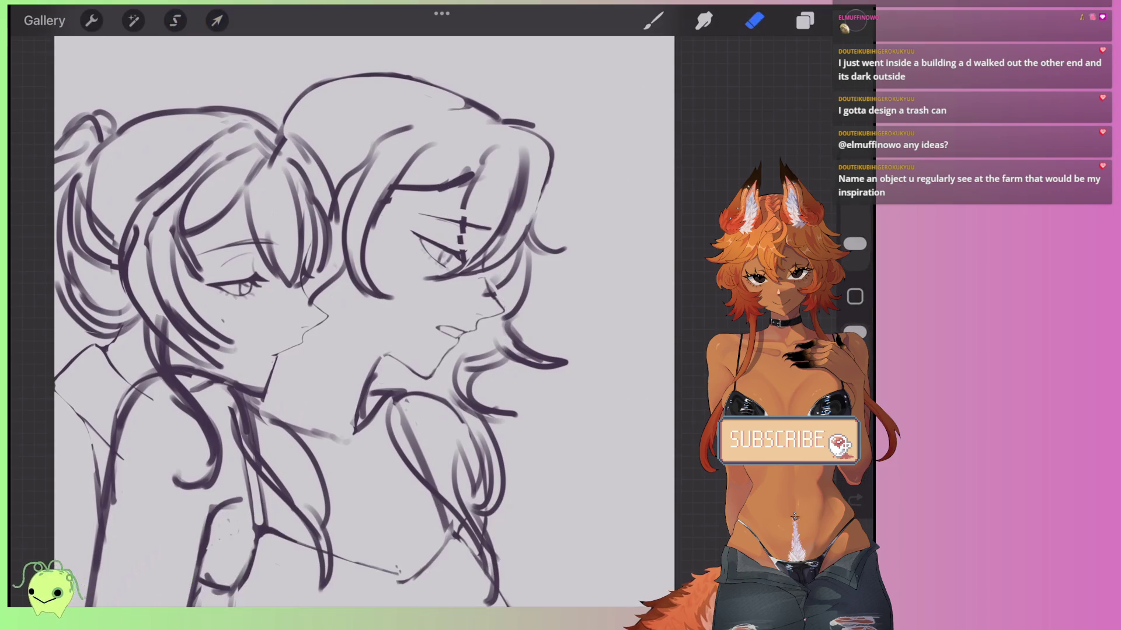
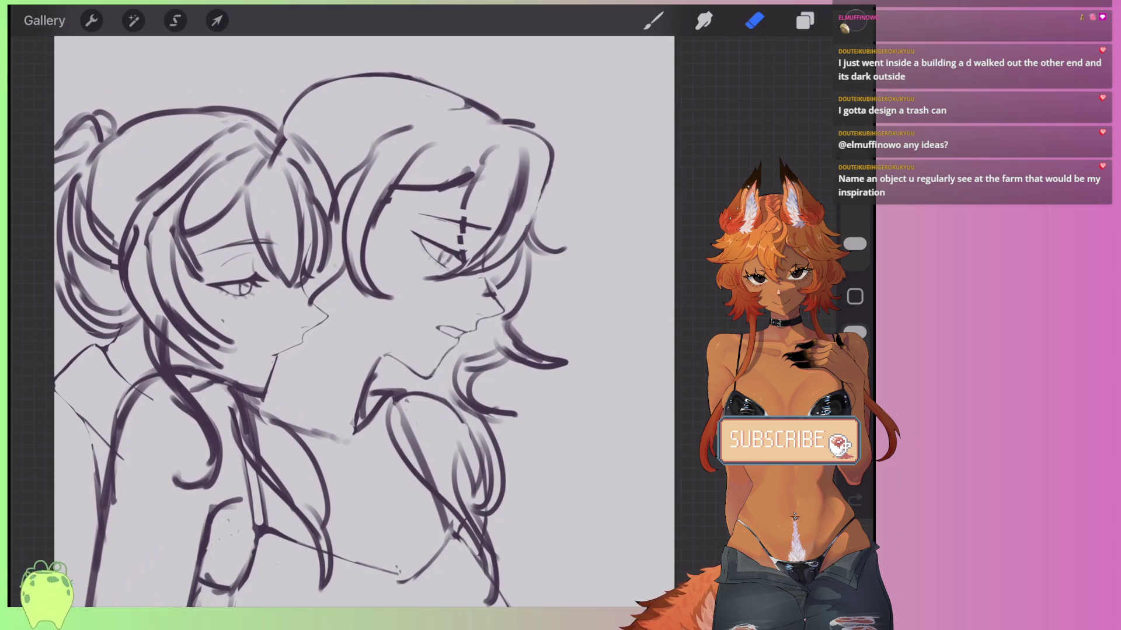
On Layer 5, freehand-select the left character's eye and distort it up and to the right.
{"action": "scroll", "coordinate": [102, 245], "scroll_direction": "up", "scroll_amount": 3}
{"action": "left_click", "coordinate": [805, 21]}
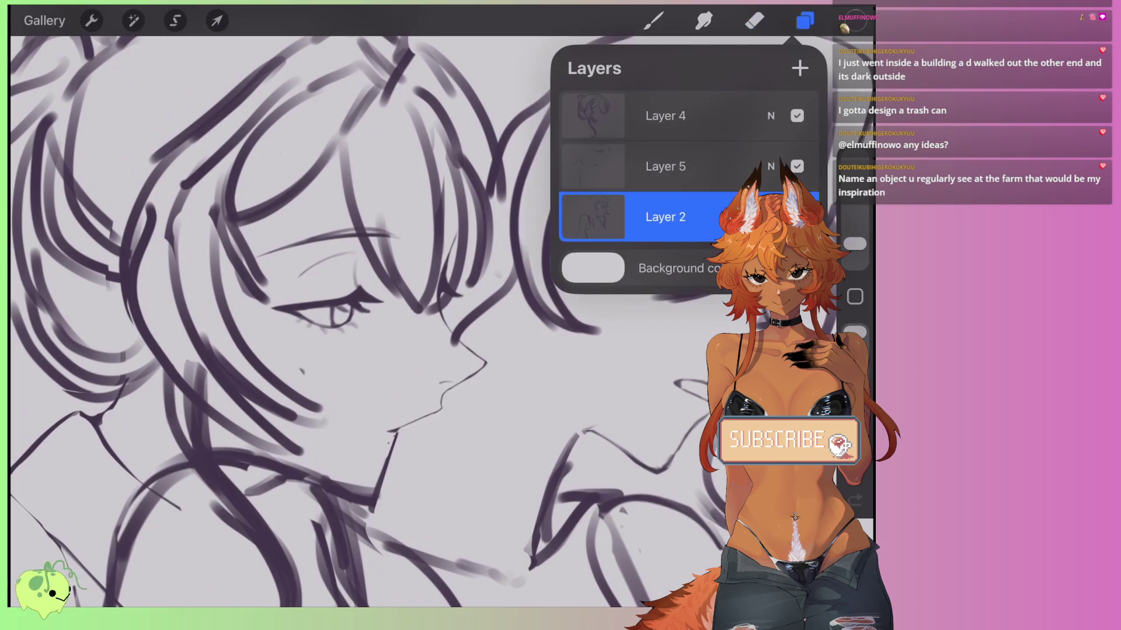
{"action": "left_click", "coordinate": [665, 167]}
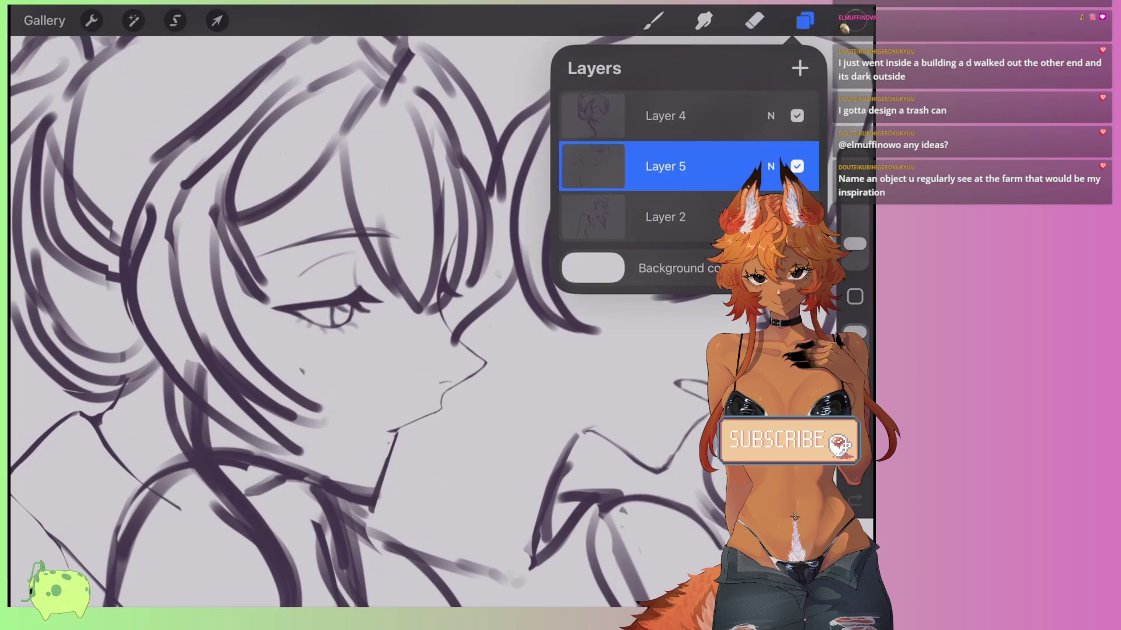
{"action": "left_click", "coordinate": [175, 21]}
{"action": "left_click_drag", "start_coordinate": [314, 289], "coordinate": [341, 338]}
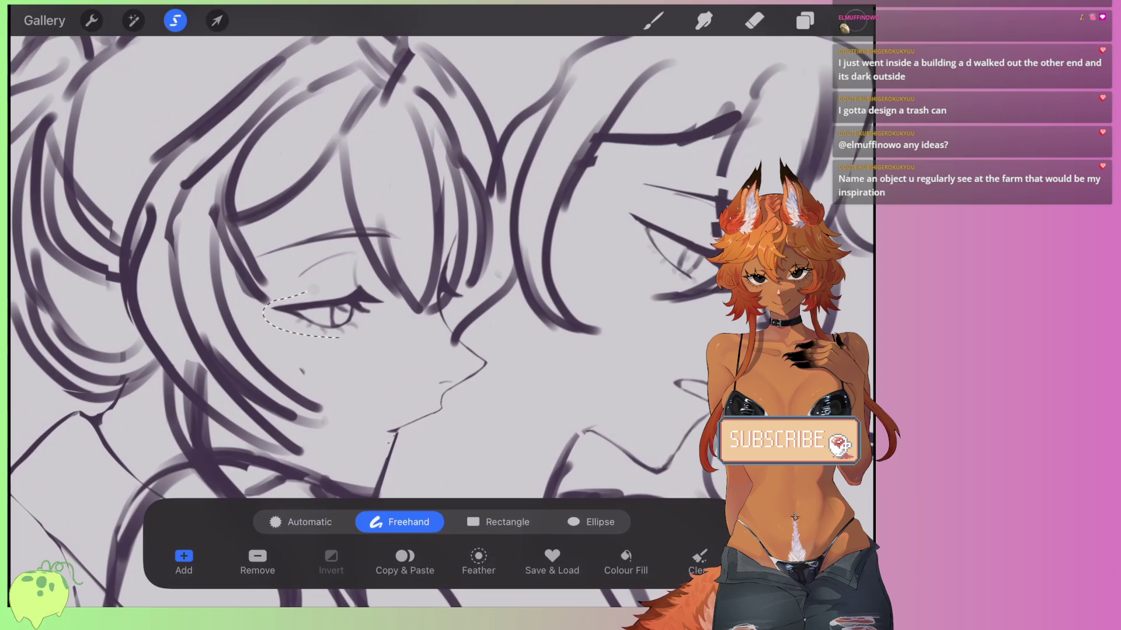
{"action": "left_click", "coordinate": [217, 21]}
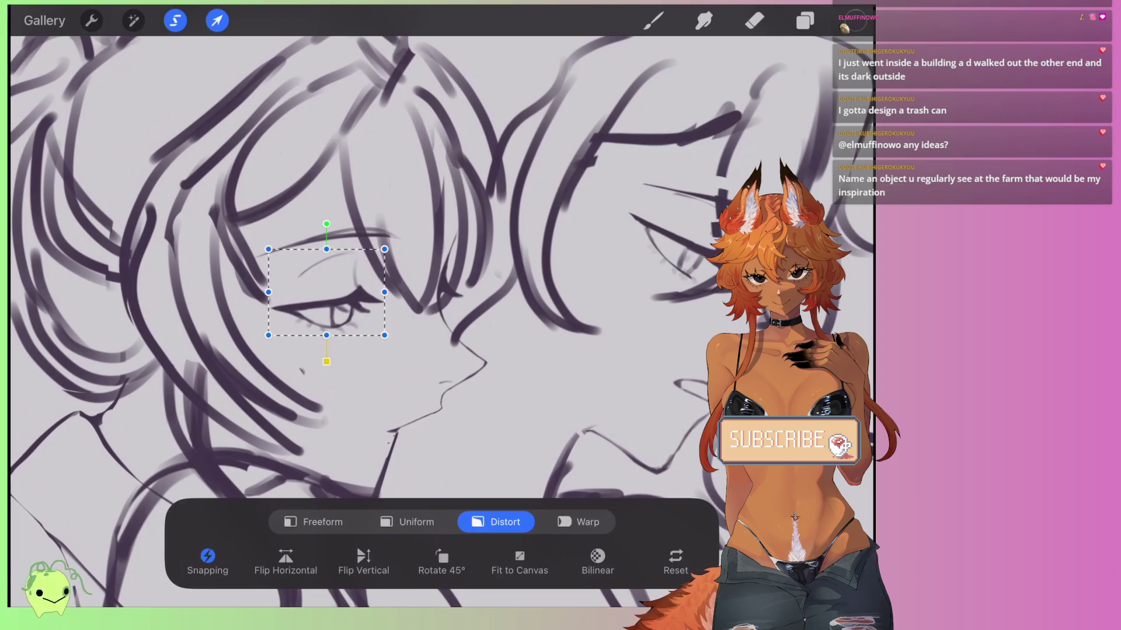
{"action": "left_click_drag", "start_coordinate": [269, 335], "coordinate": [275, 329]}
{"action": "left_click_drag", "start_coordinate": [389, 330], "coordinate": [389, 325]}
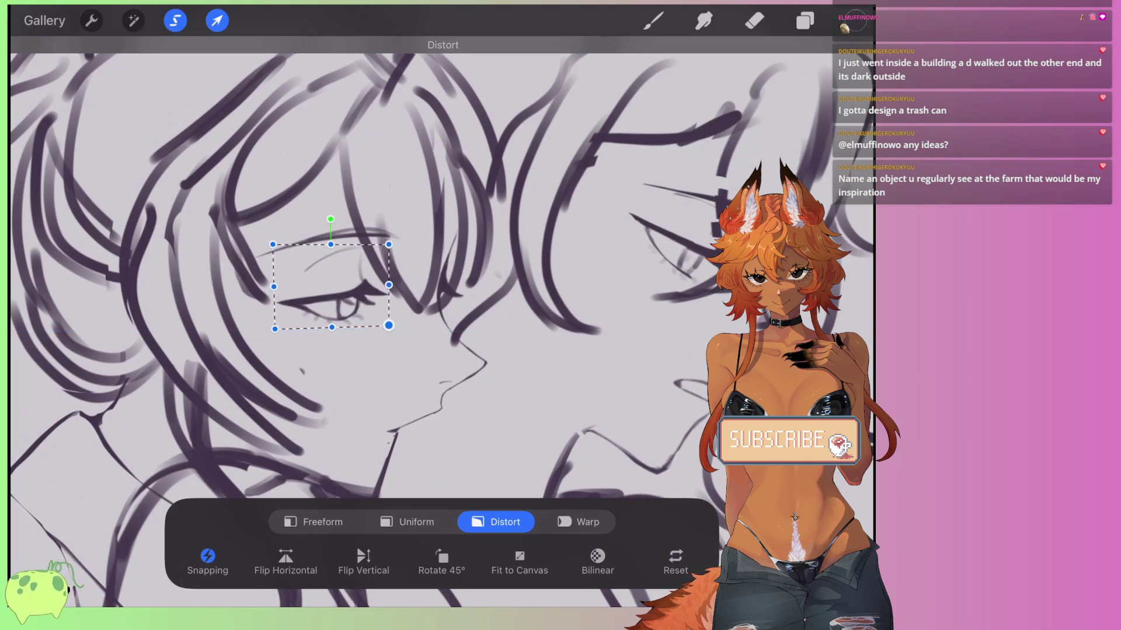
{"action": "scroll", "coordinate": [442, 315], "scroll_direction": "down", "scroll_amount": 5}
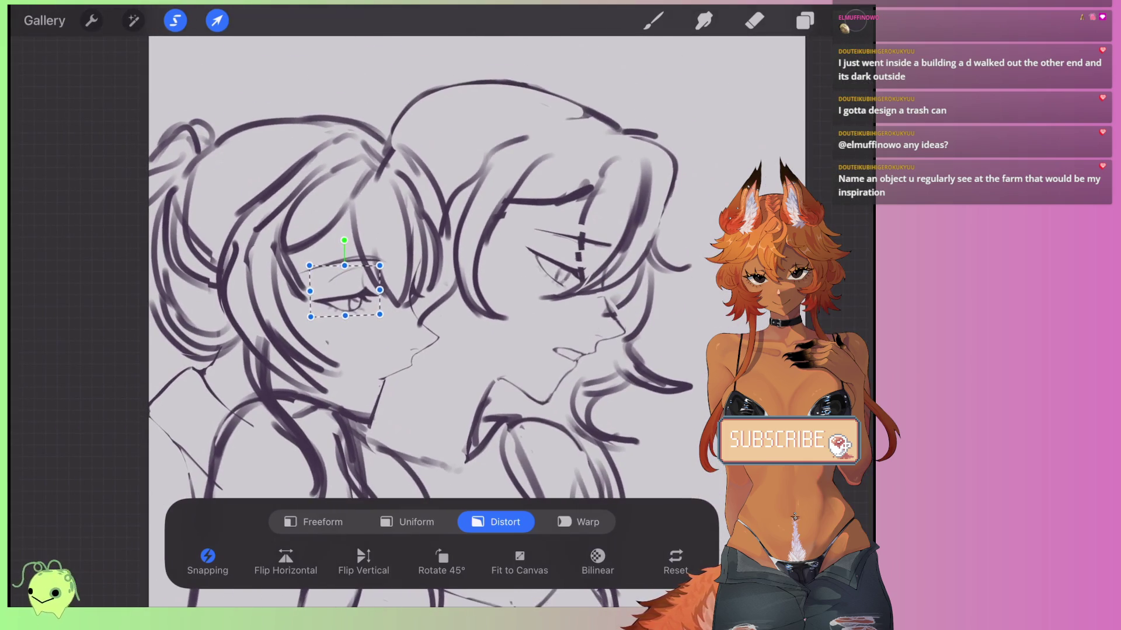
{"action": "left_click", "coordinate": [217, 20]}
On Layer 4, select the top of the left character's head and stretch it upward.
{"action": "left_click", "coordinate": [175, 20]}
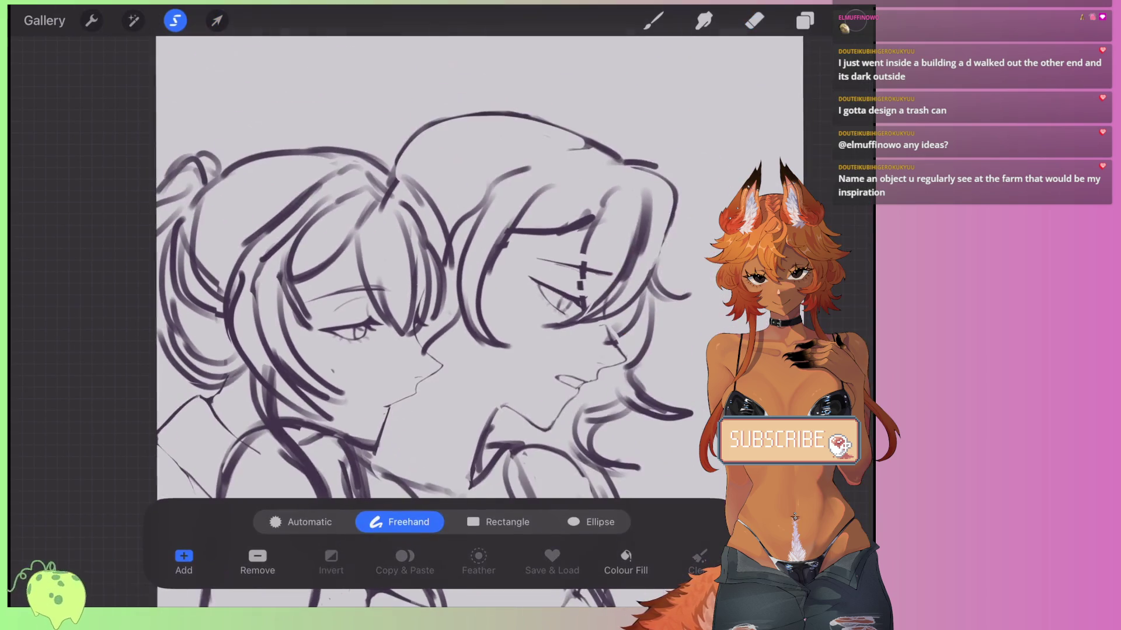
{"action": "left_click", "coordinate": [805, 20]}
{"action": "left_click", "coordinate": [665, 115]}
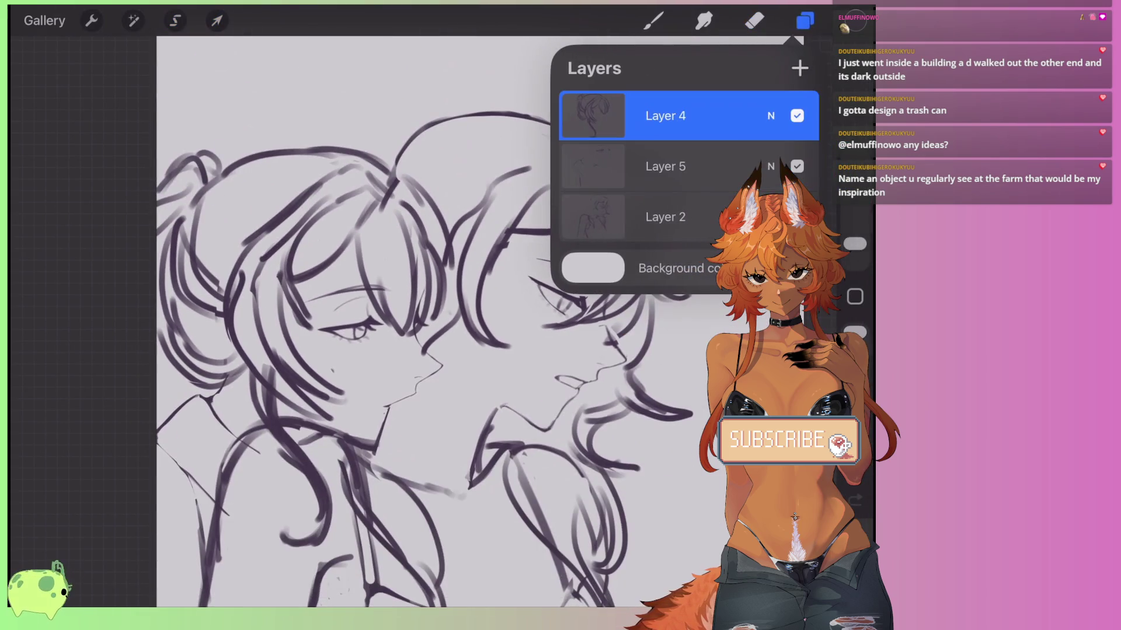
{"action": "left_click", "coordinate": [805, 20]}
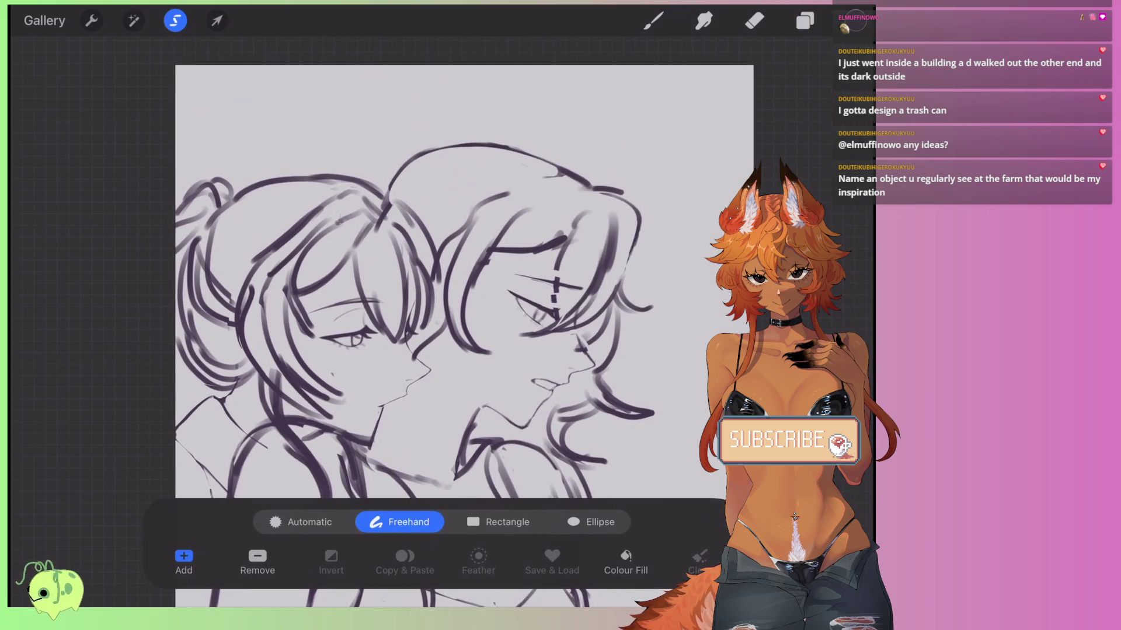
{"action": "left_click_drag", "start_coordinate": [376, 254], "coordinate": [208, 267]}
{"action": "mouse_move", "coordinate": [263, 138]}
{"action": "left_mouse_down"}
{"action": "mouse_move", "coordinate": [406, 153]}
{"action": "mouse_move", "coordinate": [444, 296]}
{"action": "left_mouse_up"}
{"action": "left_click", "coordinate": [216, 20]}
{"action": "left_click_drag", "start_coordinate": [309, 172], "coordinate": [313, 153]}
{"action": "left_click", "coordinate": [217, 20]}
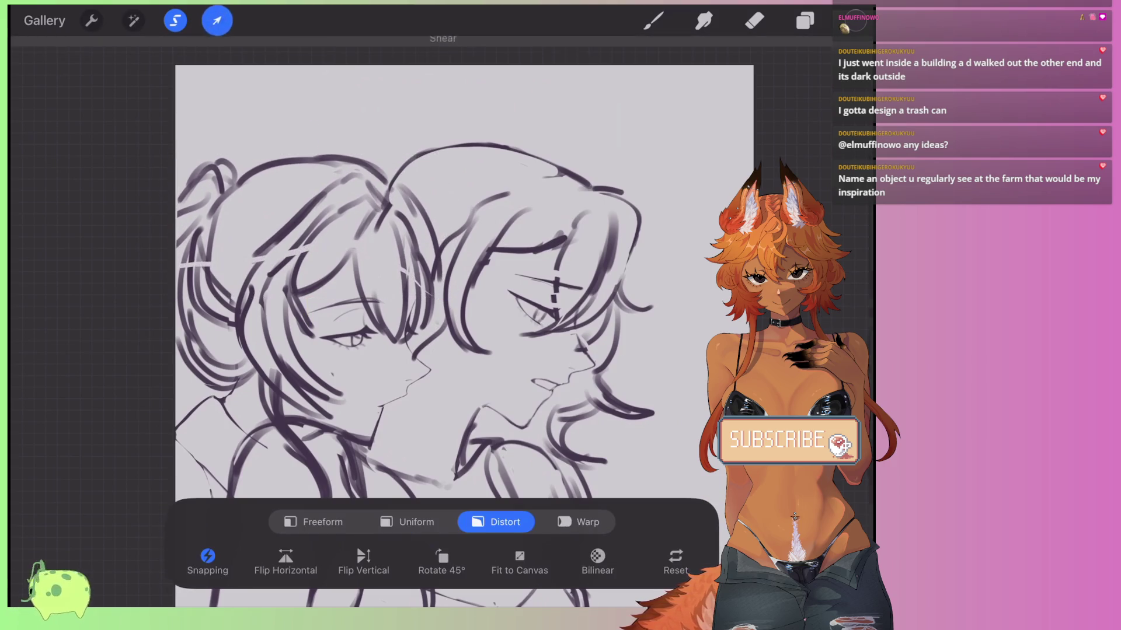
Switch back to Layer 5 with the Freehand selection tool ready.
{"action": "left_click", "coordinate": [805, 21]}
{"action": "left_click", "coordinate": [665, 166]}
{"action": "left_click", "coordinate": [805, 21]}
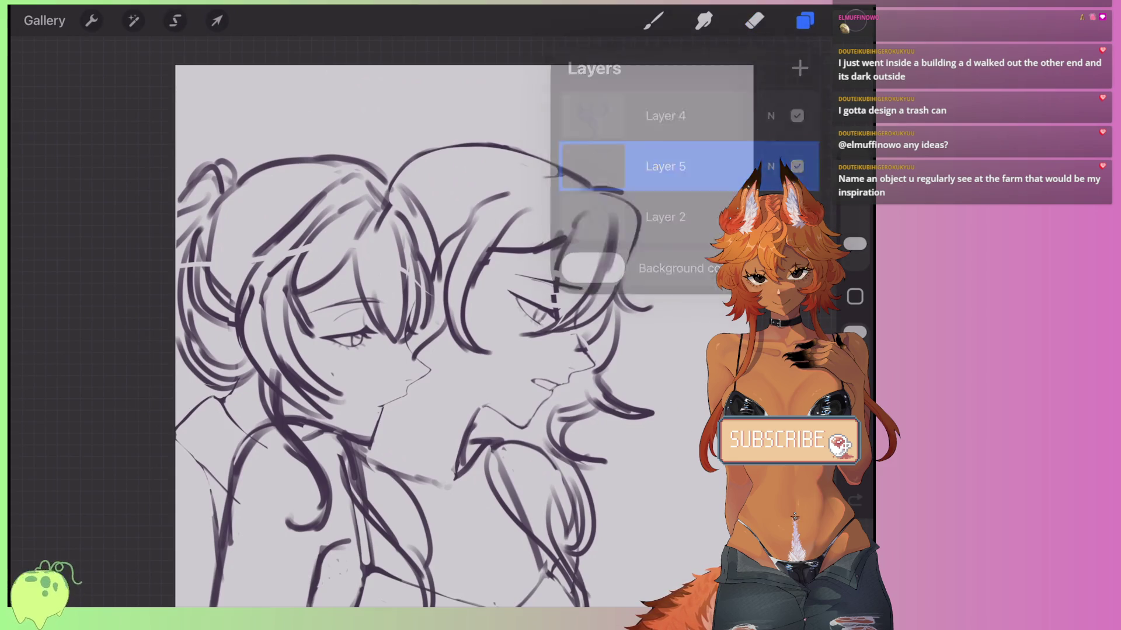
{"action": "scroll", "coordinate": [408, 321], "scroll_direction": "up", "scroll_amount": 2}
{"action": "left_click", "coordinate": [175, 20]}
{"action": "scroll", "coordinate": [438, 262], "scroll_direction": "down", "scroll_amount": 1}
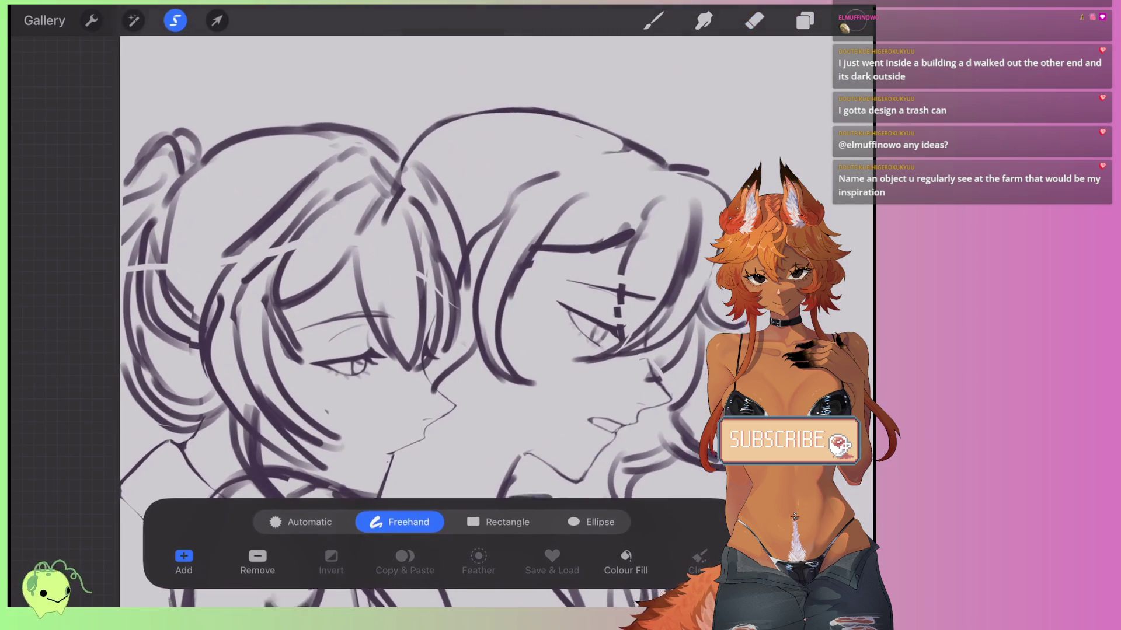
Select the left character's chin, move it up slightly and narrow it from the left.
{"action": "left_click_drag", "start_coordinate": [349, 394], "coordinate": [390, 407]}
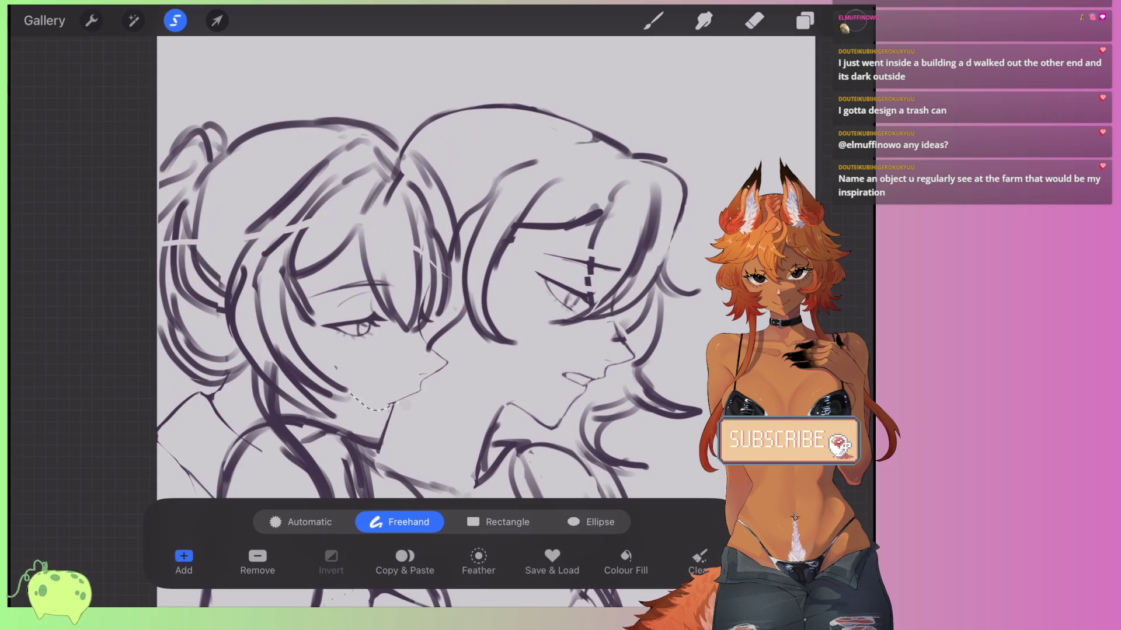
{"action": "left_click", "coordinate": [216, 20]}
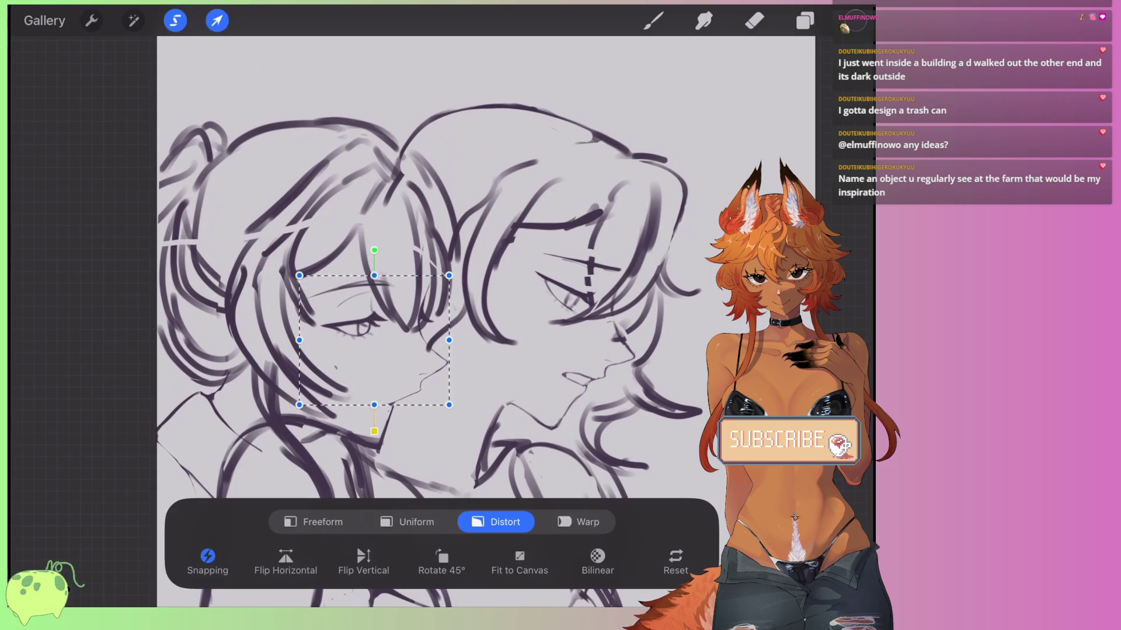
{"action": "left_click_drag", "start_coordinate": [374, 339], "coordinate": [373, 334]}
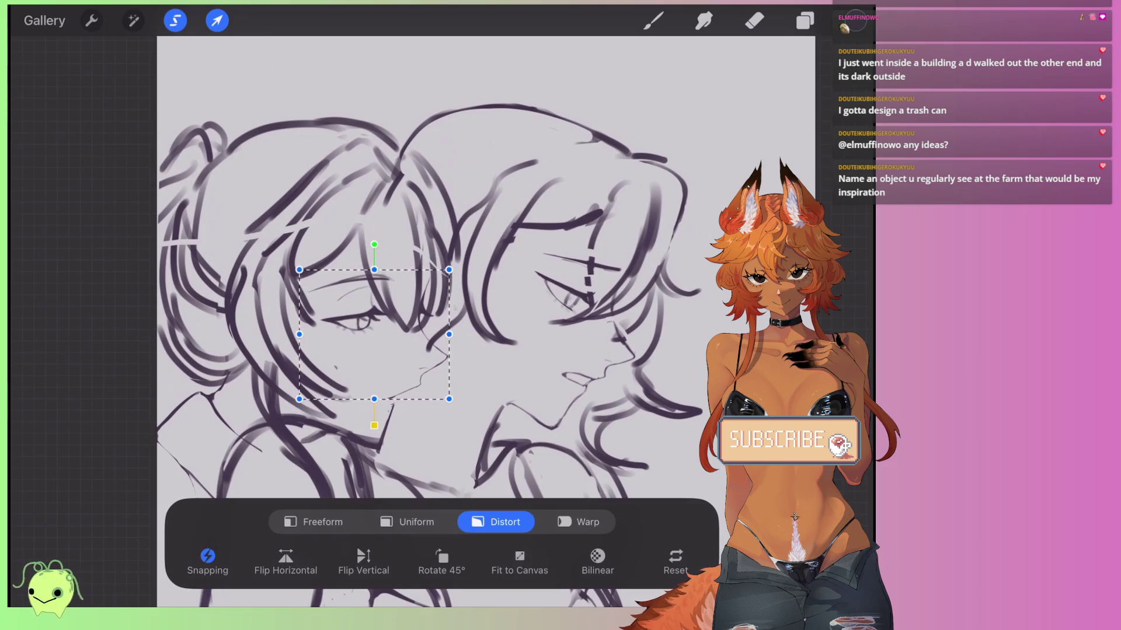
{"action": "left_click_drag", "start_coordinate": [374, 244], "coordinate": [375, 244]}
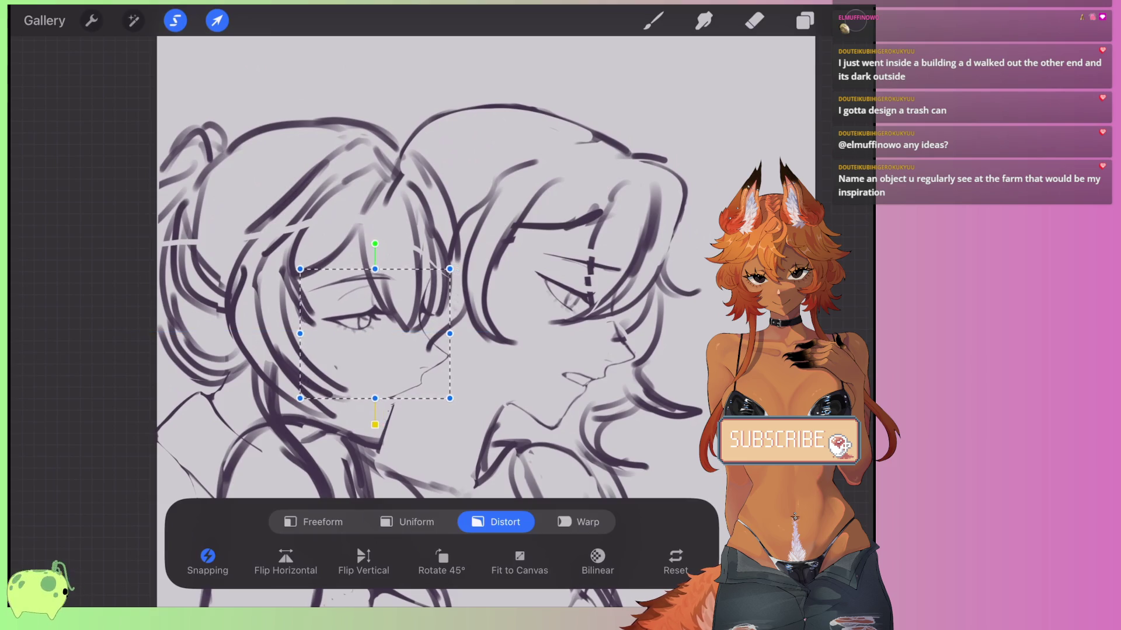
{"action": "left_click_drag", "start_coordinate": [300, 334], "coordinate": [305, 332]}
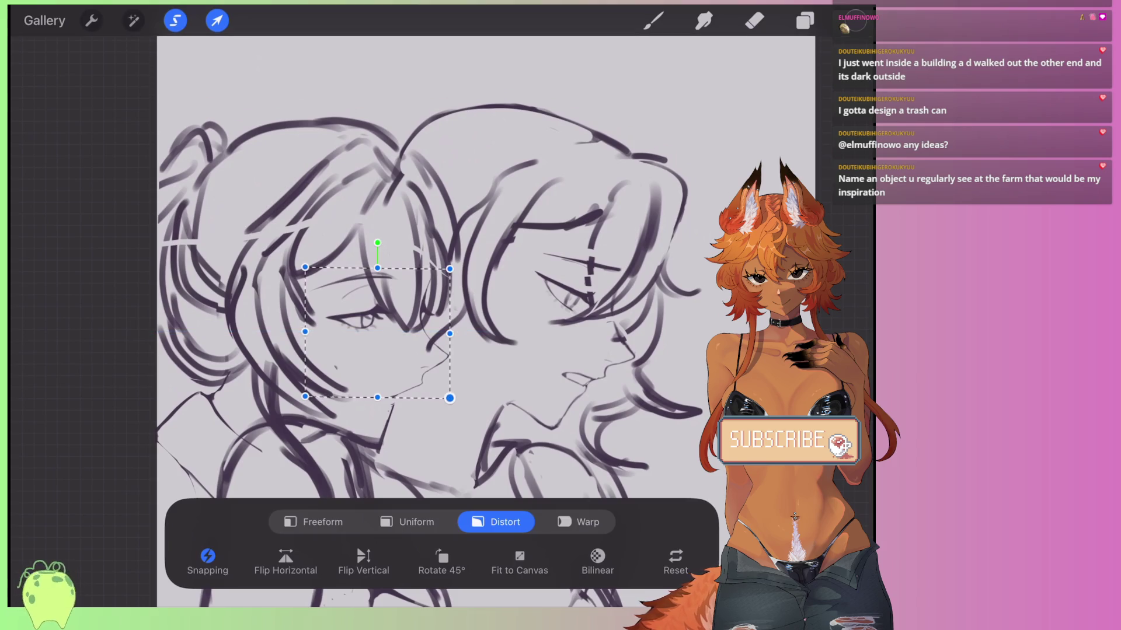
Flip the canvas horizontally to check the faces, then commit the chin edit with the Eraser.
{"action": "scroll", "coordinate": [380, 327], "scroll_direction": "up", "scroll_amount": 3}
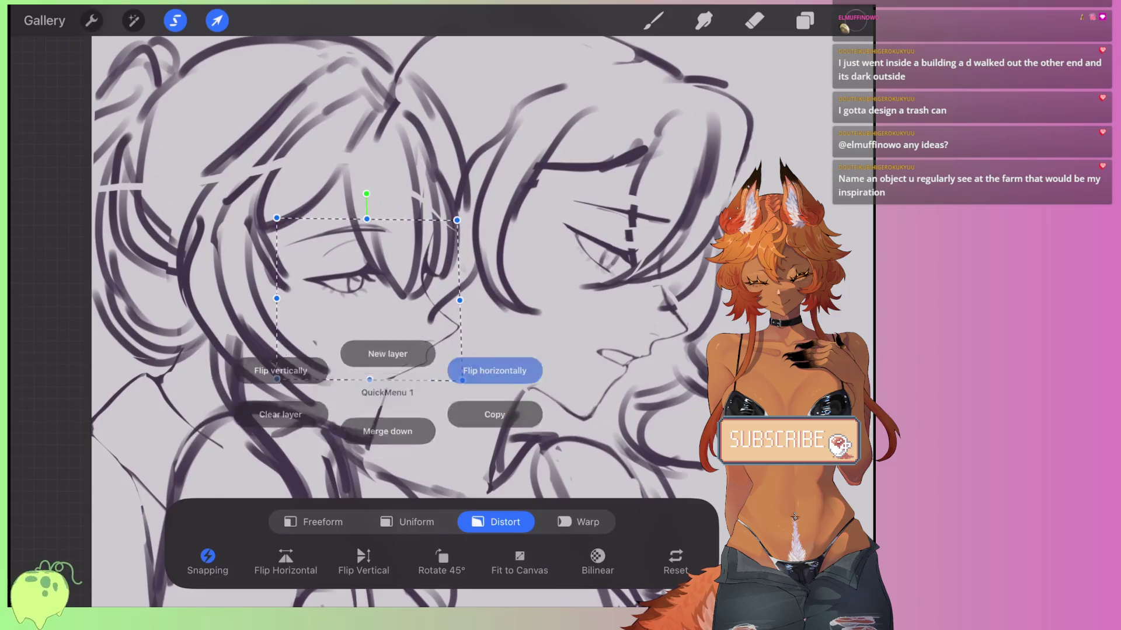
{"action": "left_click", "coordinate": [494, 371]}
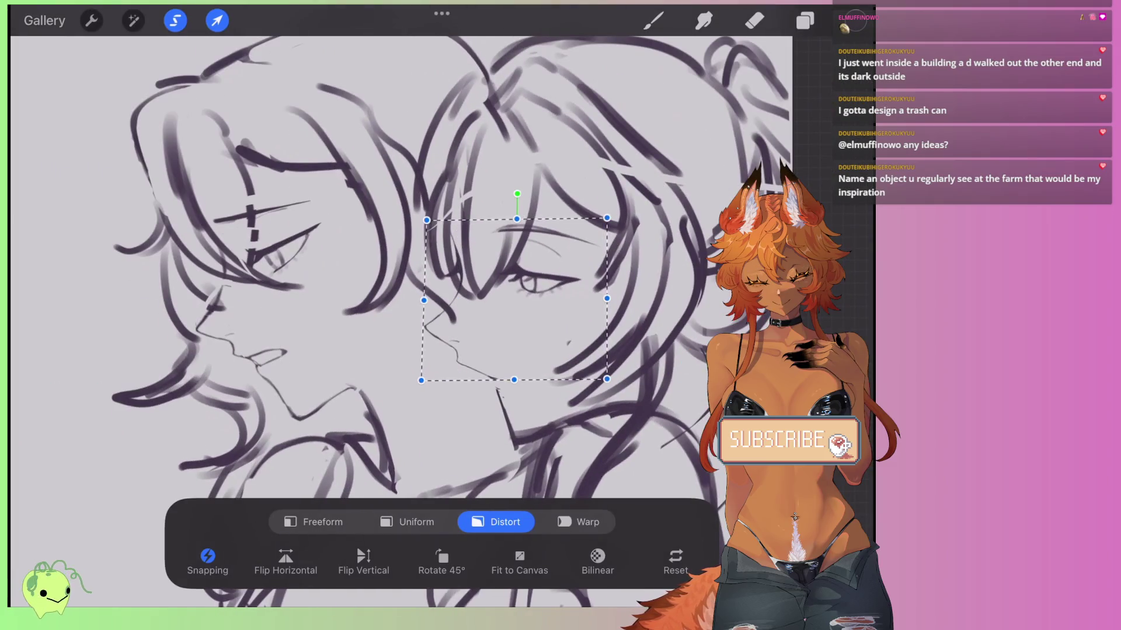
{"action": "key", "text": "e"}
{"action": "scroll", "coordinate": [380, 321], "scroll_direction": "down", "scroll_amount": 2}
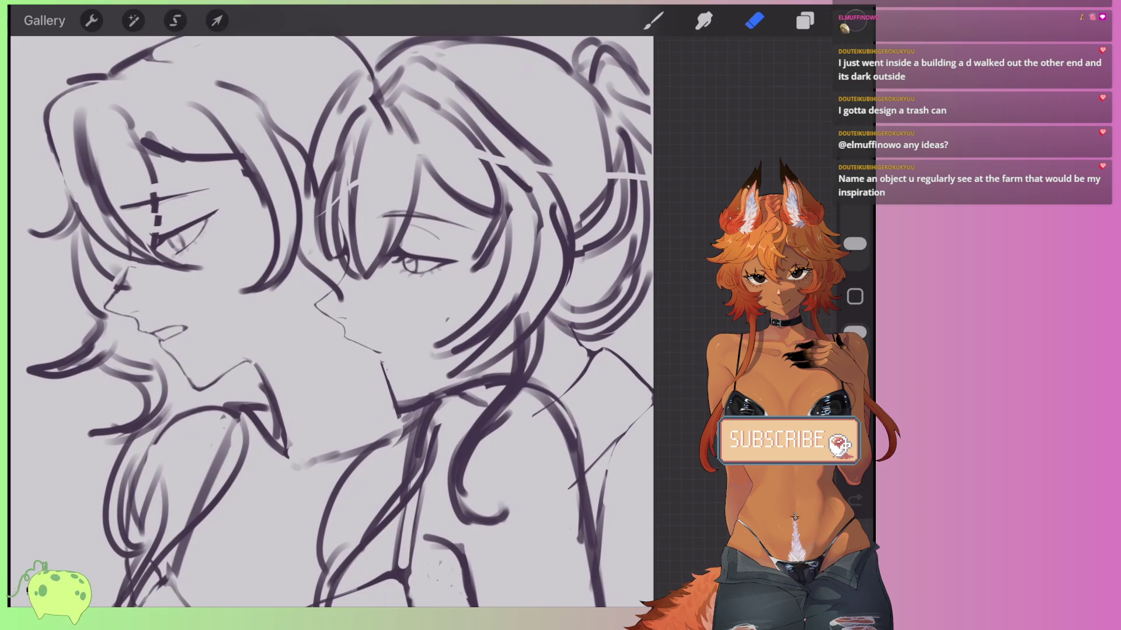
{"action": "scroll", "coordinate": [327, 321], "scroll_direction": "down", "scroll_amount": 1}
{"action": "scroll", "coordinate": [326, 321], "scroll_direction": "down", "scroll_amount": 3}
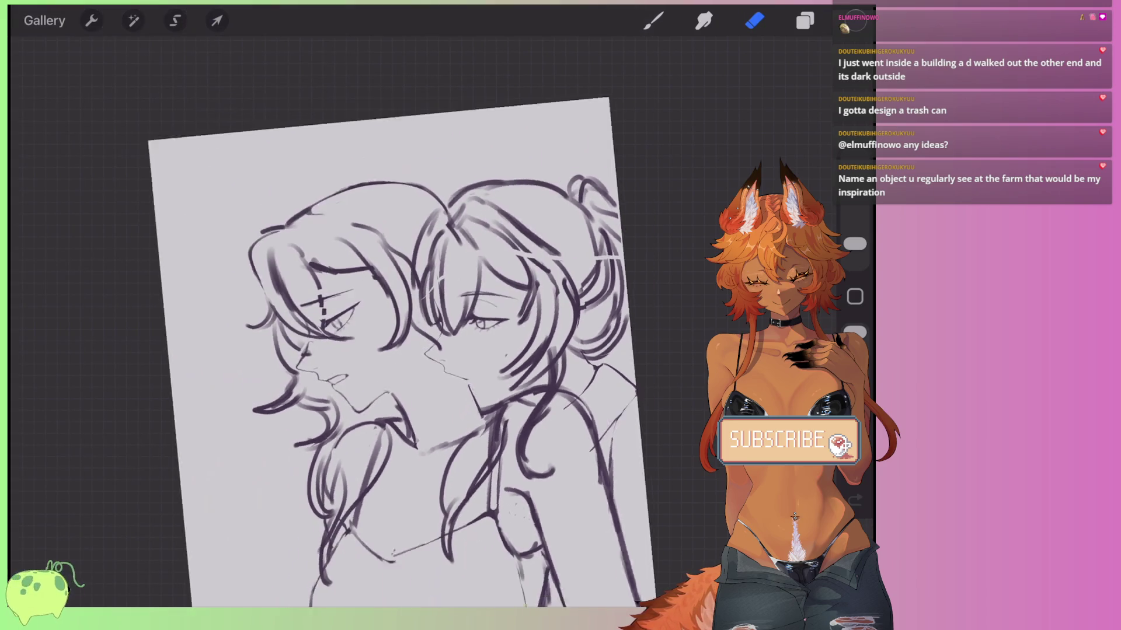
{"action": "left_click", "coordinate": [805, 21]}
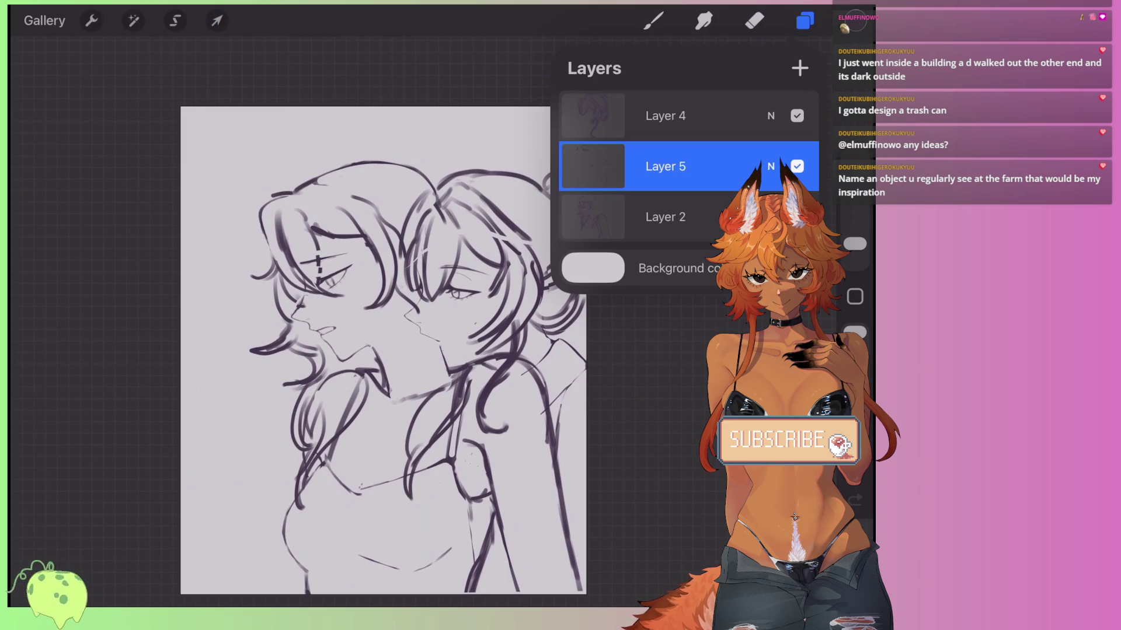
Merge Layer 4 and Layer 5 down into Layer 2.
{"action": "scroll", "coordinate": [373, 350], "scroll_direction": "down", "scroll_amount": 1}
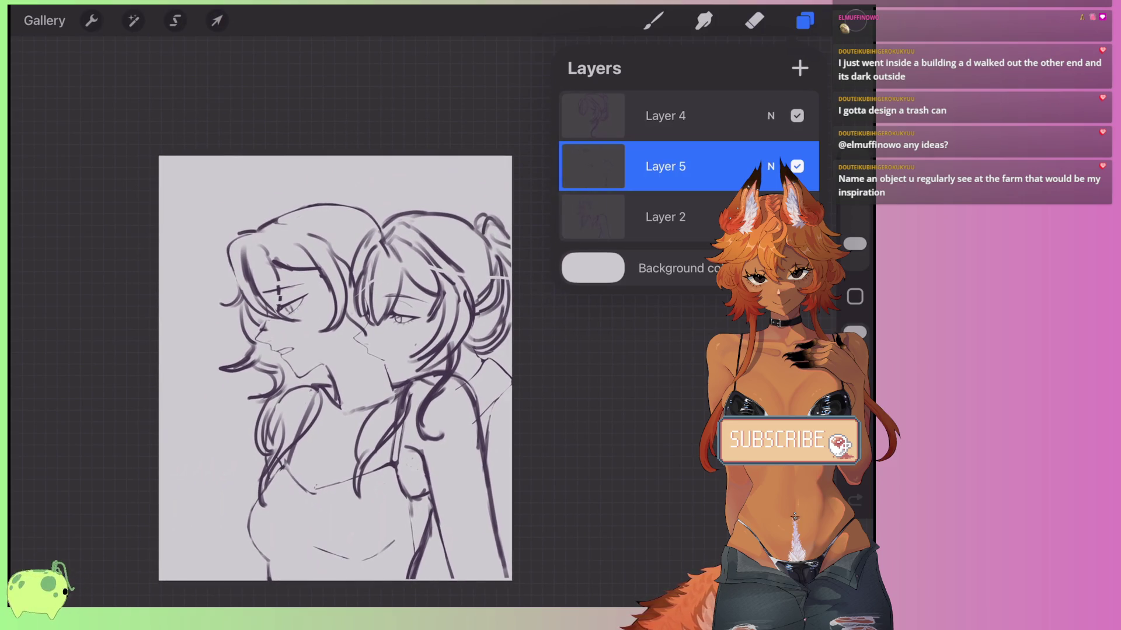
{"action": "left_click", "coordinate": [666, 116]}
{"action": "left_click", "coordinate": [593, 115]}
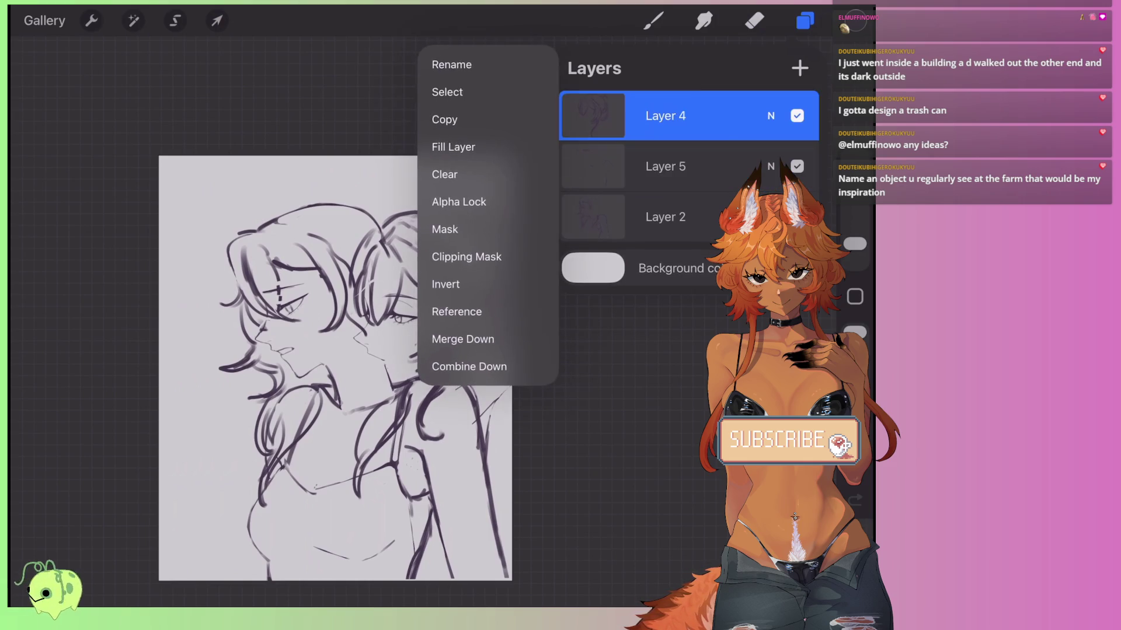
{"action": "left_click", "coordinate": [462, 339]}
{"action": "left_click", "coordinate": [593, 116]}
{"action": "left_click", "coordinate": [463, 339]}
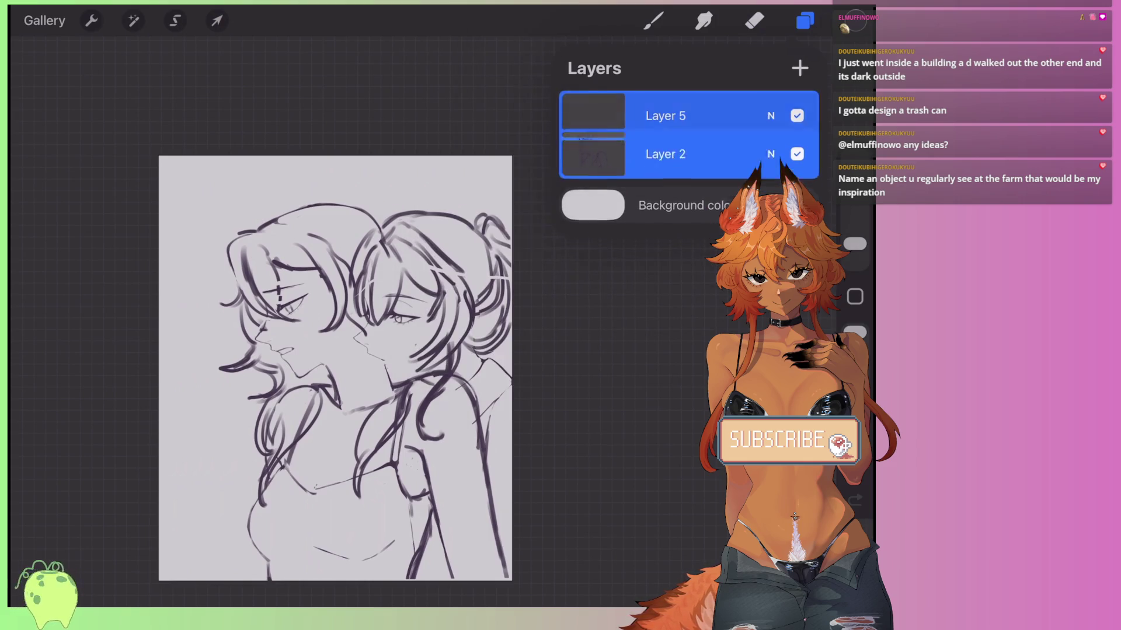
Scale the merged sketch up so it fills more of the canvas.
{"action": "left_click", "coordinate": [217, 20]}
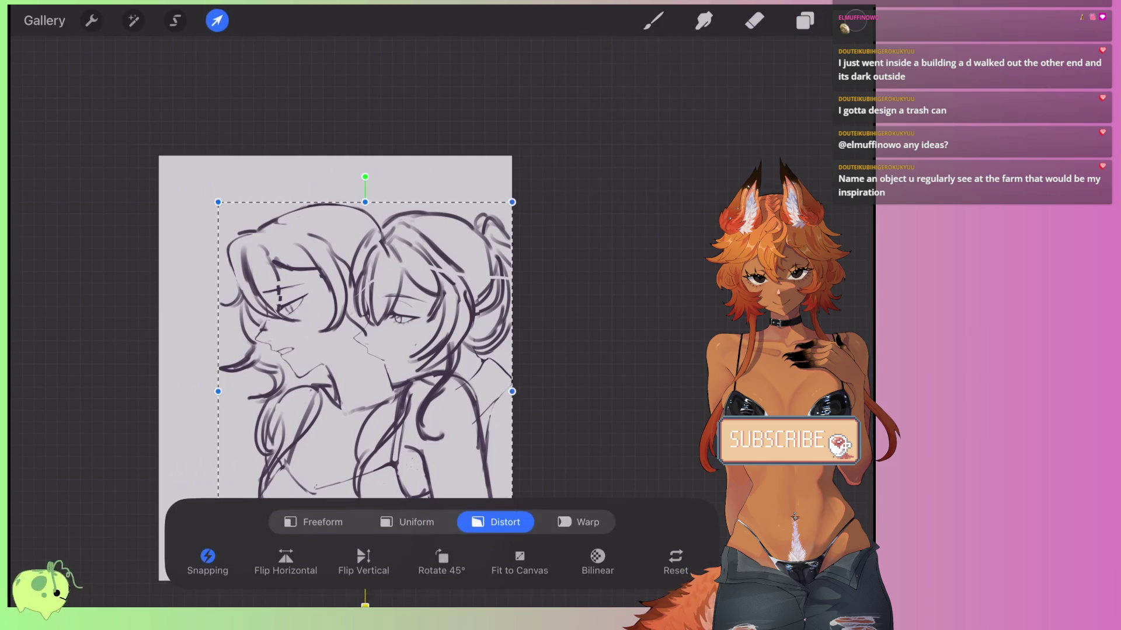
{"action": "left_click_drag", "start_coordinate": [220, 581], "coordinate": [278, 447]}
{"action": "mouse_move", "coordinate": [392, 300]}
{"action": "left_mouse_down"}
{"action": "mouse_move", "coordinate": [386, 280]}
{"action": "mouse_move", "coordinate": [386, 317]}
{"action": "left_mouse_up"}
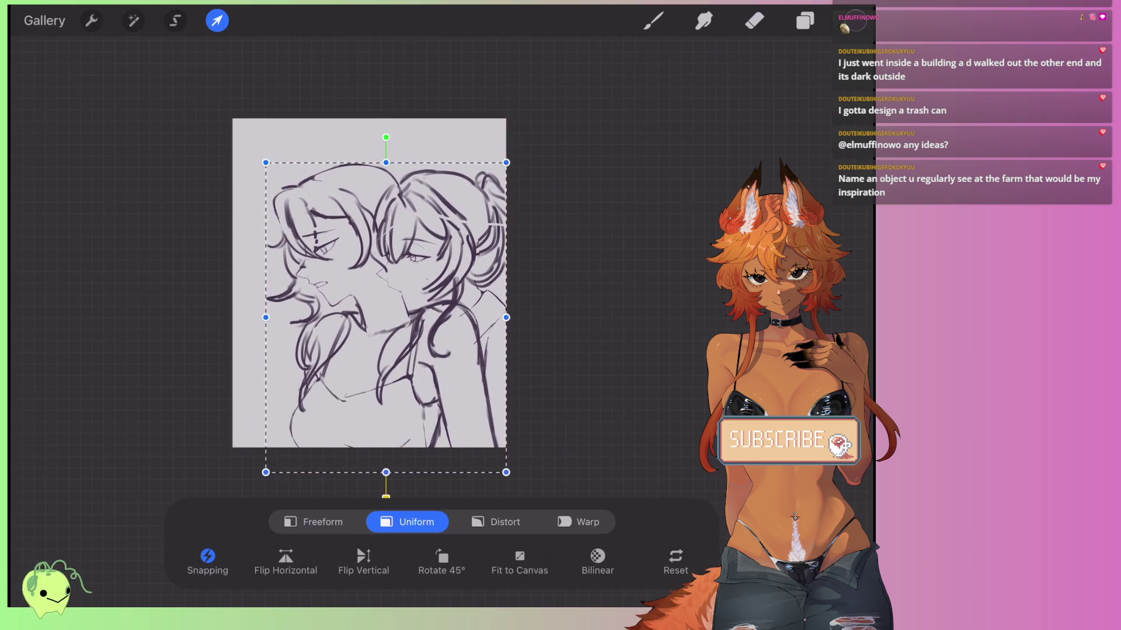
{"action": "left_click", "coordinate": [754, 21]}
{"action": "scroll", "coordinate": [391, 327], "scroll_direction": "up", "scroll_amount": 3}
Add a new empty layer on top and lower the sketch layer's opacity.
{"action": "left_click", "coordinate": [805, 20]}
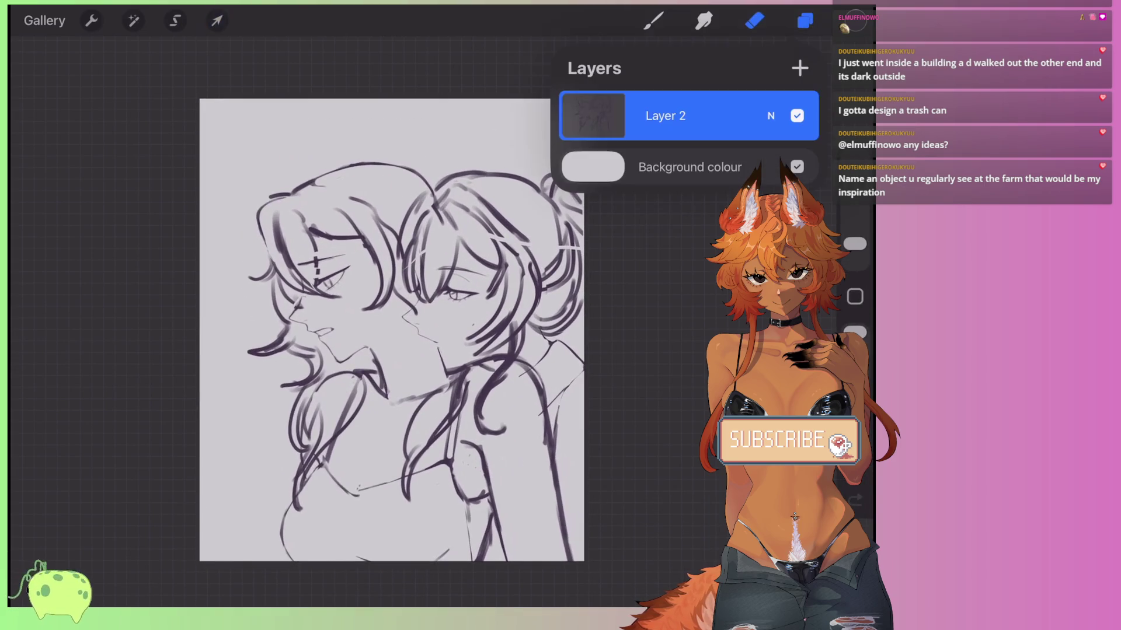
{"action": "left_click", "coordinate": [800, 67]}
{"action": "left_click", "coordinate": [771, 166]}
{"action": "left_click_drag", "start_coordinate": [805, 227], "coordinate": [586, 227]}
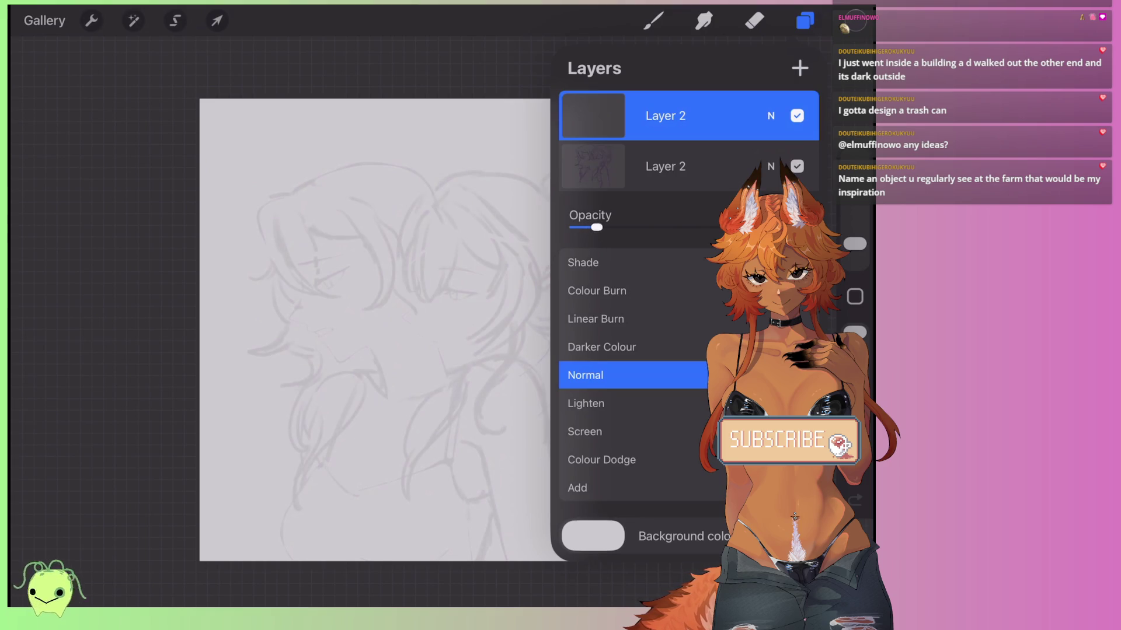
Pick Technical Pen in the Brush Library, then switch to the Free-Flowing Line brush.
{"action": "left_click", "coordinate": [771, 166]}
{"action": "left_click", "coordinate": [653, 20]}
{"action": "left_click", "coordinate": [653, 20]}
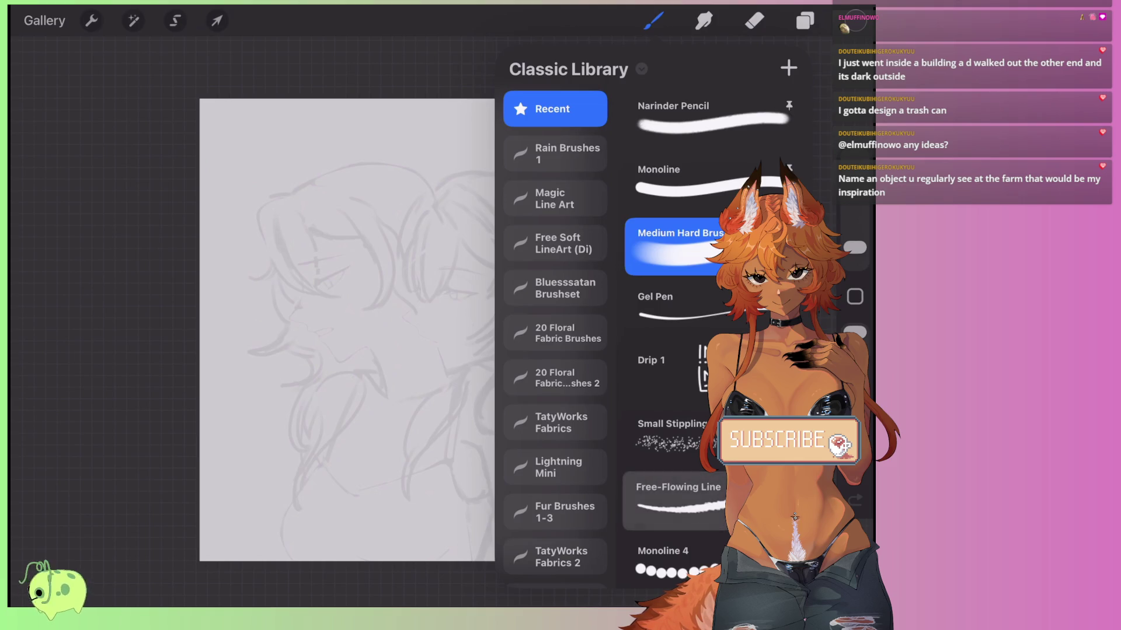
{"action": "scroll", "coordinate": [677, 350], "scroll_direction": "down", "scroll_amount": 5}
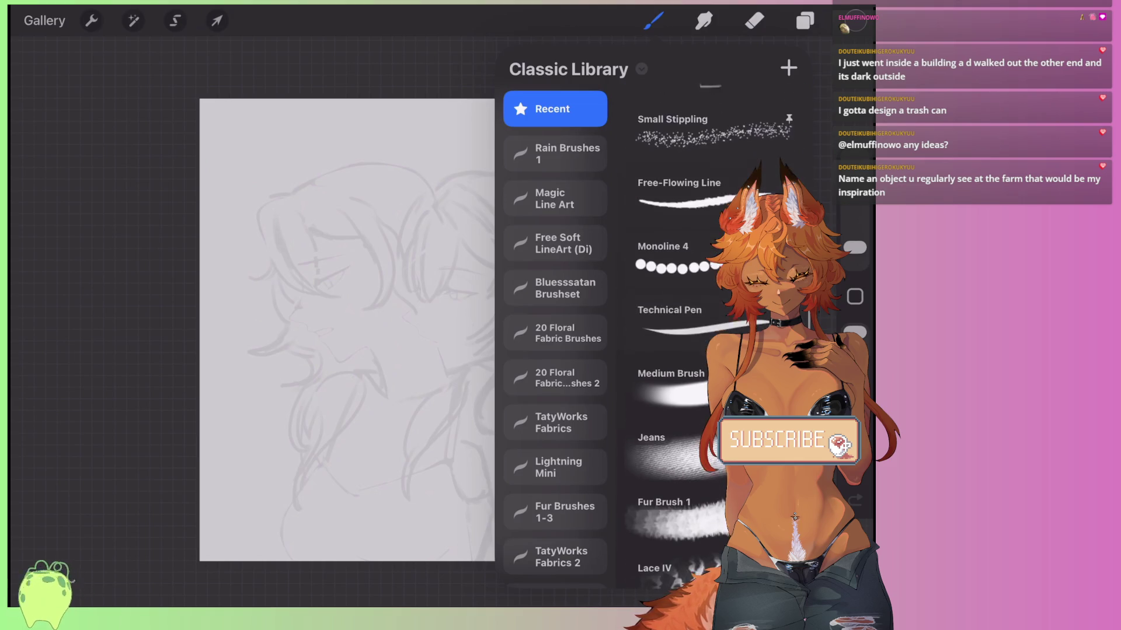
{"action": "left_click", "coordinate": [671, 250]}
{"action": "left_click", "coordinate": [654, 21]}
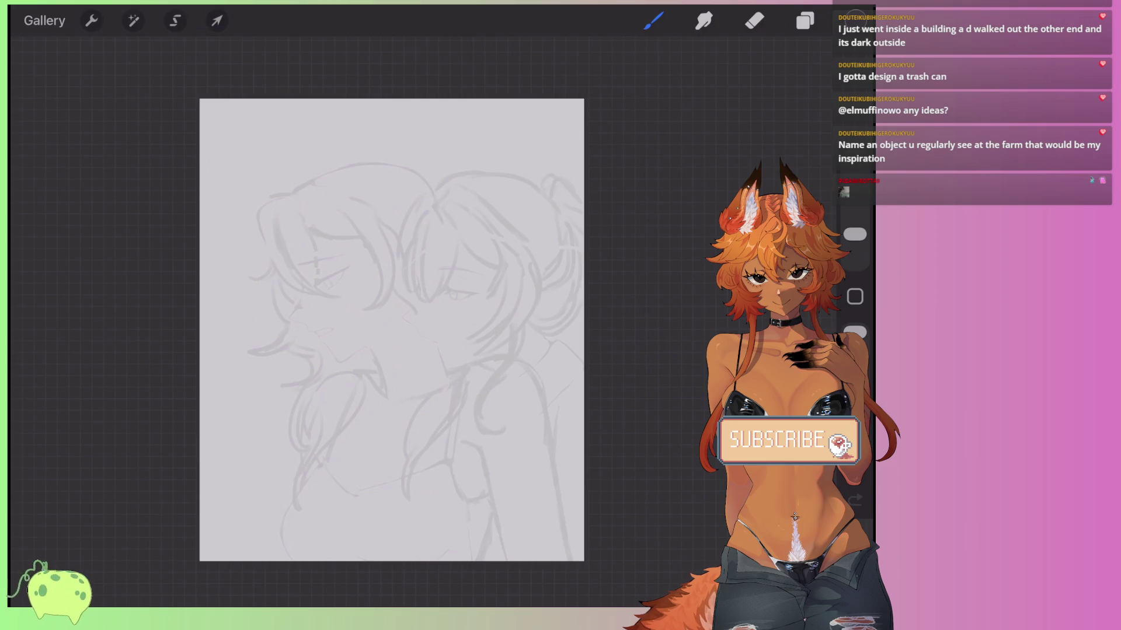
{"action": "left_click", "coordinate": [653, 20]}
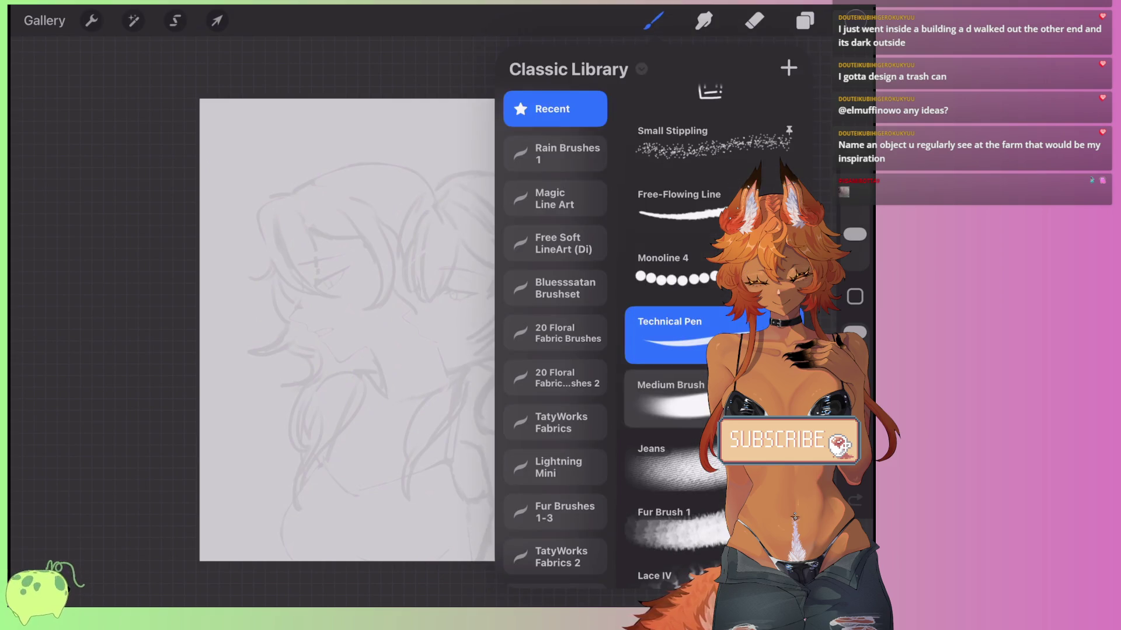
{"action": "left_click", "coordinate": [679, 201]}
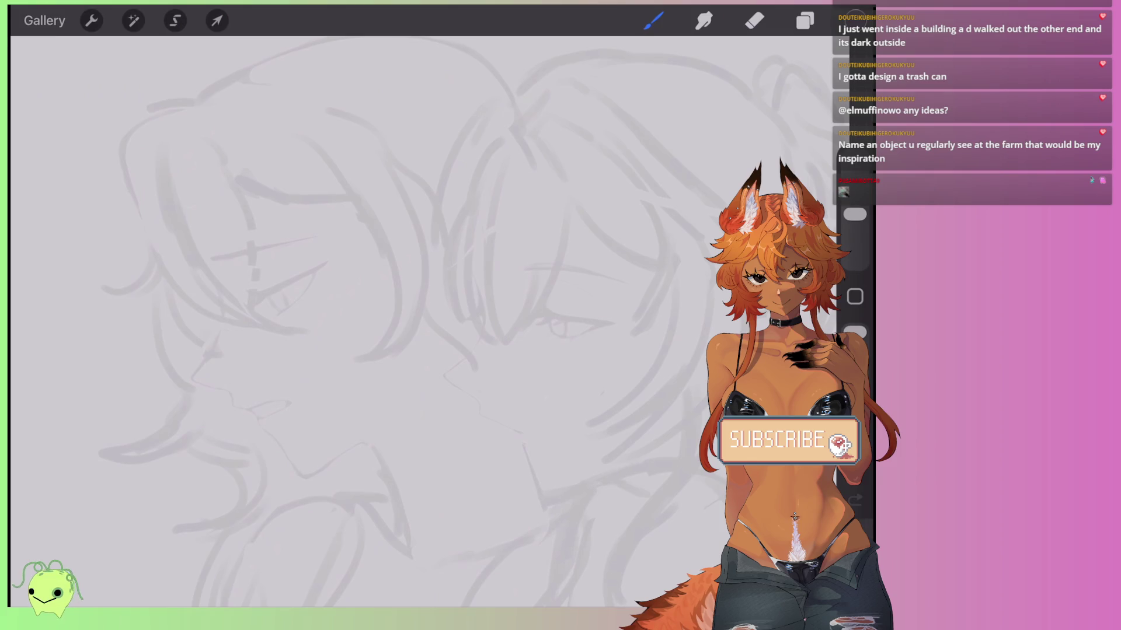
Ink trial curves along the left character's hair strand, undoing and redrawing several.
{"action": "key", "text": "ctrl+z"}
{"action": "scroll", "coordinate": [409, 291], "scroll_direction": "up", "scroll_amount": 3}
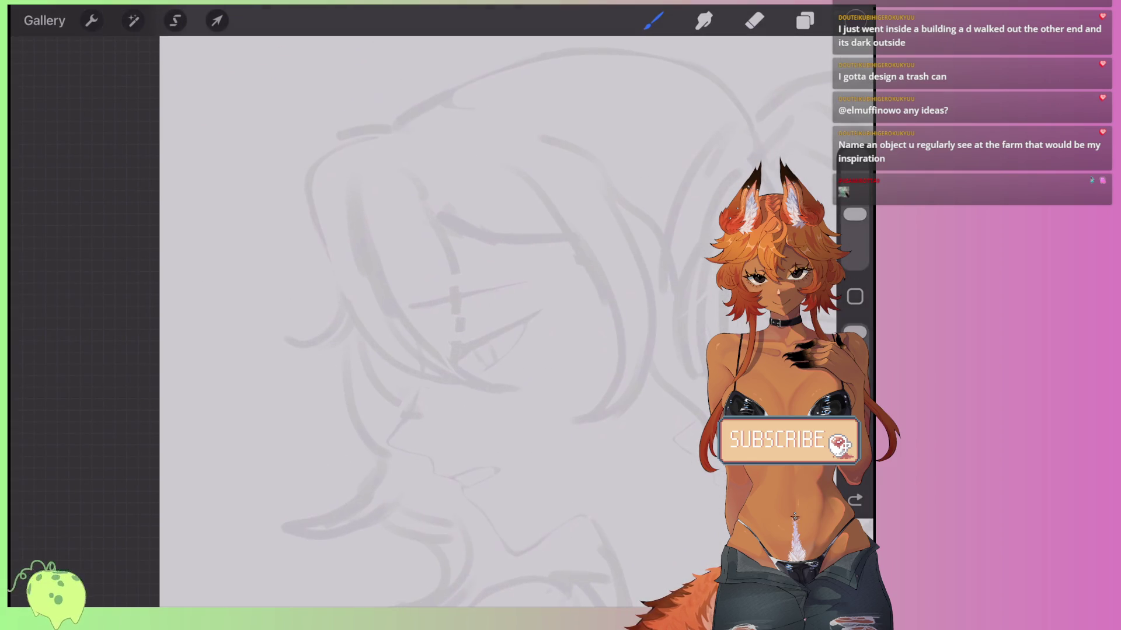
{"action": "mouse_move", "coordinate": [409, 291]}
{"action": "left_mouse_down"}
{"action": "mouse_move", "coordinate": [373, 315]}
{"action": "mouse_move", "coordinate": [409, 295]}
{"action": "mouse_move", "coordinate": [385, 309]}
{"action": "left_mouse_up"}
{"action": "left_click_drag", "start_coordinate": [383, 191], "coordinate": [482, 489]}
{"action": "left_click_drag", "start_coordinate": [409, 292], "coordinate": [362, 227]}
{"action": "key", "text": "ctrl+z"}
{"action": "left_click_drag", "start_coordinate": [308, 101], "coordinate": [411, 442]}
{"action": "left_click_drag", "start_coordinate": [362, 274], "coordinate": [353, 243]}
{"action": "mouse_move", "coordinate": [416, 441]}
{"action": "left_mouse_down"}
{"action": "mouse_move", "coordinate": [540, 301]}
{"action": "mouse_move", "coordinate": [470, 107]}
{"action": "left_mouse_up"}
{"action": "mouse_move", "coordinate": [449, 239]}
{"action": "left_mouse_down"}
{"action": "mouse_move", "coordinate": [414, 237]}
{"action": "mouse_move", "coordinate": [402, 263]}
{"action": "mouse_move", "coordinate": [396, 233]}
{"action": "mouse_move", "coordinate": [458, 240]}
{"action": "left_mouse_up"}
{"action": "key", "text": "ctrl+z"}
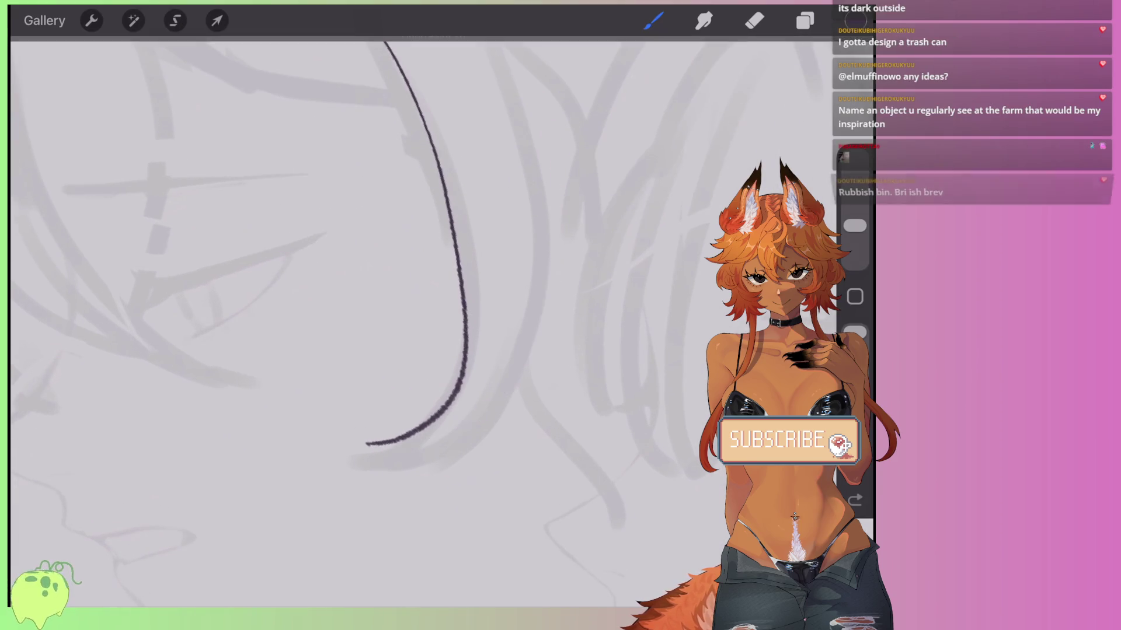
{"action": "left_click_drag", "start_coordinate": [365, 447], "coordinate": [464, 419]}
{"action": "key", "text": "ctrl+z"}
{"action": "left_click_drag", "start_coordinate": [367, 445], "coordinate": [483, 399]}
Ink long curves and arcs up the hair strand, redoing the top arcs.
{"action": "left_click_drag", "start_coordinate": [429, 467], "coordinate": [569, 39]}
{"action": "left_click_drag", "start_coordinate": [444, 292], "coordinate": [439, 366]}
{"action": "left_click_drag", "start_coordinate": [368, 65], "coordinate": [490, 171]}
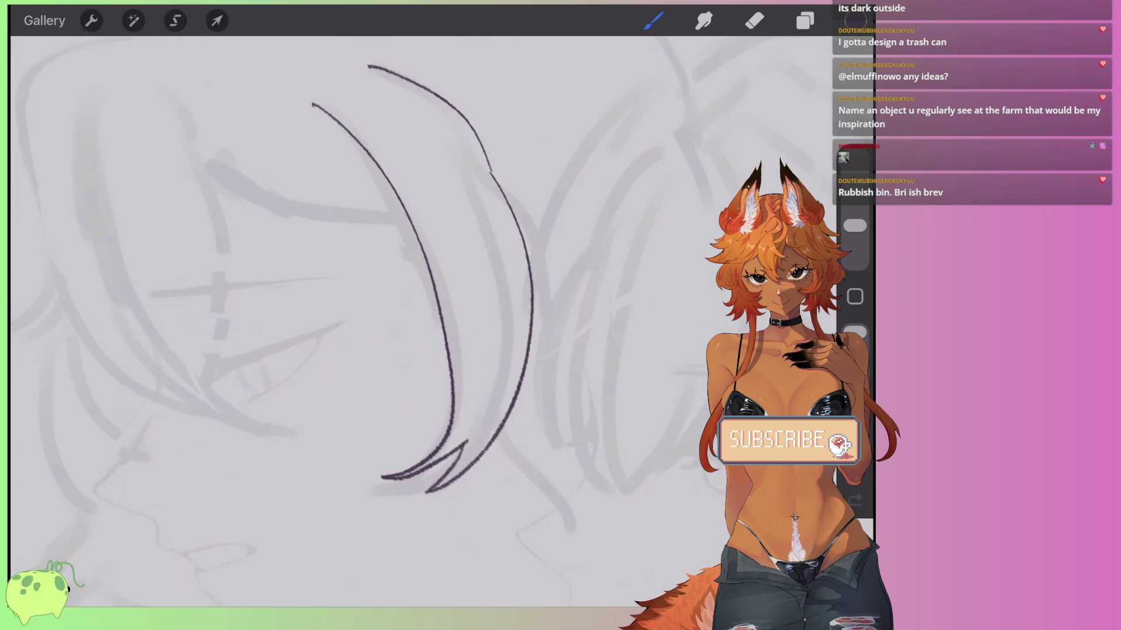
{"action": "key", "text": "ctrl+z"}
{"action": "left_click_drag", "start_coordinate": [368, 72], "coordinate": [489, 163]}
{"action": "mouse_move", "coordinate": [444, 292]}
{"action": "left_mouse_down"}
{"action": "mouse_move", "coordinate": [574, 245]}
{"action": "mouse_move", "coordinate": [630, 245]}
{"action": "mouse_move", "coordinate": [453, 198]}
{"action": "mouse_move", "coordinate": [443, 172]}
{"action": "mouse_move", "coordinate": [367, 239]}
{"action": "mouse_move", "coordinate": [409, 263]}
{"action": "left_mouse_up"}
{"action": "left_click_drag", "start_coordinate": [361, 154], "coordinate": [578, 236]}
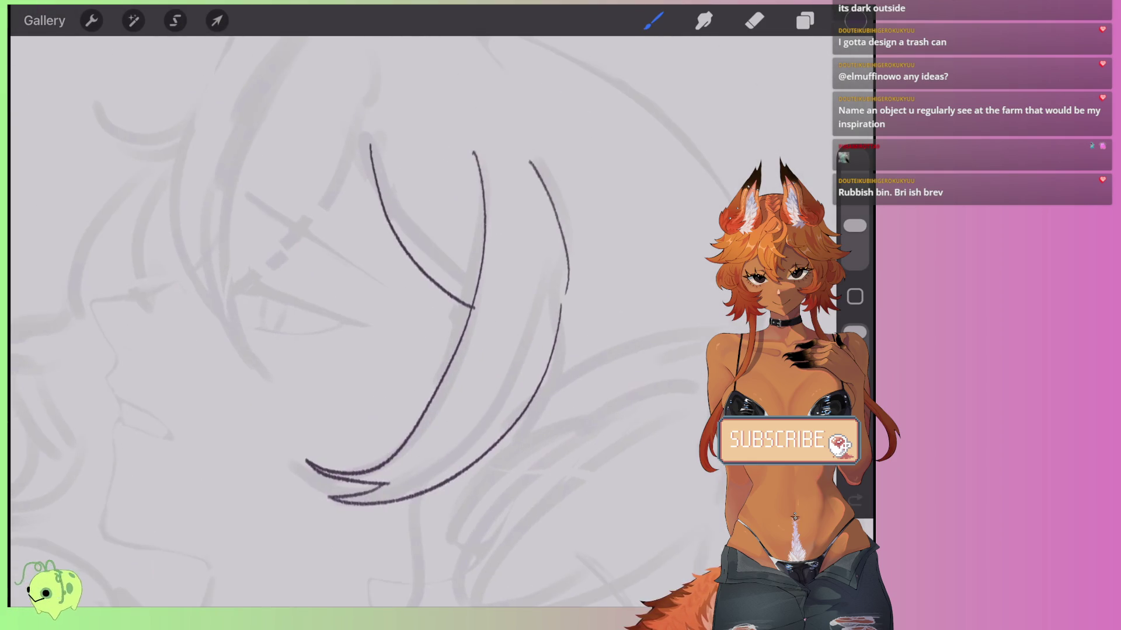
{"action": "key", "text": "ctrl+z"}
{"action": "left_click_drag", "start_coordinate": [316, 124], "coordinate": [447, 358]}
{"action": "key", "text": "ctrl+z"}
{"action": "mouse_move", "coordinate": [317, 124]}
{"action": "left_mouse_down"}
{"action": "mouse_move", "coordinate": [348, 233]}
{"action": "mouse_move", "coordinate": [464, 365]}
{"action": "left_mouse_up"}
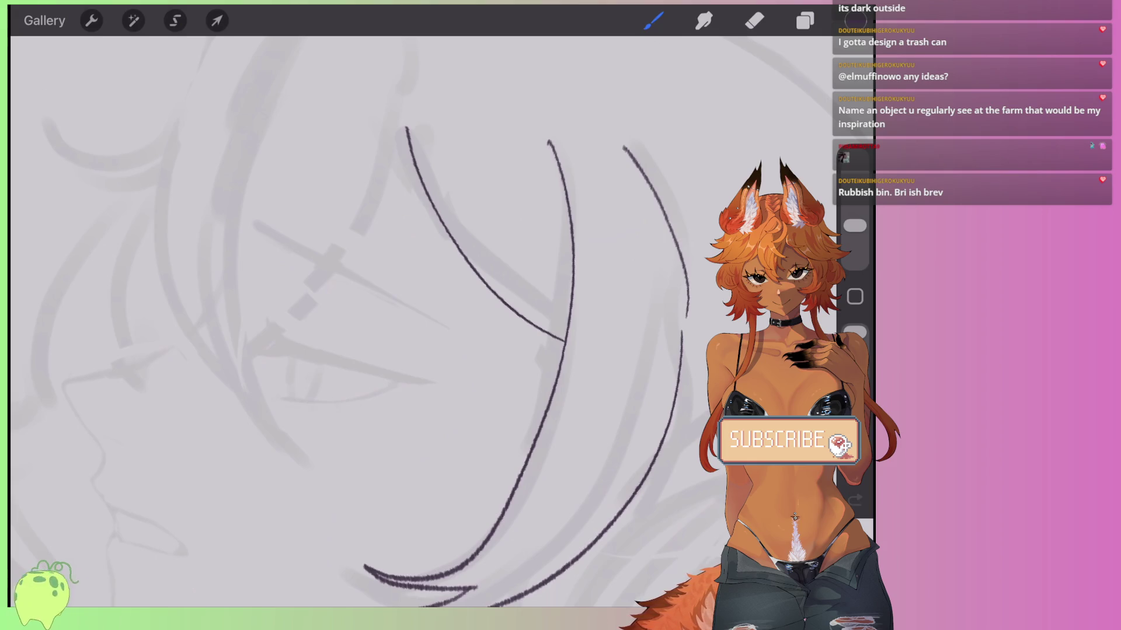
Undo the remaining trial hair strokes and open the Brush Library.
{"action": "scroll", "coordinate": [496, 333], "scroll_direction": "down", "scroll_amount": 5}
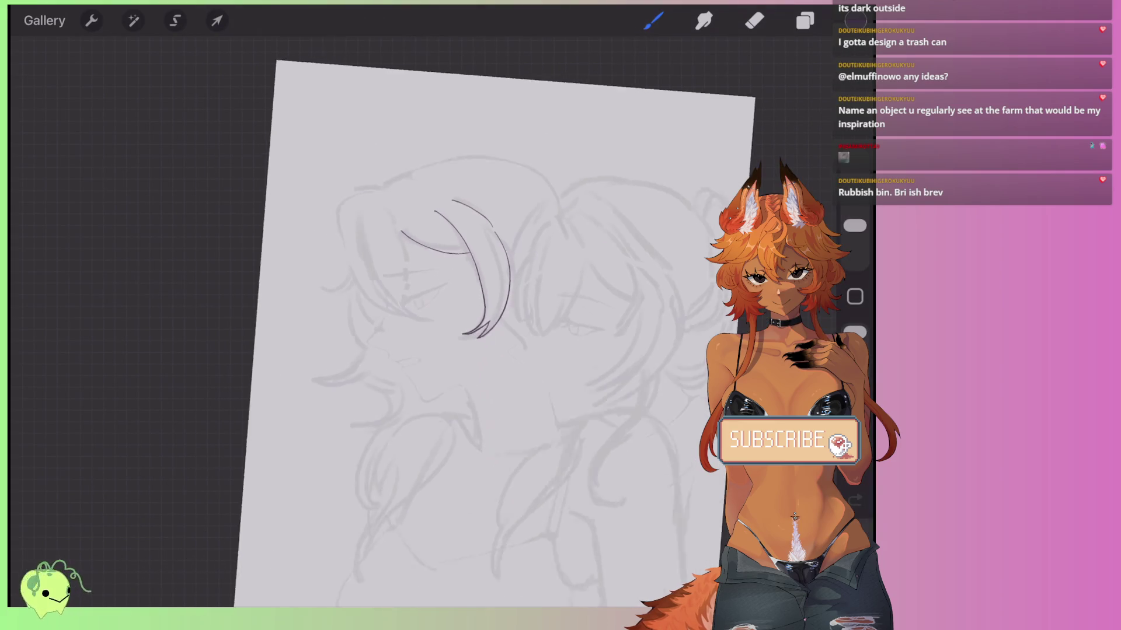
{"action": "scroll", "coordinate": [478, 333], "scroll_direction": "up", "scroll_amount": 5}
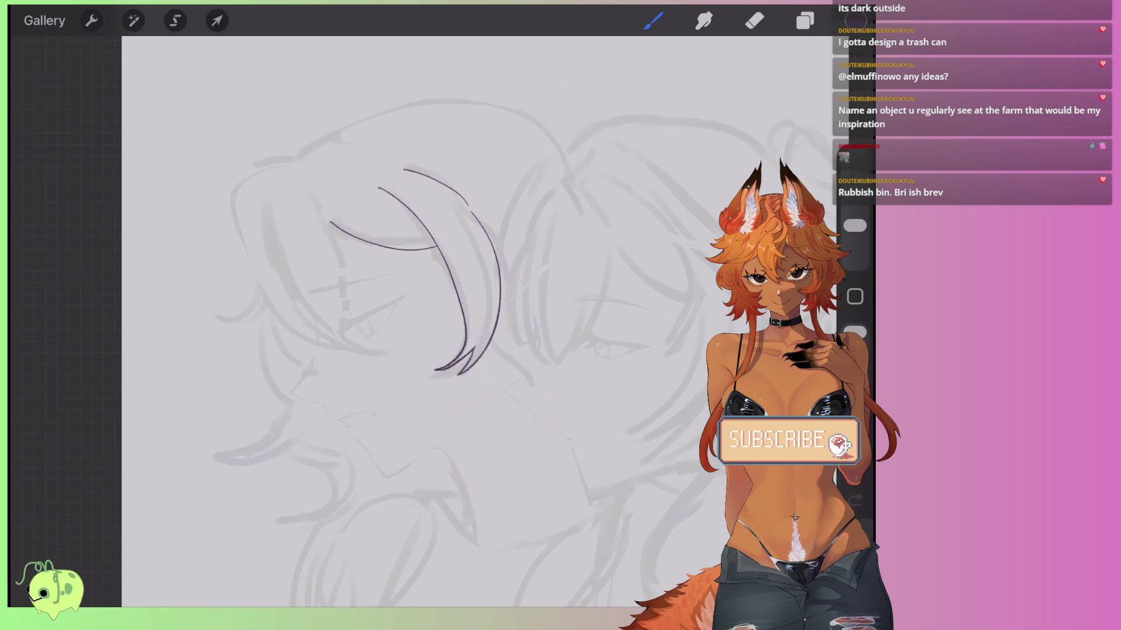
{"action": "key", "text": "ctrl+z"}
{"action": "key", "text": "ctrl+z"}
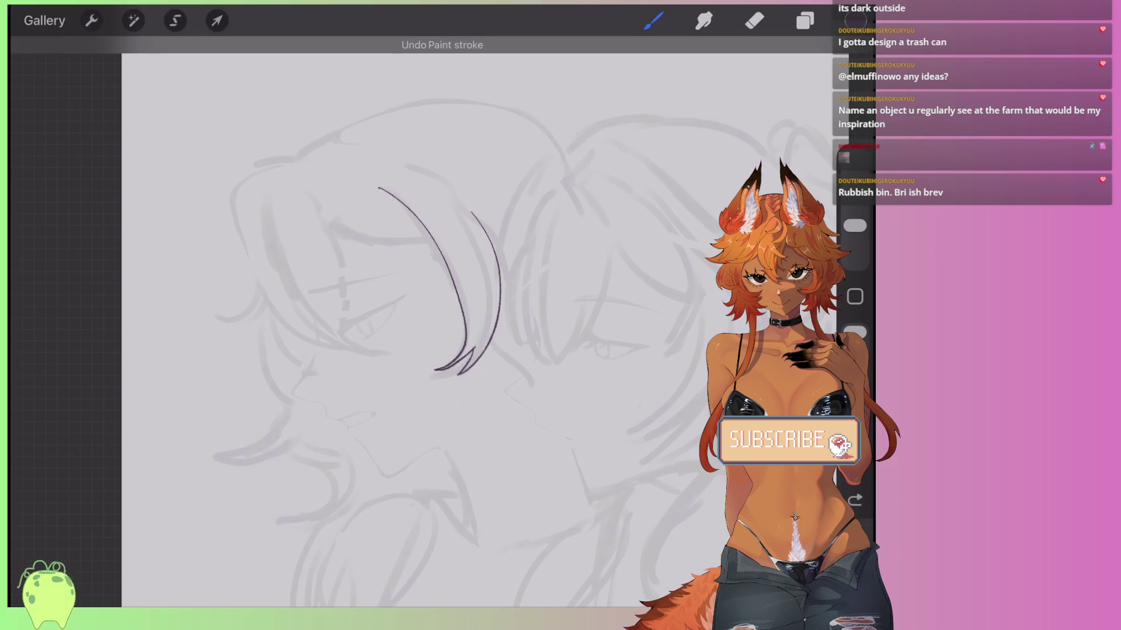
{"action": "scroll", "coordinate": [408, 326], "scroll_direction": "up", "scroll_amount": 2}
{"action": "key", "text": "ctrl+z"}
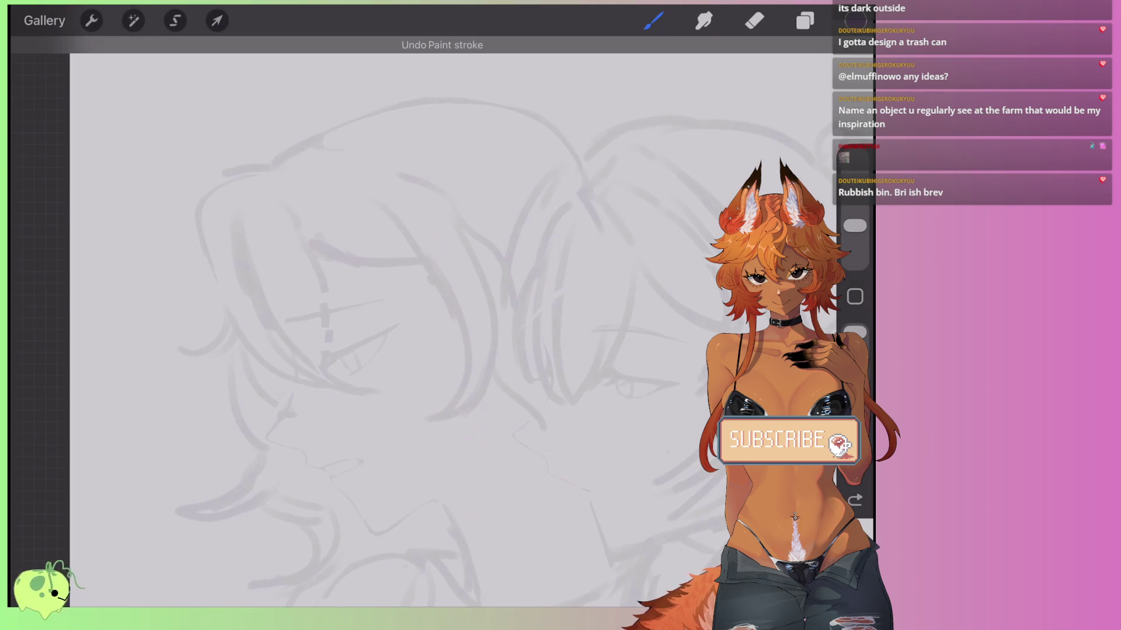
{"action": "left_click", "coordinate": [653, 20]}
{"action": "scroll", "coordinate": [712, 315], "scroll_direction": "up", "scroll_amount": 7}
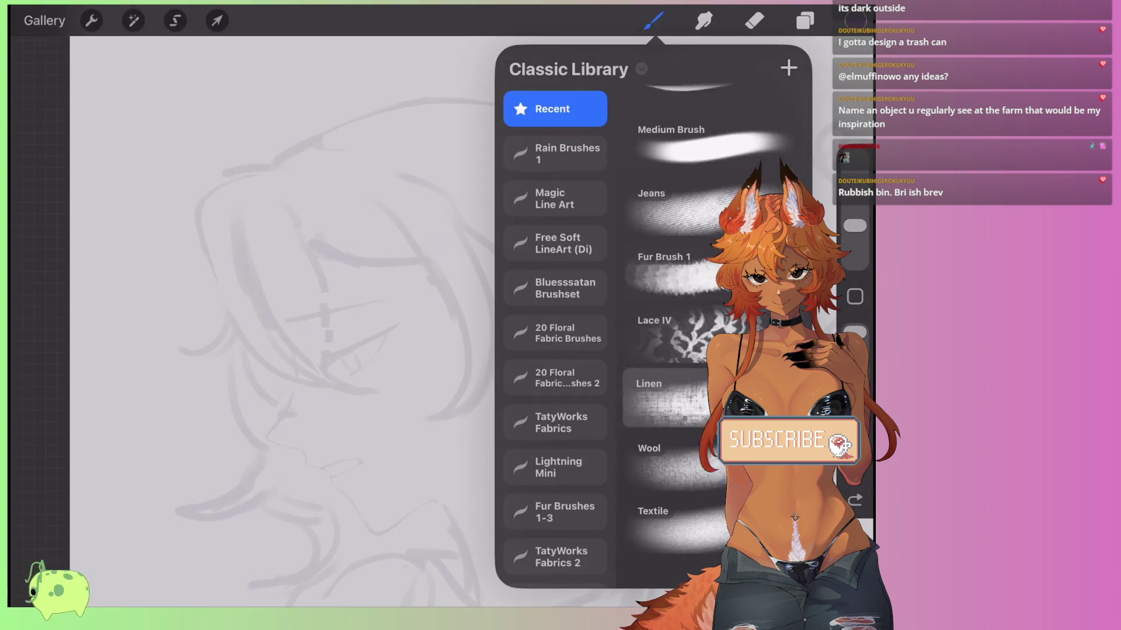
Try the Magic Medium Line brush from the Magic Line Art set with an undone test curve.
{"action": "left_click", "coordinate": [555, 198]}
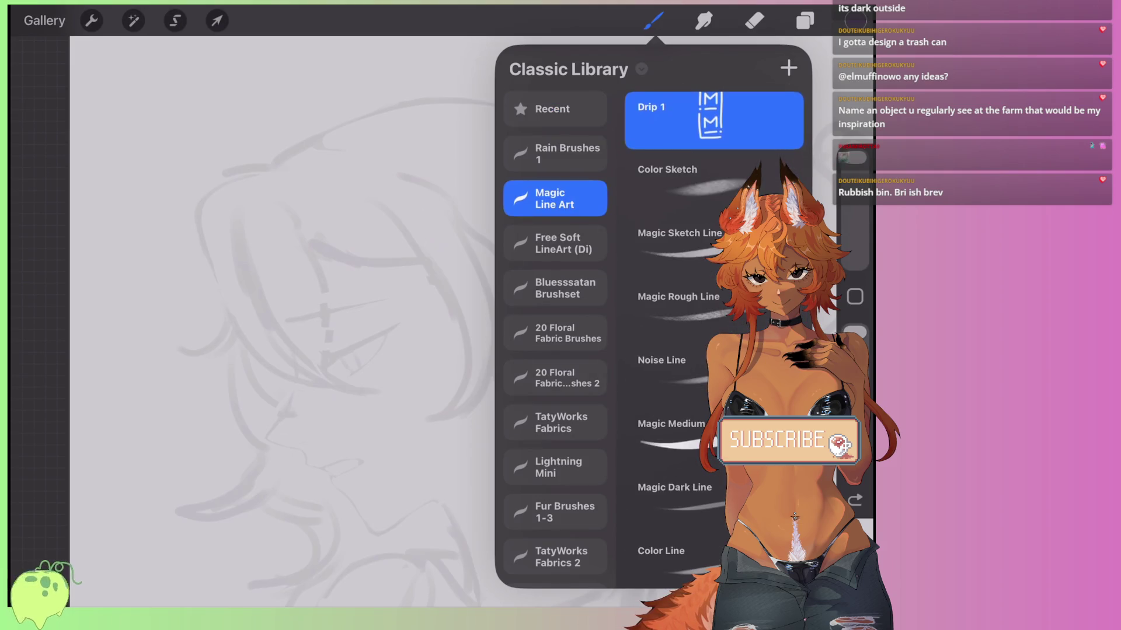
{"action": "left_click", "coordinate": [671, 420]}
{"action": "scroll", "coordinate": [712, 316], "scroll_direction": "down", "scroll_amount": 2}
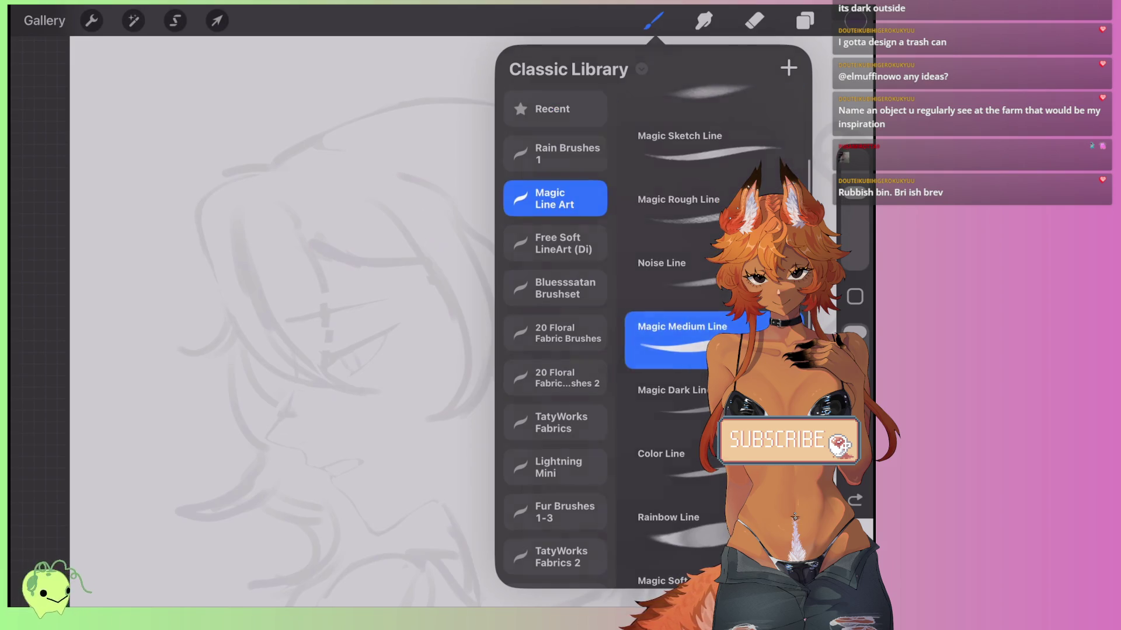
{"action": "left_click_drag", "start_coordinate": [381, 180], "coordinate": [511, 413]}
{"action": "key", "text": "ctrl+z"}
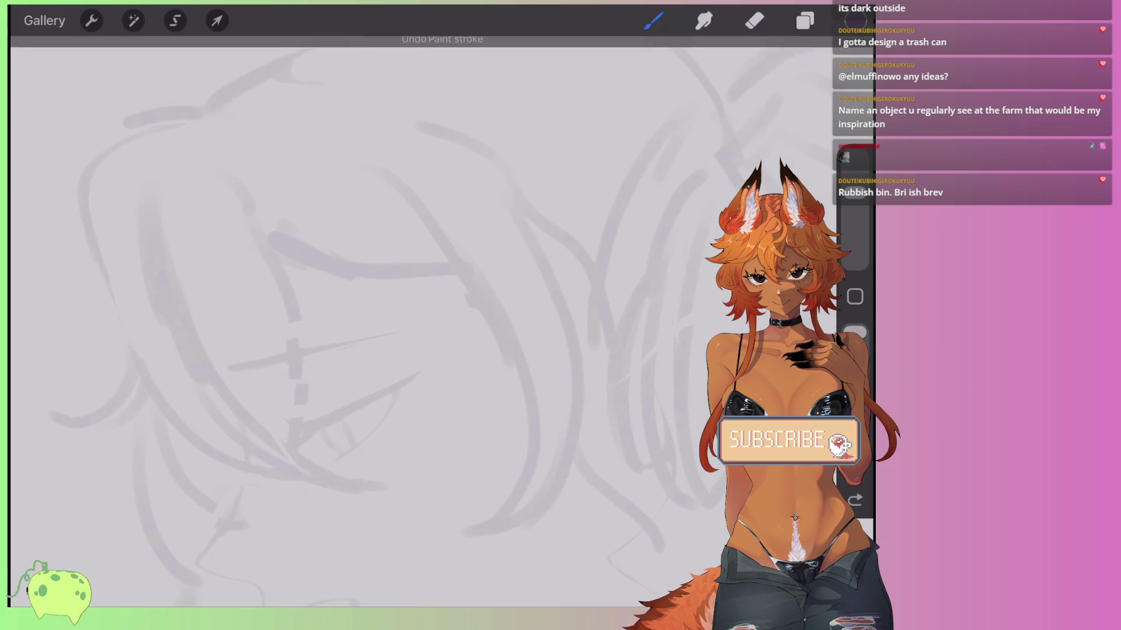
Test Line Brush (Versatile) from the Free Soft LineArt (Di) set, then undo the stroke.
{"action": "left_click", "coordinate": [653, 20]}
{"action": "scroll", "coordinate": [712, 315], "scroll_direction": "down", "scroll_amount": 1}
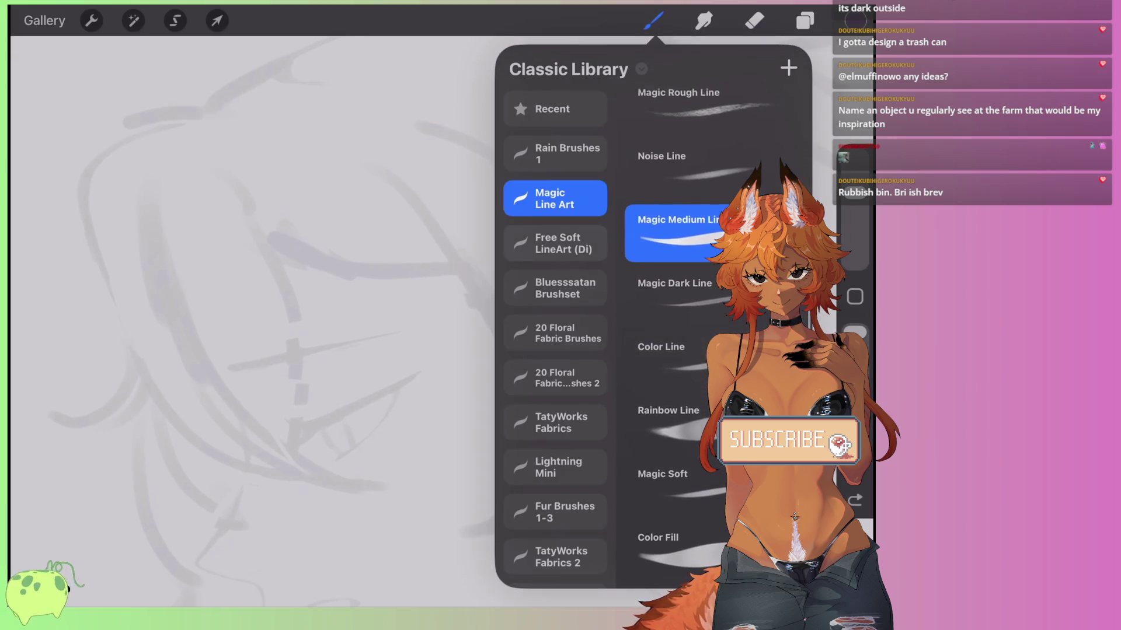
{"action": "left_click", "coordinate": [555, 243]}
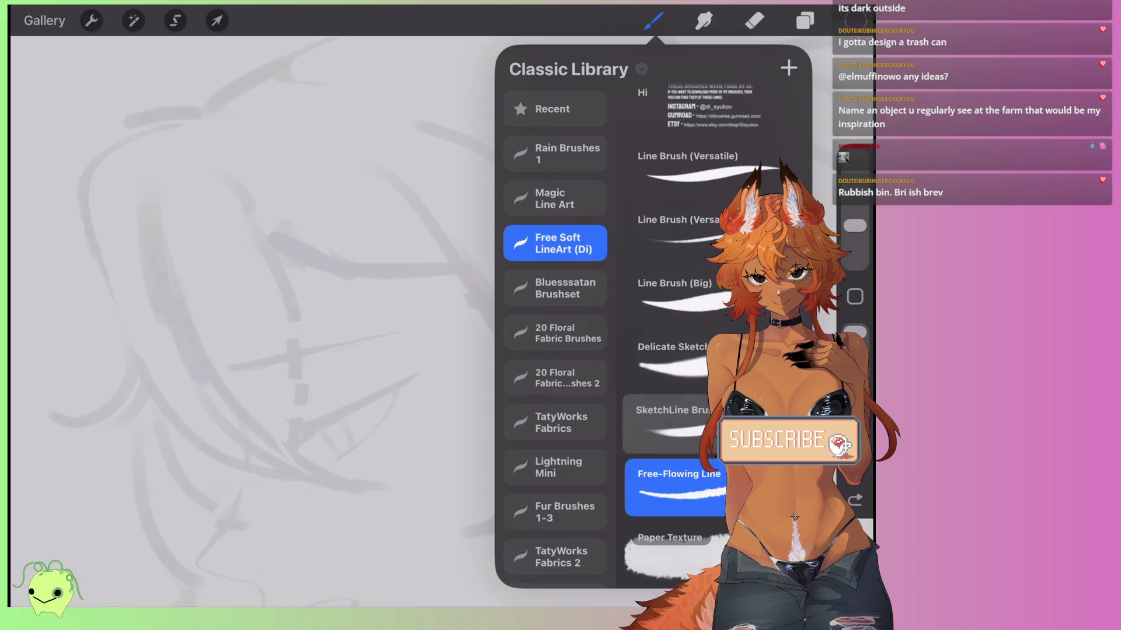
{"action": "left_click", "coordinate": [700, 170]}
{"action": "left_click", "coordinate": [479, 290]}
{"action": "left_click_drag", "start_coordinate": [480, 290], "coordinate": [493, 359]}
{"action": "key", "text": "ctrl+z"}
Test the Line Brush (Big) with a curve and undo it.
{"action": "left_click", "coordinate": [653, 21]}
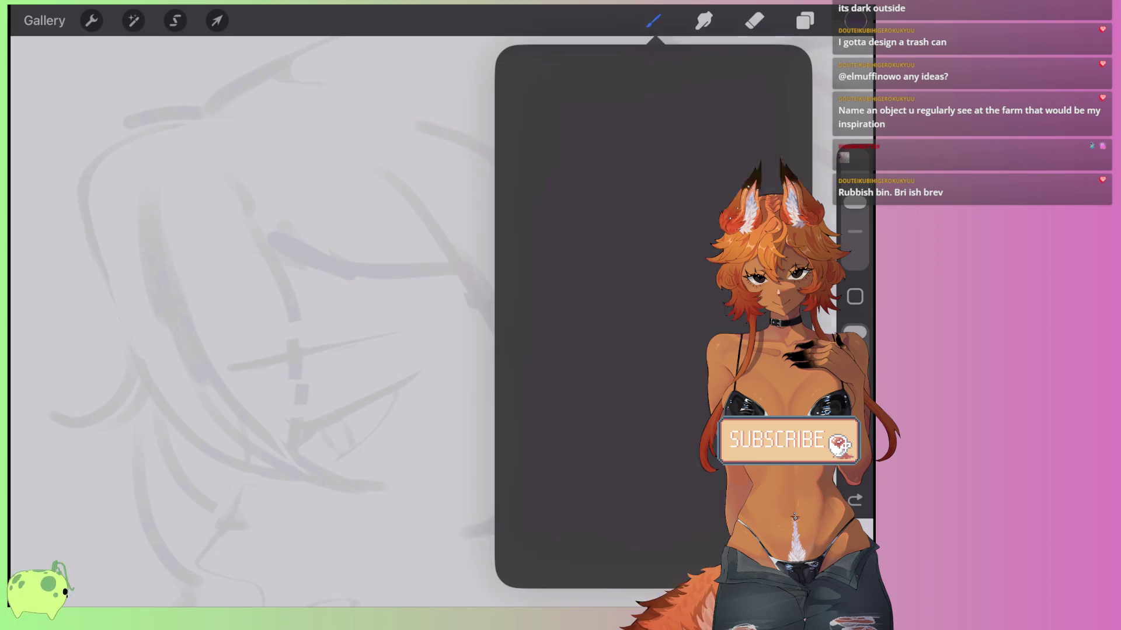
{"action": "left_click", "coordinate": [718, 290]}
{"action": "left_click", "coordinate": [472, 192]}
{"action": "left_click_drag", "start_coordinate": [471, 191], "coordinate": [485, 398]}
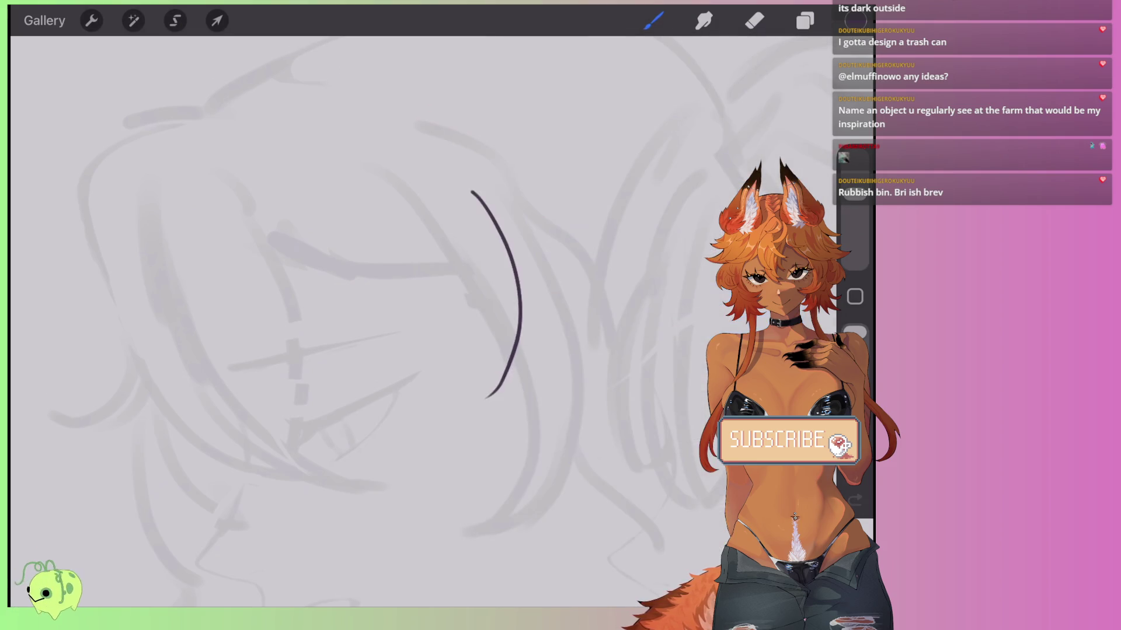
{"action": "key", "text": "ctrl+z"}
Try the Delicate Sketch brush with a diagonal stroke, then undo it.
{"action": "left_click", "coordinate": [654, 21]}
{"action": "left_click", "coordinate": [671, 362]}
{"action": "left_click", "coordinate": [432, 229]}
{"action": "mouse_move", "coordinate": [432, 228]}
{"action": "left_mouse_down"}
{"action": "mouse_move", "coordinate": [505, 378]}
{"action": "mouse_move", "coordinate": [506, 428]}
{"action": "left_mouse_up"}
{"action": "key", "text": "ctrl+z"}
Test the SketchLine Brush with a zigzag and undo it.
{"action": "left_click", "coordinate": [653, 21]}
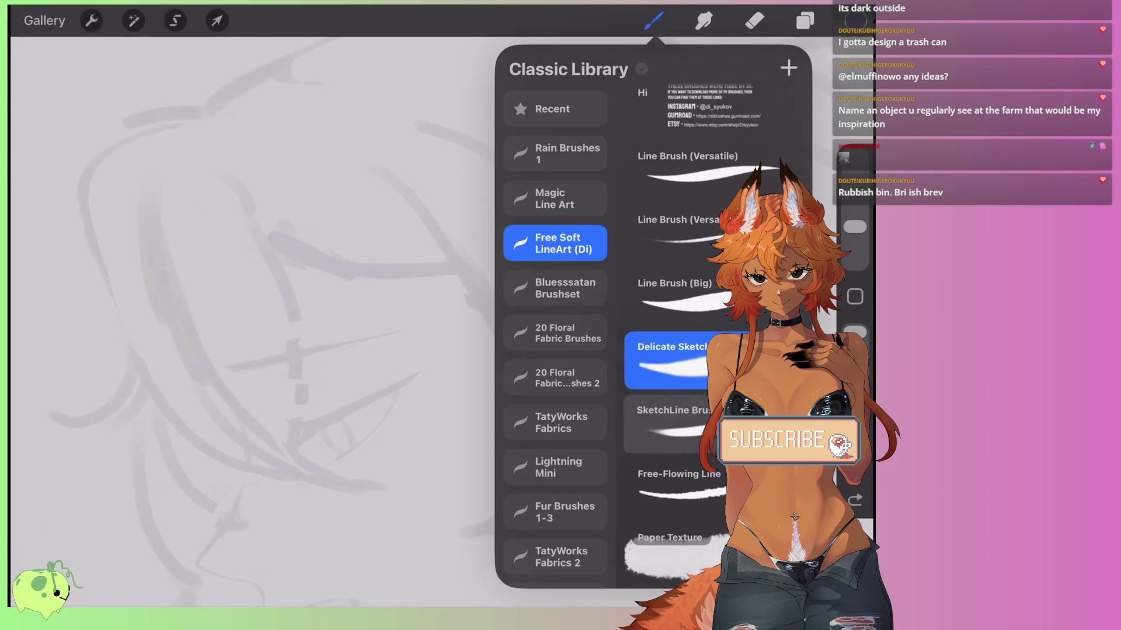
{"action": "left_click", "coordinate": [671, 420]}
{"action": "left_click", "coordinate": [653, 20]}
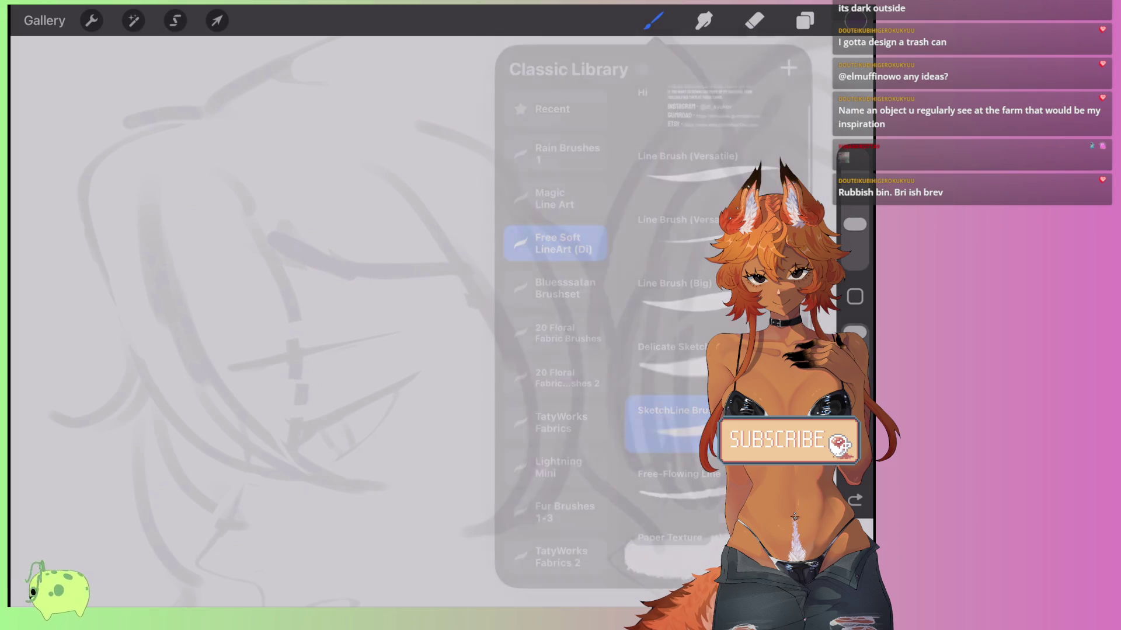
{"action": "mouse_move", "coordinate": [475, 272]}
{"action": "left_mouse_down"}
{"action": "mouse_move", "coordinate": [499, 403]}
{"action": "mouse_move", "coordinate": [544, 283]}
{"action": "left_mouse_up"}
{"action": "key", "text": "ctrl+z"}
Try the Shading Marker from the Bluesssatan Brushset, undoing the test strokes.
{"action": "left_click", "coordinate": [653, 20]}
{"action": "left_click", "coordinate": [554, 288]}
{"action": "left_click", "coordinate": [674, 245]}
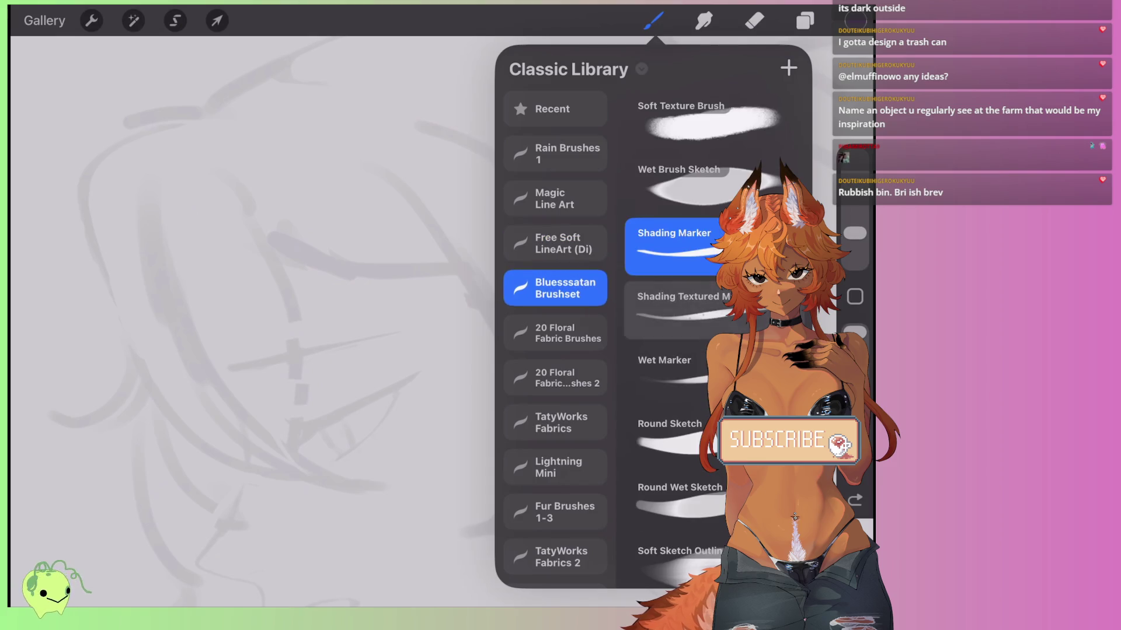
{"action": "left_click", "coordinate": [653, 20]}
{"action": "left_click_drag", "start_coordinate": [461, 245], "coordinate": [470, 467]}
{"action": "left_click_drag", "start_coordinate": [534, 300], "coordinate": [502, 403]}
{"action": "key", "text": "ctrl+z"}
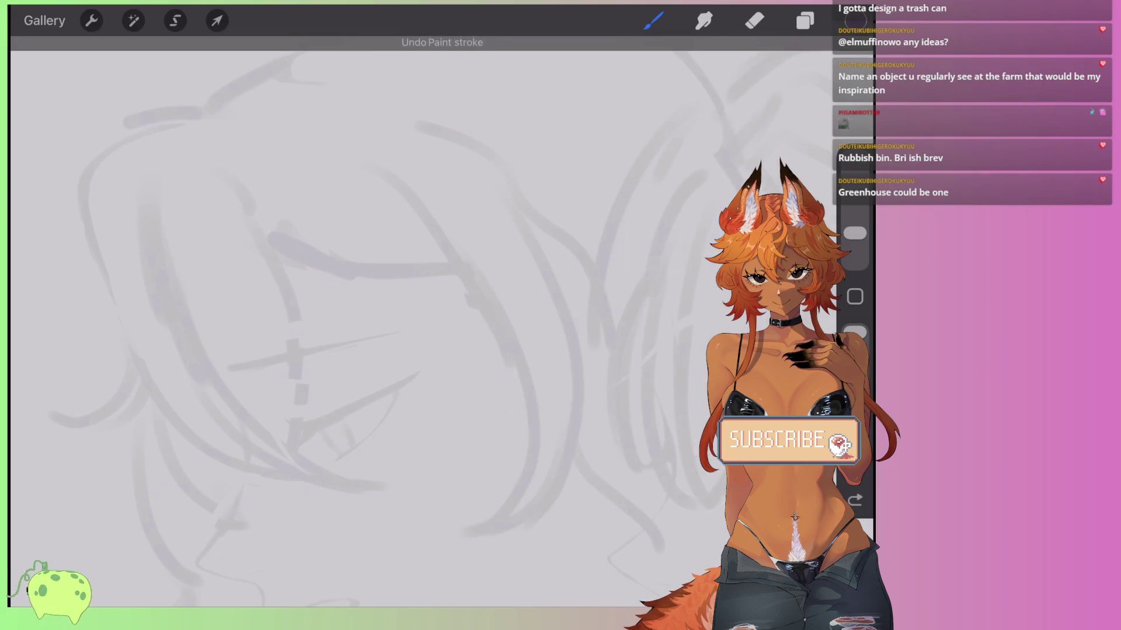
Test the Textured Smear brush with two strokes, then undo them.
{"action": "left_click", "coordinate": [653, 20]}
{"action": "scroll", "coordinate": [677, 321], "scroll_direction": "down", "scroll_amount": 10}
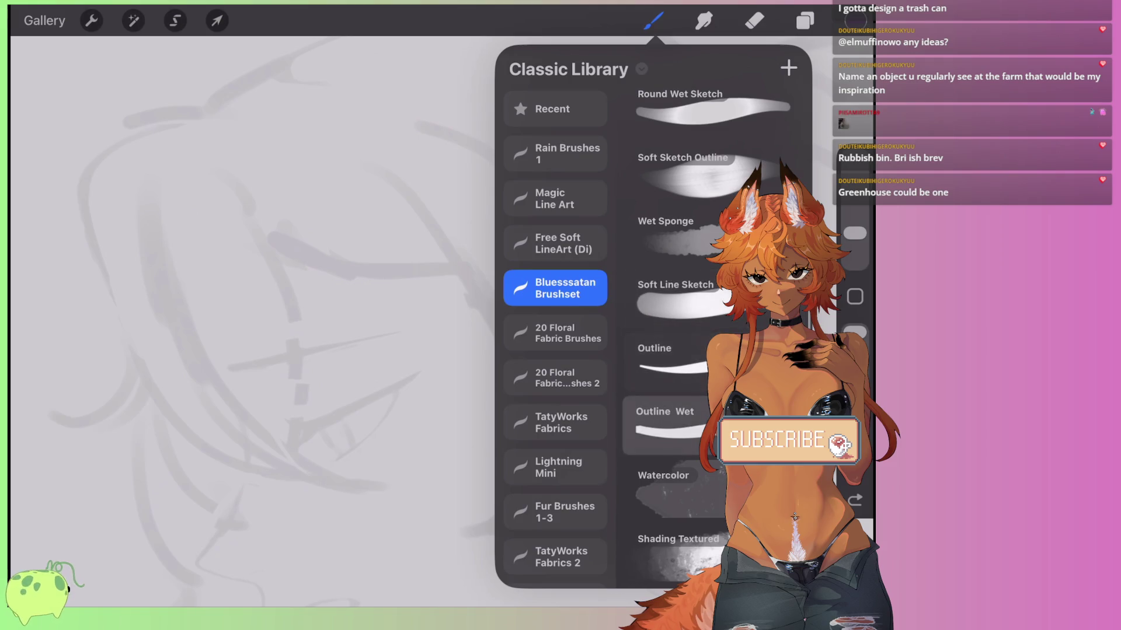
{"action": "left_click", "coordinate": [674, 482]}
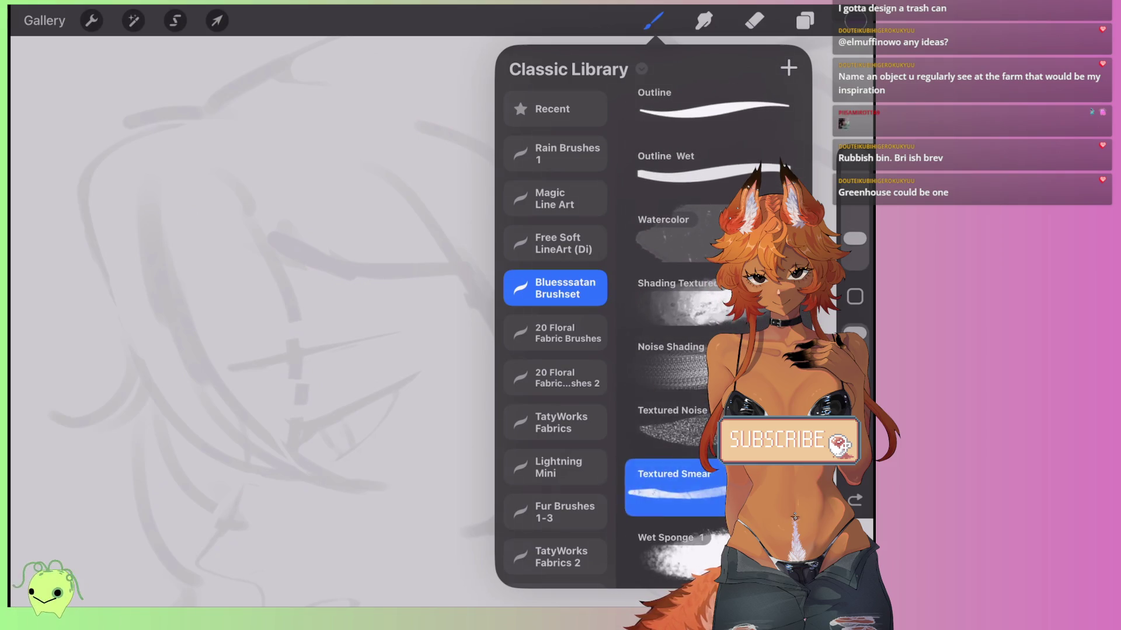
{"action": "left_click", "coordinate": [653, 21]}
{"action": "left_click_drag", "start_coordinate": [464, 277], "coordinate": [498, 463]}
{"action": "left_click_drag", "start_coordinate": [527, 308], "coordinate": [516, 461]}
{"action": "key", "text": "ctrl+z"}
{"action": "key", "text": "ctrl+z"}
Pick Floral Fabric 13 from 20 Floral Fabric Brushes and view the second floral fabric set.
{"action": "left_click", "coordinate": [653, 21]}
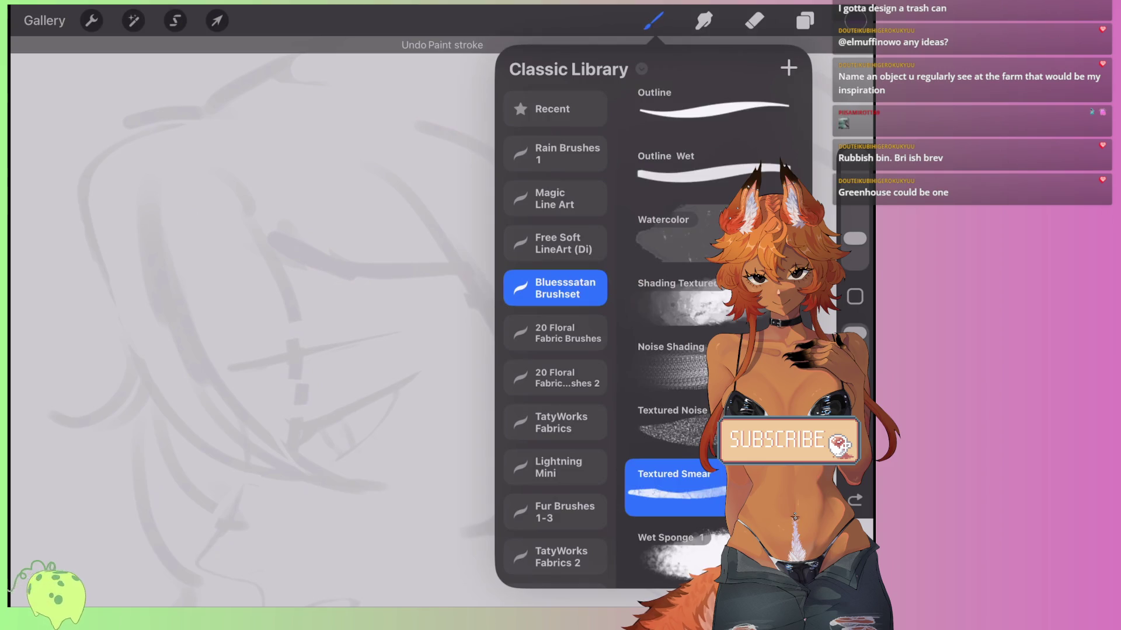
{"action": "left_click", "coordinate": [555, 333]}
{"action": "left_click", "coordinate": [673, 332]}
{"action": "left_click", "coordinate": [555, 378]}
{"action": "scroll", "coordinate": [555, 350], "scroll_direction": "down", "scroll_amount": 6}
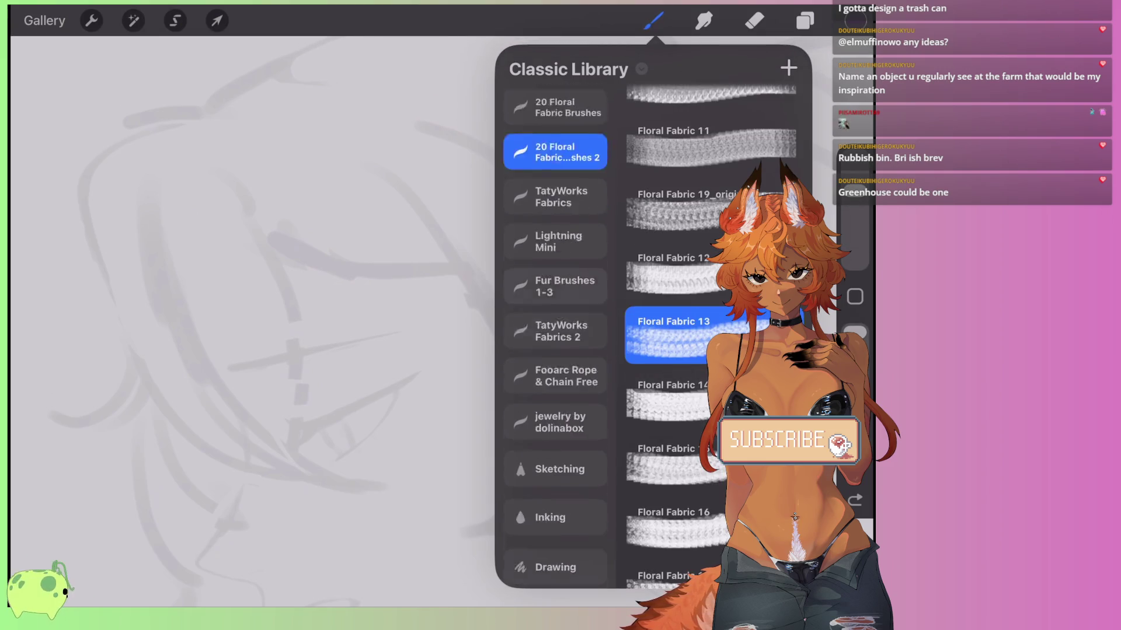
Browse Lightning Mini, Fur Brushes 1-3, TatyWorks Fabrics 2, Fooarc Rope & Chain, jewelry by dolinabox, and Sketching.
{"action": "left_click", "coordinate": [555, 96]}
{"action": "left_click", "coordinate": [555, 141]}
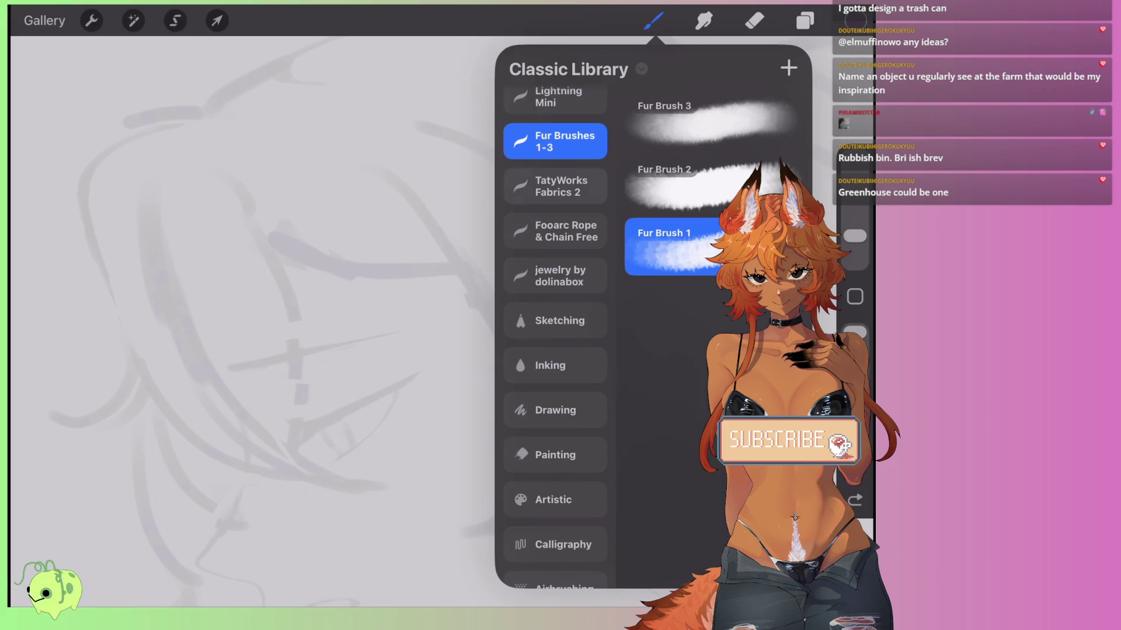
{"action": "left_click", "coordinate": [555, 186]}
{"action": "left_click", "coordinate": [555, 231]}
{"action": "left_click", "coordinate": [555, 276]}
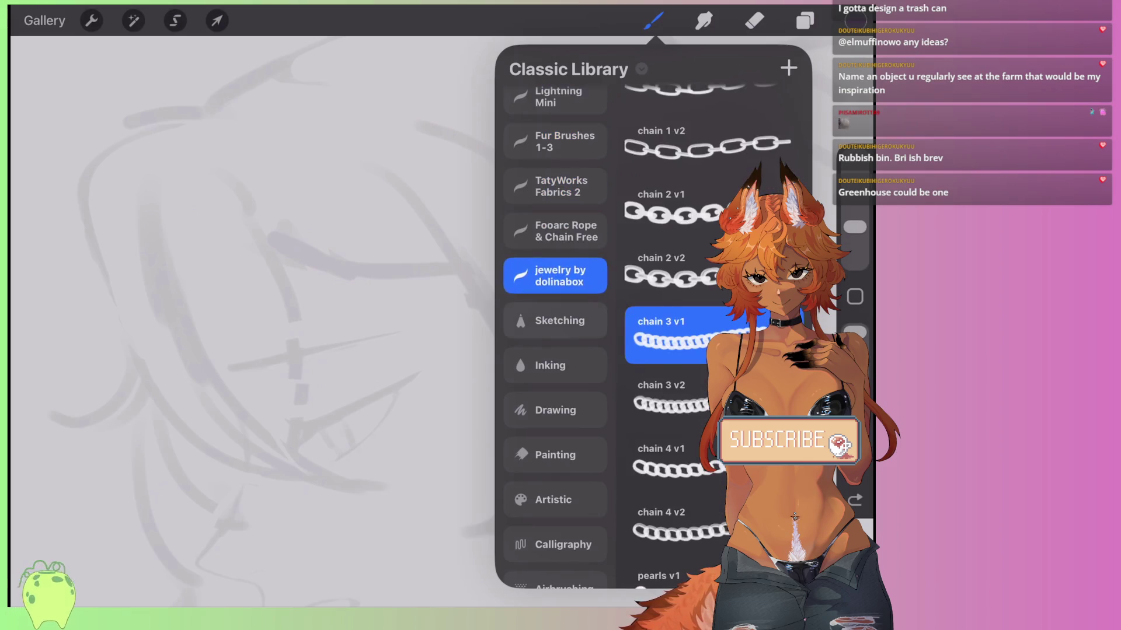
{"action": "left_click", "coordinate": [555, 321]}
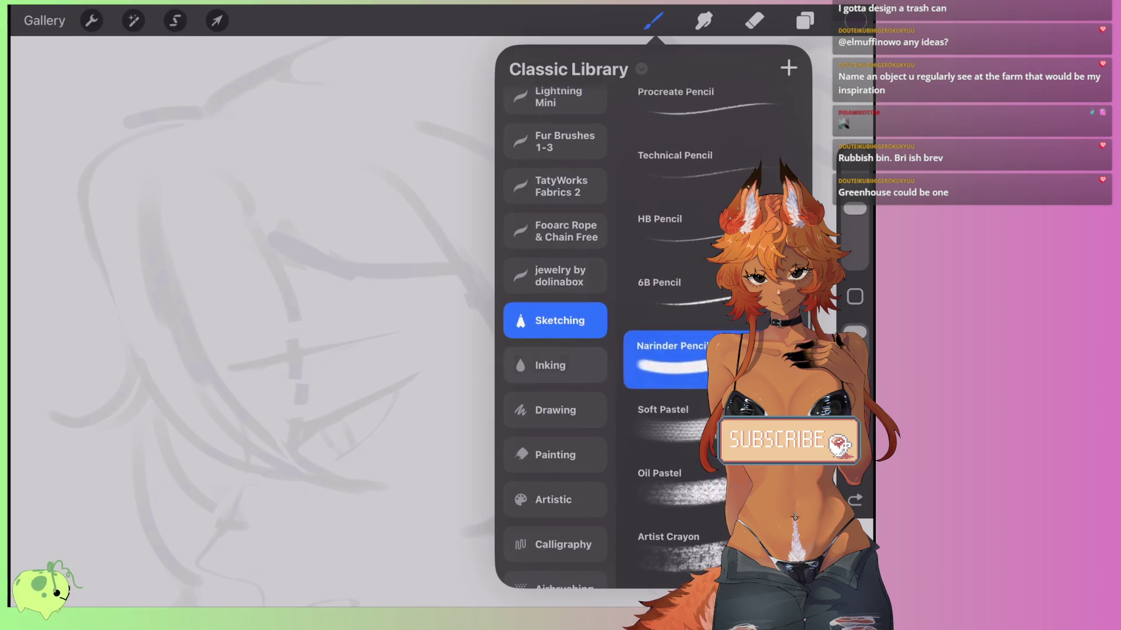
Test the Inking set's Mercury brush at a smaller size, undoing both strokes.
{"action": "left_click", "coordinate": [555, 365]}
{"action": "left_click", "coordinate": [712, 111]}
{"action": "mouse_move", "coordinate": [507, 175]}
{"action": "left_mouse_down"}
{"action": "mouse_move", "coordinate": [508, 409]}
{"action": "mouse_move", "coordinate": [508, 292]}
{"action": "left_mouse_up"}
{"action": "key", "text": "ctrl+z"}
{"action": "left_click_drag", "start_coordinate": [855, 156], "coordinate": [855, 235]}
{"action": "left_click_drag", "start_coordinate": [514, 321], "coordinate": [451, 432]}
{"action": "left_click", "coordinate": [855, 500]}
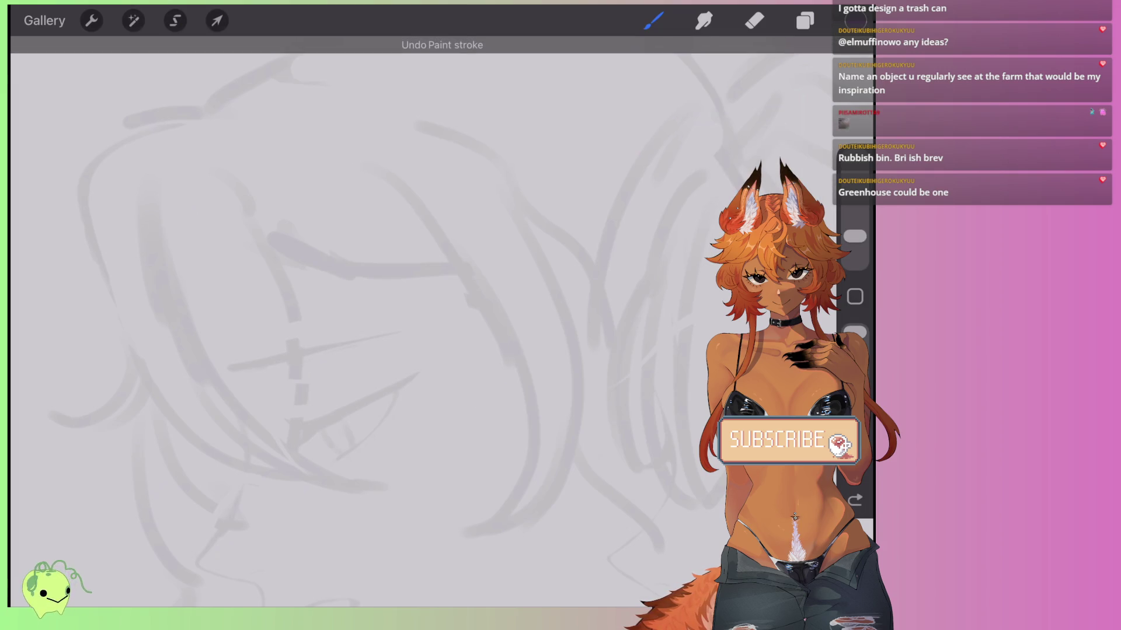
Try the Baskerville brush, raising its size to 33%, and undo every test stroke.
{"action": "left_click", "coordinate": [653, 20]}
{"action": "left_click", "coordinate": [714, 182]}
{"action": "left_click", "coordinate": [654, 21]}
{"action": "left_click_drag", "start_coordinate": [506, 287], "coordinate": [525, 402]}
{"action": "key", "text": "ctrl+z"}
{"action": "left_click_drag", "start_coordinate": [855, 233], "coordinate": [855, 198]}
{"action": "mouse_move", "coordinate": [521, 259]}
{"action": "left_mouse_down"}
{"action": "mouse_move", "coordinate": [505, 263]}
{"action": "mouse_move", "coordinate": [528, 385]}
{"action": "left_mouse_up"}
{"action": "left_click", "coordinate": [855, 500]}
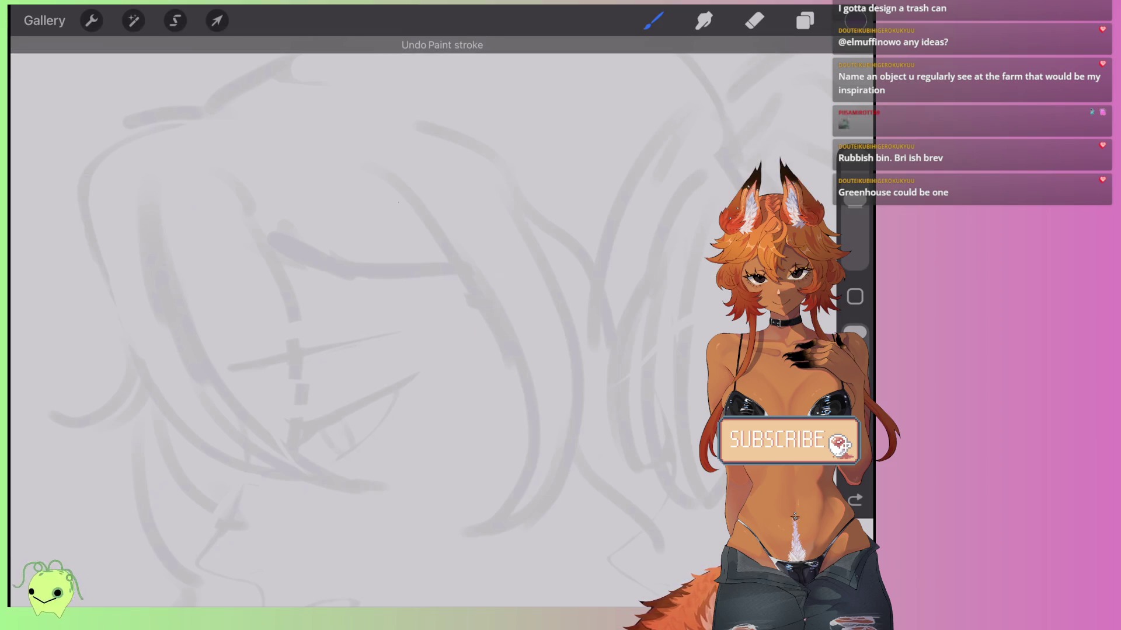
{"action": "left_click_drag", "start_coordinate": [400, 196], "coordinate": [513, 413]}
{"action": "left_click", "coordinate": [855, 501]}
Test the Tinderbox brush along the face outline, slightly adjusting size, undoing each stroke.
{"action": "left_click", "coordinate": [653, 21]}
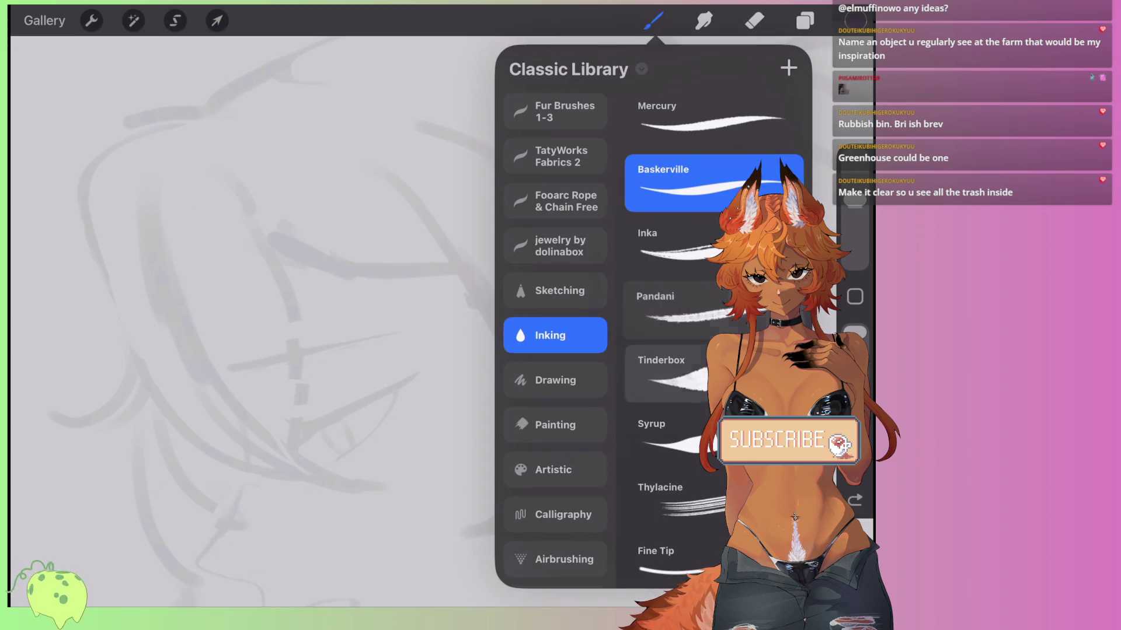
{"action": "left_click", "coordinate": [665, 373]}
{"action": "left_click", "coordinate": [485, 262]}
{"action": "left_click_drag", "start_coordinate": [461, 253], "coordinate": [511, 423]}
{"action": "left_click", "coordinate": [855, 500]}
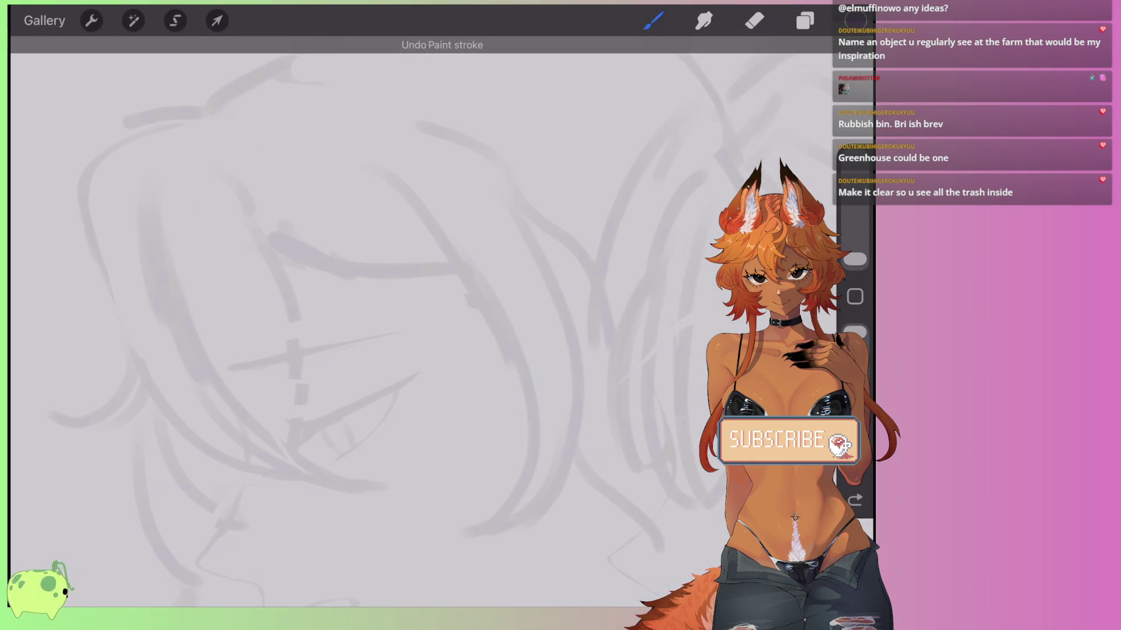
{"action": "left_click_drag", "start_coordinate": [855, 258], "coordinate": [855, 262]}
{"action": "left_click_drag", "start_coordinate": [493, 290], "coordinate": [474, 467]}
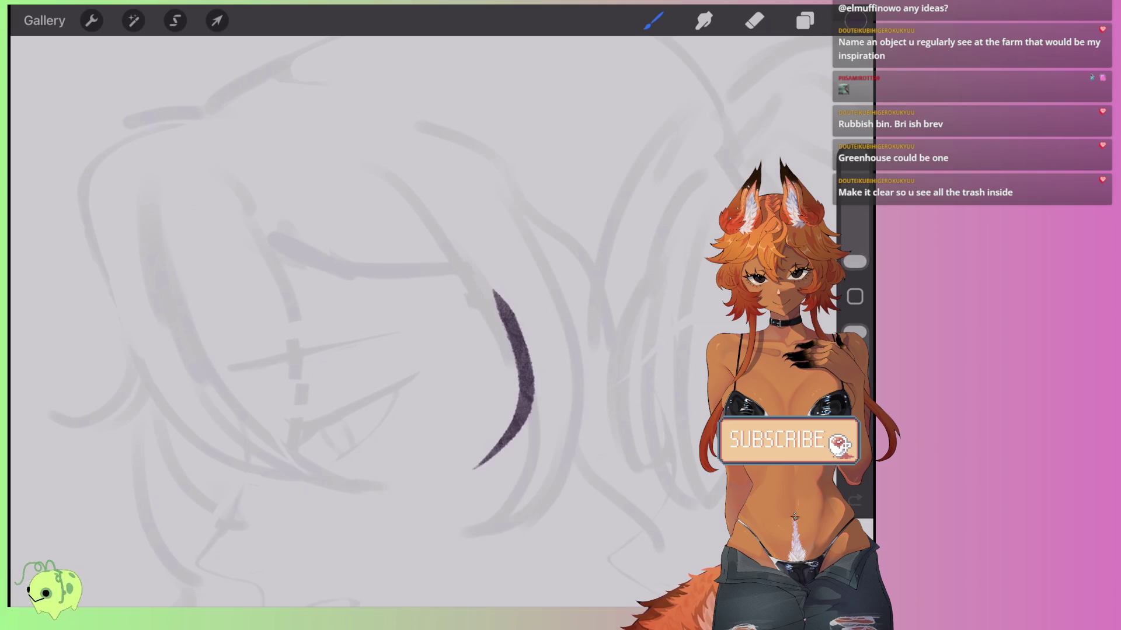
{"action": "left_click", "coordinate": [855, 500]}
Draw three more Tinderbox test strokes beside the face and undo them all.
{"action": "left_click_drag", "start_coordinate": [467, 255], "coordinate": [500, 345]}
{"action": "left_click_drag", "start_coordinate": [510, 280], "coordinate": [524, 391]}
{"action": "left_click_drag", "start_coordinate": [558, 270], "coordinate": [503, 558]}
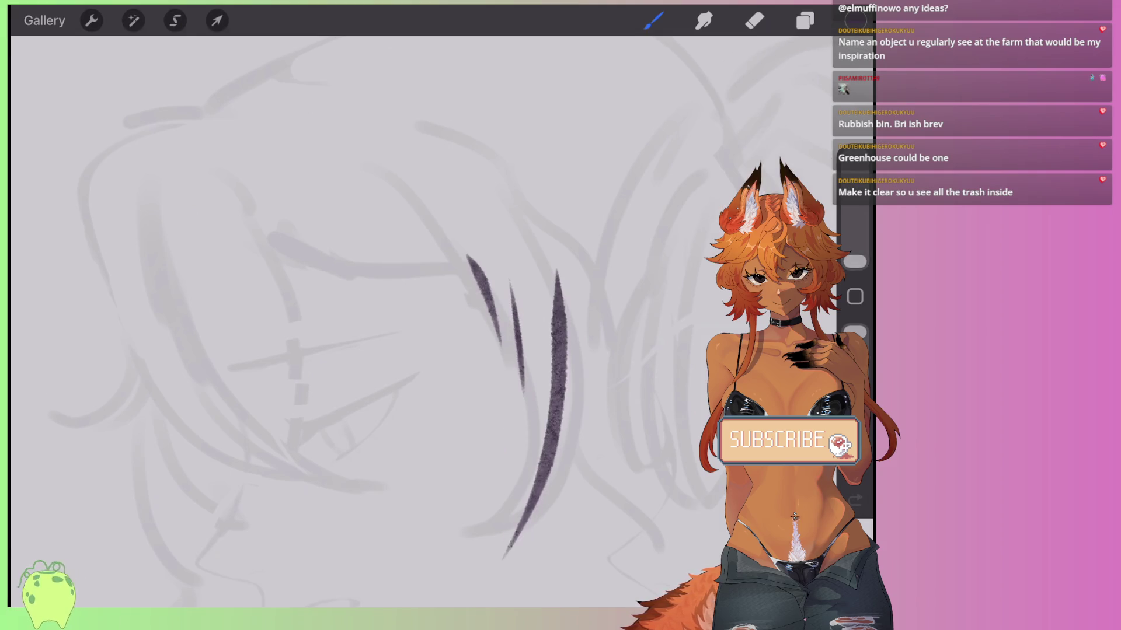
{"action": "left_click", "coordinate": [855, 500]}
{"action": "left_click", "coordinate": [855, 500]}
{"action": "left_click", "coordinate": [855, 500]}
Switch to the Gel Pen brush and test it with two undone curved strokes.
{"action": "left_click", "coordinate": [654, 21]}
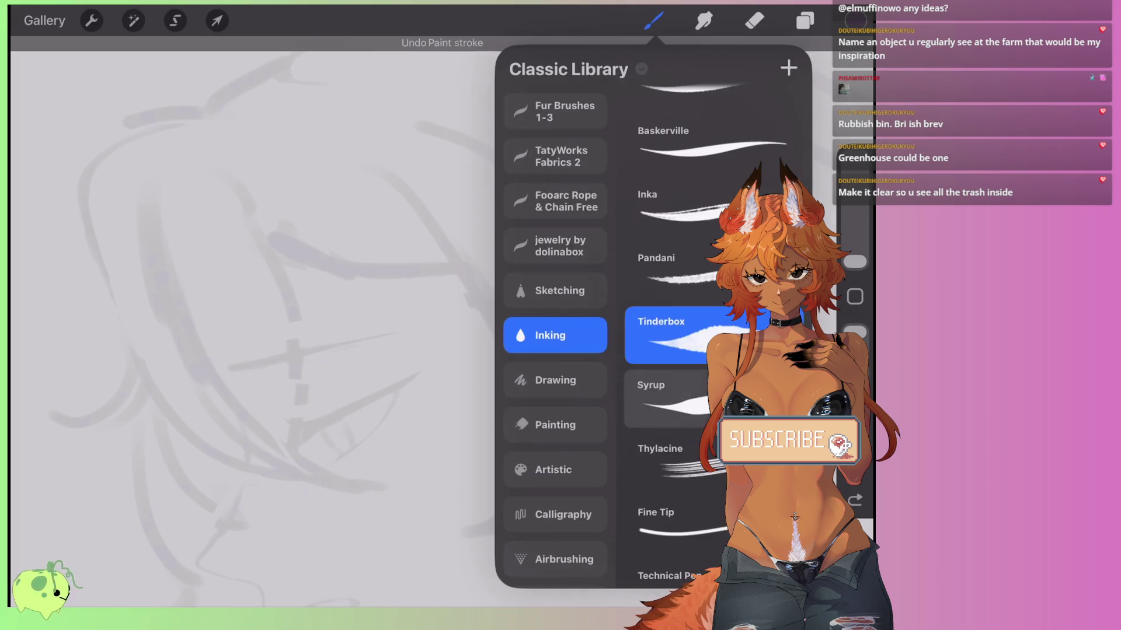
{"action": "scroll", "coordinate": [677, 292], "scroll_direction": "down", "scroll_amount": 2}
{"action": "scroll", "coordinate": [677, 292], "scroll_direction": "up", "scroll_amount": 5}
{"action": "left_click", "coordinate": [677, 374]}
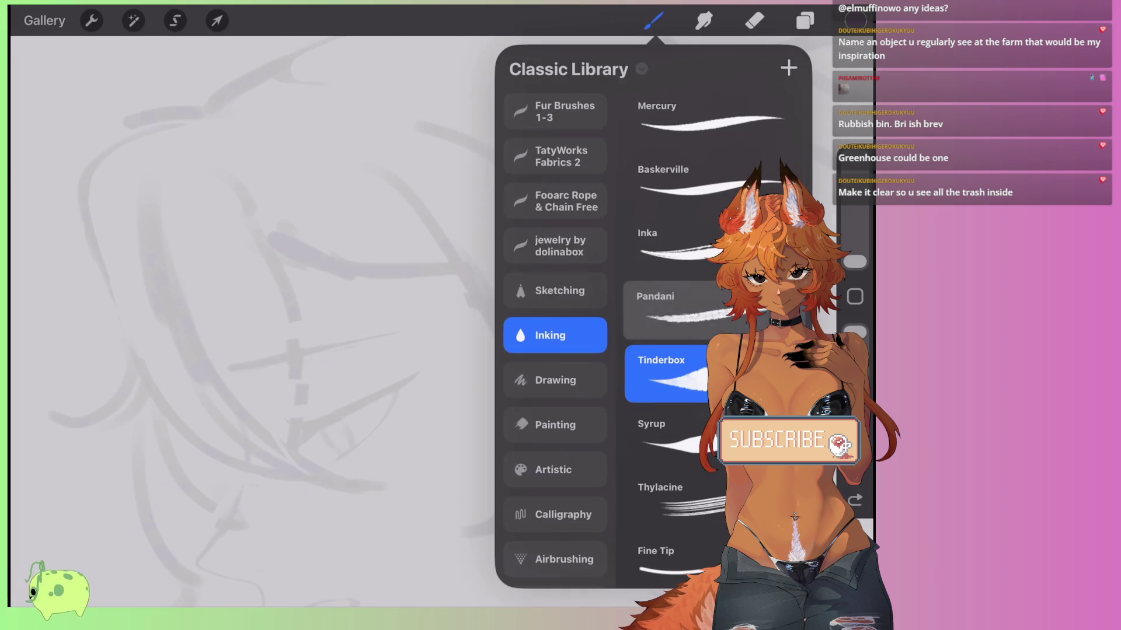
{"action": "scroll", "coordinate": [677, 292], "scroll_direction": "down", "scroll_amount": 3}
{"action": "scroll", "coordinate": [677, 321], "scroll_direction": "down", "scroll_amount": 4}
{"action": "left_click", "coordinate": [671, 315]}
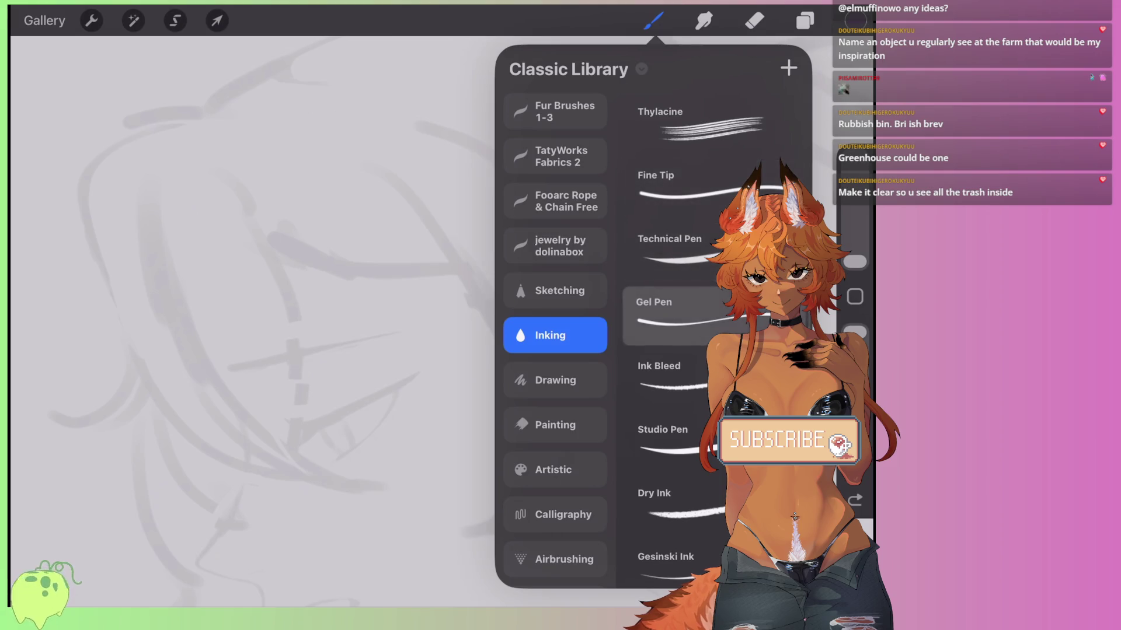
{"action": "left_click_drag", "start_coordinate": [450, 262], "coordinate": [488, 425]}
{"action": "key", "text": "ctrl+z"}
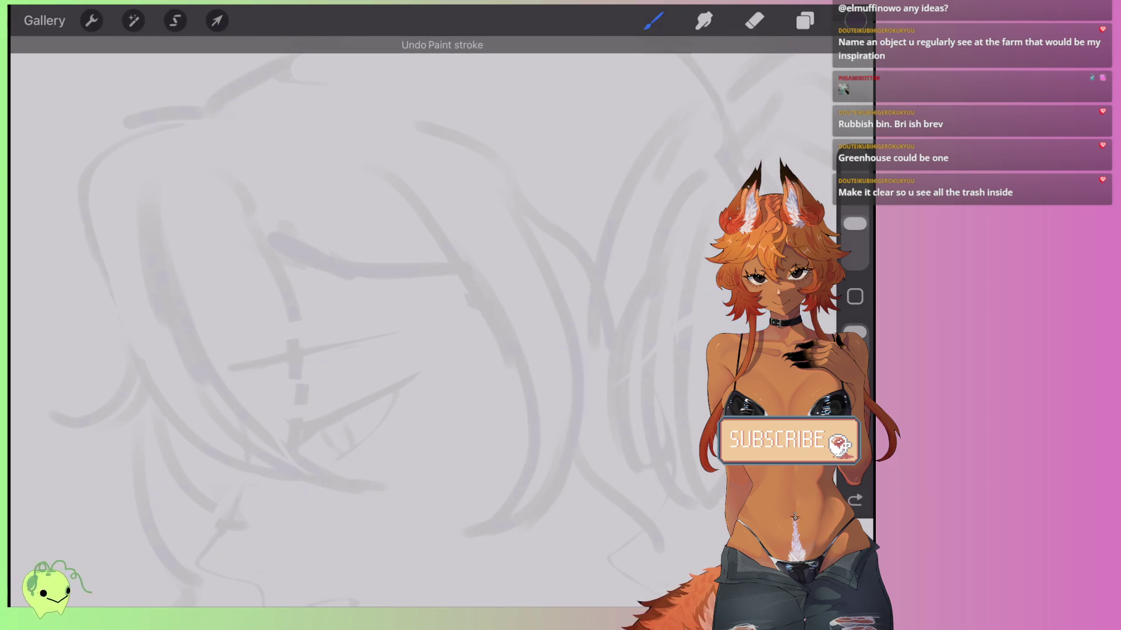
{"action": "left_click_drag", "start_coordinate": [445, 232], "coordinate": [493, 425]}
{"action": "key", "text": "ctrl+z"}
Pick Ink Bleed after briefly trying Studio Pen, and test it with an undone curve.
{"action": "left_click", "coordinate": [654, 20]}
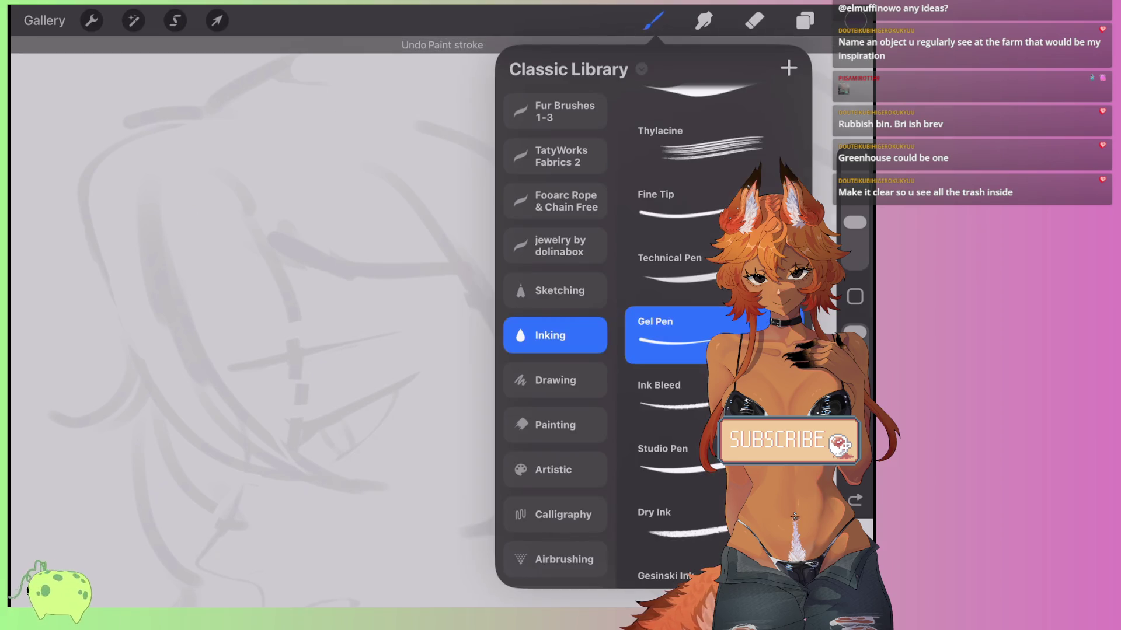
{"action": "scroll", "coordinate": [677, 321], "scroll_direction": "down", "scroll_amount": 2}
{"action": "scroll", "coordinate": [677, 321], "scroll_direction": "up", "scroll_amount": 7}
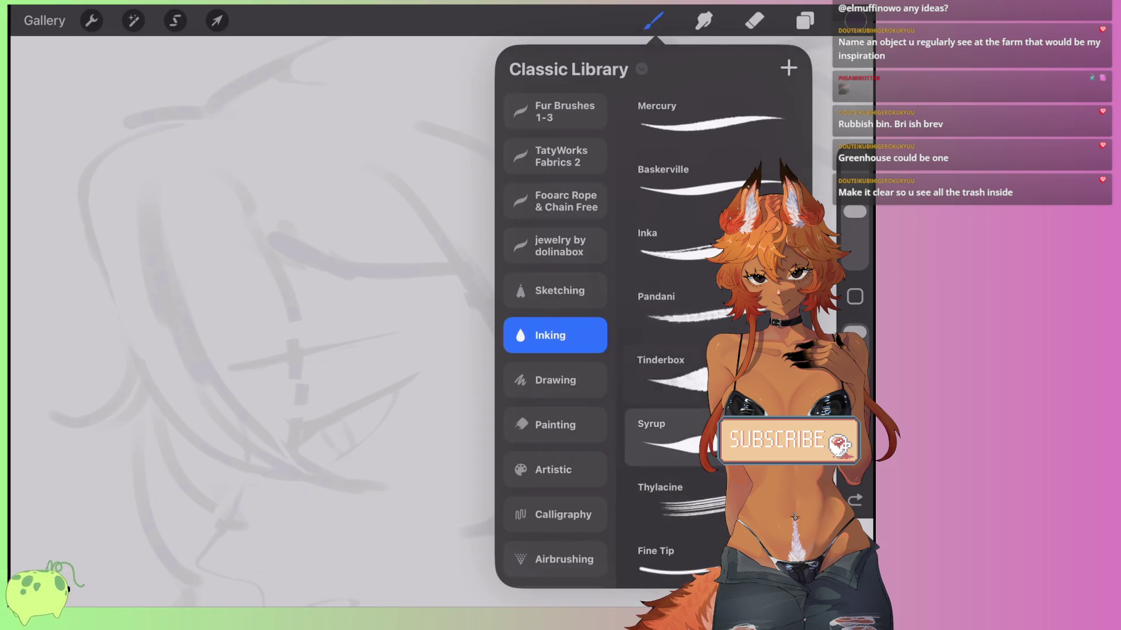
{"action": "scroll", "coordinate": [677, 321], "scroll_direction": "down", "scroll_amount": 7}
{"action": "left_click", "coordinate": [665, 383]}
{"action": "scroll", "coordinate": [677, 321], "scroll_direction": "down", "scroll_amount": 1}
{"action": "left_click", "coordinate": [665, 402]}
{"action": "left_click", "coordinate": [665, 341]}
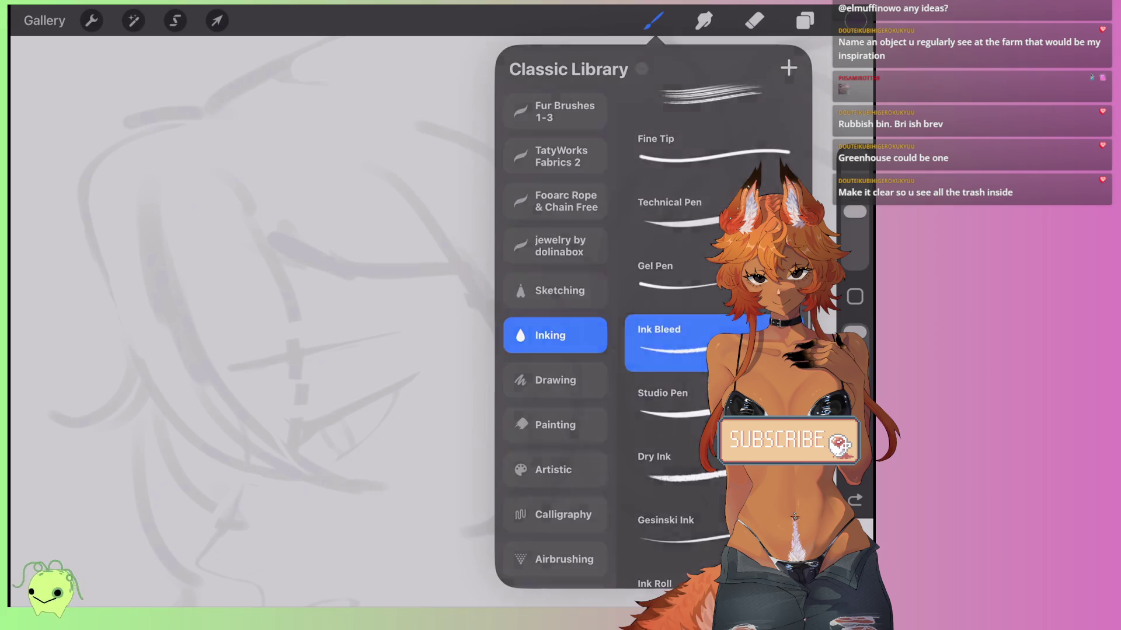
{"action": "left_click_drag", "start_coordinate": [434, 227], "coordinate": [489, 437]}
{"action": "key", "text": "ctrl+z"}
Try the Marker brush with a test stroke and undo it.
{"action": "left_click", "coordinate": [654, 21]}
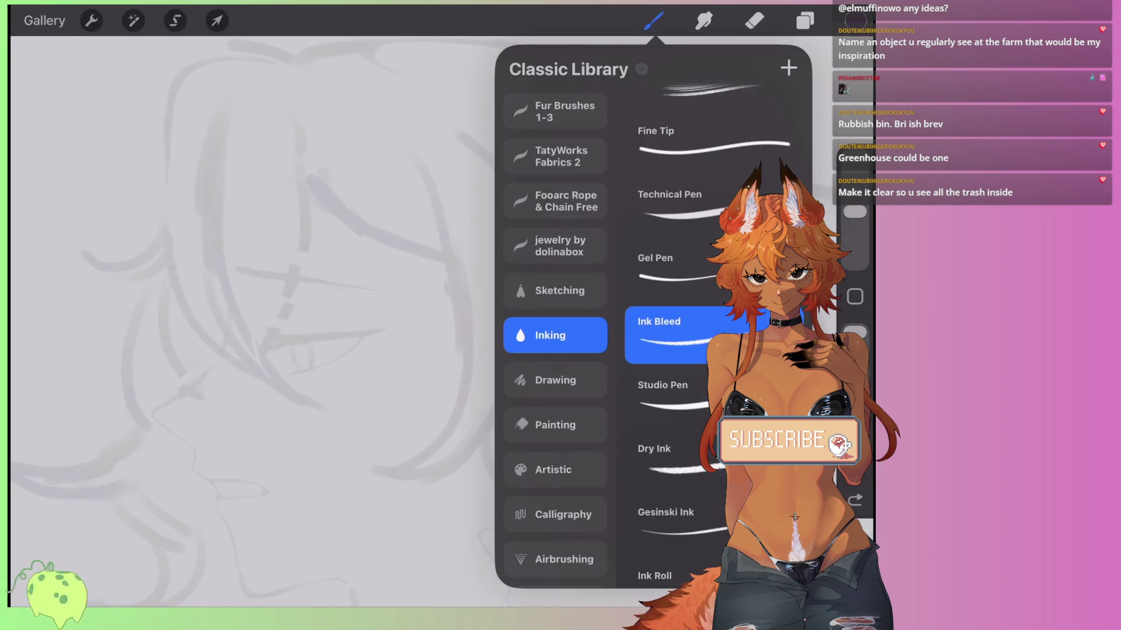
{"action": "scroll", "coordinate": [677, 321], "scroll_direction": "down", "scroll_amount": 2}
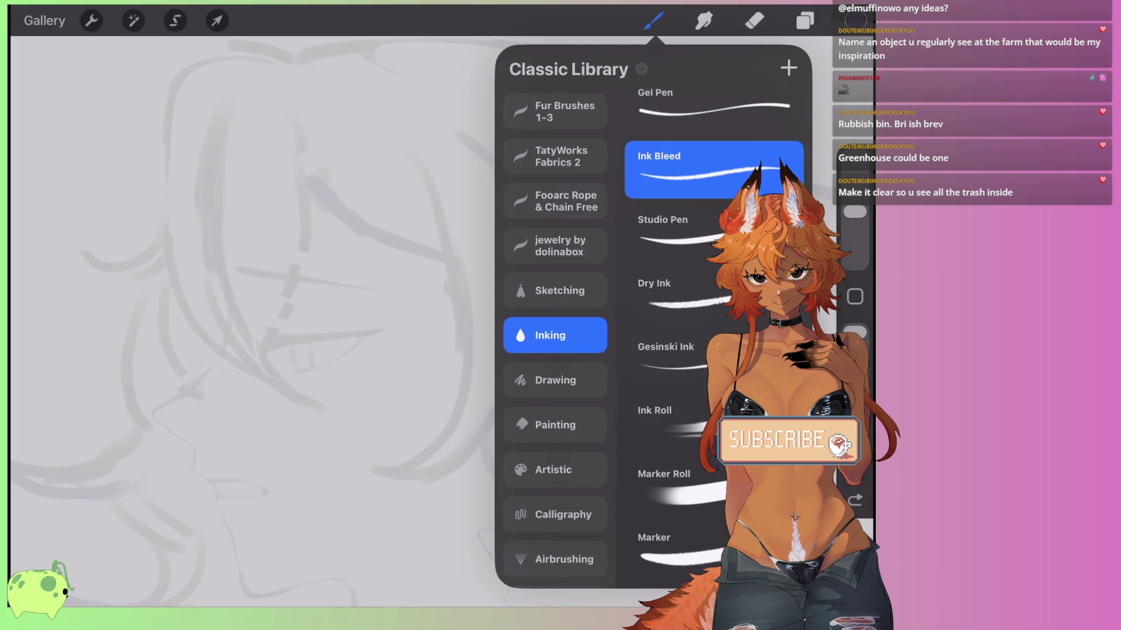
{"action": "left_click", "coordinate": [671, 548]}
{"action": "left_click_drag", "start_coordinate": [445, 230], "coordinate": [430, 426]}
{"action": "key", "text": "ctrl+z"}
{"action": "key", "text": "ctrl+z"}
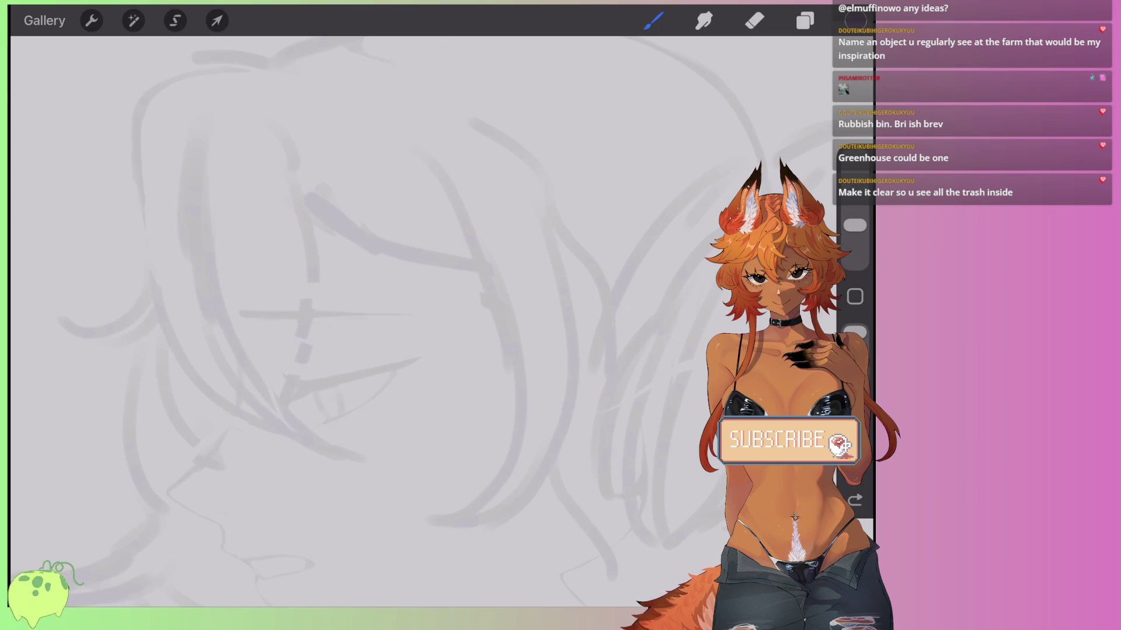
Browse the Calligraphy set's Streaks, Shale Brush and Brush Pen.
{"action": "left_click", "coordinate": [653, 21]}
{"action": "scroll", "coordinate": [677, 315], "scroll_direction": "up", "scroll_amount": 1}
{"action": "scroll", "coordinate": [554, 327], "scroll_direction": "down", "scroll_amount": 3}
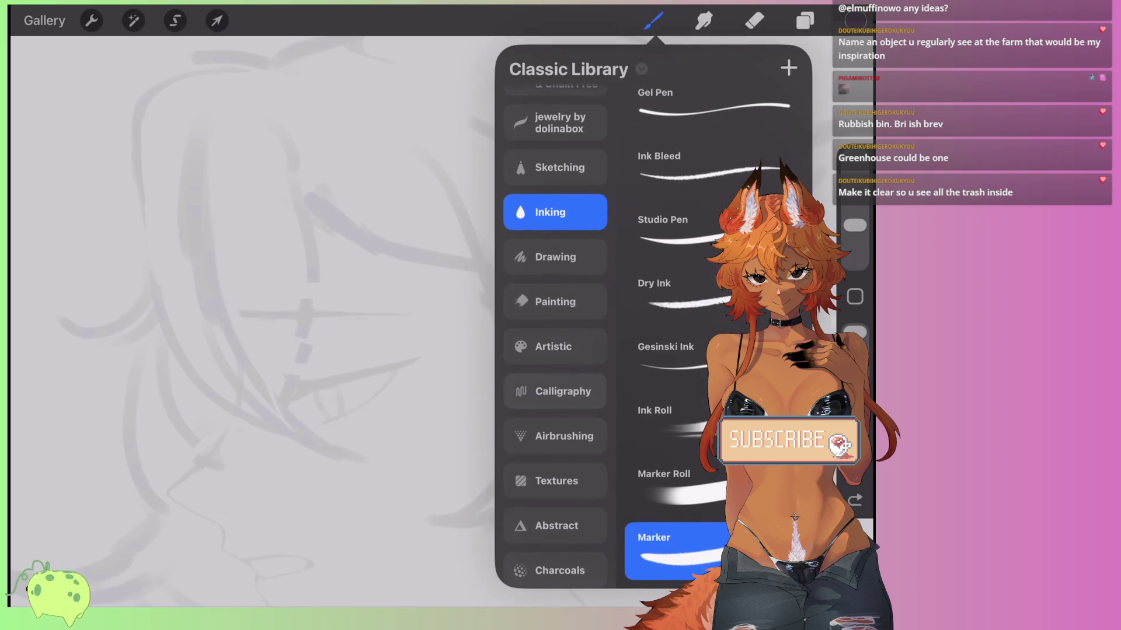
{"action": "left_click", "coordinate": [554, 391]}
{"action": "scroll", "coordinate": [677, 315], "scroll_direction": "down", "scroll_amount": 4}
{"action": "left_click", "coordinate": [671, 295]}
{"action": "left_click", "coordinate": [671, 420]}
{"action": "left_click", "coordinate": [672, 484]}
{"action": "left_click", "coordinate": [671, 420]}
Settle on the Water Pen brush and undo its vertical test stroke.
{"action": "left_click", "coordinate": [665, 359]}
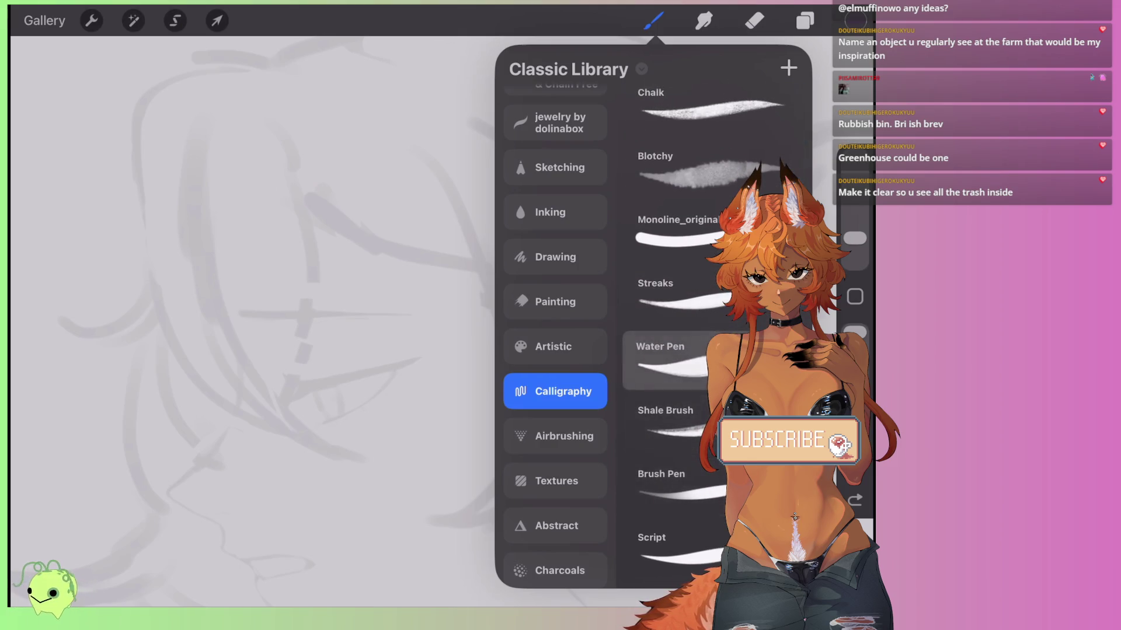
{"action": "left_click", "coordinate": [665, 359]}
{"action": "left_click_drag", "start_coordinate": [485, 280], "coordinate": [511, 417]}
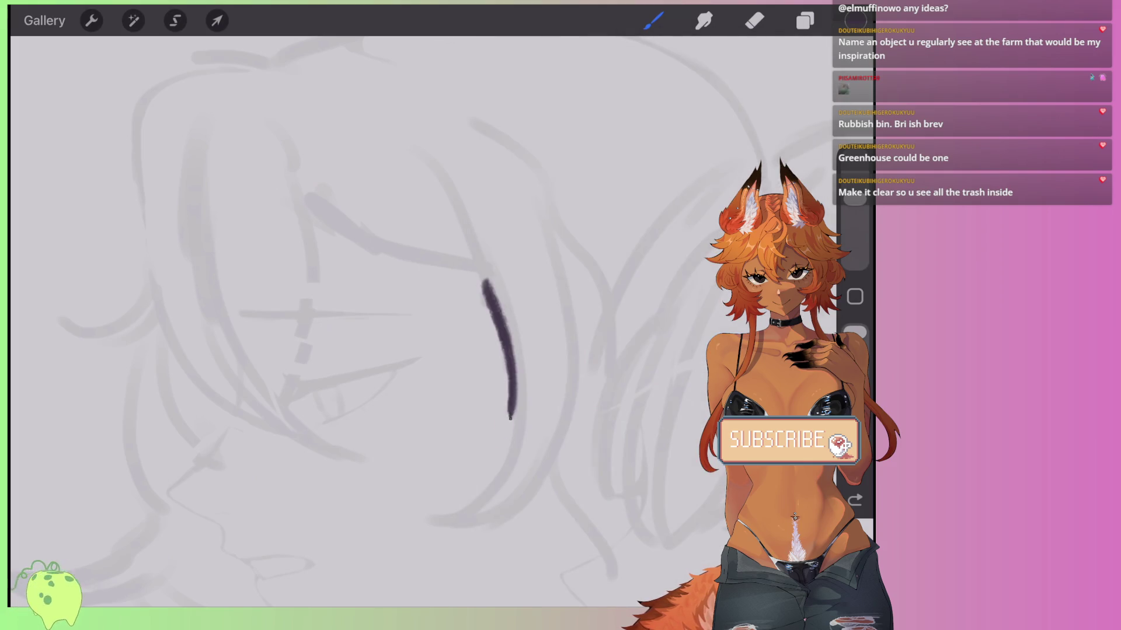
{"action": "key", "text": "ctrl+z"}
{"action": "scroll", "coordinate": [443, 321], "scroll_direction": "down", "scroll_amount": 5}
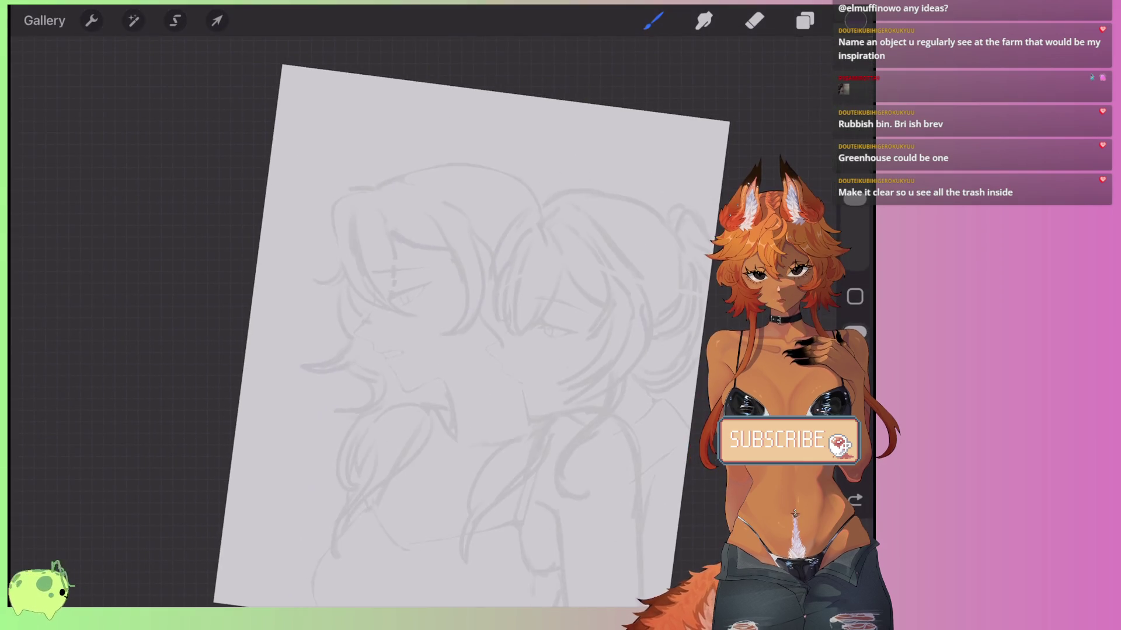
Scroll back up twice in the Procreate view.
{"action": "scroll", "coordinate": [426, 321], "scroll_direction": "up", "scroll_amount": 3}
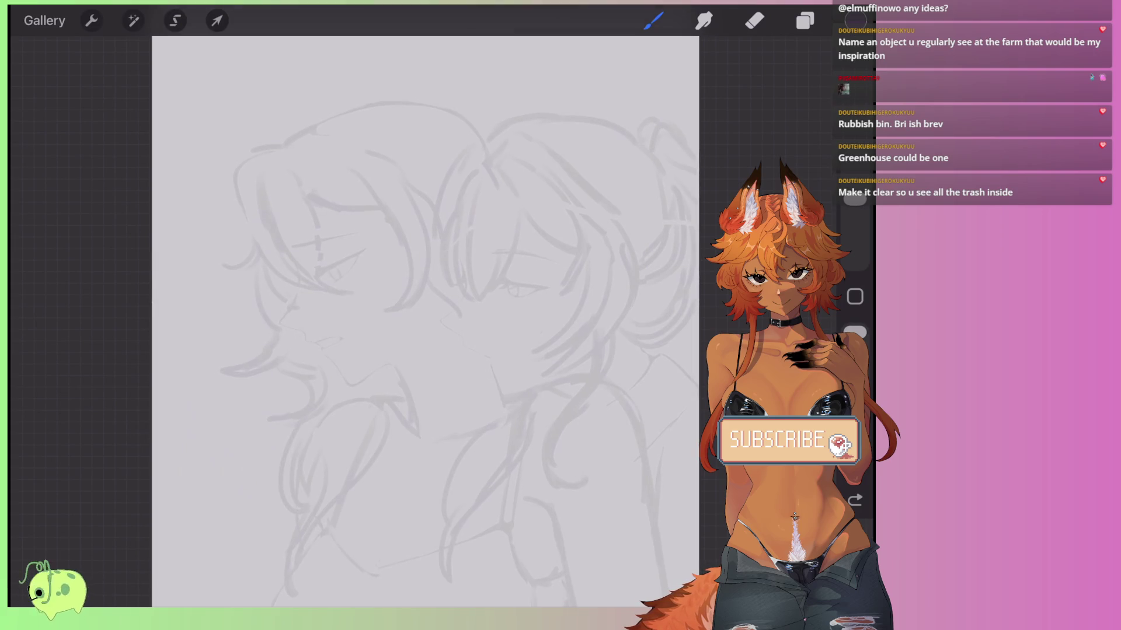
{"action": "scroll", "coordinate": [409, 321], "scroll_direction": "up", "scroll_amount": 2}
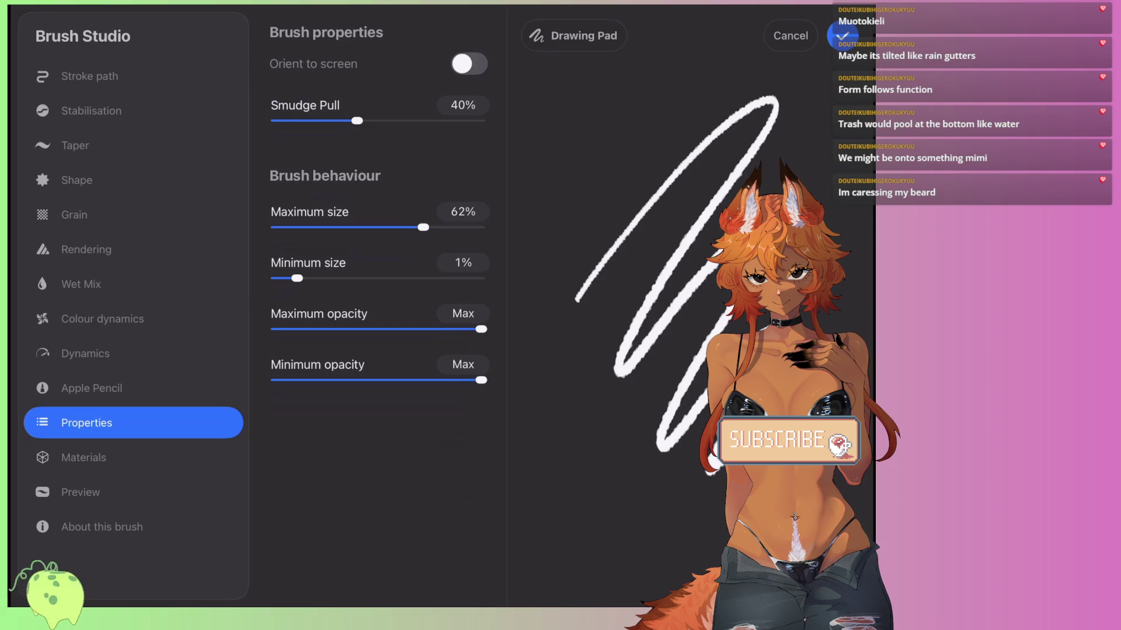
Pull both pressure taper ends inward in the brush's Taper settings and test on the pad.
{"action": "left_click_drag", "start_coordinate": [598, 157], "coordinate": [580, 335]}
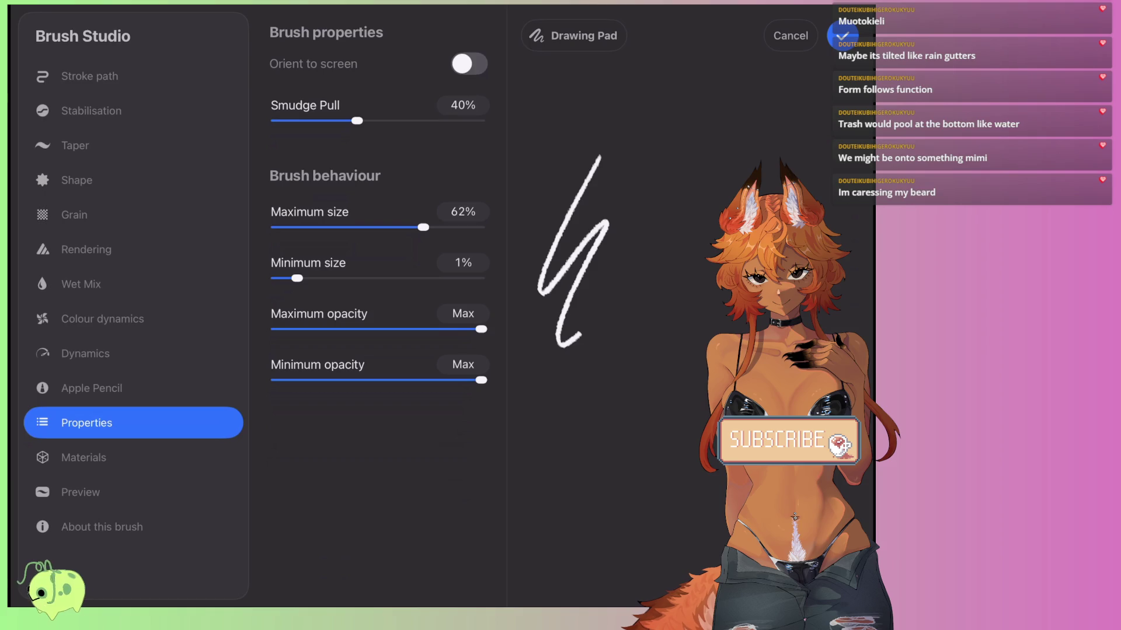
{"action": "left_click", "coordinate": [76, 146]}
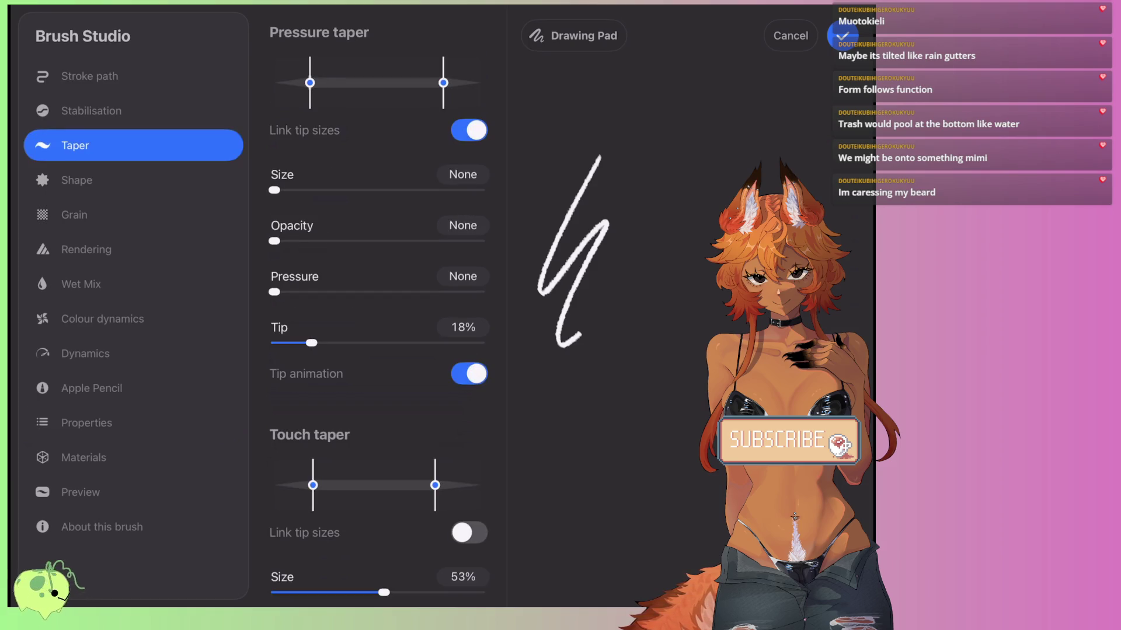
{"action": "left_click_drag", "start_coordinate": [310, 82], "coordinate": [332, 83]}
{"action": "left_click_drag", "start_coordinate": [443, 82], "coordinate": [423, 82]}
{"action": "left_click_drag", "start_coordinate": [661, 299], "coordinate": [604, 441]}
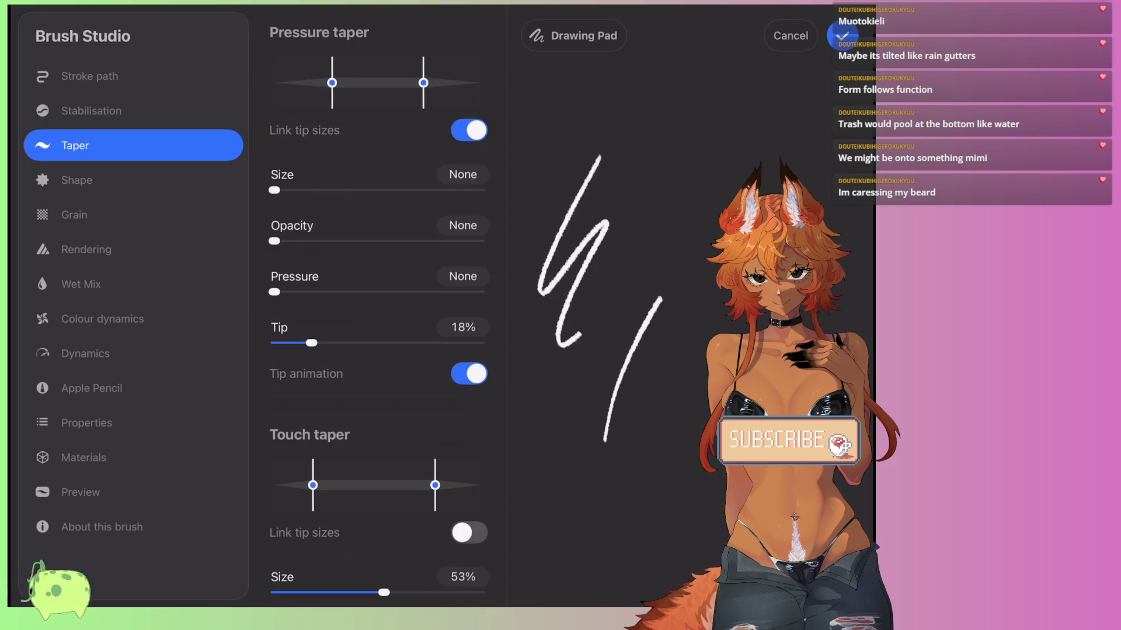
Try taper tip values (59%, Blunt, 75%), then settle near 30% with maximum taper size and no taper pressure.
{"action": "left_click_drag", "start_coordinate": [312, 343], "coordinate": [397, 343]}
{"action": "left_click_drag", "start_coordinate": [681, 230], "coordinate": [607, 313]}
{"action": "left_click_drag", "start_coordinate": [397, 343], "coordinate": [481, 344]}
{"action": "left_click_drag", "start_coordinate": [713, 247], "coordinate": [659, 294]}
{"action": "left_click_drag", "start_coordinate": [481, 344], "coordinate": [428, 343]}
{"action": "mouse_move", "coordinate": [292, 293]}
{"action": "left_mouse_down"}
{"action": "mouse_move", "coordinate": [370, 292]}
{"action": "mouse_move", "coordinate": [274, 293]}
{"action": "left_mouse_up"}
{"action": "left_click_drag", "start_coordinate": [273, 191], "coordinate": [480, 190]}
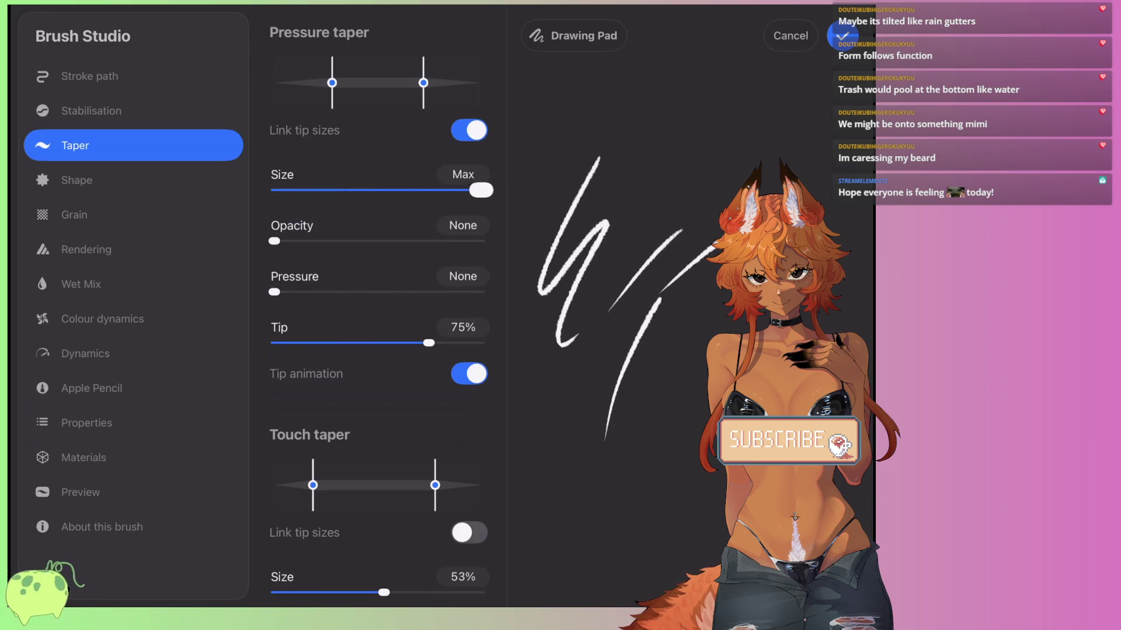
{"action": "mouse_move", "coordinate": [428, 343]}
{"action": "left_mouse_down"}
{"action": "mouse_move", "coordinate": [365, 343]}
{"action": "mouse_move", "coordinate": [441, 343]}
{"action": "mouse_move", "coordinate": [303, 342]}
{"action": "mouse_move", "coordinate": [441, 343]}
{"action": "mouse_move", "coordinate": [337, 342]}
{"action": "left_mouse_up"}
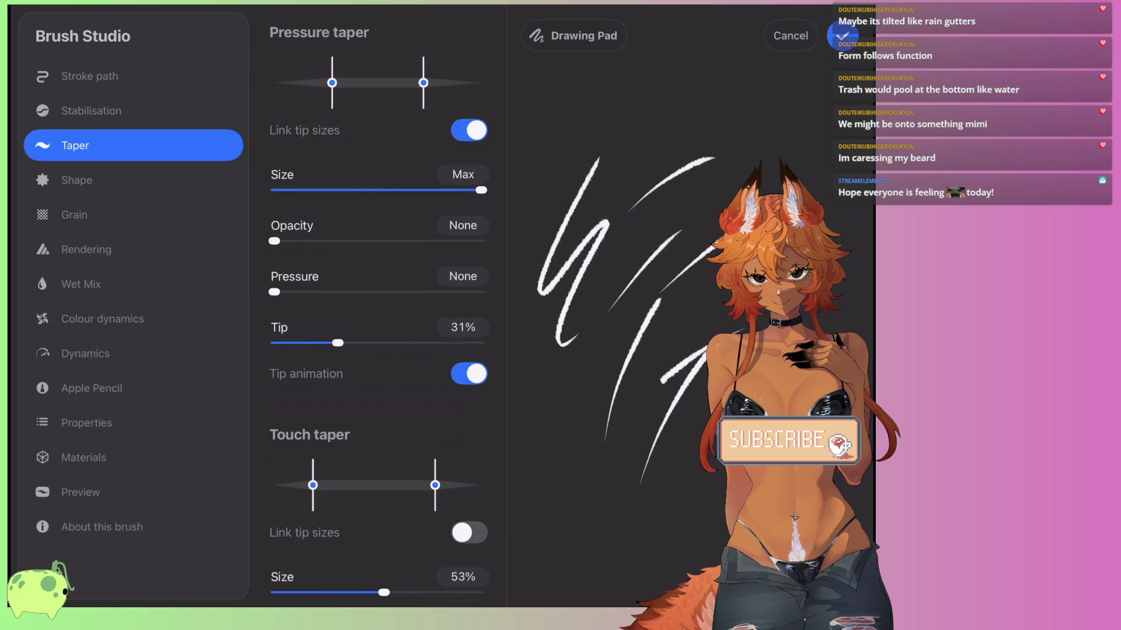
Unlink the taper tip sizes, lengthen the end taper, and draw a dark test curve on the sketch.
{"action": "left_click", "coordinate": [468, 131]}
{"action": "left_click_drag", "start_coordinate": [423, 82], "coordinate": [412, 82]}
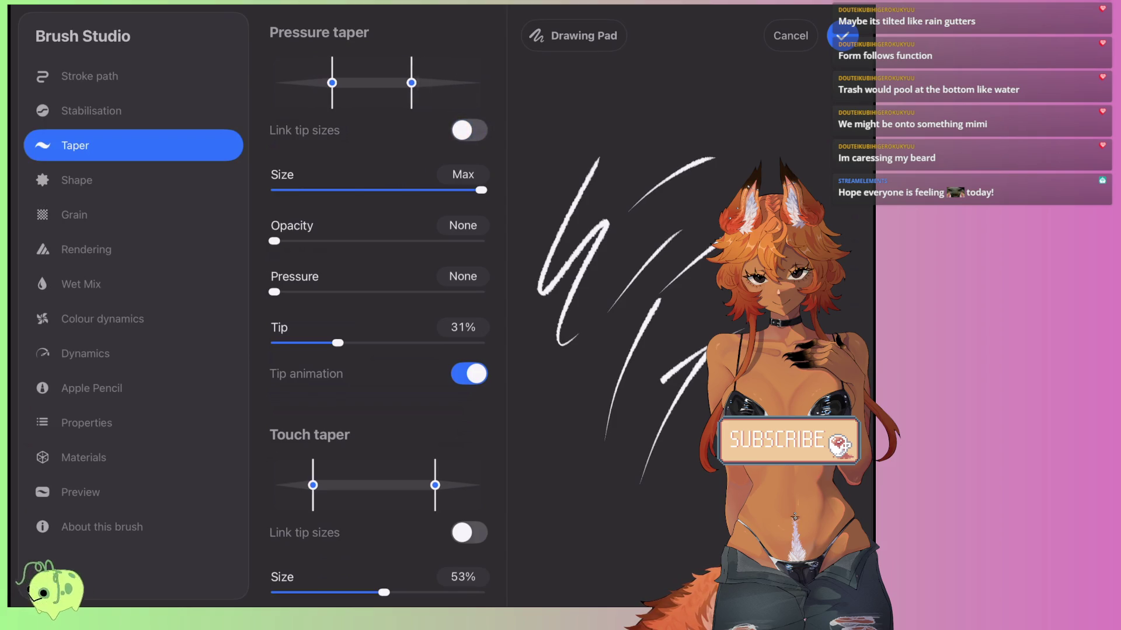
{"action": "left_click_drag", "start_coordinate": [681, 136], "coordinate": [747, 173]}
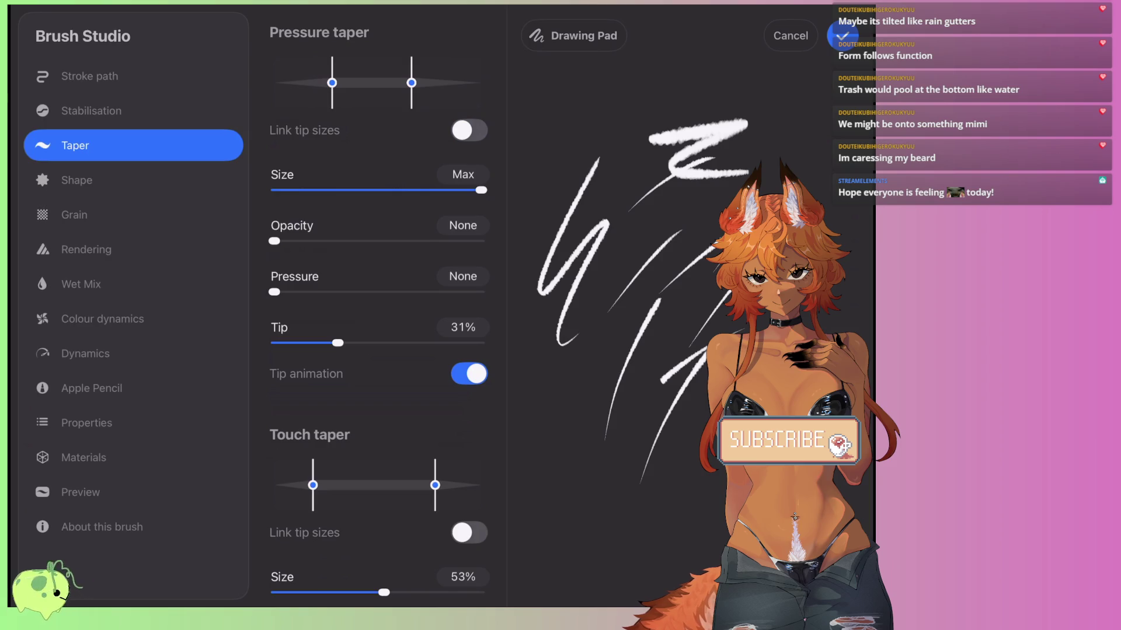
{"action": "left_click", "coordinate": [842, 36]}
{"action": "left_click_drag", "start_coordinate": [463, 334], "coordinate": [494, 419]}
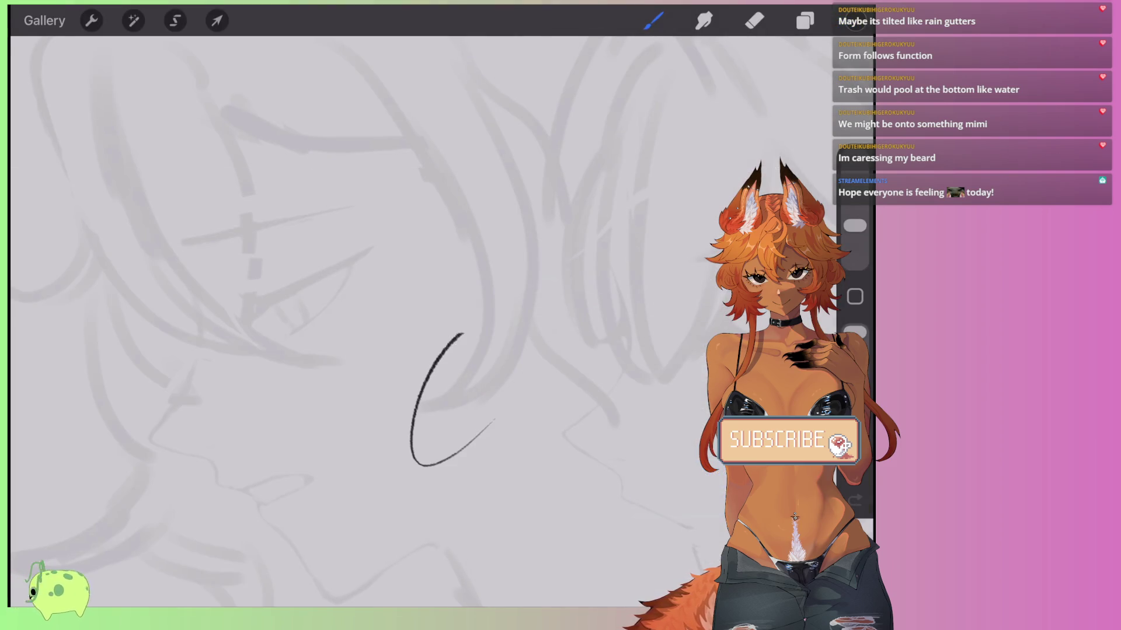
Undo the test curve and two further trial strokes on the sketch.
{"action": "key", "text": "ctrl+z"}
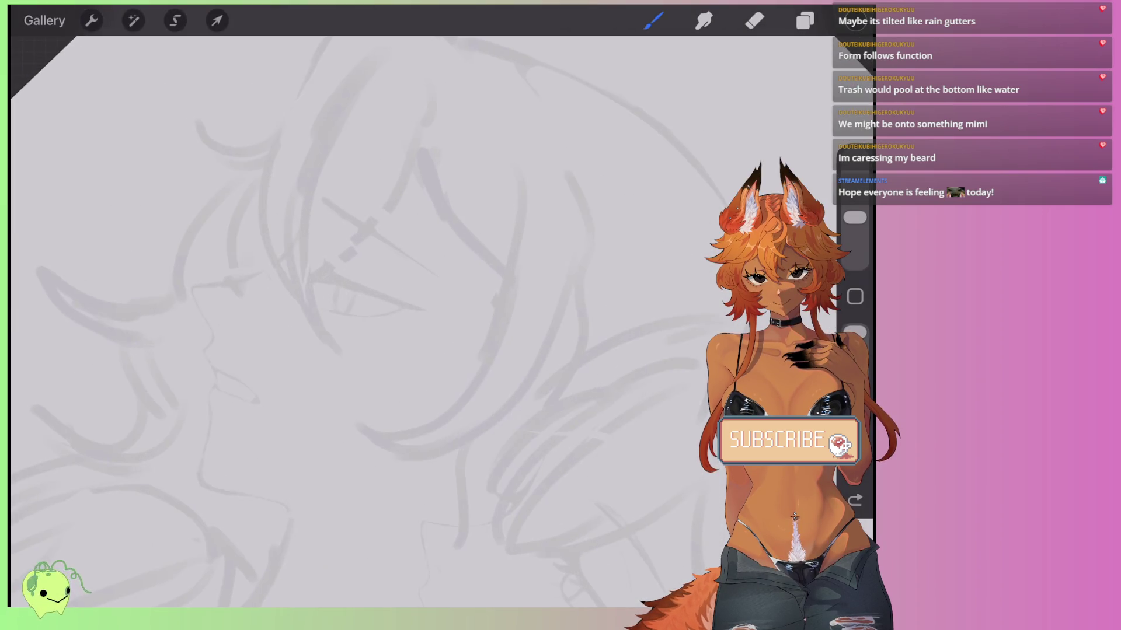
{"action": "left_click_drag", "start_coordinate": [545, 102], "coordinate": [514, 351]}
{"action": "key", "text": "ctrl+z"}
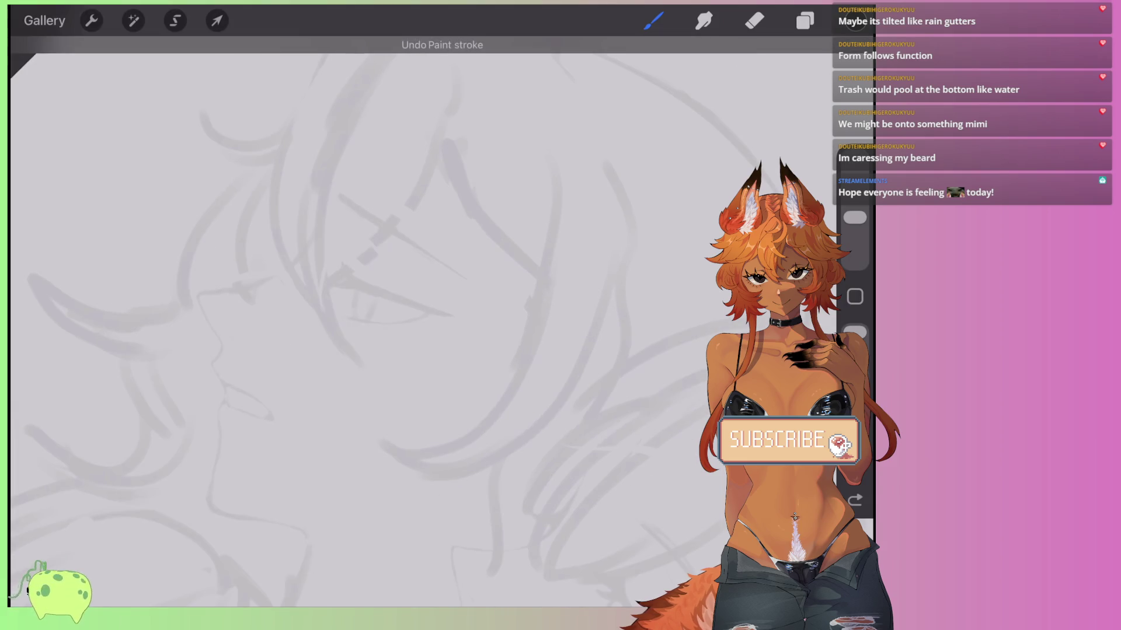
{"action": "left_click_drag", "start_coordinate": [547, 117], "coordinate": [509, 297]}
{"action": "key", "text": "ctrl+z"}
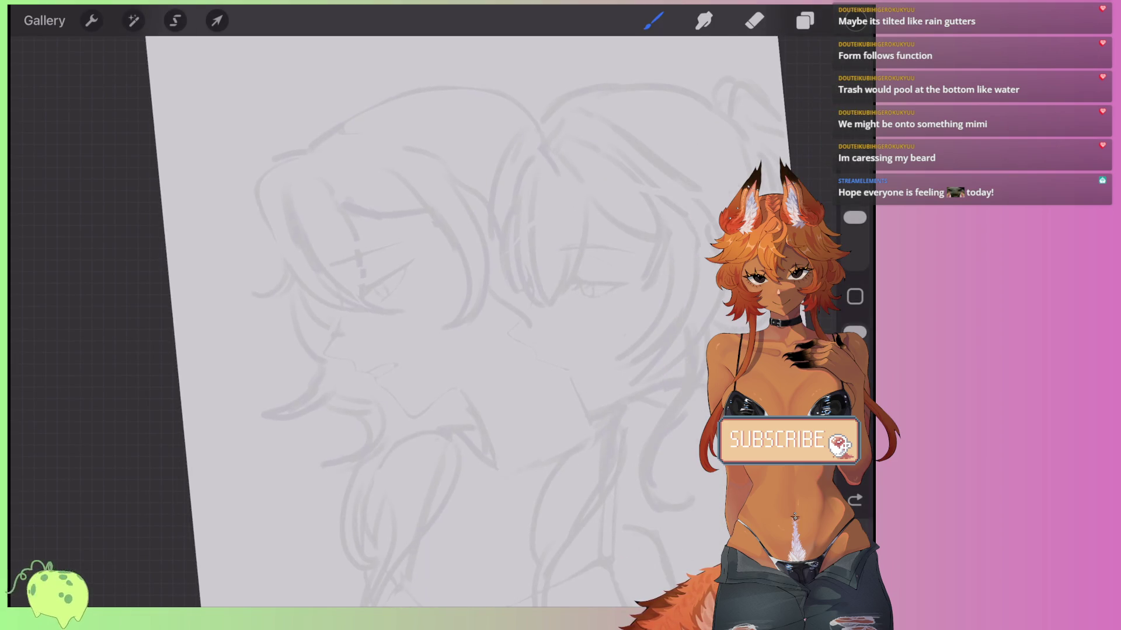
Try Technical Pen from the Recent brushes with vertical test lines, then undo one.
{"action": "left_click", "coordinate": [653, 20]}
{"action": "scroll", "coordinate": [677, 350], "scroll_direction": "up", "scroll_amount": 2}
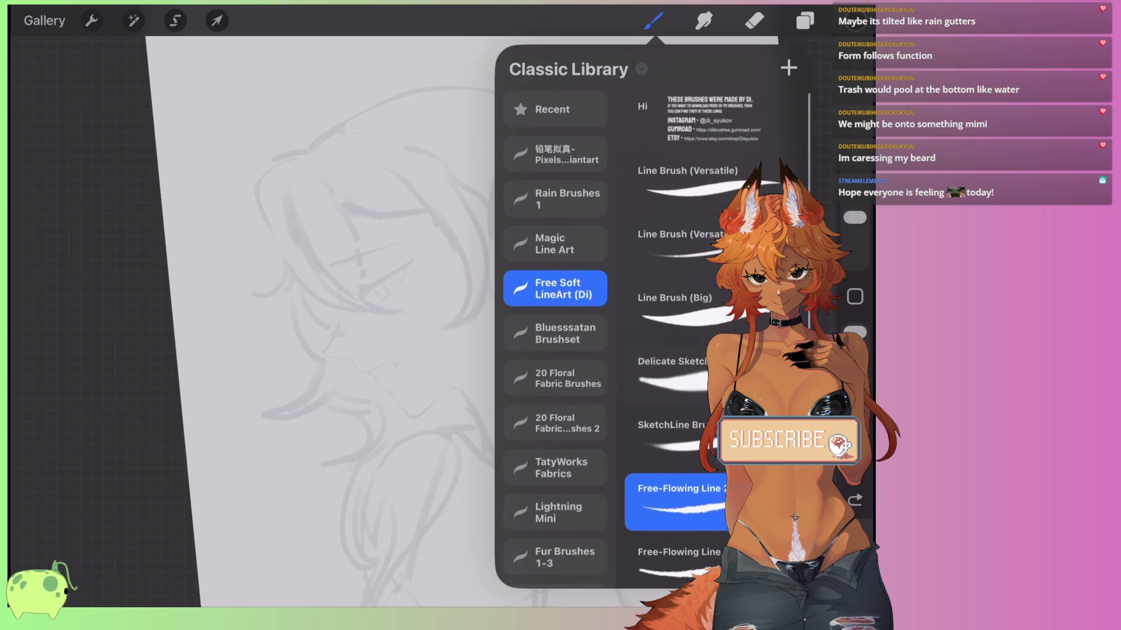
{"action": "scroll", "coordinate": [677, 350], "scroll_direction": "down", "scroll_amount": 2}
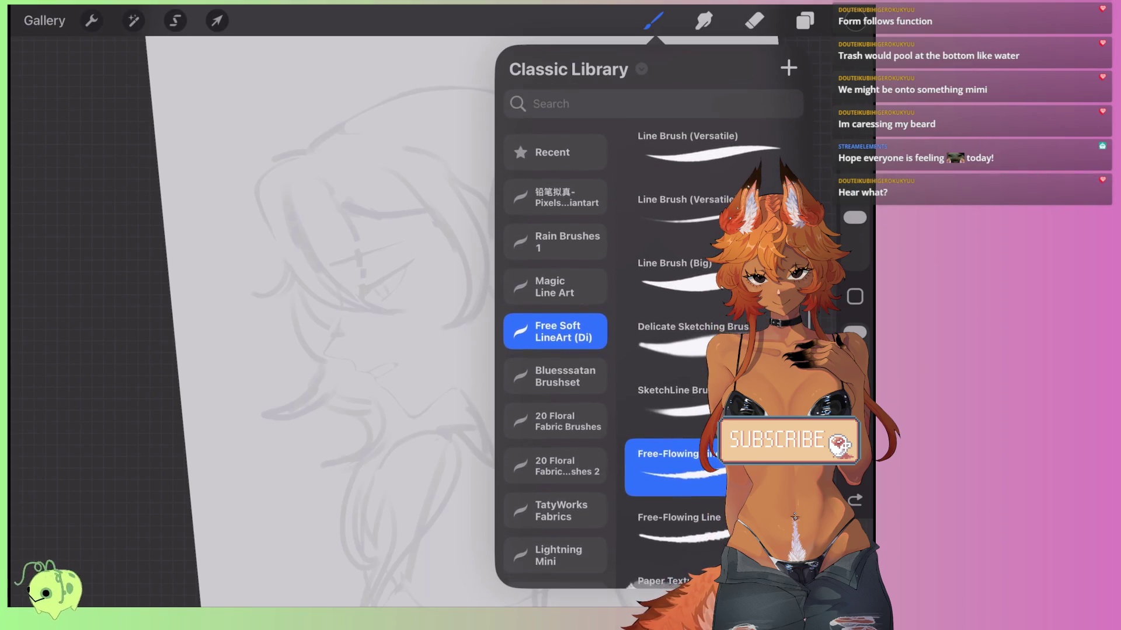
{"action": "left_click", "coordinate": [555, 152]}
{"action": "left_click", "coordinate": [671, 271]}
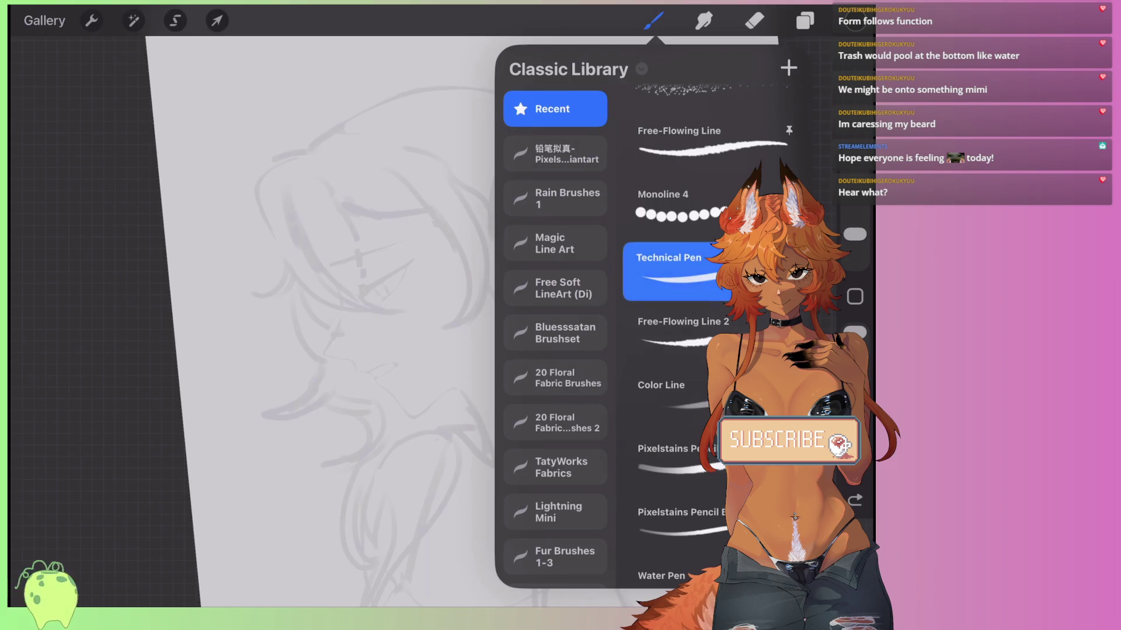
{"action": "left_click_drag", "start_coordinate": [476, 324], "coordinate": [469, 407]}
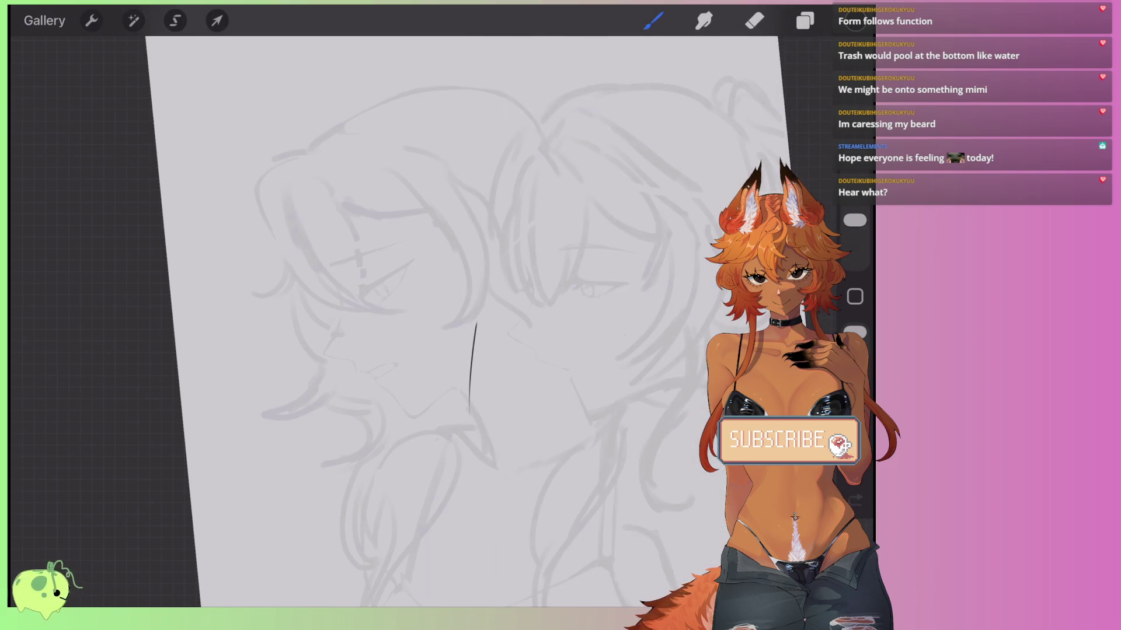
{"action": "scroll", "coordinate": [409, 321], "scroll_direction": "up", "scroll_amount": 5}
{"action": "left_click_drag", "start_coordinate": [514, 353], "coordinate": [509, 467]}
{"action": "key", "text": "ctrl+z"}
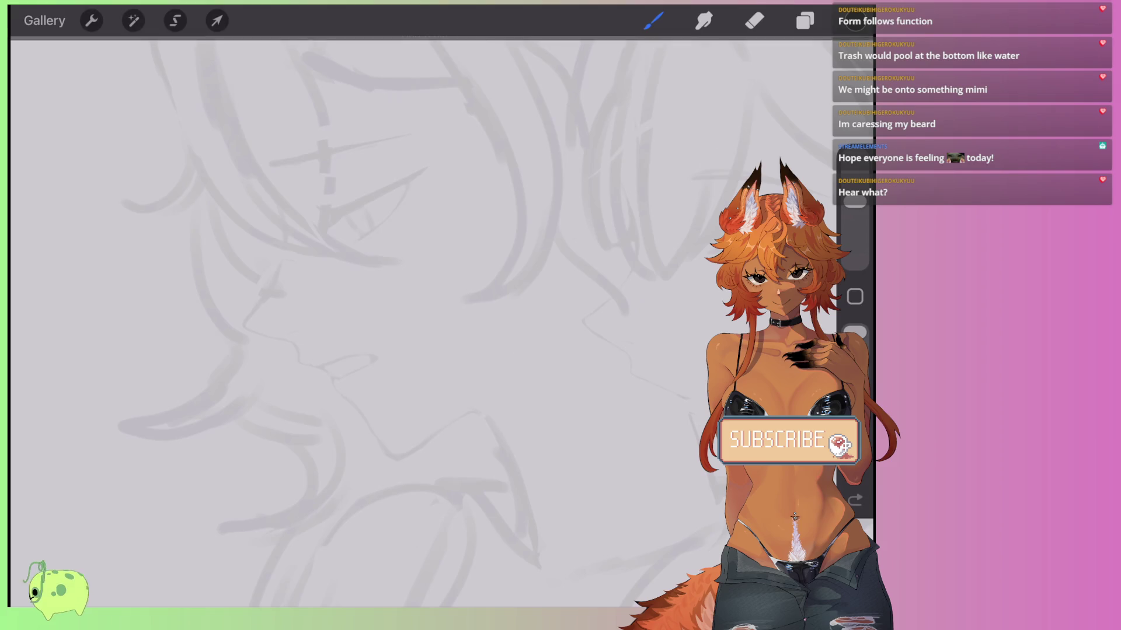
Select Gel Pen in the brush library and open its brush settings.
{"action": "scroll", "coordinate": [409, 321], "scroll_direction": "down", "scroll_amount": 3}
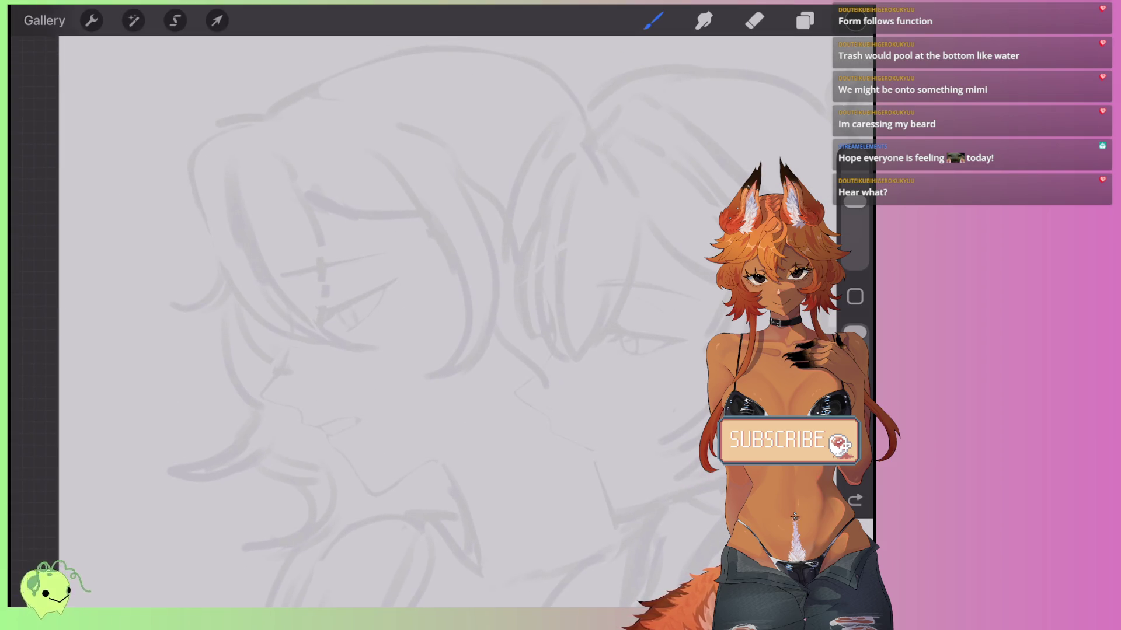
{"action": "scroll", "coordinate": [408, 321], "scroll_direction": "up", "scroll_amount": 3}
{"action": "left_click", "coordinate": [653, 20]}
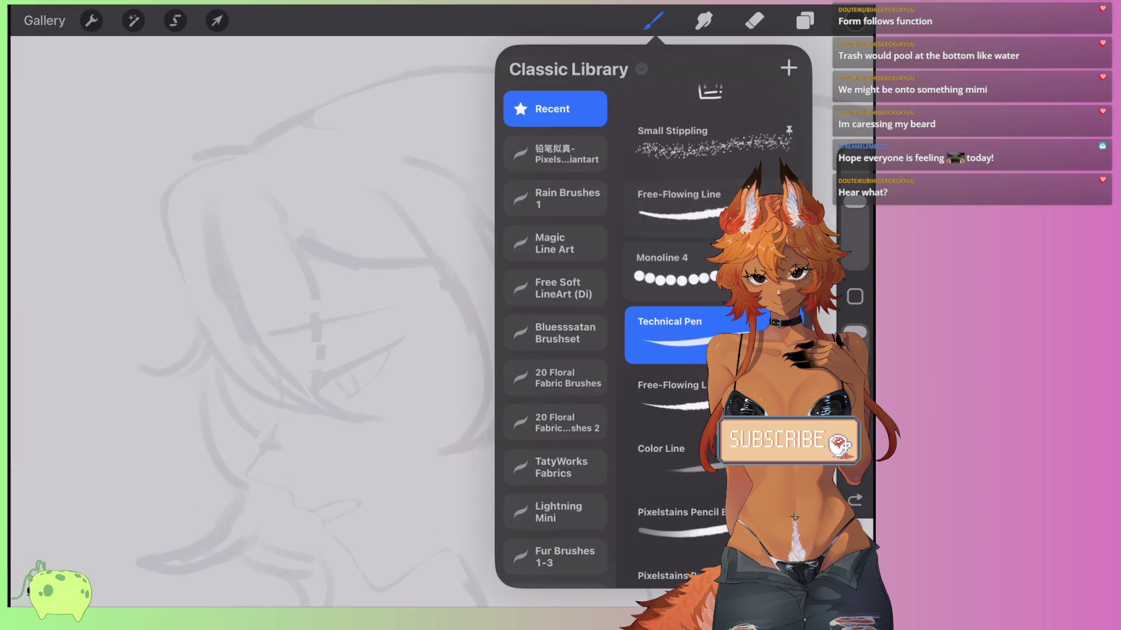
{"action": "scroll", "coordinate": [712, 292], "scroll_direction": "down", "scroll_amount": 2}
{"action": "scroll", "coordinate": [677, 321], "scroll_direction": "down", "scroll_amount": 2}
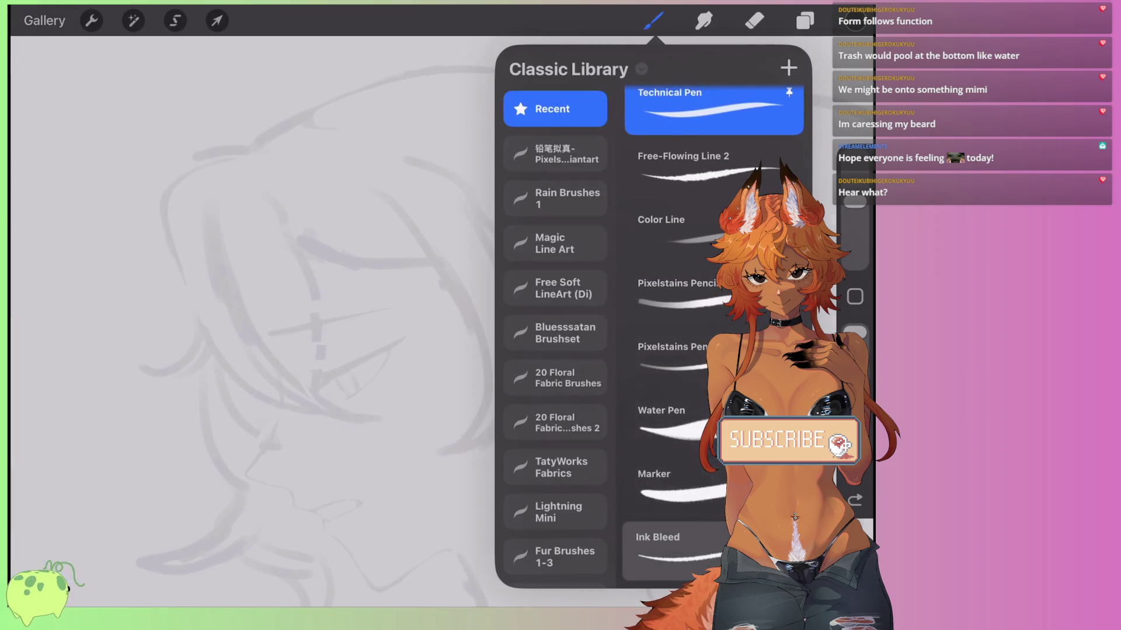
{"action": "scroll", "coordinate": [677, 321], "scroll_direction": "up", "scroll_amount": 8}
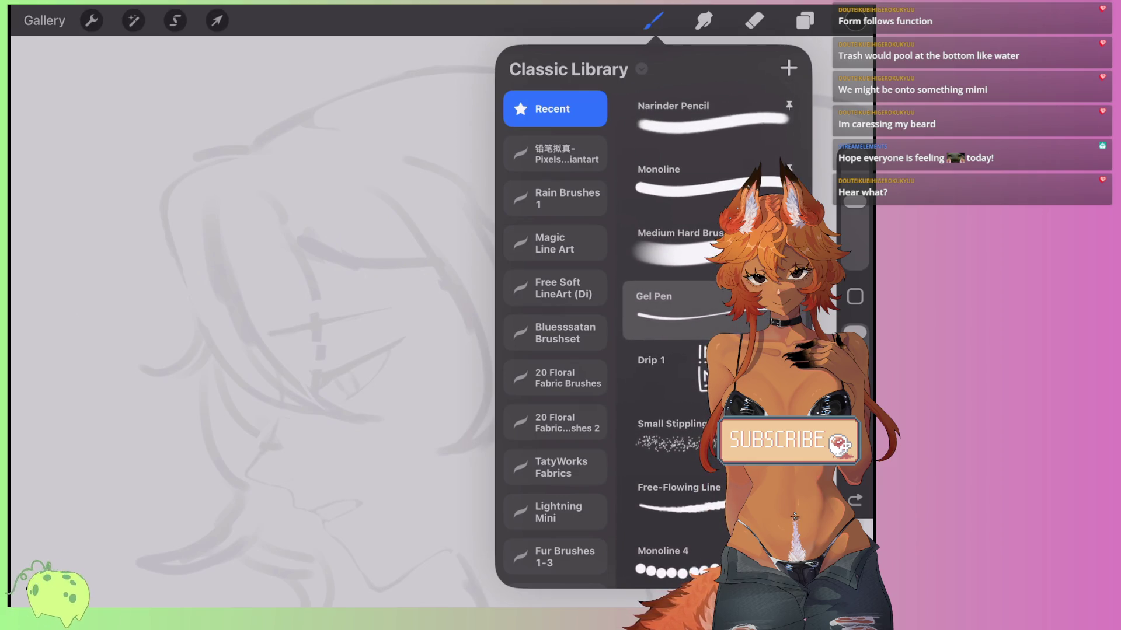
{"action": "left_click", "coordinate": [671, 310]}
{"action": "left_click", "coordinate": [671, 310]}
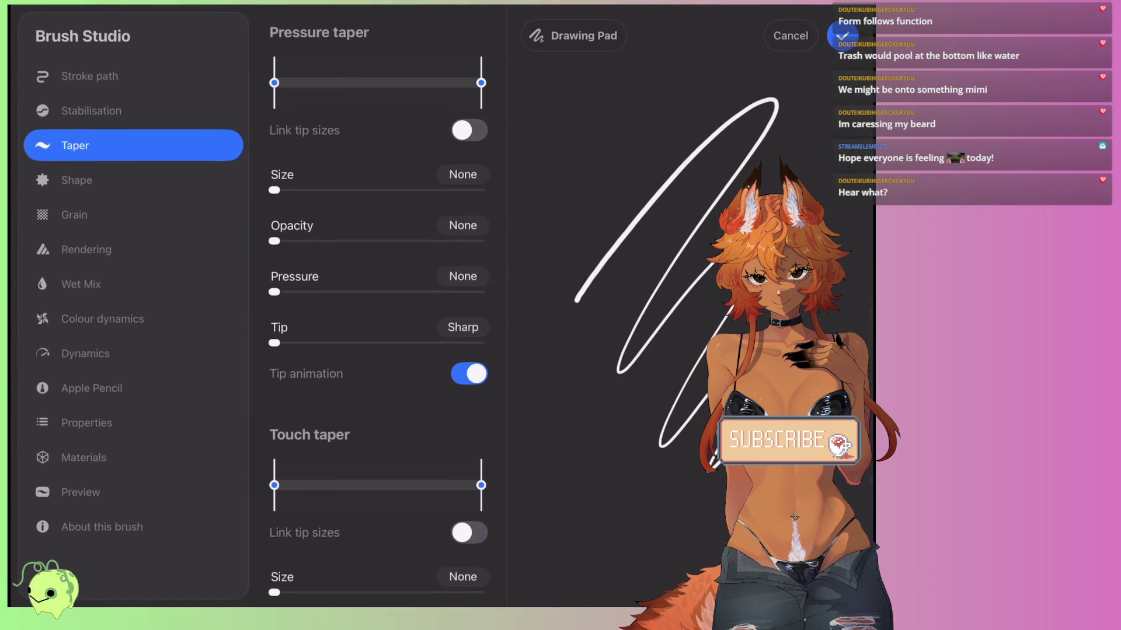
Link Gel Pen's pressure taper tips, set Size 74% and Opacity 48%, then draw a thin test line.
{"action": "left_click_drag", "start_coordinate": [310, 82], "coordinate": [335, 82]}
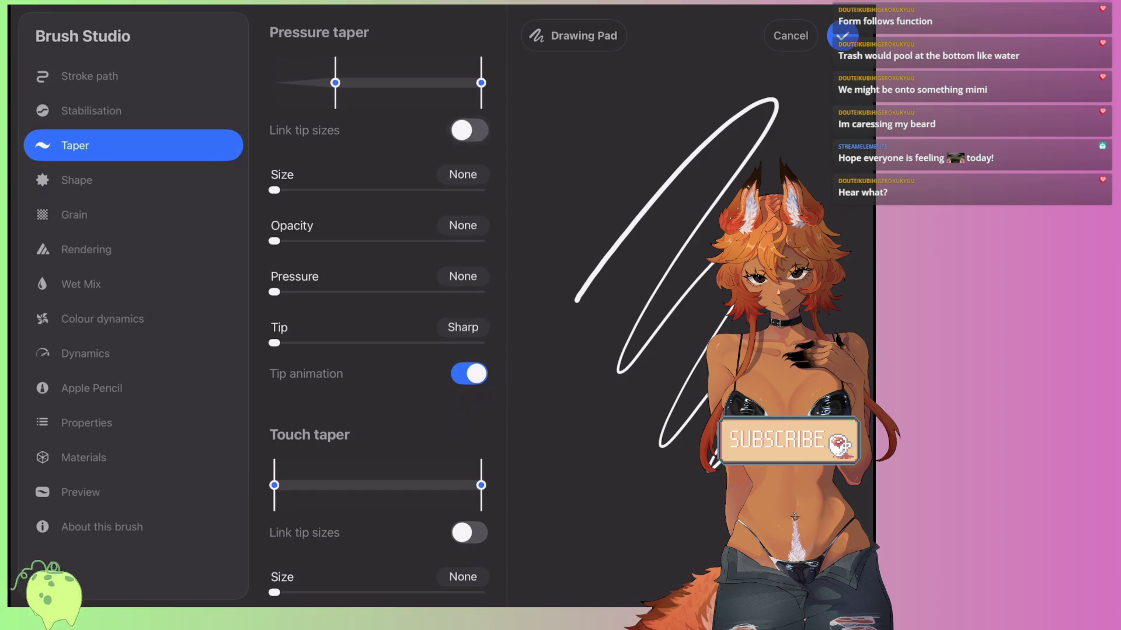
{"action": "left_click", "coordinate": [469, 130]}
{"action": "left_click_drag", "start_coordinate": [480, 82], "coordinate": [430, 83]}
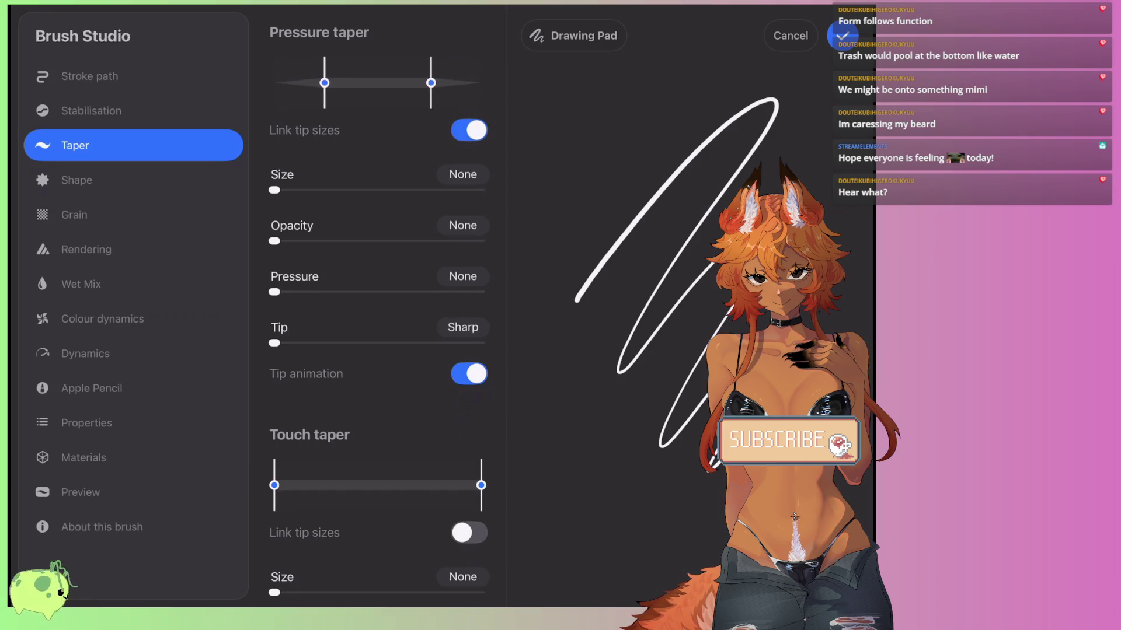
{"action": "left_click_drag", "start_coordinate": [571, 226], "coordinate": [547, 369]}
{"action": "left_click_drag", "start_coordinate": [274, 189], "coordinate": [428, 190]}
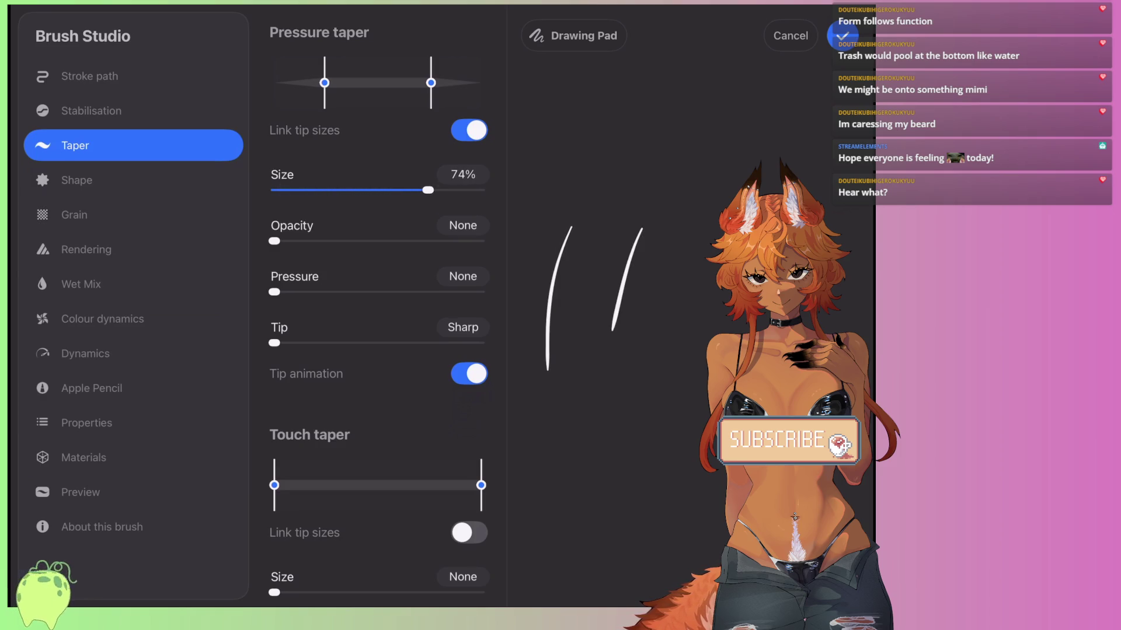
{"action": "mouse_move", "coordinate": [280, 292]}
{"action": "left_mouse_down"}
{"action": "mouse_move", "coordinate": [333, 292]}
{"action": "mouse_move", "coordinate": [274, 292]}
{"action": "left_mouse_up"}
{"action": "mouse_move", "coordinate": [274, 343]}
{"action": "left_mouse_down"}
{"action": "mouse_move", "coordinate": [344, 343]}
{"action": "mouse_move", "coordinate": [274, 342]}
{"action": "left_mouse_up"}
{"action": "left_click_drag", "start_coordinate": [299, 241], "coordinate": [378, 241]}
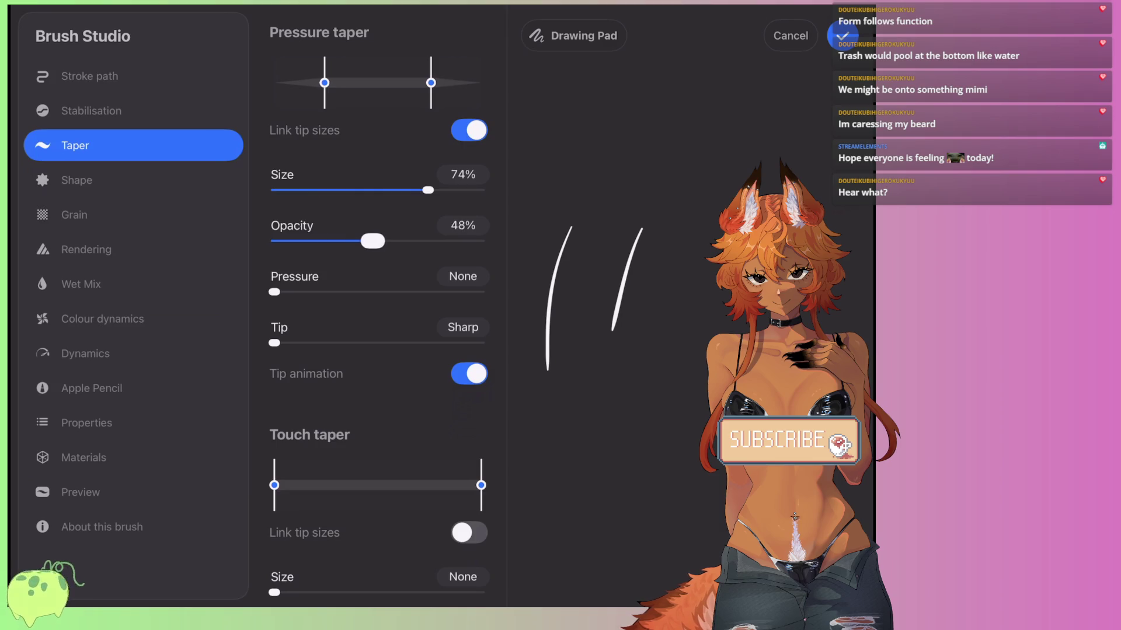
{"action": "left_click", "coordinate": [843, 36]}
{"action": "left_click_drag", "start_coordinate": [479, 267], "coordinate": [420, 419]}
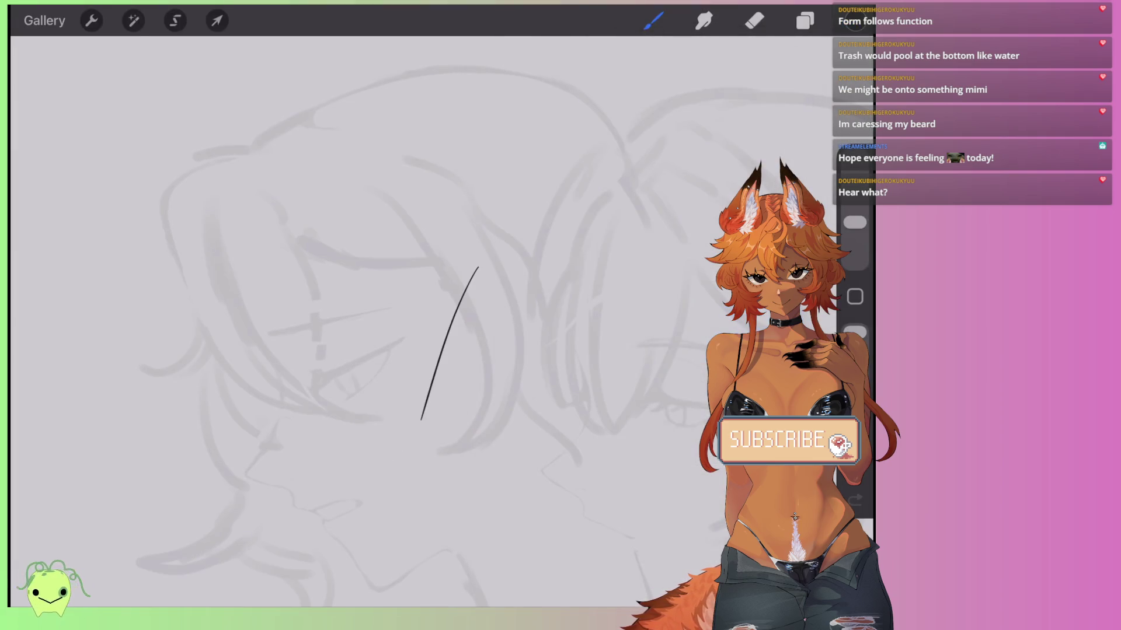
Undo the thin line and curved stroke, then undo a longer trial curve along the face.
{"action": "key", "text": "ctrl+z"}
{"action": "scroll", "coordinate": [409, 321], "scroll_direction": "up", "scroll_amount": 2}
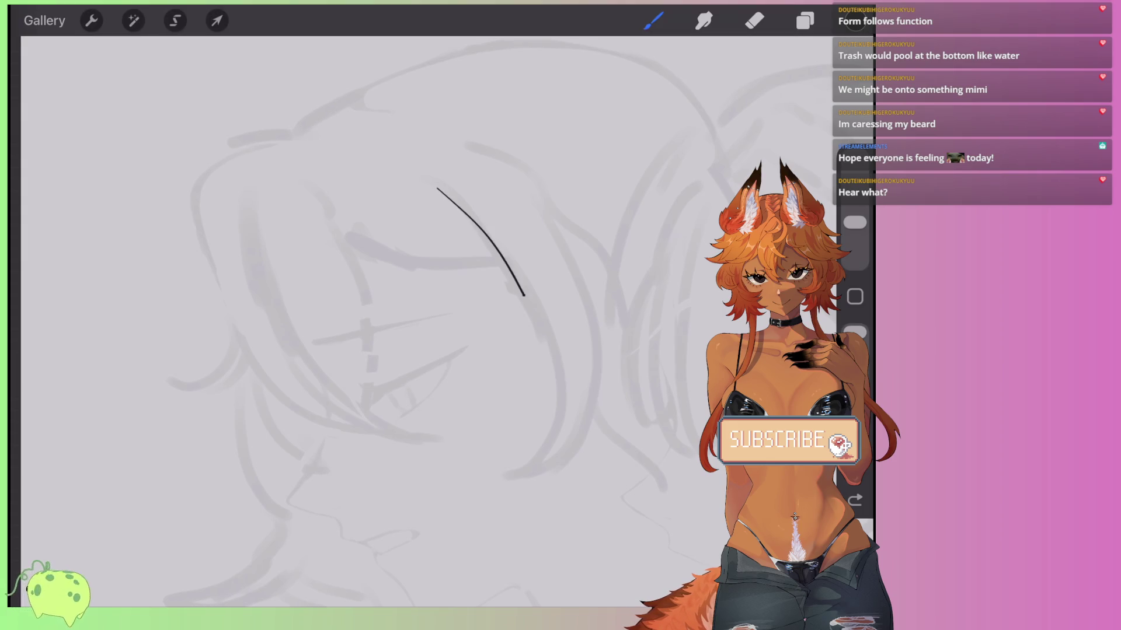
{"action": "scroll", "coordinate": [409, 291], "scroll_direction": "up", "scroll_amount": 1}
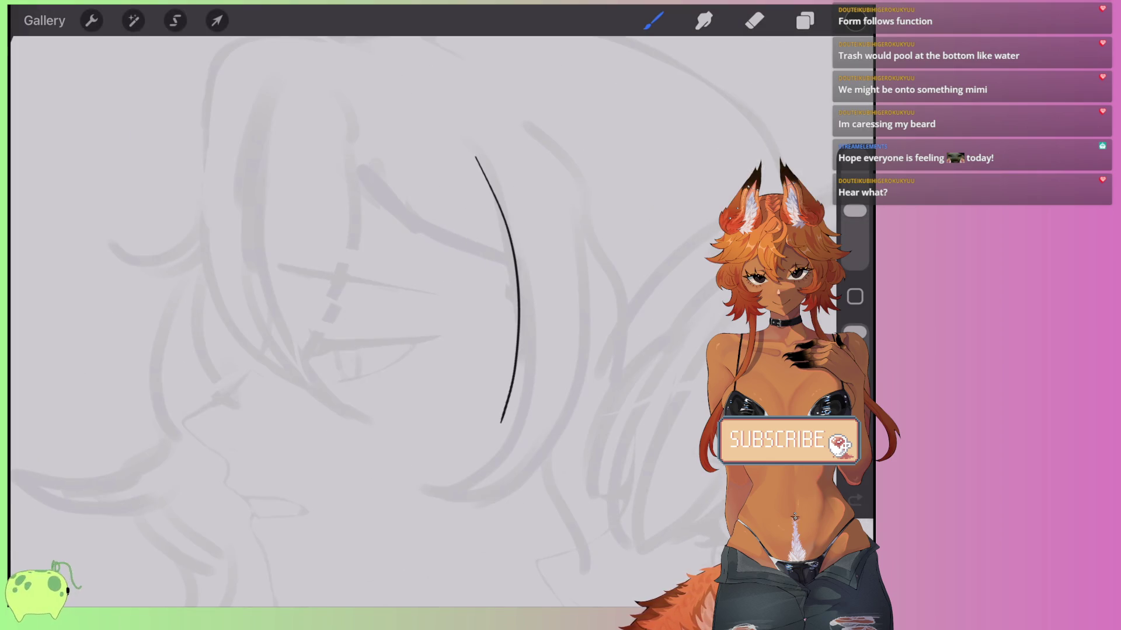
{"action": "key", "text": "ctrl+z"}
{"action": "mouse_move", "coordinate": [447, 156]}
{"action": "left_mouse_down"}
{"action": "mouse_move", "coordinate": [493, 463]}
{"action": "mouse_move", "coordinate": [441, 508]}
{"action": "left_mouse_up"}
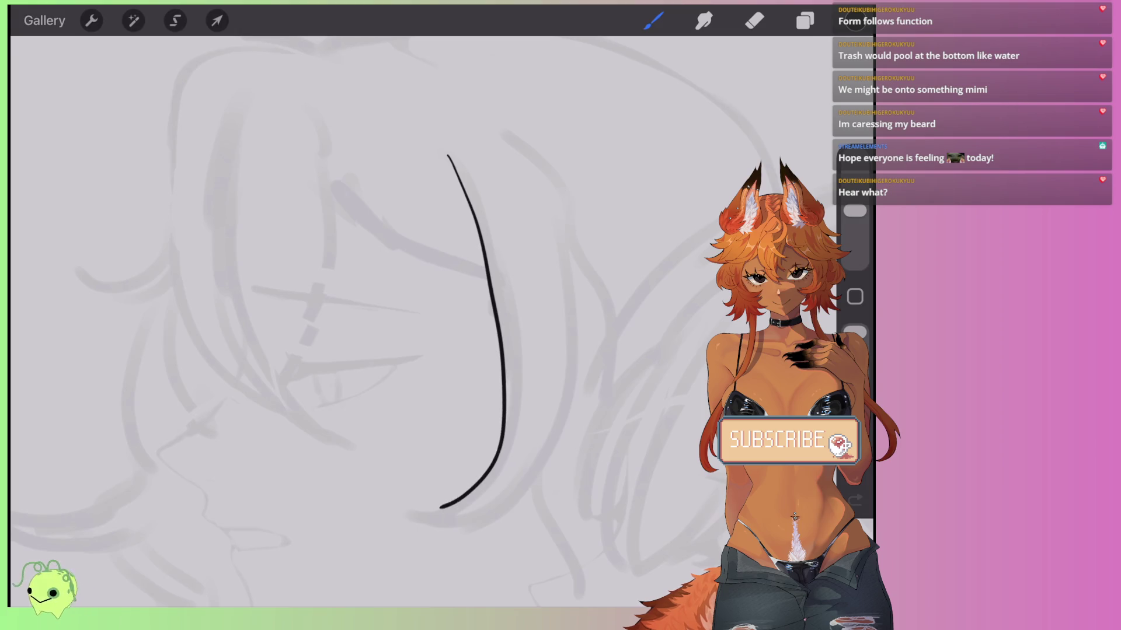
{"action": "key", "text": "ctrl+z"}
View Gel Pen's Stabilisation settings, return to canvas, and undo a test curve.
{"action": "left_click", "coordinate": [653, 21]}
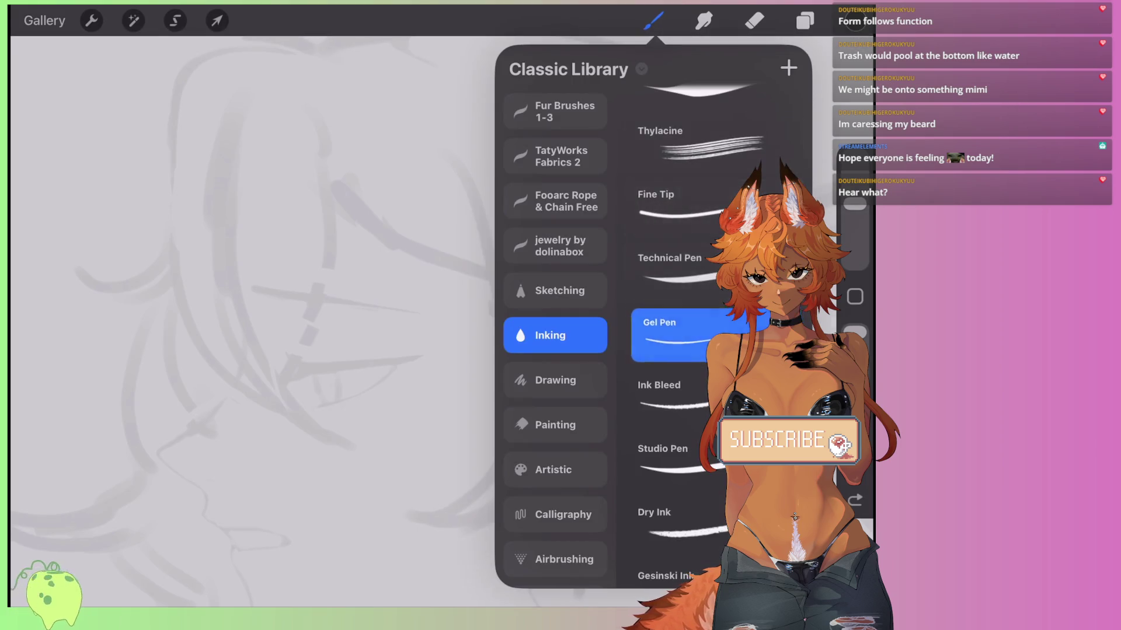
{"action": "left_click", "coordinate": [677, 333]}
{"action": "left_click_drag", "start_coordinate": [577, 300], "coordinate": [712, 467]}
{"action": "left_click", "coordinate": [133, 111]}
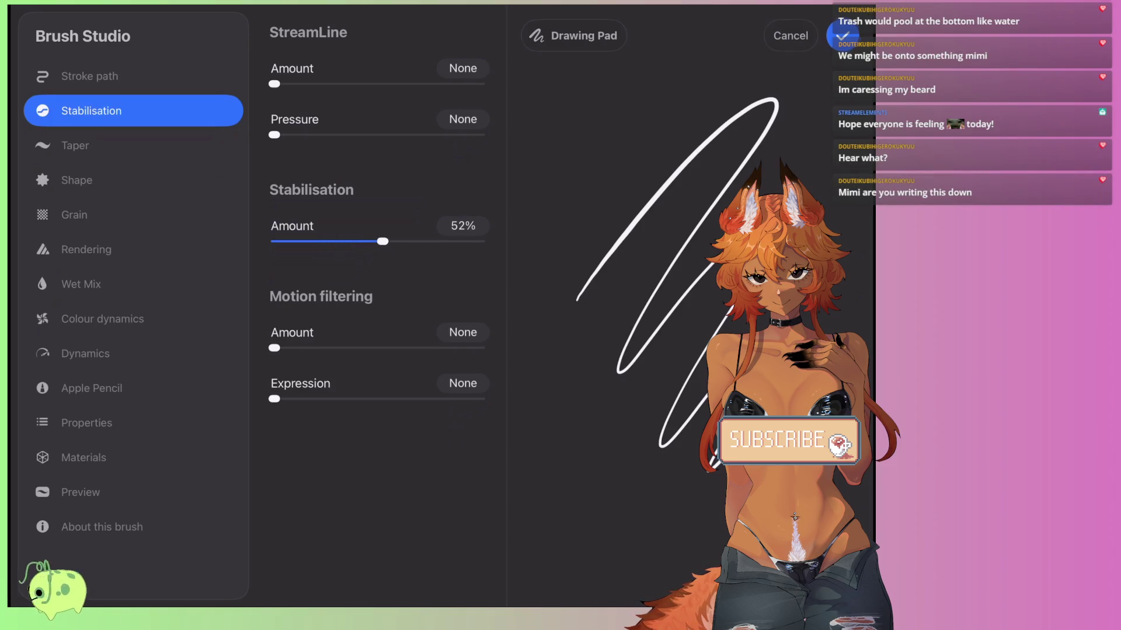
{"action": "left_click", "coordinate": [842, 35]}
{"action": "left_click", "coordinate": [653, 20]}
{"action": "left_click_drag", "start_coordinate": [500, 271], "coordinate": [471, 430]}
{"action": "key", "text": "ctrl+z"}
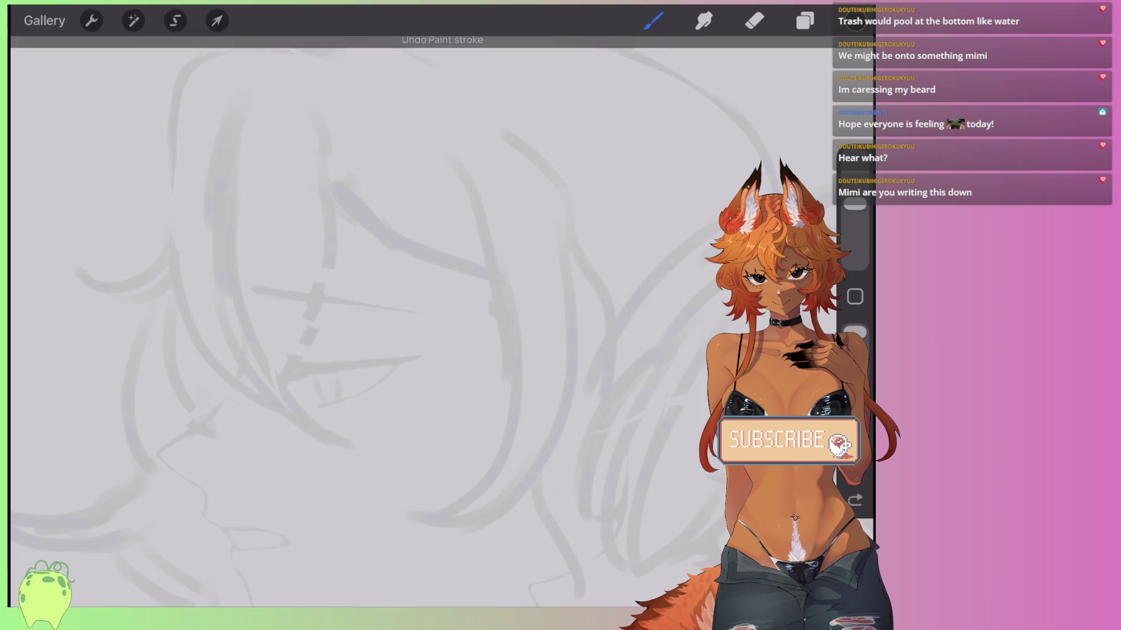
Set Gel Pen's Stabilisation to 20% and StreamLine to 22%, then test and undo a curve.
{"action": "left_click", "coordinate": [653, 20]}
{"action": "left_click", "coordinate": [666, 390]}
{"action": "left_click_drag", "start_coordinate": [576, 301], "coordinate": [712, 467]}
{"action": "left_click_drag", "start_coordinate": [380, 241], "coordinate": [316, 241]}
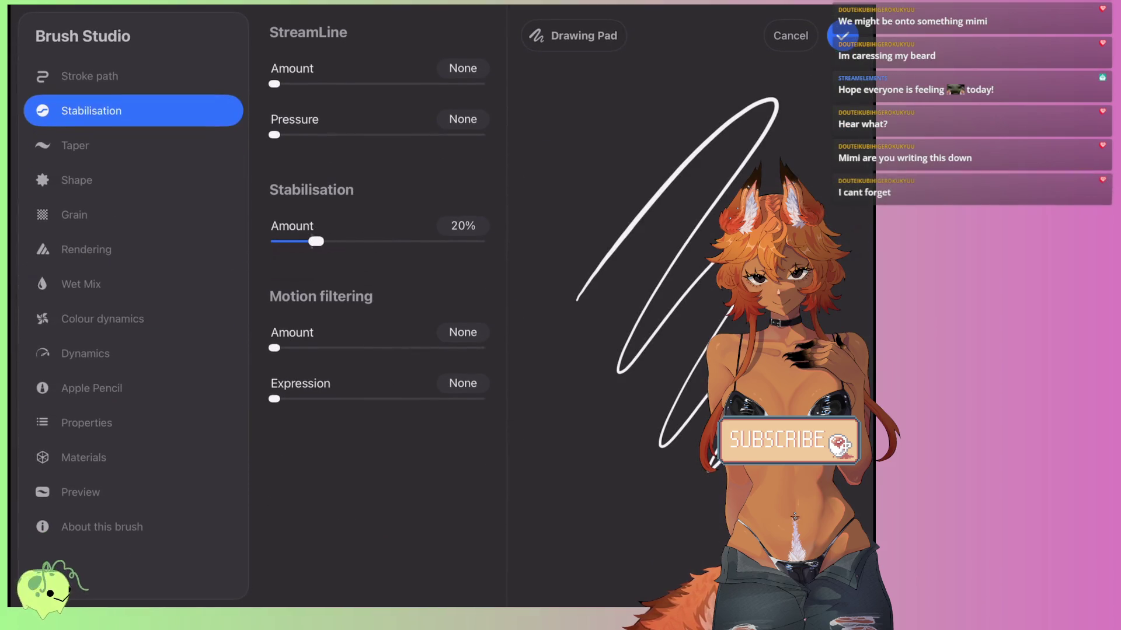
{"action": "left_click_drag", "start_coordinate": [274, 83], "coordinate": [319, 83]}
{"action": "left_click", "coordinate": [842, 35]}
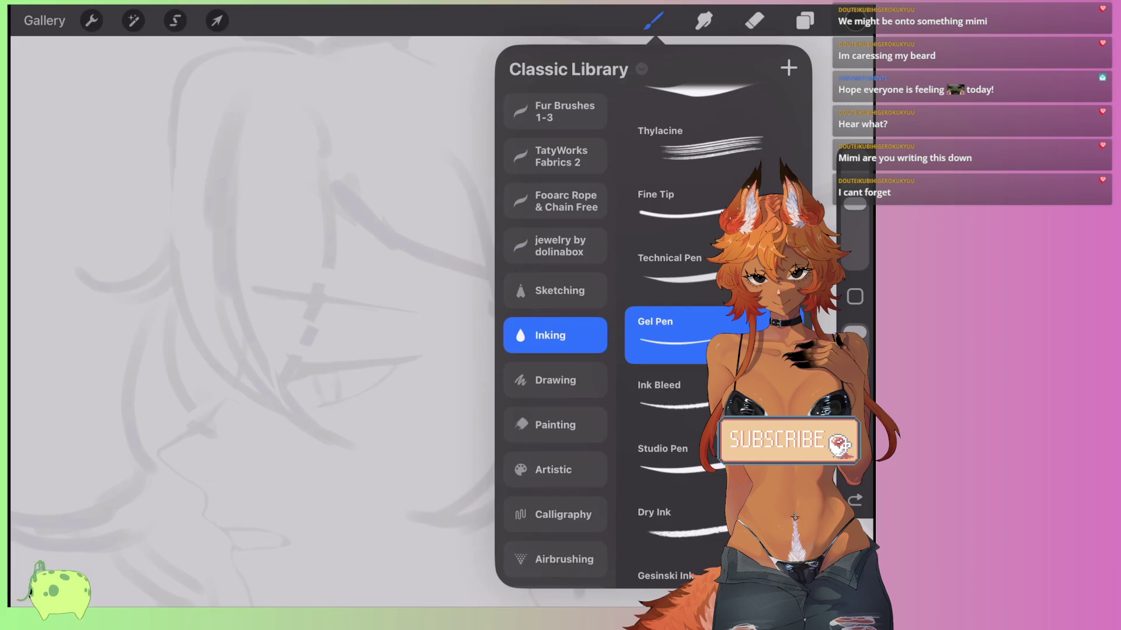
{"action": "left_click", "coordinate": [653, 21]}
{"action": "left_click_drag", "start_coordinate": [483, 246], "coordinate": [511, 382]}
{"action": "key", "text": "ctrl+z"}
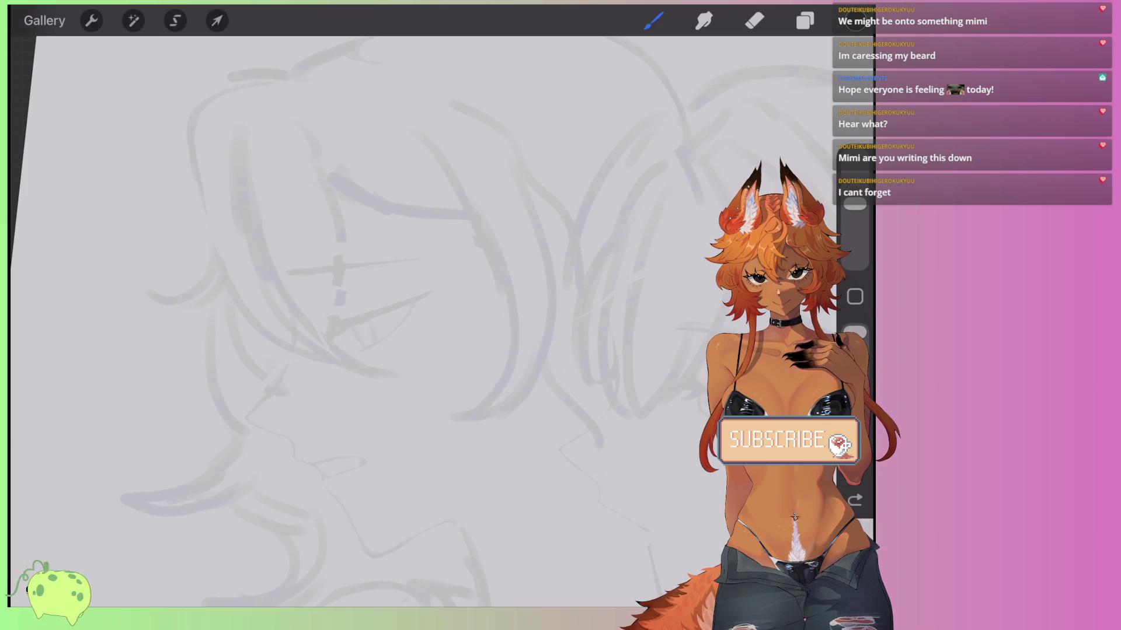
Undo the two remaining trial strokes on the sketch.
{"action": "scroll", "coordinate": [409, 315], "scroll_direction": "down", "scroll_amount": 5}
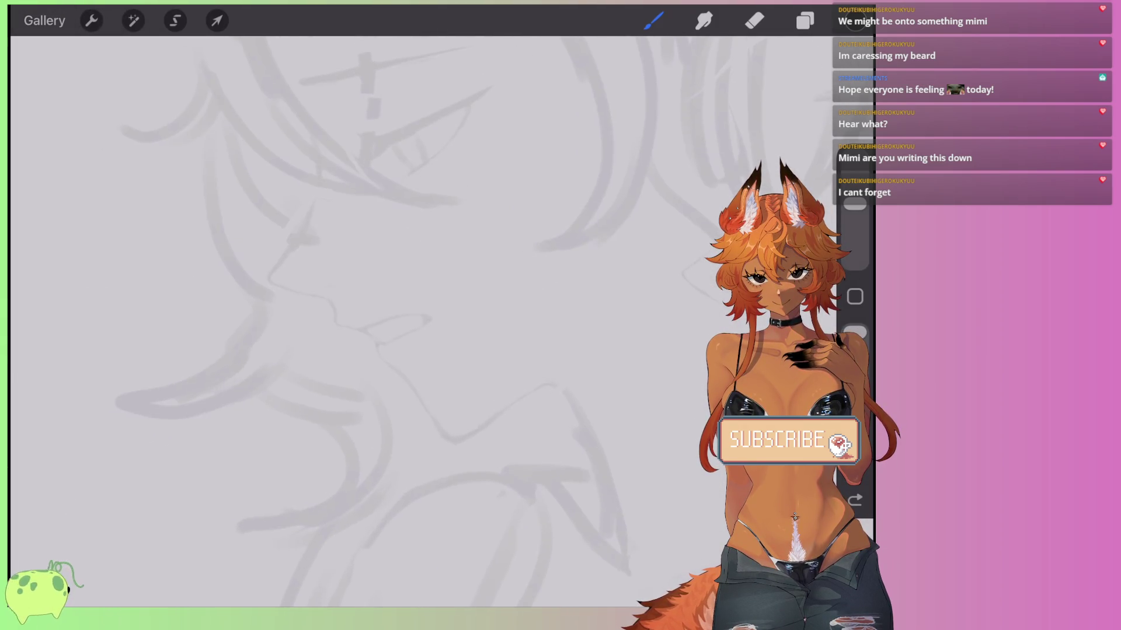
{"action": "scroll", "coordinate": [409, 315], "scroll_direction": "down", "scroll_amount": 3}
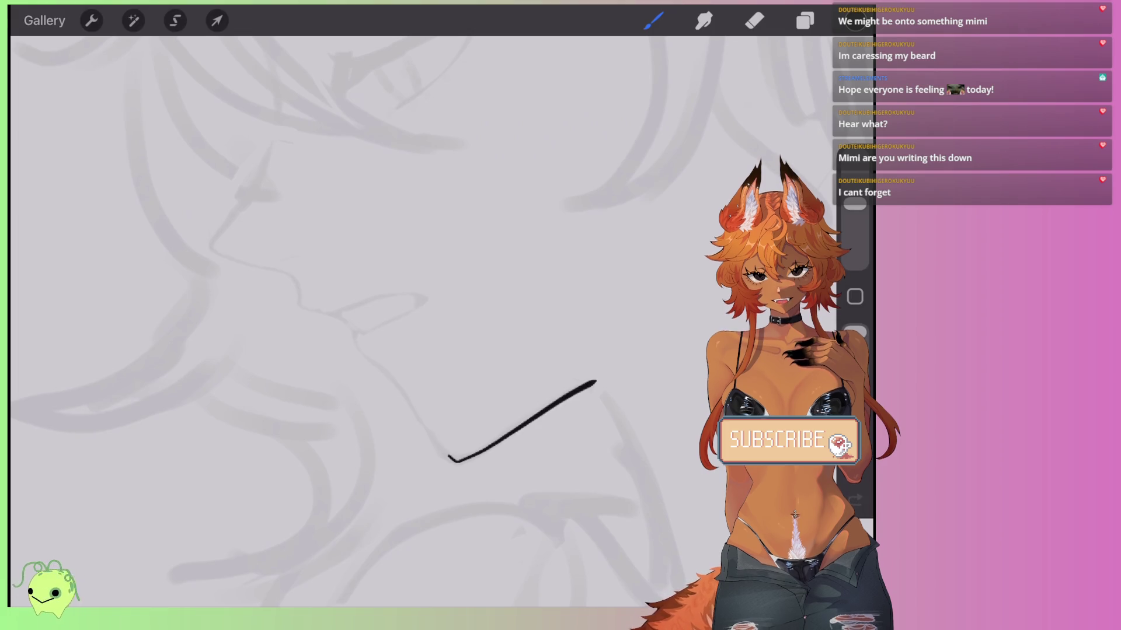
{"action": "scroll", "coordinate": [409, 315], "scroll_direction": "down", "scroll_amount": 2}
{"action": "key", "text": "ctrl+z"}
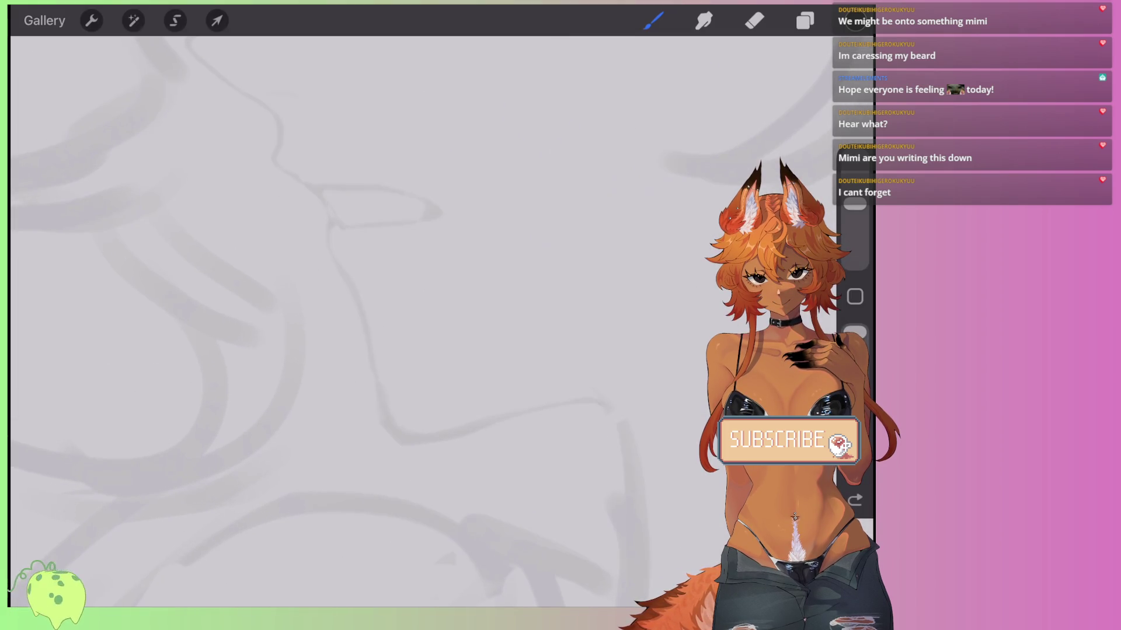
{"action": "scroll", "coordinate": [409, 316], "scroll_direction": "up", "scroll_amount": 2}
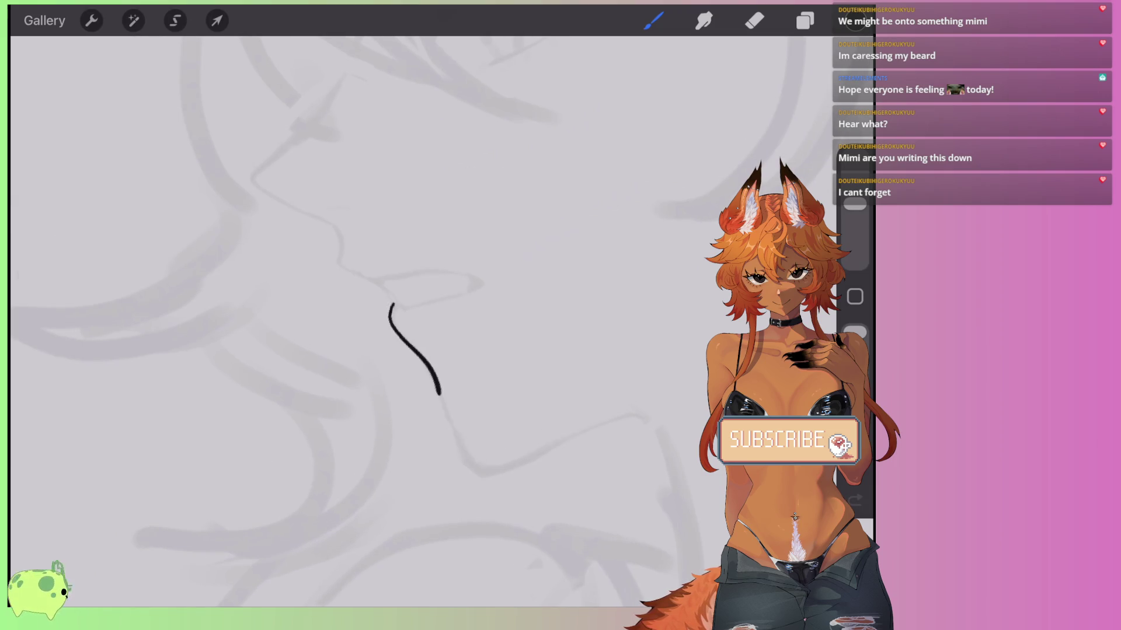
{"action": "scroll", "coordinate": [408, 315], "scroll_direction": "up", "scroll_amount": 2}
{"action": "key", "text": "ctrl+z"}
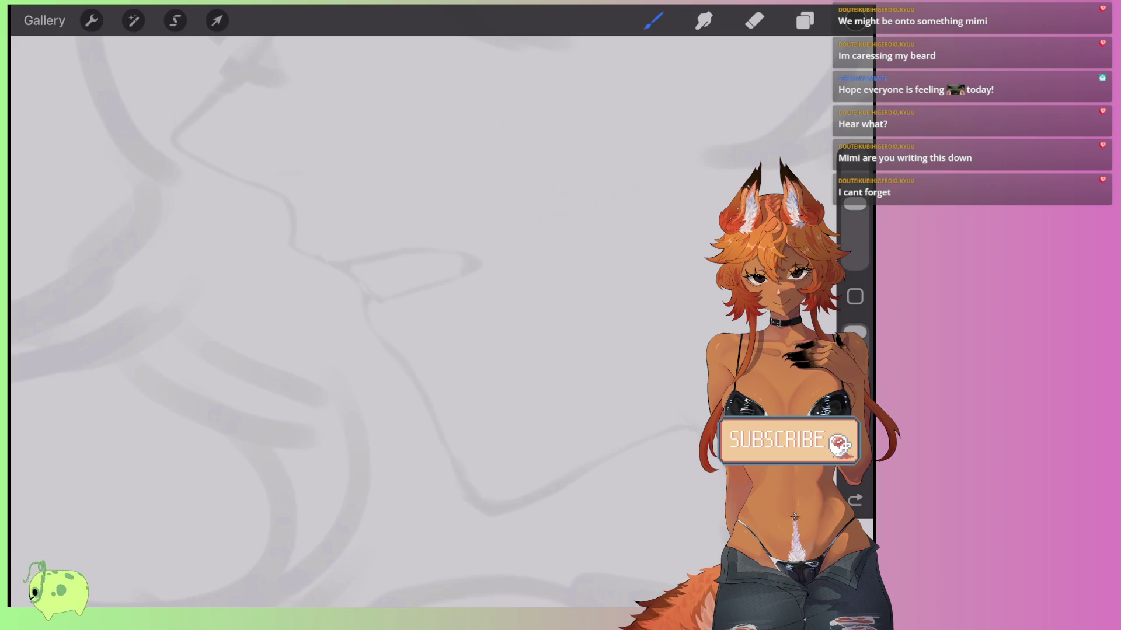
Try the Ink Bleed brush and undo its test stroke.
{"action": "left_click", "coordinate": [653, 20]}
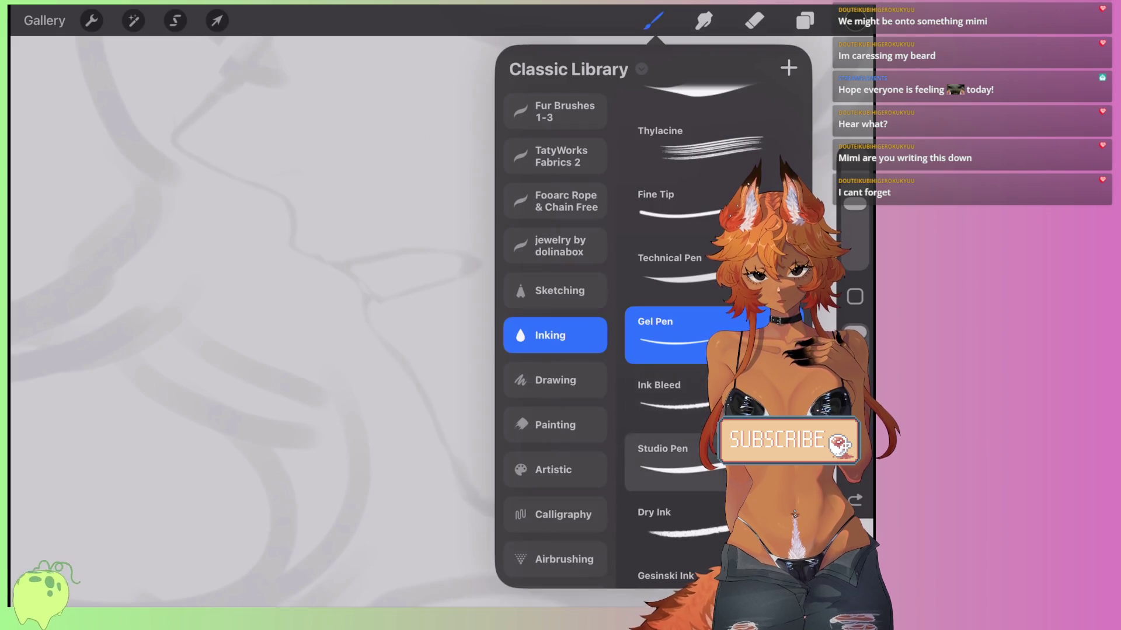
{"action": "left_click", "coordinate": [659, 391]}
{"action": "left_click", "coordinate": [653, 20]}
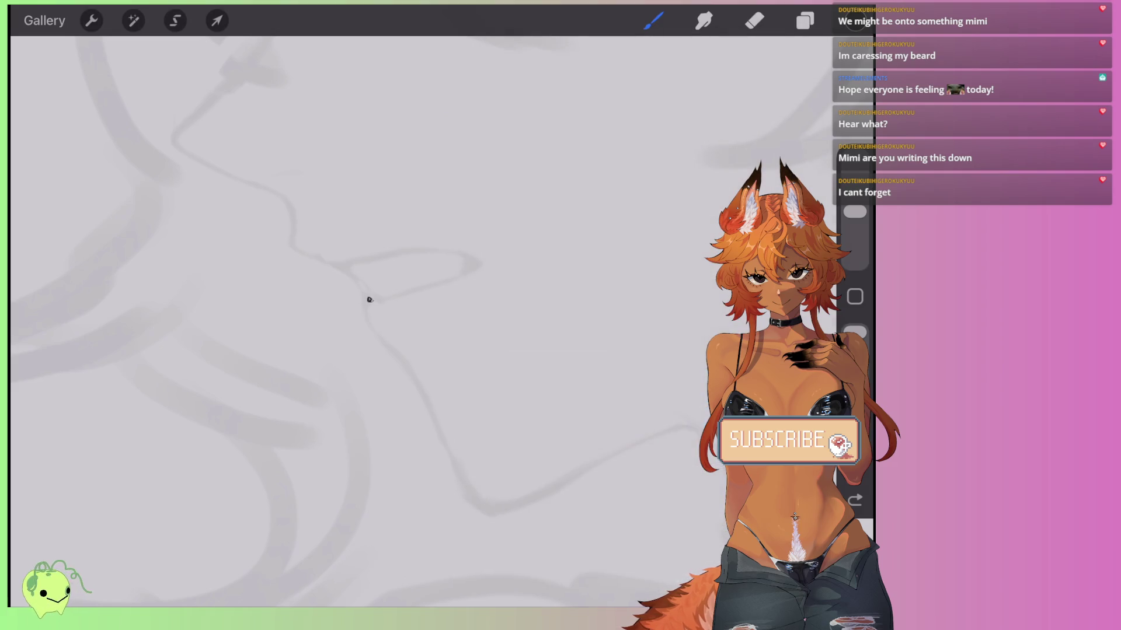
{"action": "key", "text": "ctrl+z"}
Switch to Gesinski Ink under Inking and undo a trial ink stroke.
{"action": "left_click", "coordinate": [653, 21]}
{"action": "scroll", "coordinate": [714, 292], "scroll_direction": "down", "scroll_amount": 5}
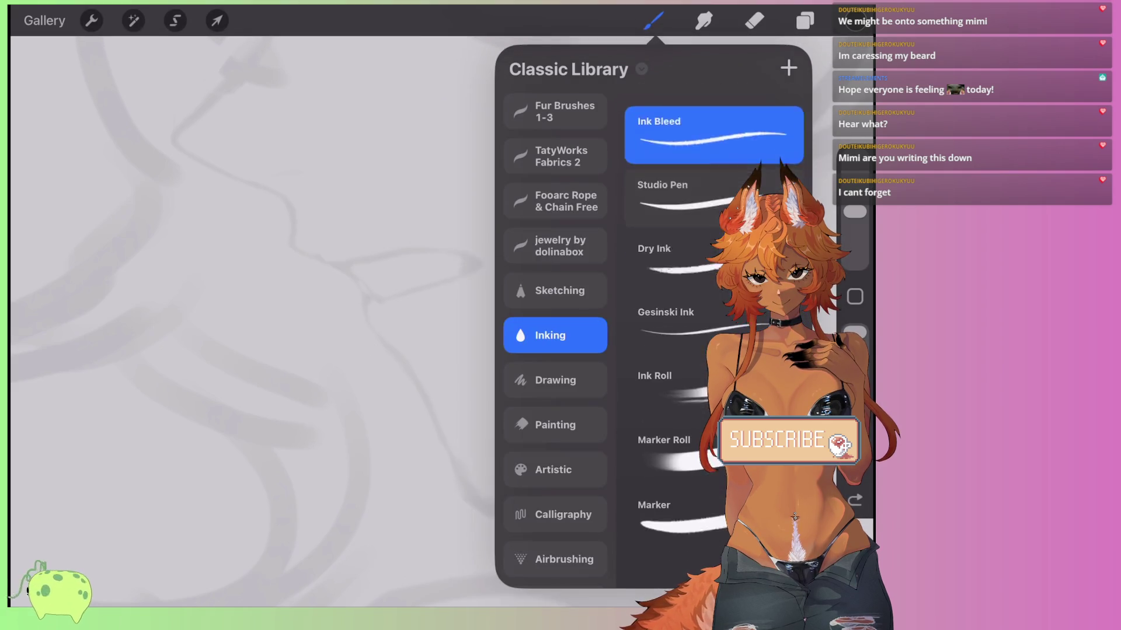
{"action": "scroll", "coordinate": [713, 292], "scroll_direction": "up", "scroll_amount": 1}
{"action": "left_click", "coordinate": [671, 357]}
{"action": "left_click", "coordinate": [653, 21]}
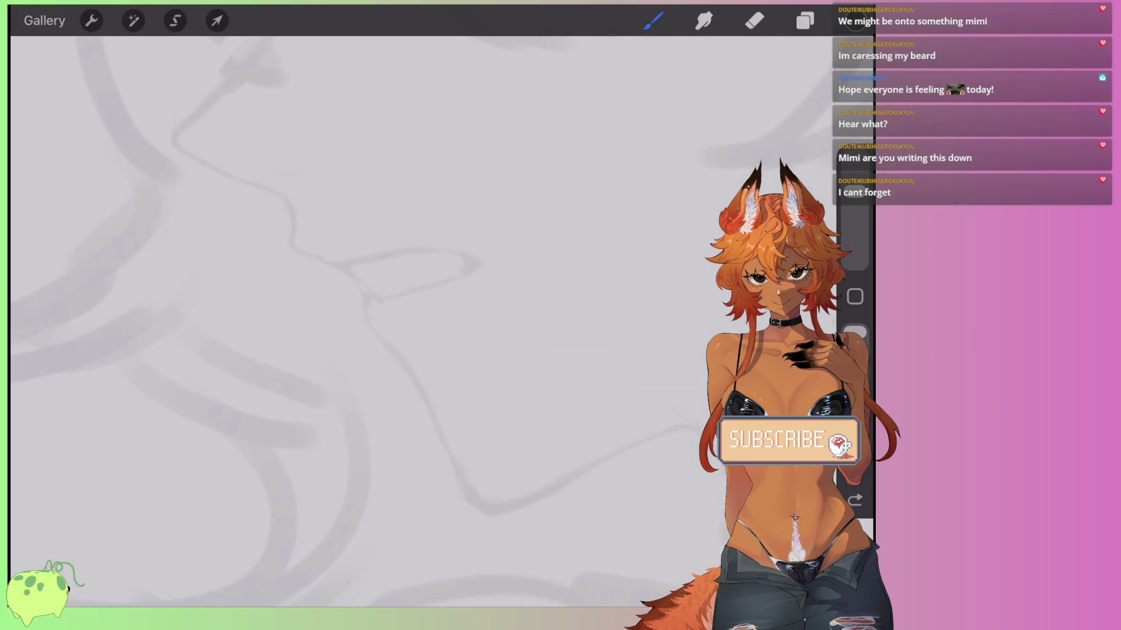
{"action": "key", "text": "ctrl+z"}
{"action": "left_click_drag", "start_coordinate": [414, 373], "coordinate": [454, 503]}
{"action": "key", "text": "ctrl+z"}
Draw a wavy ink line below the left face and extend it downward from its end.
{"action": "left_click_drag", "start_coordinate": [417, 377], "coordinate": [675, 439]}
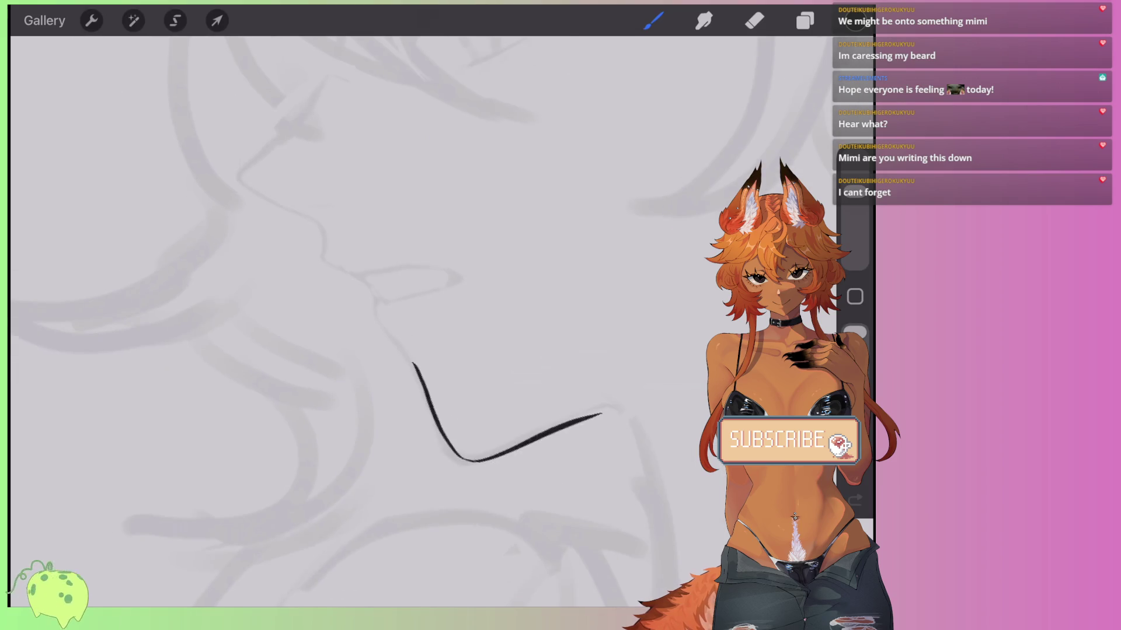
{"action": "scroll", "coordinate": [455, 403], "scroll_direction": "down", "scroll_amount": 1}
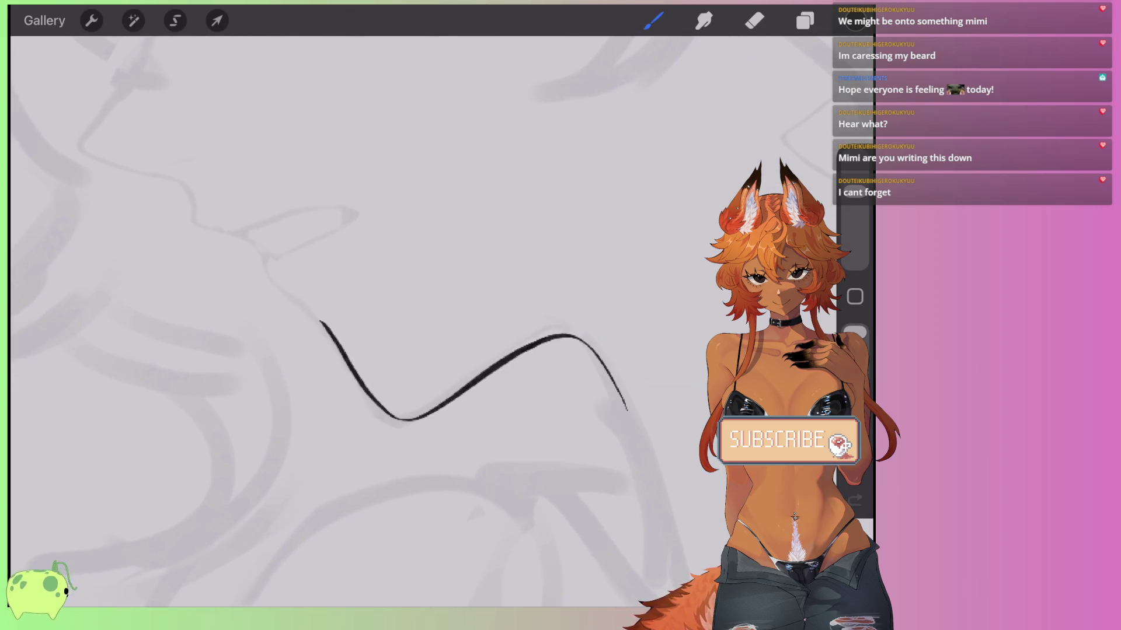
{"action": "scroll", "coordinate": [409, 362], "scroll_direction": "down", "scroll_amount": 2}
{"action": "left_click_drag", "start_coordinate": [503, 318], "coordinate": [554, 484]}
{"action": "key", "text": "ctrl+z"}
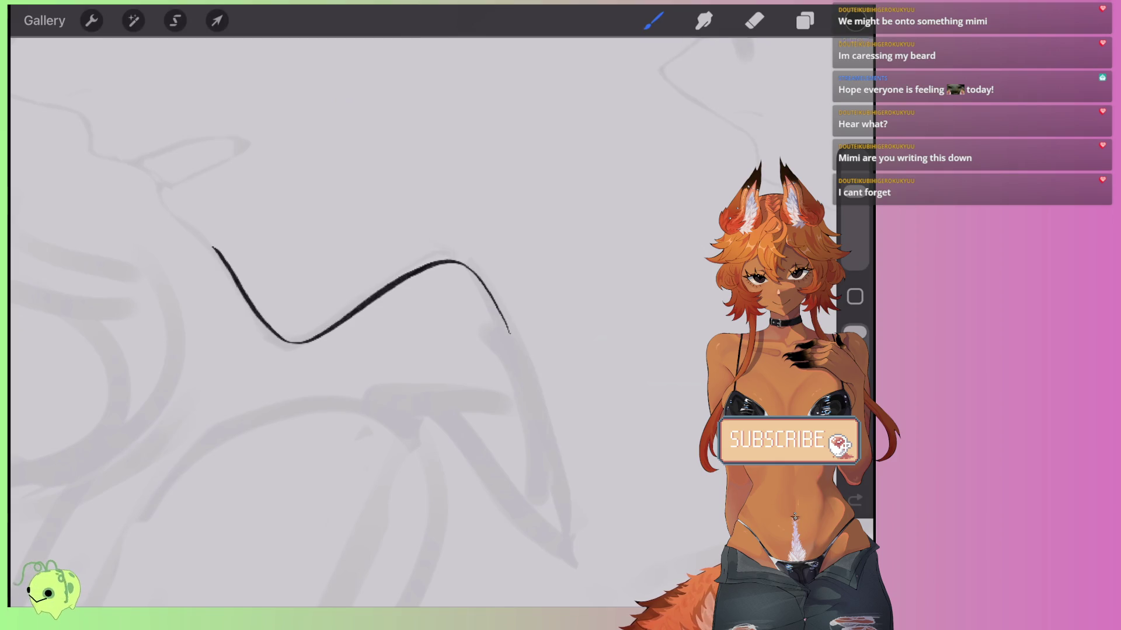
{"action": "left_click_drag", "start_coordinate": [503, 320], "coordinate": [542, 472]}
{"action": "scroll", "coordinate": [409, 350], "scroll_direction": "down", "scroll_amount": 3}
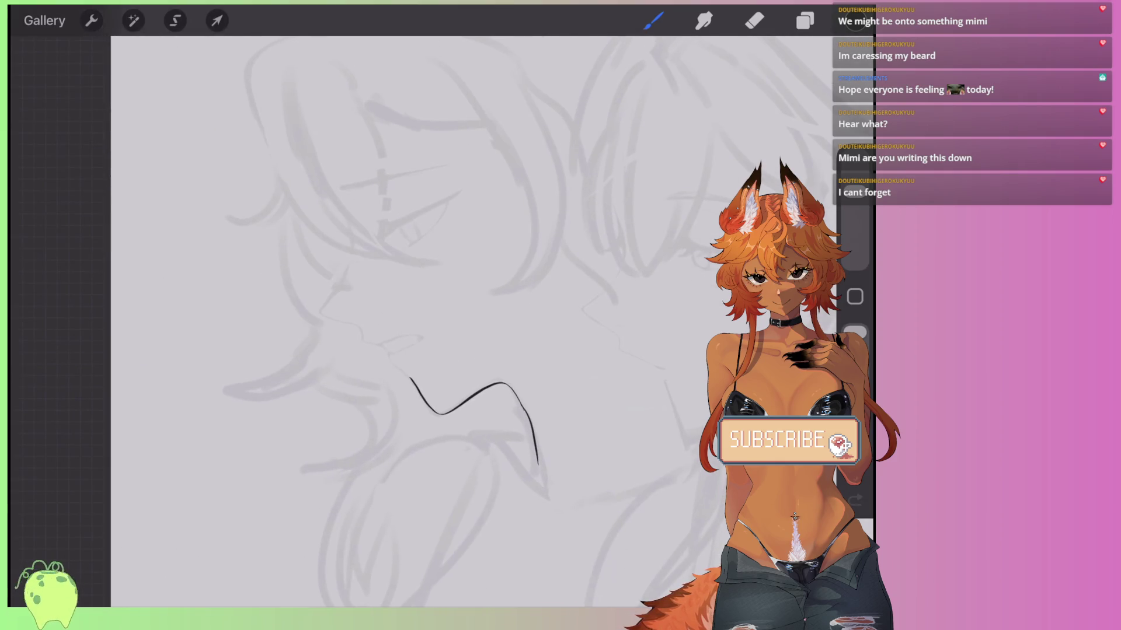
Undo the trial curves and choose Fine Tip from the Inking brushes.
{"action": "key", "text": "ctrl+z"}
{"action": "scroll", "coordinate": [409, 321], "scroll_direction": "up", "scroll_amount": 2}
{"action": "key", "text": "ctrl+z"}
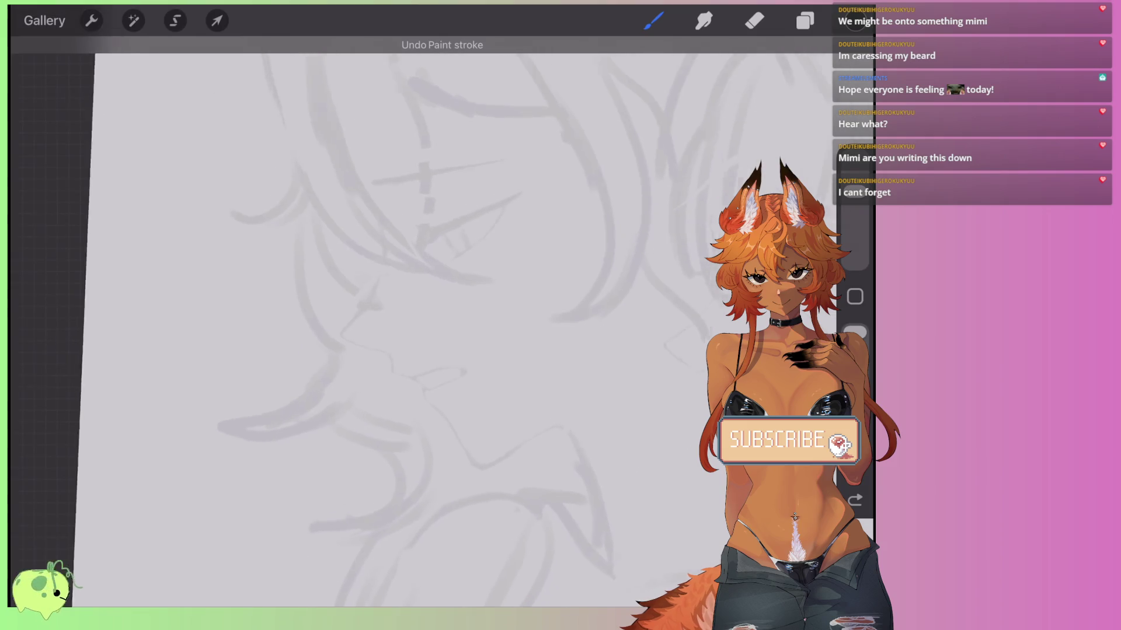
{"action": "left_click", "coordinate": [654, 20]}
{"action": "scroll", "coordinate": [677, 321], "scroll_direction": "up", "scroll_amount": 5}
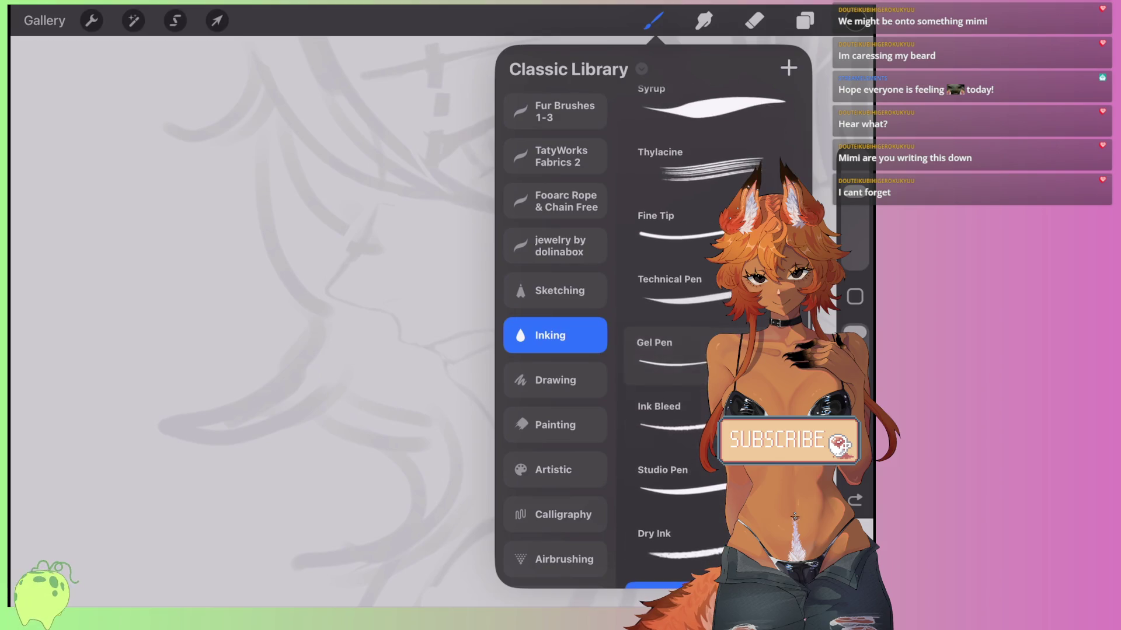
{"action": "scroll", "coordinate": [677, 321], "scroll_direction": "up", "scroll_amount": 3}
{"action": "left_click", "coordinate": [671, 309]}
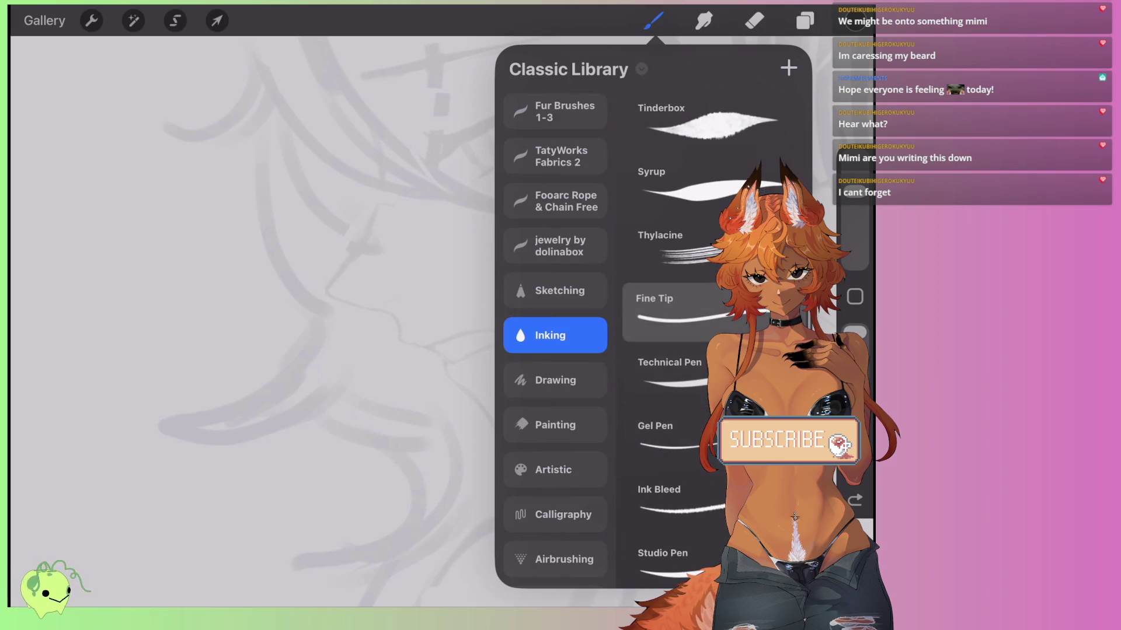
{"action": "scroll", "coordinate": [677, 321], "scroll_direction": "up", "scroll_amount": 5}
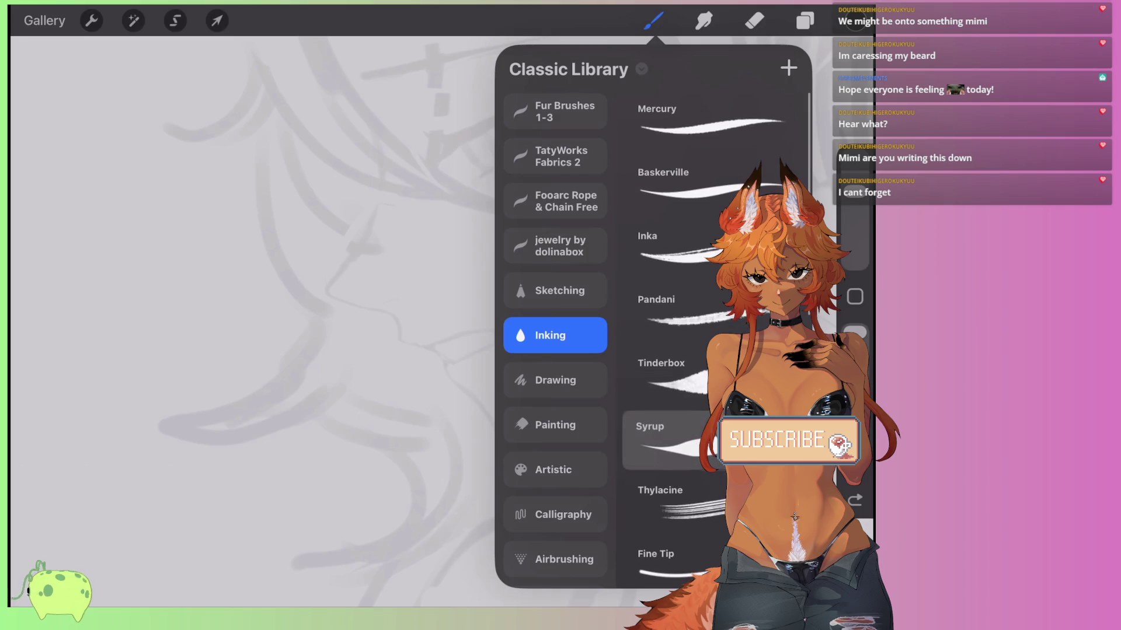
{"action": "scroll", "coordinate": [677, 321], "scroll_direction": "down", "scroll_amount": 5}
{"action": "left_click", "coordinate": [671, 341]}
Draw and undo two Fine Tip test strokes, then open its Stabilisation settings.
{"action": "left_click_drag", "start_coordinate": [540, 315], "coordinate": [474, 438]}
{"action": "left_click_drag", "start_coordinate": [573, 324], "coordinate": [497, 466]}
{"action": "key", "text": "ctrl+z"}
{"action": "key", "text": "ctrl+z"}
{"action": "left_click", "coordinate": [653, 20]}
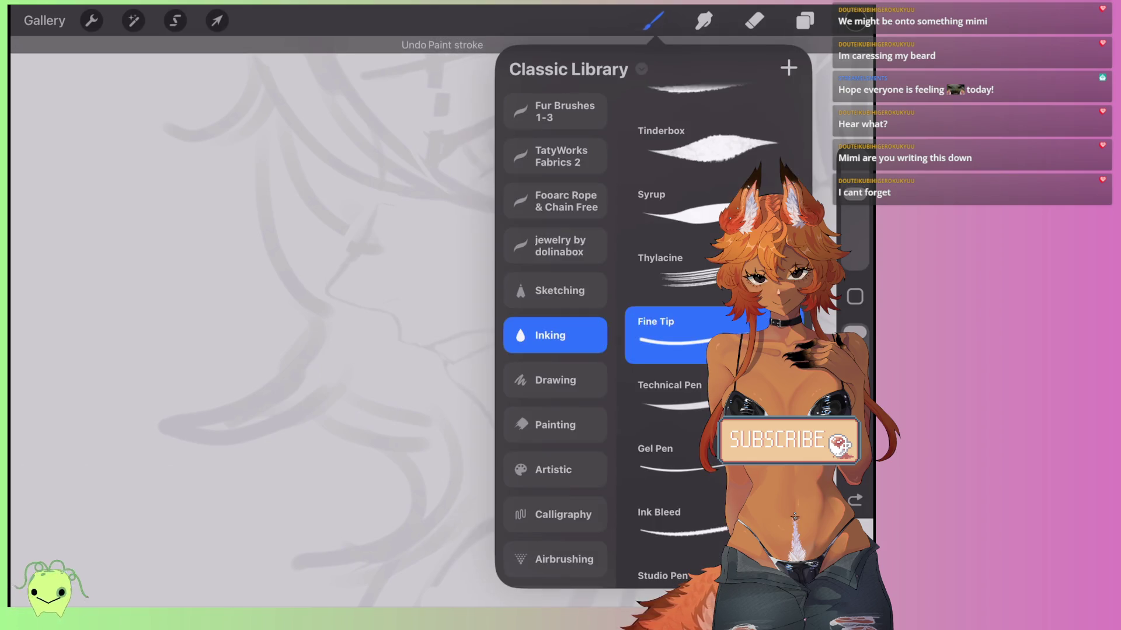
{"action": "left_click", "coordinate": [671, 332]}
{"action": "left_click_drag", "start_coordinate": [576, 300], "coordinate": [659, 447]}
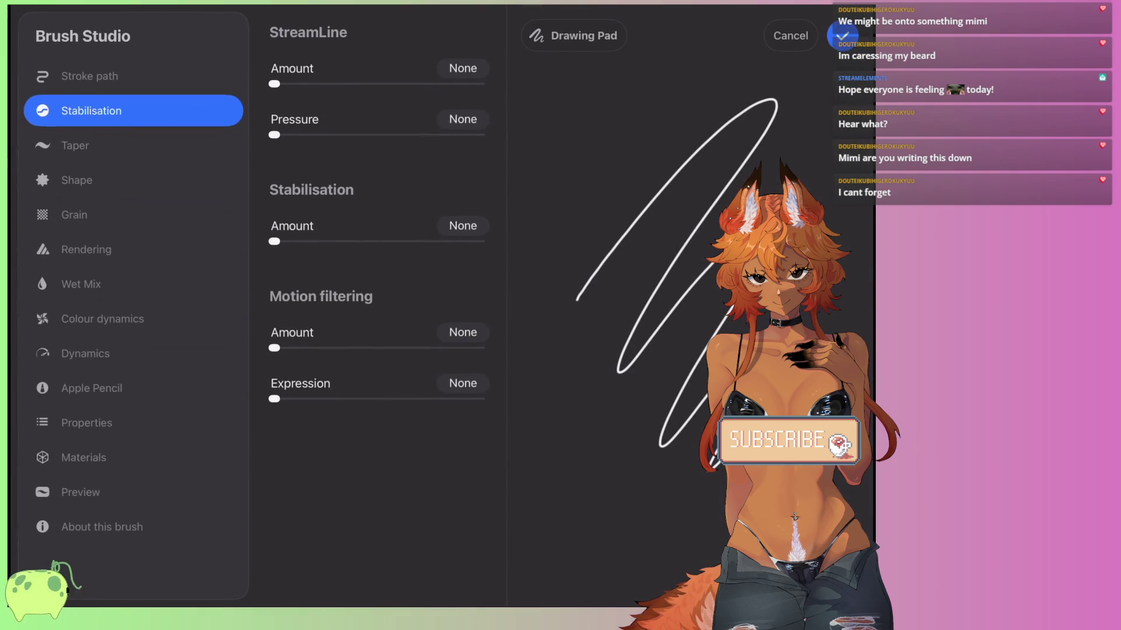
Raise Fine Tip's StreamLine to 28% and test the smoothing on the drawing pad.
{"action": "left_click_drag", "start_coordinate": [274, 83], "coordinate": [317, 84]}
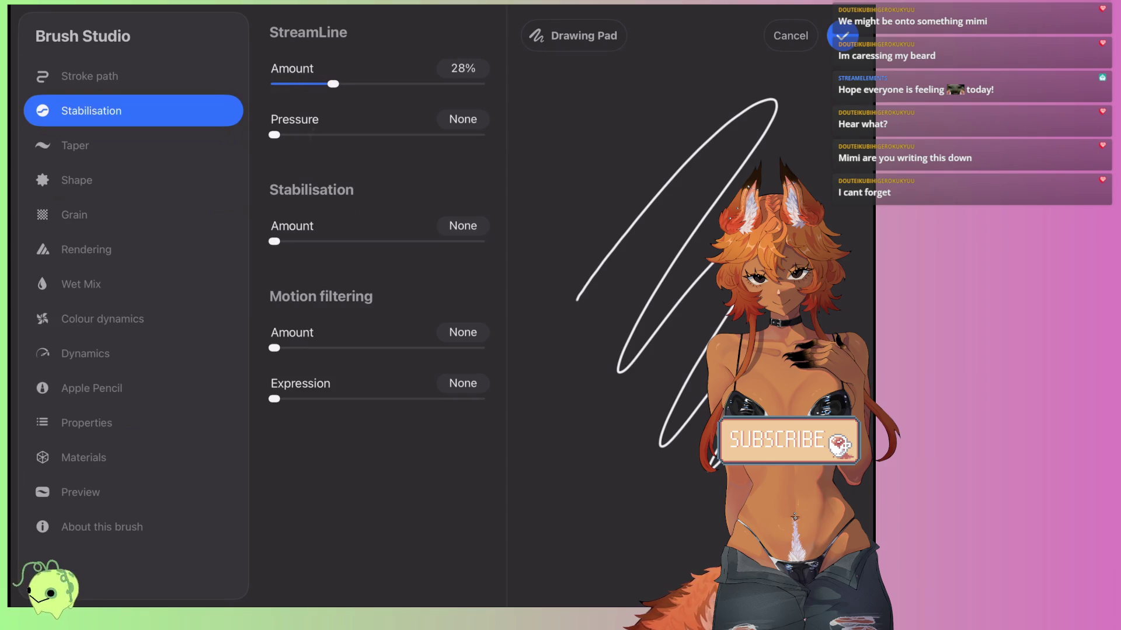
{"action": "key", "text": "ctrl+z"}
{"action": "left_click_drag", "start_coordinate": [645, 204], "coordinate": [581, 282]}
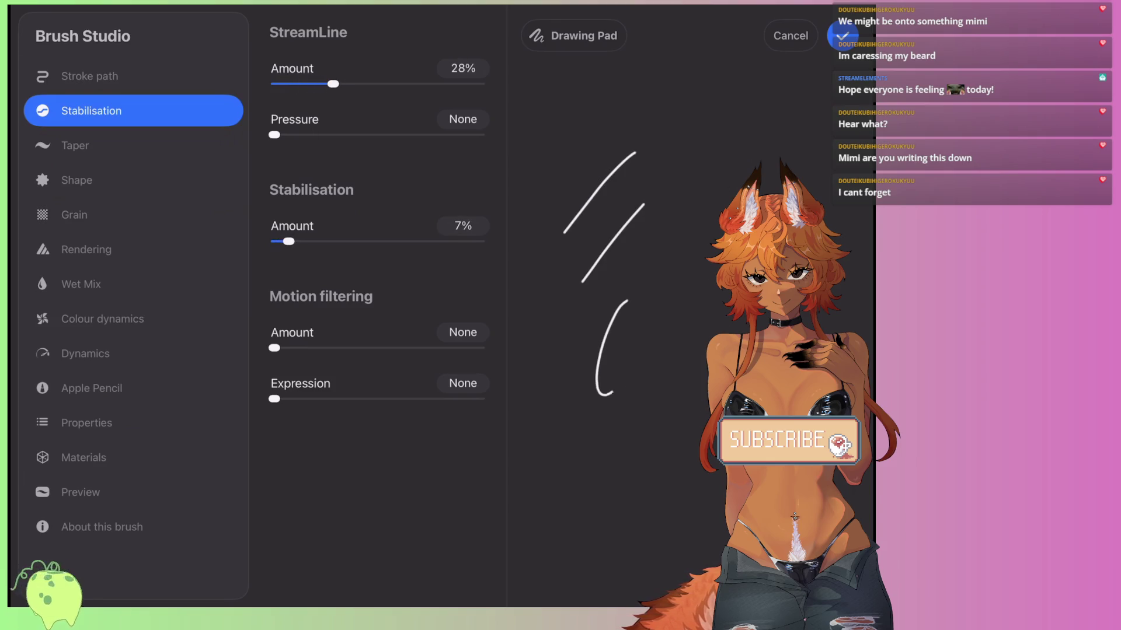
{"action": "left_click_drag", "start_coordinate": [612, 392], "coordinate": [696, 382]}
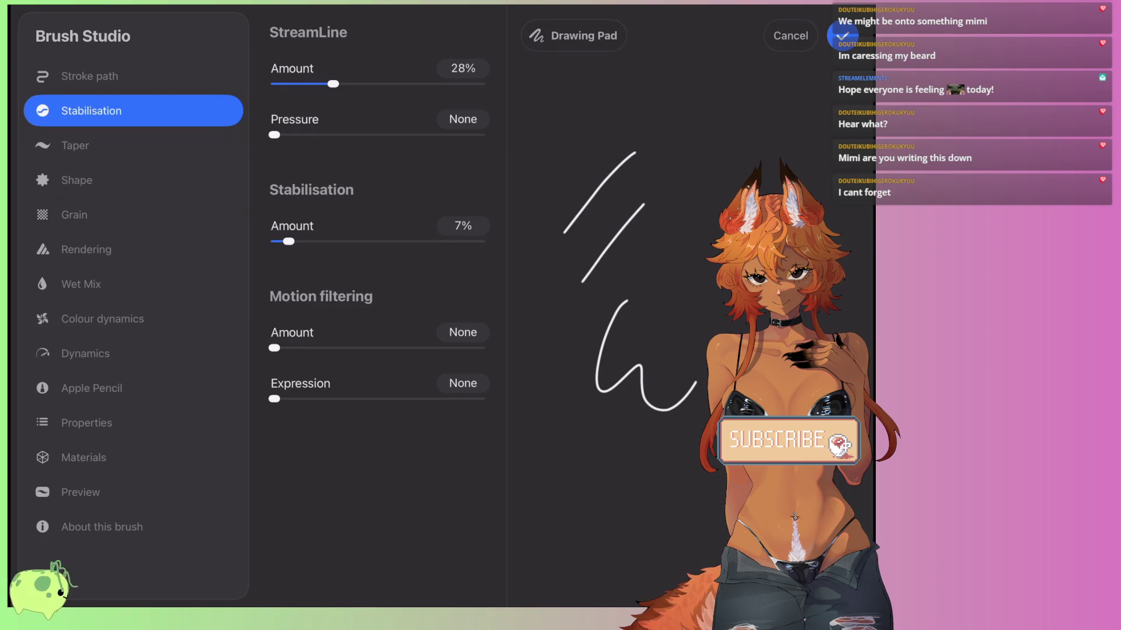
Lengthen both pressure taper ends and lower the taper opacity to 45%.
{"action": "left_click", "coordinate": [75, 145]}
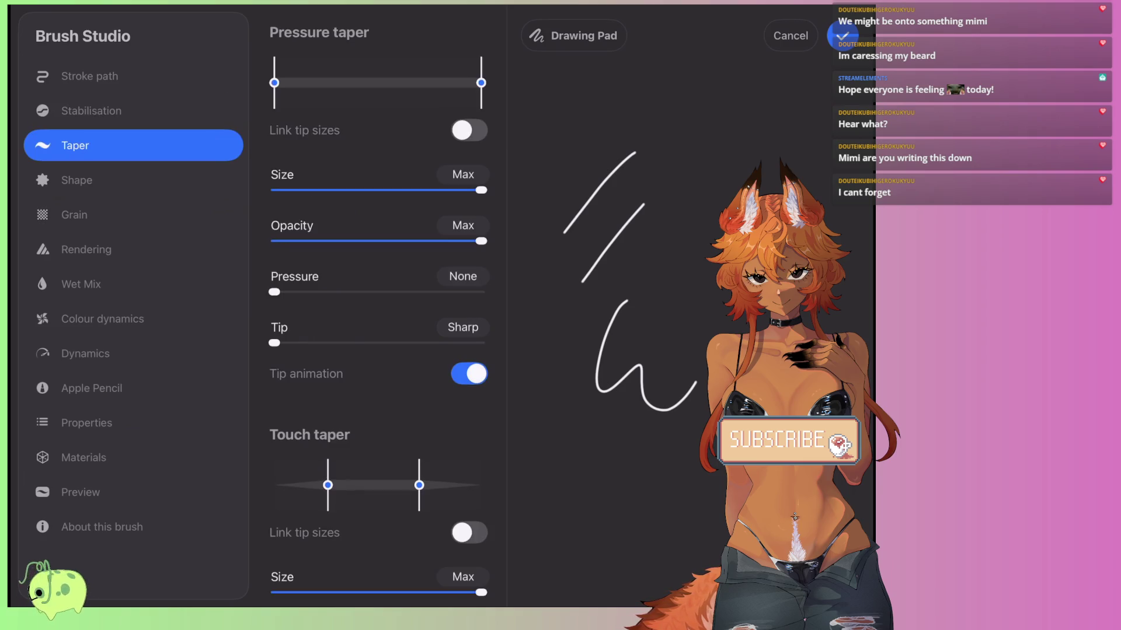
{"action": "left_click_drag", "start_coordinate": [481, 83], "coordinate": [447, 82]}
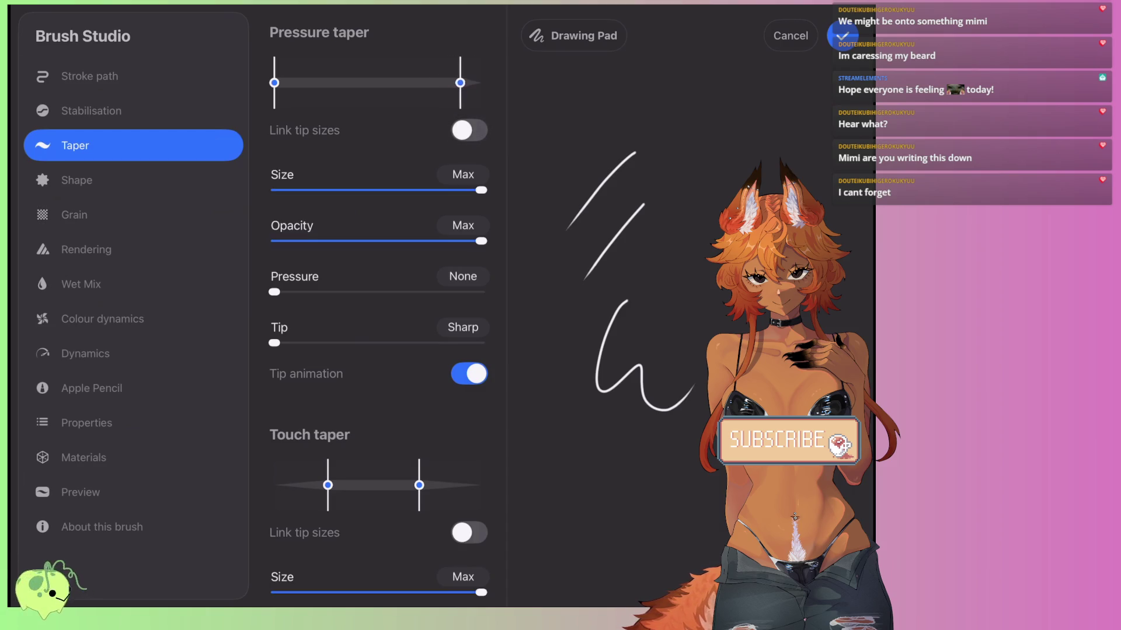
{"action": "left_click_drag", "start_coordinate": [274, 82], "coordinate": [303, 82]}
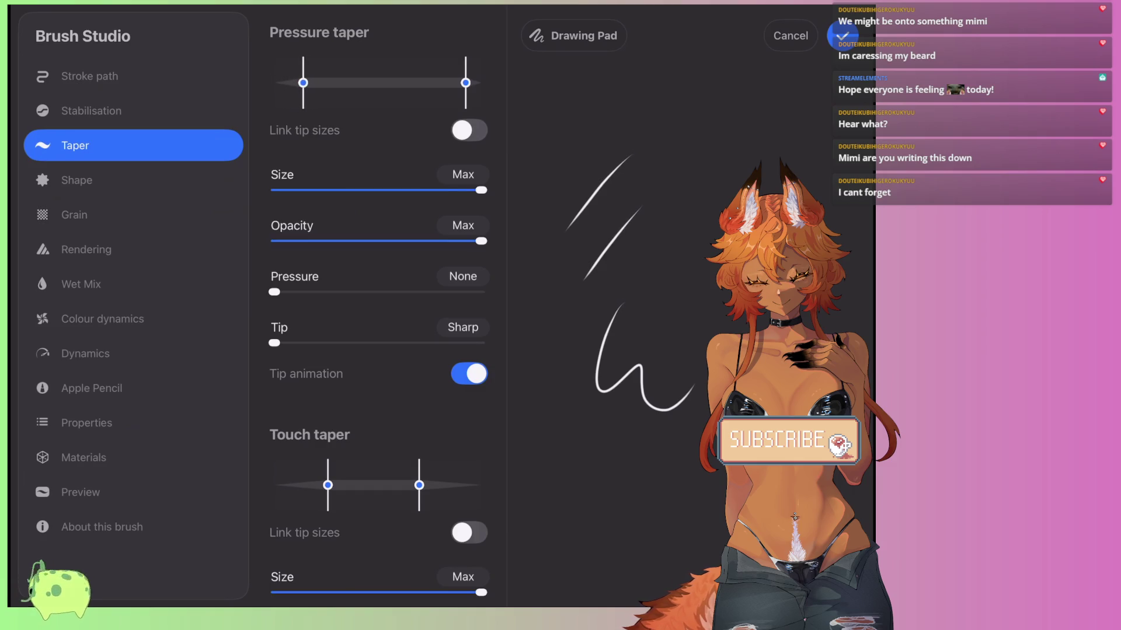
{"action": "left_click_drag", "start_coordinate": [690, 244], "coordinate": [693, 343]}
{"action": "left_click_drag", "start_coordinate": [481, 241], "coordinate": [366, 241]}
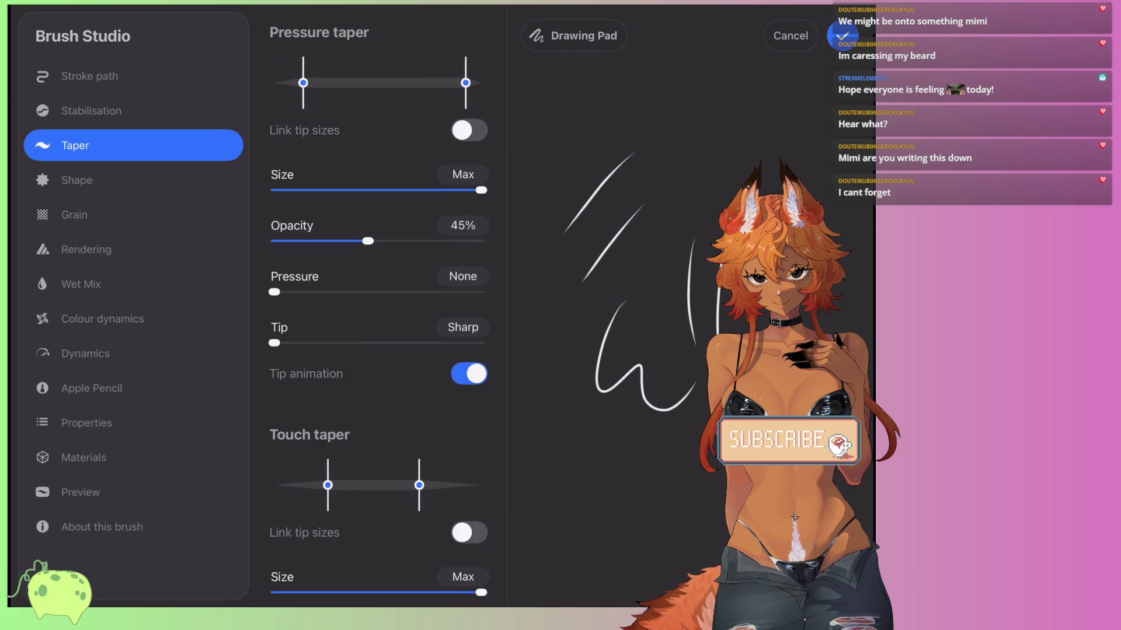
{"action": "left_click", "coordinate": [469, 374]}
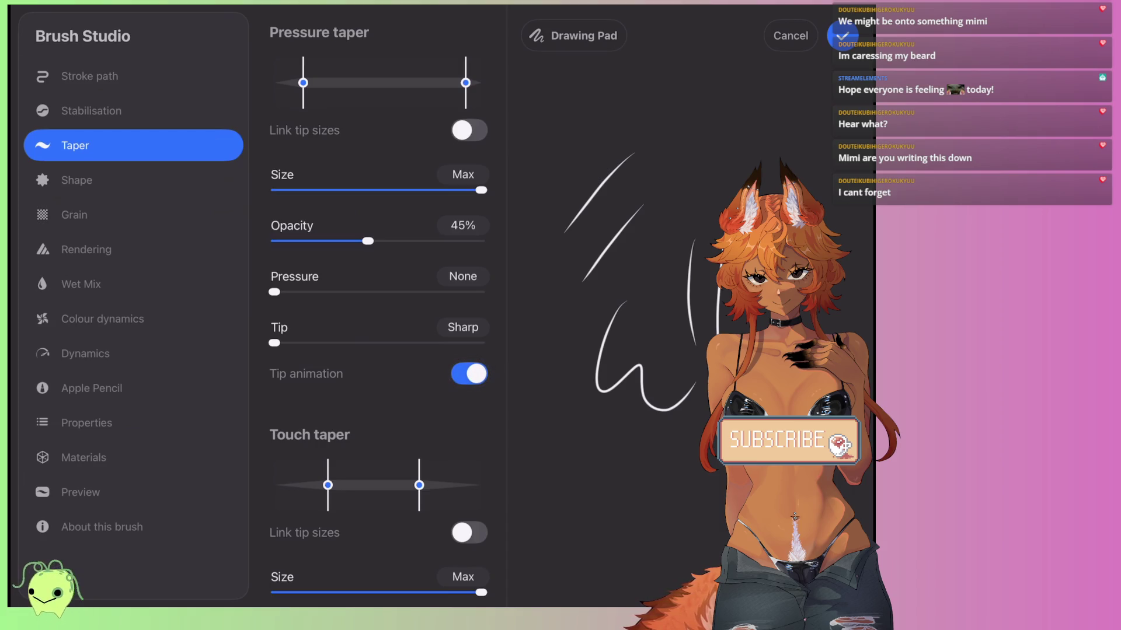
Trim both tapers slightly, link tip sizes at Tip 49%, and draw a black test stroke.
{"action": "left_click_drag", "start_coordinate": [465, 83], "coordinate": [469, 83]}
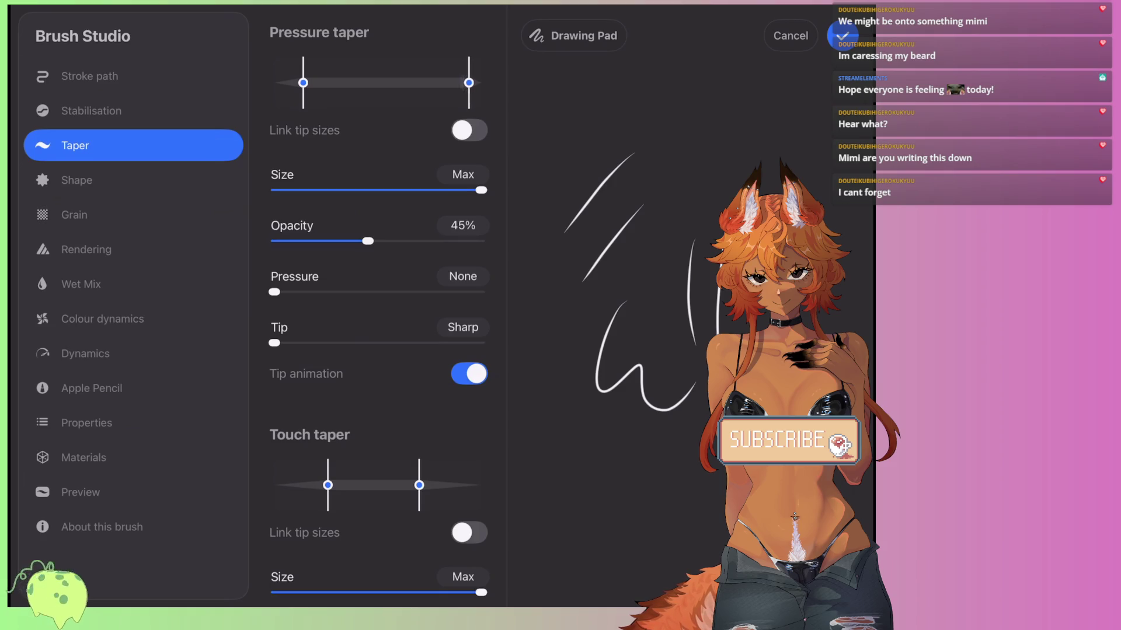
{"action": "left_click_drag", "start_coordinate": [303, 83], "coordinate": [294, 83]}
{"action": "left_click", "coordinate": [468, 130]}
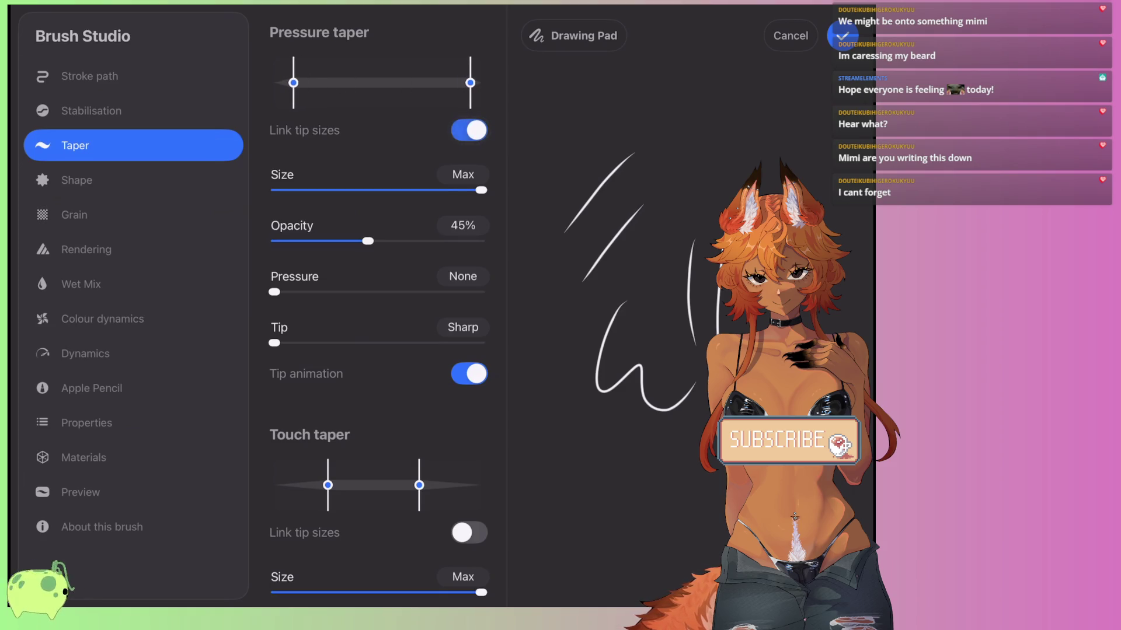
{"action": "mouse_move", "coordinate": [273, 342]}
{"action": "left_mouse_down"}
{"action": "mouse_move", "coordinate": [480, 342]}
{"action": "mouse_move", "coordinate": [376, 343]}
{"action": "left_mouse_up"}
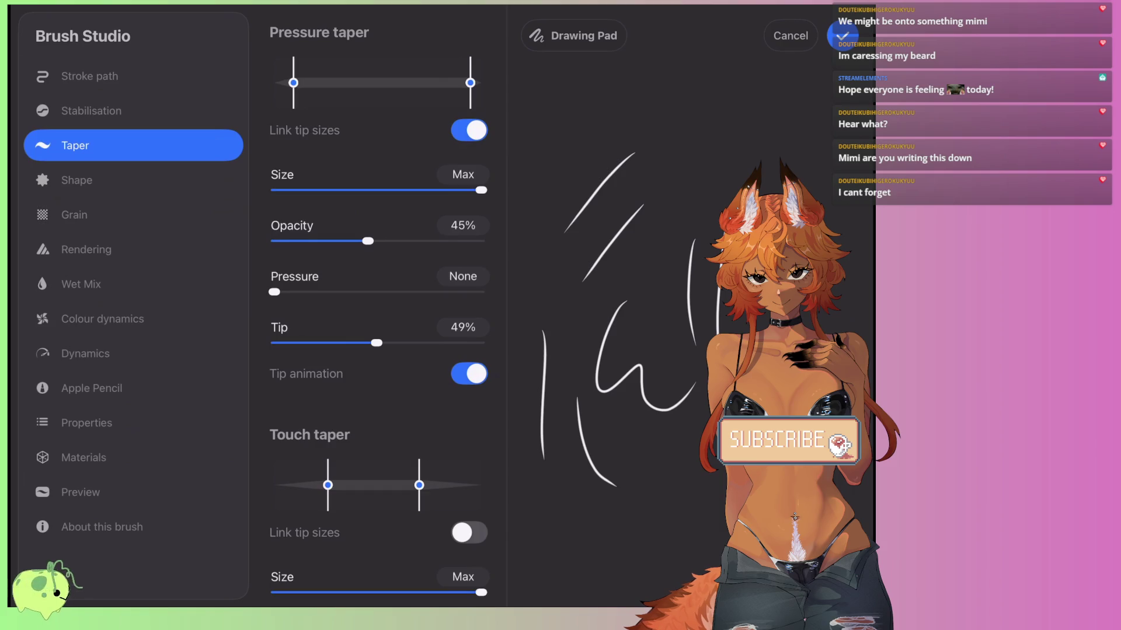
{"action": "left_click", "coordinate": [842, 36]}
{"action": "left_click_drag", "start_coordinate": [441, 317], "coordinate": [472, 400]}
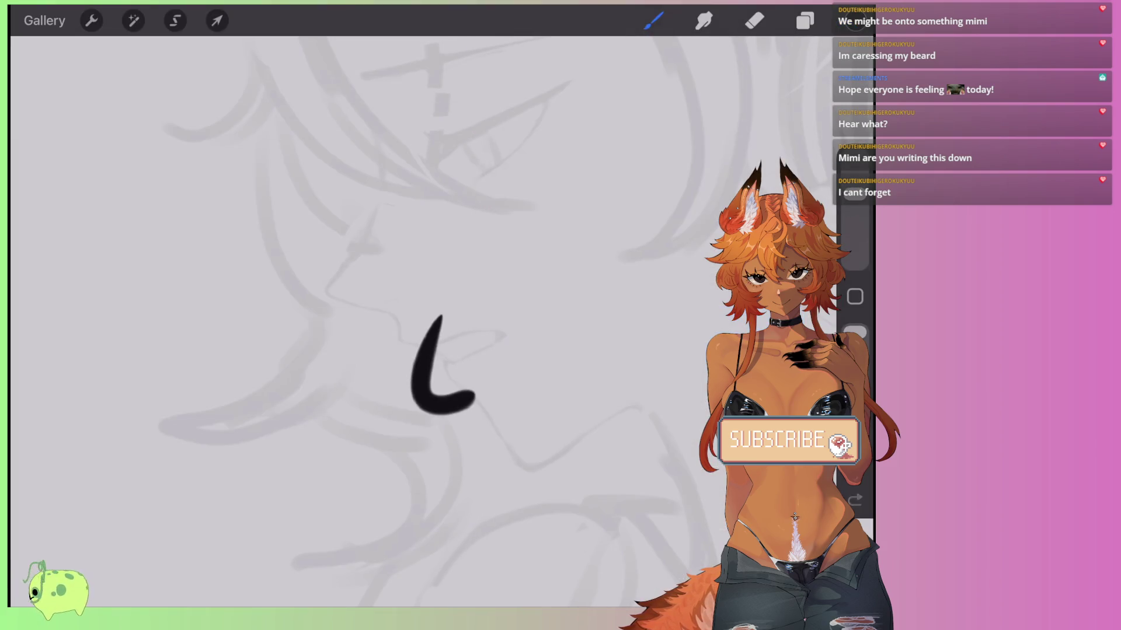
Undo the thick test stroke, then try a thin curved stroke and undo it too.
{"action": "key", "text": "ctrl+z"}
{"action": "left_click_drag", "start_coordinate": [528, 332], "coordinate": [508, 432]}
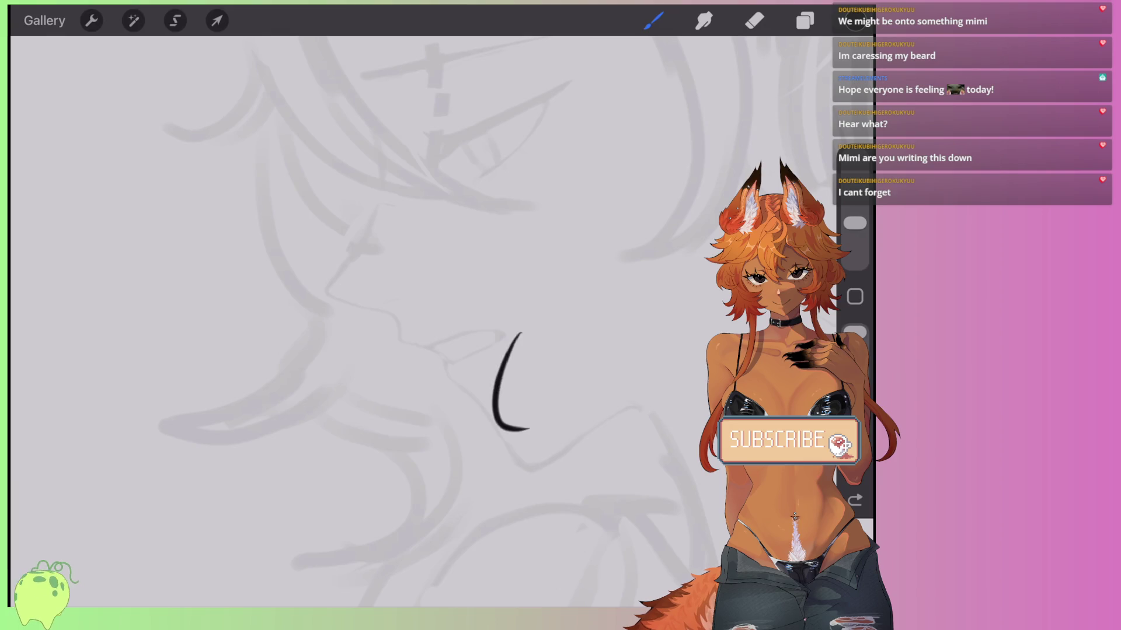
{"action": "scroll", "coordinate": [444, 408], "scroll_direction": "up", "scroll_amount": 2}
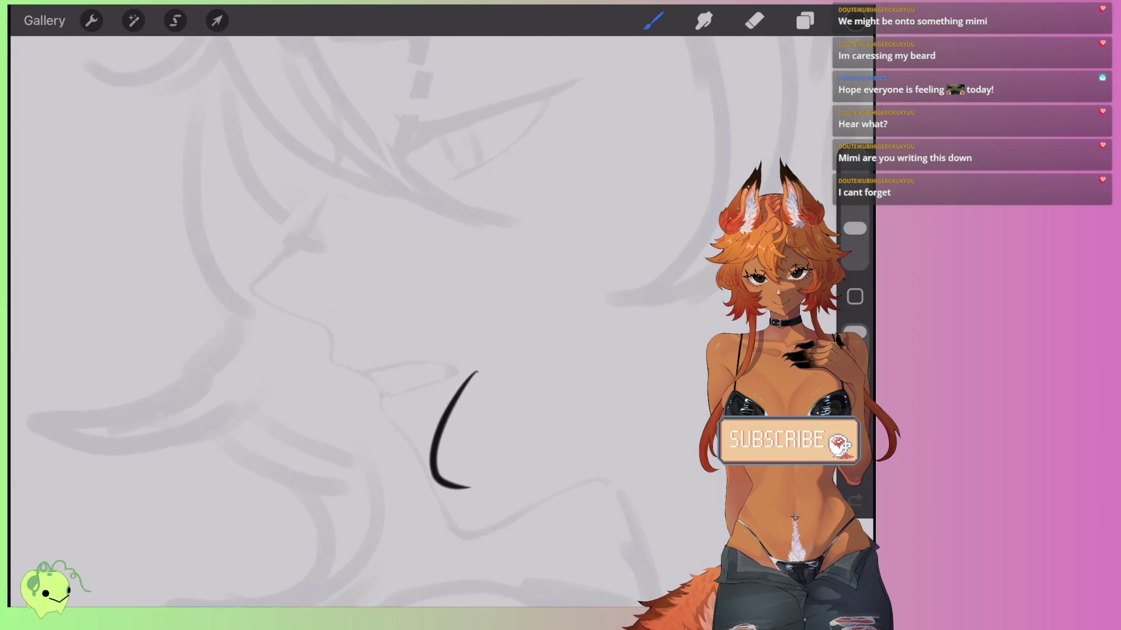
{"action": "key", "text": "ctrl+z"}
{"action": "scroll", "coordinate": [408, 315], "scroll_direction": "down", "scroll_amount": 5}
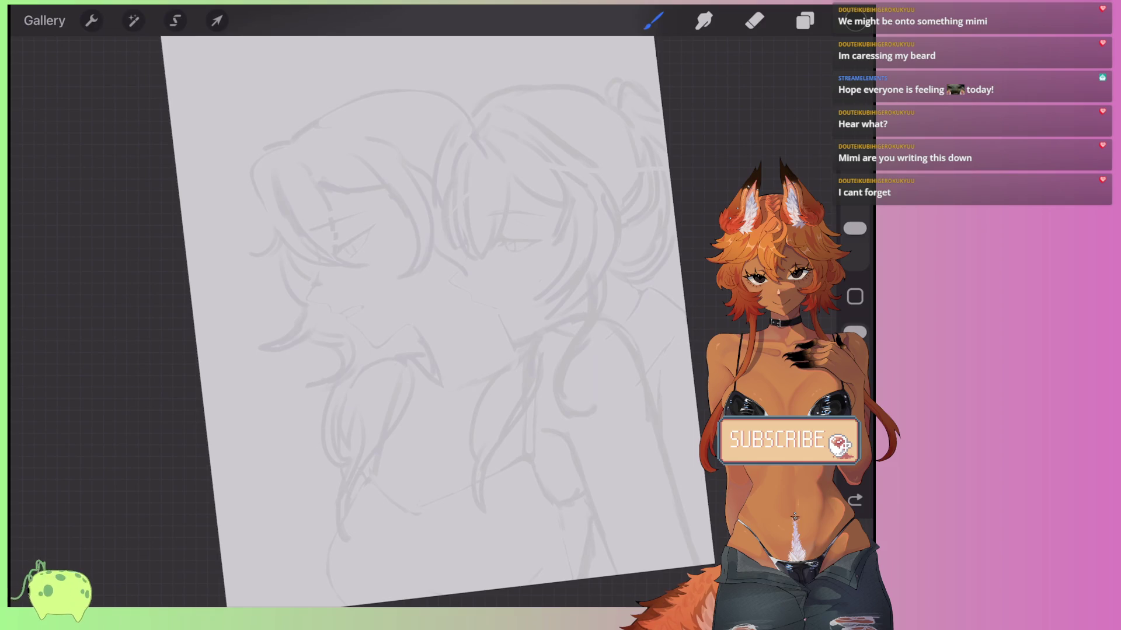
{"action": "scroll", "coordinate": [408, 315], "scroll_direction": "up", "scroll_amount": 5}
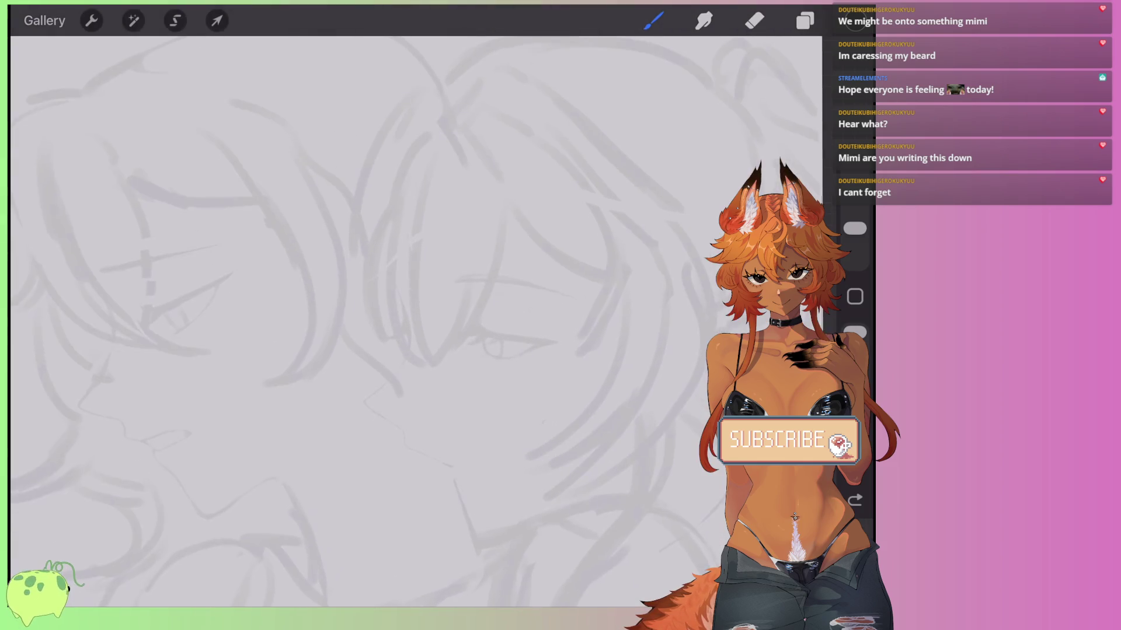
{"action": "scroll", "coordinate": [408, 315], "scroll_direction": "up", "scroll_amount": 2}
{"action": "scroll", "coordinate": [409, 315], "scroll_direction": "down", "scroll_amount": 2}
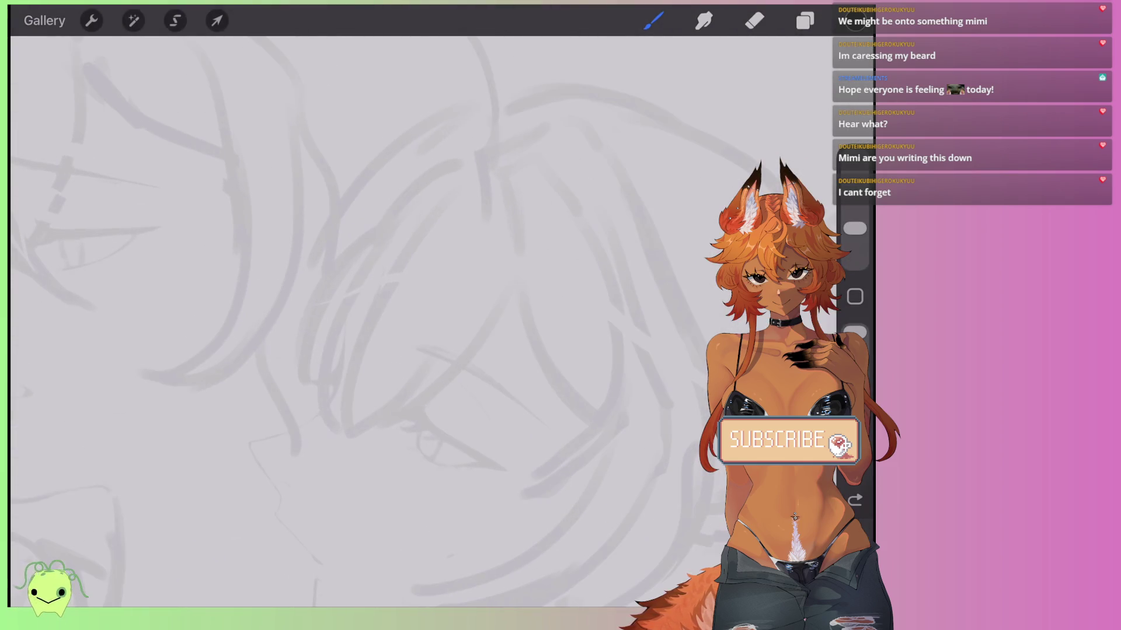
Ink trial hair curves with a hook and a parallel line, then undo all of them.
{"action": "left_click_drag", "start_coordinate": [450, 199], "coordinate": [350, 443]}
{"action": "key", "text": "ctrl+z"}
{"action": "left_click_drag", "start_coordinate": [460, 187], "coordinate": [354, 437]}
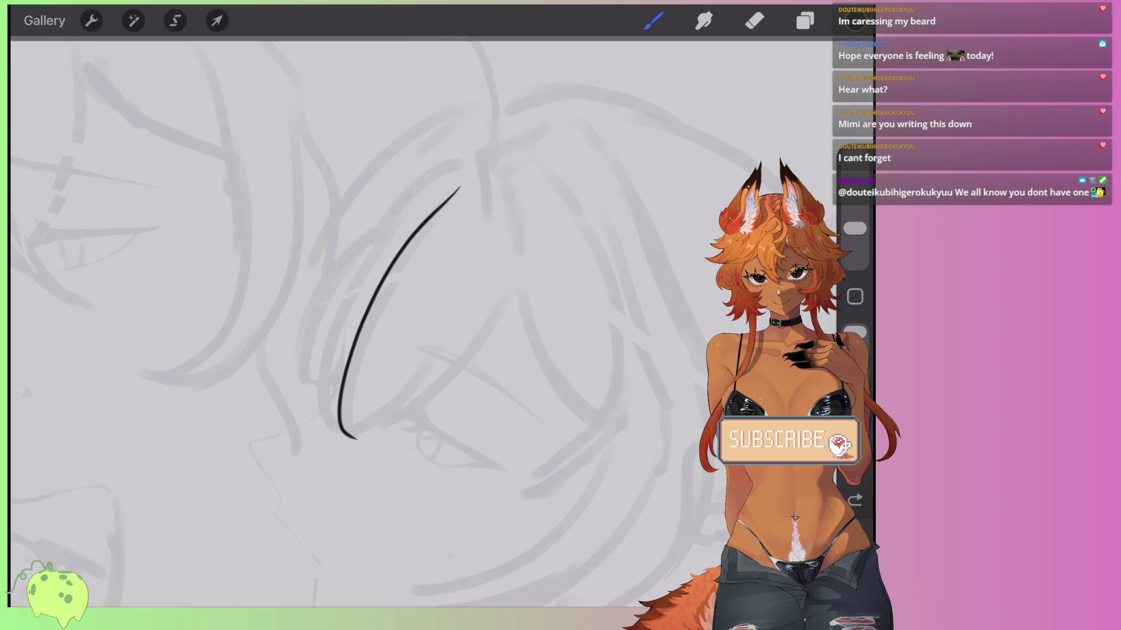
{"action": "left_click_drag", "start_coordinate": [386, 376], "coordinate": [355, 439]}
{"action": "key", "text": "ctrl+z"}
{"action": "mouse_move", "coordinate": [458, 193]}
{"action": "left_mouse_down"}
{"action": "mouse_move", "coordinate": [368, 372]}
{"action": "mouse_move", "coordinate": [353, 437]}
{"action": "left_mouse_up"}
{"action": "key", "text": "ctrl+z"}
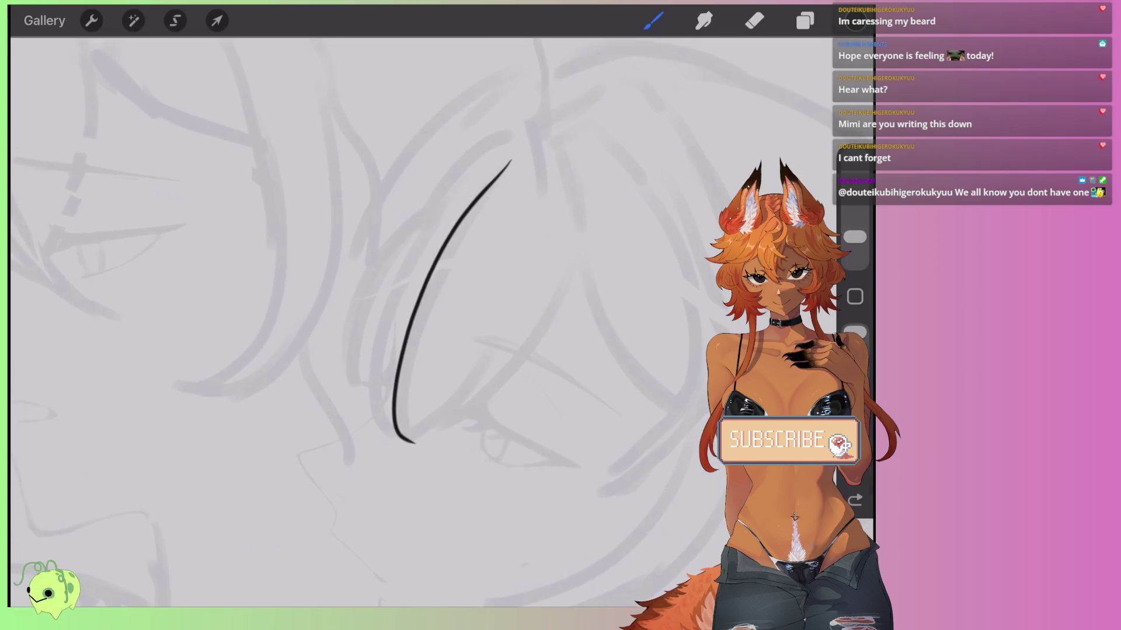
{"action": "key", "text": "ctrl+z"}
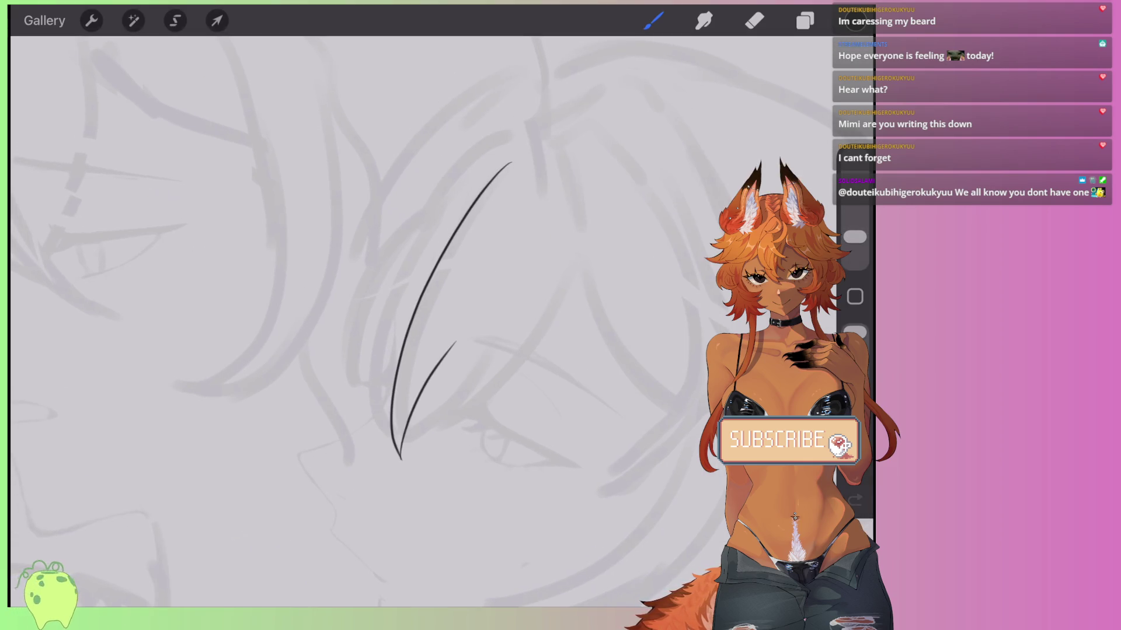
{"action": "key", "text": "ctrl+z"}
{"action": "key", "text": "ctrl+z"}
Draw sweeping trial hair strands and a short curved line, then undo them.
{"action": "mouse_move", "coordinate": [617, 239]}
{"action": "left_mouse_down"}
{"action": "mouse_move", "coordinate": [350, 472]}
{"action": "mouse_move", "coordinate": [489, 379]}
{"action": "mouse_move", "coordinate": [569, 232]}
{"action": "left_mouse_up"}
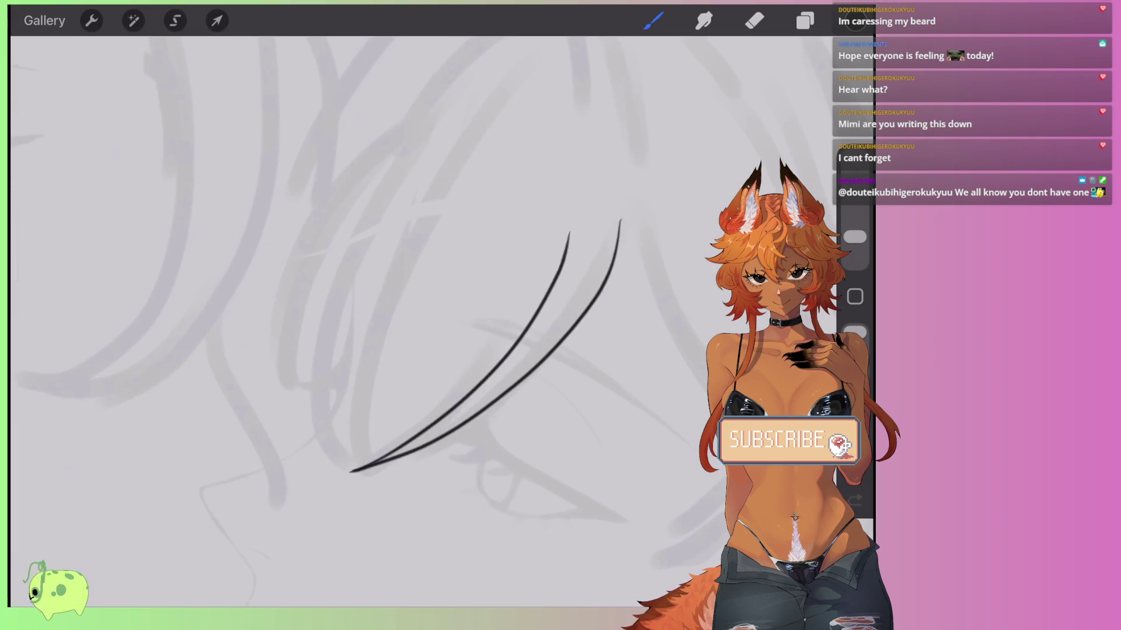
{"action": "left_click_drag", "start_coordinate": [351, 471], "coordinate": [484, 136]}
{"action": "key", "text": "ctrl+z"}
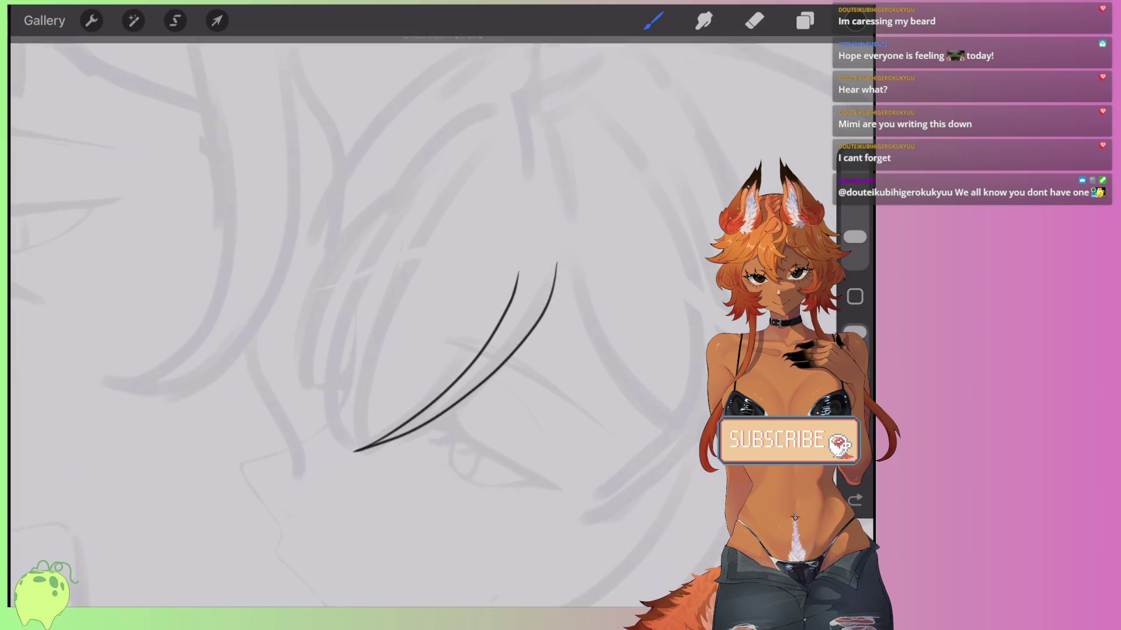
{"action": "key", "text": "ctrl+z"}
{"action": "key", "text": "ctrl+z"}
{"action": "mouse_move", "coordinate": [397, 216]}
{"action": "left_mouse_down"}
{"action": "mouse_move", "coordinate": [318, 425]}
{"action": "mouse_move", "coordinate": [347, 481]}
{"action": "mouse_move", "coordinate": [355, 170]}
{"action": "left_mouse_up"}
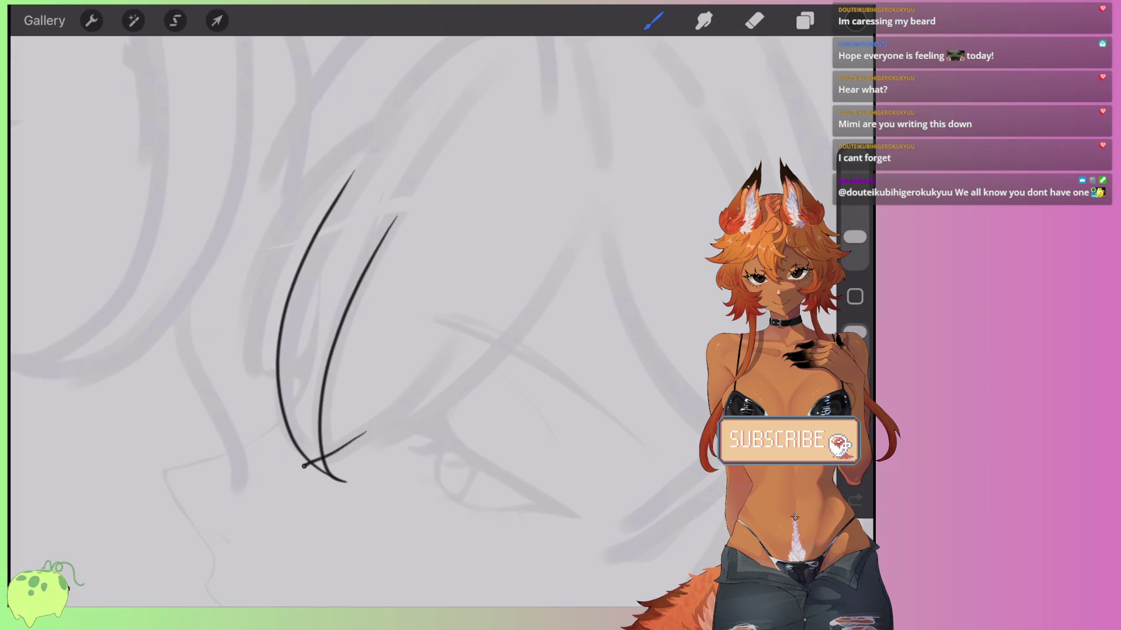
{"action": "key", "text": "ctrl+z"}
Sketch a pointed hair lock with two meeting strands, then undo every remaining ink stroke.
{"action": "key", "text": "ctrl+z"}
{"action": "key", "text": "ctrl+z"}
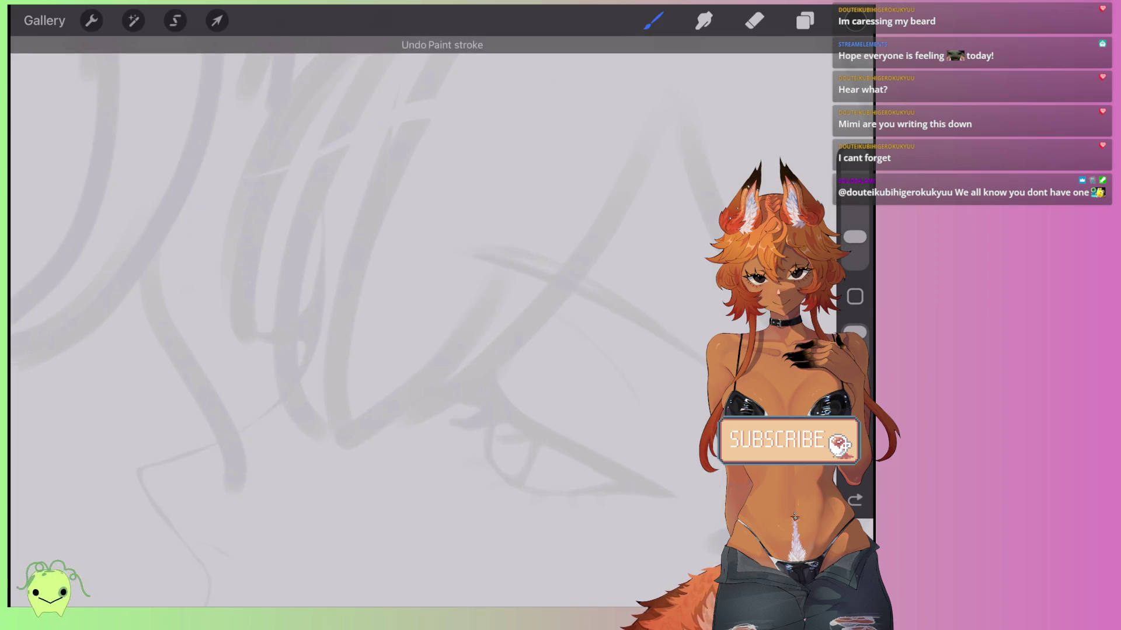
{"action": "left_click_drag", "start_coordinate": [431, 376], "coordinate": [601, 276]}
{"action": "mouse_move", "coordinate": [363, 470]}
{"action": "left_mouse_down"}
{"action": "mouse_move", "coordinate": [322, 445]}
{"action": "mouse_move", "coordinate": [338, 410]}
{"action": "mouse_move", "coordinate": [368, 168]}
{"action": "left_mouse_up"}
{"action": "left_click_drag", "start_coordinate": [327, 444], "coordinate": [264, 202]}
{"action": "key", "text": "ctrl+z"}
{"action": "key", "text": "ctrl+z"}
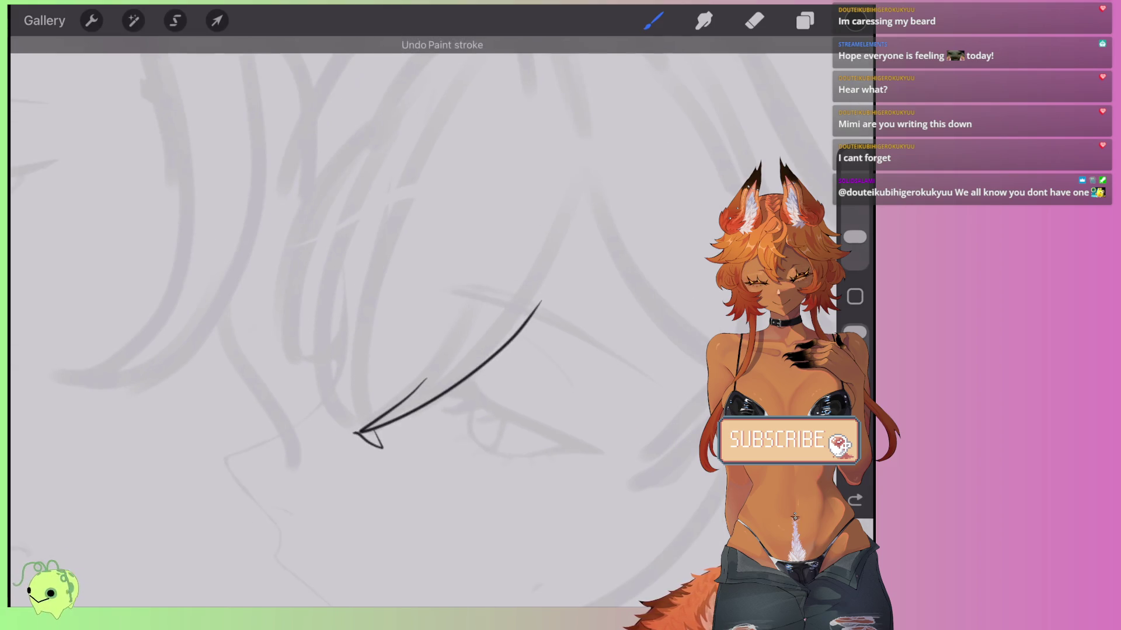
{"action": "key", "text": "ctrl+z"}
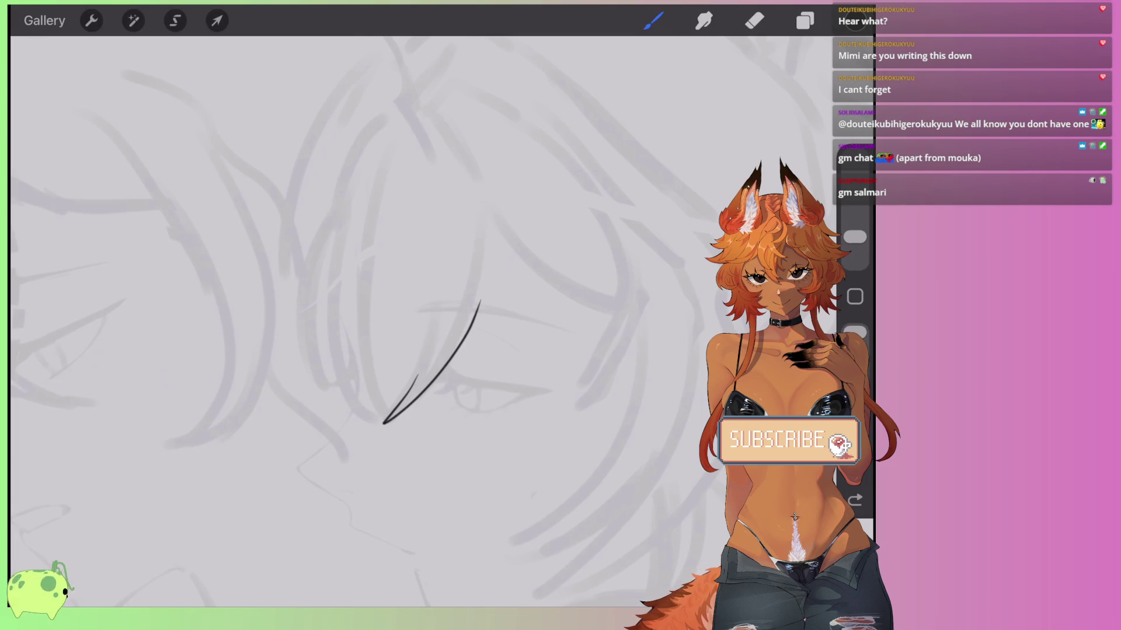
{"action": "scroll", "coordinate": [409, 350], "scroll_direction": "up", "scroll_amount": 2}
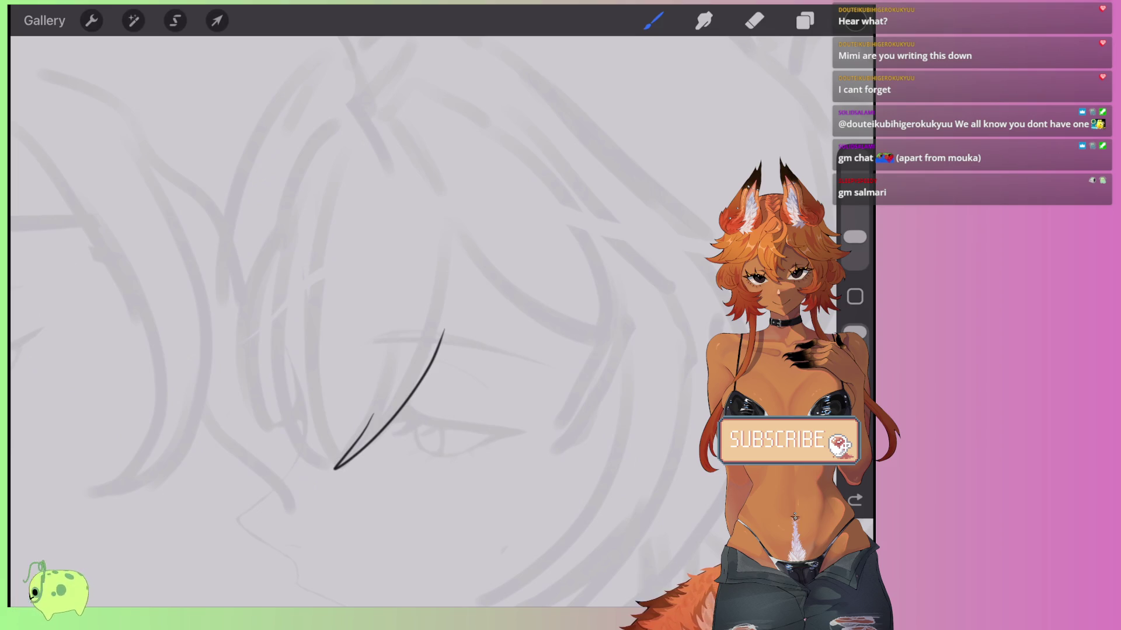
{"action": "scroll", "coordinate": [403, 327], "scroll_direction": "down", "scroll_amount": 4}
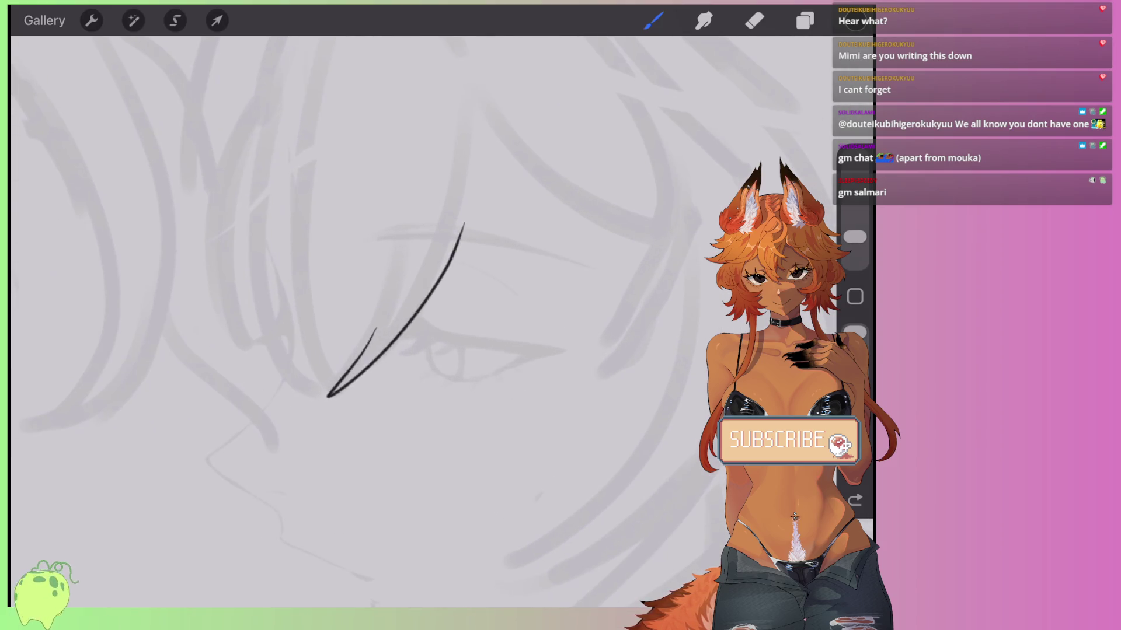
{"action": "key", "text": "ctrl+z"}
{"action": "key", "text": "ctrl+z"}
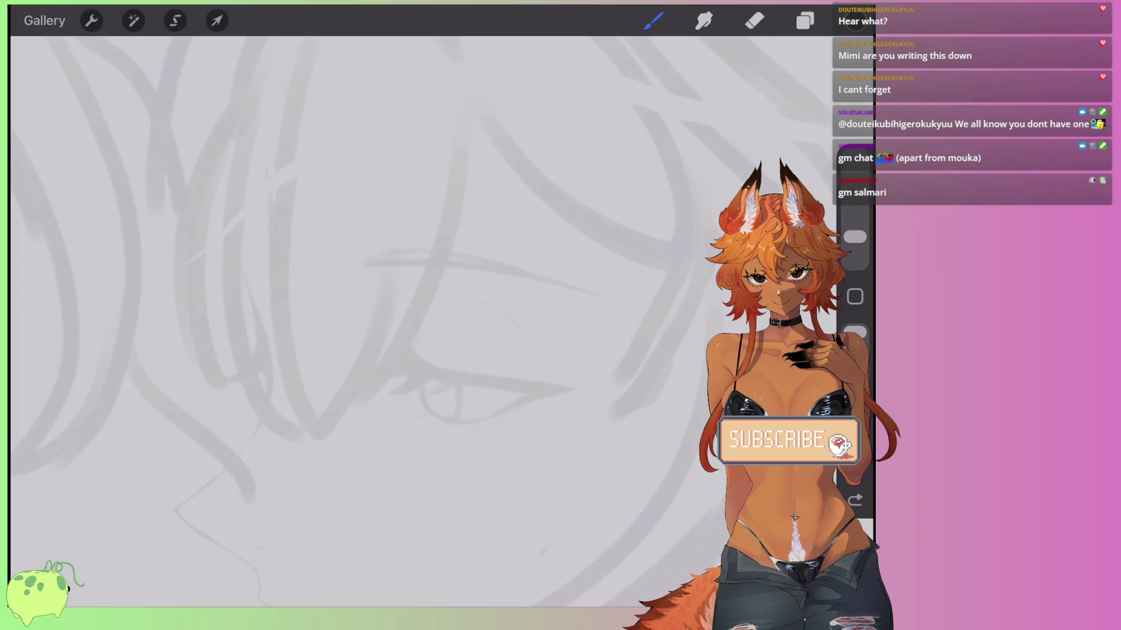
{"action": "left_click", "coordinate": [653, 20]}
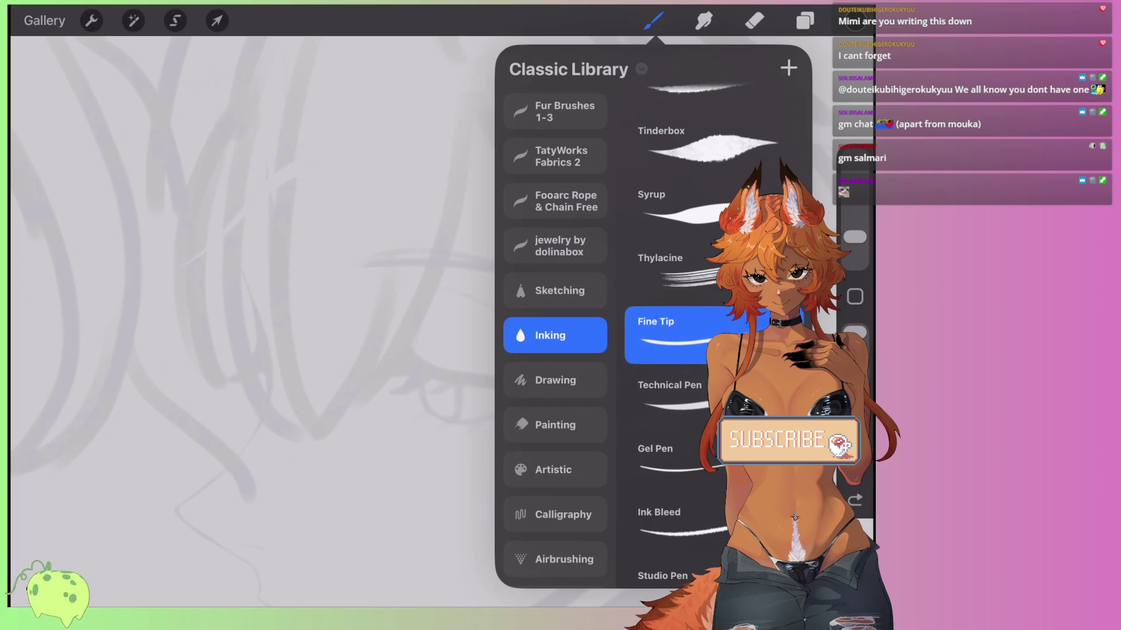
Set the Fine Tip brush grain to Texturised at 60% scale and test it.
{"action": "scroll", "coordinate": [554, 338], "scroll_direction": "down", "scroll_amount": 5}
{"action": "left_click", "coordinate": [671, 332]}
{"action": "left_click", "coordinate": [76, 179]}
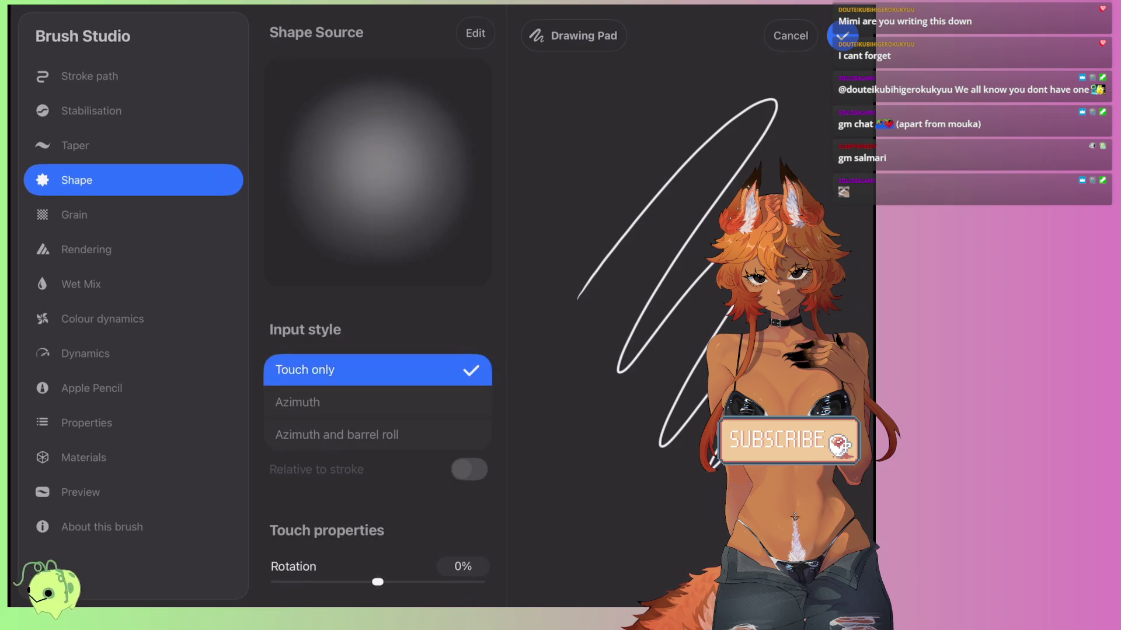
{"action": "left_click", "coordinate": [74, 215]}
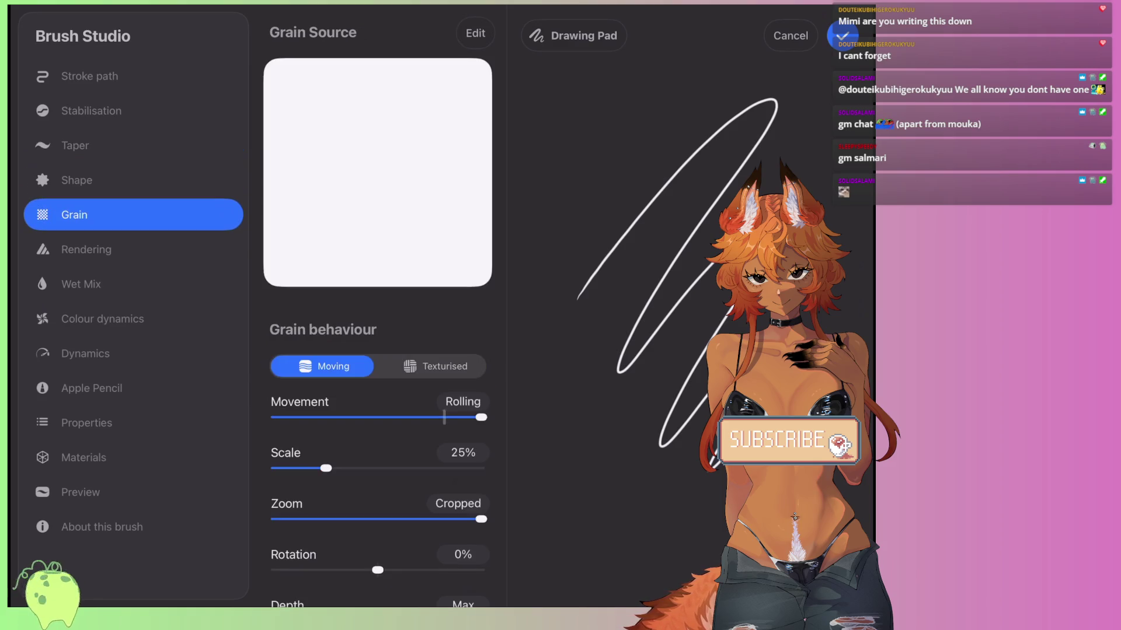
{"action": "left_click", "coordinate": [435, 366]}
{"action": "left_click_drag", "start_coordinate": [325, 417], "coordinate": [399, 417]}
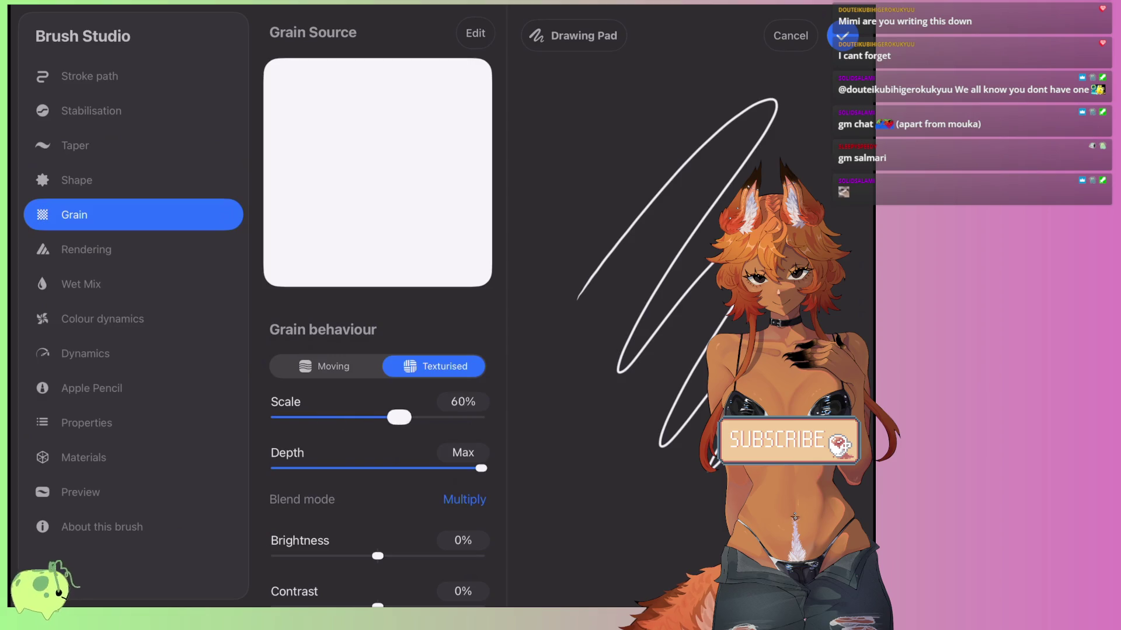
{"action": "left_click_drag", "start_coordinate": [579, 341], "coordinate": [579, 485]}
{"action": "mouse_move", "coordinate": [481, 468]}
{"action": "left_mouse_down"}
{"action": "mouse_move", "coordinate": [359, 468]}
{"action": "mouse_move", "coordinate": [466, 468]}
{"action": "left_mouse_up"}
Compare classic and improved grain filtering and moving grain, keeping Texturised, and test a zigzag.
{"action": "scroll", "coordinate": [377, 350], "scroll_direction": "down", "scroll_amount": 3}
{"action": "scroll", "coordinate": [377, 350], "scroll_direction": "down", "scroll_amount": 4}
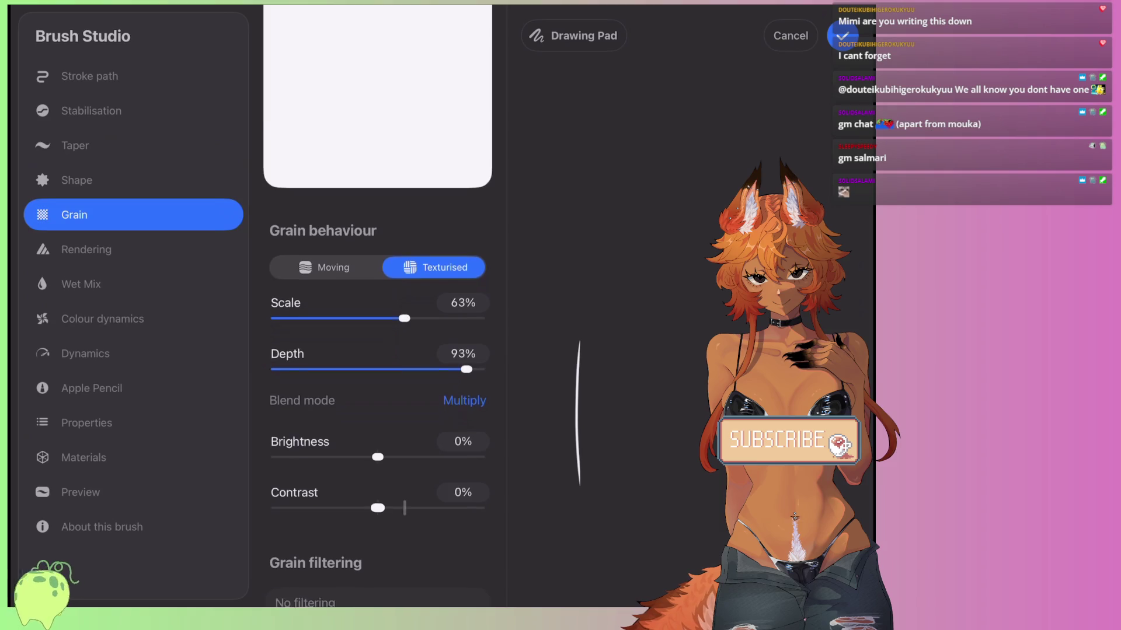
{"action": "left_click", "coordinate": [316, 434]}
{"action": "left_click", "coordinate": [322, 467]}
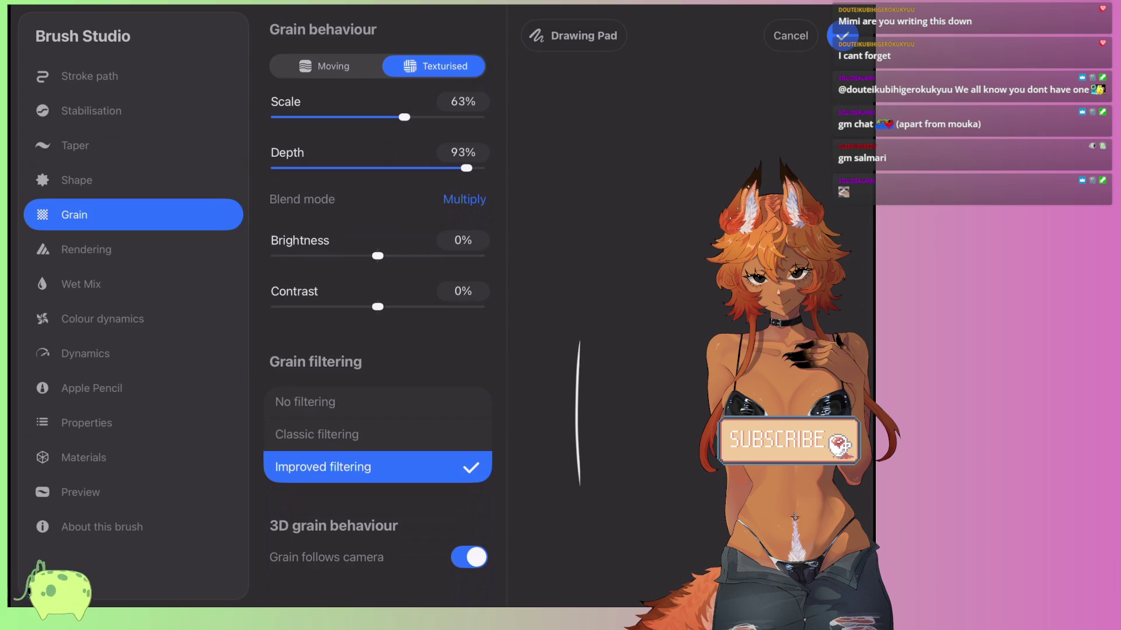
{"action": "scroll", "coordinate": [377, 304], "scroll_direction": "up", "scroll_amount": 5}
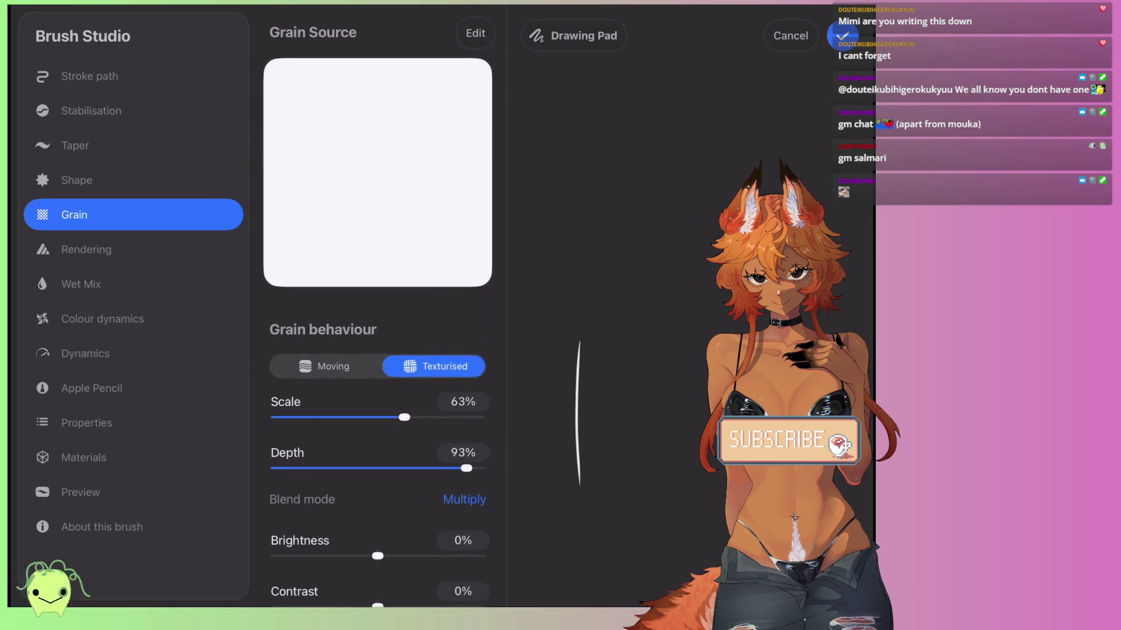
{"action": "left_click", "coordinate": [325, 366]}
{"action": "left_click", "coordinate": [433, 366]}
{"action": "mouse_move", "coordinate": [660, 198]}
{"action": "left_mouse_down"}
{"action": "mouse_move", "coordinate": [671, 255]}
{"action": "mouse_move", "coordinate": [712, 320]}
{"action": "left_mouse_up"}
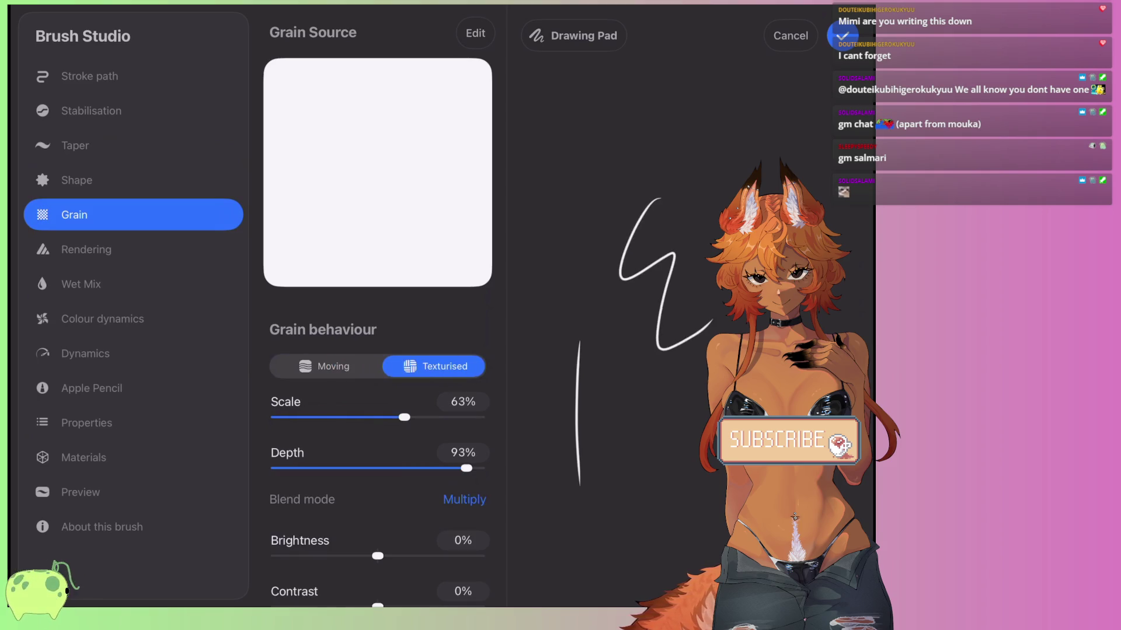
{"action": "left_click", "coordinate": [76, 180]}
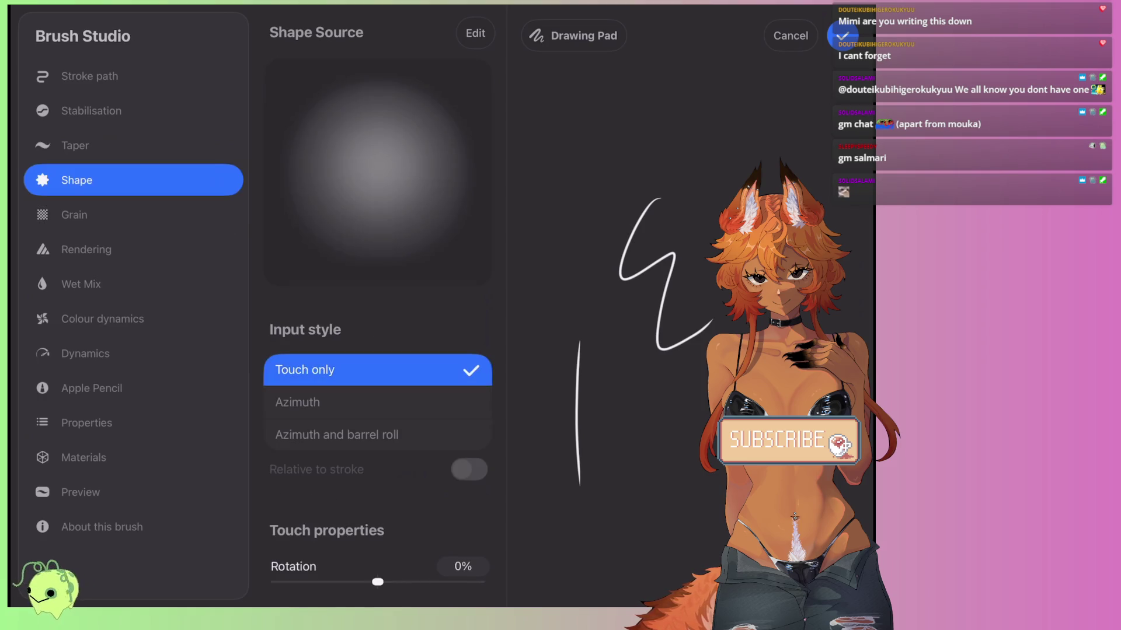
{"action": "scroll", "coordinate": [378, 350], "scroll_direction": "down", "scroll_amount": 2}
Switch to the Dry Ink brush, test a scribble and undo it.
{"action": "left_click", "coordinate": [842, 36]}
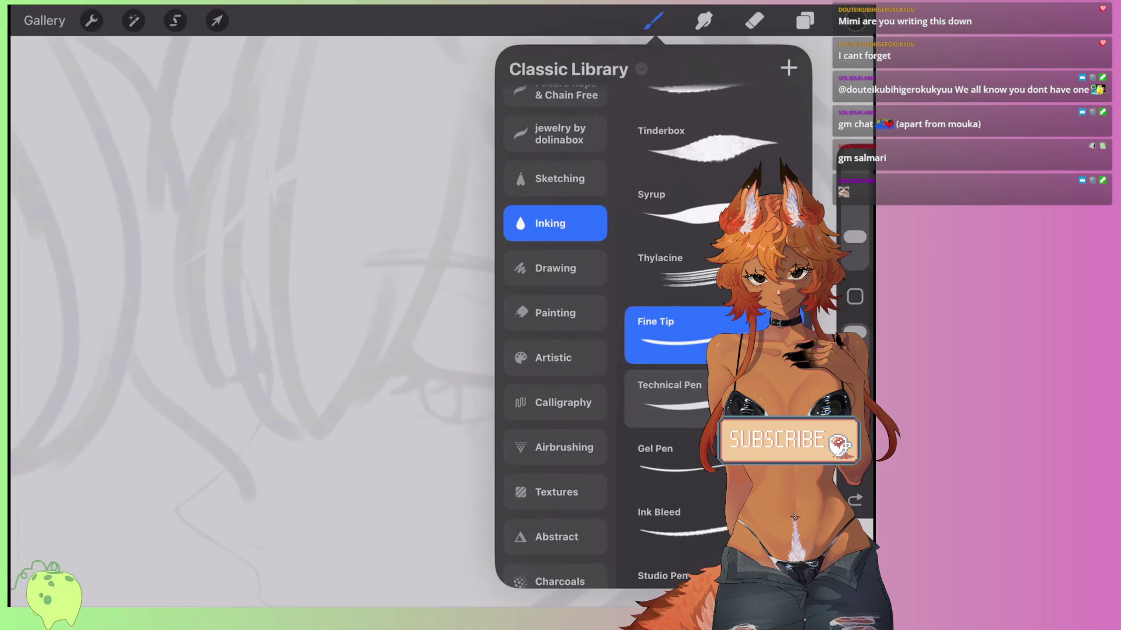
{"action": "scroll", "coordinate": [677, 327], "scroll_direction": "down", "scroll_amount": 2}
{"action": "scroll", "coordinate": [677, 327], "scroll_direction": "down", "scroll_amount": 7}
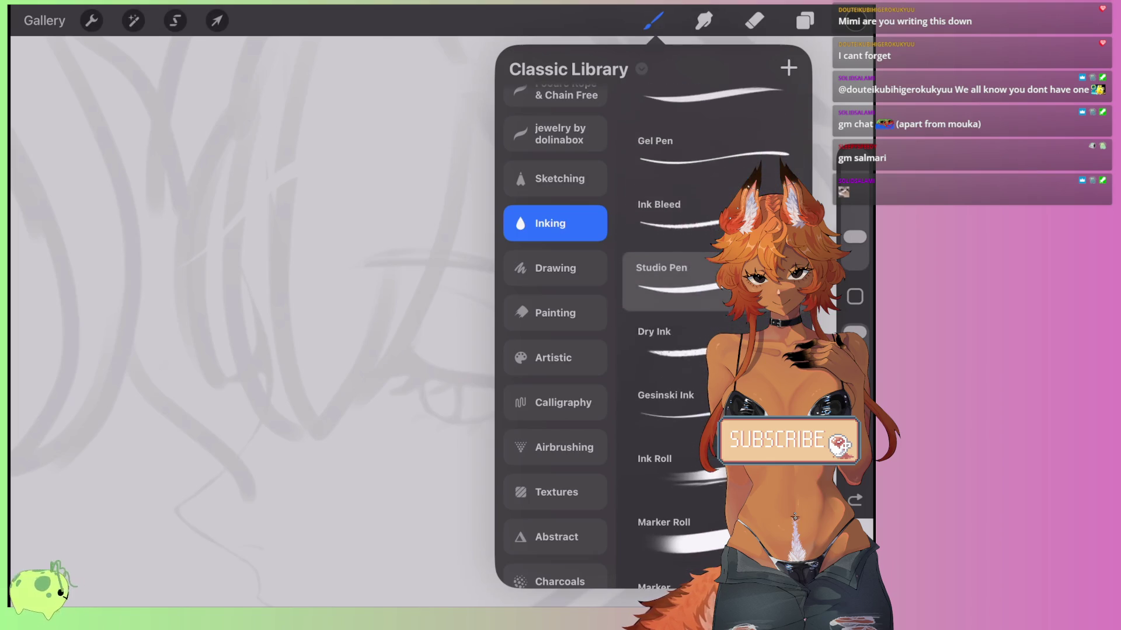
{"action": "left_click", "coordinate": [671, 345]}
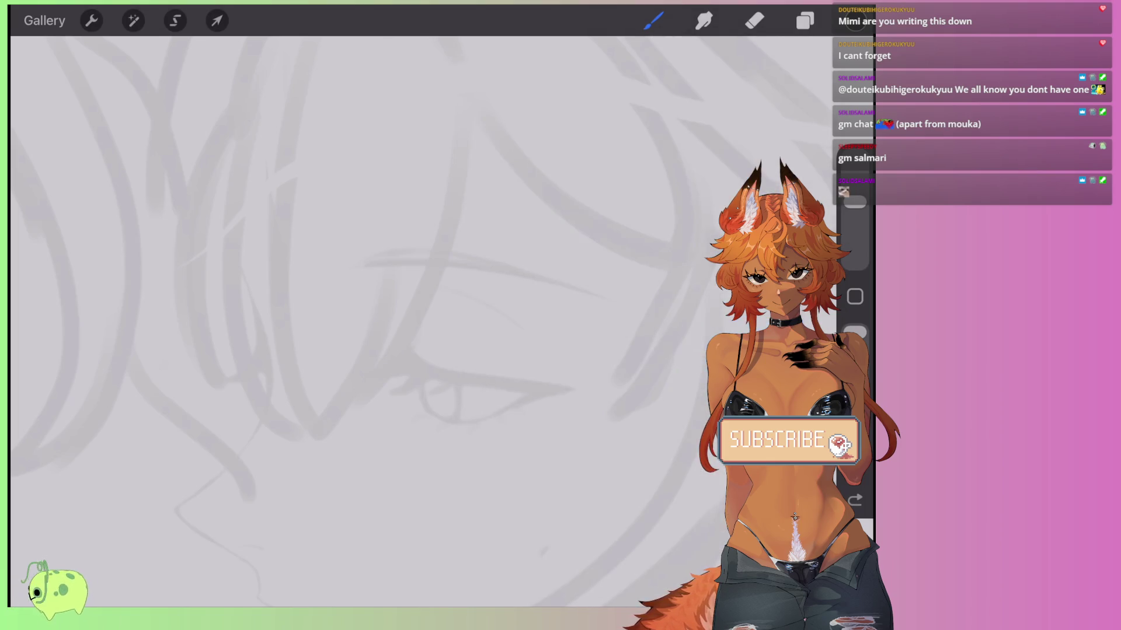
{"action": "mouse_move", "coordinate": [502, 369]}
{"action": "left_mouse_down"}
{"action": "mouse_move", "coordinate": [525, 502]}
{"action": "mouse_move", "coordinate": [580, 402]}
{"action": "left_mouse_up"}
{"action": "key", "text": "ctrl+z"}
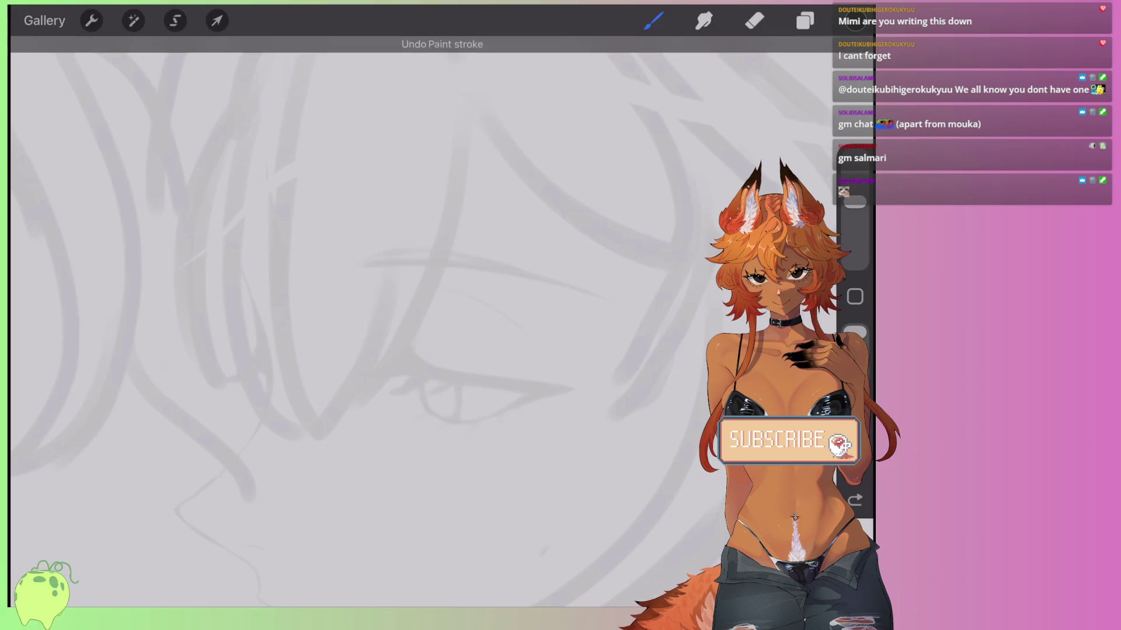
Switch to the Ink Roll brush and draw several dark and grey diagonal test strokes.
{"action": "left_click", "coordinate": [654, 20]}
{"action": "scroll", "coordinate": [677, 327], "scroll_direction": "down", "scroll_amount": 2}
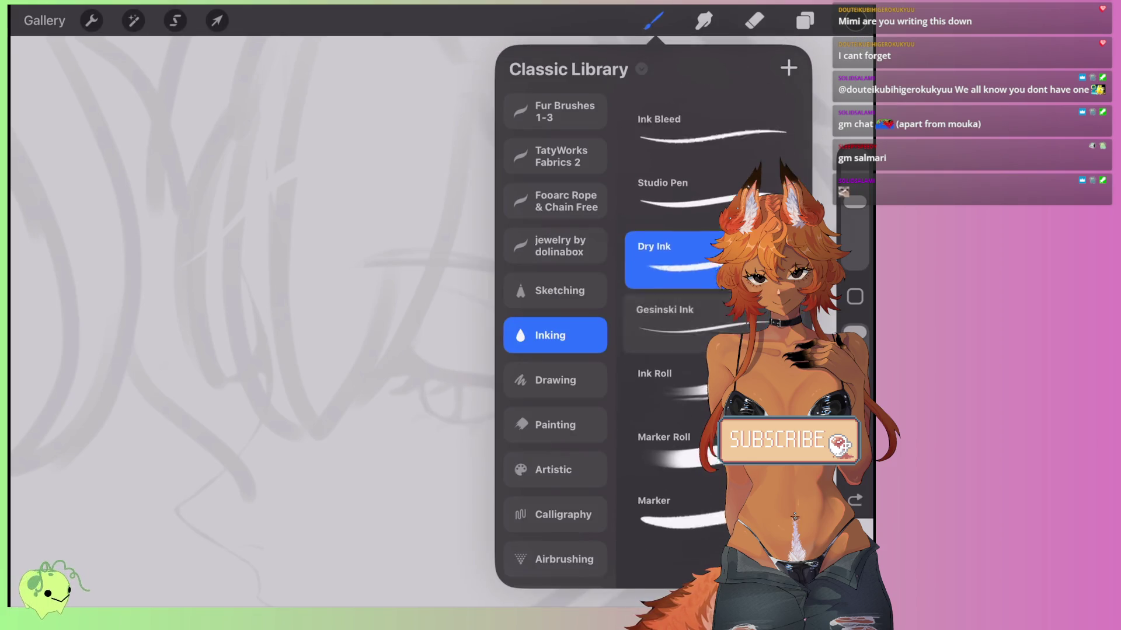
{"action": "scroll", "coordinate": [677, 326], "scroll_direction": "up", "scroll_amount": 2}
{"action": "left_click", "coordinate": [659, 420]}
{"action": "left_click", "coordinate": [338, 487]}
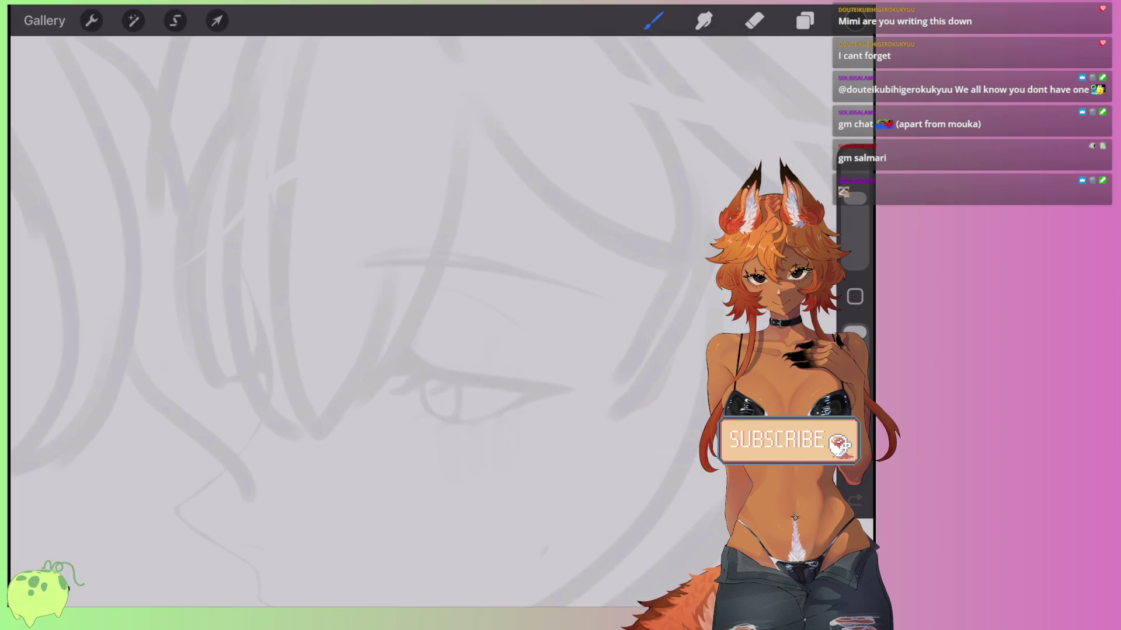
{"action": "left_click_drag", "start_coordinate": [463, 149], "coordinate": [636, 324]}
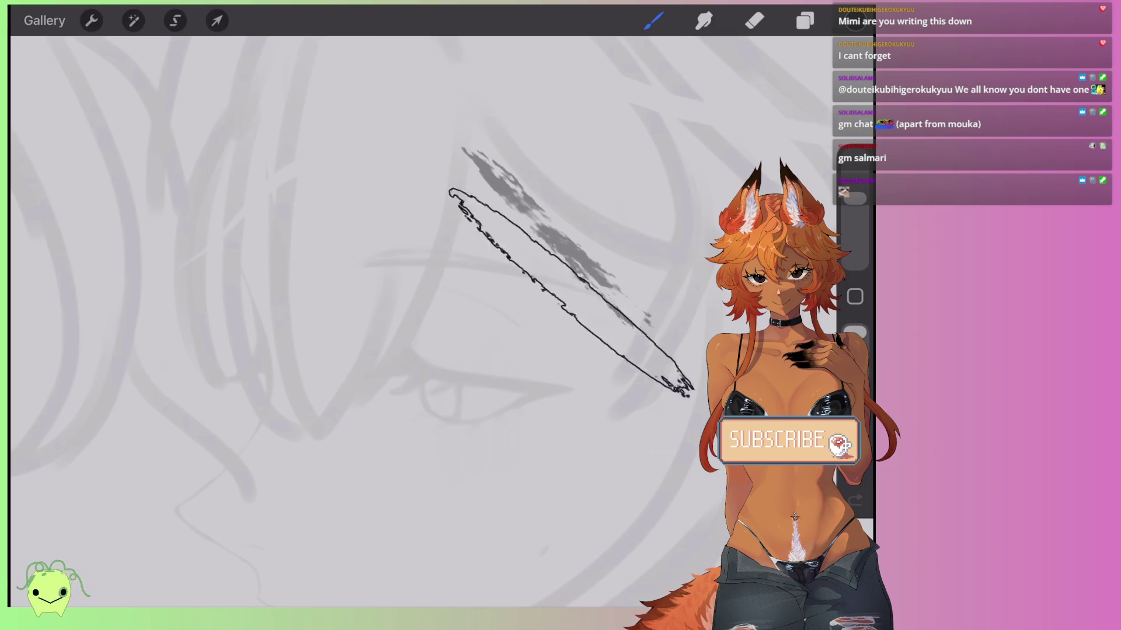
{"action": "left_click_drag", "start_coordinate": [452, 182], "coordinate": [690, 386]}
{"action": "left_click_drag", "start_coordinate": [409, 164], "coordinate": [662, 282]}
{"action": "left_click_drag", "start_coordinate": [367, 211], "coordinate": [612, 326]}
{"action": "left_click_drag", "start_coordinate": [327, 213], "coordinate": [601, 350]}
{"action": "left_click_drag", "start_coordinate": [227, 239], "coordinate": [512, 388]}
{"action": "left_click_drag", "start_coordinate": [164, 517], "coordinate": [475, 440]}
Clear all the test strokes from Layer 2.
{"action": "left_click", "coordinate": [805, 21]}
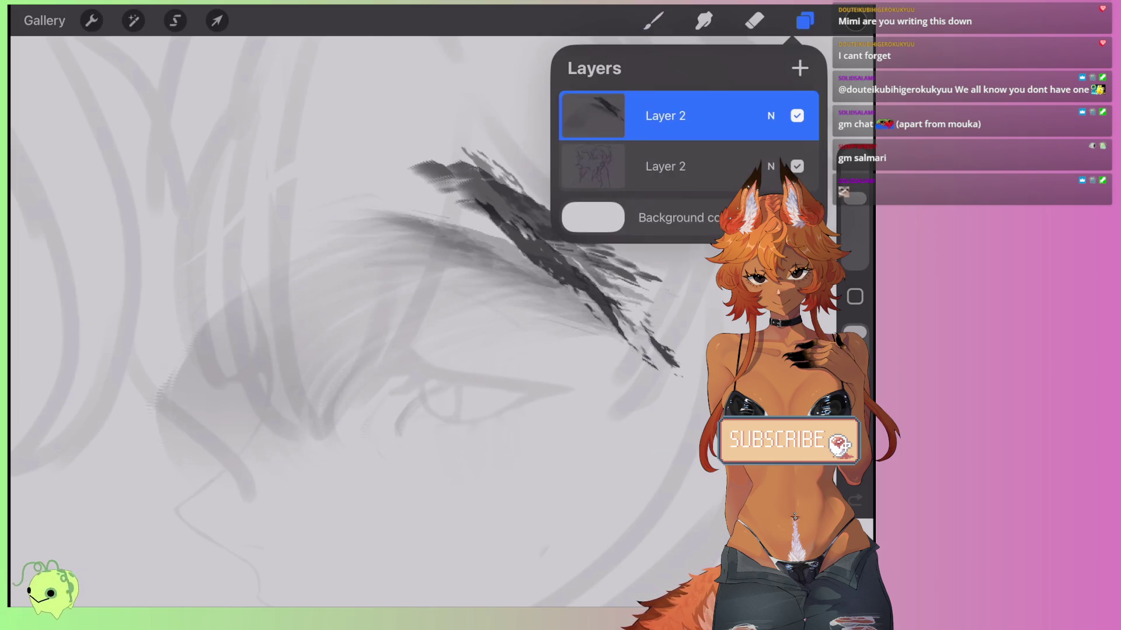
{"action": "left_click", "coordinate": [593, 116]}
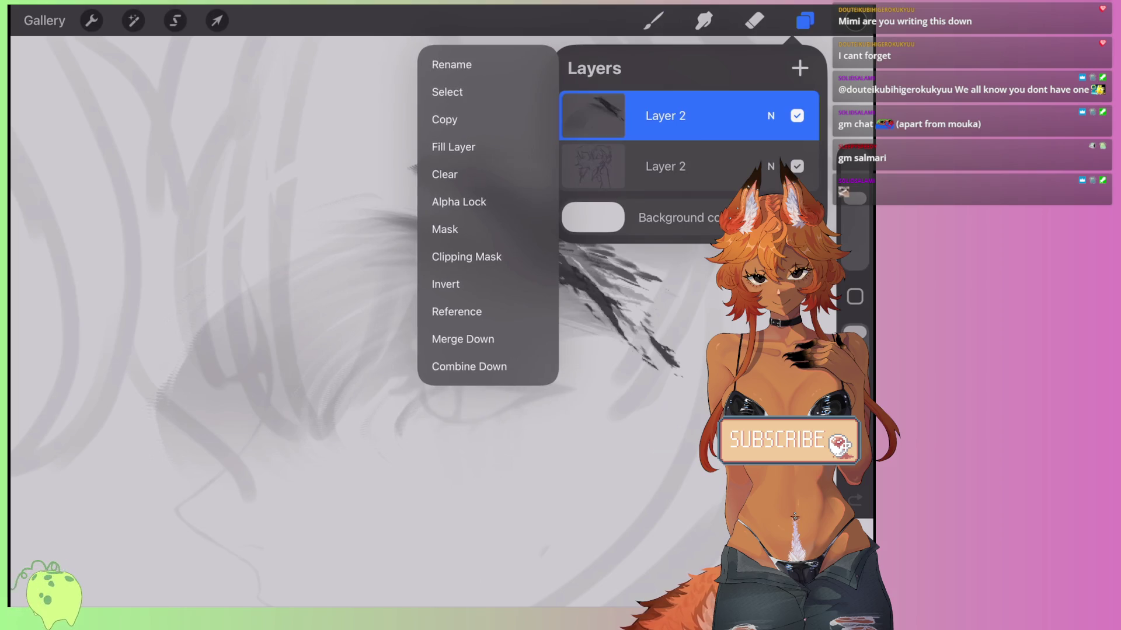
{"action": "left_click", "coordinate": [435, 175]}
Try the 5px Hard brush from the Imported set with one stroke, then undo it.
{"action": "left_click", "coordinate": [653, 21]}
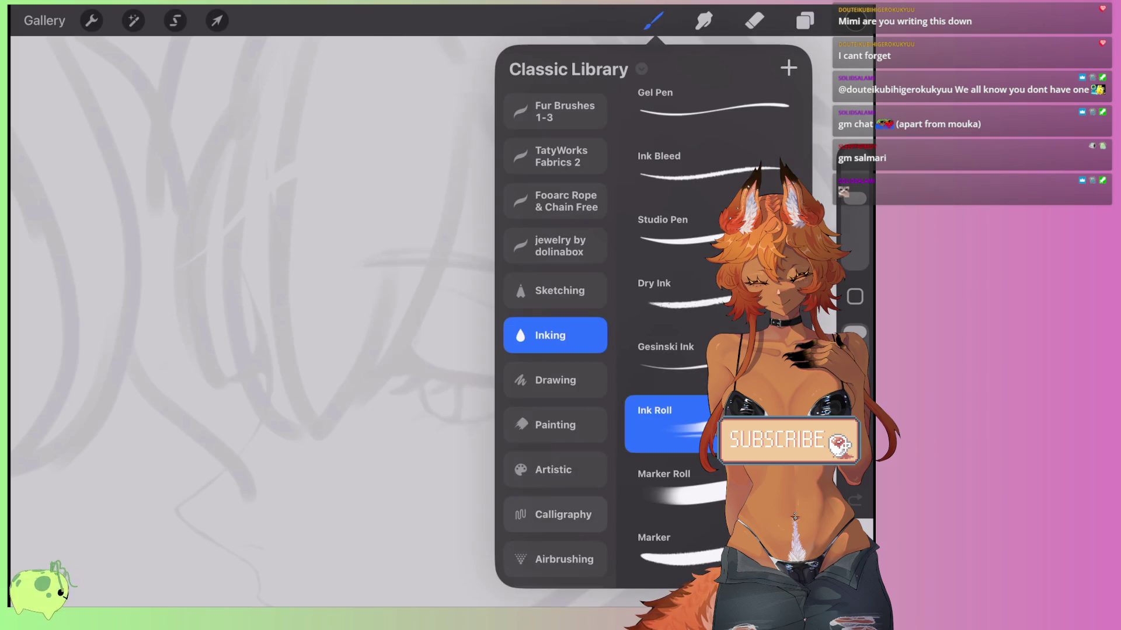
{"action": "scroll", "coordinate": [555, 335], "scroll_direction": "down", "scroll_amount": 10}
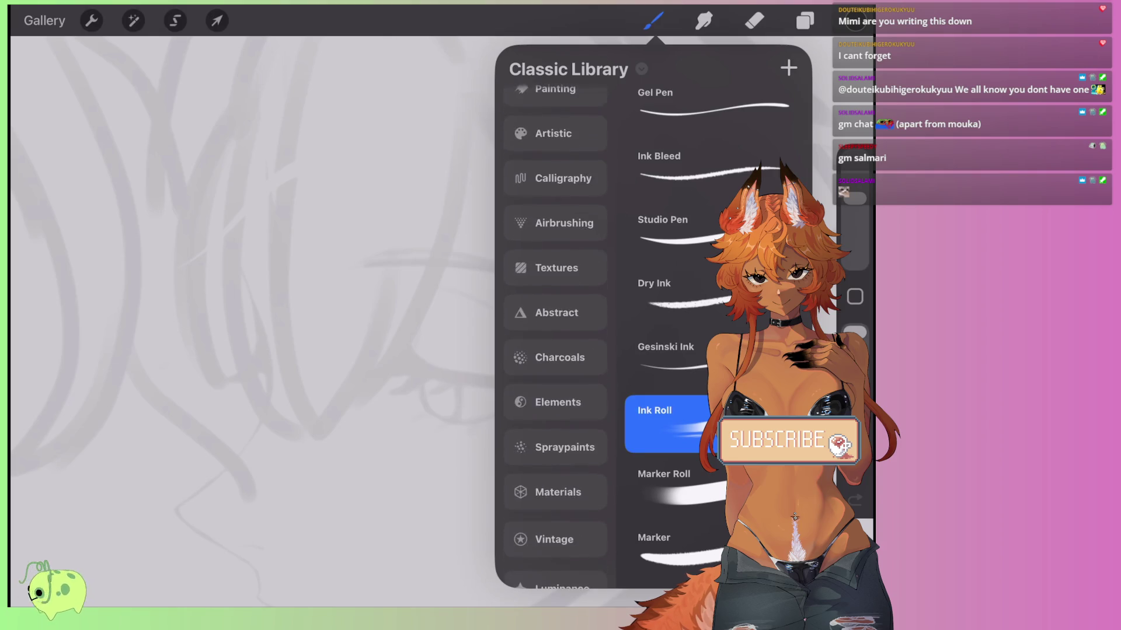
{"action": "scroll", "coordinate": [555, 335], "scroll_direction": "down", "scroll_amount": 5}
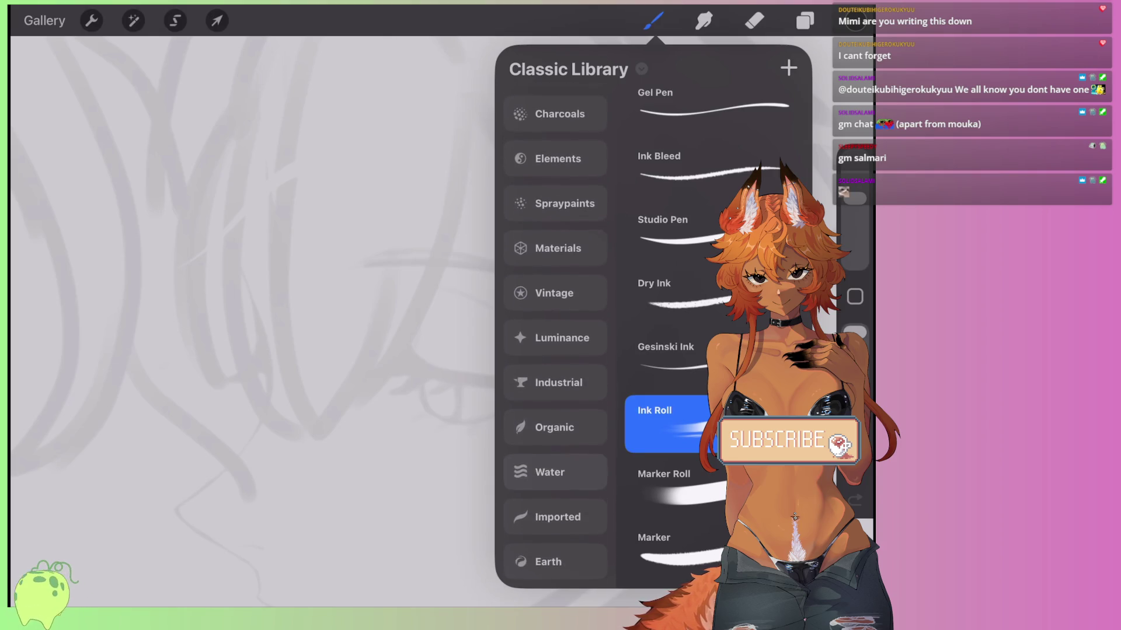
{"action": "left_click", "coordinate": [555, 517]}
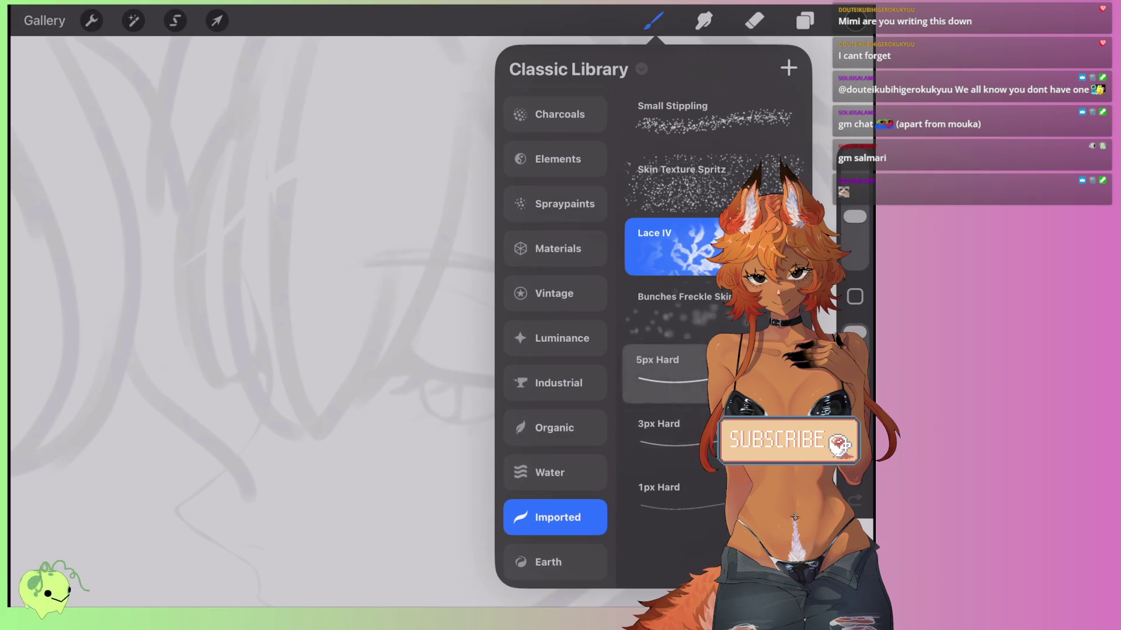
{"action": "left_click", "coordinate": [659, 367]}
{"action": "mouse_move", "coordinate": [500, 374]}
{"action": "left_mouse_down"}
{"action": "mouse_move", "coordinate": [509, 427]}
{"action": "mouse_move", "coordinate": [559, 385]}
{"action": "left_mouse_up"}
{"action": "key", "text": "ctrl+z"}
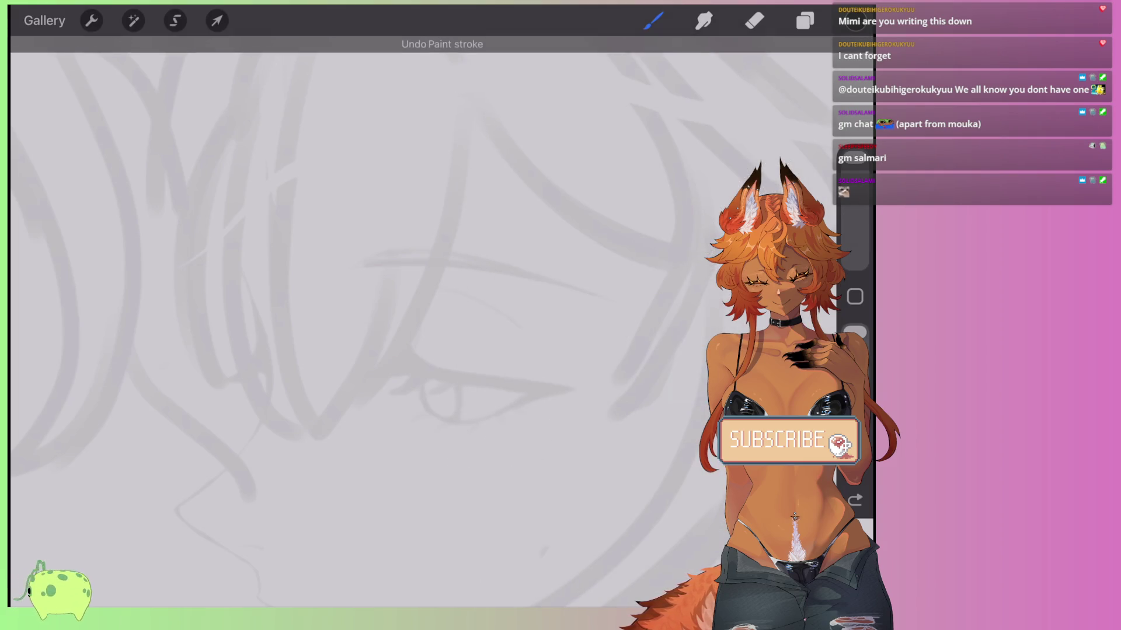
Browse brush sets and select Line Brush (Big) from Free Soft LineArt (Di).
{"action": "left_click", "coordinate": [653, 21]}
{"action": "scroll", "coordinate": [556, 333], "scroll_direction": "up", "scroll_amount": 10}
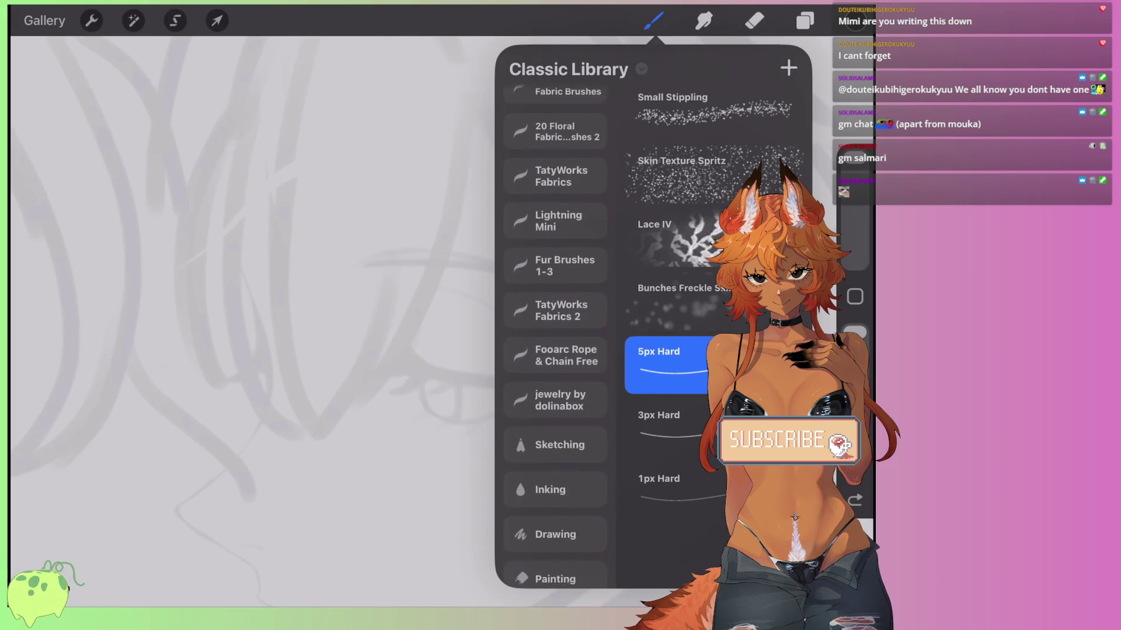
{"action": "left_click", "coordinate": [555, 263]}
{"action": "scroll", "coordinate": [555, 333], "scroll_direction": "up", "scroll_amount": 5}
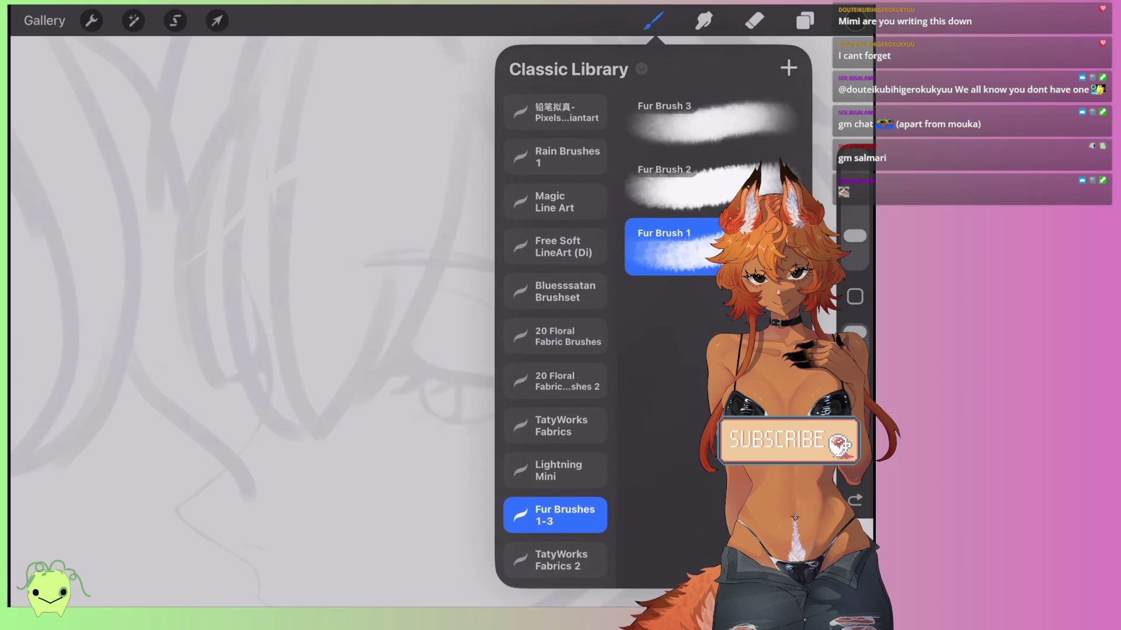
{"action": "left_click", "coordinate": [555, 157]}
{"action": "left_click", "coordinate": [555, 112]}
{"action": "left_click", "coordinate": [555, 247]}
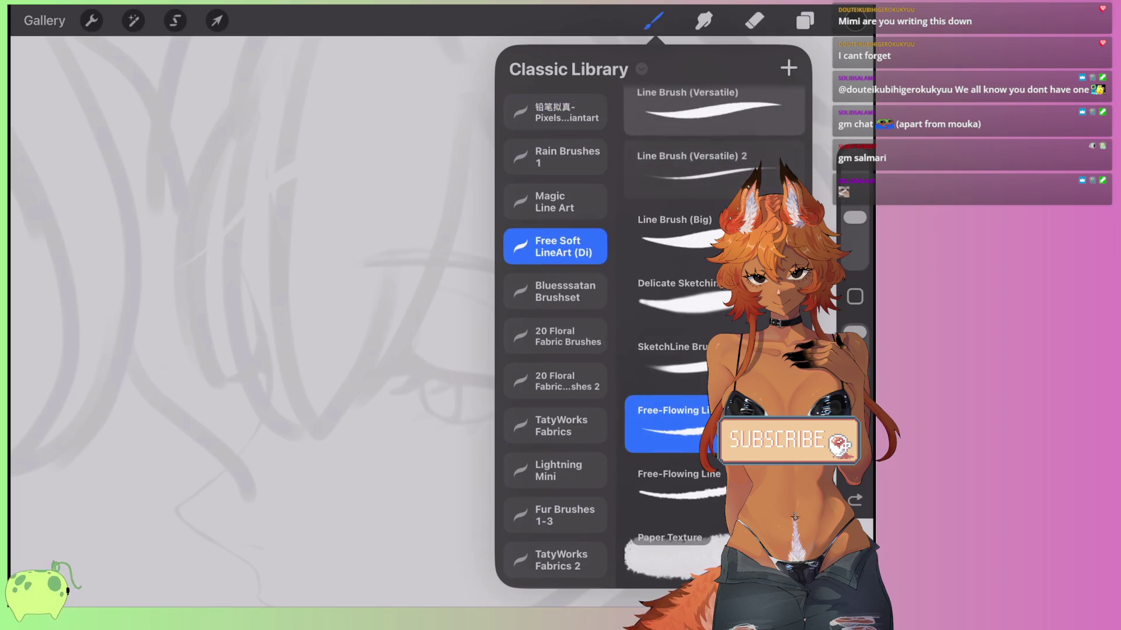
{"action": "left_click_drag", "start_coordinate": [701, 234], "coordinate": [694, 233]}
{"action": "left_click", "coordinate": [677, 233]}
Test Line Brush (Big), undo it, and set the brush size to 17%.
{"action": "mouse_move", "coordinate": [452, 318]}
{"action": "left_mouse_down"}
{"action": "mouse_move", "coordinate": [470, 450]}
{"action": "mouse_move", "coordinate": [546, 318]}
{"action": "mouse_move", "coordinate": [597, 432]}
{"action": "left_mouse_up"}
{"action": "key", "text": "ctrl+z"}
{"action": "key", "text": "ctrl+z"}
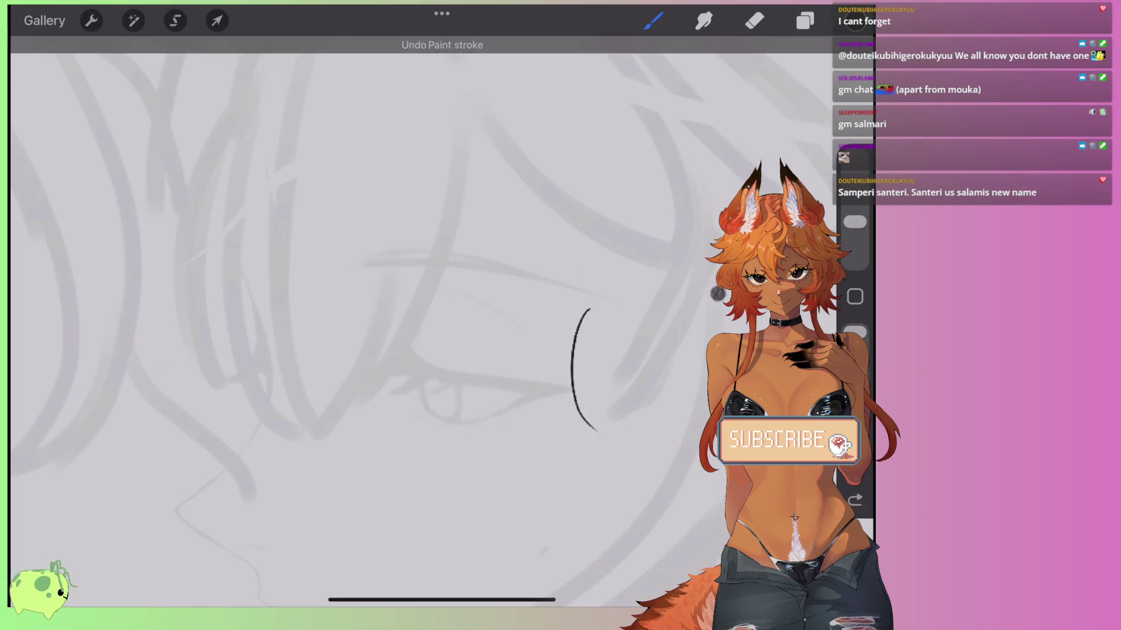
{"action": "left_click_drag", "start_coordinate": [855, 222], "coordinate": [855, 213]}
Draw a longer trial curve over the sketch and undo it.
{"action": "key", "text": "ctrl+z"}
{"action": "mouse_move", "coordinate": [615, 276]}
{"action": "left_mouse_down"}
{"action": "mouse_move", "coordinate": [588, 412]}
{"action": "mouse_move", "coordinate": [598, 435]}
{"action": "left_mouse_up"}
{"action": "key", "text": "ctrl+z"}
{"action": "scroll", "coordinate": [425, 180], "scroll_direction": "up", "scroll_amount": 2}
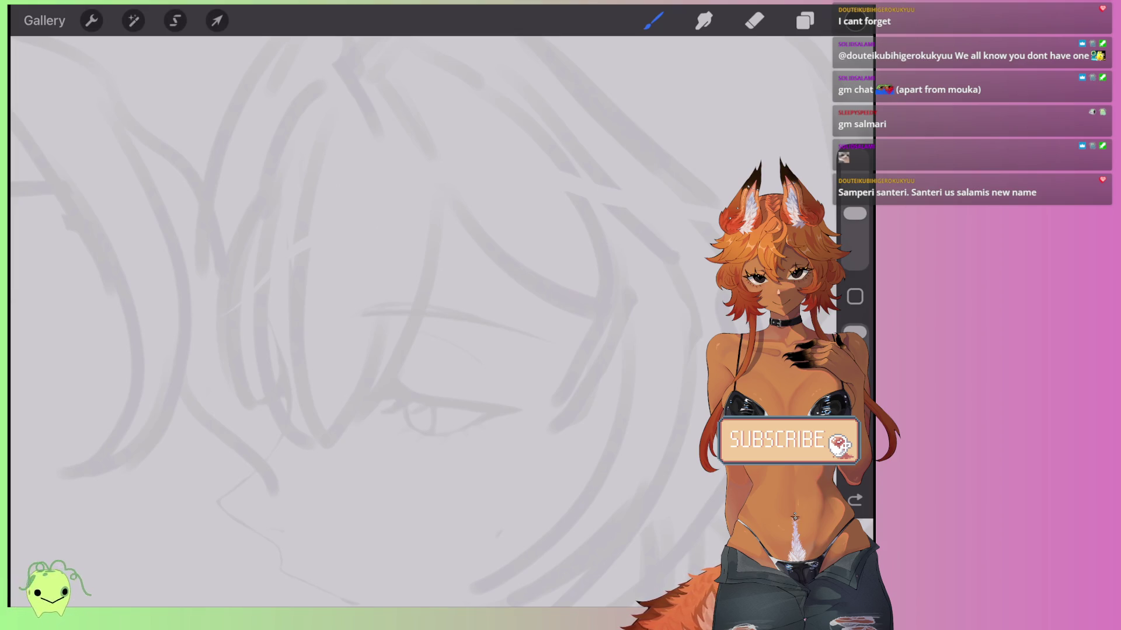
{"action": "scroll", "coordinate": [403, 286], "scroll_direction": "down", "scroll_amount": 5}
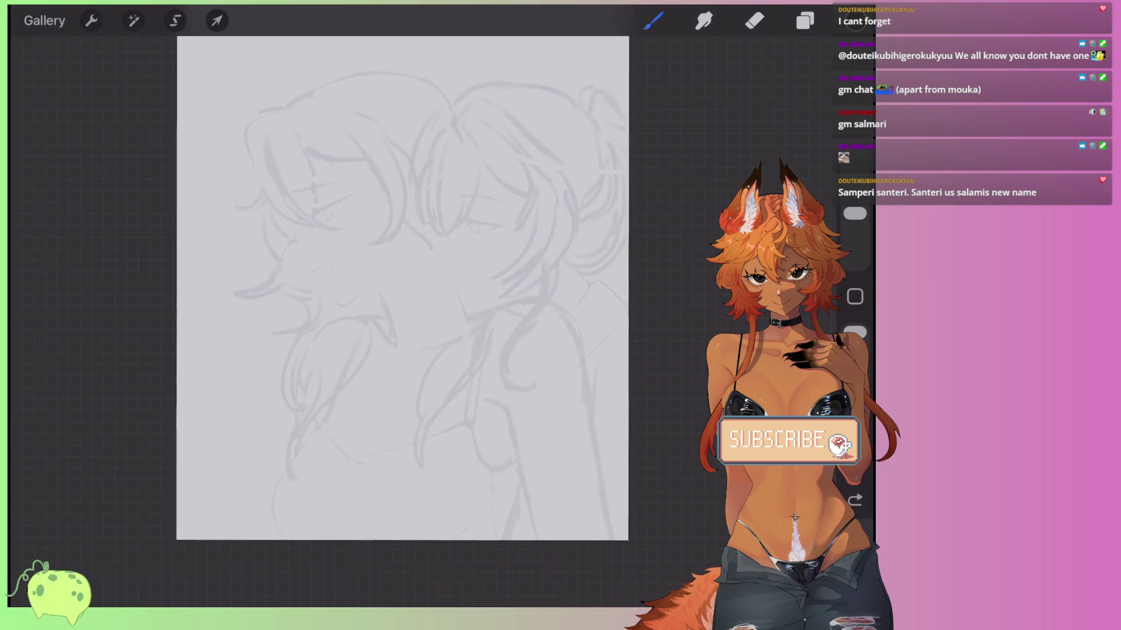
{"action": "scroll", "coordinate": [402, 286], "scroll_direction": "up", "scroll_amount": 3}
Darken the canvas background colour to grey, then draw a long thin curve at left-centre.
{"action": "left_click", "coordinate": [804, 21]}
{"action": "left_click", "coordinate": [595, 218]}
{"action": "mouse_move", "coordinate": [574, 124]}
{"action": "left_mouse_down"}
{"action": "mouse_move", "coordinate": [580, 183]}
{"action": "mouse_move", "coordinate": [573, 175]}
{"action": "mouse_move", "coordinate": [568, 188]}
{"action": "left_mouse_up"}
{"action": "left_click", "coordinate": [803, 71]}
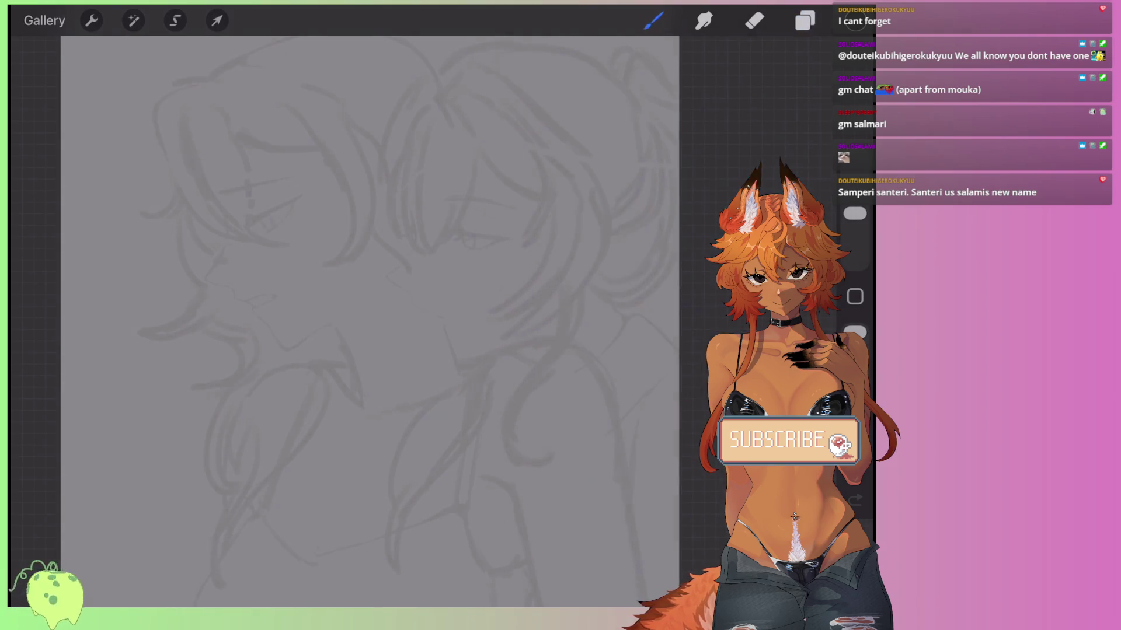
{"action": "left_click", "coordinate": [805, 21]}
{"action": "left_click", "coordinate": [805, 20]}
{"action": "scroll", "coordinate": [350, 291], "scroll_direction": "up", "scroll_amount": 3}
{"action": "left_click_drag", "start_coordinate": [382, 169], "coordinate": [339, 409]}
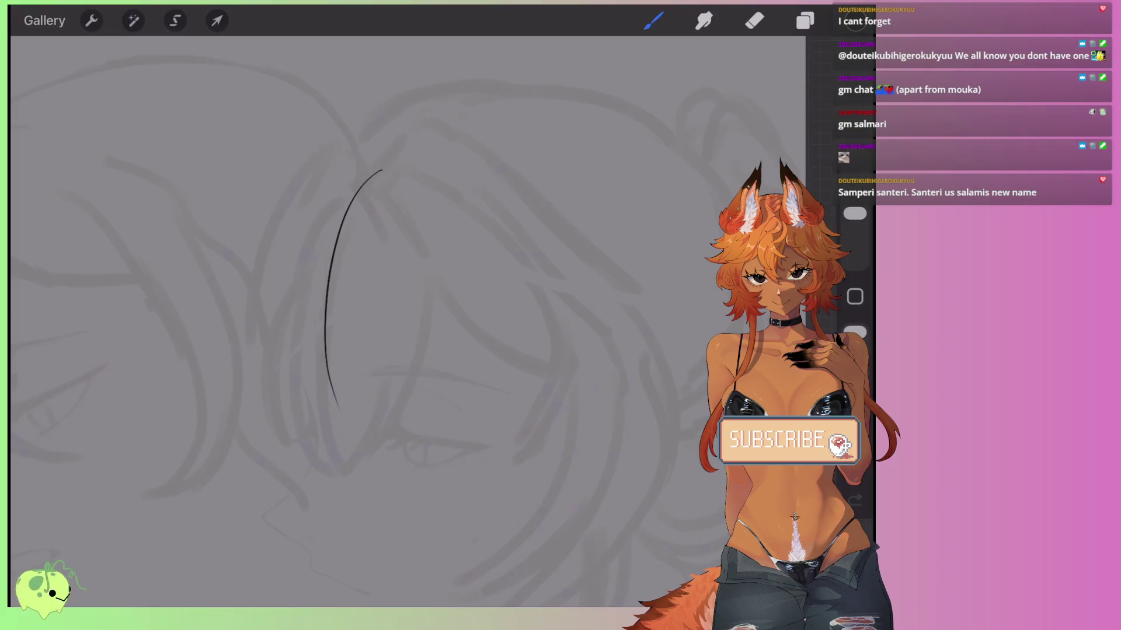
Test trial curves while switching brush size between 17% and 24%, undoing each one.
{"action": "key", "text": "ctrl+z"}
{"action": "left_click_drag", "start_coordinate": [854, 214], "coordinate": [854, 217]}
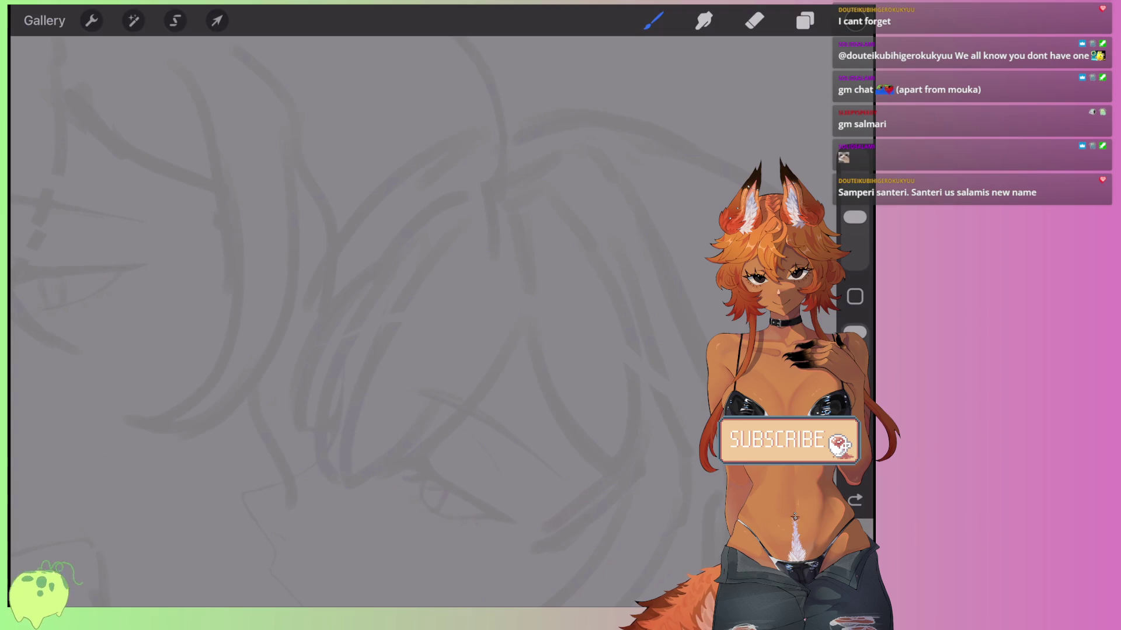
{"action": "left_click_drag", "start_coordinate": [500, 200], "coordinate": [338, 463]}
{"action": "key", "text": "ctrl+z"}
{"action": "key", "text": "ctrl+z"}
{"action": "left_click_drag", "start_coordinate": [854, 217], "coordinate": [854, 206]}
{"action": "left_click_drag", "start_coordinate": [492, 203], "coordinate": [336, 485]}
{"action": "key", "text": "ctrl+z"}
Ink a hair lock with left and right curves joined at the tip, plus an inner curve.
{"action": "mouse_move", "coordinate": [507, 191]}
{"action": "left_mouse_down"}
{"action": "mouse_move", "coordinate": [392, 318]}
{"action": "mouse_move", "coordinate": [341, 490]}
{"action": "left_mouse_up"}
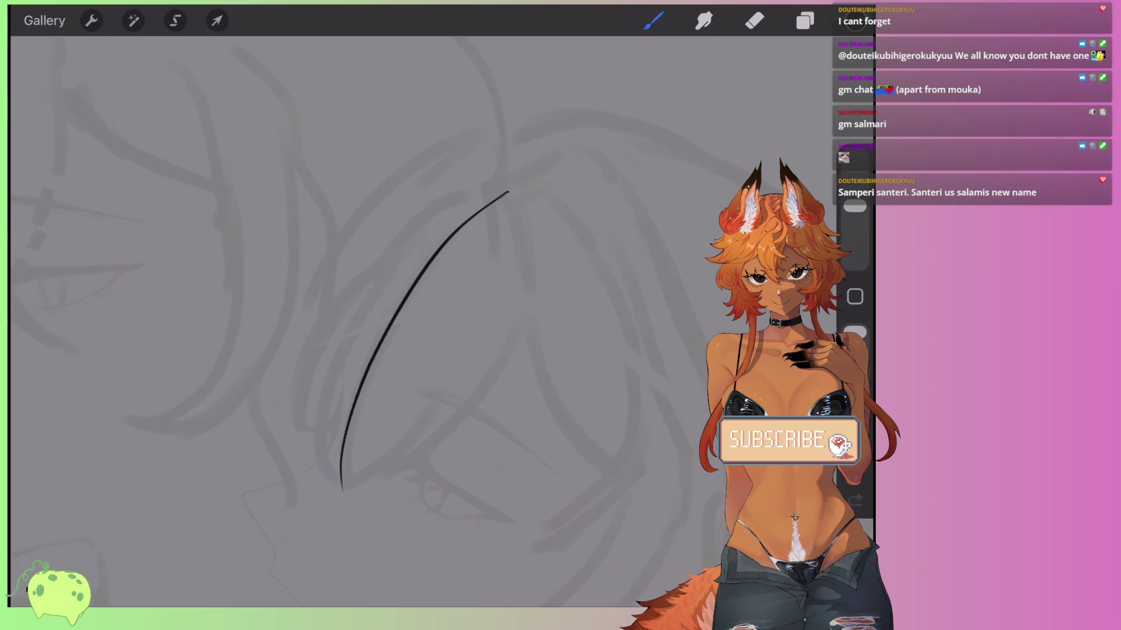
{"action": "left_click_drag", "start_coordinate": [529, 282], "coordinate": [379, 483]}
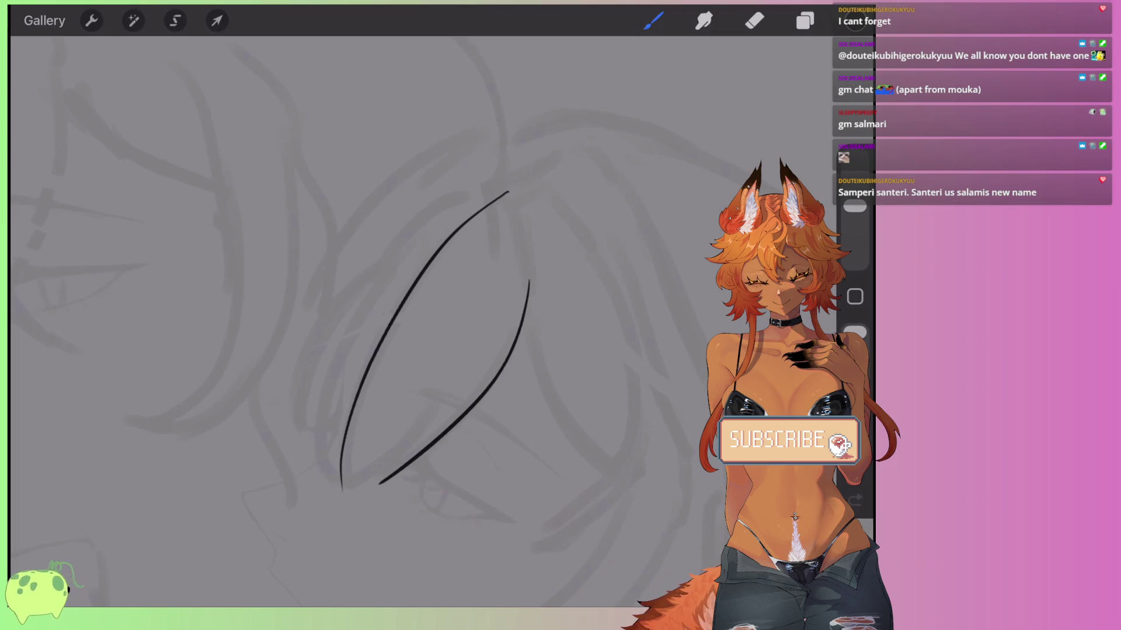
{"action": "left_click_drag", "start_coordinate": [439, 405], "coordinate": [339, 497]}
{"action": "scroll", "coordinate": [449, 326], "scroll_direction": "up", "scroll_amount": 2}
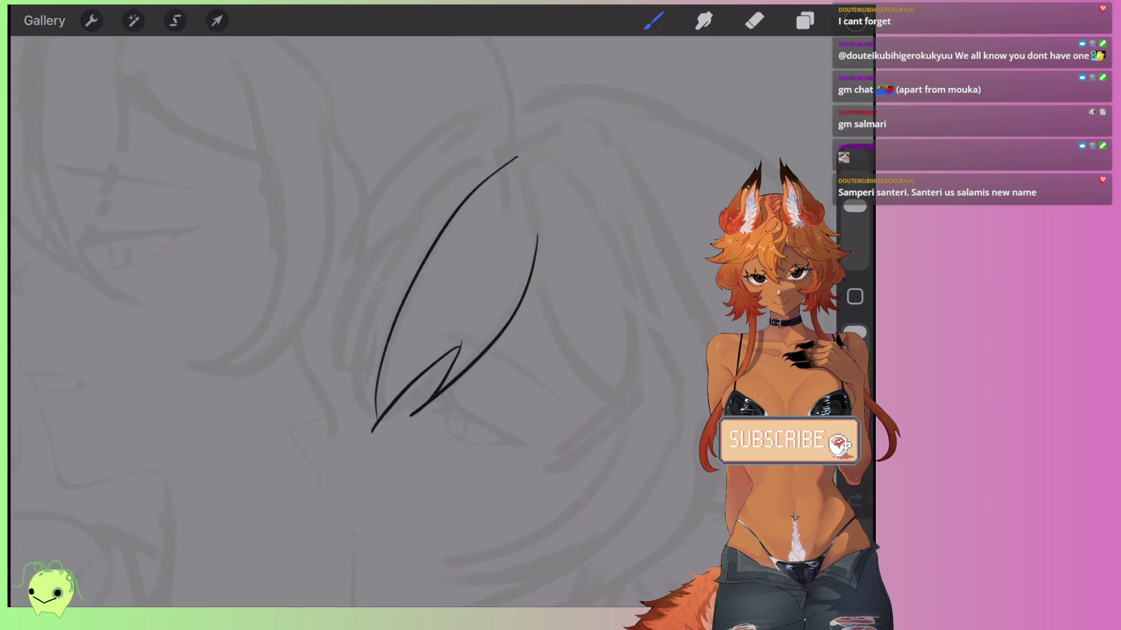
{"action": "left_click_drag", "start_coordinate": [540, 159], "coordinate": [385, 460]}
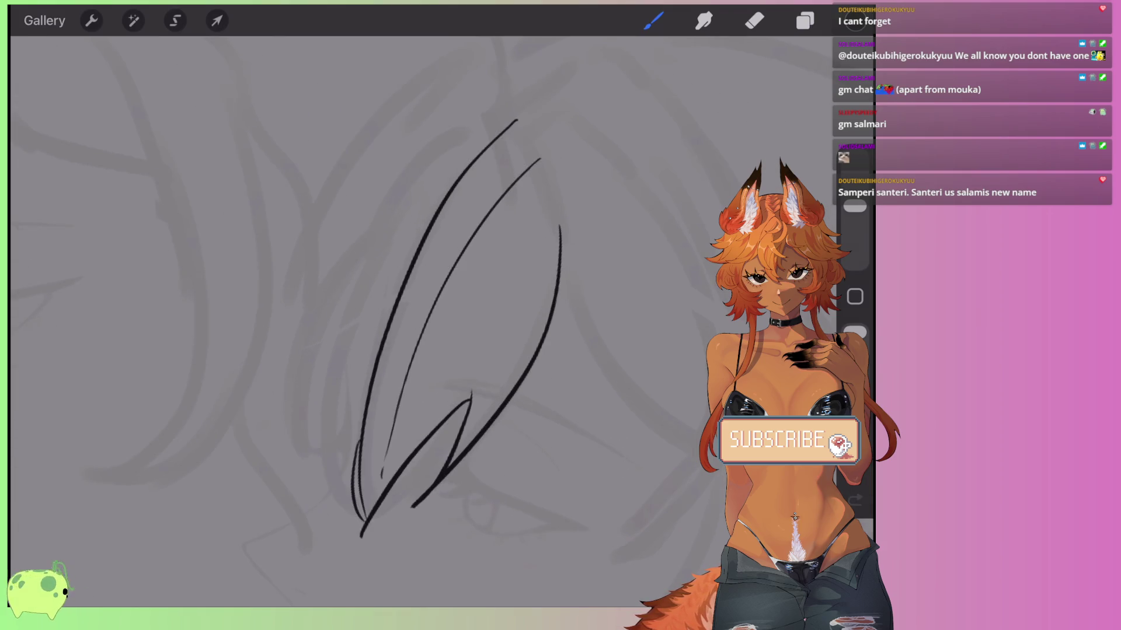
{"action": "left_click_drag", "start_coordinate": [363, 521], "coordinate": [386, 236]}
{"action": "left_click_drag", "start_coordinate": [496, 118], "coordinate": [376, 257]}
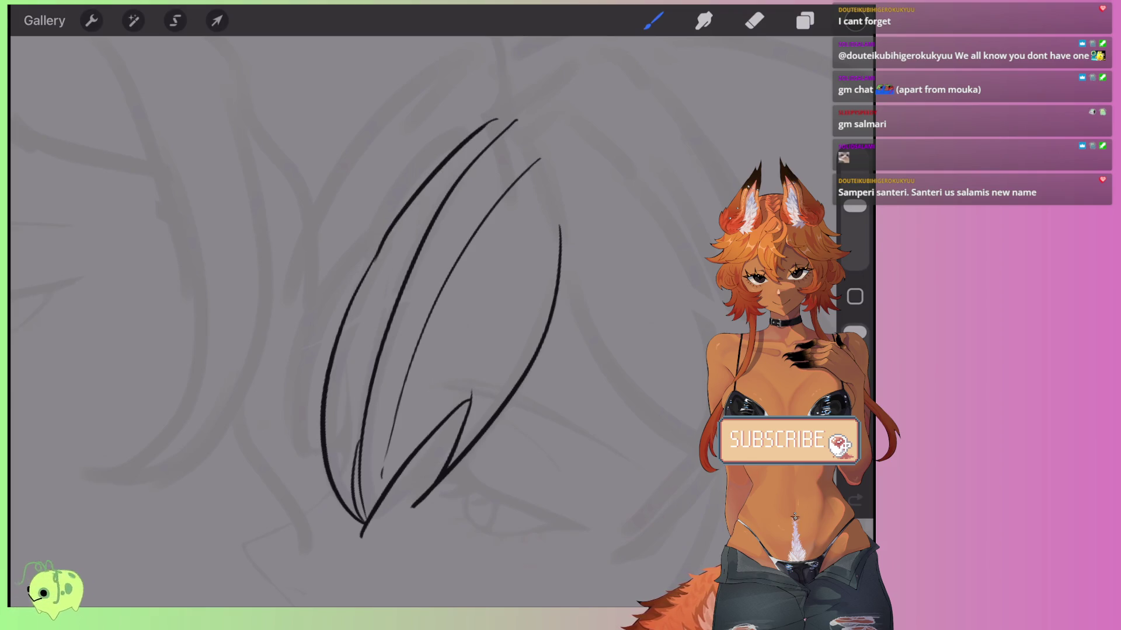
{"action": "key", "text": "ctrl+z"}
{"action": "left_click_drag", "start_coordinate": [500, 123], "coordinate": [383, 237]}
{"action": "mouse_move", "coordinate": [514, 122]}
{"action": "left_mouse_down"}
{"action": "mouse_move", "coordinate": [323, 467]}
{"action": "mouse_move", "coordinate": [274, 359]}
{"action": "mouse_move", "coordinate": [461, 126]}
{"action": "left_mouse_up"}
{"action": "key", "text": "ctrl+z"}
Undo the hair lock strokes, including the long black curve.
{"action": "key", "text": "ctrl+z"}
{"action": "key", "text": "ctrl+z"}
{"action": "scroll", "coordinate": [420, 321], "scroll_direction": "down", "scroll_amount": 5}
{"action": "scroll", "coordinate": [421, 321], "scroll_direction": "up", "scroll_amount": 5}
{"action": "key", "text": "ctrl+z"}
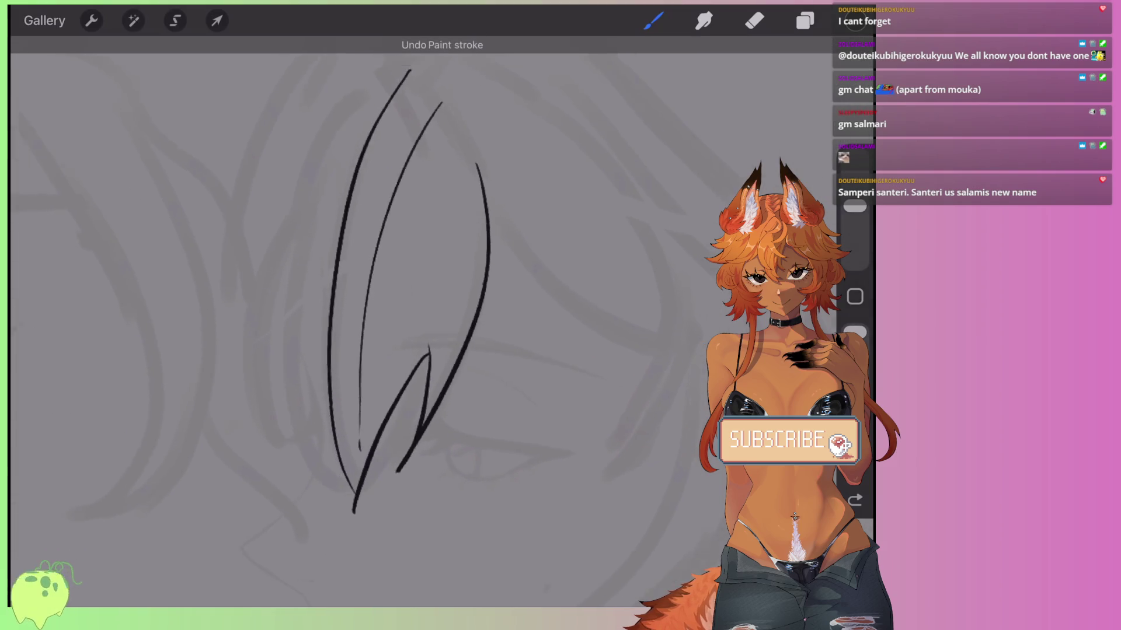
{"action": "scroll", "coordinate": [420, 292], "scroll_direction": "down", "scroll_amount": 2}
{"action": "key", "text": "ctrl+z"}
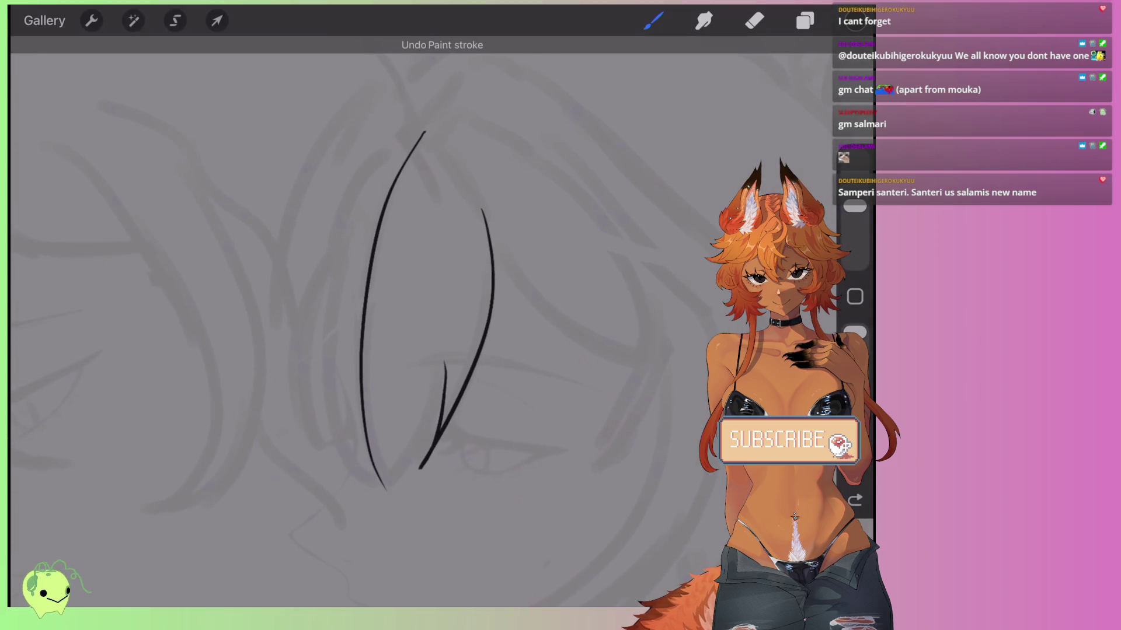
{"action": "key", "text": "ctrl+z"}
{"action": "key", "text": "ctrl+z"}
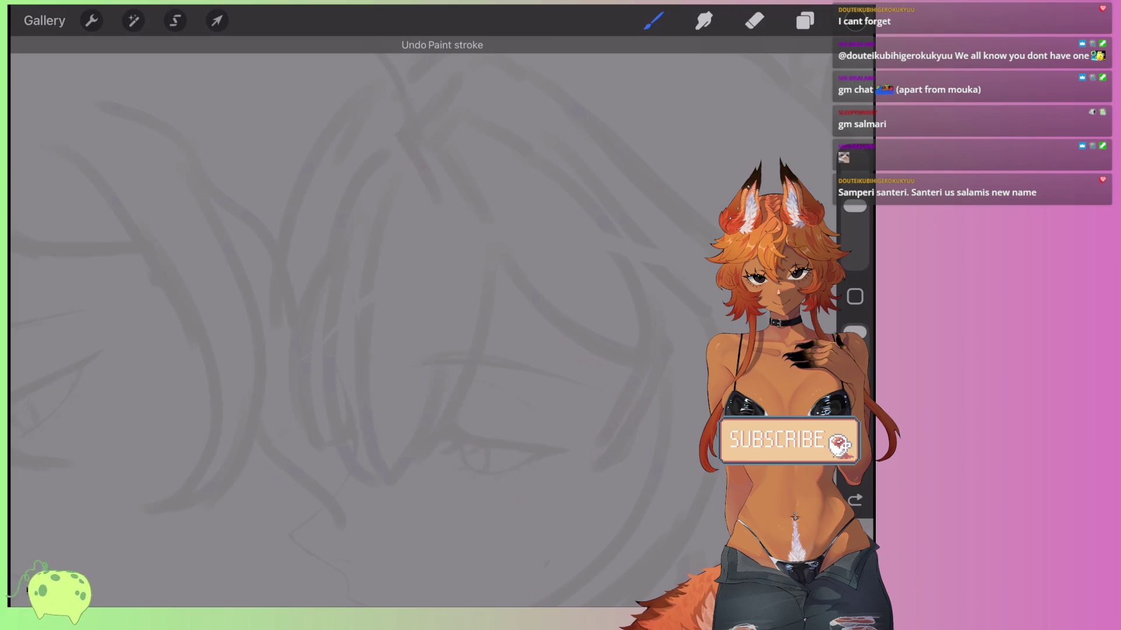
{"action": "scroll", "coordinate": [373, 321], "scroll_direction": "up", "scroll_amount": 2}
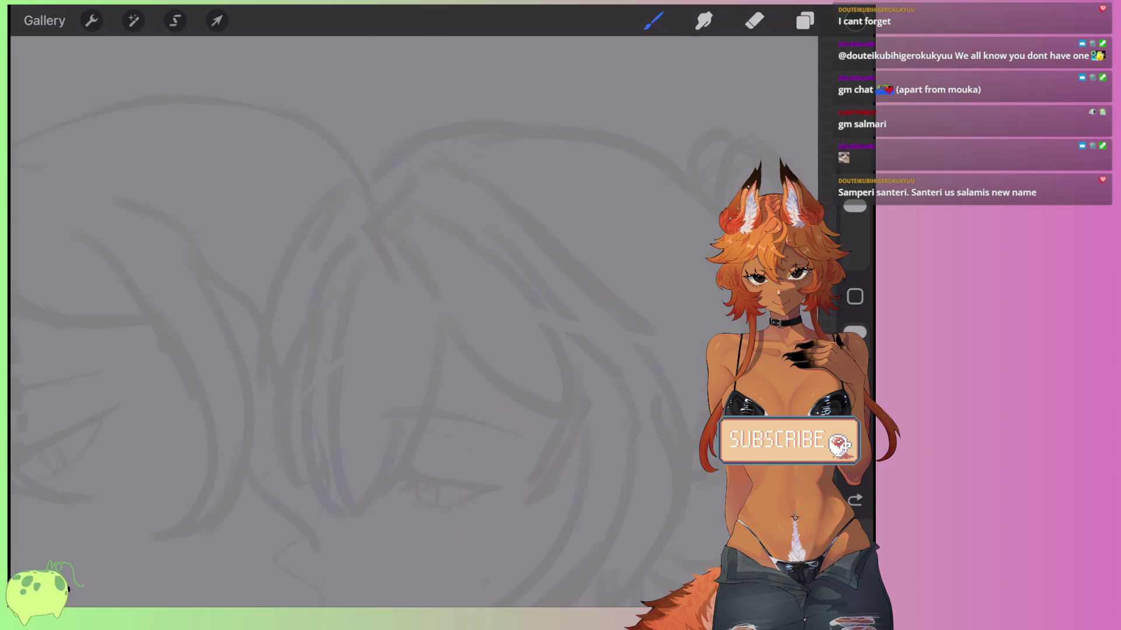
{"action": "key", "text": "ctrl+z"}
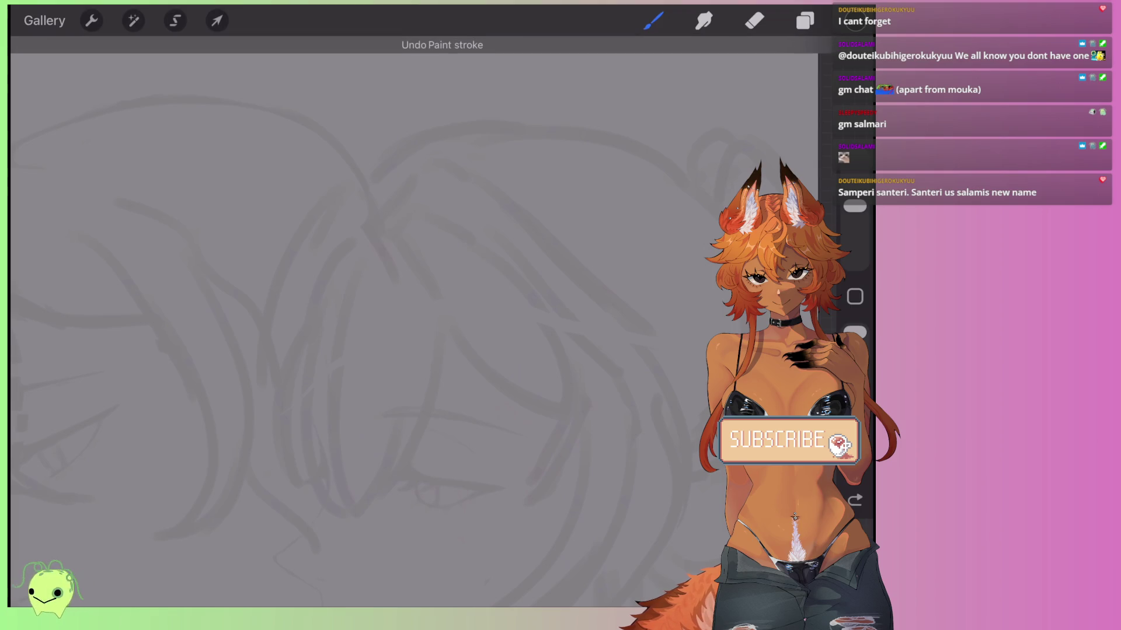
Draw a pointed hair-strand tip and a long curved outer hair line, redrawing it until it fits.
{"action": "left_click_drag", "start_coordinate": [378, 231], "coordinate": [419, 210]}
{"action": "scroll", "coordinate": [408, 263], "scroll_direction": "up", "scroll_amount": 2}
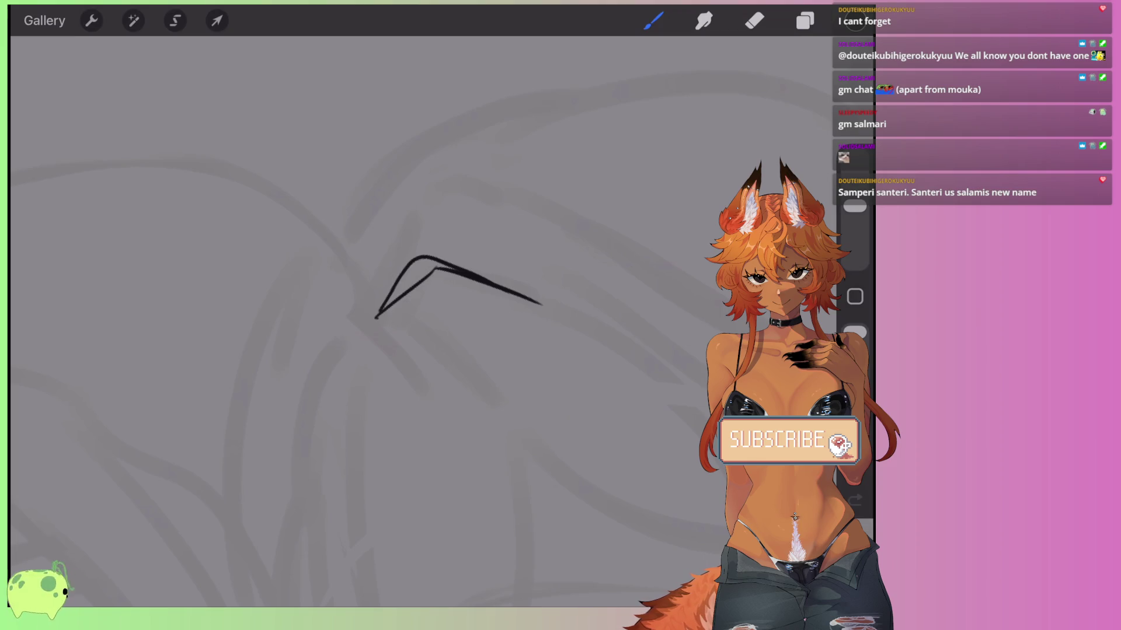
{"action": "scroll", "coordinate": [408, 292], "scroll_direction": "up", "scroll_amount": 1}
{"action": "key", "text": "ctrl+z"}
{"action": "key", "text": "ctrl+z"}
{"action": "mouse_move", "coordinate": [333, 411]}
{"action": "left_mouse_down"}
{"action": "mouse_move", "coordinate": [525, 306]}
{"action": "mouse_move", "coordinate": [418, 328]}
{"action": "left_mouse_up"}
{"action": "mouse_move", "coordinate": [339, 376]}
{"action": "left_mouse_down"}
{"action": "mouse_move", "coordinate": [455, 213]}
{"action": "mouse_move", "coordinate": [557, 228]}
{"action": "left_mouse_up"}
{"action": "scroll", "coordinate": [408, 292], "scroll_direction": "down", "scroll_amount": 3}
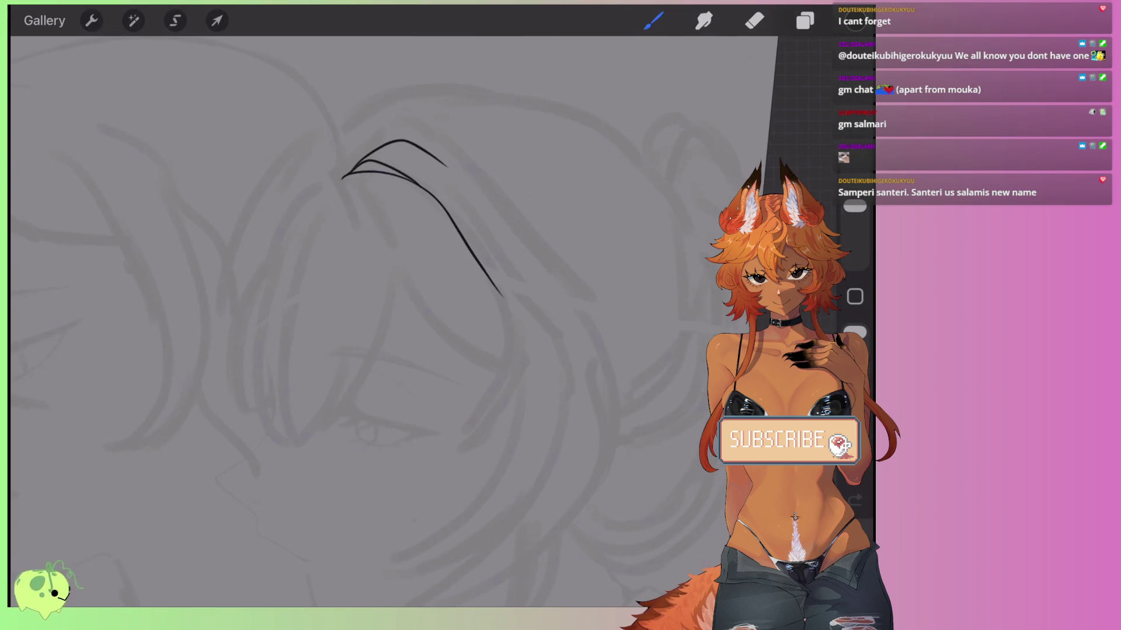
{"action": "scroll", "coordinate": [408, 292], "scroll_direction": "up", "scroll_amount": 2}
{"action": "key", "text": "ctrl+z"}
{"action": "mouse_move", "coordinate": [415, 164]}
{"action": "left_mouse_down"}
{"action": "mouse_move", "coordinate": [470, 220]}
{"action": "mouse_move", "coordinate": [447, 501]}
{"action": "left_mouse_up"}
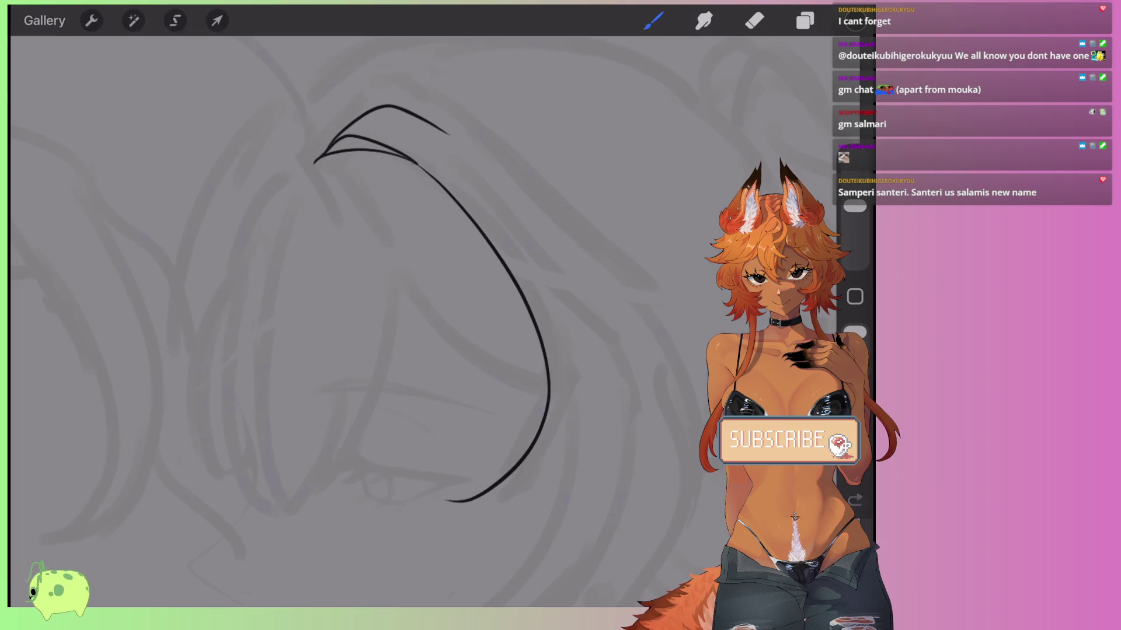
{"action": "key", "text": "ctrl+z"}
{"action": "mouse_move", "coordinate": [399, 141]}
{"action": "left_mouse_down"}
{"action": "mouse_move", "coordinate": [464, 213]}
{"action": "mouse_move", "coordinate": [455, 541]}
{"action": "left_mouse_up"}
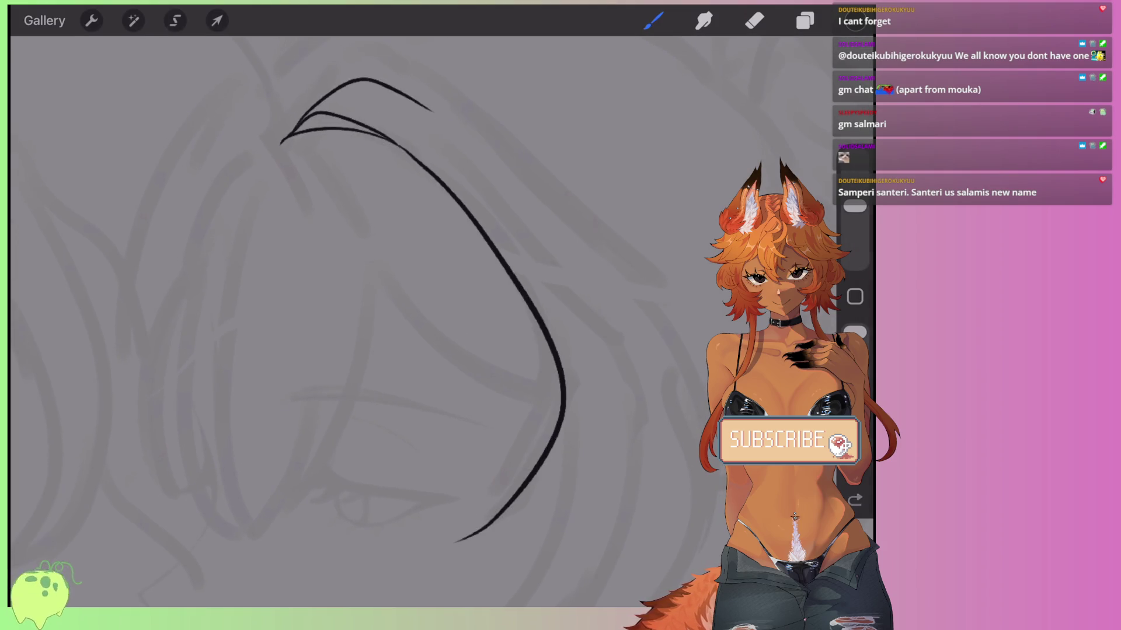
{"action": "scroll", "coordinate": [380, 310], "scroll_direction": "down", "scroll_amount": 2}
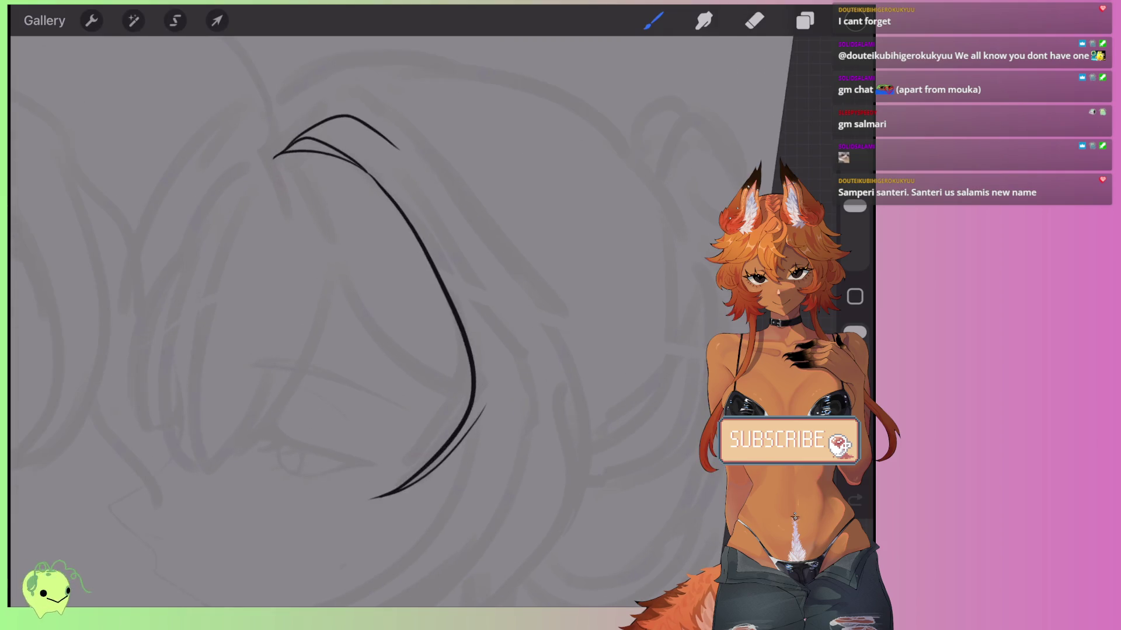
{"action": "key", "text": "ctrl+z"}
{"action": "mouse_move", "coordinate": [407, 156]}
{"action": "left_mouse_down"}
{"action": "mouse_move", "coordinate": [492, 344]}
{"action": "mouse_move", "coordinate": [486, 439]}
{"action": "left_mouse_up"}
Add a second outer curve and extend a thin hair line down and left, discarding an extra long stroke.
{"action": "scroll", "coordinate": [379, 292], "scroll_direction": "up", "scroll_amount": 2}
{"action": "key", "text": "ctrl+z"}
{"action": "mouse_move", "coordinate": [382, 79]}
{"action": "left_mouse_down"}
{"action": "mouse_move", "coordinate": [450, 198]}
{"action": "mouse_move", "coordinate": [488, 432]}
{"action": "left_mouse_up"}
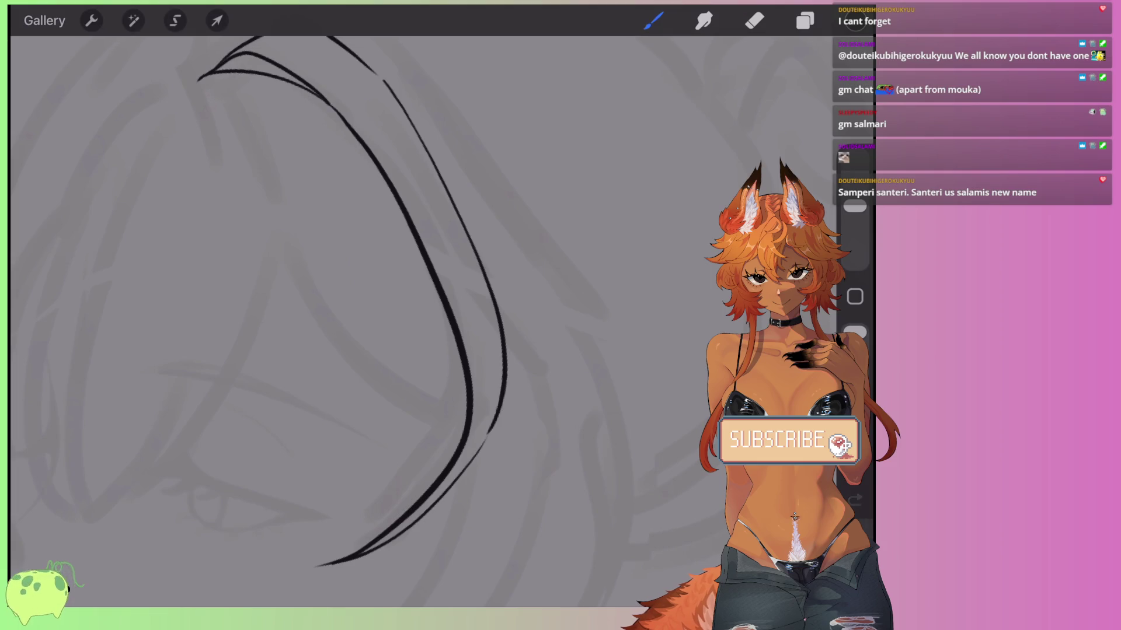
{"action": "scroll", "coordinate": [380, 291], "scroll_direction": "down", "scroll_amount": 3}
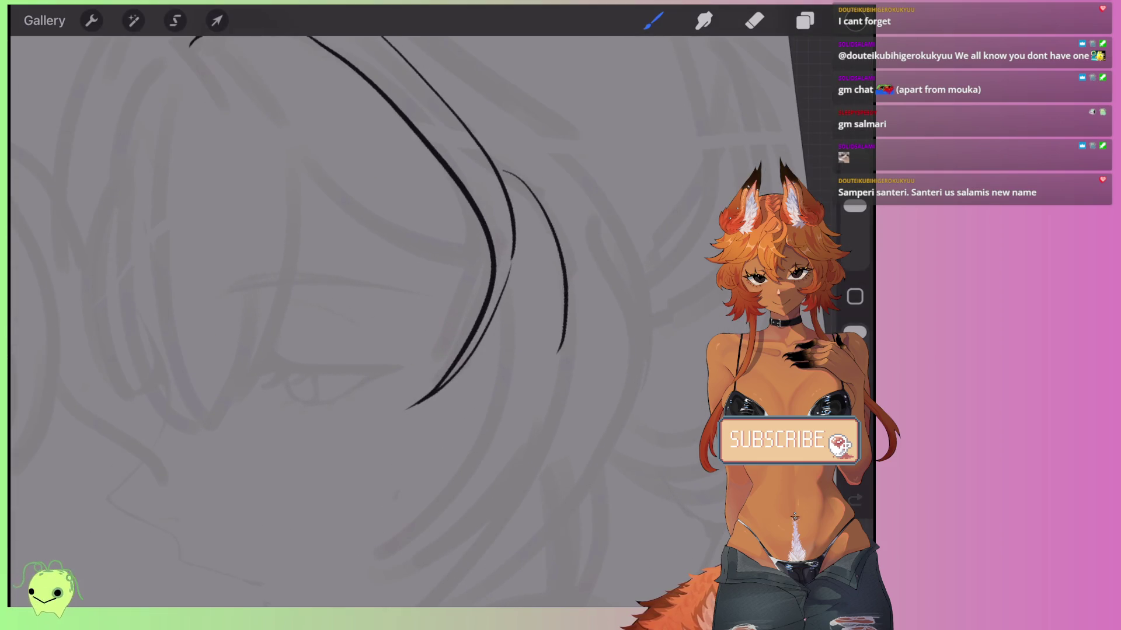
{"action": "scroll", "coordinate": [409, 234], "scroll_direction": "down", "scroll_amount": 2}
{"action": "left_click_drag", "start_coordinate": [513, 334], "coordinate": [349, 562]}
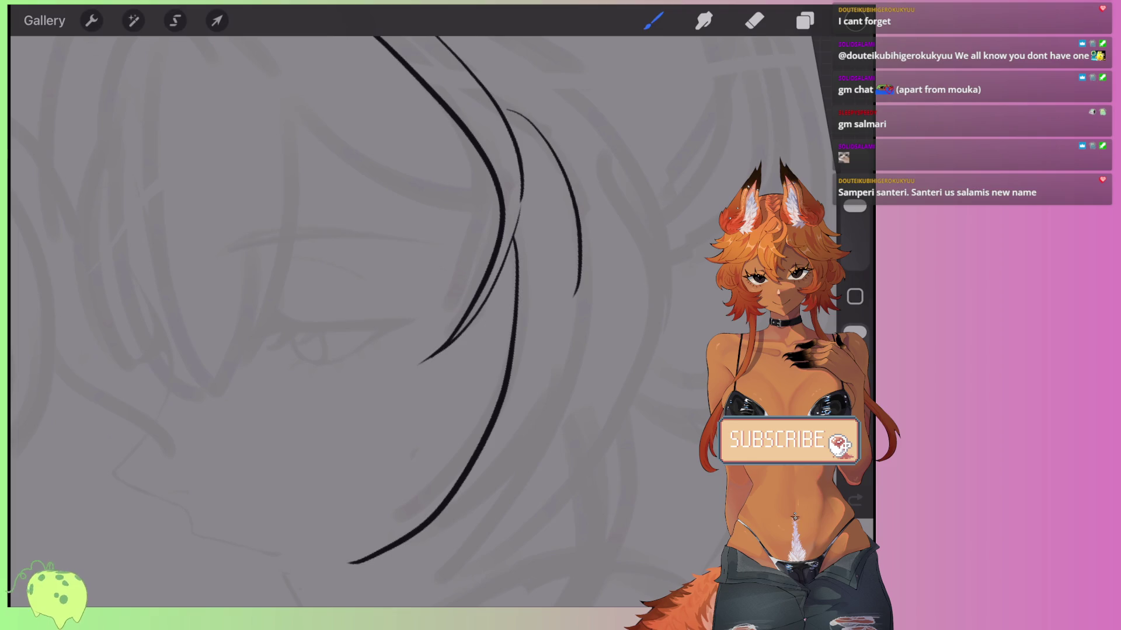
{"action": "scroll", "coordinate": [438, 292], "scroll_direction": "down", "scroll_amount": 3}
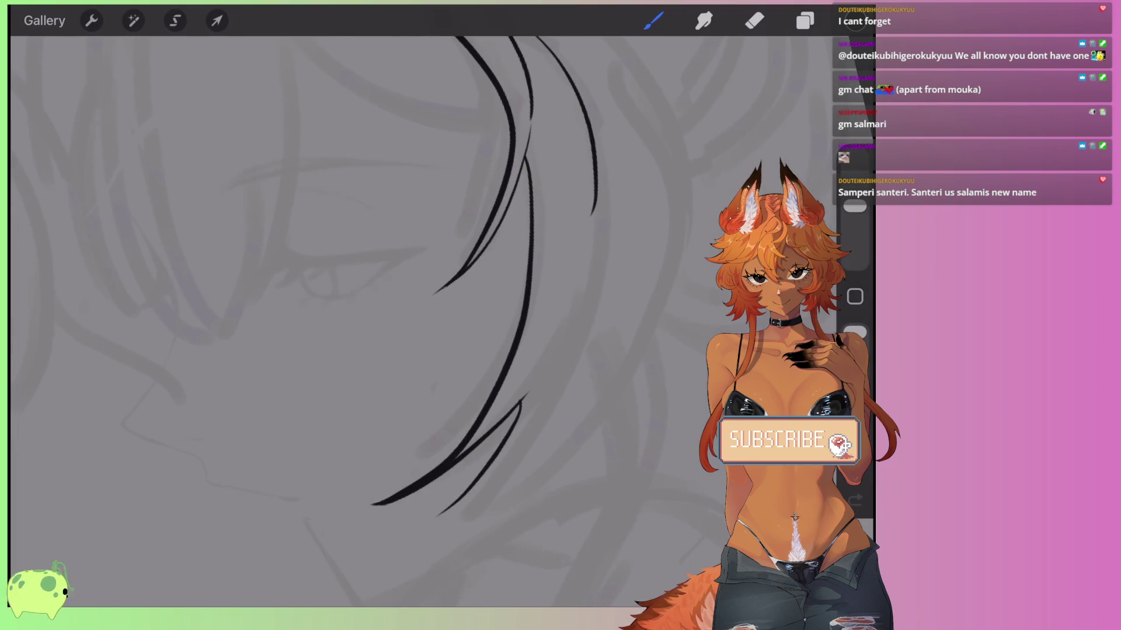
{"action": "left_click_drag", "start_coordinate": [441, 516], "coordinate": [611, 220]}
{"action": "key", "text": "ctrl+z"}
{"action": "key", "text": "ctrl+shift+z"}
{"action": "key", "text": "ctrl+z"}
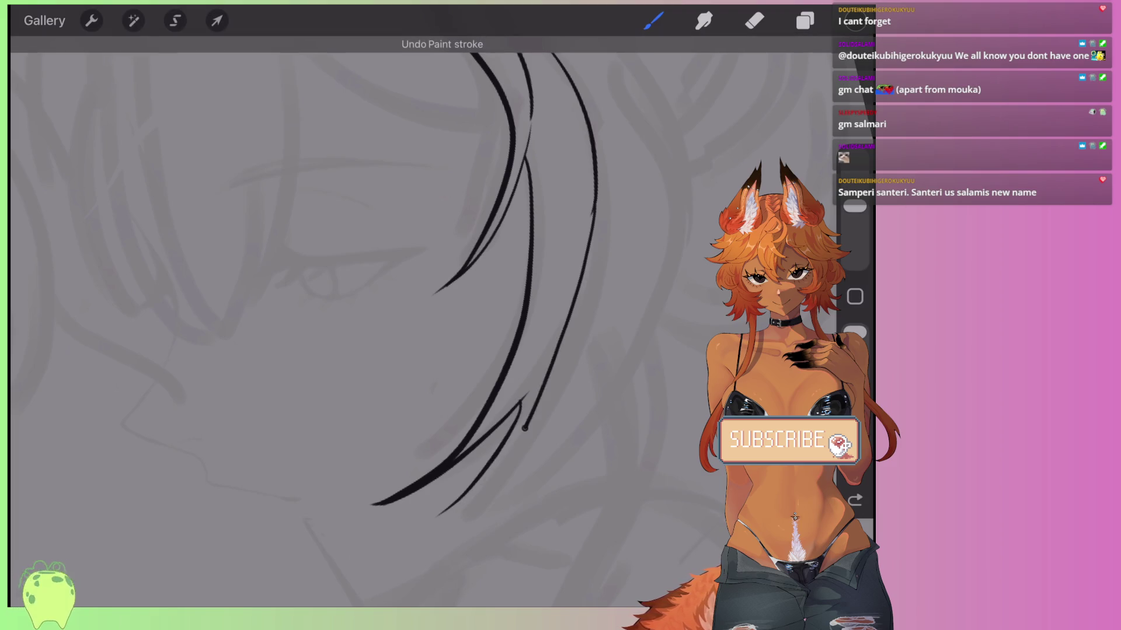
Rotate and shift the canvas onto the hair lines, removing a small top-left stroke.
{"action": "scroll", "coordinate": [525, 292], "scroll_direction": "down", "scroll_amount": 5}
{"action": "scroll", "coordinate": [525, 274], "scroll_direction": "up", "scroll_amount": 5}
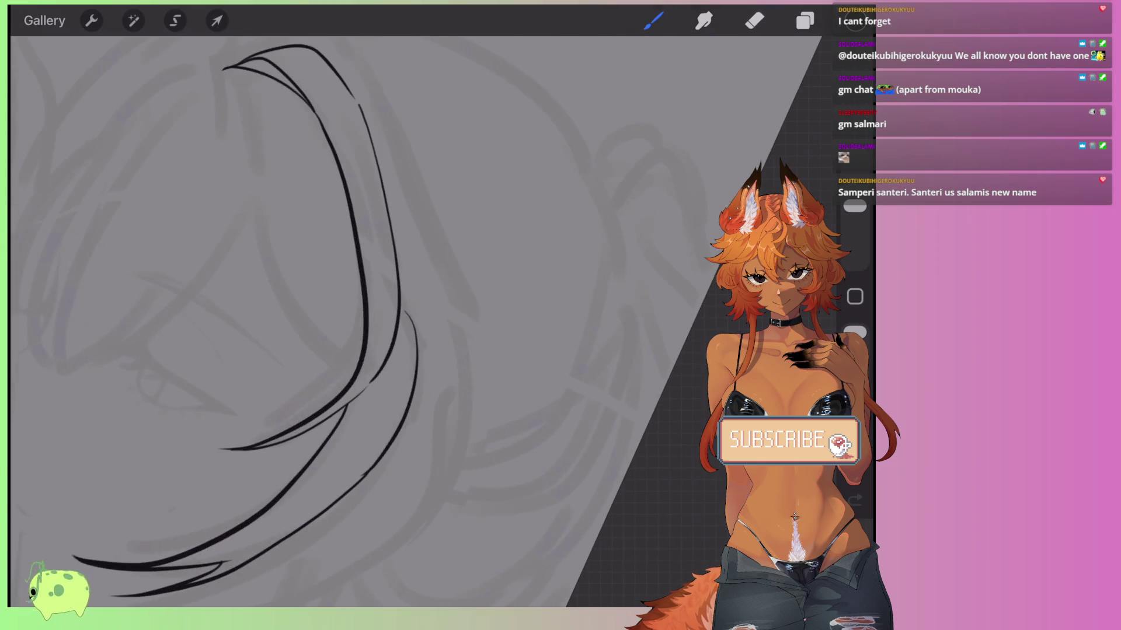
{"action": "scroll", "coordinate": [408, 320], "scroll_direction": "down", "scroll_amount": 2}
{"action": "scroll", "coordinate": [408, 321], "scroll_direction": "up", "scroll_amount": 5}
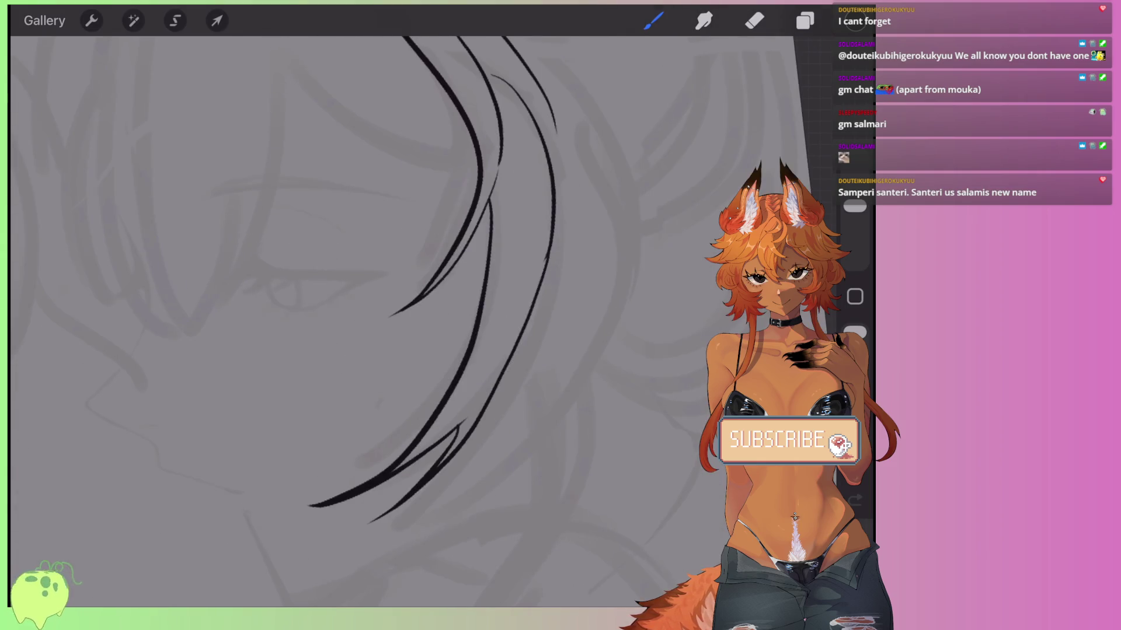
{"action": "scroll", "coordinate": [426, 233], "scroll_direction": "up", "scroll_amount": 2}
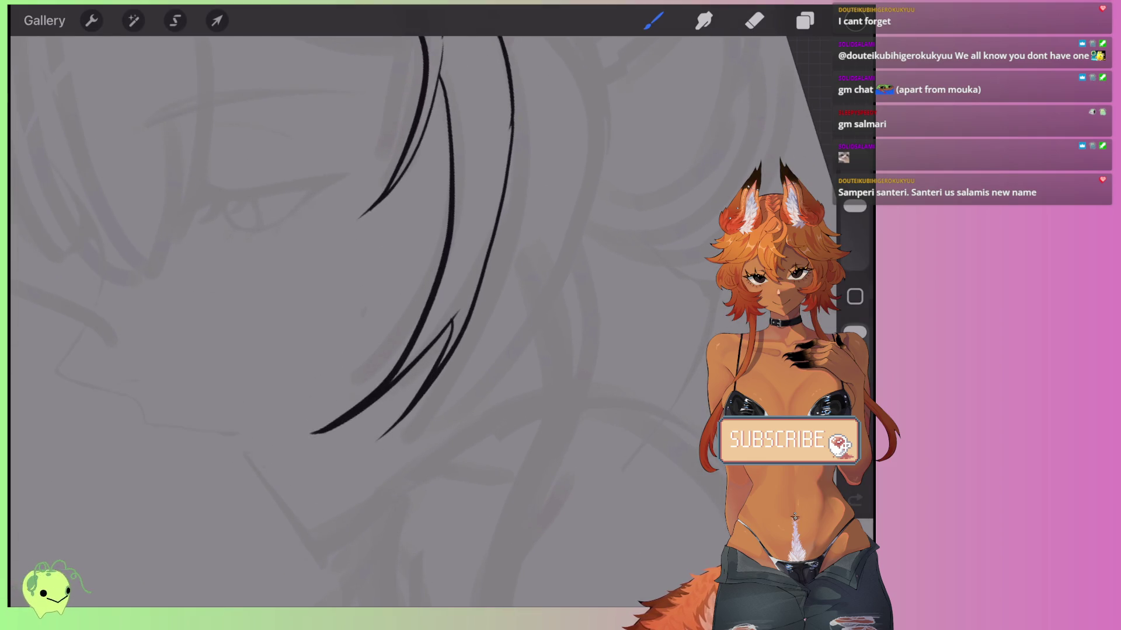
{"action": "left_click_drag", "start_coordinate": [467, 262], "coordinate": [386, 245]}
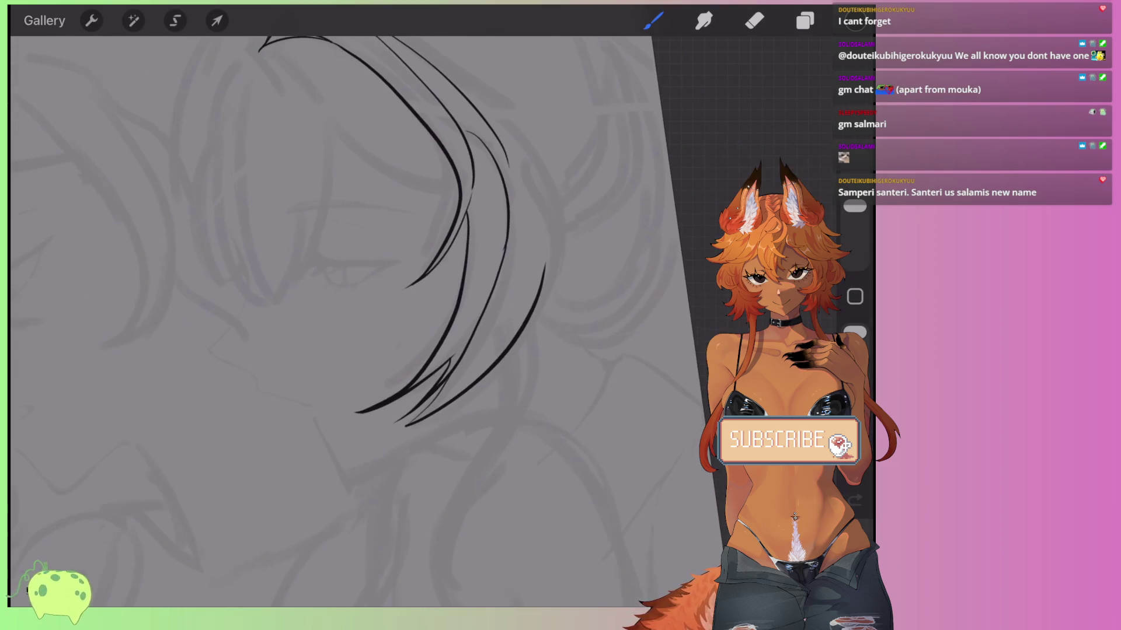
{"action": "key", "text": "ctrl+z"}
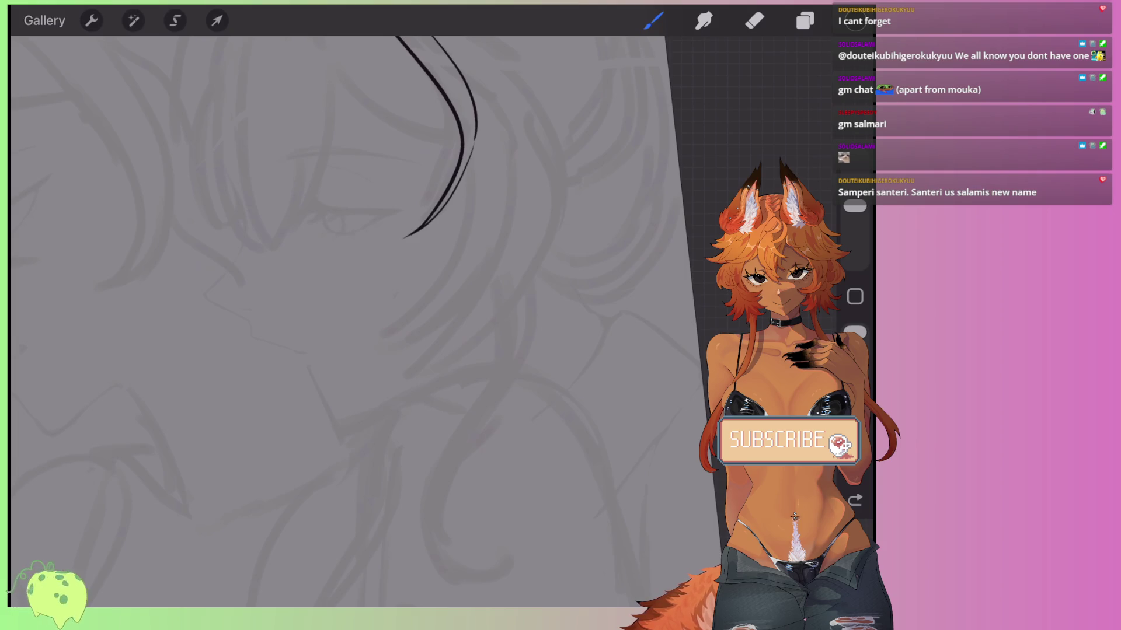
{"action": "left_click_drag", "start_coordinate": [444, 175], "coordinate": [385, 201]}
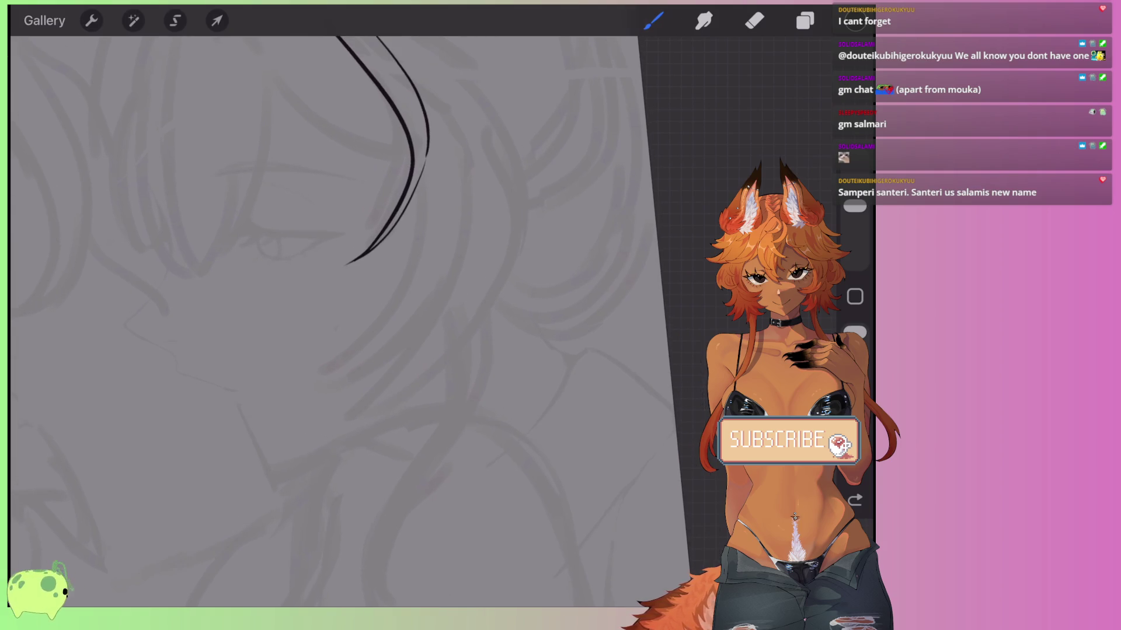
{"action": "scroll", "coordinate": [350, 234], "scroll_direction": "up", "scroll_amount": 2}
Ink the right curved hair line and a curl at the strand's end with inner and outer curves.
{"action": "left_click_drag", "start_coordinate": [549, 210], "coordinate": [384, 474]}
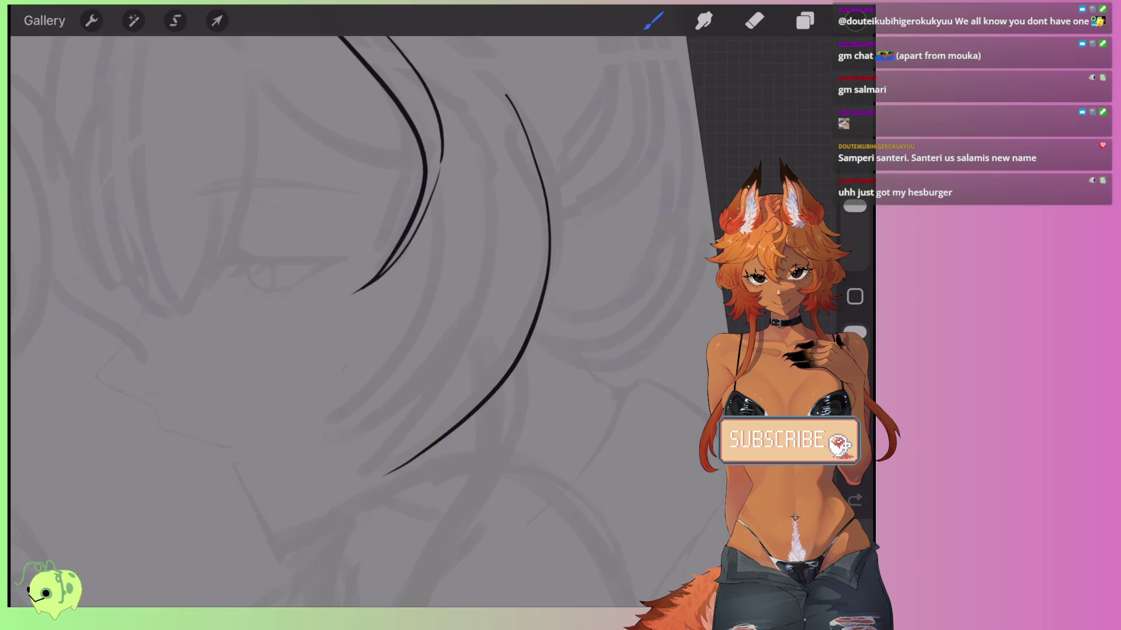
{"action": "key", "text": "ctrl+z"}
{"action": "left_click_drag", "start_coordinate": [509, 100], "coordinate": [368, 476]}
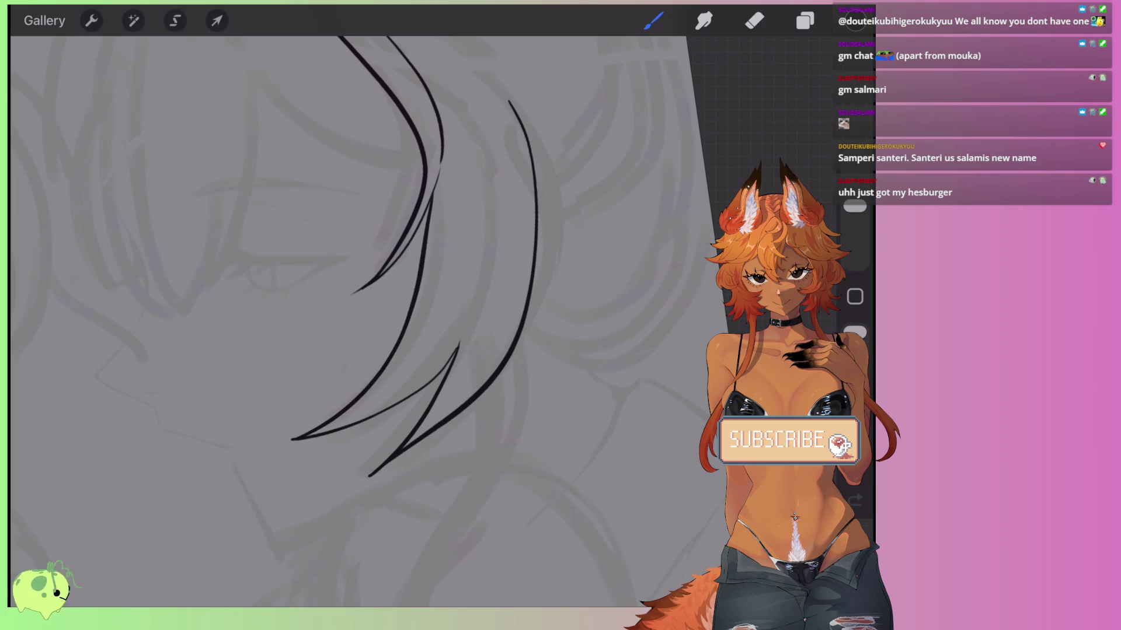
{"action": "left_click_drag", "start_coordinate": [478, 142], "coordinate": [461, 344]}
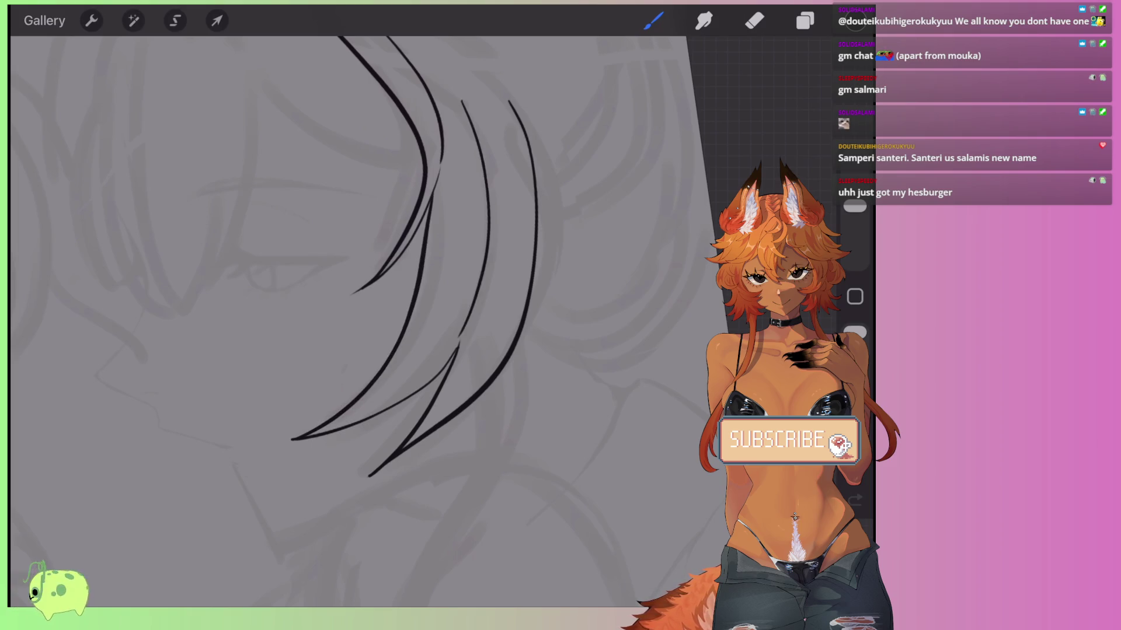
{"action": "scroll", "coordinate": [350, 292], "scroll_direction": "down", "scroll_amount": 5}
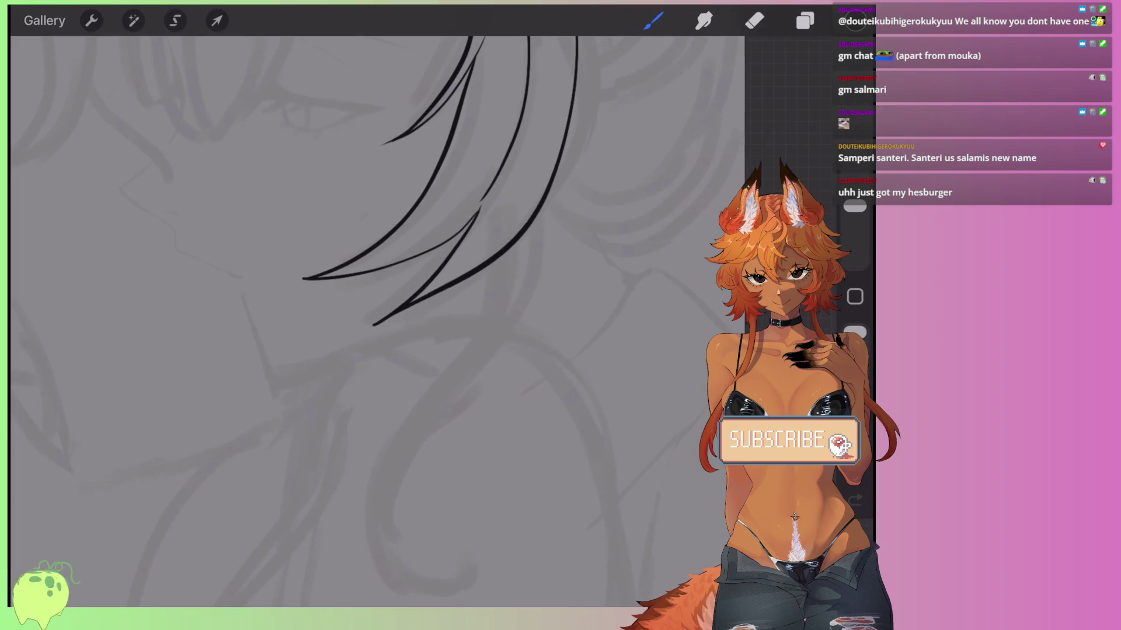
{"action": "scroll", "coordinate": [380, 262], "scroll_direction": "down", "scroll_amount": 3}
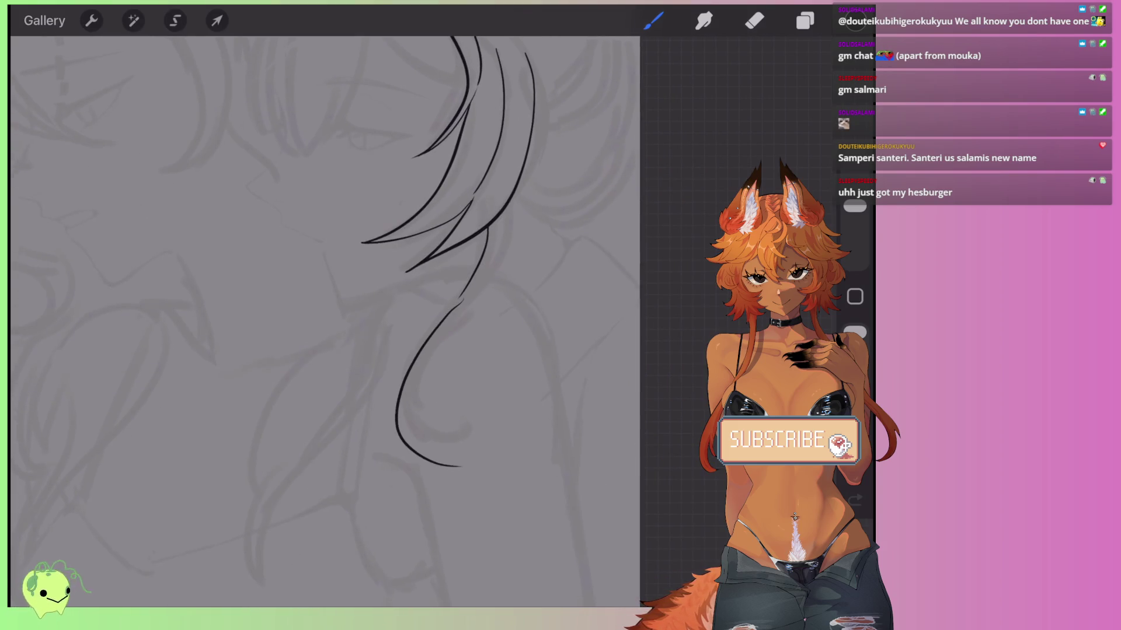
{"action": "scroll", "coordinate": [350, 292], "scroll_direction": "up", "scroll_amount": 3}
{"action": "key", "text": "ctrl+z"}
{"action": "key", "text": "ctrl+z"}
{"action": "left_click_drag", "start_coordinate": [485, 250], "coordinate": [522, 449]}
{"action": "left_click_drag", "start_coordinate": [388, 410], "coordinate": [521, 451]}
{"action": "key", "text": "ctrl+z"}
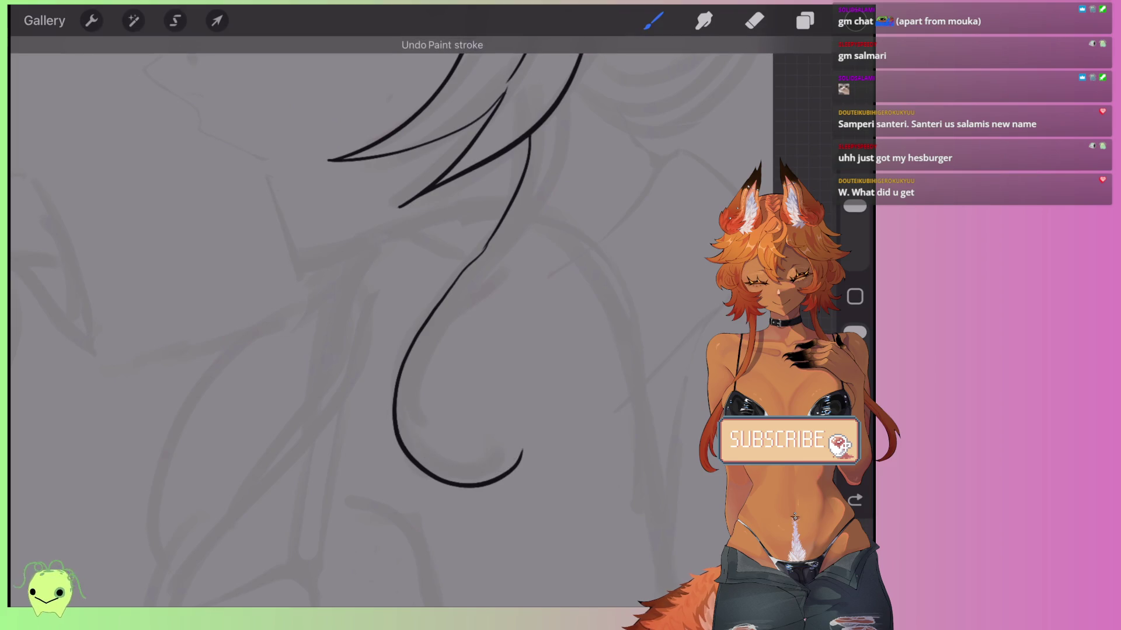
{"action": "left_click_drag", "start_coordinate": [470, 266], "coordinate": [431, 512]}
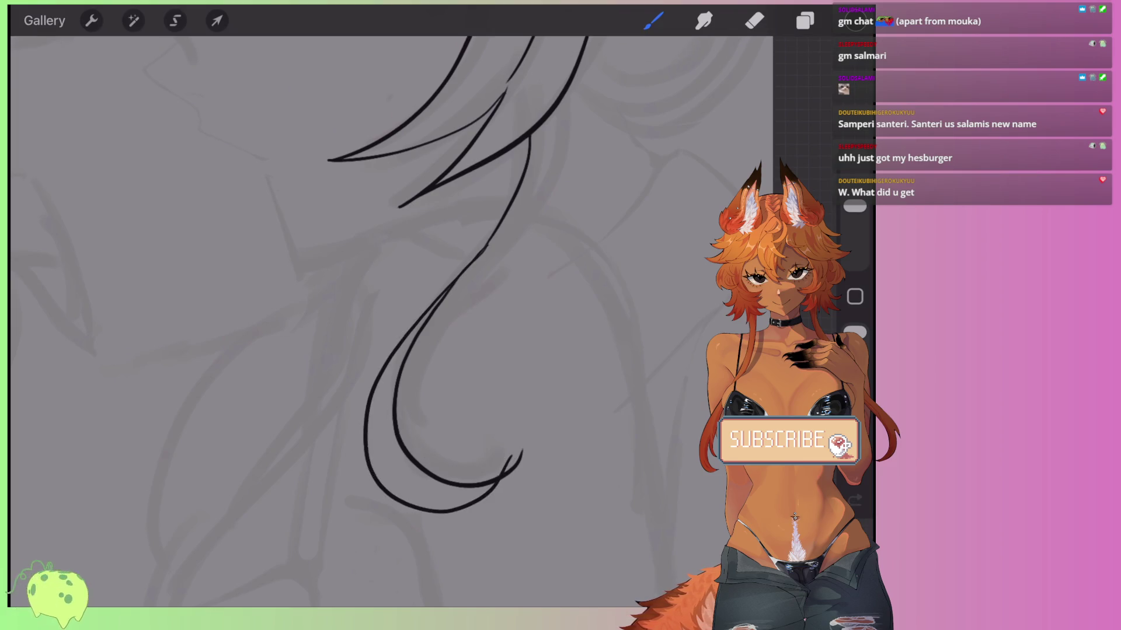
Rework the lower curl, trying new hair strands below the curves and undoing the unsatisfying ones.
{"action": "left_click_drag", "start_coordinate": [408, 292], "coordinate": [336, 351]}
{"action": "scroll", "coordinate": [380, 292], "scroll_direction": "down", "scroll_amount": 3}
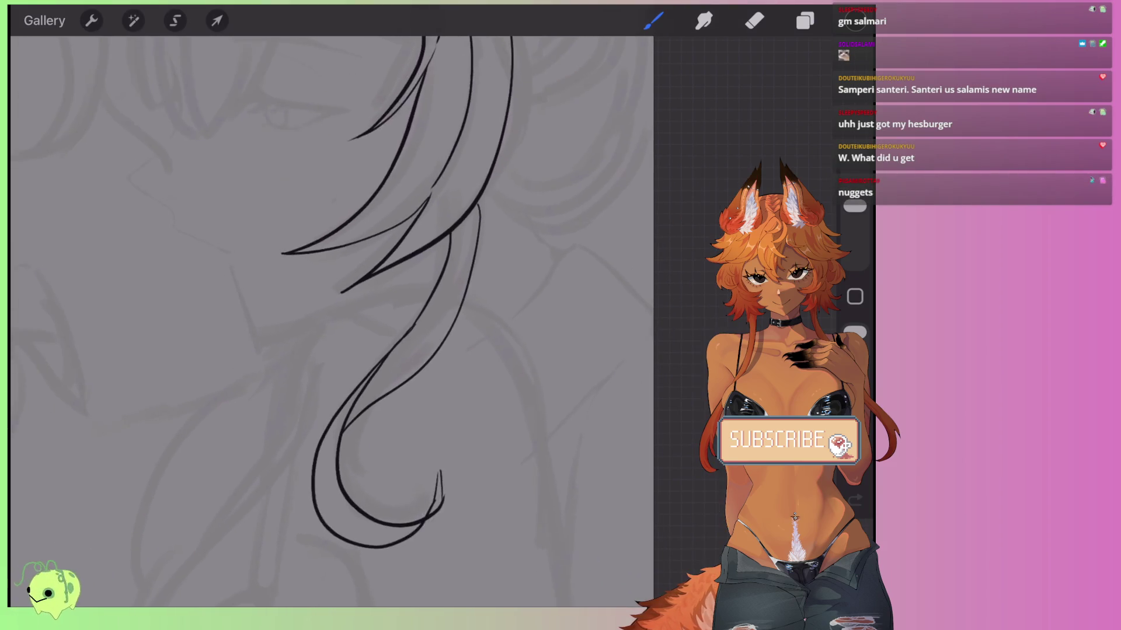
{"action": "key", "text": "ctrl+z"}
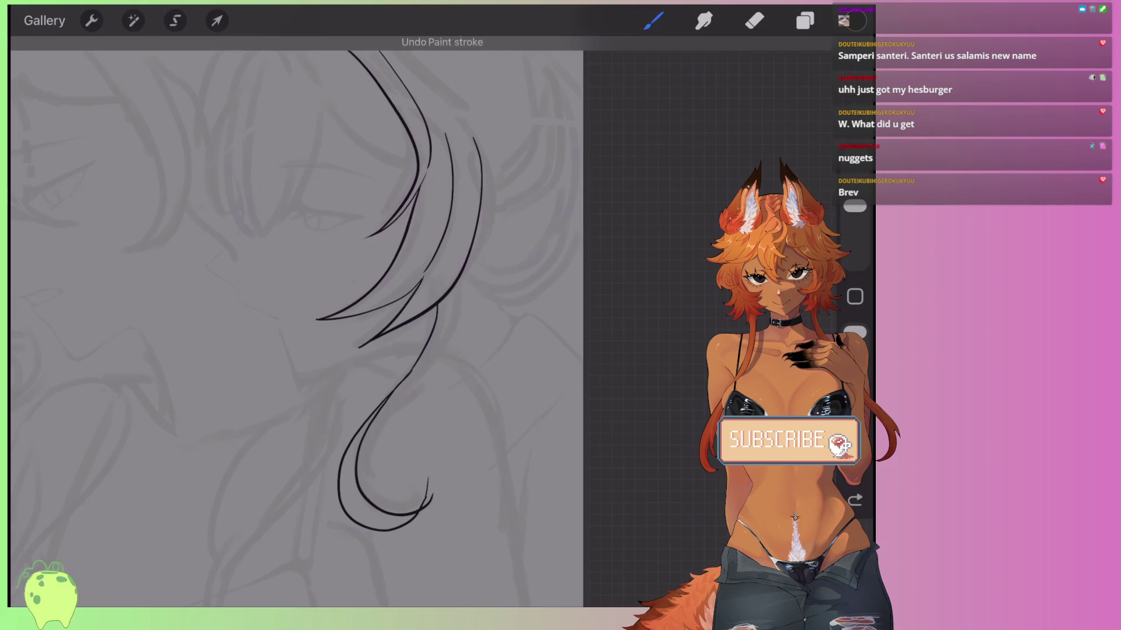
{"action": "scroll", "coordinate": [379, 291], "scroll_direction": "up", "scroll_amount": 3}
{"action": "key", "text": "ctrl+z"}
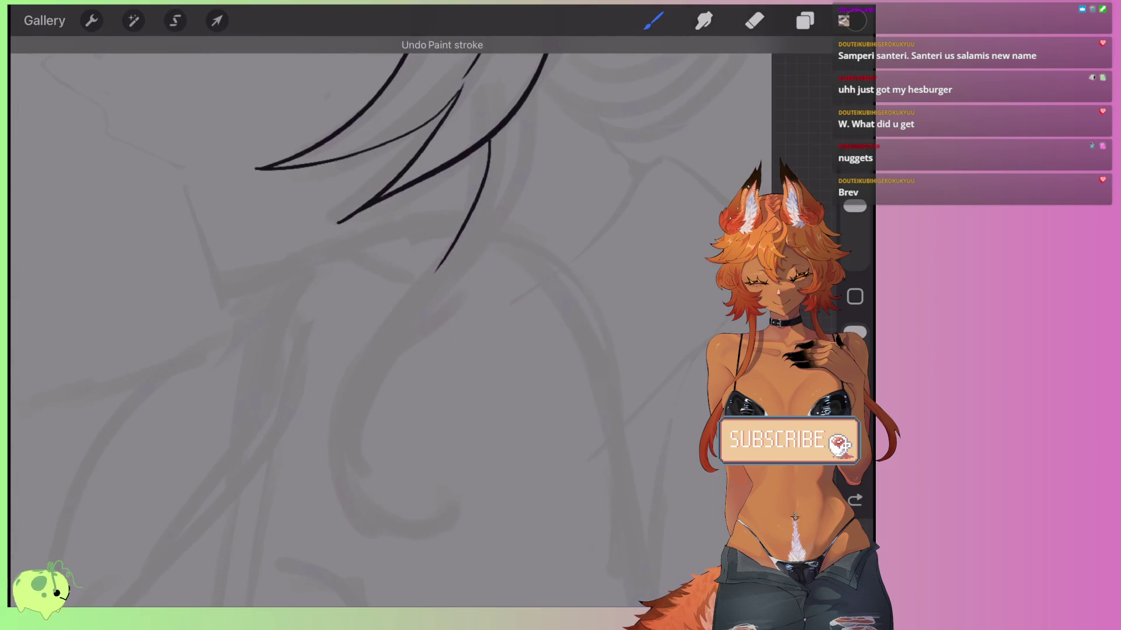
{"action": "left_click_drag", "start_coordinate": [494, 137], "coordinate": [439, 270]}
{"action": "left_click_drag", "start_coordinate": [531, 94], "coordinate": [435, 301]}
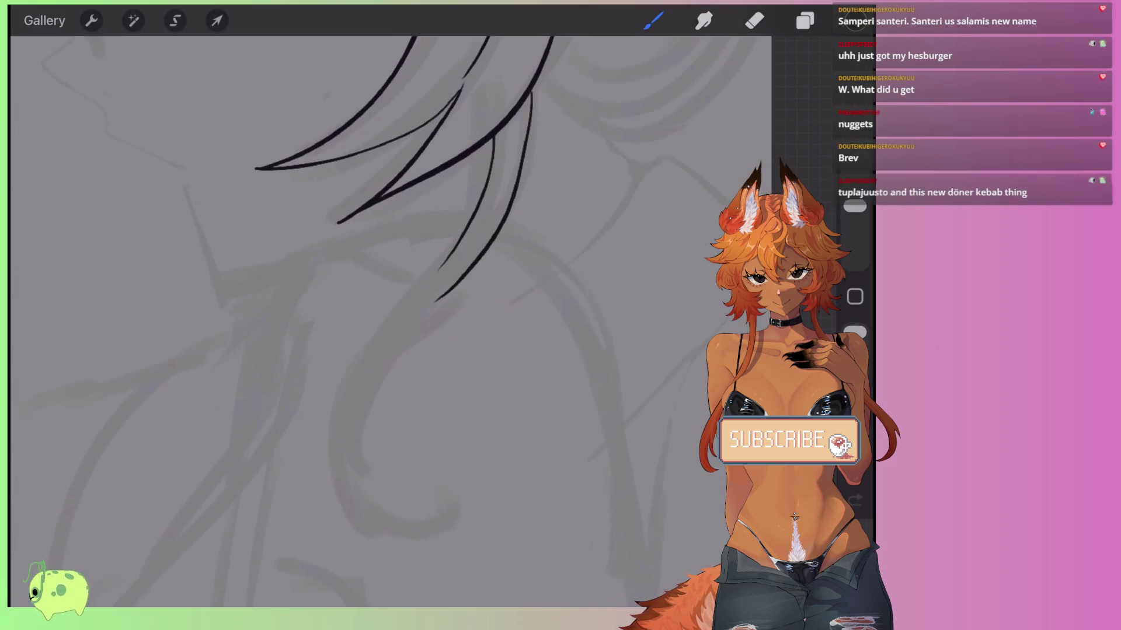
{"action": "key", "text": "ctrl+z"}
{"action": "key", "text": "ctrl+z"}
{"action": "mouse_move", "coordinate": [454, 236]}
{"action": "left_mouse_down"}
{"action": "mouse_move", "coordinate": [374, 335]}
{"action": "mouse_move", "coordinate": [325, 474]}
{"action": "mouse_move", "coordinate": [461, 519]}
{"action": "mouse_move", "coordinate": [353, 409]}
{"action": "mouse_move", "coordinate": [402, 318]}
{"action": "mouse_move", "coordinate": [467, 515]}
{"action": "left_mouse_up"}
{"action": "key", "text": "ctrl+z"}
Add short hatching strokes along the hair, then remove the stray hatch marks.
{"action": "scroll", "coordinate": [390, 321], "scroll_direction": "down", "scroll_amount": 5}
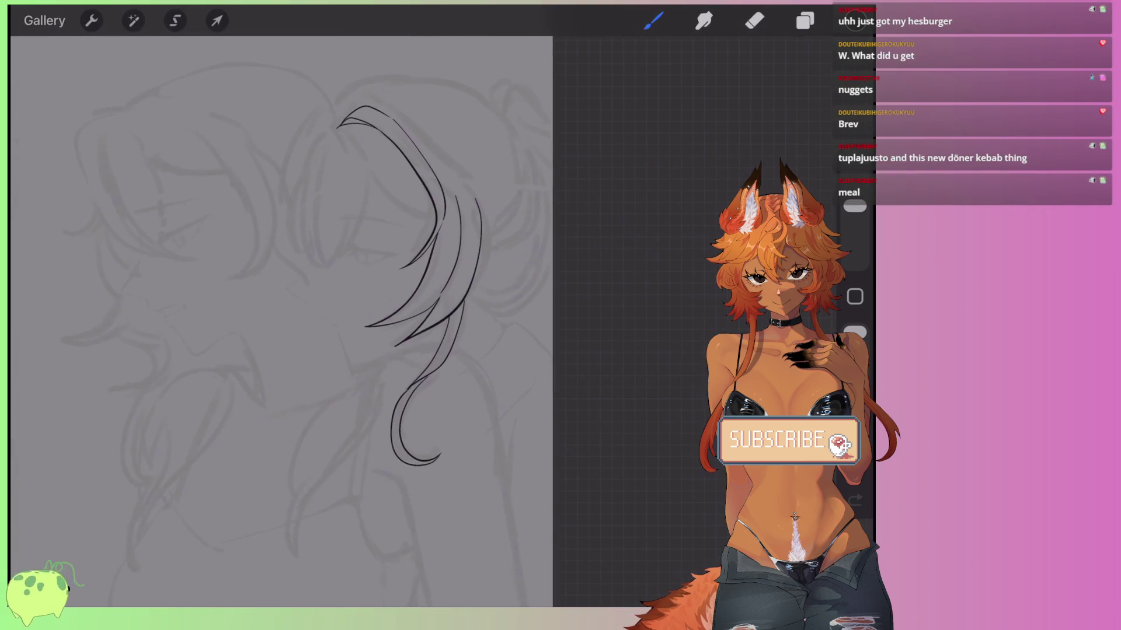
{"action": "scroll", "coordinate": [292, 321], "scroll_direction": "up", "scroll_amount": 5}
{"action": "scroll", "coordinate": [294, 321], "scroll_direction": "up", "scroll_amount": 3}
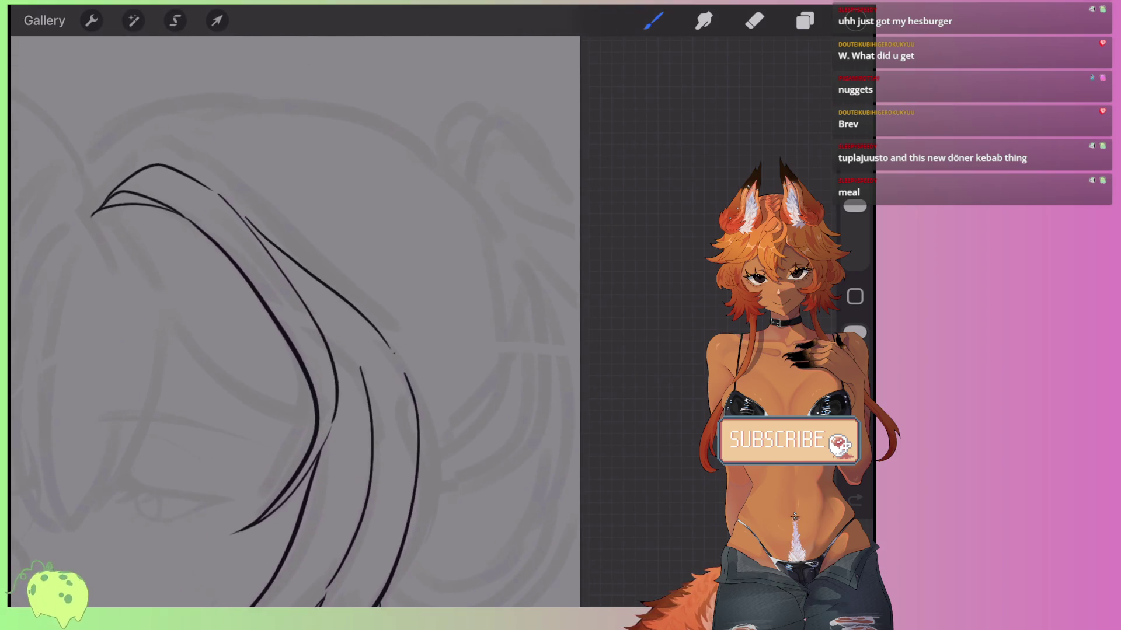
{"action": "scroll", "coordinate": [292, 321], "scroll_direction": "up", "scroll_amount": 3}
{"action": "left_click_drag", "start_coordinate": [361, 282], "coordinate": [367, 345]}
{"action": "left_click_drag", "start_coordinate": [374, 301], "coordinate": [378, 362]}
{"action": "mouse_move", "coordinate": [383, 311]}
{"action": "left_mouse_down"}
{"action": "mouse_move", "coordinate": [387, 368]}
{"action": "mouse_move", "coordinate": [331, 408]}
{"action": "left_mouse_up"}
{"action": "scroll", "coordinate": [292, 321], "scroll_direction": "down", "scroll_amount": 3}
{"action": "scroll", "coordinate": [292, 321], "scroll_direction": "up", "scroll_amount": 5}
{"action": "left_click_drag", "start_coordinate": [358, 359], "coordinate": [347, 408]}
{"action": "mouse_move", "coordinate": [370, 339]}
{"action": "left_mouse_down"}
{"action": "mouse_move", "coordinate": [365, 396]}
{"action": "mouse_move", "coordinate": [381, 387]}
{"action": "left_mouse_up"}
{"action": "left_click_drag", "start_coordinate": [407, 297], "coordinate": [399, 377]}
{"action": "scroll", "coordinate": [350, 321], "scroll_direction": "down", "scroll_amount": 2}
{"action": "scroll", "coordinate": [350, 321], "scroll_direction": "down", "scroll_amount": 3}
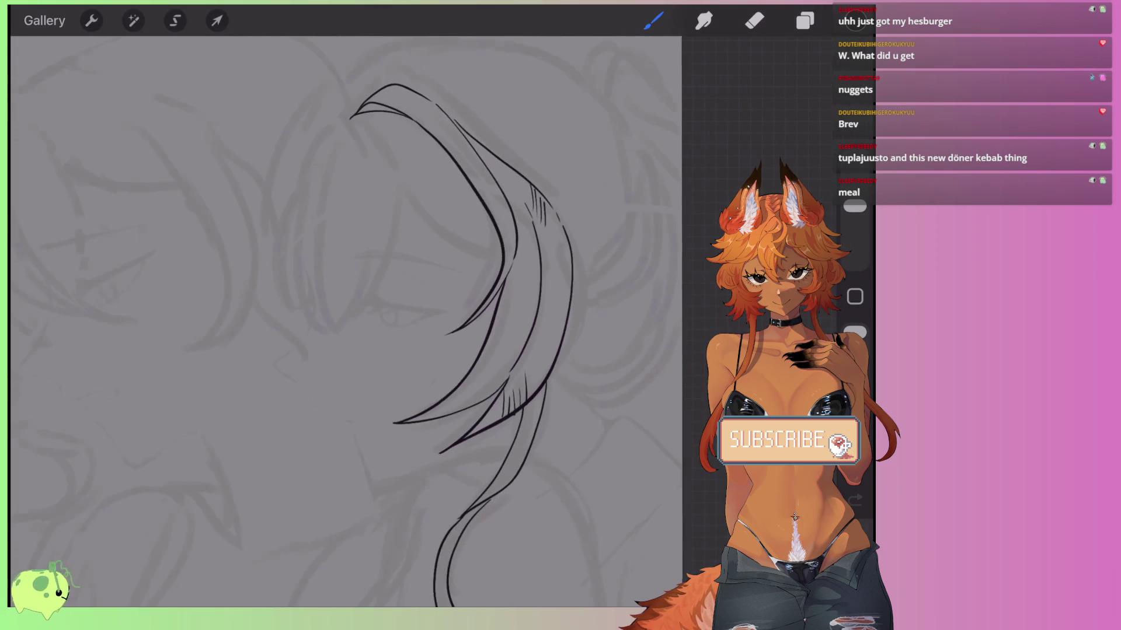
{"action": "key", "text": "ctrl+z"}
{"action": "key", "text": "ctrl+z"}
{"action": "key", "text": "ctrl+z"}
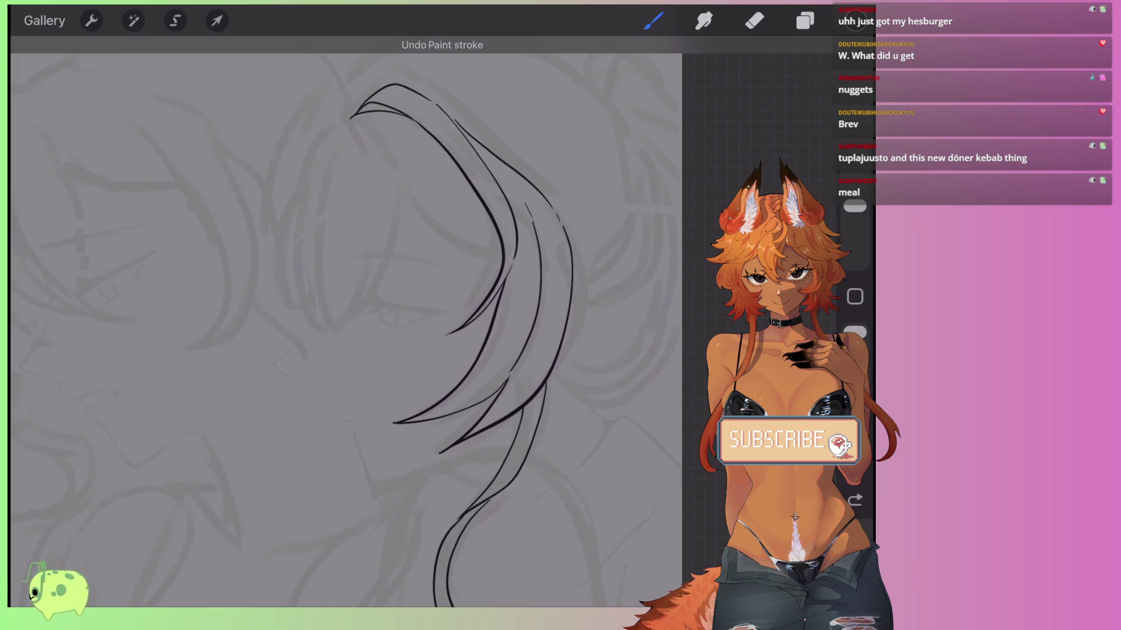
Ink a long black curved strand across the right-hand hair.
{"action": "scroll", "coordinate": [350, 321], "scroll_direction": "up", "scroll_amount": 2}
{"action": "scroll", "coordinate": [496, 321], "scroll_direction": "up", "scroll_amount": 3}
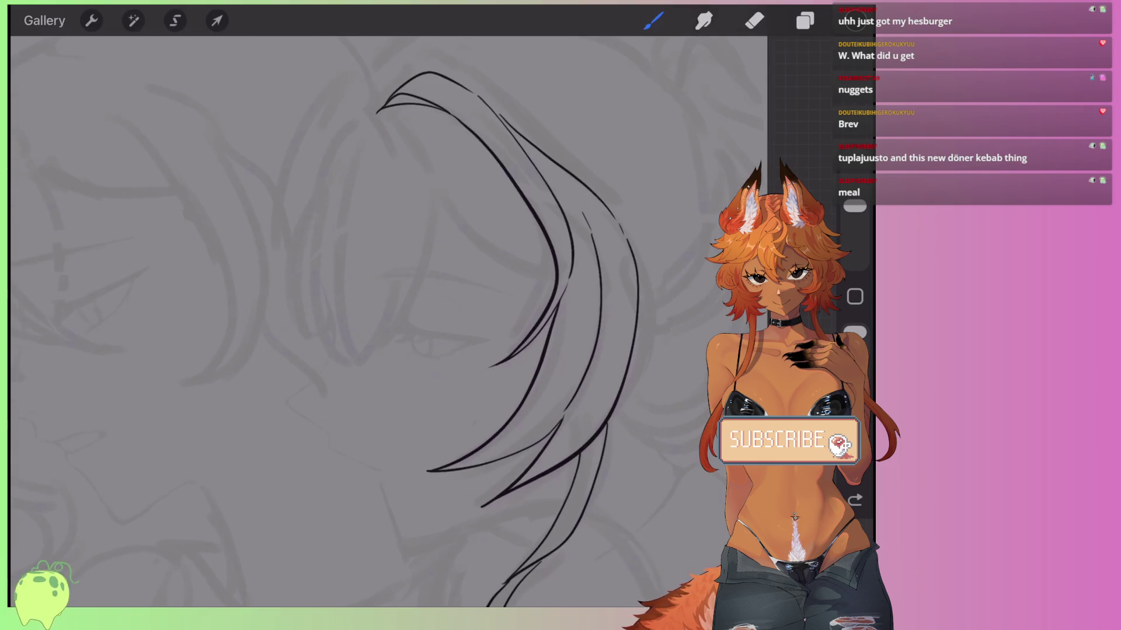
{"action": "mouse_move", "coordinate": [397, 199]}
{"action": "left_mouse_down"}
{"action": "mouse_move", "coordinate": [588, 346]}
{"action": "mouse_move", "coordinate": [584, 367]}
{"action": "left_mouse_up"}
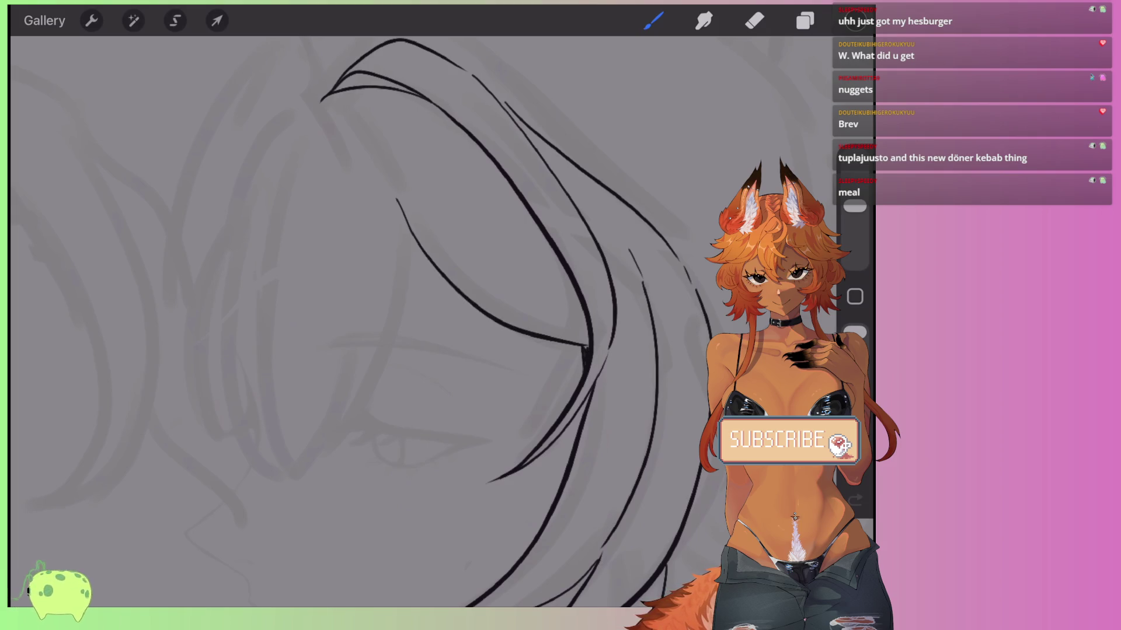
{"action": "scroll", "coordinate": [379, 321], "scroll_direction": "up", "scroll_amount": 3}
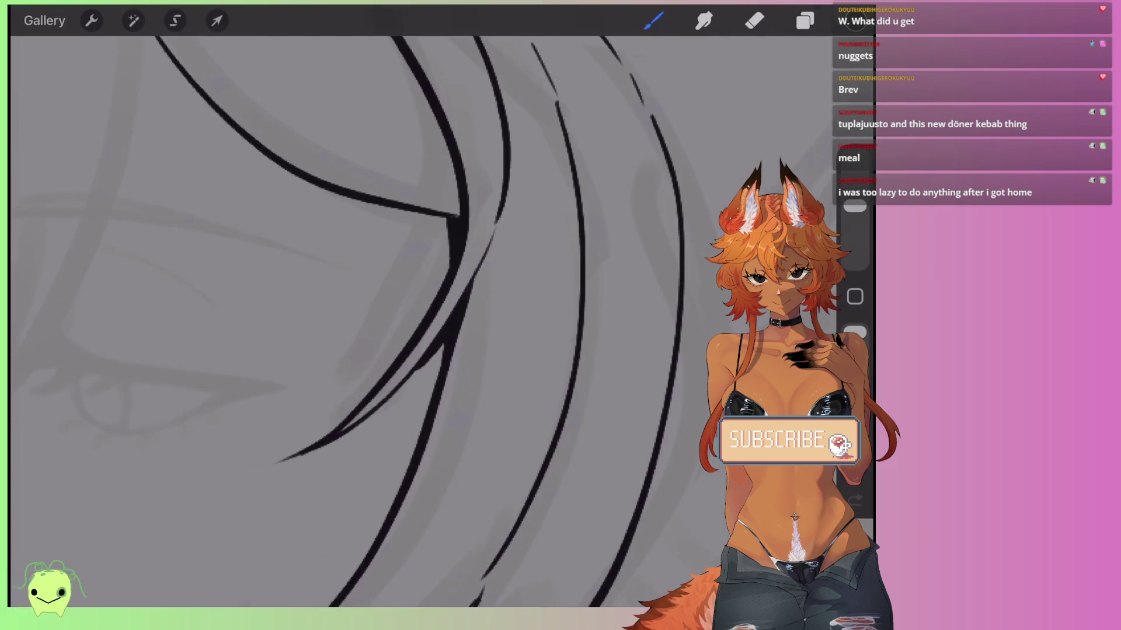
Redraw the long strand joining the upper line and a short strand ending at the bang tip.
{"action": "scroll", "coordinate": [379, 321], "scroll_direction": "down", "scroll_amount": 4}
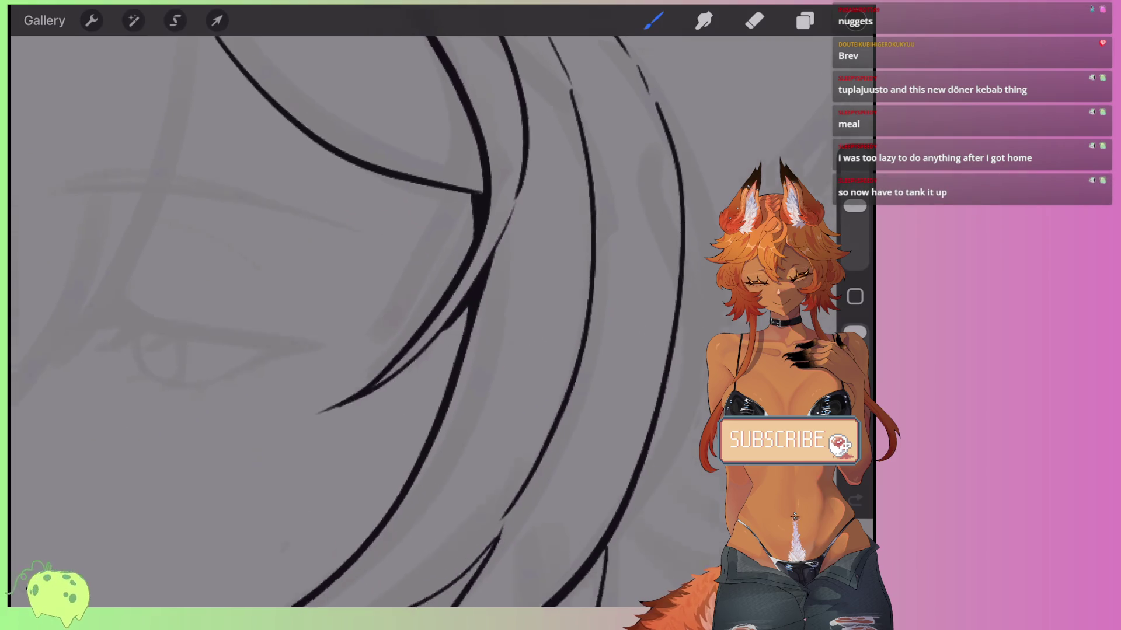
{"action": "scroll", "coordinate": [379, 321], "scroll_direction": "down", "scroll_amount": 3}
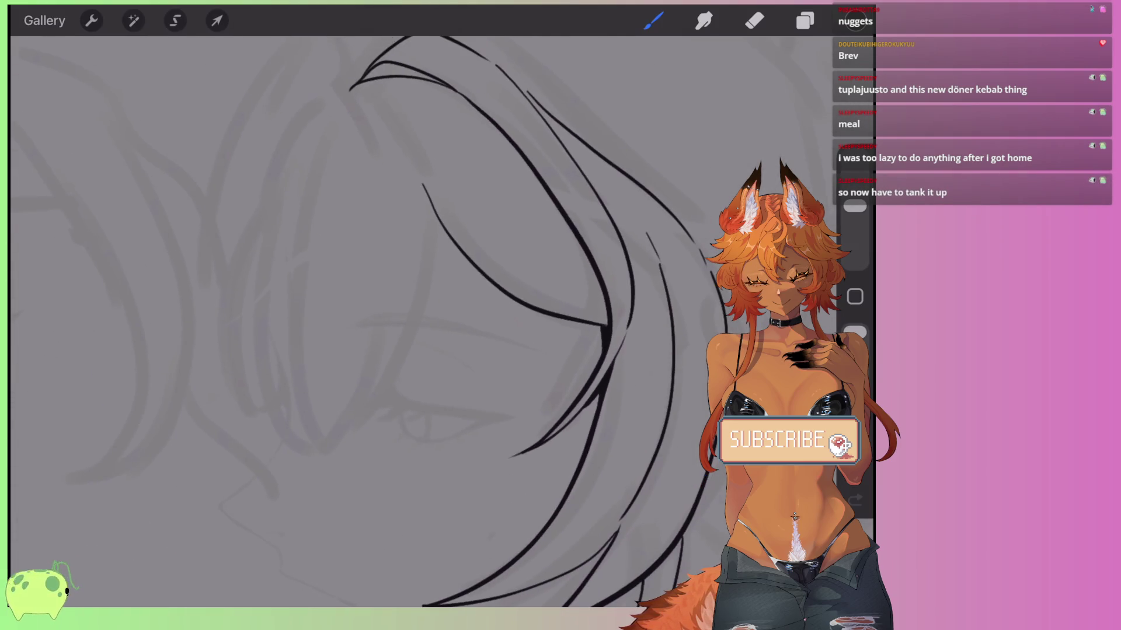
{"action": "scroll", "coordinate": [380, 321], "scroll_direction": "up", "scroll_amount": 3}
{"action": "key", "text": "ctrl+z"}
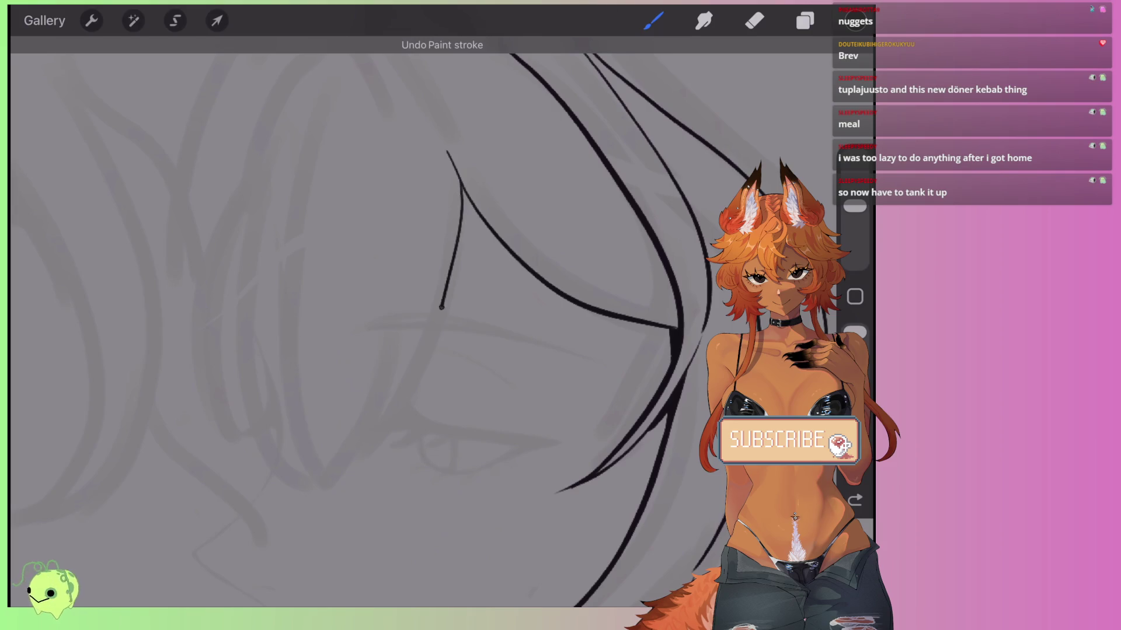
{"action": "left_click_drag", "start_coordinate": [461, 185], "coordinate": [351, 464]}
{"action": "left_click_drag", "start_coordinate": [384, 380], "coordinate": [339, 470]}
{"action": "key", "text": "ctrl+z"}
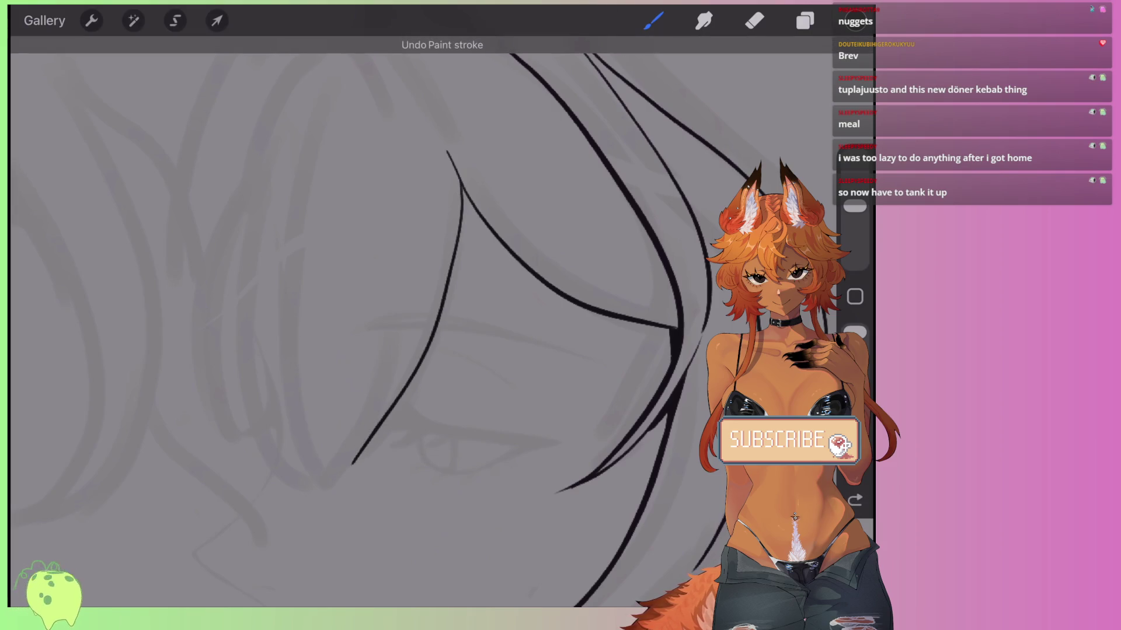
{"action": "left_click_drag", "start_coordinate": [402, 273], "coordinate": [350, 464]}
{"action": "key", "text": "ctrl+z"}
{"action": "left_click_drag", "start_coordinate": [398, 302], "coordinate": [352, 464]}
{"action": "key", "text": "ctrl+z"}
{"action": "left_click_drag", "start_coordinate": [399, 327], "coordinate": [353, 467]}
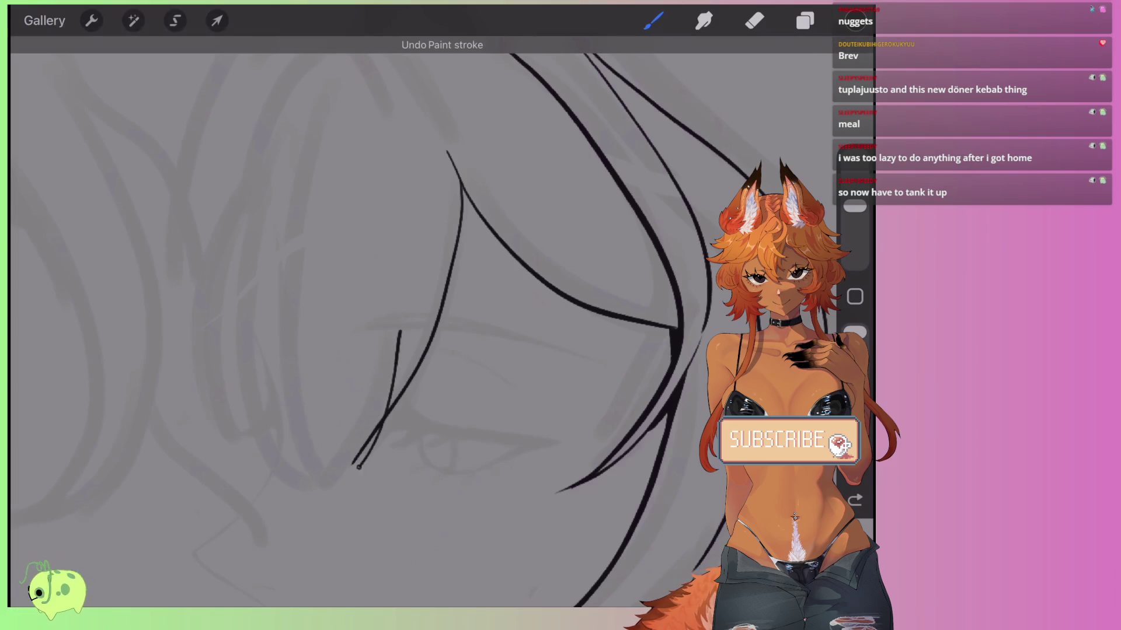
{"action": "key", "text": "ctrl+z"}
{"action": "left_click_drag", "start_coordinate": [400, 321], "coordinate": [350, 472]}
{"action": "key", "text": "ctrl+z"}
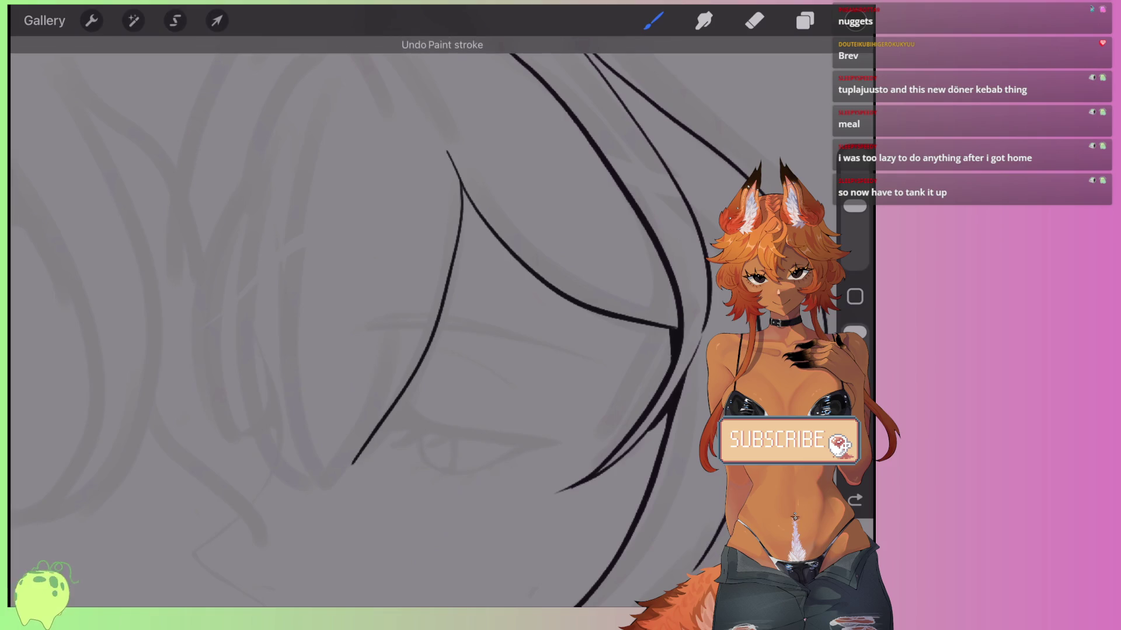
{"action": "left_click_drag", "start_coordinate": [391, 345], "coordinate": [352, 464]}
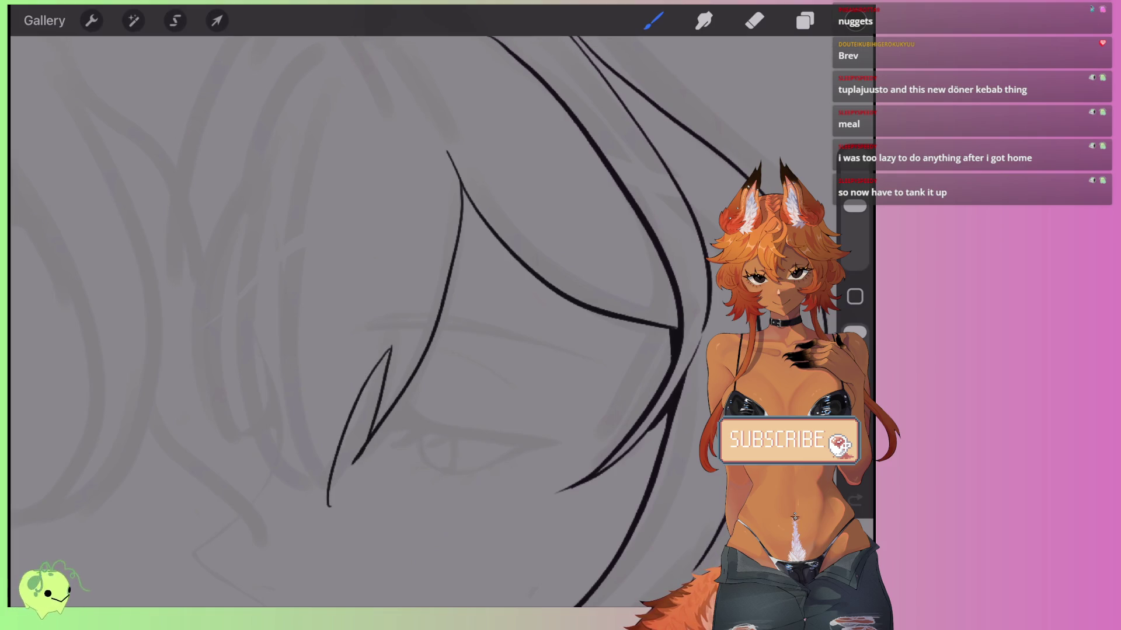
Ink the long outer curve of the bangs and vertical inner strand lines inside them.
{"action": "left_click_drag", "start_coordinate": [270, 111], "coordinate": [239, 412]}
{"action": "scroll", "coordinate": [408, 321], "scroll_direction": "down", "scroll_amount": 1}
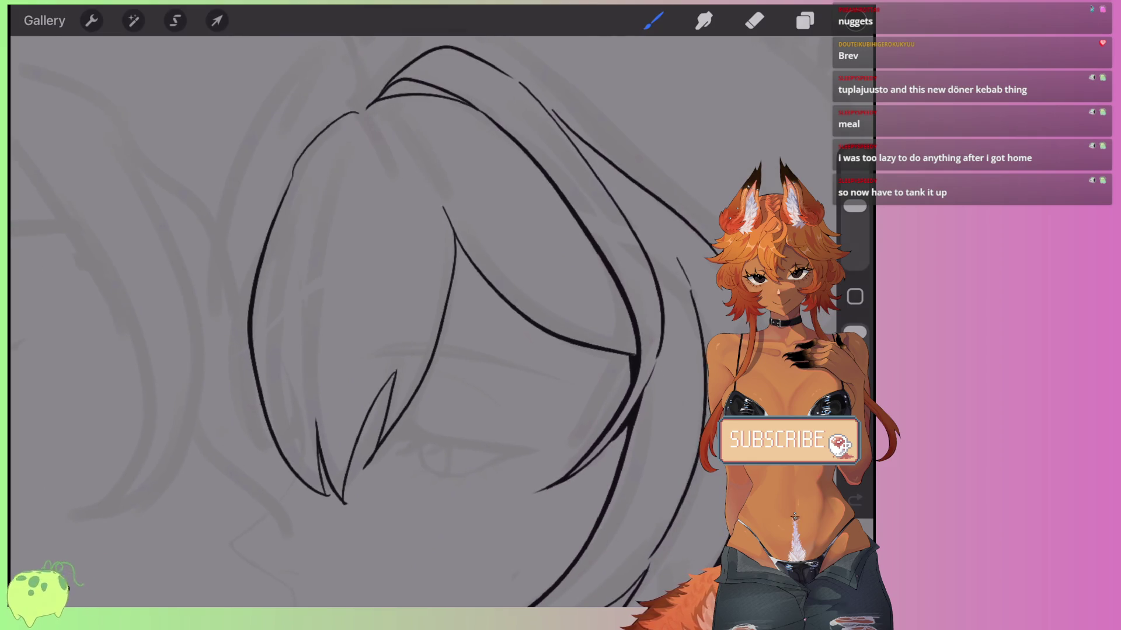
{"action": "scroll", "coordinate": [409, 320], "scroll_direction": "up", "scroll_amount": 2}
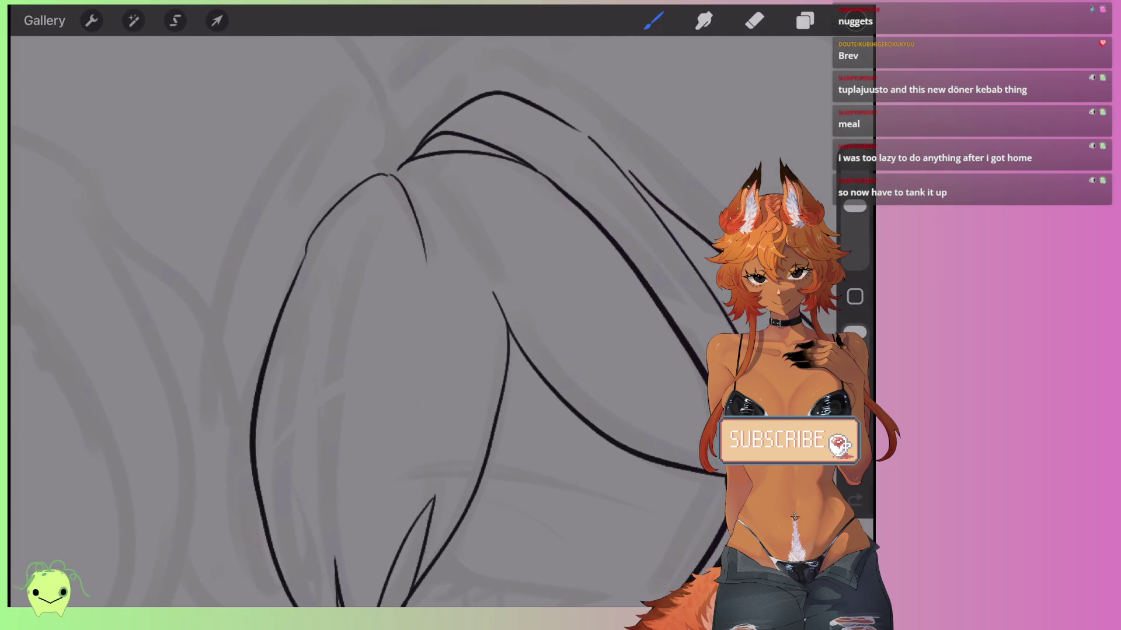
{"action": "scroll", "coordinate": [408, 321], "scroll_direction": "down", "scroll_amount": 2}
{"action": "key", "text": "ctrl+z"}
{"action": "left_click_drag", "start_coordinate": [423, 199], "coordinate": [432, 403]}
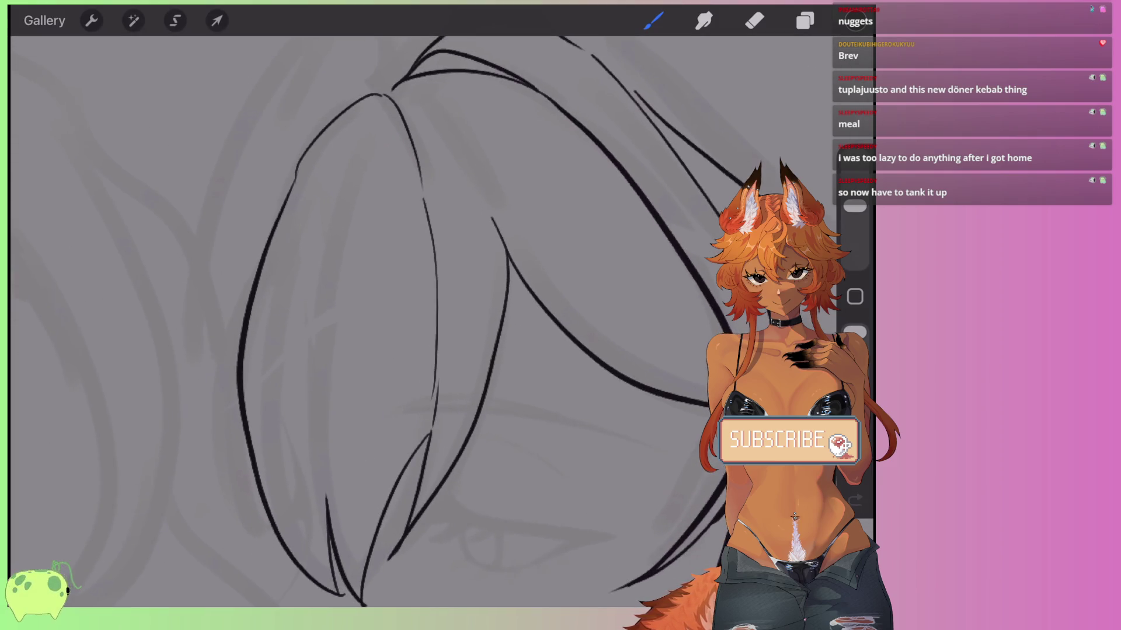
{"action": "left_click_drag", "start_coordinate": [327, 261], "coordinate": [330, 487]}
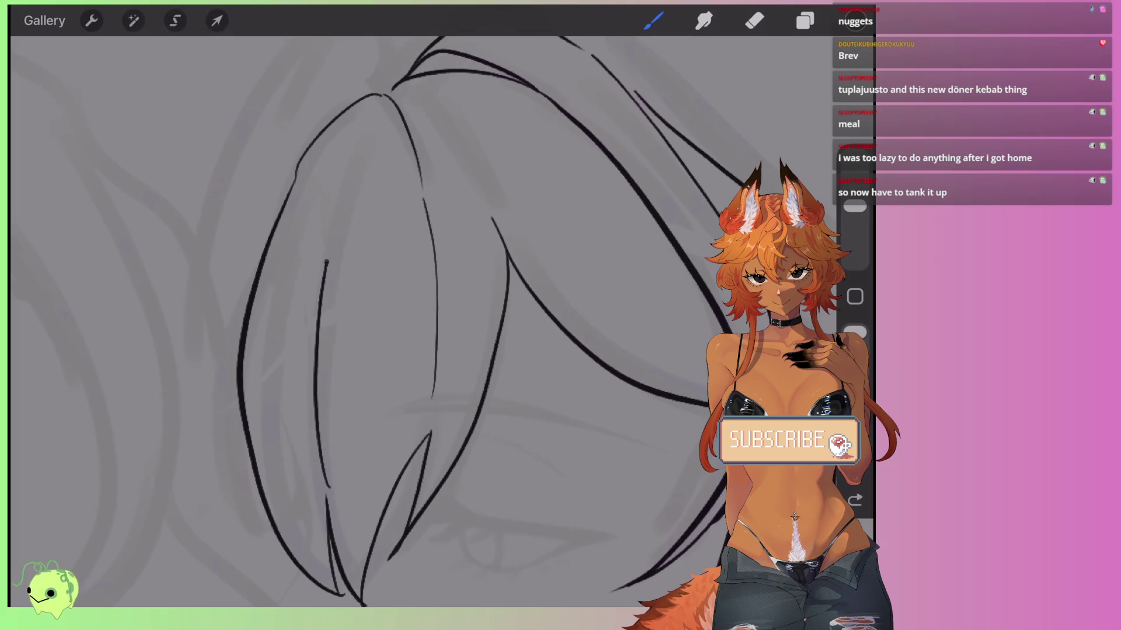
{"action": "scroll", "coordinate": [409, 321], "scroll_direction": "down", "scroll_amount": 2}
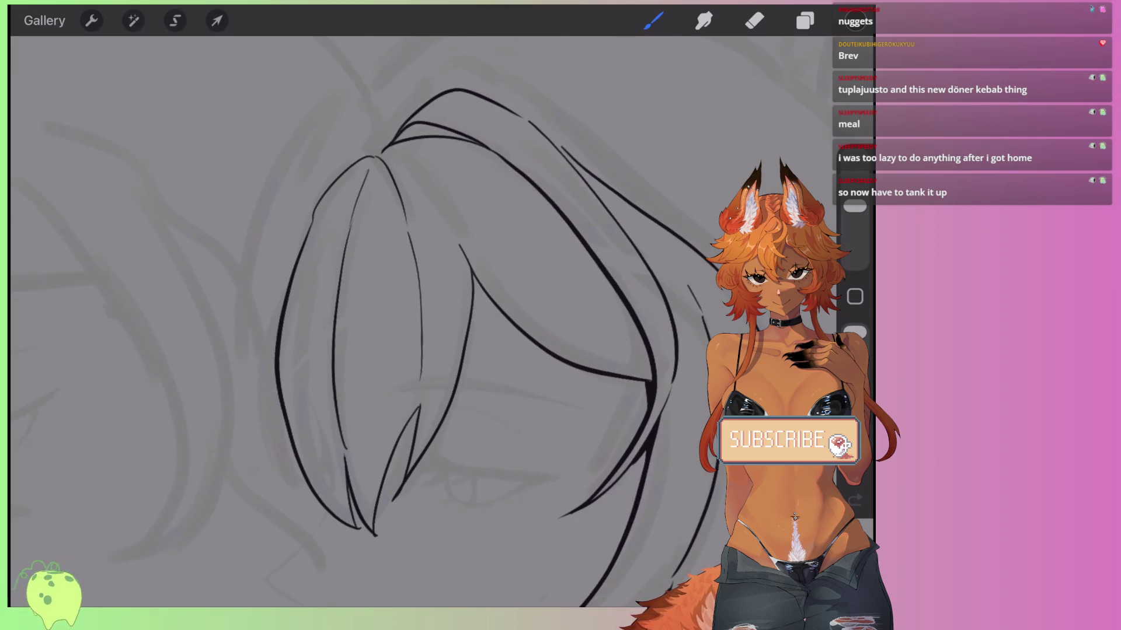
{"action": "scroll", "coordinate": [408, 321], "scroll_direction": "up", "scroll_amount": 2}
{"action": "scroll", "coordinate": [466, 327], "scroll_direction": "down", "scroll_amount": 2}
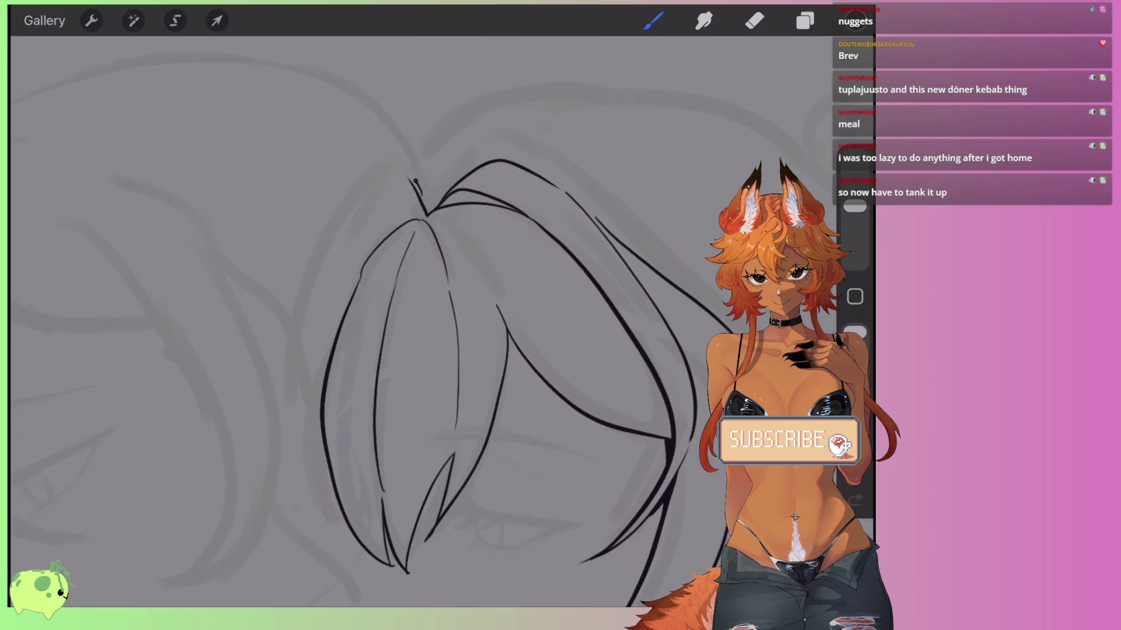
{"action": "scroll", "coordinate": [443, 350], "scroll_direction": "up", "scroll_amount": 2}
{"action": "key", "text": "ctrl+z"}
Draw the pointed tuft at the crown of the head.
{"action": "left_click_drag", "start_coordinate": [346, 185], "coordinate": [258, 235]}
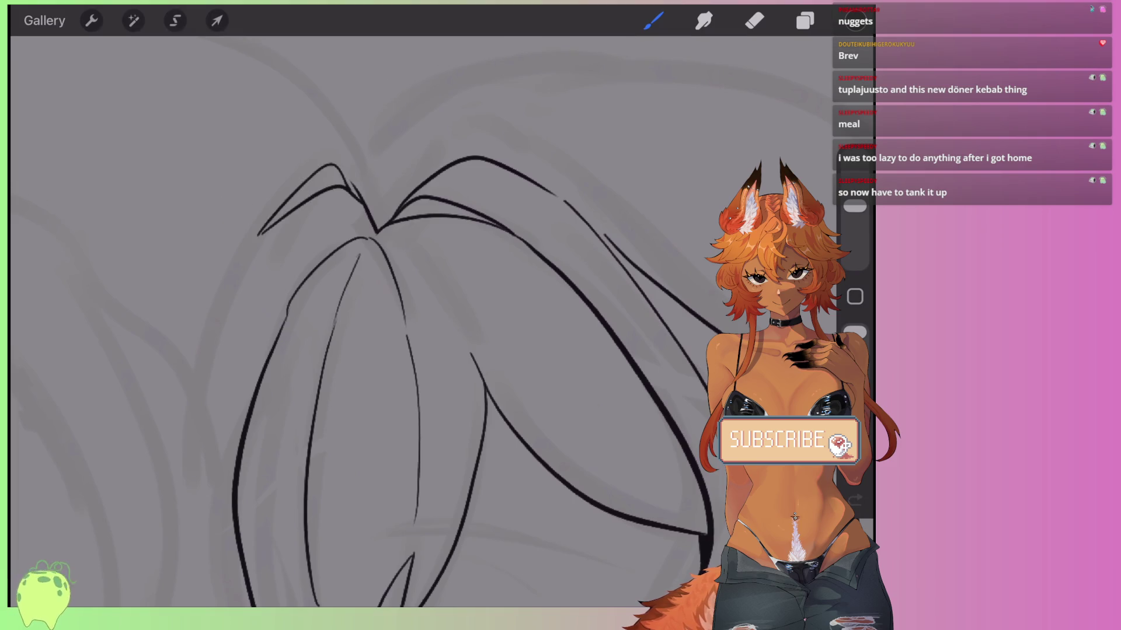
{"action": "scroll", "coordinate": [444, 327], "scroll_direction": "down", "scroll_amount": 2}
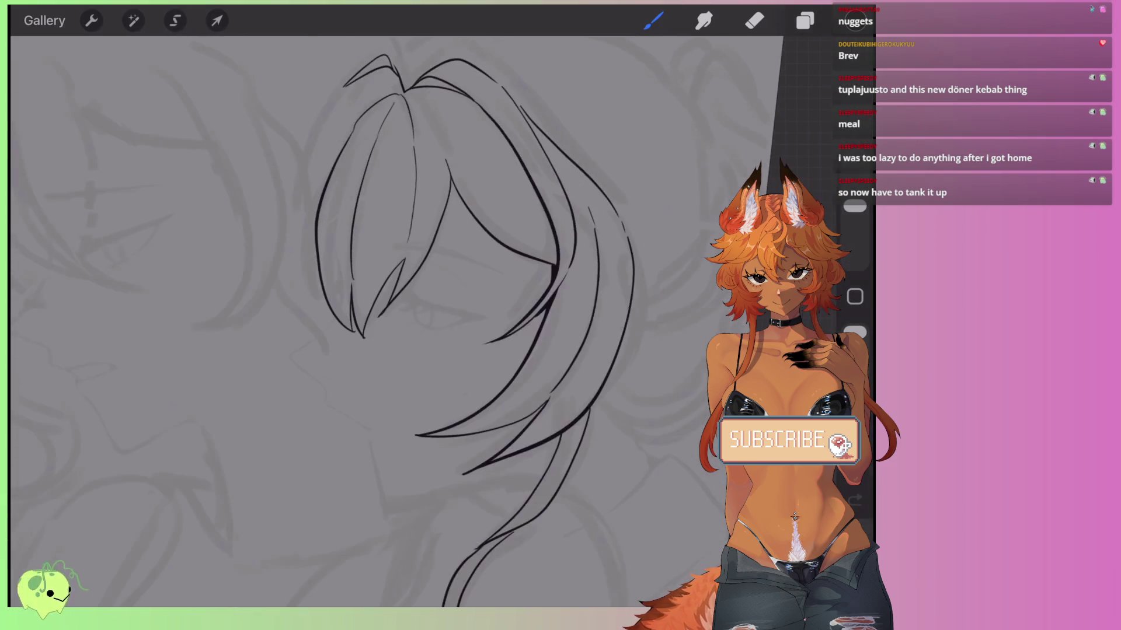
{"action": "scroll", "coordinate": [443, 321], "scroll_direction": "up", "scroll_amount": 2}
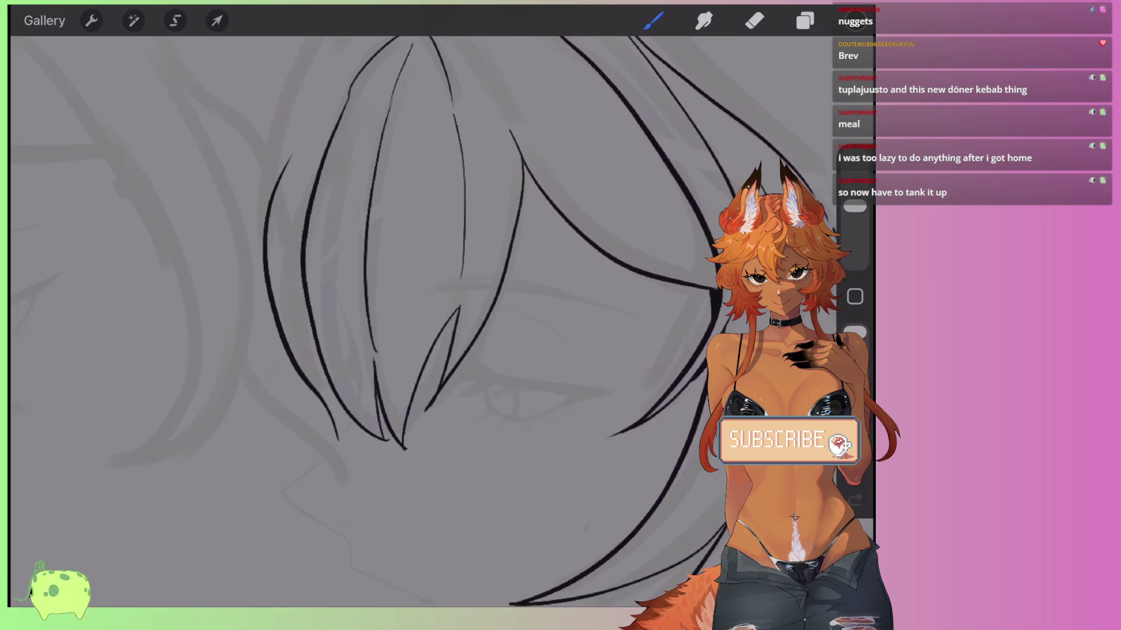
{"action": "scroll", "coordinate": [409, 321], "scroll_direction": "down", "scroll_amount": 3}
{"action": "scroll", "coordinate": [408, 321], "scroll_direction": "down", "scroll_amount": 3}
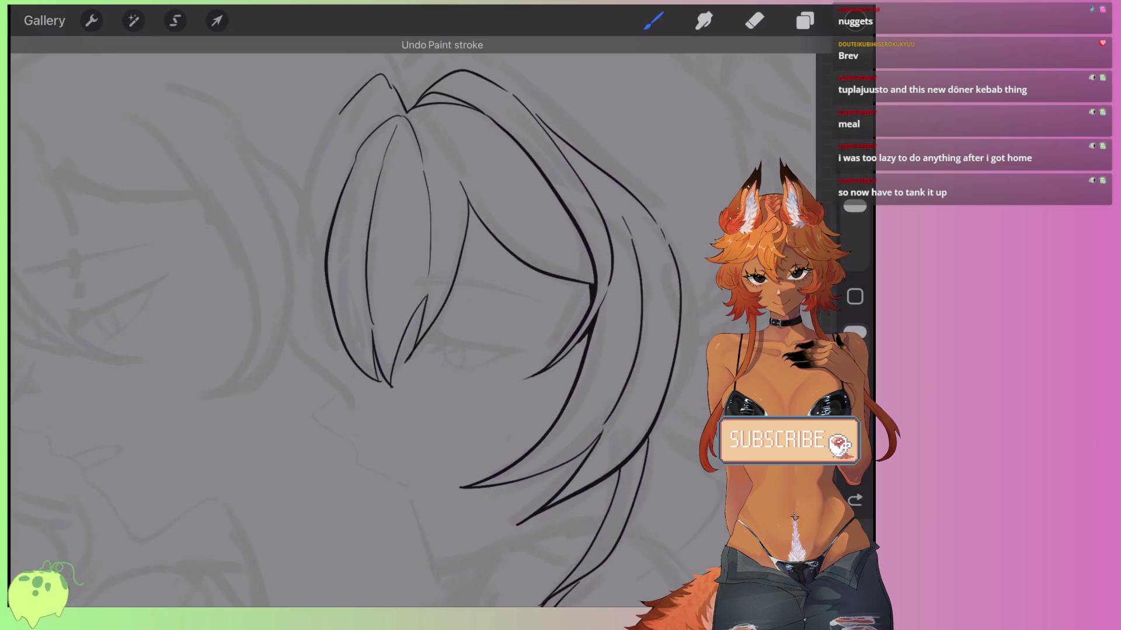
{"action": "scroll", "coordinate": [350, 291], "scroll_direction": "up", "scroll_amount": 4}
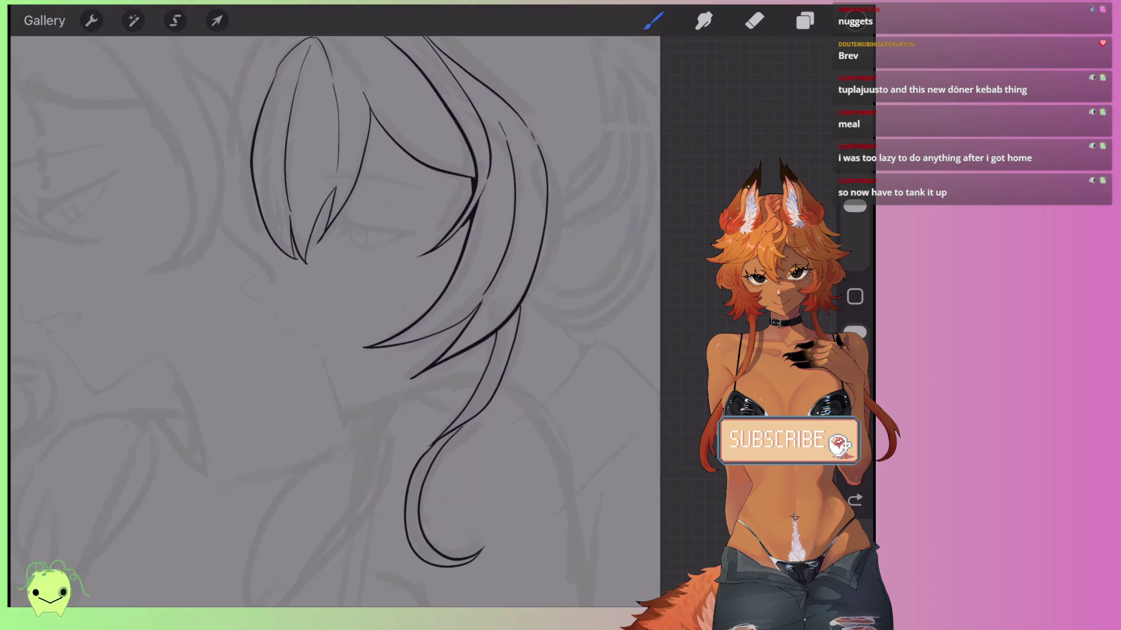
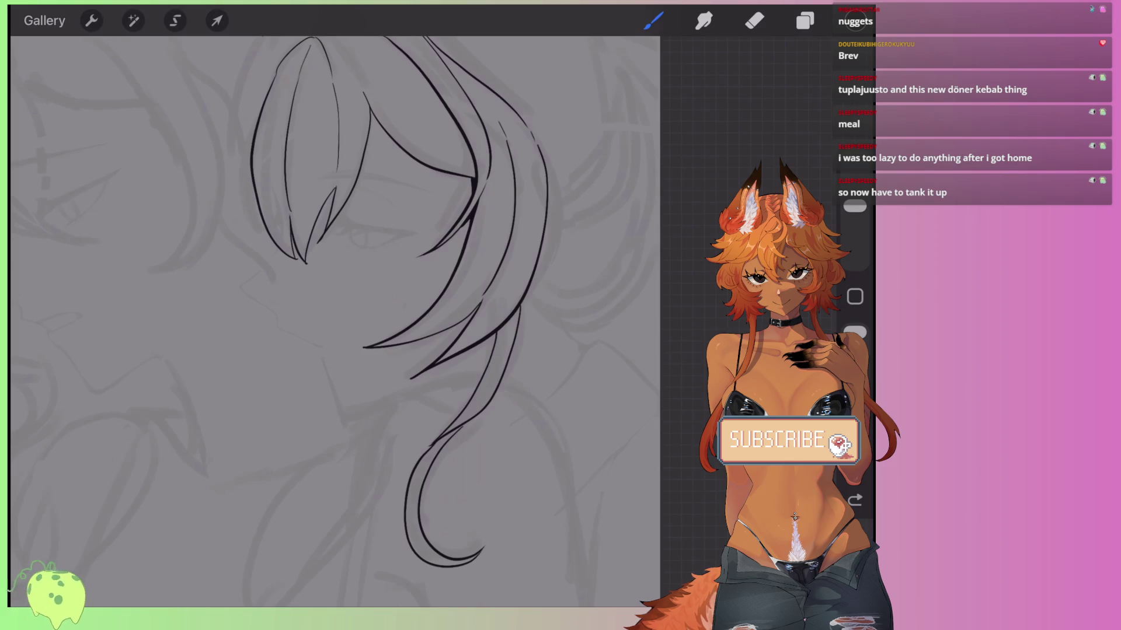
Clear the old black hair line art from the top Layer 2.
{"action": "scroll", "coordinate": [336, 321], "scroll_direction": "down", "scroll_amount": 3}
{"action": "left_click", "coordinate": [804, 21]}
{"action": "left_click", "coordinate": [592, 115]}
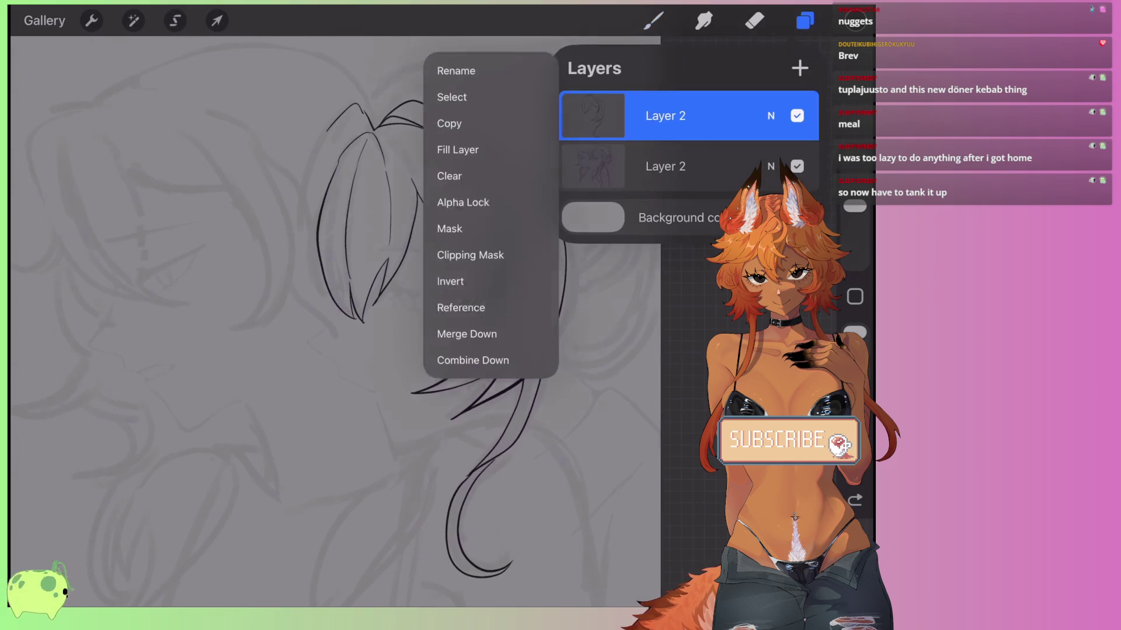
{"action": "left_click", "coordinate": [234, 292]}
{"action": "left_click", "coordinate": [805, 20]}
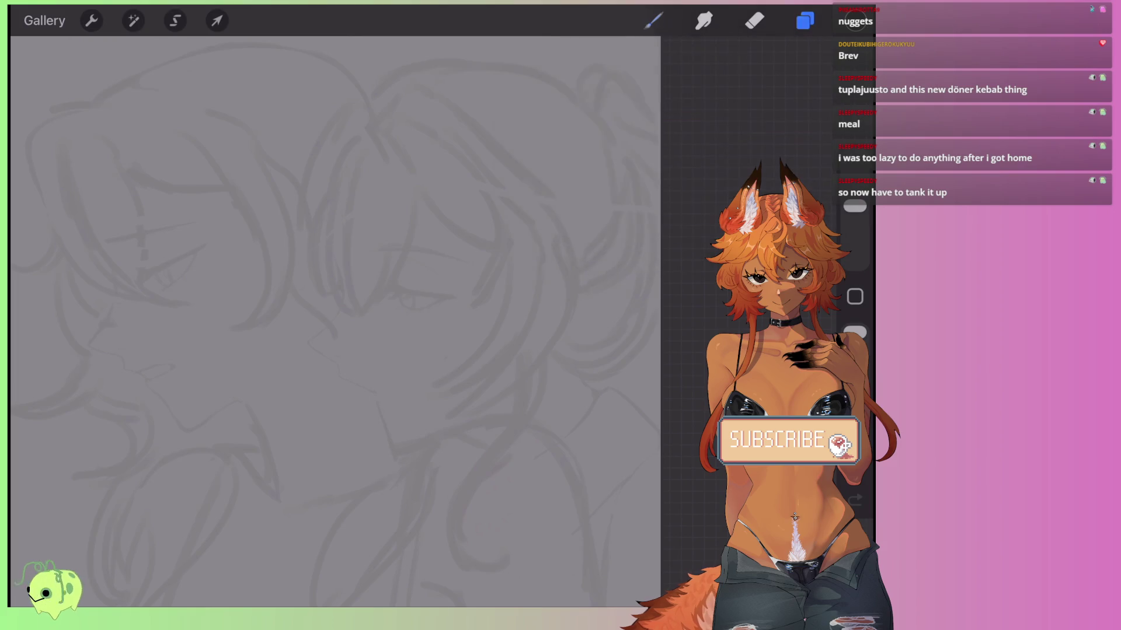
Choose Technical Pen from the Recent brushes and undo the stray vertical stroke.
{"action": "left_click", "coordinate": [653, 20]}
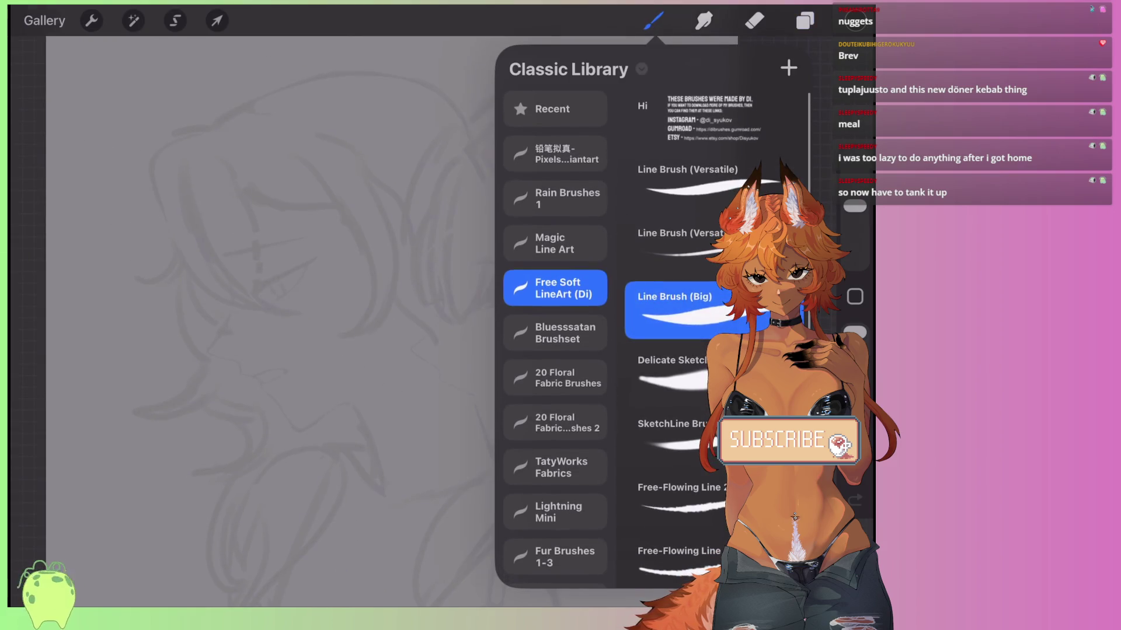
{"action": "left_click", "coordinate": [554, 108]}
{"action": "scroll", "coordinate": [677, 339], "scroll_direction": "up", "scroll_amount": 6}
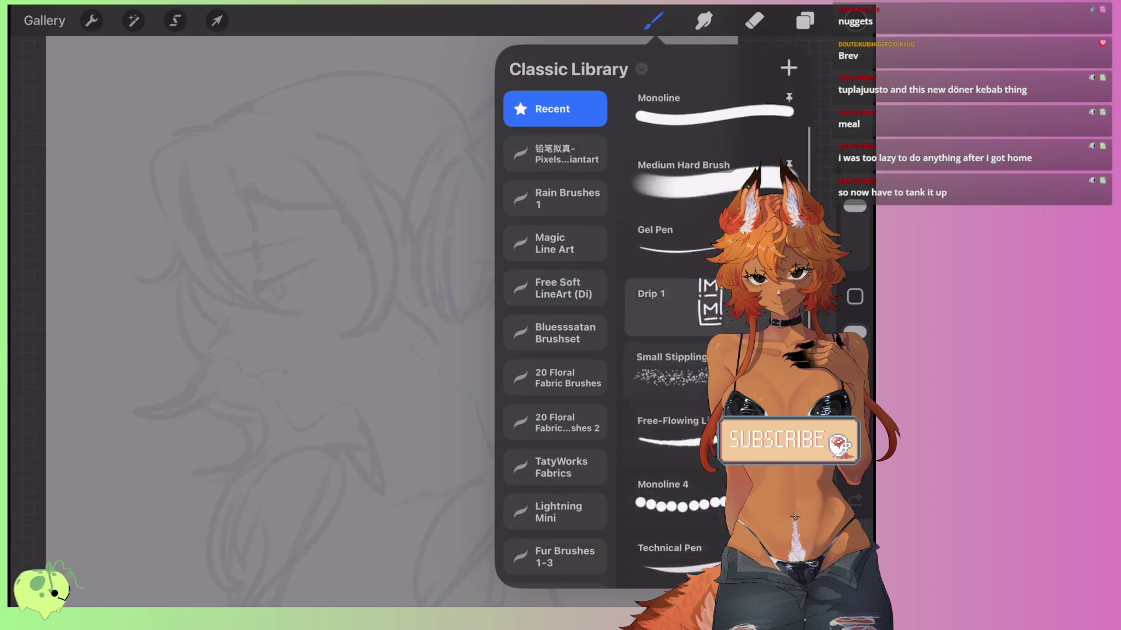
{"action": "scroll", "coordinate": [677, 338], "scroll_direction": "down", "scroll_amount": 5}
{"action": "left_click", "coordinate": [671, 341]}
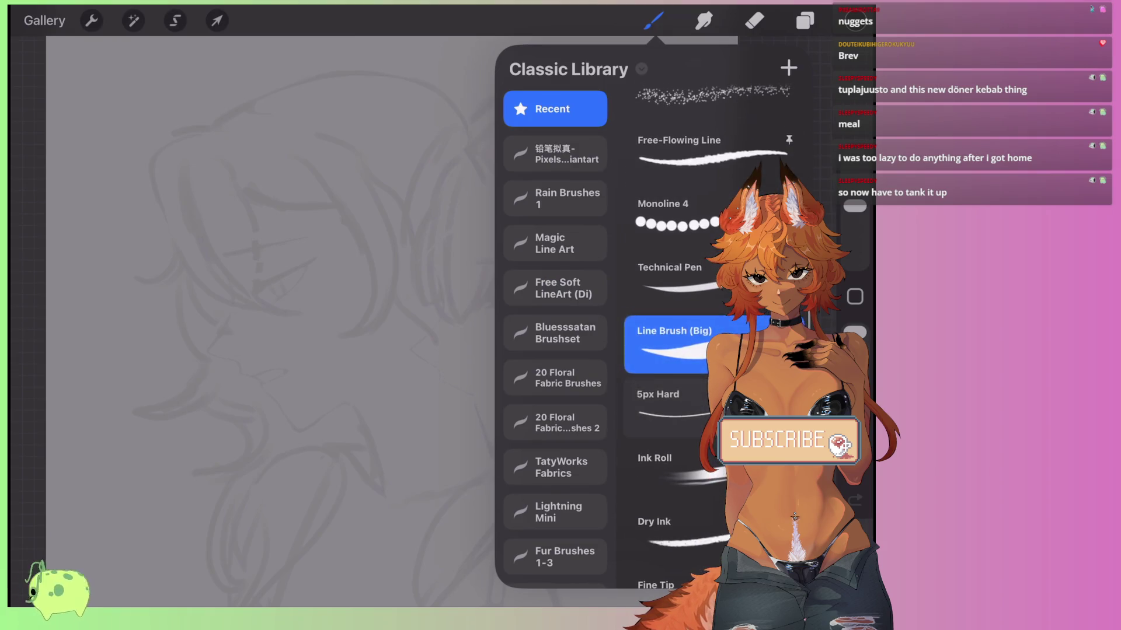
{"action": "left_click", "coordinate": [671, 277]}
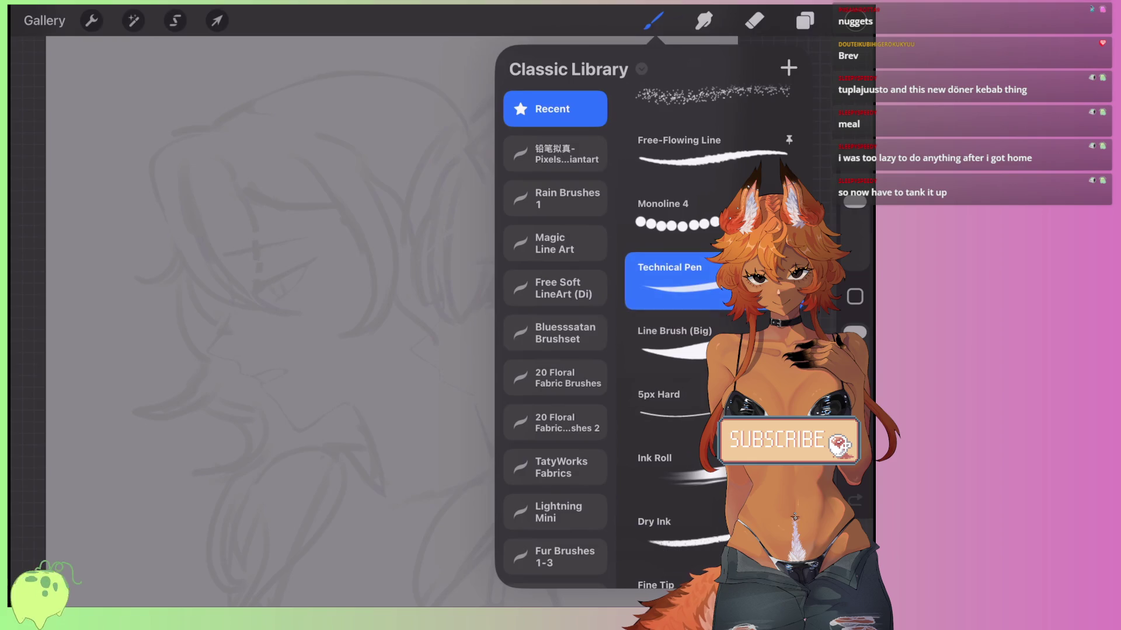
{"action": "left_click", "coordinate": [292, 291]}
{"action": "scroll", "coordinate": [374, 321], "scroll_direction": "up", "scroll_amount": 3}
{"action": "key", "text": "ctrl+z"}
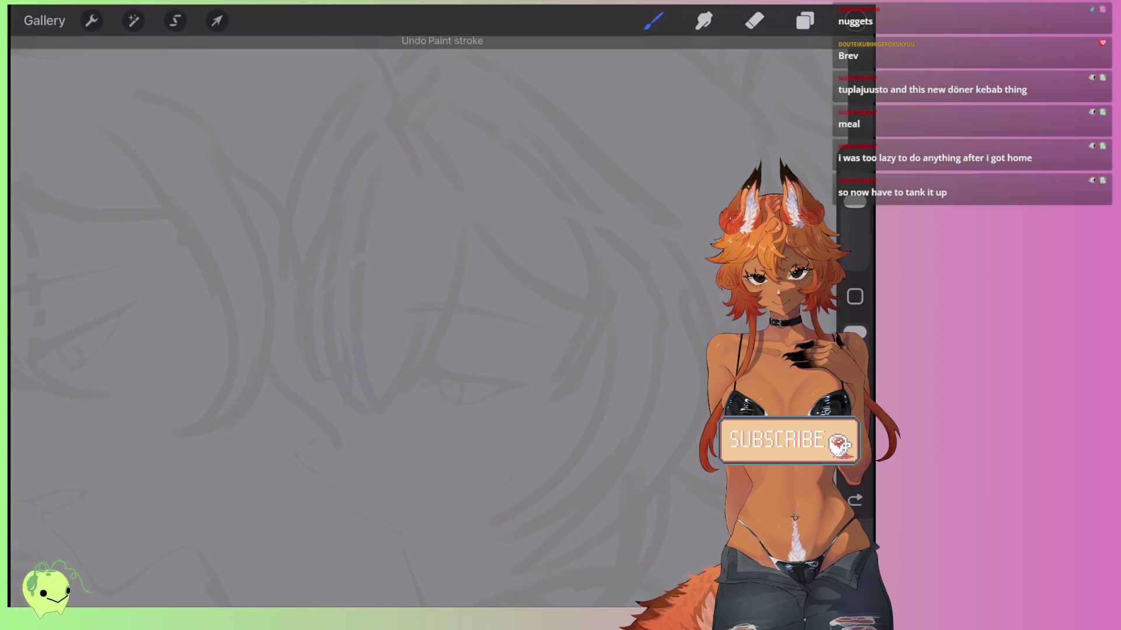
Ink the first long hair strand and a second strand beside it, redrawing the second once.
{"action": "scroll", "coordinate": [408, 321], "scroll_direction": "down", "scroll_amount": 3}
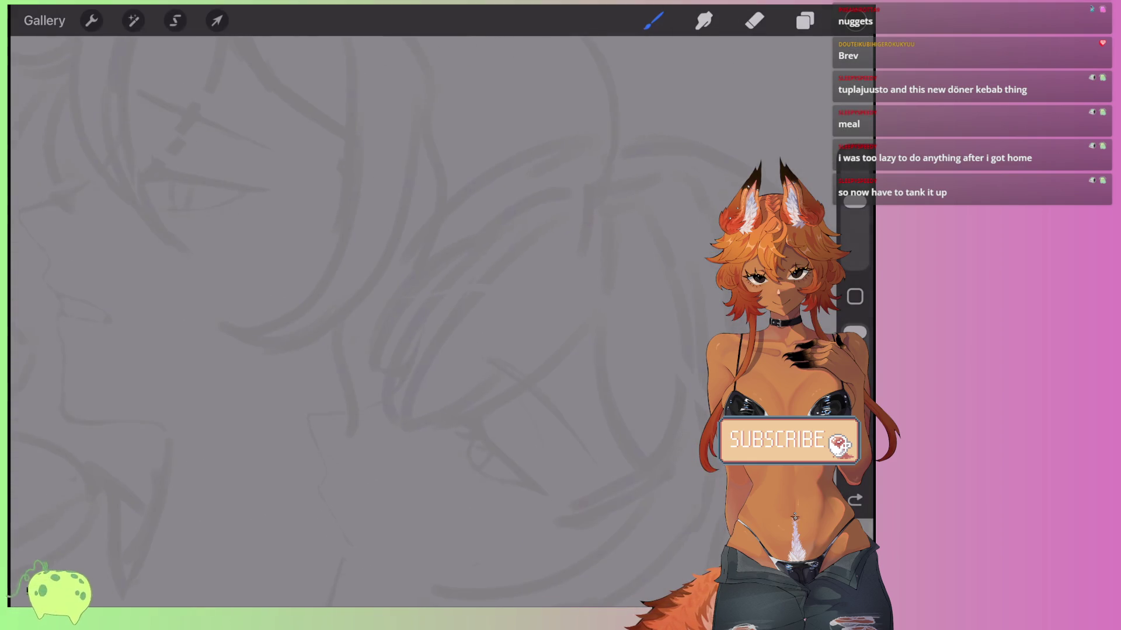
{"action": "scroll", "coordinate": [374, 321], "scroll_direction": "up", "scroll_amount": 3}
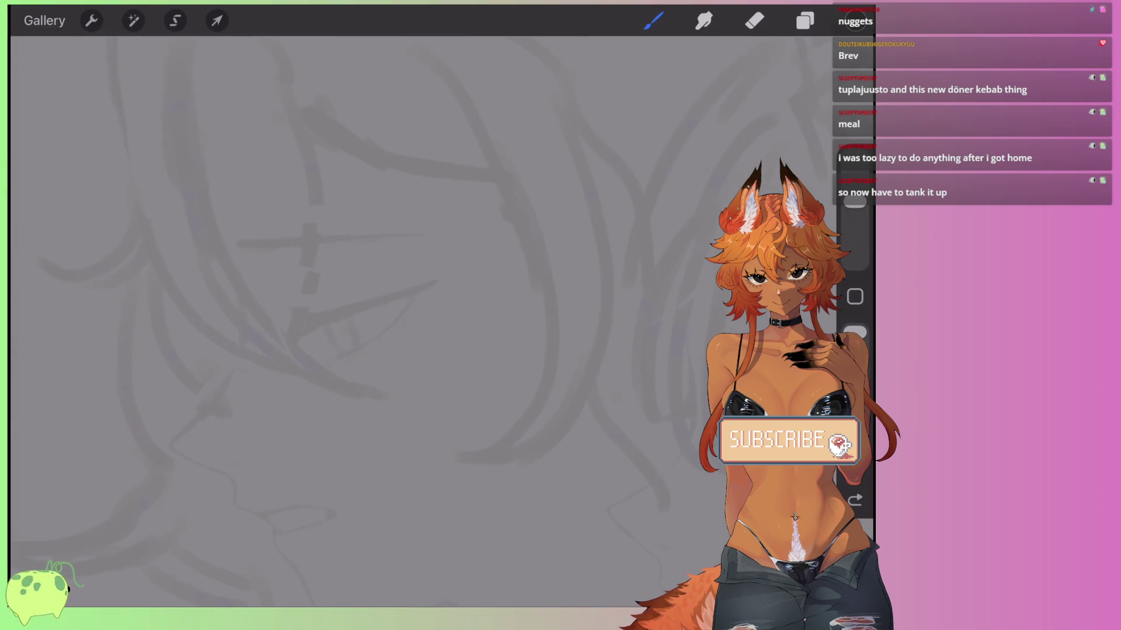
{"action": "left_click_drag", "start_coordinate": [425, 56], "coordinate": [464, 464]}
{"action": "scroll", "coordinate": [409, 292], "scroll_direction": "down", "scroll_amount": 1}
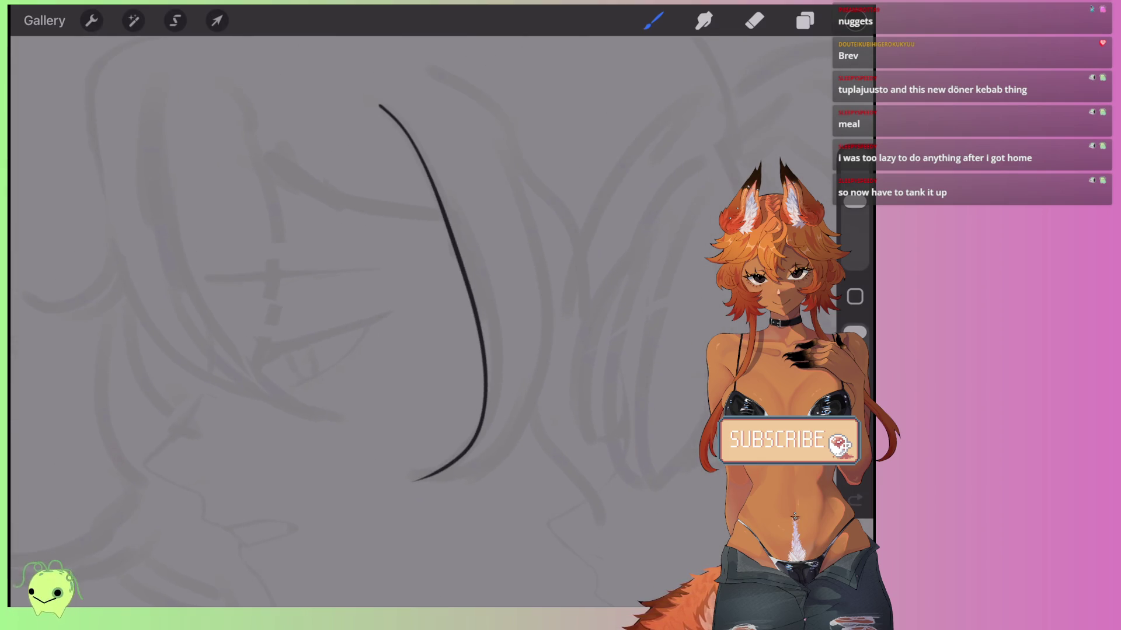
{"action": "left_click_drag", "start_coordinate": [520, 198], "coordinate": [425, 477]}
{"action": "key", "text": "ctrl+z"}
{"action": "mouse_move", "coordinate": [480, 126]}
{"action": "left_mouse_down"}
{"action": "mouse_move", "coordinate": [514, 192]}
{"action": "mouse_move", "coordinate": [423, 479]}
{"action": "left_mouse_up"}
Redraw the left hair strand until it sits right.
{"action": "scroll", "coordinate": [508, 297], "scroll_direction": "up", "scroll_amount": 2}
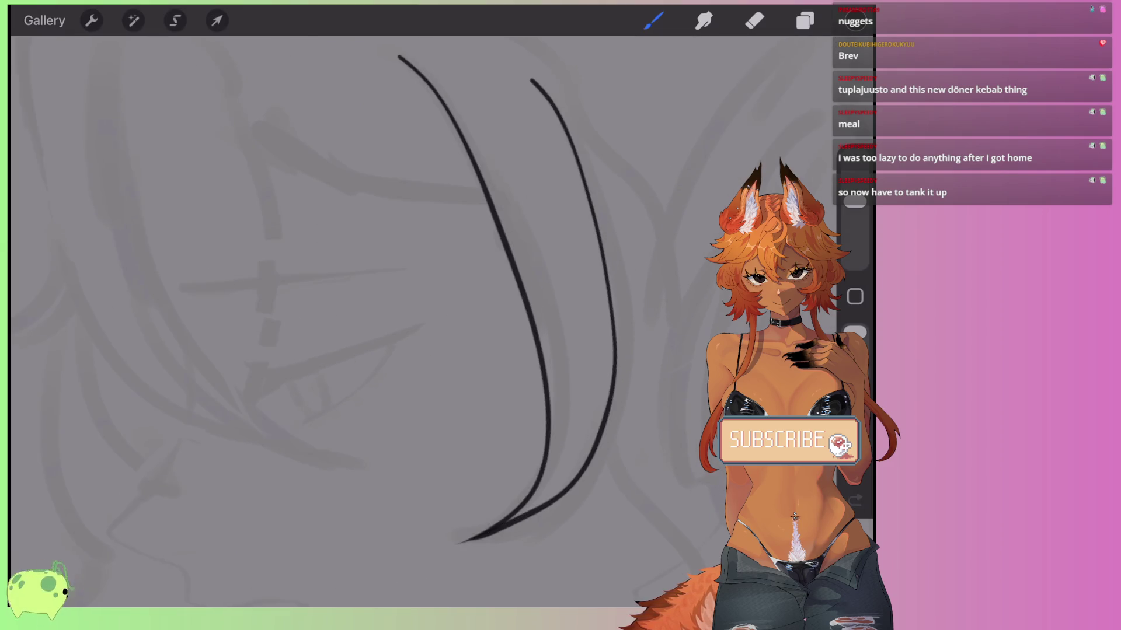
{"action": "scroll", "coordinate": [507, 321], "scroll_direction": "down", "scroll_amount": 1}
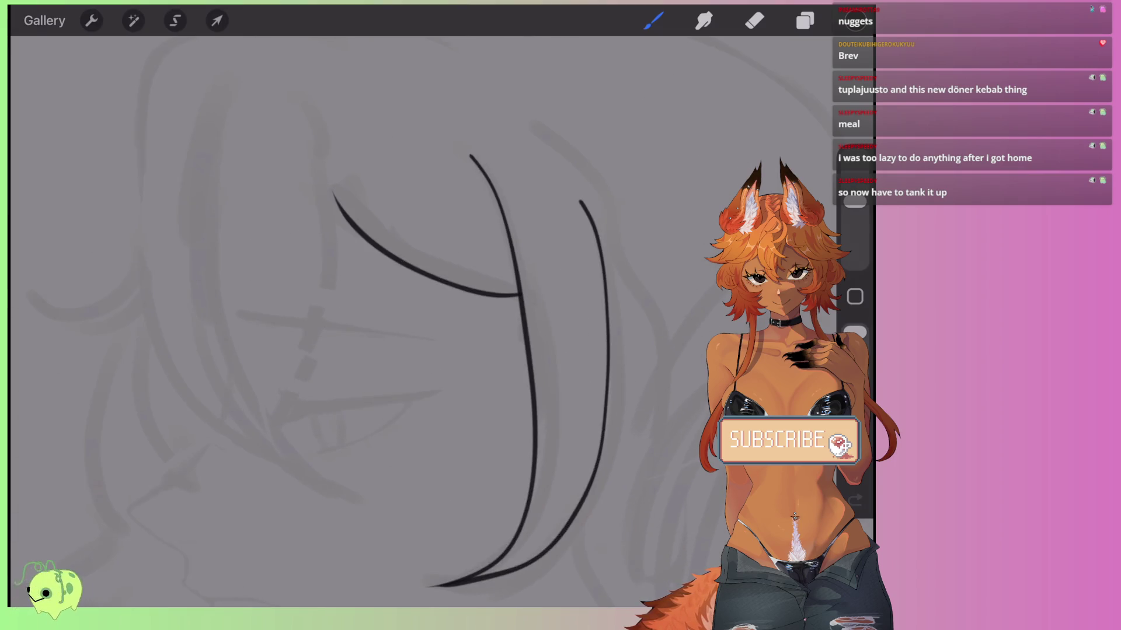
{"action": "scroll", "coordinate": [525, 321], "scroll_direction": "left", "scroll_amount": 3}
{"action": "scroll", "coordinate": [525, 321], "scroll_direction": "up", "scroll_amount": 2}
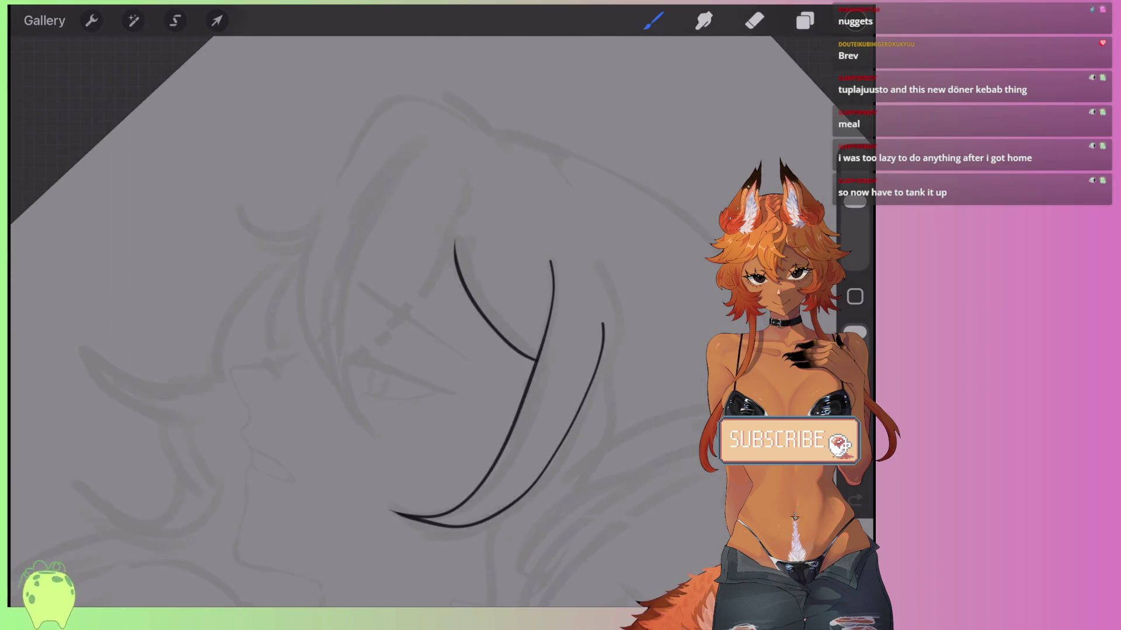
{"action": "scroll", "coordinate": [508, 321], "scroll_direction": "down", "scroll_amount": 1}
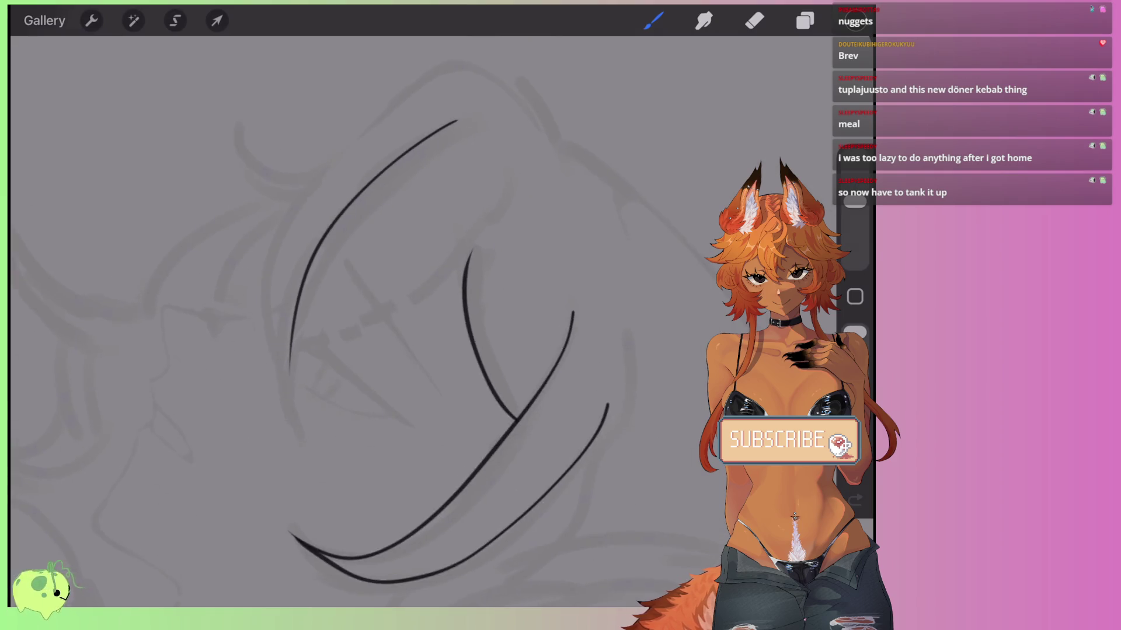
{"action": "key", "text": "ctrl+z"}
{"action": "mouse_move", "coordinate": [537, 76]}
{"action": "left_mouse_down"}
{"action": "mouse_move", "coordinate": [412, 174]}
{"action": "mouse_move", "coordinate": [315, 507]}
{"action": "left_mouse_up"}
{"action": "key", "text": "ctrl+z"}
{"action": "mouse_move", "coordinate": [551, 71]}
{"action": "left_mouse_down"}
{"action": "mouse_move", "coordinate": [516, 91]}
{"action": "mouse_move", "coordinate": [318, 446]}
{"action": "left_mouse_up"}
Add curved strands merging toward the tip, redrawing the last one straighter.
{"action": "left_click_drag", "start_coordinate": [382, 101], "coordinate": [291, 327]}
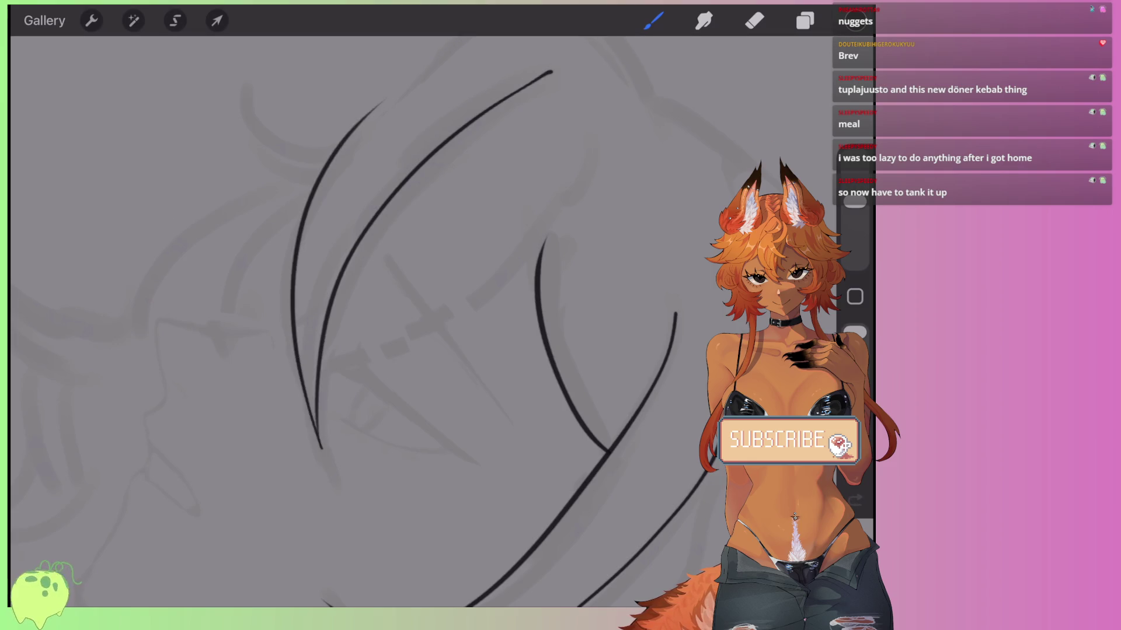
{"action": "left_click_drag", "start_coordinate": [461, 180], "coordinate": [320, 379]}
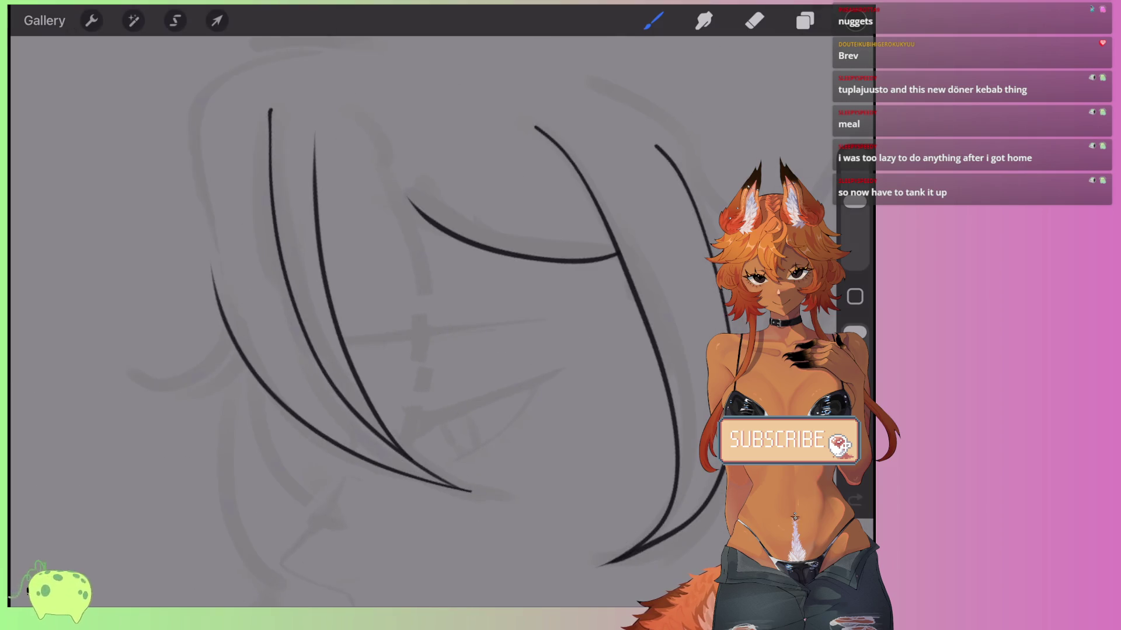
{"action": "mouse_move", "coordinate": [396, 171]}
{"action": "left_mouse_down"}
{"action": "mouse_move", "coordinate": [408, 432]}
{"action": "mouse_move", "coordinate": [348, 503]}
{"action": "mouse_move", "coordinate": [376, 342]}
{"action": "mouse_move", "coordinate": [364, 301]}
{"action": "left_mouse_up"}
{"action": "key", "text": "ctrl+z"}
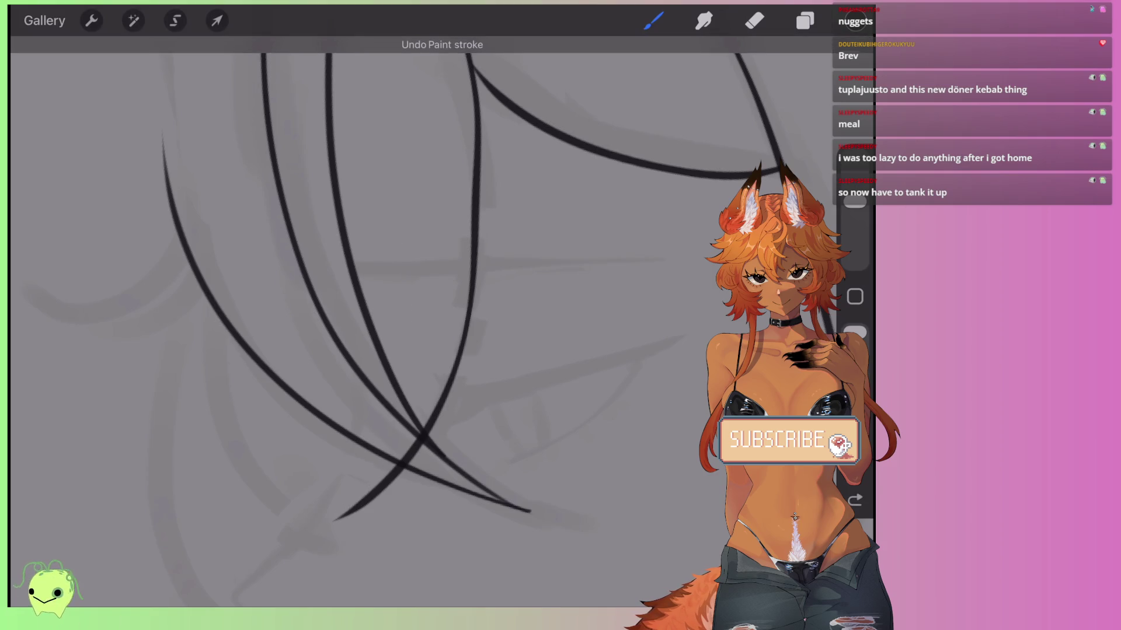
{"action": "left_click_drag", "start_coordinate": [341, 517], "coordinate": [395, 316]}
Erase the overlapping end of a strand with the Eraser.
{"action": "key", "text": "e"}
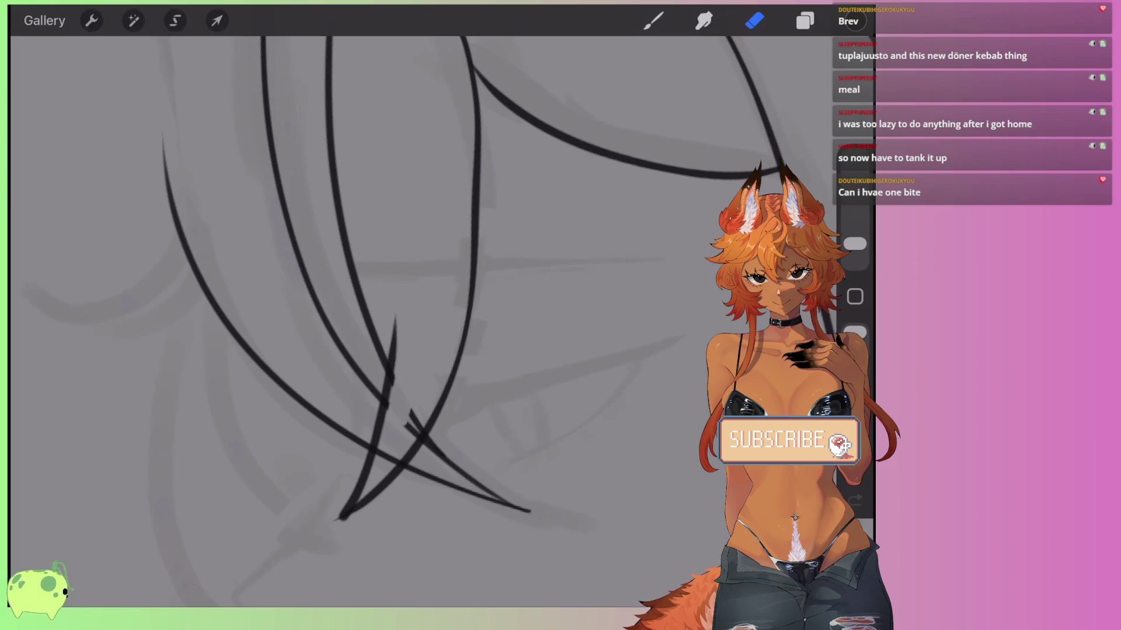
{"action": "scroll", "coordinate": [380, 321], "scroll_direction": "up", "scroll_amount": 2}
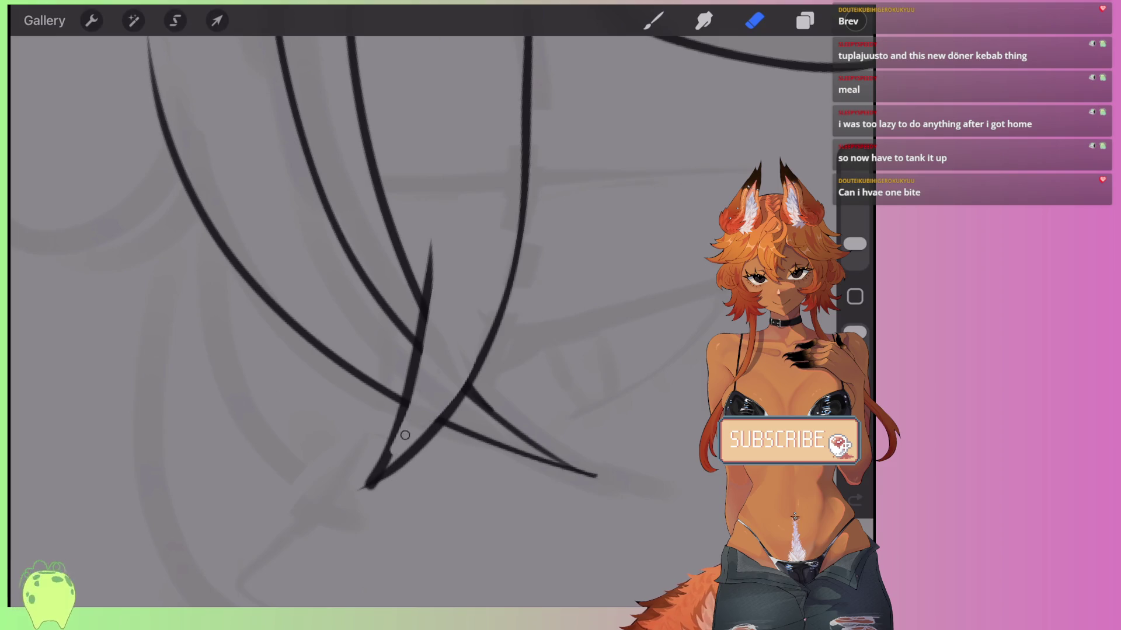
{"action": "left_click_drag", "start_coordinate": [408, 406], "coordinate": [388, 458]}
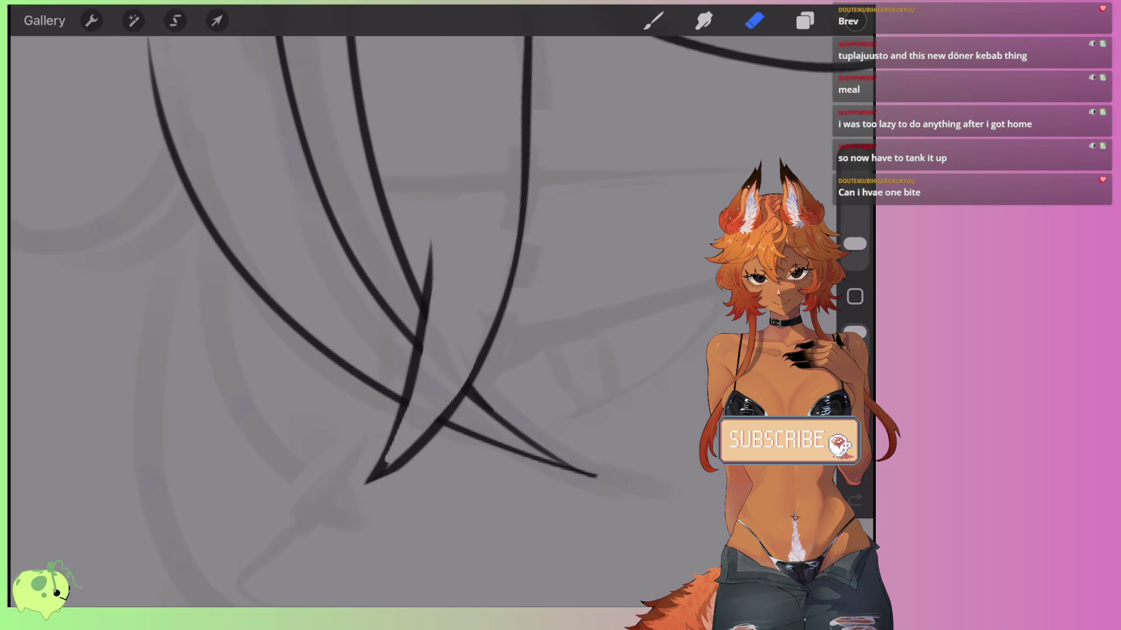
{"action": "scroll", "coordinate": [374, 263], "scroll_direction": "down", "scroll_amount": 3}
Back on the inking brush, ink an arc across the top of the hair plus two strands.
{"action": "key", "text": "b"}
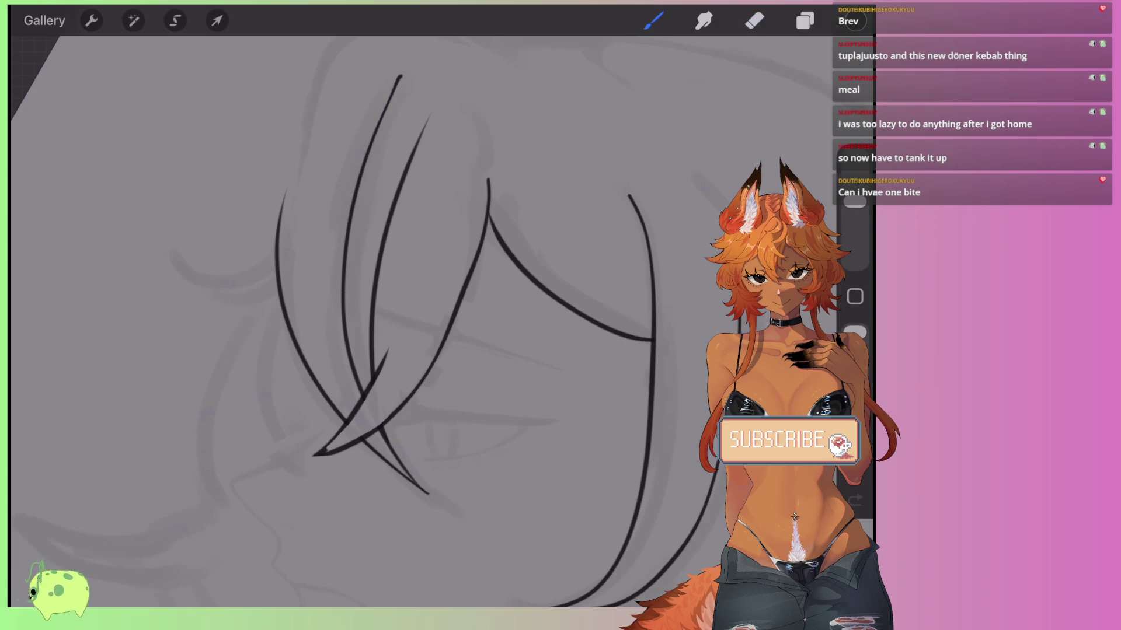
{"action": "scroll", "coordinate": [380, 321], "scroll_direction": "up", "scroll_amount": 3}
{"action": "mouse_move", "coordinate": [484, 130]}
{"action": "left_mouse_down"}
{"action": "mouse_move", "coordinate": [350, 147]}
{"action": "mouse_move", "coordinate": [301, 251]}
{"action": "left_mouse_up"}
{"action": "scroll", "coordinate": [409, 350], "scroll_direction": "up", "scroll_amount": 2}
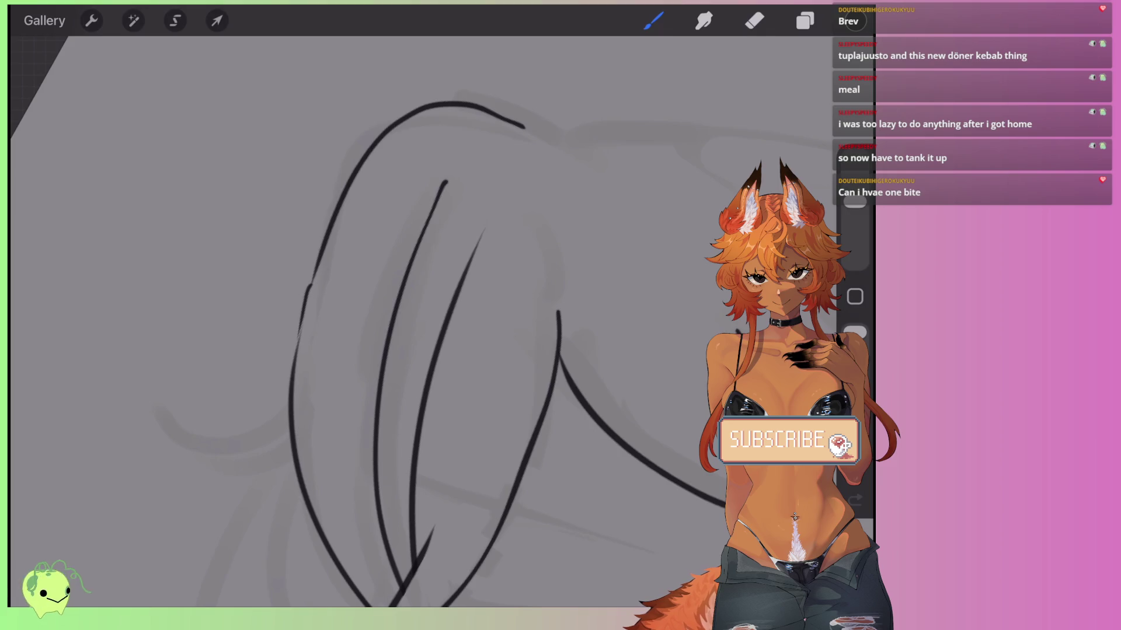
{"action": "scroll", "coordinate": [409, 321], "scroll_direction": "up", "scroll_amount": 2}
{"action": "left_click_drag", "start_coordinate": [394, 292], "coordinate": [481, 212]}
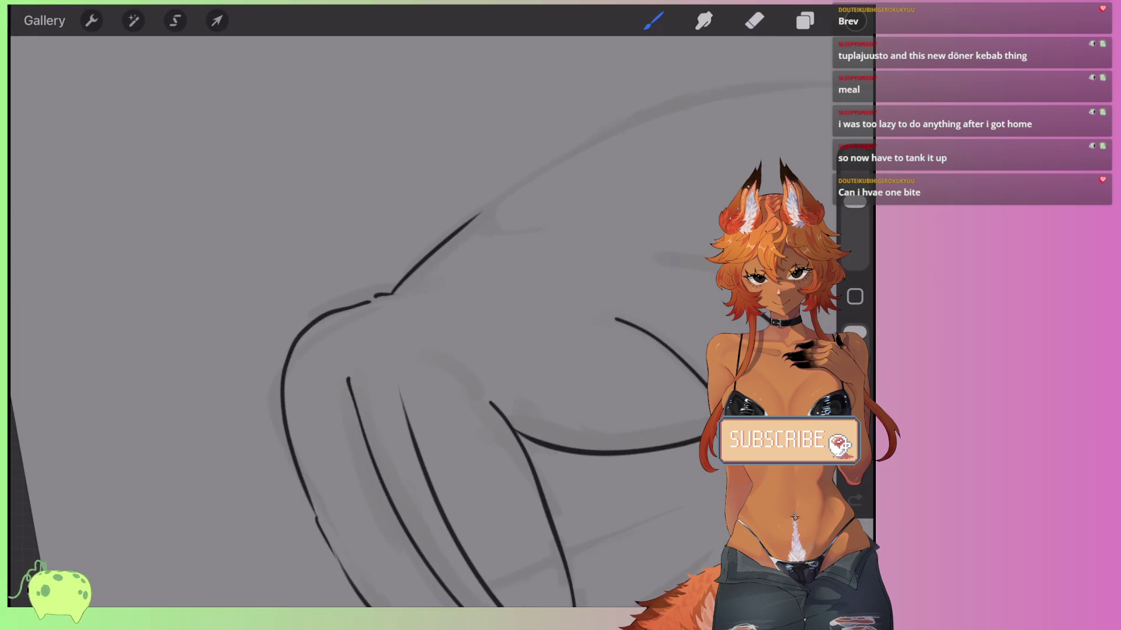
{"action": "scroll", "coordinate": [408, 321], "scroll_direction": "down", "scroll_amount": 2}
{"action": "left_click_drag", "start_coordinate": [397, 198], "coordinate": [438, 263]}
{"action": "scroll", "coordinate": [408, 321], "scroll_direction": "up", "scroll_amount": 2}
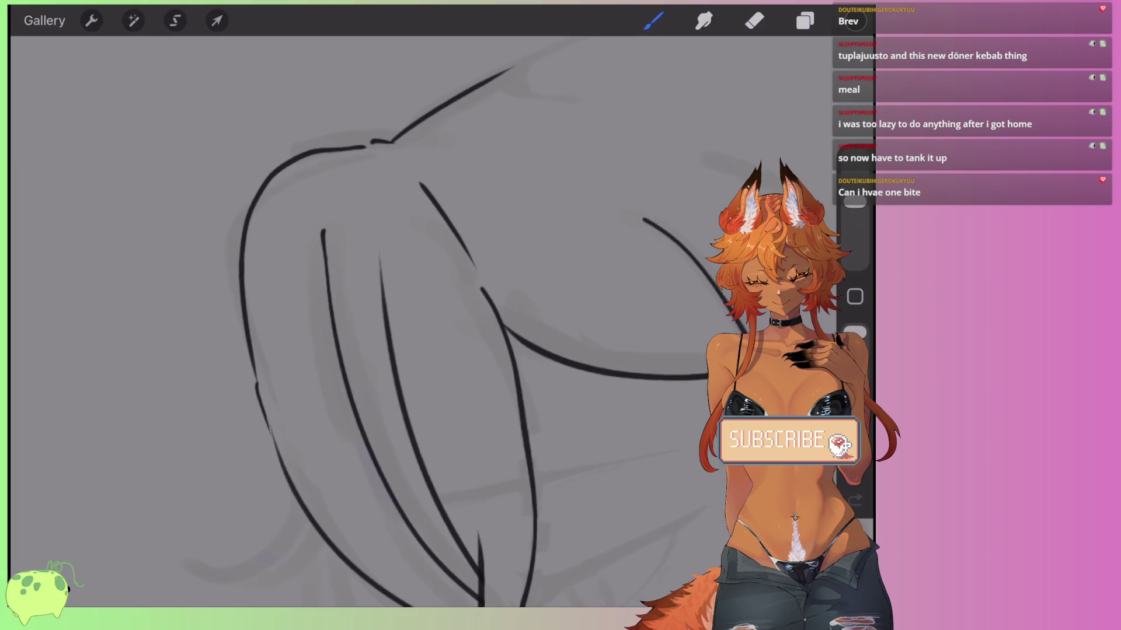
{"action": "scroll", "coordinate": [408, 321], "scroll_direction": "down", "scroll_amount": 3}
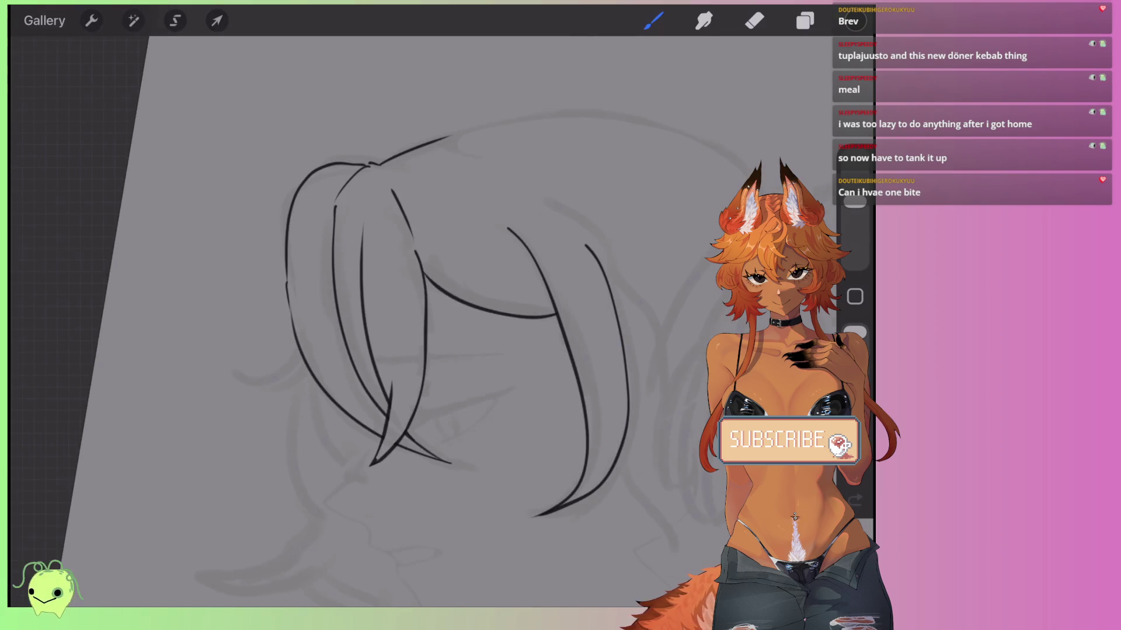
{"action": "scroll", "coordinate": [408, 321], "scroll_direction": "up", "scroll_amount": 5}
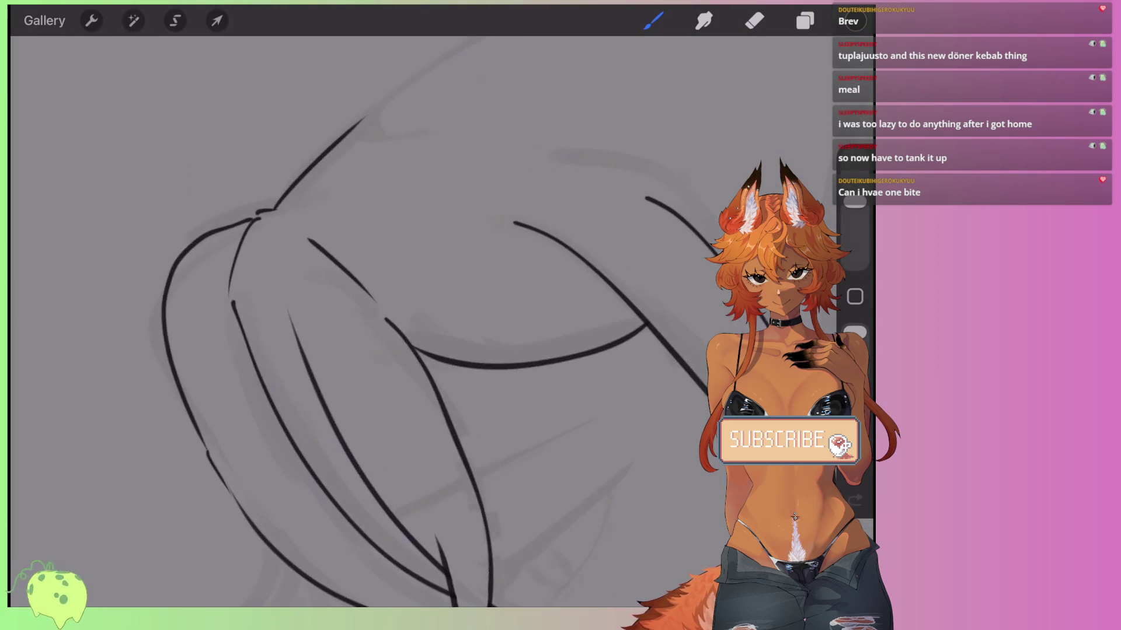
Extend the long curved hair line and trace the upper hair curve with two strokes.
{"action": "left_click_drag", "start_coordinate": [466, 224], "coordinate": [276, 309]}
{"action": "mouse_move", "coordinate": [734, 194]}
{"action": "left_mouse_down"}
{"action": "mouse_move", "coordinate": [496, 236]}
{"action": "mouse_move", "coordinate": [322, 301]}
{"action": "left_mouse_up"}
{"action": "scroll", "coordinate": [409, 321], "scroll_direction": "up", "scroll_amount": 2}
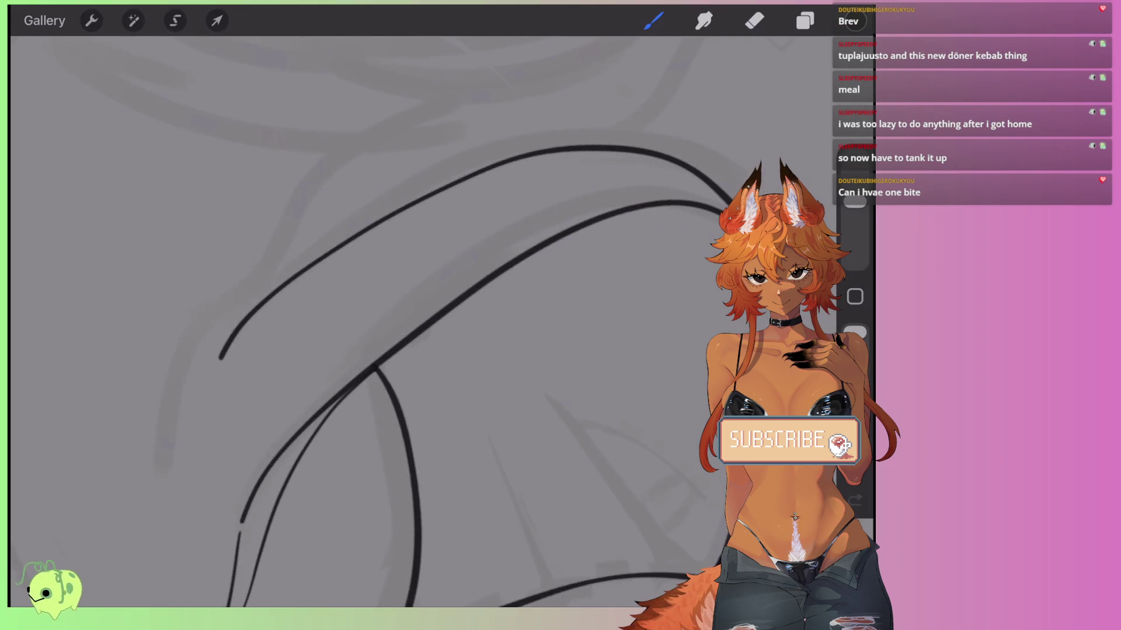
{"action": "left_click_drag", "start_coordinate": [686, 162], "coordinate": [247, 365]}
{"action": "scroll", "coordinate": [408, 321], "scroll_direction": "down", "scroll_amount": 3}
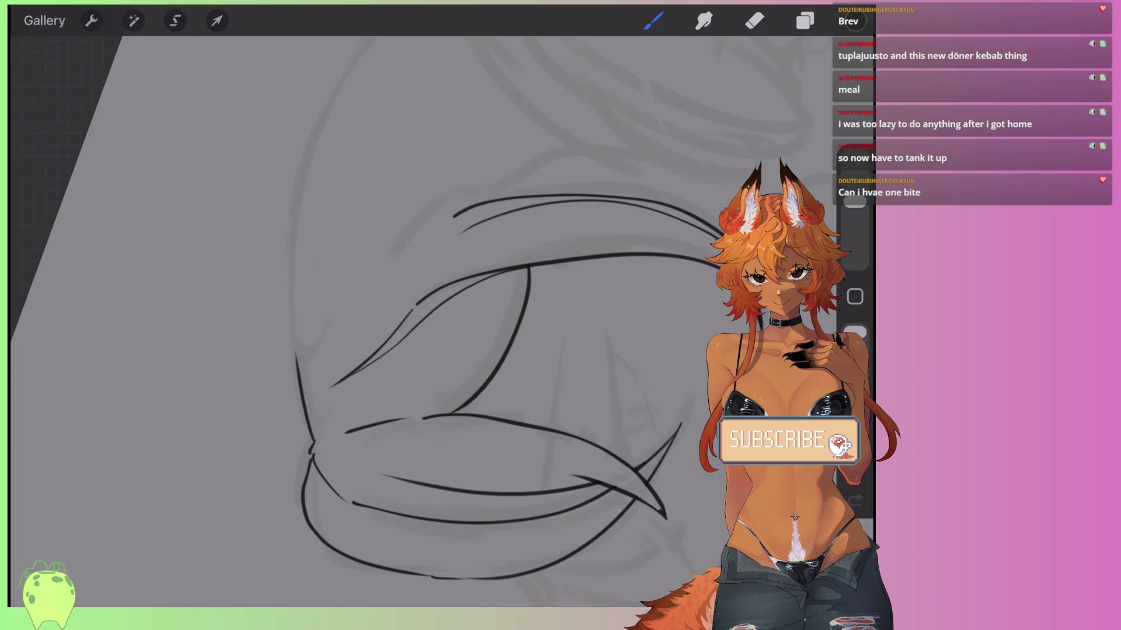
{"action": "scroll", "coordinate": [408, 321], "scroll_direction": "down", "scroll_amount": 5}
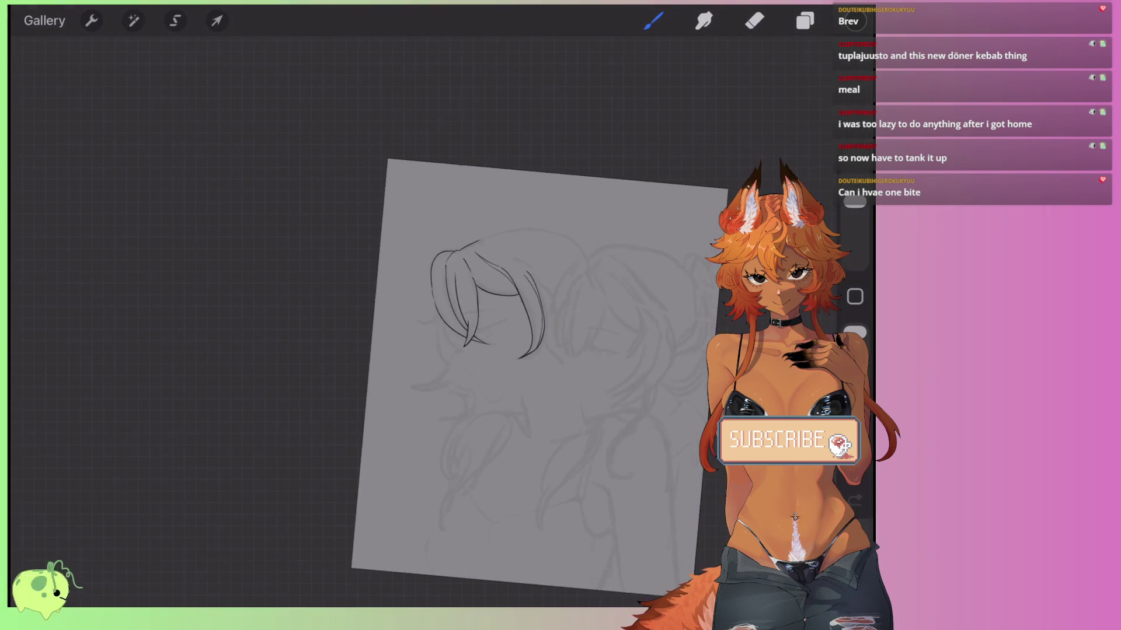
{"action": "scroll", "coordinate": [408, 321], "scroll_direction": "up", "scroll_amount": 5}
Undo four recent strokes and ink a long line rising from the hair curve.
{"action": "key", "text": "ctrl+z"}
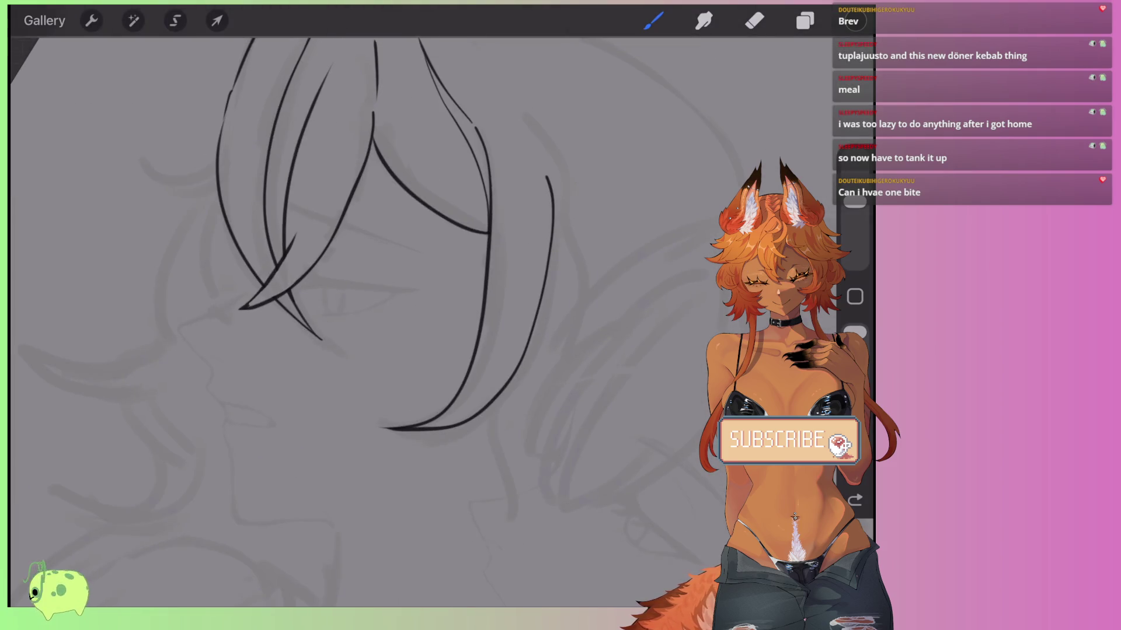
{"action": "scroll", "coordinate": [408, 321], "scroll_direction": "down", "scroll_amount": 3}
{"action": "key", "text": "ctrl+z"}
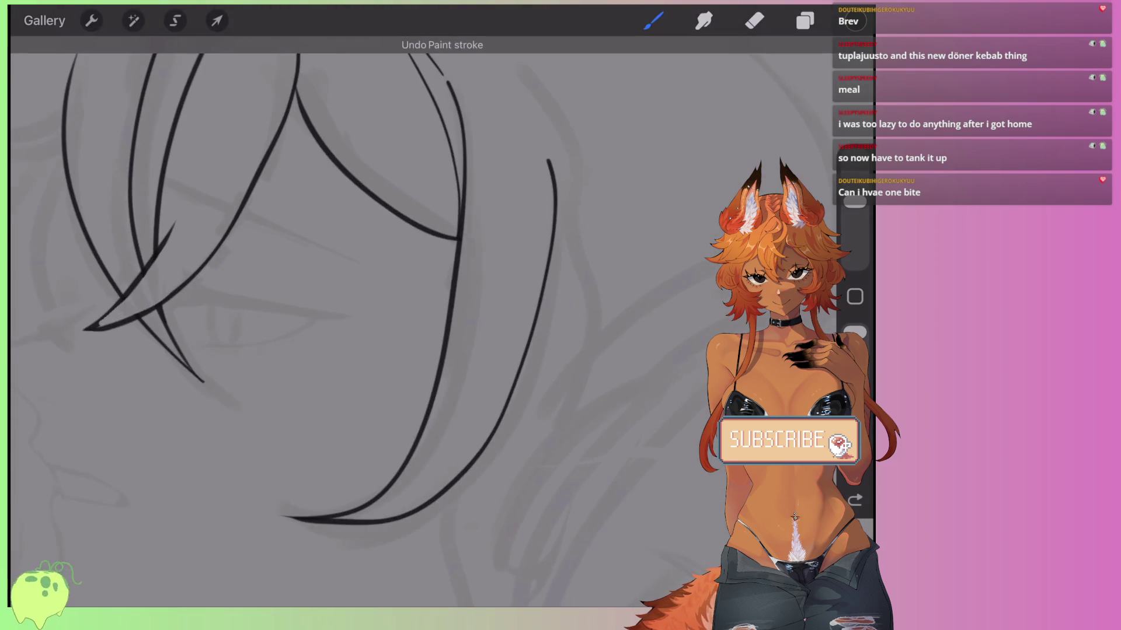
{"action": "key", "text": "ctrl+z"}
{"action": "scroll", "coordinate": [409, 321], "scroll_direction": "up", "scroll_amount": 4}
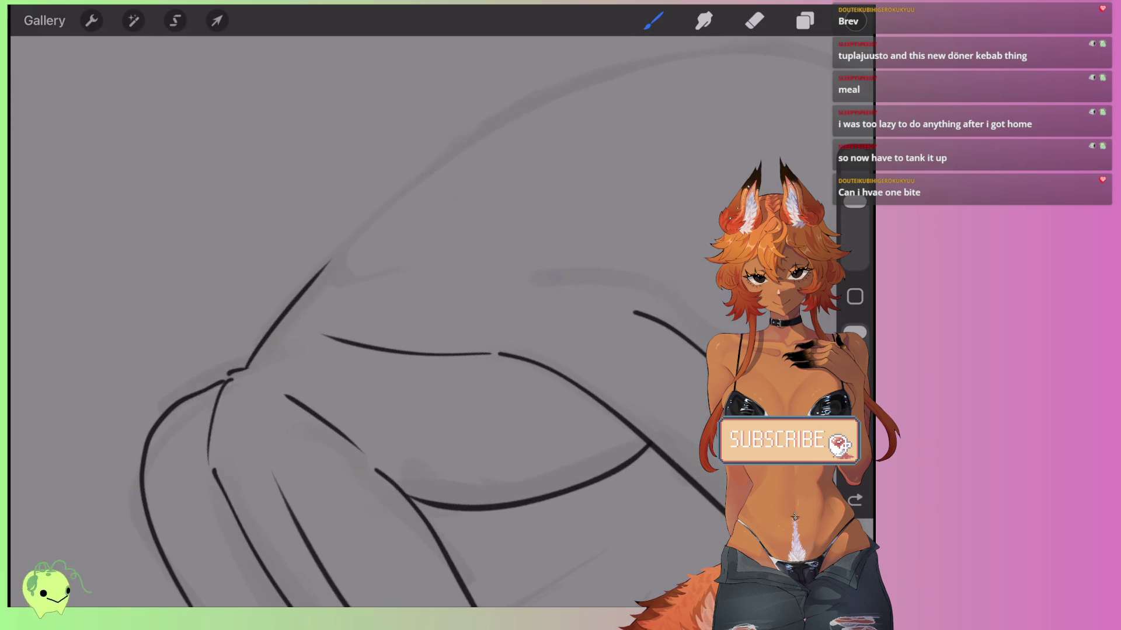
{"action": "scroll", "coordinate": [409, 321], "scroll_direction": "down", "scroll_amount": 3}
{"action": "key", "text": "ctrl+z"}
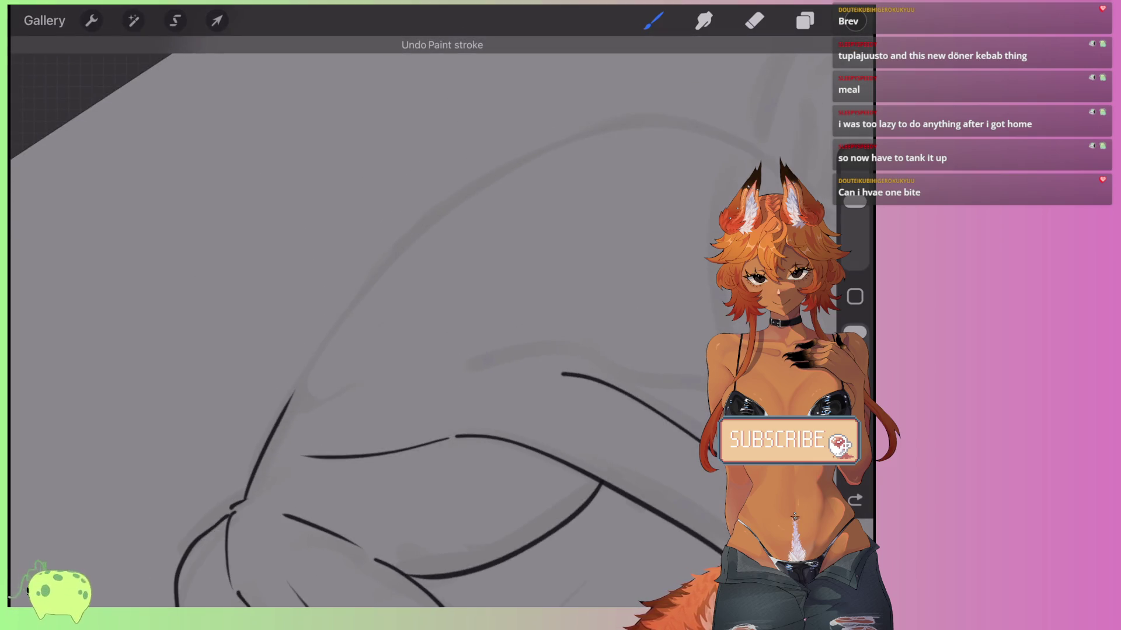
{"action": "mouse_move", "coordinate": [298, 386]}
{"action": "left_mouse_down"}
{"action": "mouse_move", "coordinate": [350, 304]}
{"action": "mouse_move", "coordinate": [536, 154]}
{"action": "left_mouse_up"}
Ink the forehead line below the hair, extending it down to the nose.
{"action": "scroll", "coordinate": [409, 321], "scroll_direction": "up", "scroll_amount": 3}
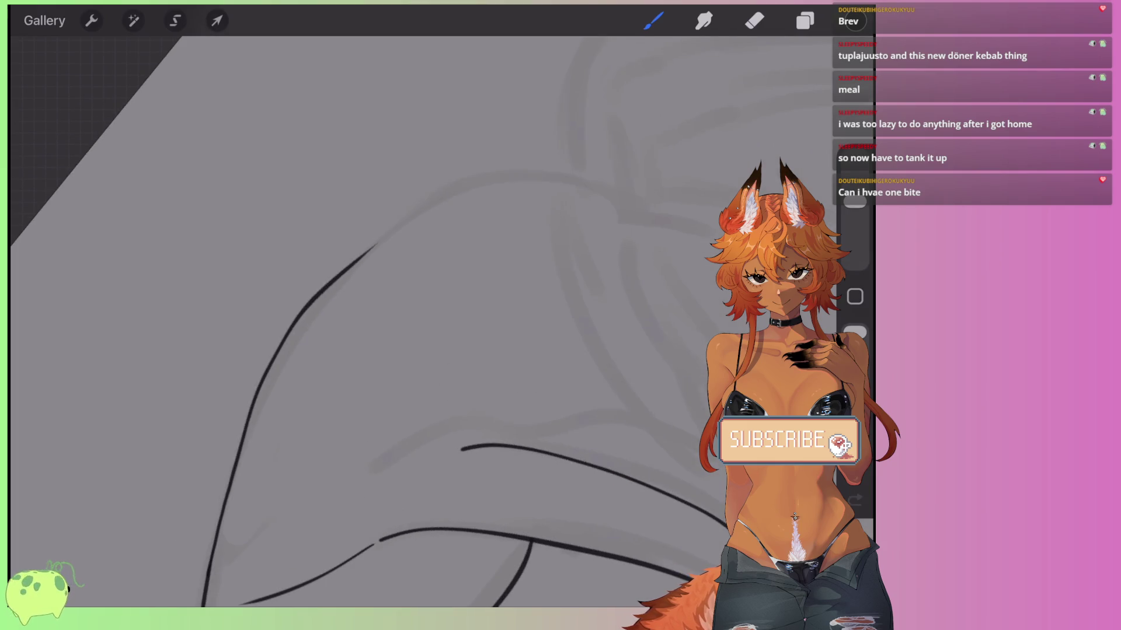
{"action": "scroll", "coordinate": [409, 321], "scroll_direction": "down", "scroll_amount": 4}
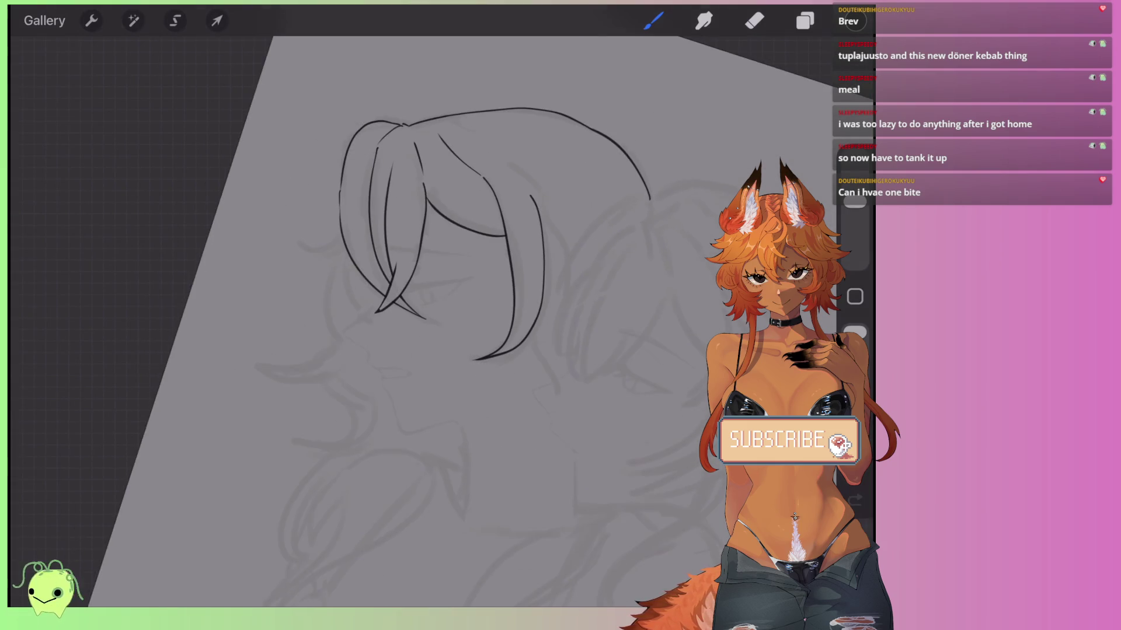
{"action": "scroll", "coordinate": [362, 262], "scroll_direction": "up", "scroll_amount": 5}
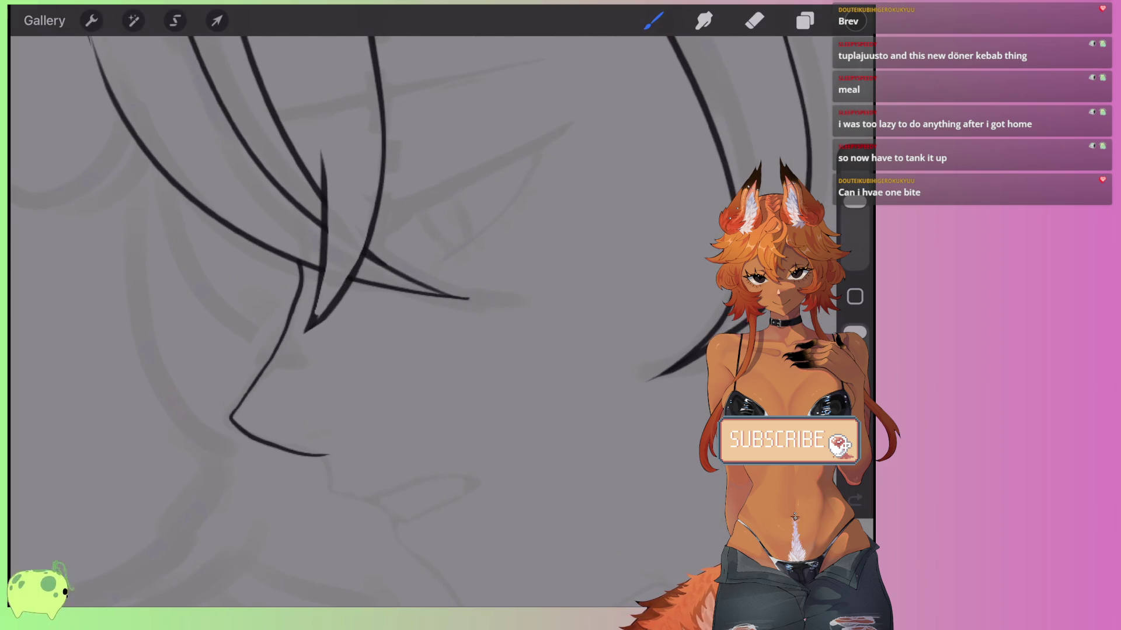
{"action": "scroll", "coordinate": [408, 245], "scroll_direction": "up", "scroll_amount": 3}
{"action": "key", "text": "ctrl+z"}
{"action": "left_click_drag", "start_coordinate": [221, 299], "coordinate": [303, 421]}
{"action": "key", "text": "ctrl+z"}
{"action": "mouse_move", "coordinate": [455, 161]}
{"action": "left_mouse_down"}
{"action": "mouse_move", "coordinate": [435, 188]}
{"action": "mouse_move", "coordinate": [308, 264]}
{"action": "mouse_move", "coordinate": [226, 289]}
{"action": "left_mouse_up"}
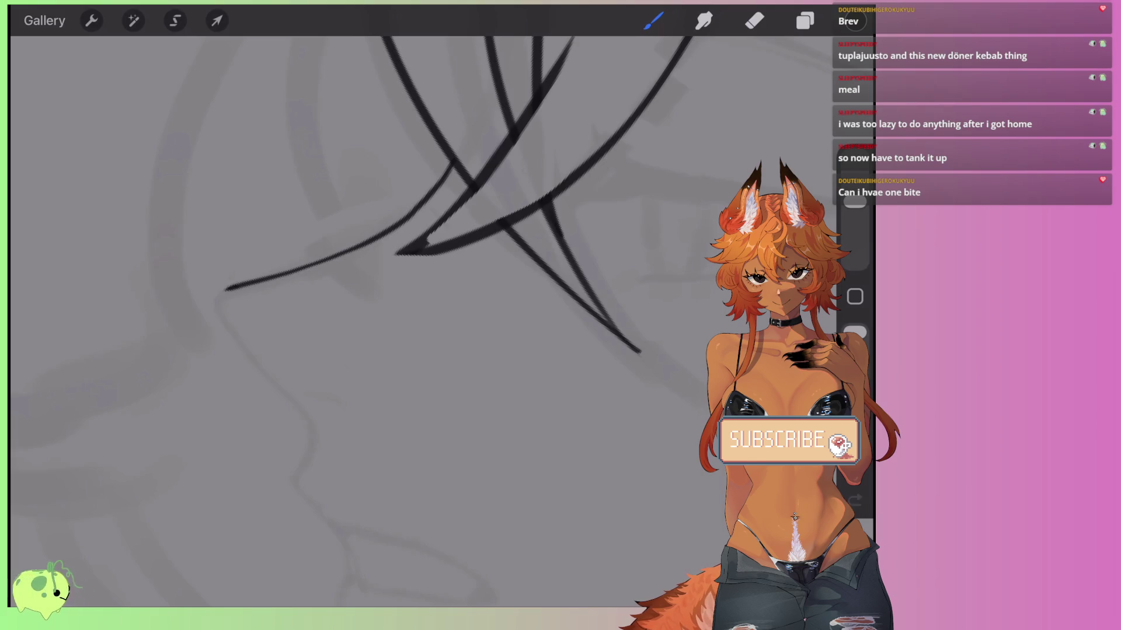
{"action": "left_click_drag", "start_coordinate": [242, 349], "coordinate": [310, 428]}
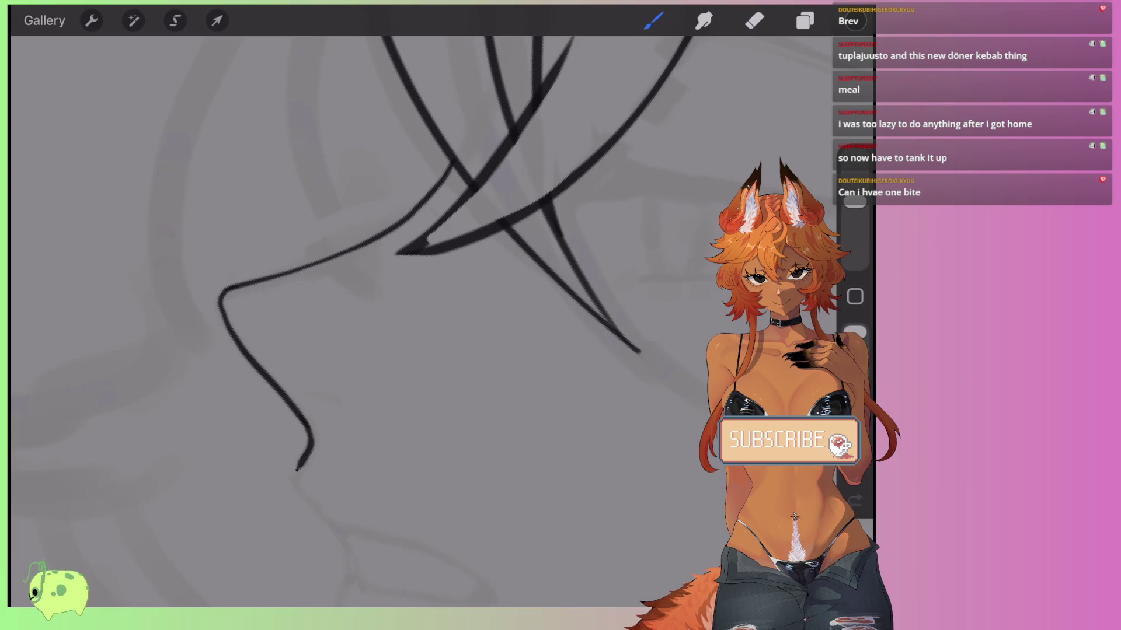
Draw the nose tip, redrawing it to angle down-right.
{"action": "scroll", "coordinate": [408, 263], "scroll_direction": "down", "scroll_amount": 5}
{"action": "left_click_drag", "start_coordinate": [266, 403], "coordinate": [298, 438]}
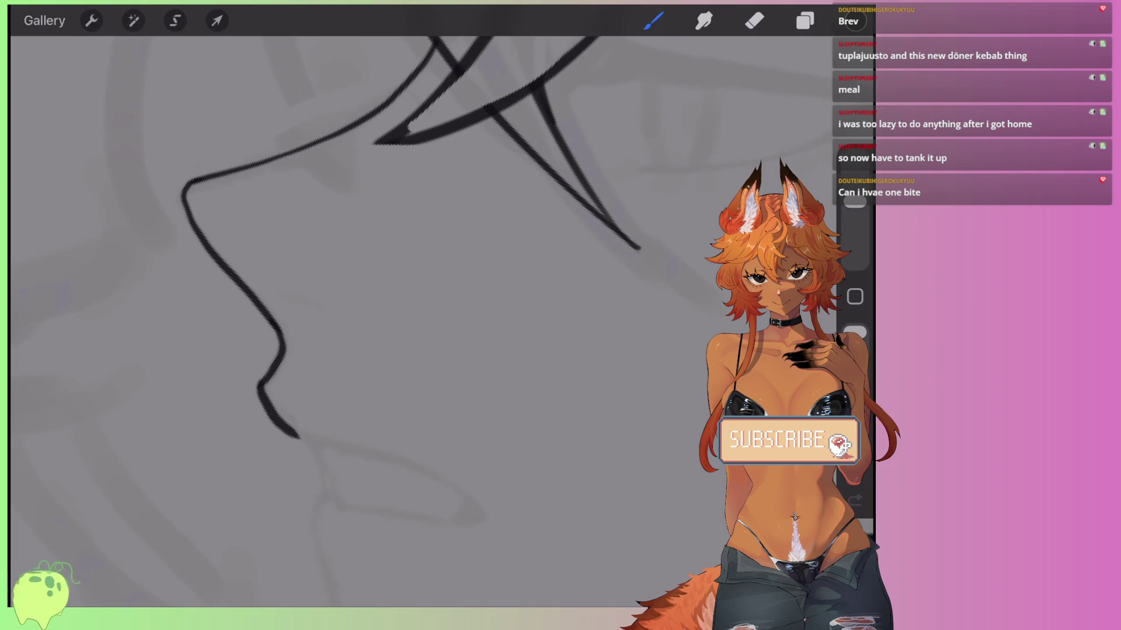
{"action": "scroll", "coordinate": [409, 263], "scroll_direction": "down", "scroll_amount": 3}
{"action": "key", "text": "ctrl+z"}
{"action": "left_click_drag", "start_coordinate": [311, 274], "coordinate": [353, 315]}
{"action": "scroll", "coordinate": [234, 233], "scroll_direction": "up", "scroll_amount": 5}
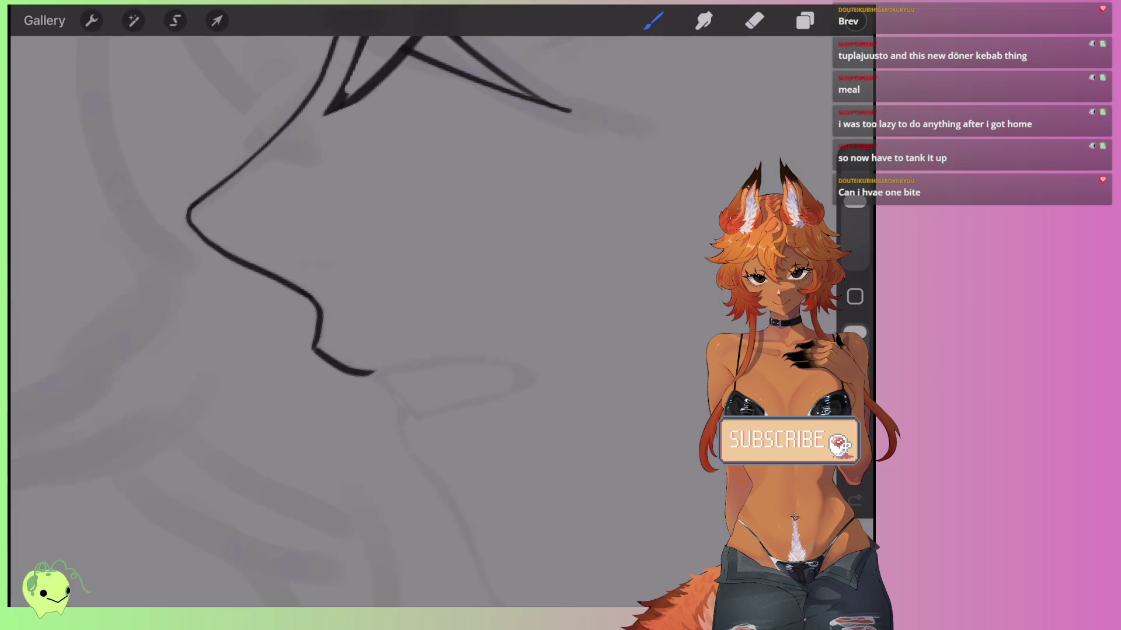
Ink a shorter upper lip line and the short mouth stroke, redrawing each as needed.
{"action": "left_click_drag", "start_coordinate": [388, 398], "coordinate": [622, 345]}
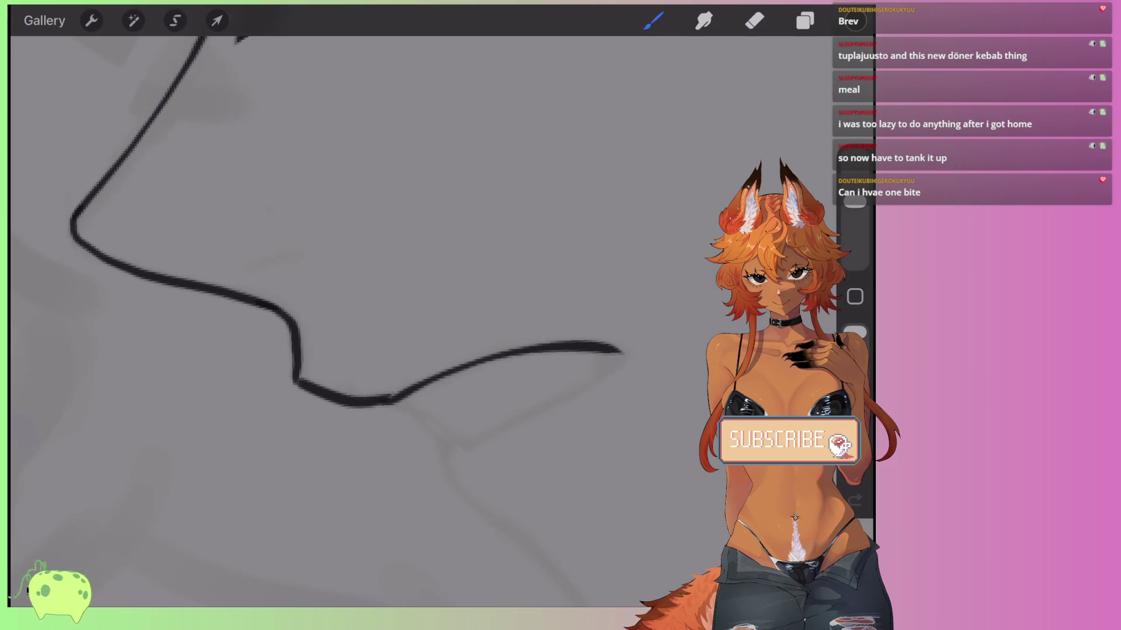
{"action": "key", "text": "ctrl+z"}
{"action": "mouse_move", "coordinate": [373, 402]}
{"action": "left_mouse_down"}
{"action": "mouse_move", "coordinate": [517, 353]}
{"action": "mouse_move", "coordinate": [620, 350]}
{"action": "left_mouse_up"}
{"action": "scroll", "coordinate": [350, 292], "scroll_direction": "right", "scroll_amount": 2}
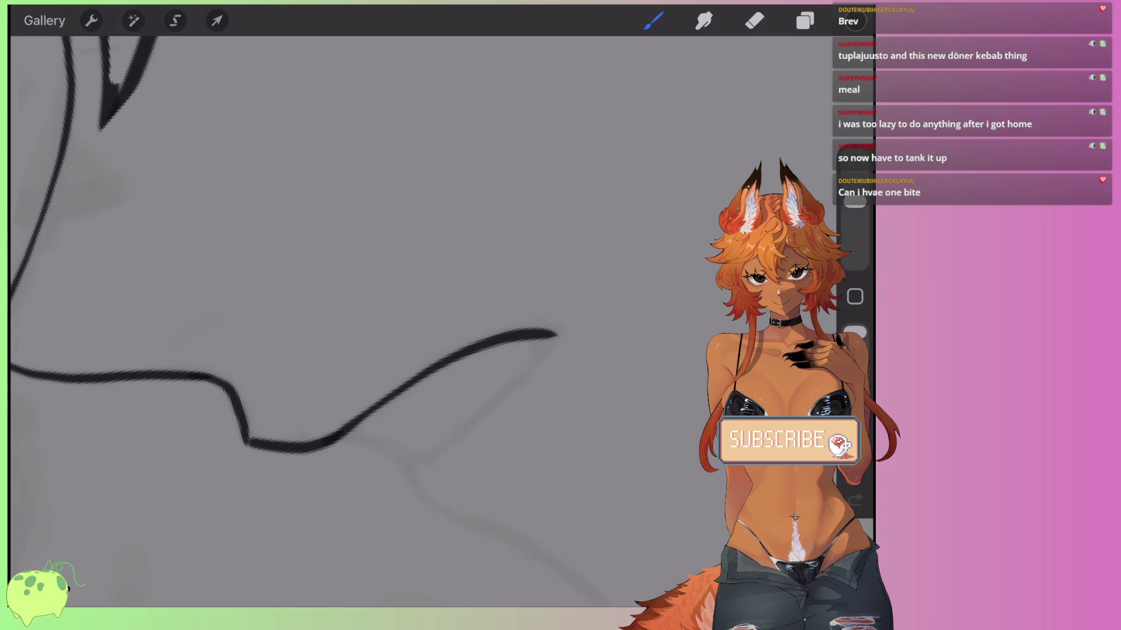
{"action": "left_click_drag", "start_coordinate": [344, 431], "coordinate": [423, 474]}
{"action": "scroll", "coordinate": [292, 292], "scroll_direction": "right", "scroll_amount": 2}
{"action": "key", "text": "ctrl+z"}
{"action": "left_click_drag", "start_coordinate": [341, 331], "coordinate": [380, 369]}
{"action": "scroll", "coordinate": [351, 292], "scroll_direction": "up", "scroll_amount": 2}
{"action": "key", "text": "ctrl+z"}
{"action": "mouse_move", "coordinate": [325, 341]}
{"action": "left_mouse_down"}
{"action": "mouse_move", "coordinate": [380, 393]}
{"action": "mouse_move", "coordinate": [440, 482]}
{"action": "left_mouse_up"}
Draw the line connecting the upper lip tip to the lip junction.
{"action": "mouse_move", "coordinate": [379, 389]}
{"action": "left_mouse_down"}
{"action": "mouse_move", "coordinate": [524, 310]}
{"action": "mouse_move", "coordinate": [341, 417]}
{"action": "left_mouse_up"}
{"action": "scroll", "coordinate": [351, 292], "scroll_direction": "up", "scroll_amount": 2}
{"action": "key", "text": "ctrl+z"}
{"action": "left_click_drag", "start_coordinate": [441, 314], "coordinate": [452, 334]}
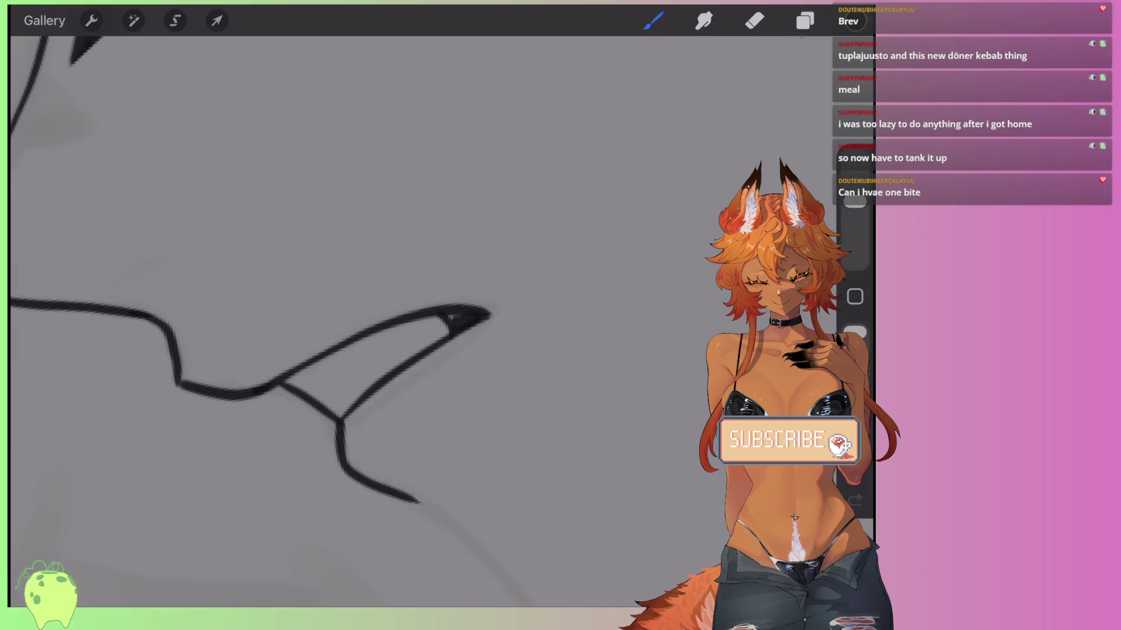
{"action": "scroll", "coordinate": [350, 263], "scroll_direction": "down", "scroll_amount": 5}
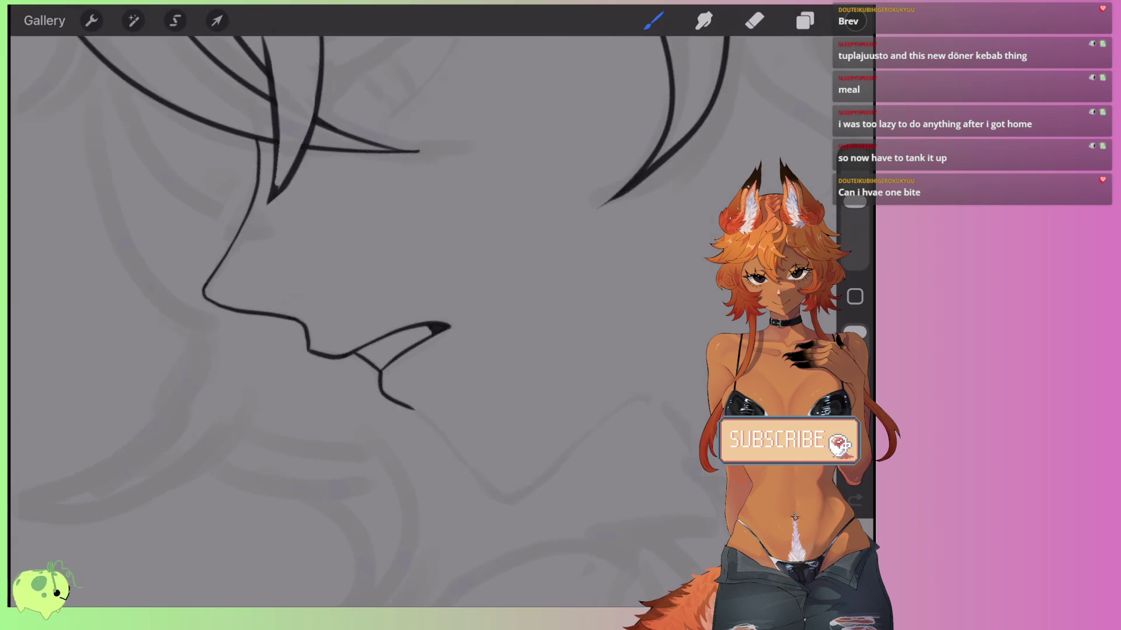
{"action": "scroll", "coordinate": [263, 263], "scroll_direction": "up", "scroll_amount": 3}
{"action": "key", "text": "ctrl+z"}
{"action": "scroll", "coordinate": [263, 262], "scroll_direction": "up", "scroll_amount": 2}
{"action": "key", "text": "ctrl+z"}
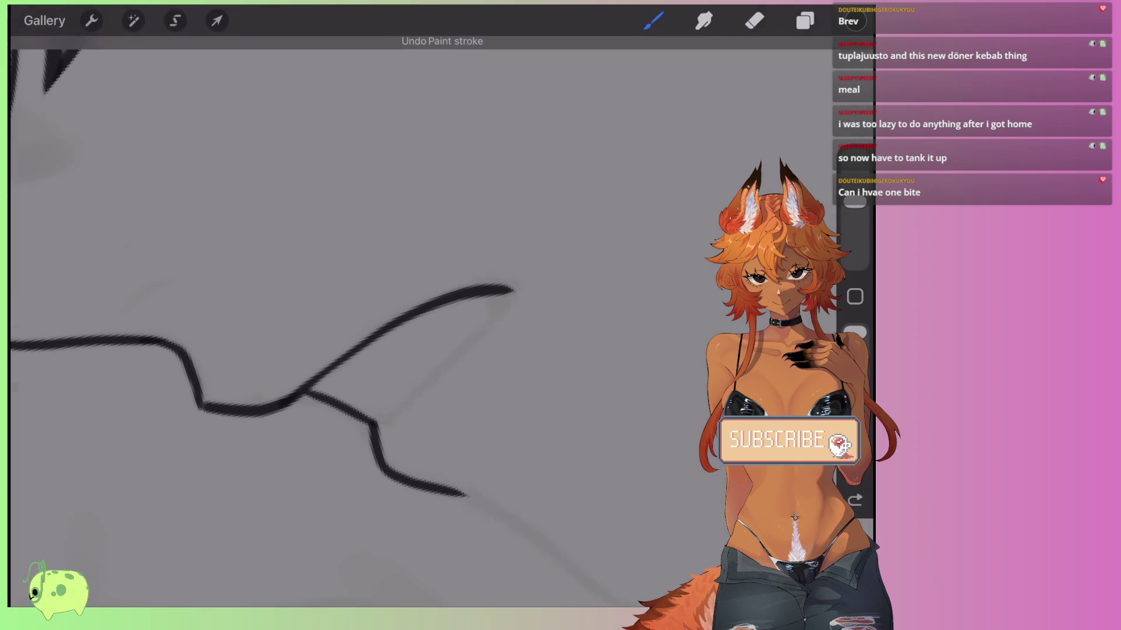
{"action": "left_click_drag", "start_coordinate": [510, 291], "coordinate": [390, 407]}
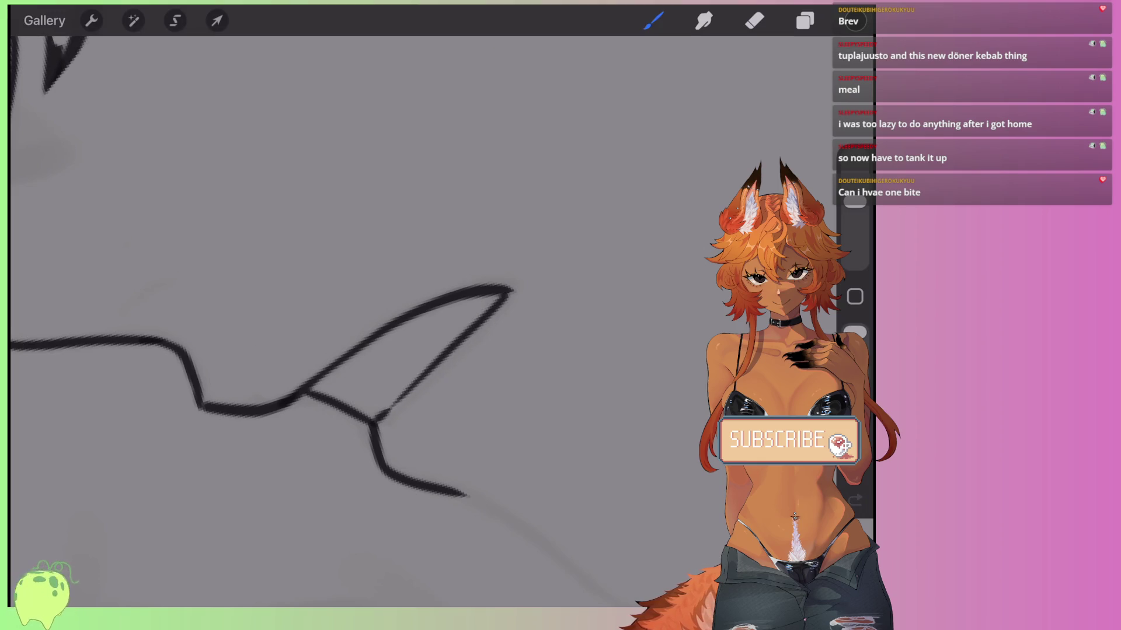
Ink a long chin line below the lips and the jaw line rising toward the ear.
{"action": "scroll", "coordinate": [350, 263], "scroll_direction": "down", "scroll_amount": 5}
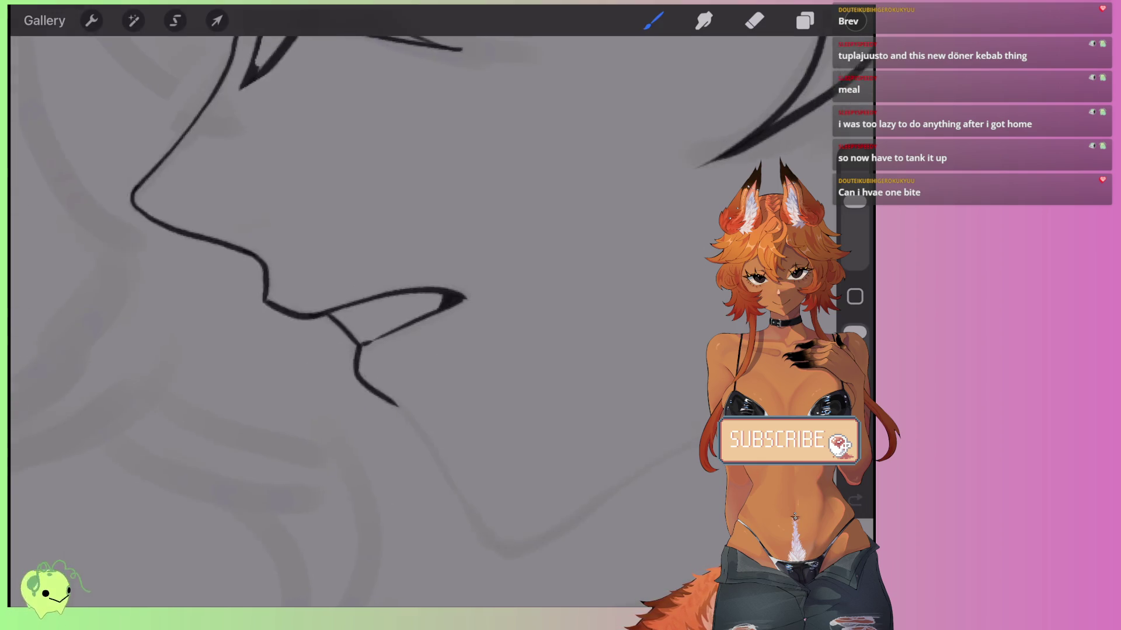
{"action": "scroll", "coordinate": [380, 326], "scroll_direction": "up", "scroll_amount": 5}
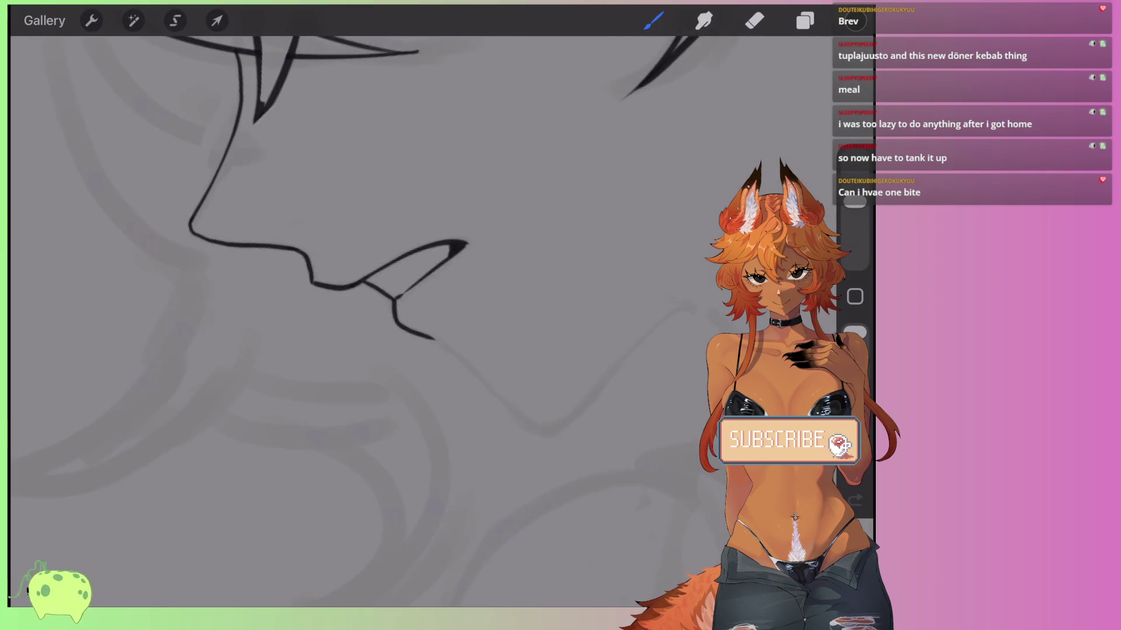
{"action": "scroll", "coordinate": [350, 263], "scroll_direction": "down", "scroll_amount": 2}
{"action": "left_click_drag", "start_coordinate": [376, 346], "coordinate": [461, 374]}
{"action": "key", "text": "ctrl+z"}
{"action": "mouse_move", "coordinate": [380, 344]}
{"action": "left_mouse_down"}
{"action": "mouse_move", "coordinate": [565, 380]}
{"action": "mouse_move", "coordinate": [654, 108]}
{"action": "left_mouse_up"}
{"action": "scroll", "coordinate": [350, 233], "scroll_direction": "down", "scroll_amount": 3}
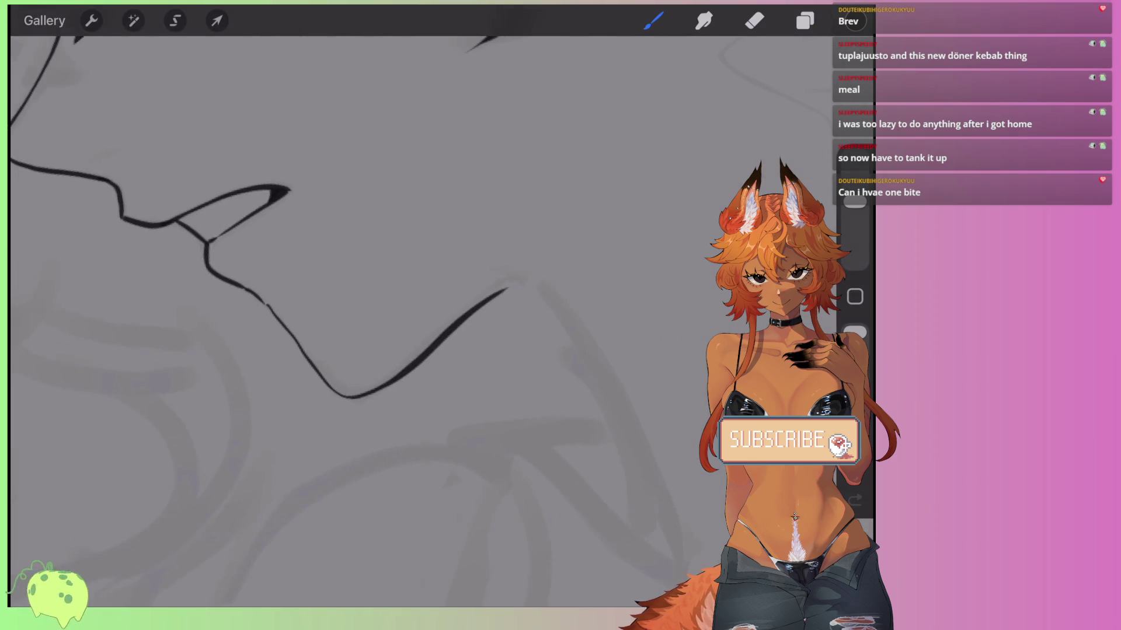
{"action": "scroll", "coordinate": [350, 263], "scroll_direction": "down", "scroll_amount": 3}
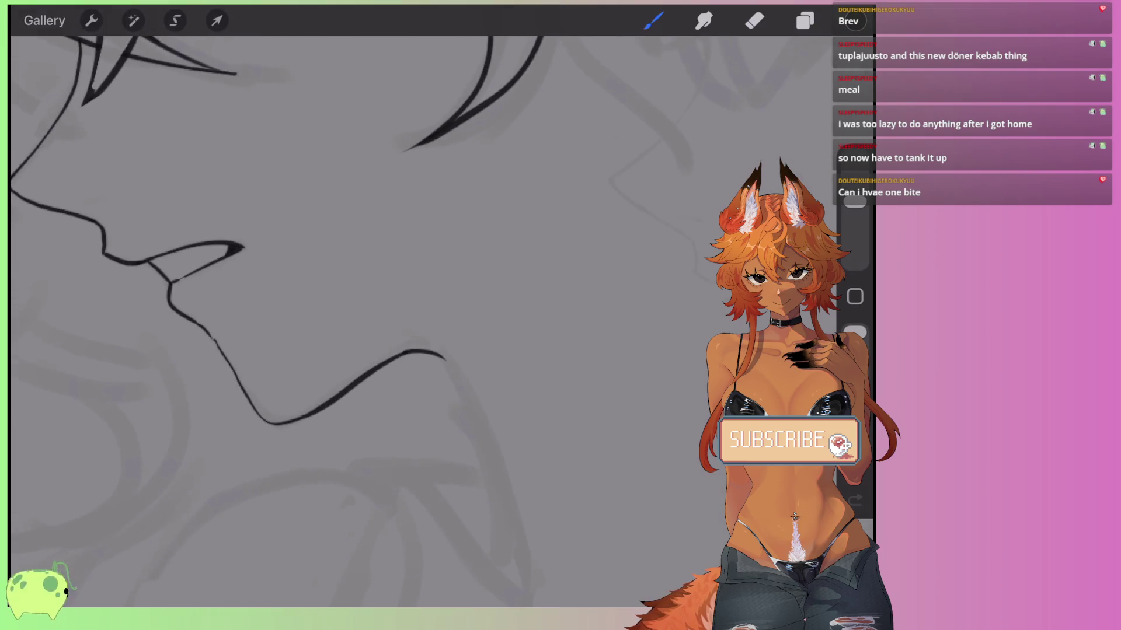
{"action": "left_click_drag", "start_coordinate": [398, 348], "coordinate": [499, 277]}
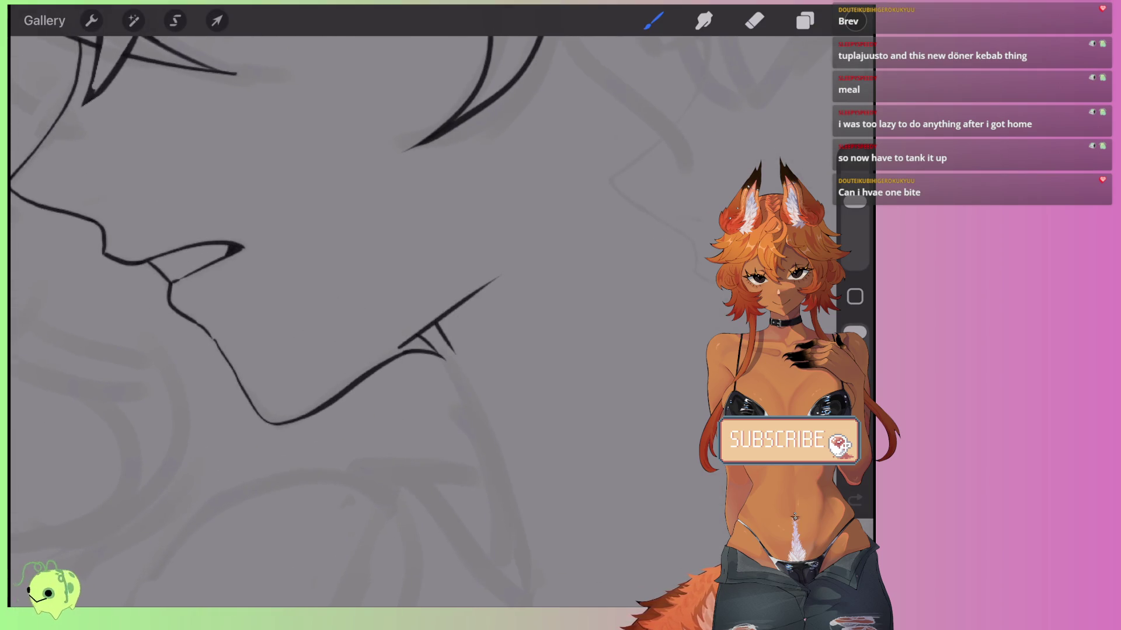
{"action": "scroll", "coordinate": [263, 233], "scroll_direction": "down", "scroll_amount": 3}
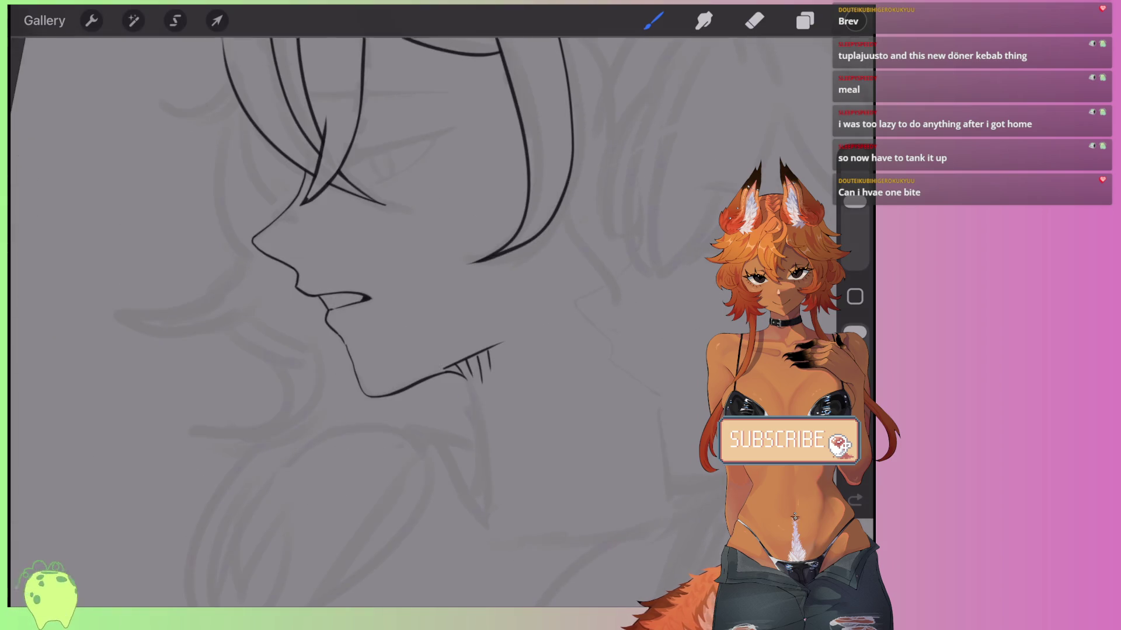
{"action": "key", "text": "ctrl+z"}
{"action": "key", "text": "ctrl+z"}
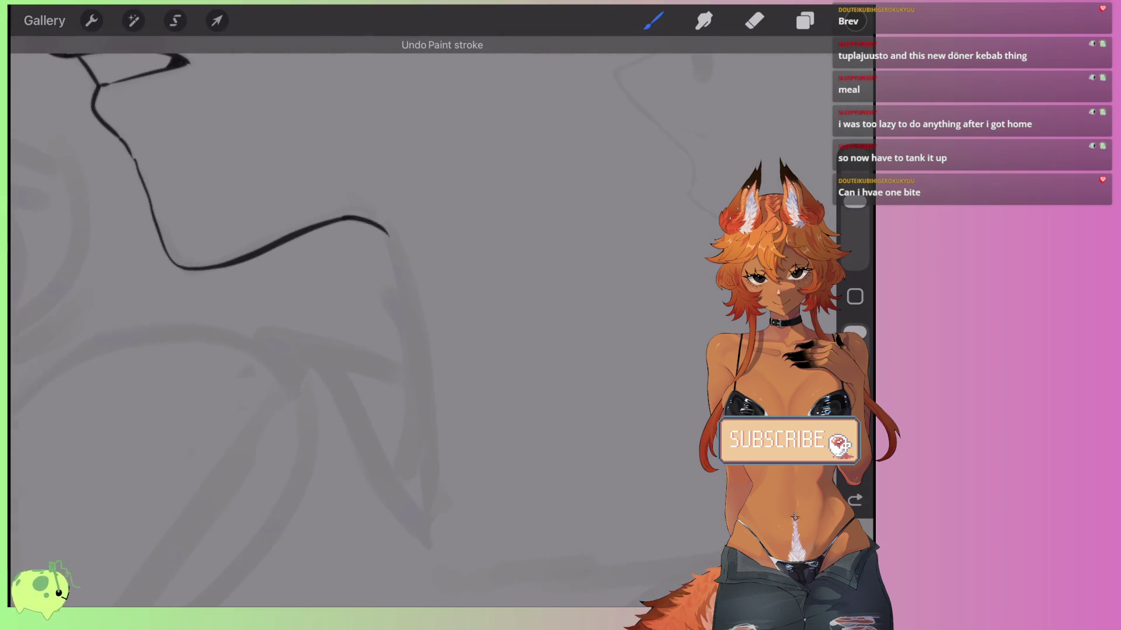
{"action": "scroll", "coordinate": [350, 175], "scroll_direction": "down", "scroll_amount": 2}
Ink a shorter hair curve below the chin, its outer curve, and two inner strands.
{"action": "scroll", "coordinate": [263, 175], "scroll_direction": "up", "scroll_amount": 2}
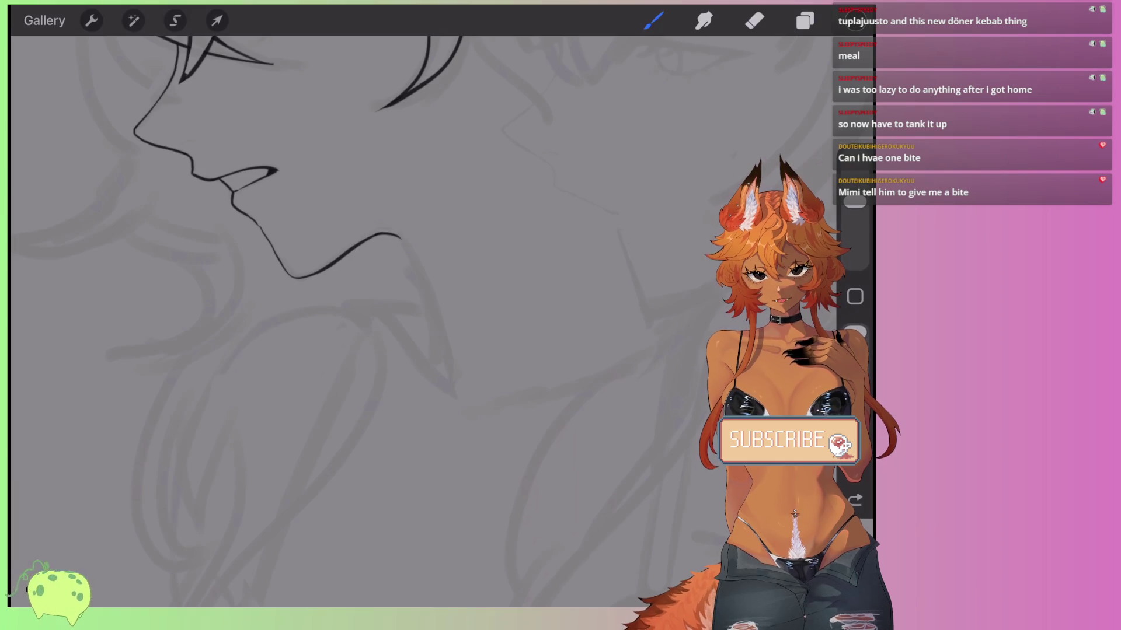
{"action": "scroll", "coordinate": [409, 320], "scroll_direction": "down", "scroll_amount": 5}
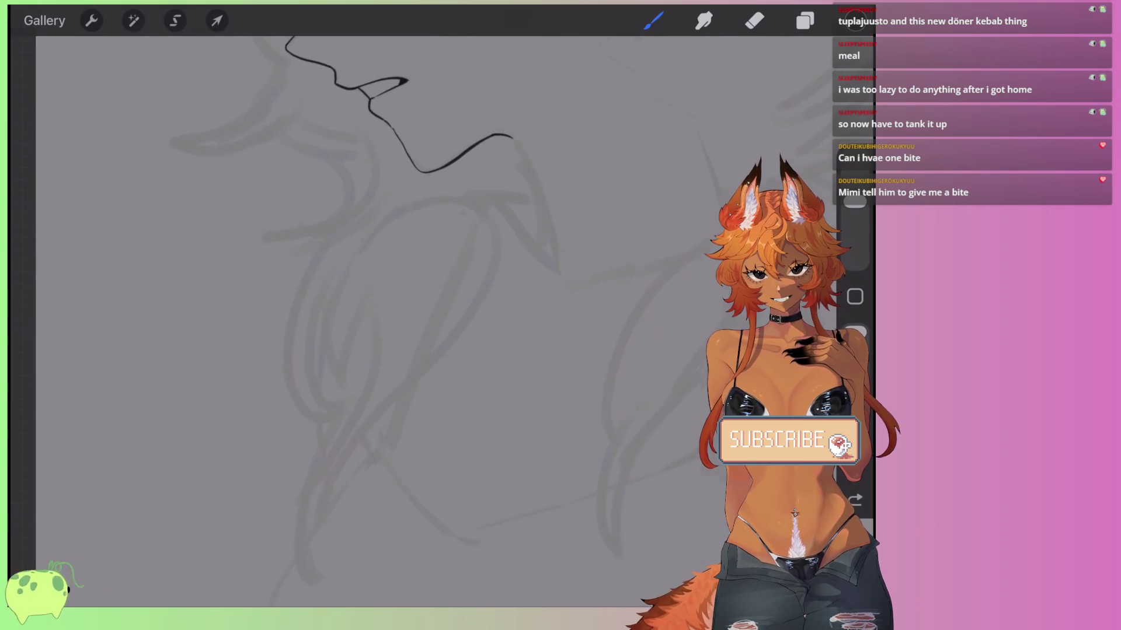
{"action": "scroll", "coordinate": [408, 292], "scroll_direction": "up", "scroll_amount": 1}
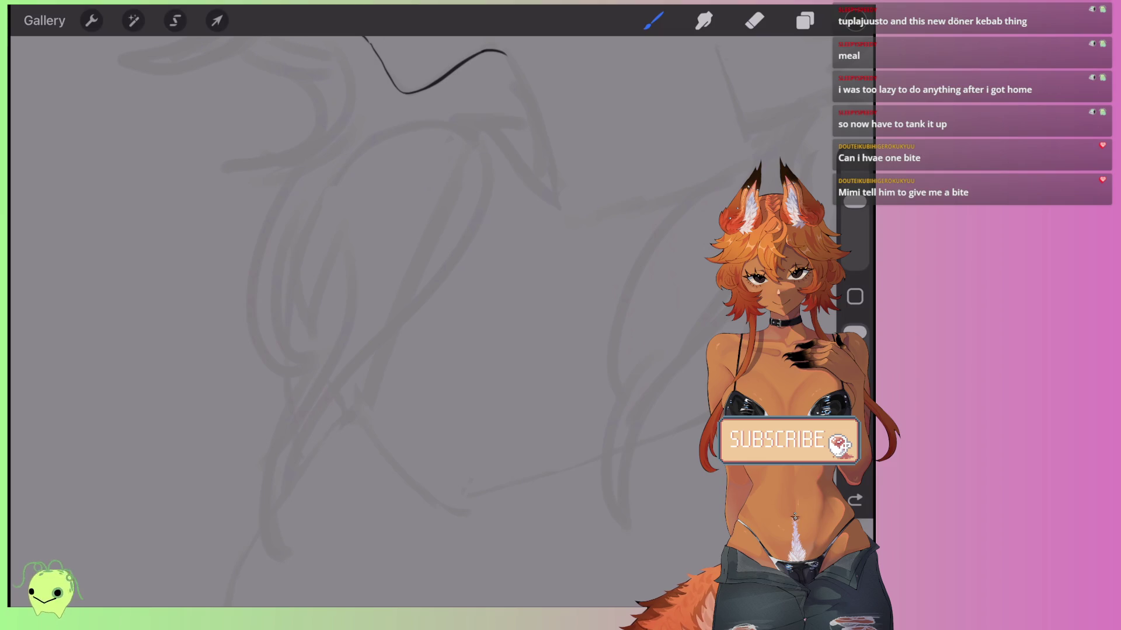
{"action": "scroll", "coordinate": [409, 234], "scroll_direction": "up", "scroll_amount": 2}
{"action": "mouse_move", "coordinate": [488, 145]}
{"action": "left_mouse_down"}
{"action": "mouse_move", "coordinate": [450, 312]}
{"action": "mouse_move", "coordinate": [308, 595]}
{"action": "left_mouse_up"}
{"action": "scroll", "coordinate": [408, 292], "scroll_direction": "down", "scroll_amount": 2}
{"action": "key", "text": "ctrl+z"}
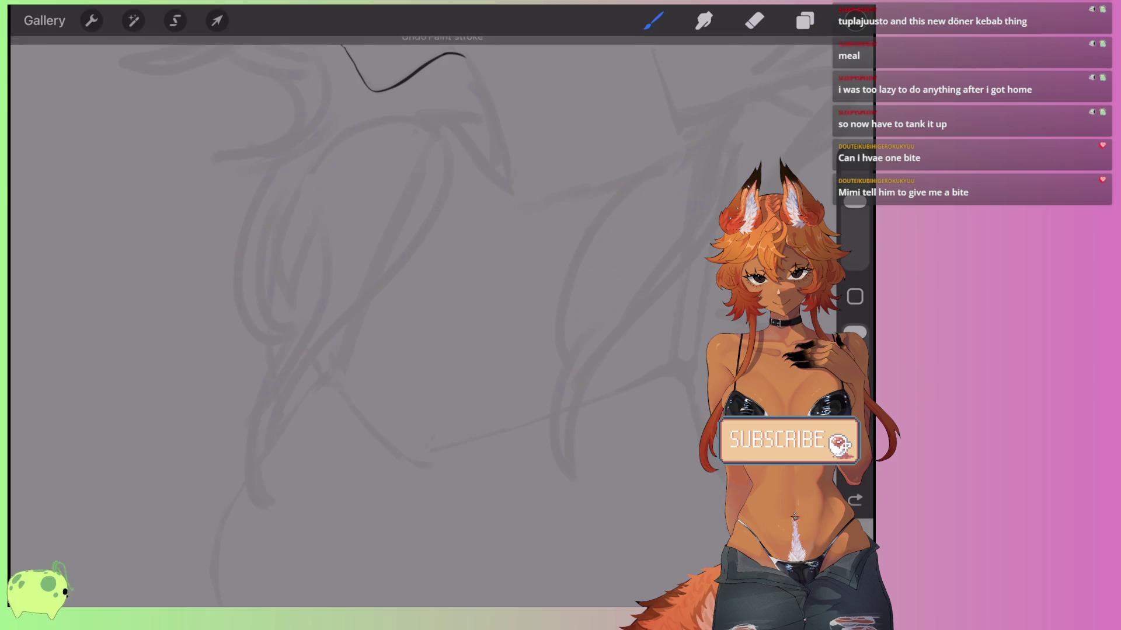
{"action": "mouse_move", "coordinate": [425, 100]}
{"action": "left_mouse_down"}
{"action": "mouse_move", "coordinate": [268, 507]}
{"action": "mouse_move", "coordinate": [318, 273]}
{"action": "left_mouse_up"}
{"action": "left_click_drag", "start_coordinate": [306, 178], "coordinate": [283, 330]}
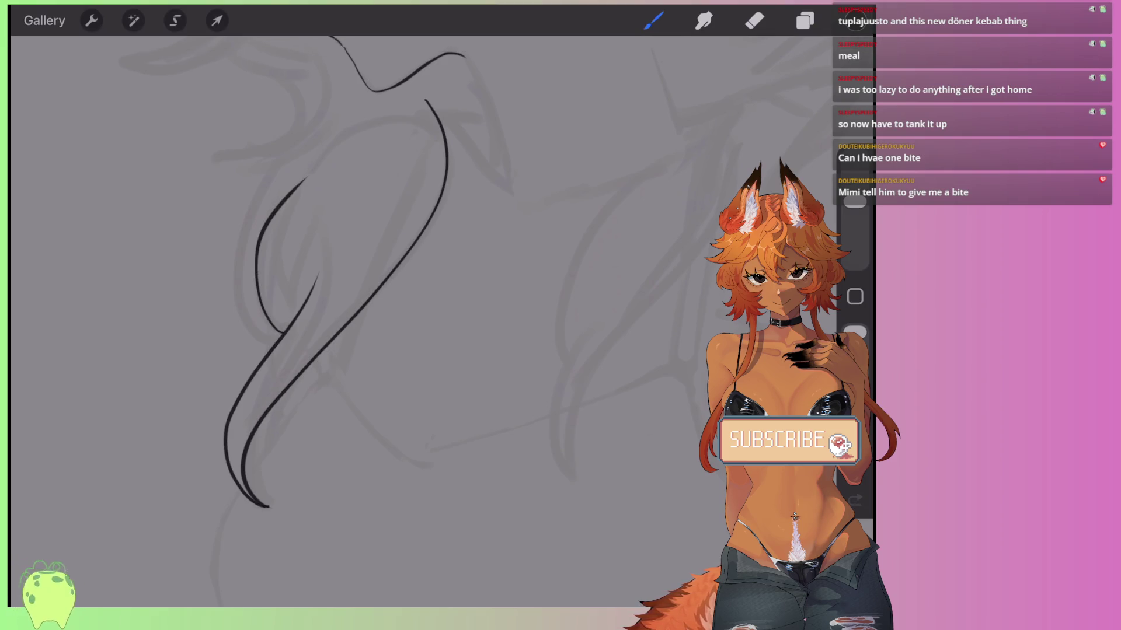
{"action": "scroll", "coordinate": [350, 292], "scroll_direction": "up", "scroll_amount": 2}
{"action": "mouse_move", "coordinate": [308, 265]}
{"action": "left_mouse_down"}
{"action": "mouse_move", "coordinate": [295, 403]}
{"action": "mouse_move", "coordinate": [324, 198]}
{"action": "left_mouse_up"}
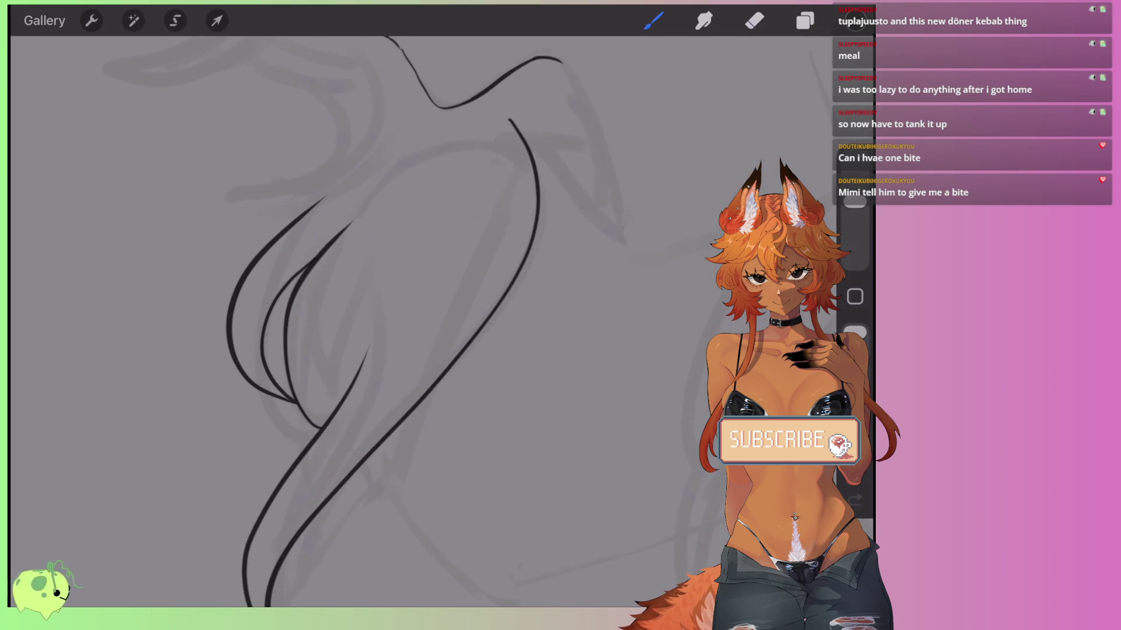
Add a curved strand above the lock's tip, a pointed strand sweeping left, and a curve under the jaw.
{"action": "scroll", "coordinate": [409, 321], "scroll_direction": "up", "scroll_amount": 1}
{"action": "scroll", "coordinate": [409, 321], "scroll_direction": "up", "scroll_amount": 1}
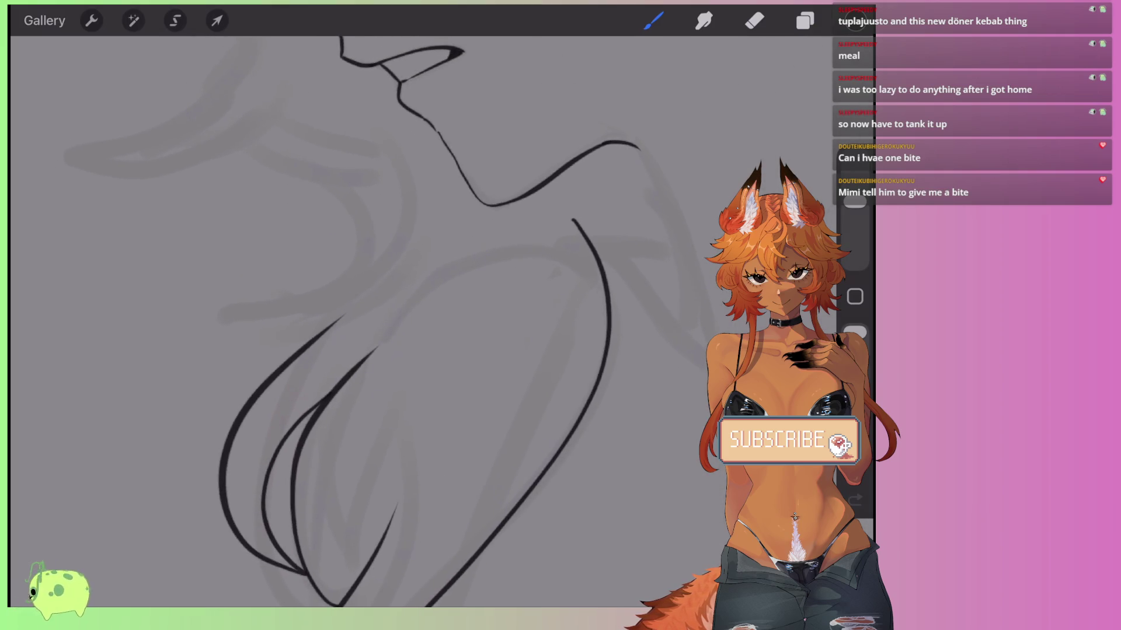
{"action": "left_click_drag", "start_coordinate": [213, 302], "coordinate": [295, 168]}
{"action": "scroll", "coordinate": [408, 321], "scroll_direction": "up", "scroll_amount": 1}
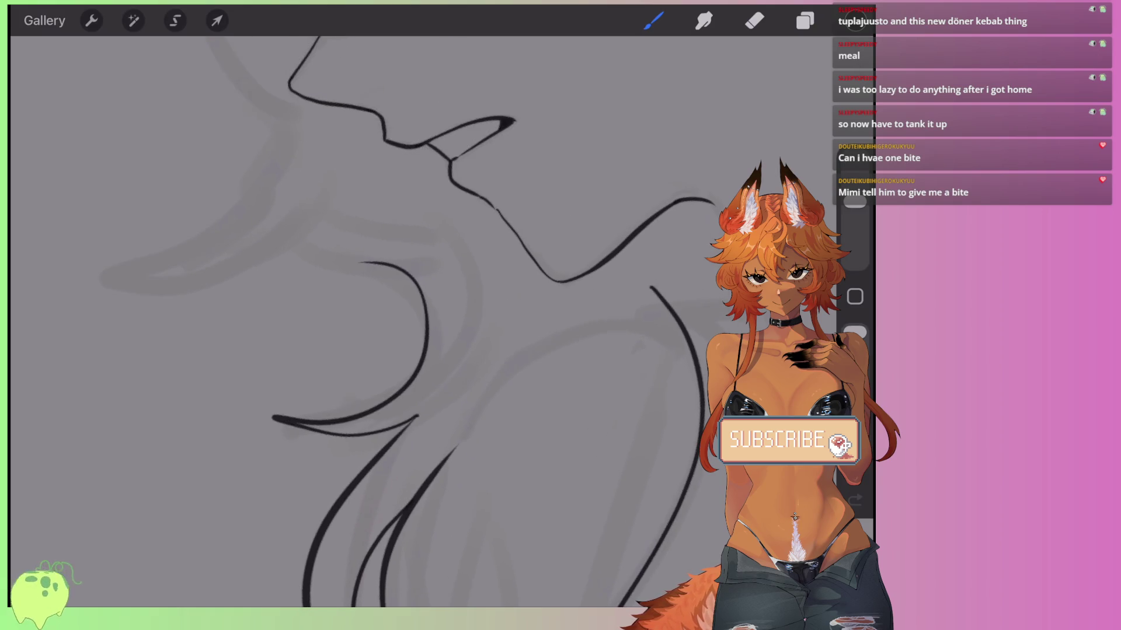
{"action": "mouse_move", "coordinate": [302, 238]}
{"action": "left_mouse_down"}
{"action": "mouse_move", "coordinate": [123, 272]}
{"action": "mouse_move", "coordinate": [283, 146]}
{"action": "left_mouse_up"}
{"action": "left_click_drag", "start_coordinate": [323, 211], "coordinate": [347, 261]}
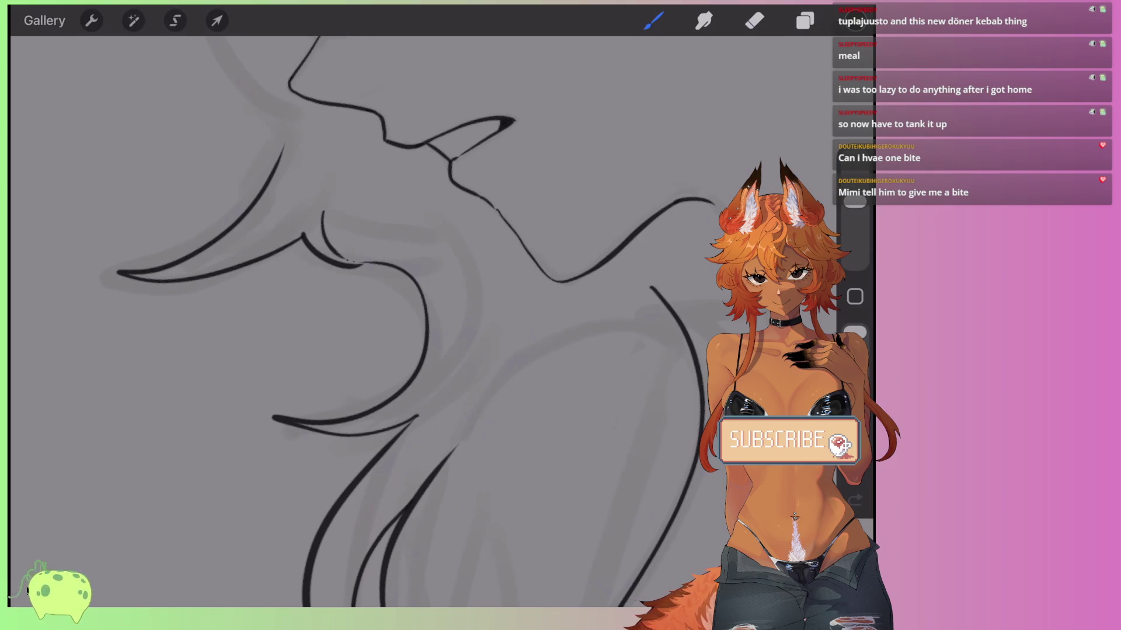
Redraw the curved inner hair strand and extend a long strand down-left from the top.
{"action": "scroll", "coordinate": [408, 321], "scroll_direction": "down", "scroll_amount": 2}
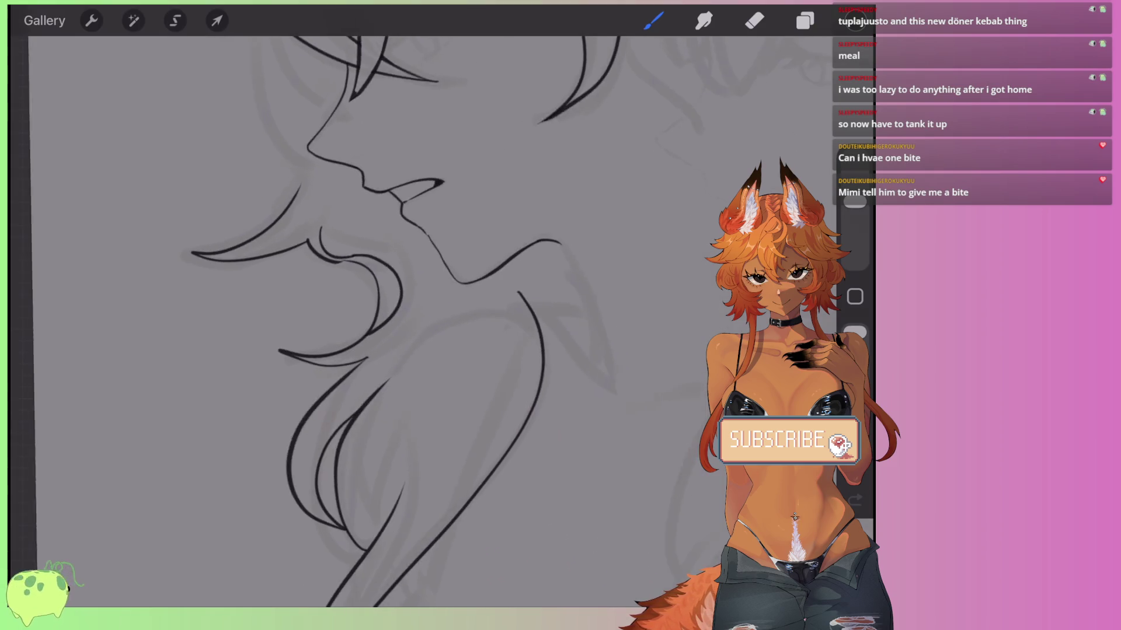
{"action": "scroll", "coordinate": [320, 321], "scroll_direction": "down", "scroll_amount": 3}
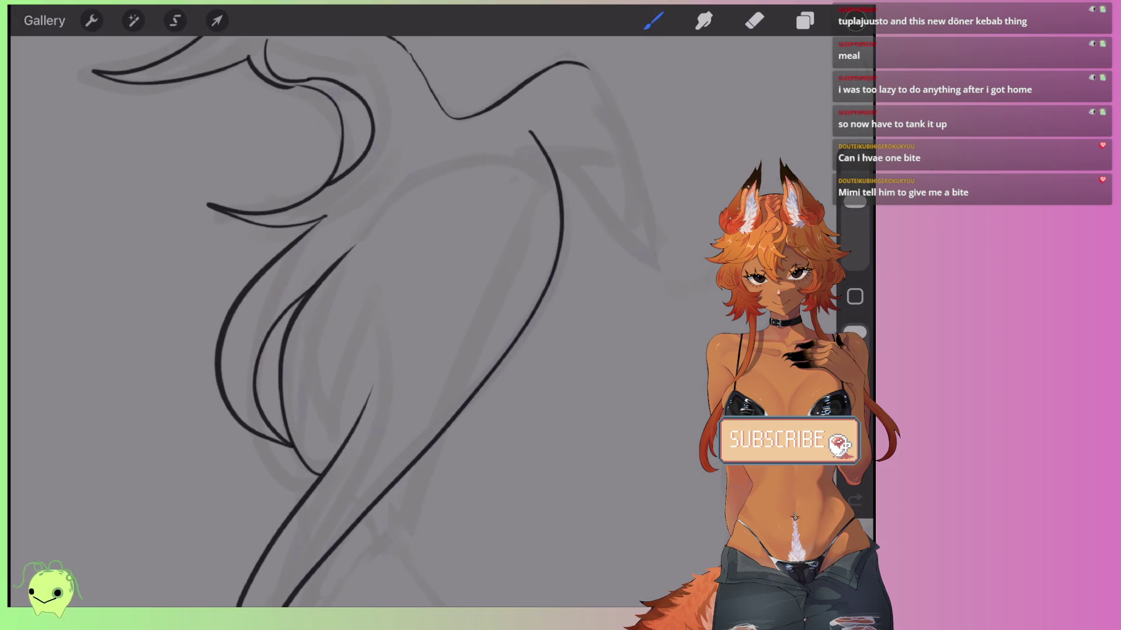
{"action": "left_click_drag", "start_coordinate": [473, 145], "coordinate": [394, 283]}
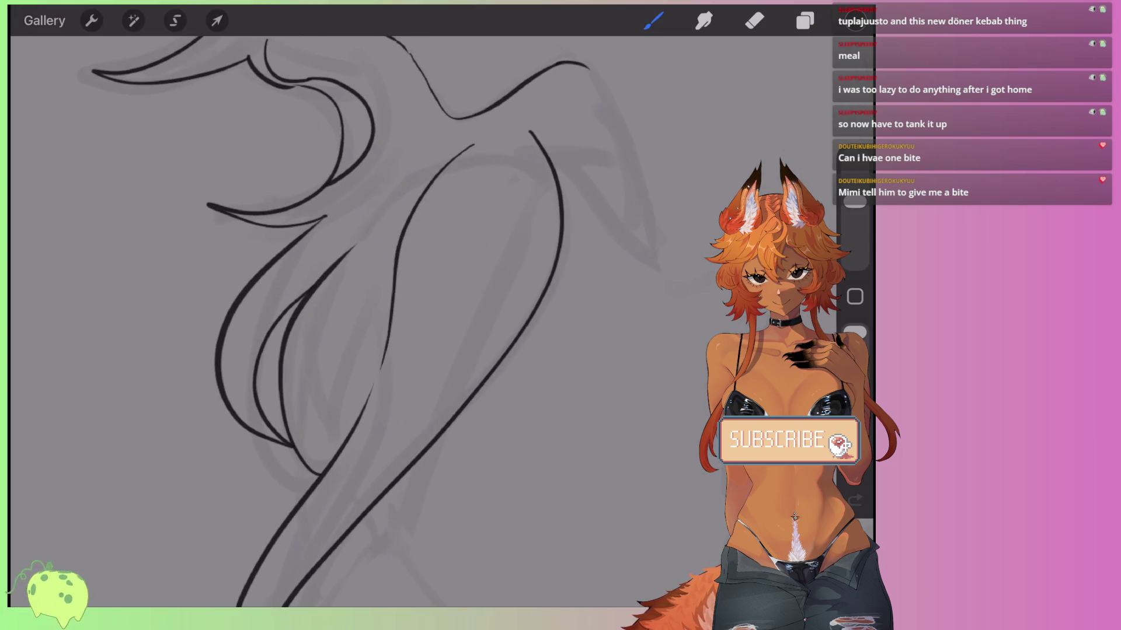
{"action": "key", "text": "ctrl+z"}
{"action": "left_click_drag", "start_coordinate": [404, 213], "coordinate": [377, 367]}
{"action": "key", "text": "ctrl+z"}
{"action": "scroll", "coordinate": [409, 321], "scroll_direction": "down", "scroll_amount": 3}
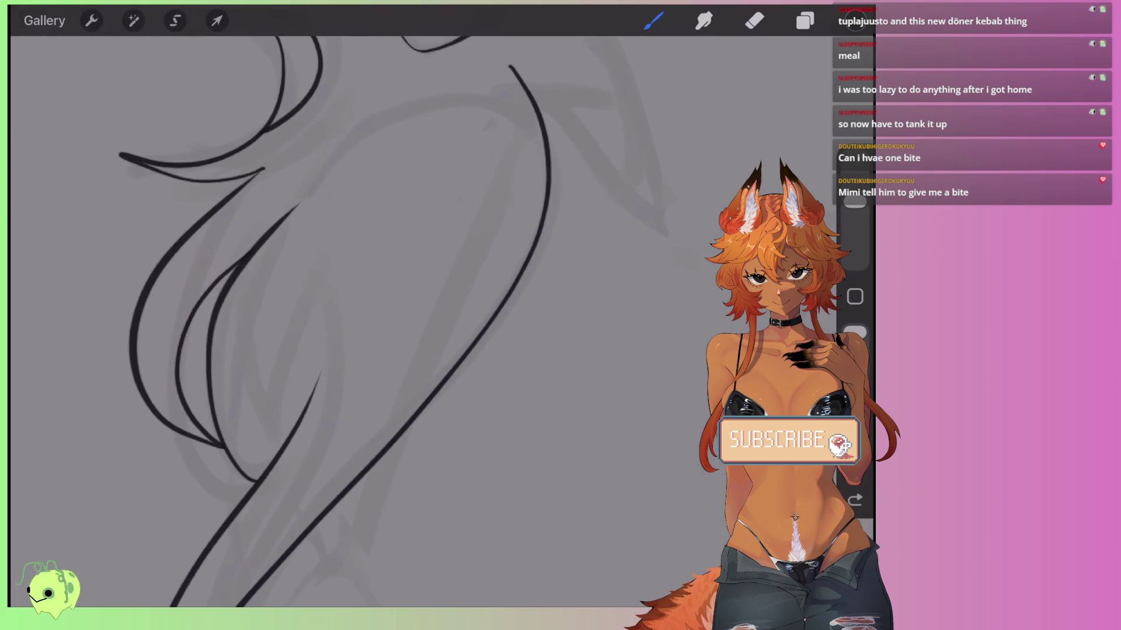
{"action": "left_click_drag", "start_coordinate": [292, 420], "coordinate": [340, 187]}
{"action": "scroll", "coordinate": [408, 321], "scroll_direction": "down", "scroll_amount": 3}
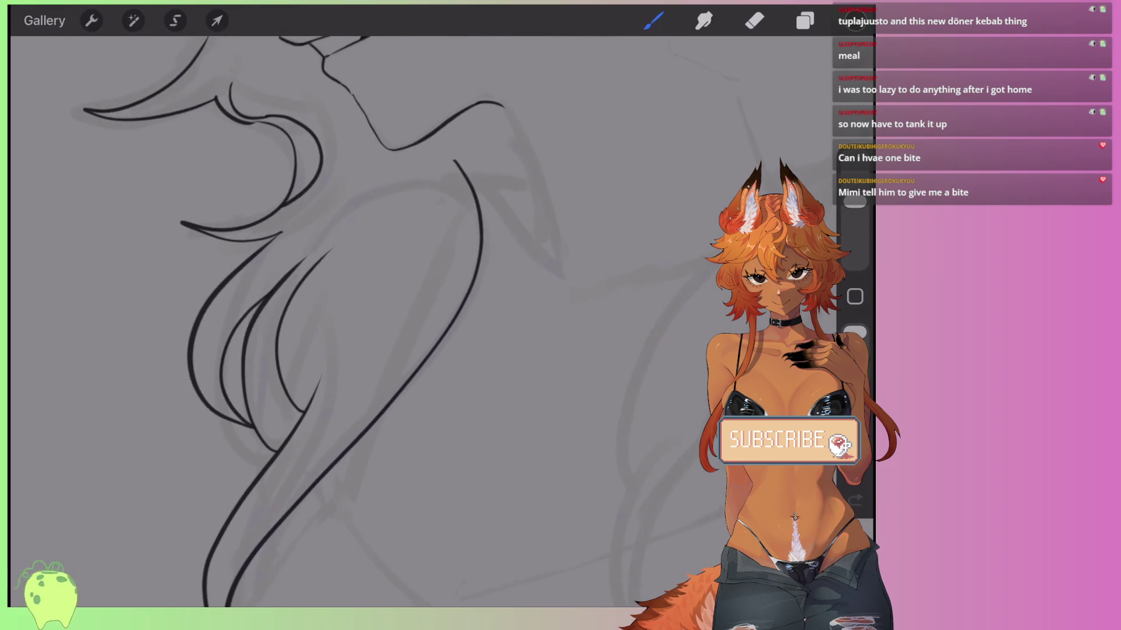
{"action": "mouse_move", "coordinate": [463, 54]}
{"action": "left_mouse_down"}
{"action": "mouse_move", "coordinate": [362, 311]}
{"action": "mouse_move", "coordinate": [225, 520]}
{"action": "left_mouse_up"}
{"action": "scroll", "coordinate": [373, 321], "scroll_direction": "down", "scroll_amount": 3}
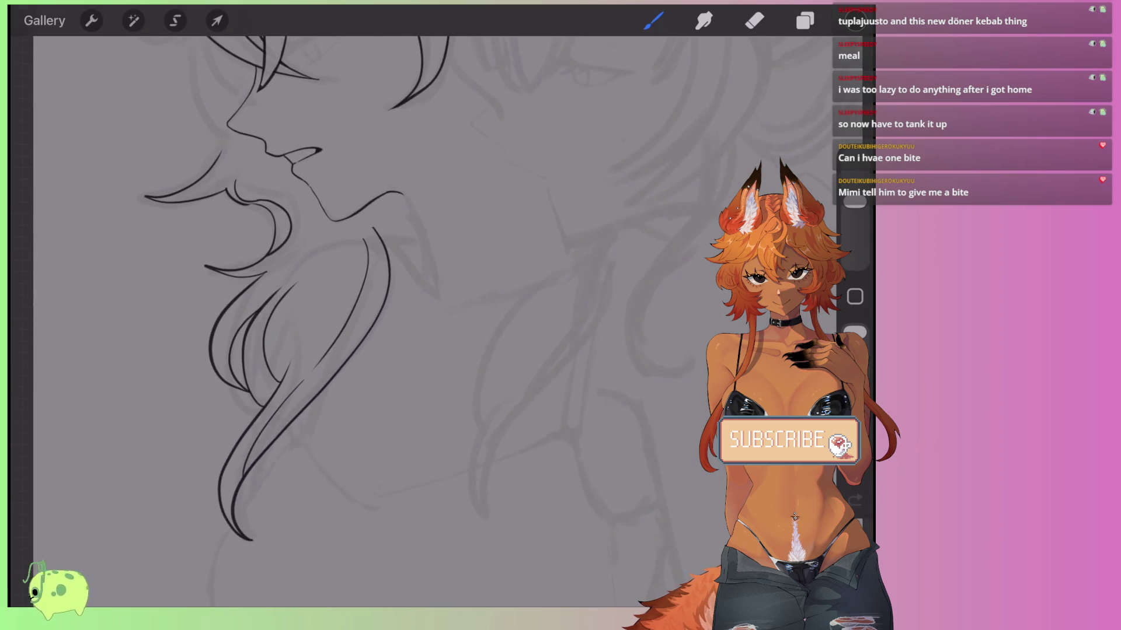
Ink the curved line beside the neck, redrawing it until it sits cleanly.
{"action": "scroll", "coordinate": [377, 286], "scroll_direction": "up", "scroll_amount": 5}
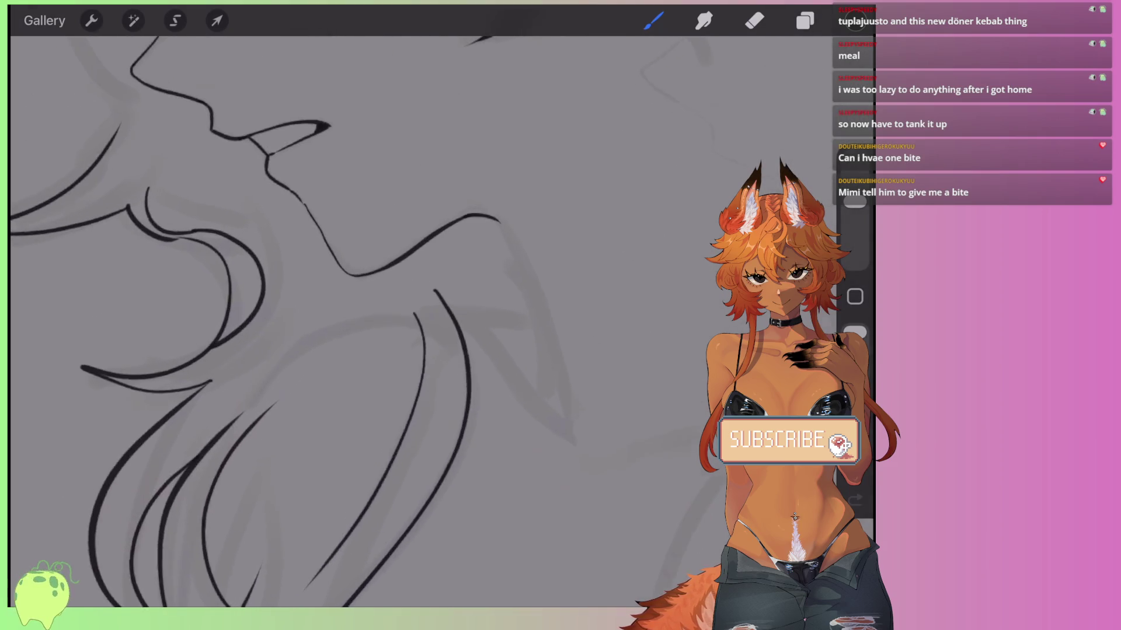
{"action": "scroll", "coordinate": [409, 291], "scroll_direction": "right", "scroll_amount": 3}
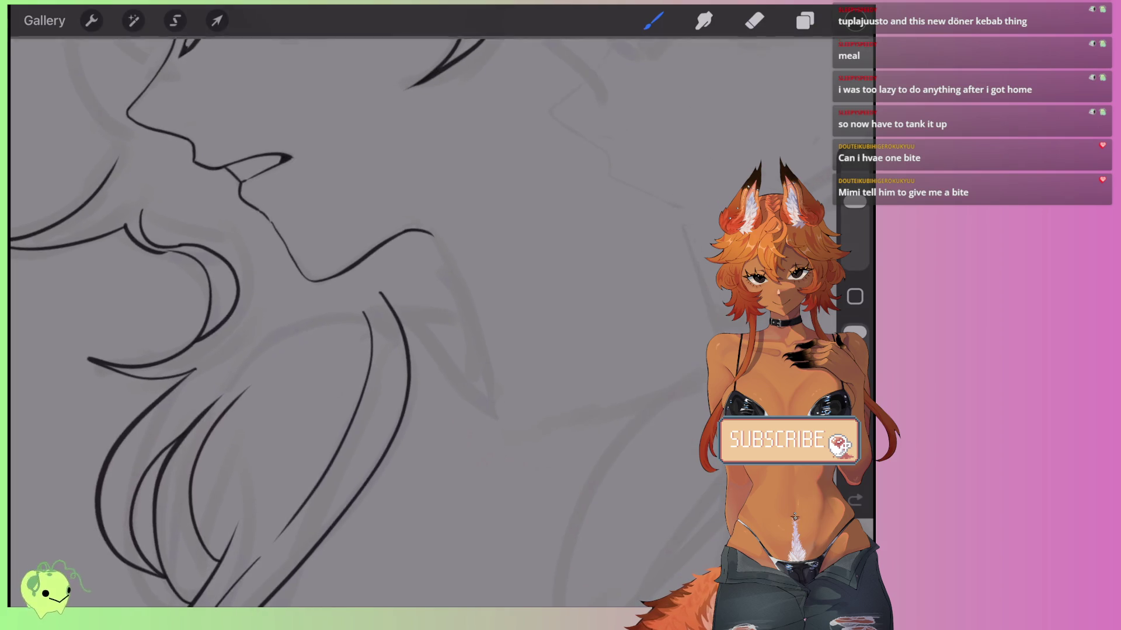
{"action": "key", "text": "ctrl+z"}
{"action": "left_click_drag", "start_coordinate": [418, 233], "coordinate": [468, 380]}
{"action": "key", "text": "ctrl+z"}
{"action": "left_click_drag", "start_coordinate": [418, 233], "coordinate": [468, 379]}
{"action": "scroll", "coordinate": [374, 321], "scroll_direction": "down", "scroll_amount": 2}
{"action": "scroll", "coordinate": [233, 292], "scroll_direction": "up", "scroll_amount": 2}
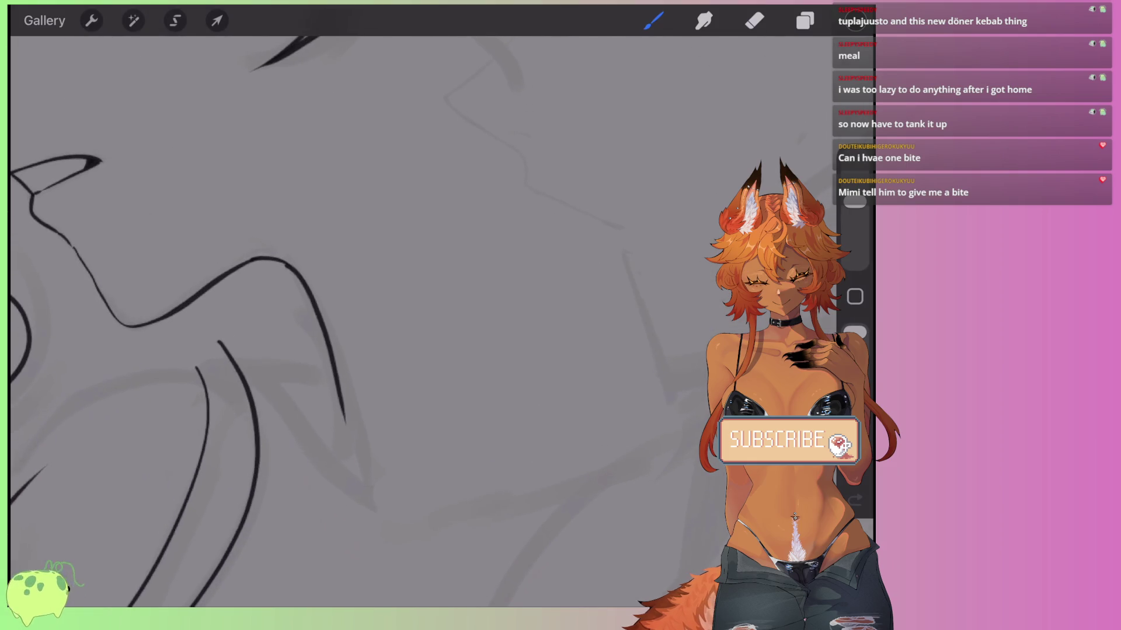
{"action": "key", "text": "ctrl+z"}
{"action": "left_click_drag", "start_coordinate": [290, 264], "coordinate": [373, 446]}
{"action": "key", "text": "ctrl+z"}
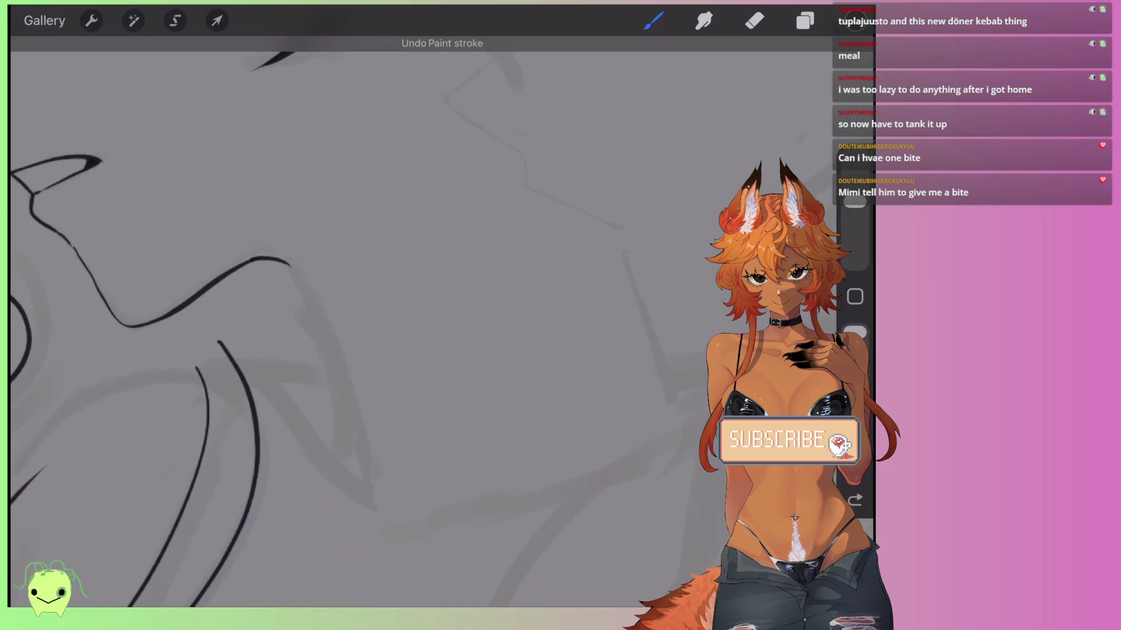
{"action": "left_click_drag", "start_coordinate": [292, 266], "coordinate": [373, 445]}
Add a short stroke, extend the shoulder line right, and redraw the line leading into the hair.
{"action": "scroll", "coordinate": [373, 321], "scroll_direction": "down", "scroll_amount": 2}
{"action": "scroll", "coordinate": [233, 292], "scroll_direction": "up", "scroll_amount": 1}
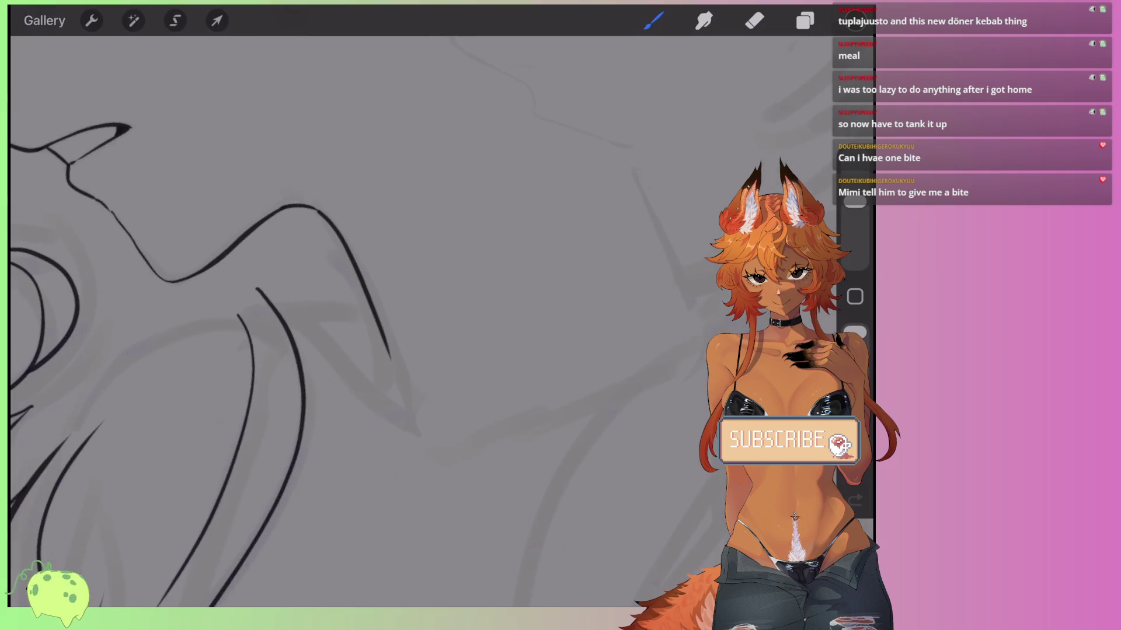
{"action": "key", "text": "ctrl+z"}
{"action": "left_click_drag", "start_coordinate": [391, 360], "coordinate": [392, 413]}
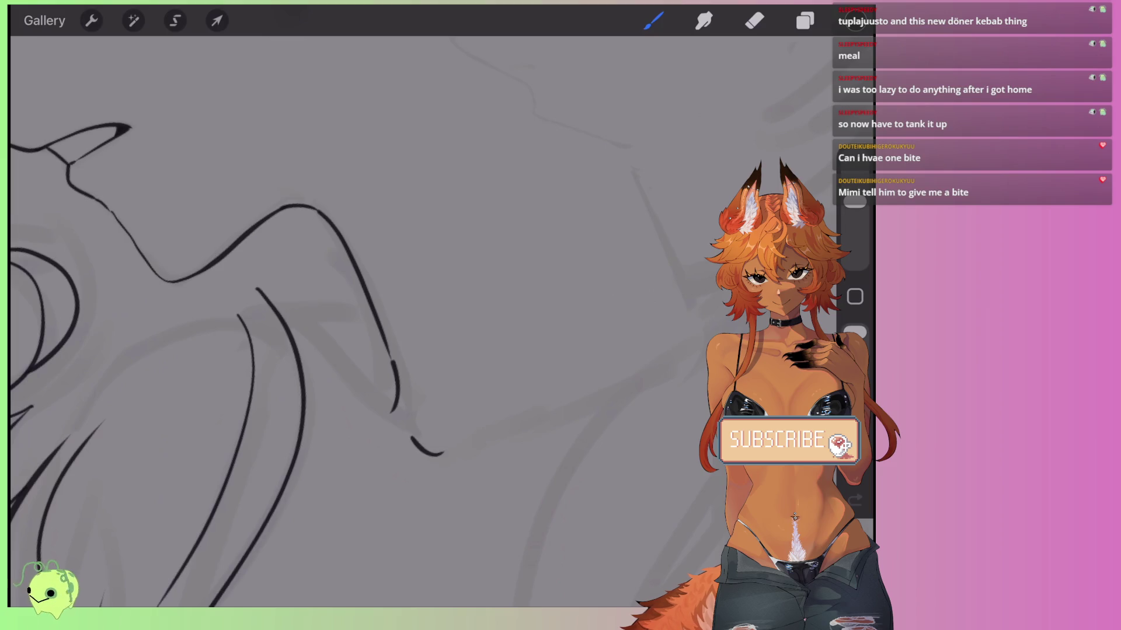
{"action": "left_click_drag", "start_coordinate": [459, 447], "coordinate": [583, 410]}
{"action": "left_click_drag", "start_coordinate": [409, 432], "coordinate": [301, 317]}
{"action": "scroll", "coordinate": [350, 292], "scroll_direction": "left", "scroll_amount": 3}
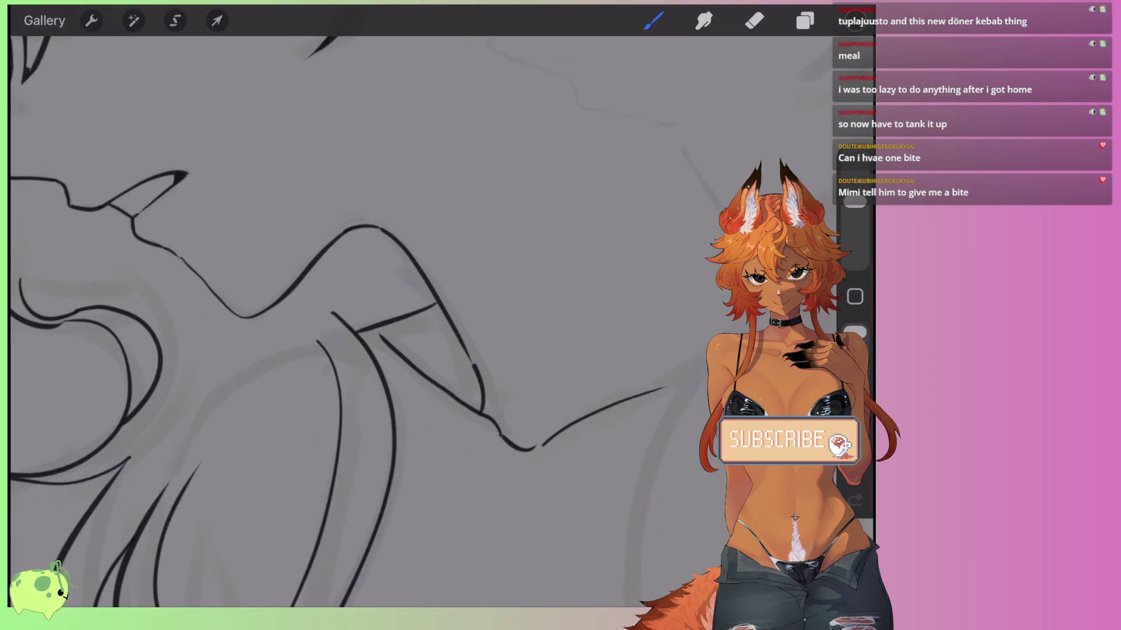
{"action": "scroll", "coordinate": [350, 321], "scroll_direction": "up", "scroll_amount": 2}
{"action": "scroll", "coordinate": [350, 321], "scroll_direction": "down", "scroll_amount": 3}
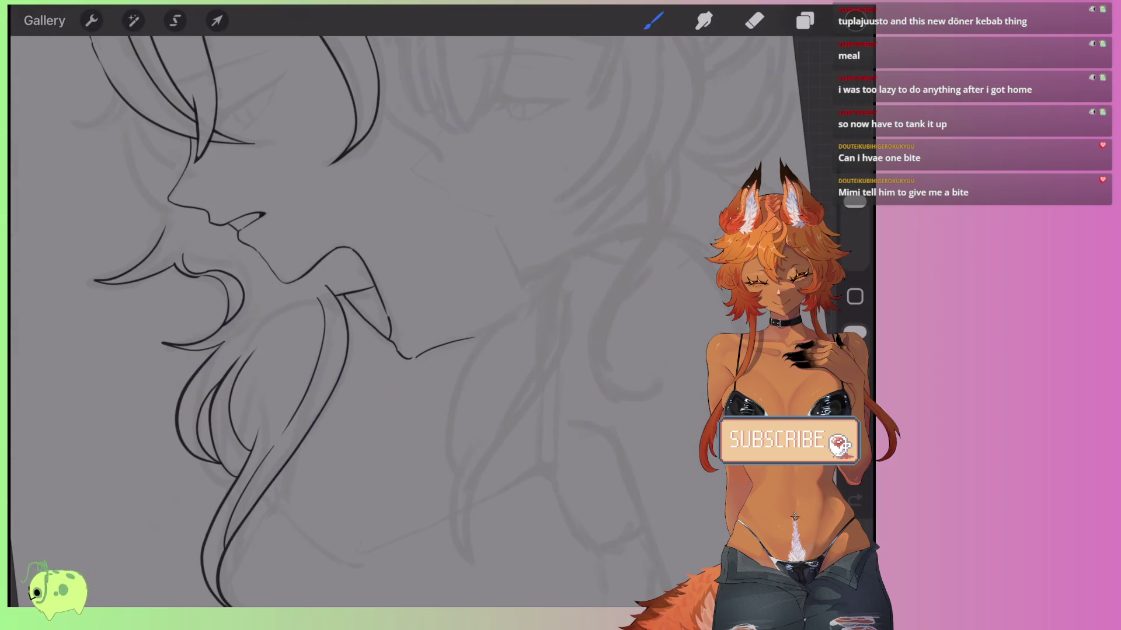
{"action": "scroll", "coordinate": [234, 292], "scroll_direction": "up", "scroll_amount": 2}
{"action": "scroll", "coordinate": [292, 321], "scroll_direction": "down", "scroll_amount": 2}
{"action": "key", "text": "ctrl+z"}
{"action": "scroll", "coordinate": [292, 321], "scroll_direction": "up", "scroll_amount": 3}
{"action": "mouse_move", "coordinate": [422, 281]}
{"action": "left_mouse_down"}
{"action": "mouse_move", "coordinate": [335, 294]}
{"action": "mouse_move", "coordinate": [287, 320]}
{"action": "left_mouse_up"}
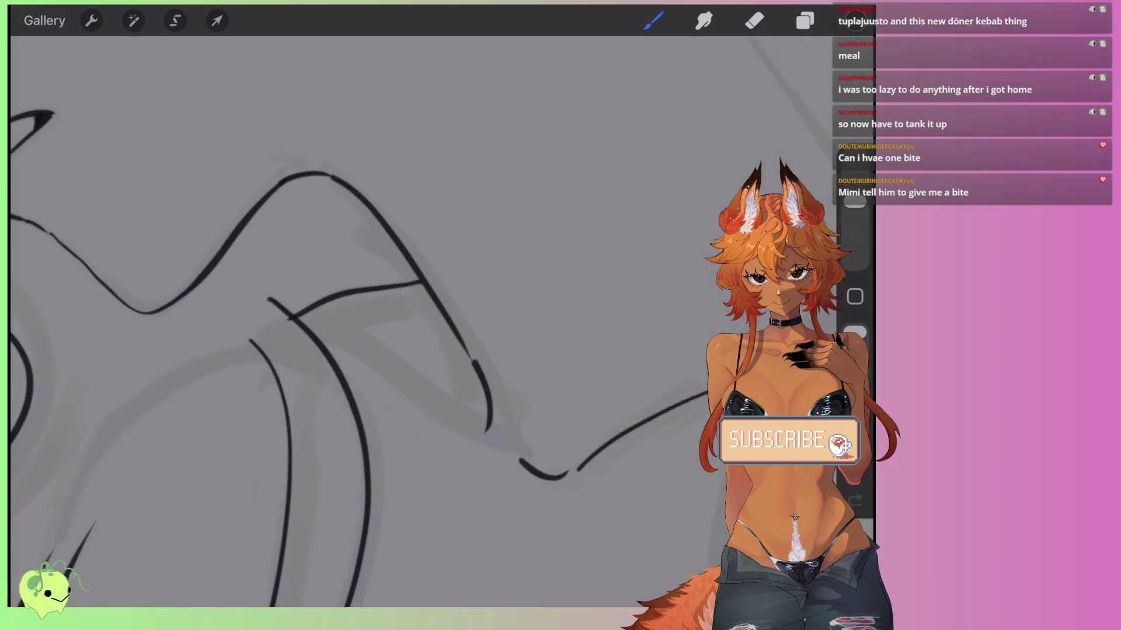
Draw a long line rising from the lower right, then remove the extra hook stroke.
{"action": "mouse_move", "coordinate": [514, 462]}
{"action": "left_mouse_down"}
{"action": "mouse_move", "coordinate": [346, 373]}
{"action": "mouse_move", "coordinate": [334, 355]}
{"action": "left_mouse_up"}
{"action": "left_click_drag", "start_coordinate": [486, 421], "coordinate": [480, 435]}
{"action": "scroll", "coordinate": [292, 321], "scroll_direction": "down", "scroll_amount": 2}
{"action": "scroll", "coordinate": [292, 321], "scroll_direction": "up", "scroll_amount": 2}
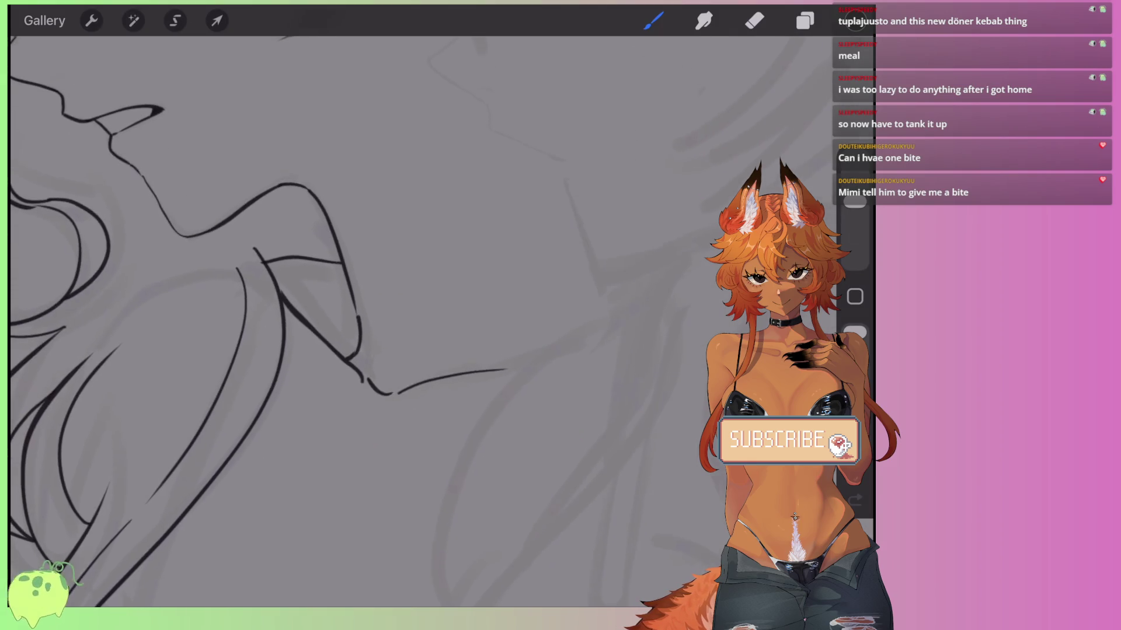
{"action": "key", "text": "e"}
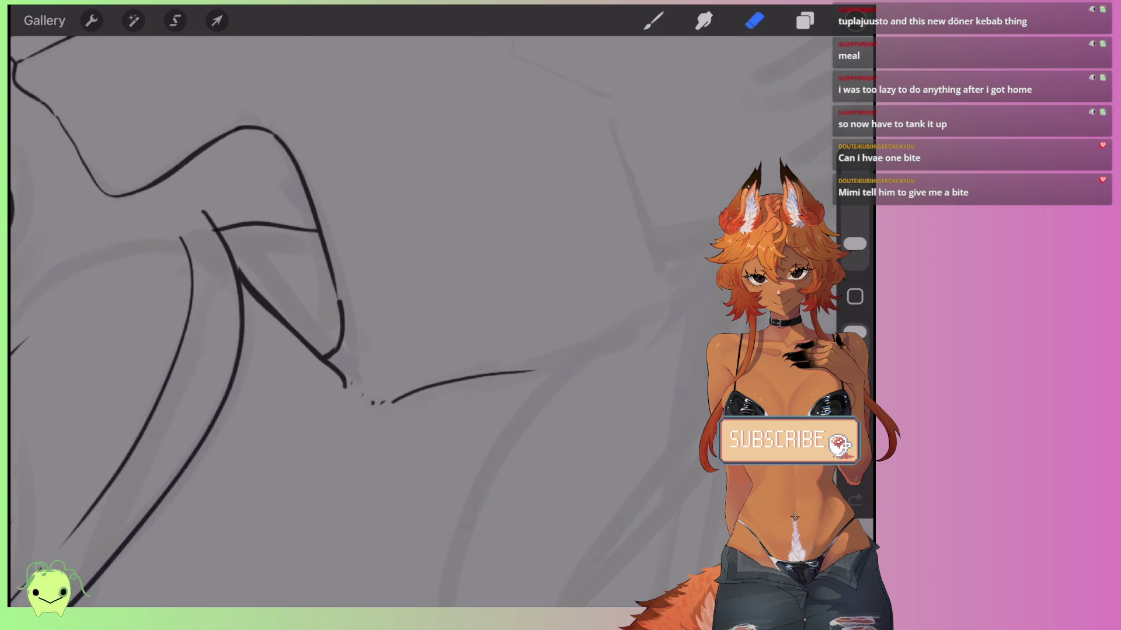
{"action": "key", "text": "ctrl+z"}
{"action": "key", "text": "ctrl+z"}
{"action": "key", "text": "ctrl+z"}
{"action": "key", "text": "ctrl+z"}
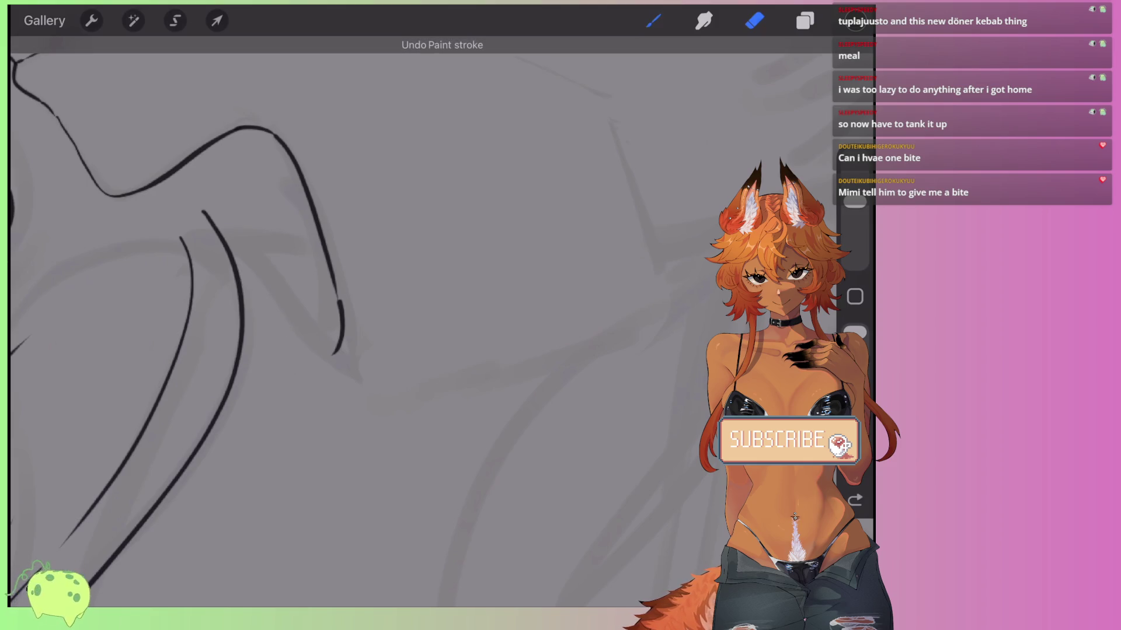
{"action": "key", "text": "b"}
{"action": "scroll", "coordinate": [409, 292], "scroll_direction": "up", "scroll_amount": 1}
Ink the hooked curve under the jaw and a long line sweeping right toward the shoulder.
{"action": "left_click_drag", "start_coordinate": [280, 231], "coordinate": [376, 227]}
{"action": "left_click_drag", "start_coordinate": [241, 242], "coordinate": [304, 225]}
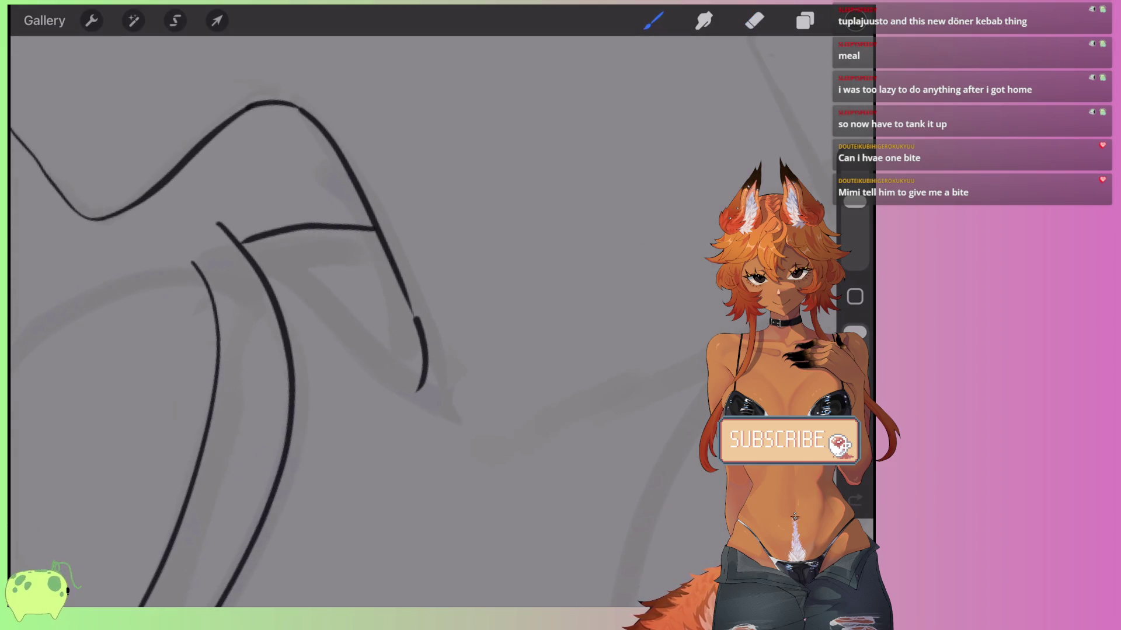
{"action": "left_click_drag", "start_coordinate": [424, 379], "coordinate": [288, 348]}
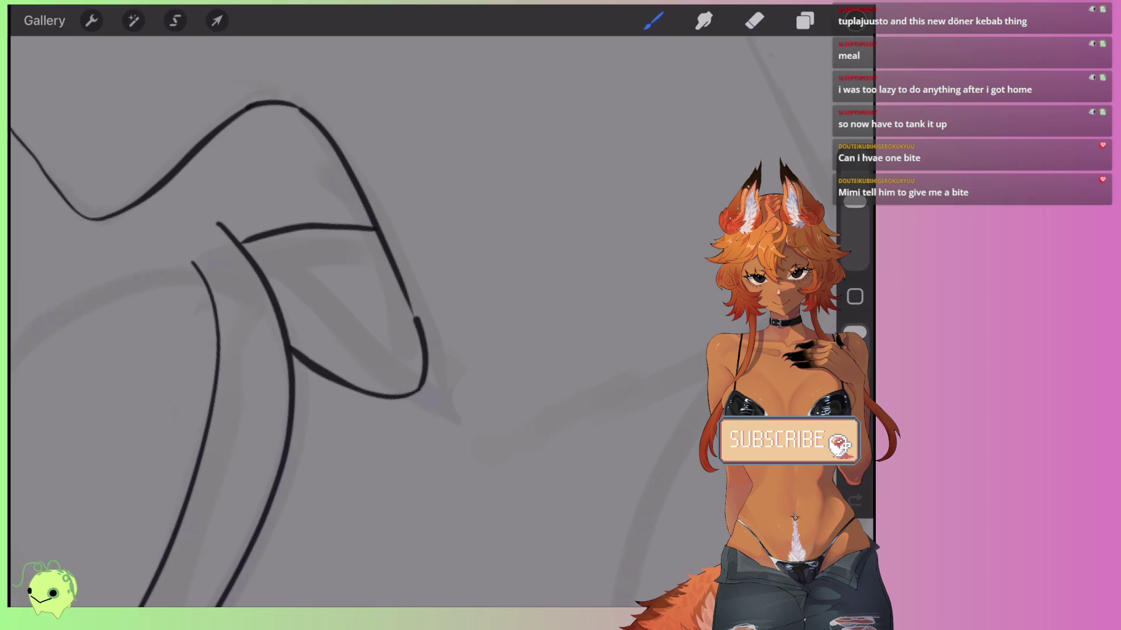
{"action": "key", "text": "ctrl+z"}
{"action": "left_click_drag", "start_coordinate": [420, 392], "coordinate": [290, 337]}
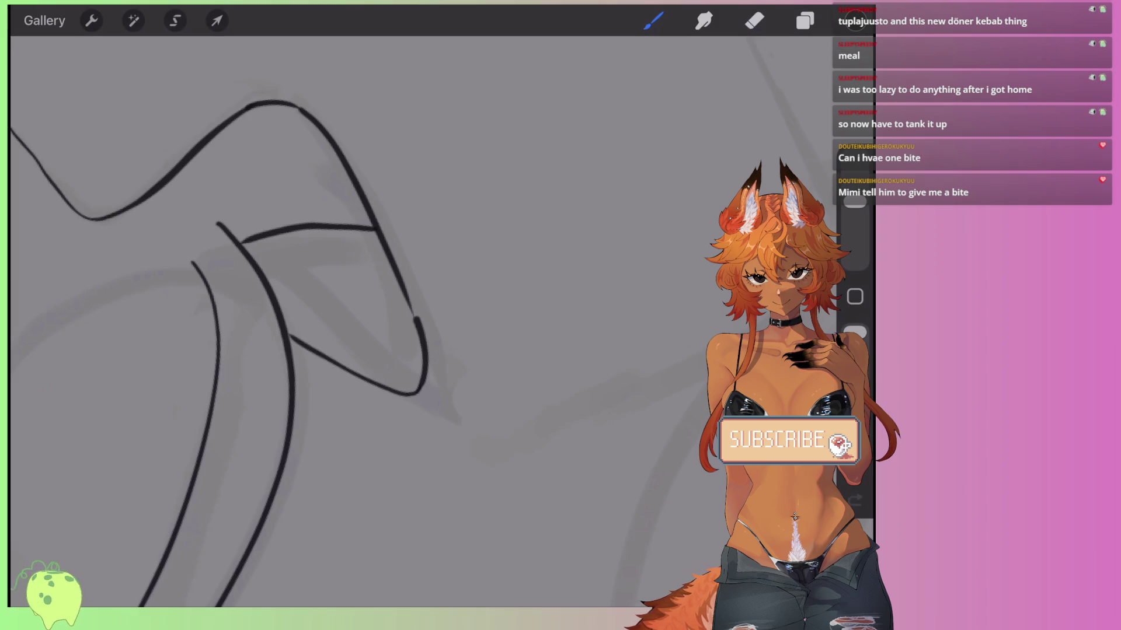
{"action": "left_click_drag", "start_coordinate": [489, 439], "coordinate": [701, 358]}
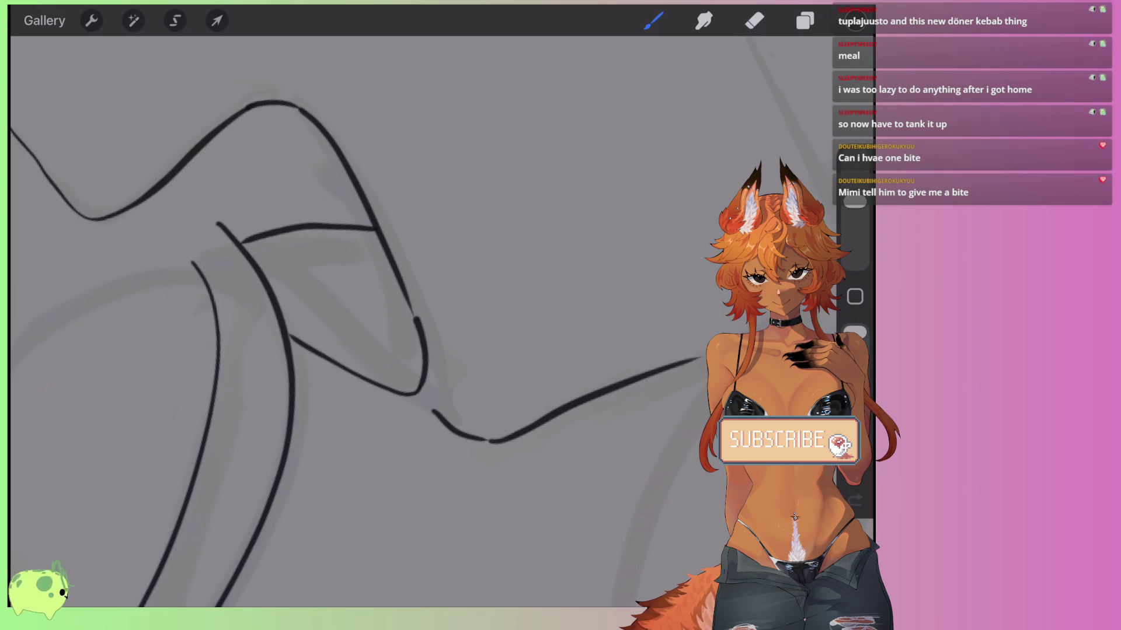
{"action": "scroll", "coordinate": [350, 321], "scroll_direction": "down", "scroll_amount": 5}
{"action": "scroll", "coordinate": [292, 292], "scroll_direction": "up", "scroll_amount": 5}
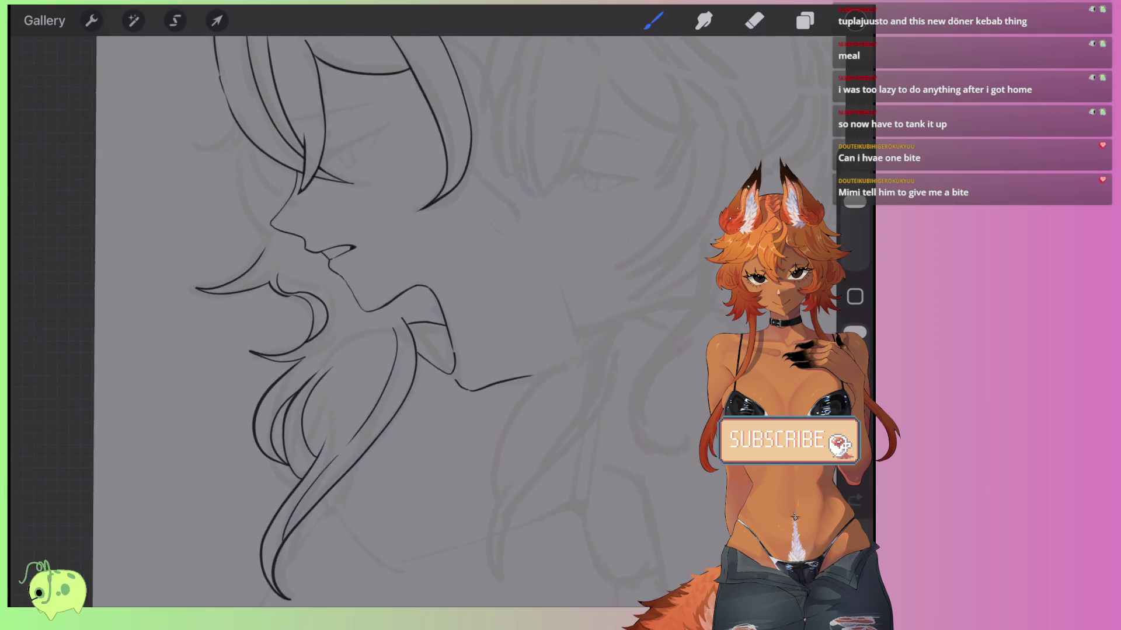
Add a small flyaway outline stroke at the back of the hair.
{"action": "scroll", "coordinate": [408, 321], "scroll_direction": "up", "scroll_amount": 5}
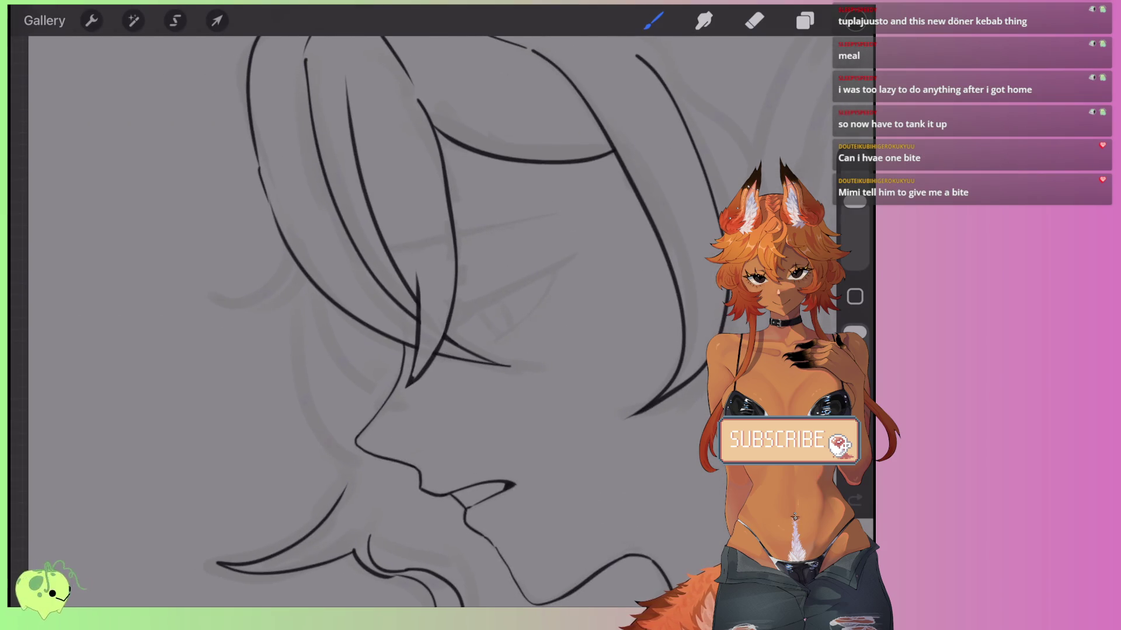
{"action": "left_click_drag", "start_coordinate": [283, 282], "coordinate": [348, 474]}
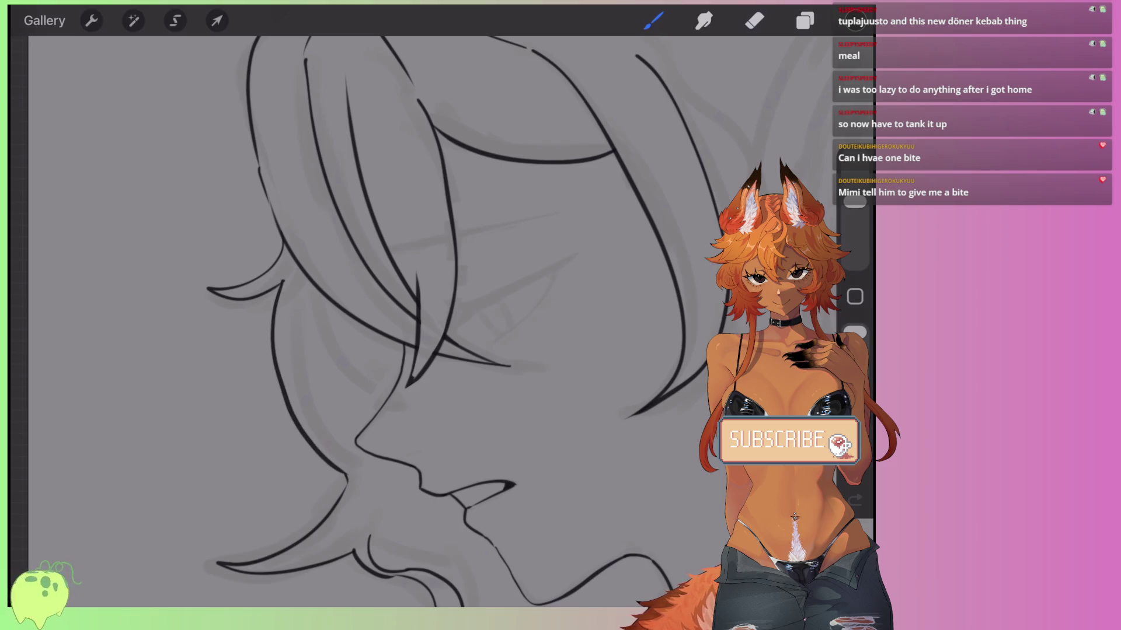
{"action": "scroll", "coordinate": [408, 321], "scroll_direction": "down", "scroll_amount": 5}
{"action": "scroll", "coordinate": [409, 292], "scroll_direction": "up", "scroll_amount": 5}
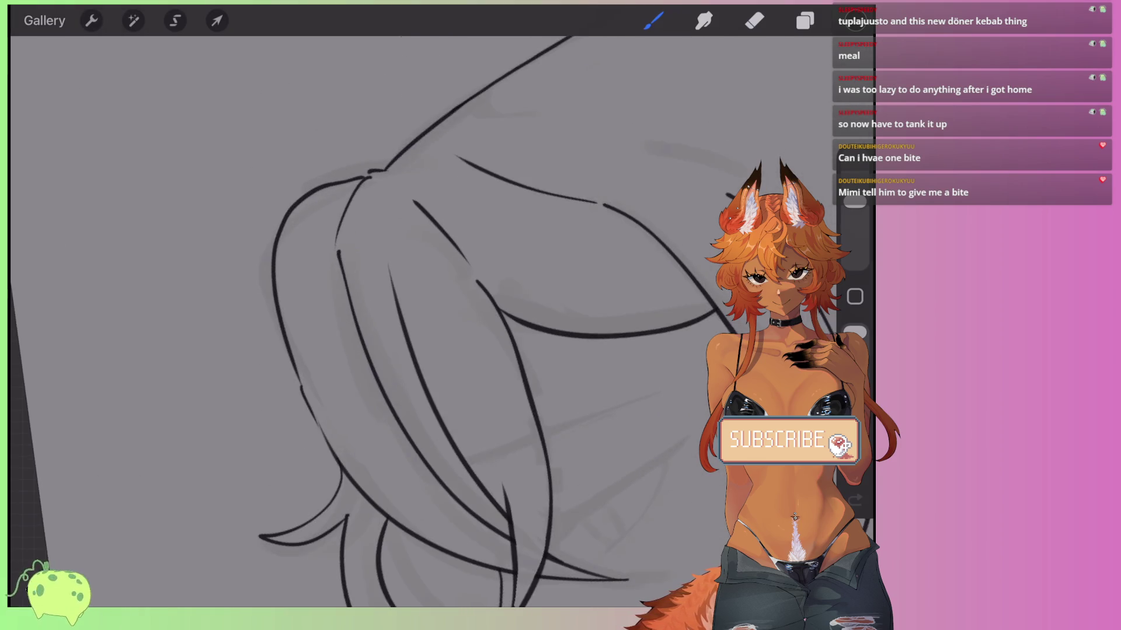
{"action": "scroll", "coordinate": [409, 321], "scroll_direction": "up", "scroll_amount": 3}
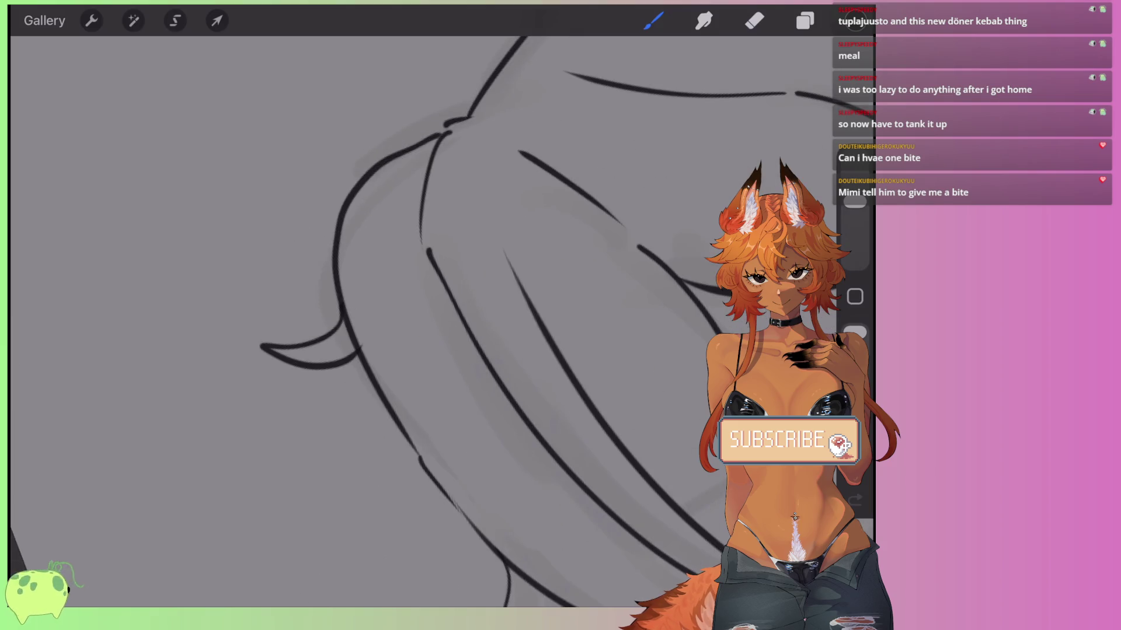
Erase the overlapping ink where the side lock's hooked tip meets the hair outline.
{"action": "left_click", "coordinate": [754, 20]}
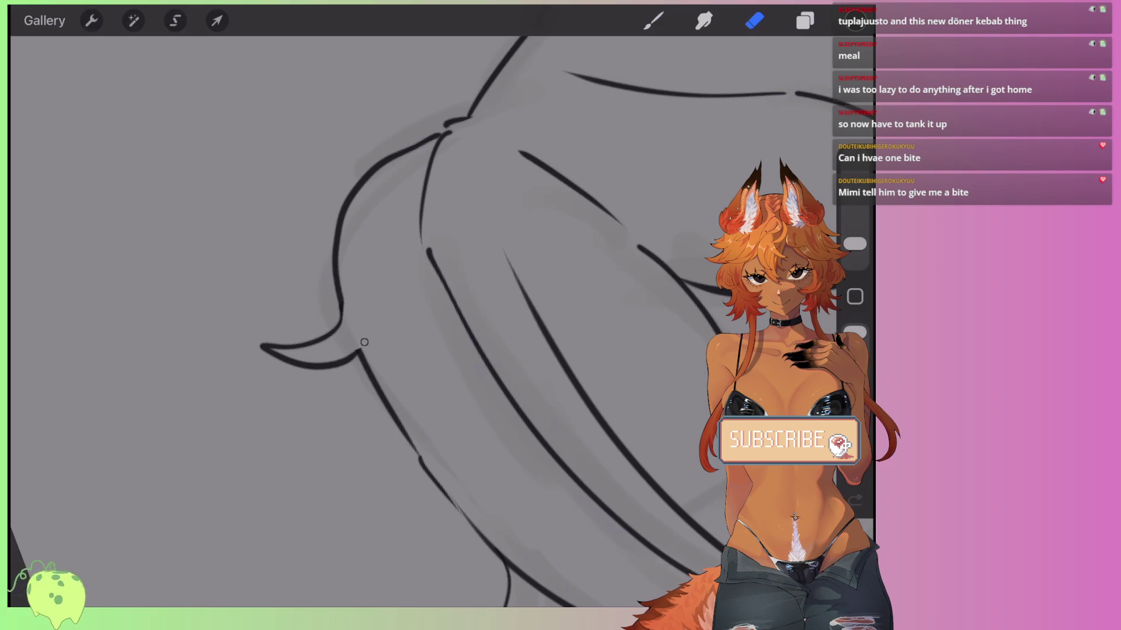
{"action": "scroll", "coordinate": [409, 321], "scroll_direction": "down", "scroll_amount": 5}
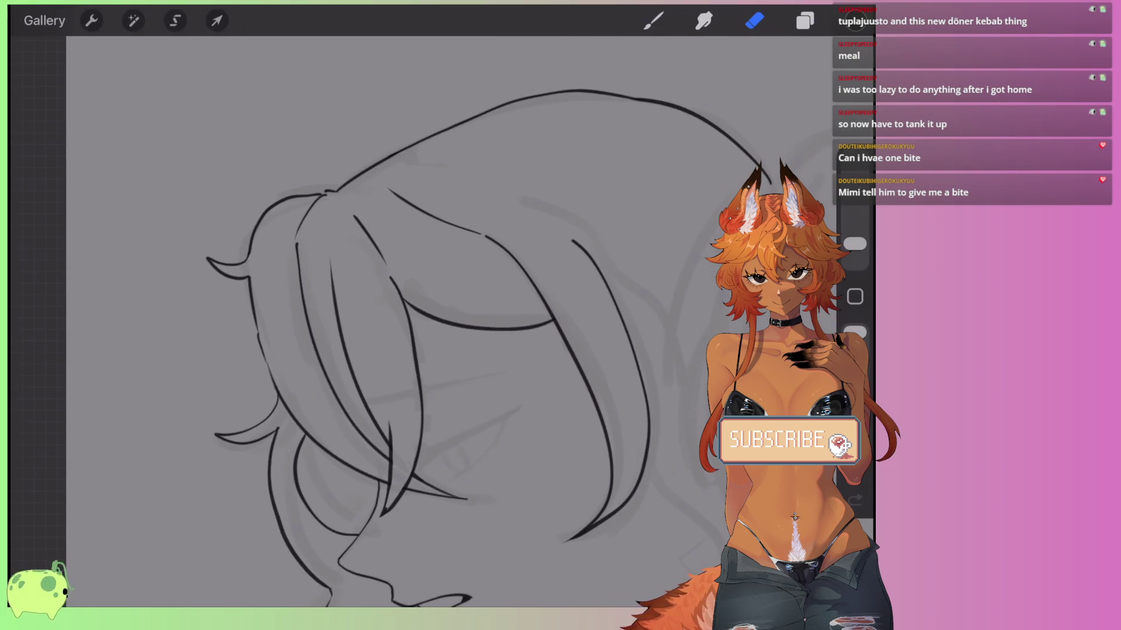
{"action": "left_click", "coordinate": [653, 20]}
{"action": "scroll", "coordinate": [408, 321], "scroll_direction": "up", "scroll_amount": 3}
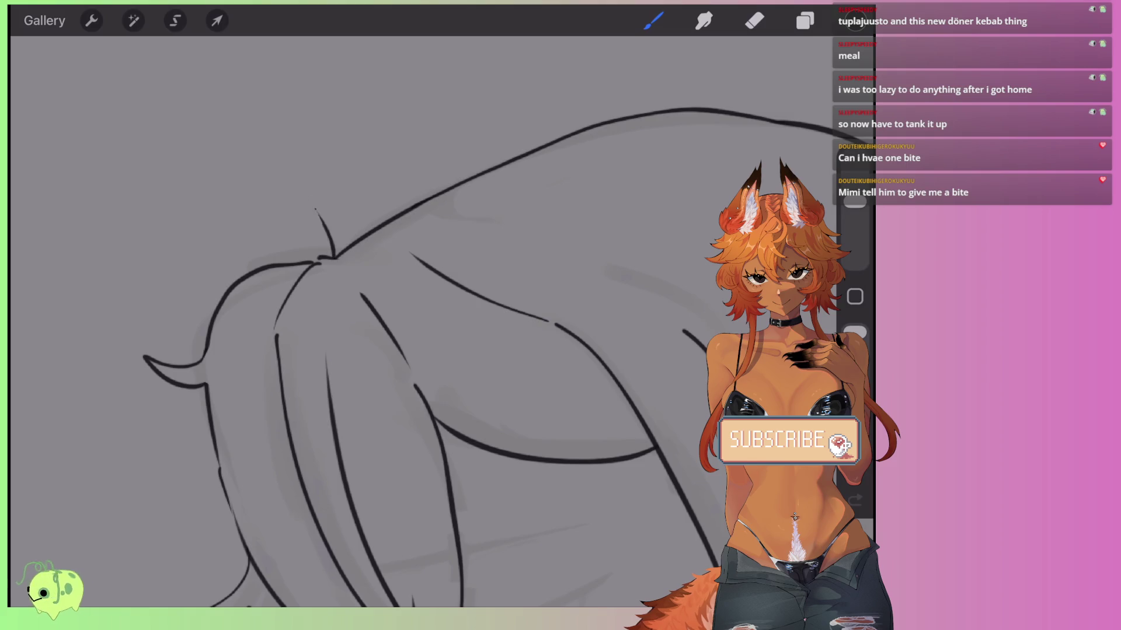
Replace the curled strand on top of the head with a long strand line through the hair.
{"action": "left_click_drag", "start_coordinate": [321, 225], "coordinate": [345, 217]}
{"action": "scroll", "coordinate": [408, 321], "scroll_direction": "down", "scroll_amount": 5}
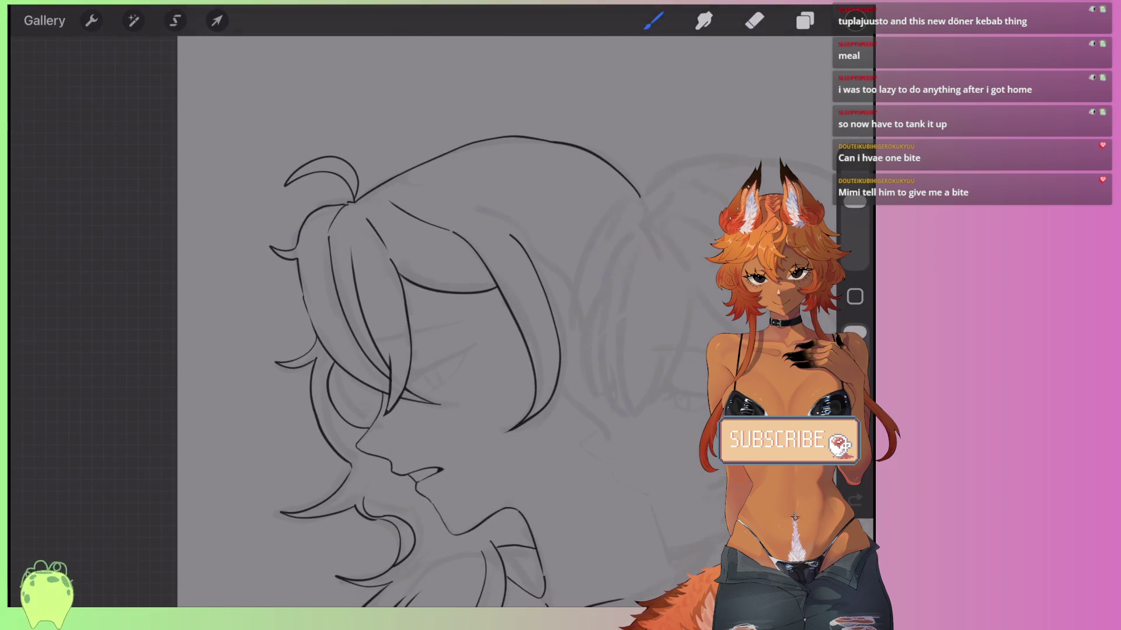
{"action": "scroll", "coordinate": [408, 321], "scroll_direction": "up", "scroll_amount": 3}
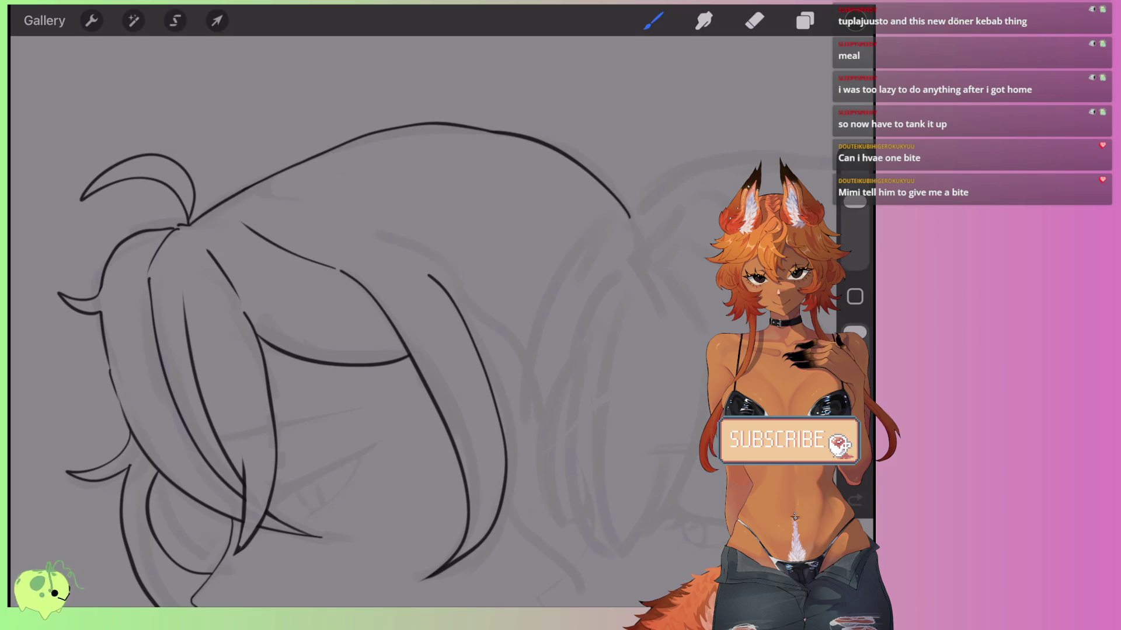
{"action": "scroll", "coordinate": [321, 321], "scroll_direction": "up", "scroll_amount": 5}
{"action": "key", "text": "ctrl+z"}
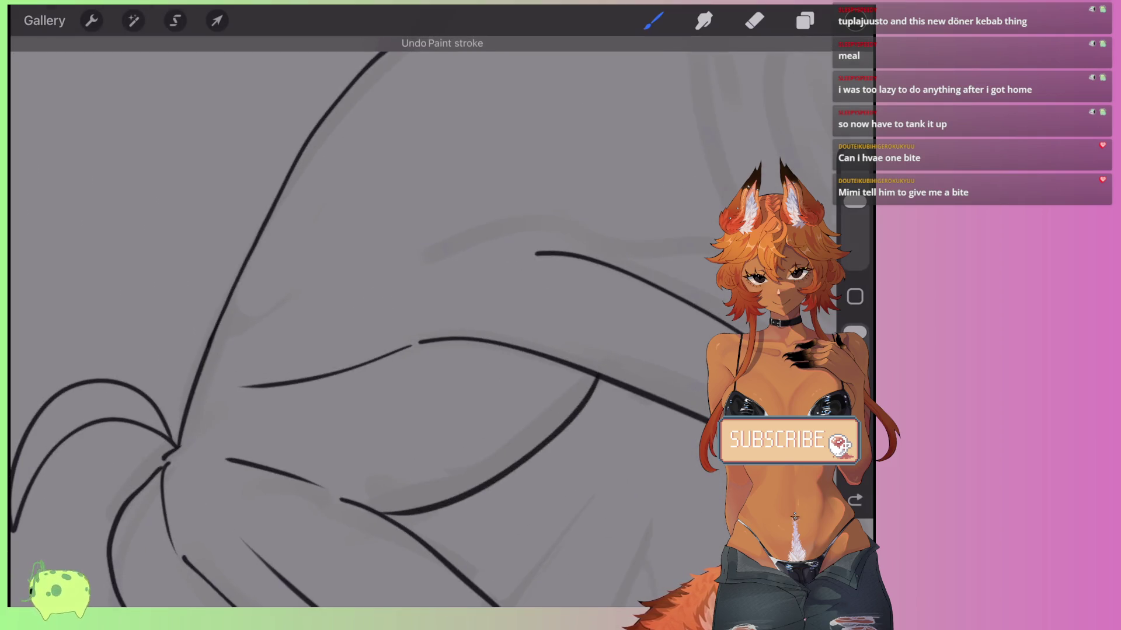
{"action": "left_click_drag", "start_coordinate": [271, 385], "coordinate": [497, 261]}
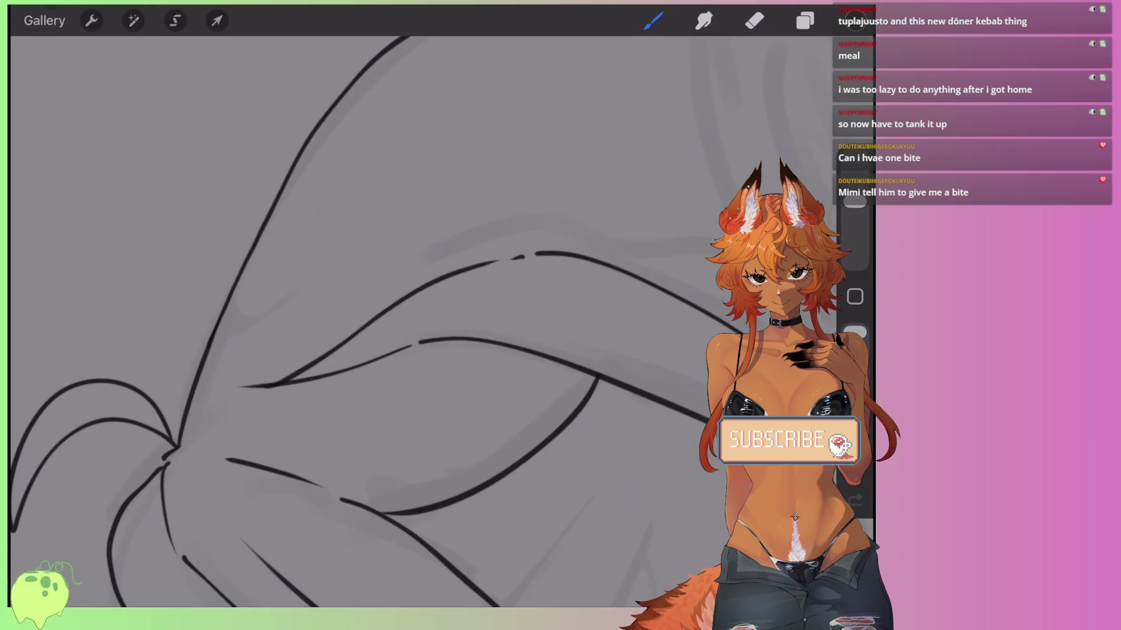
{"action": "scroll", "coordinate": [409, 321], "scroll_direction": "up", "scroll_amount": 2}
Draw a replacement strand line inside the hair and extend it with a thin hair line.
{"action": "mouse_move", "coordinate": [625, 224]}
{"action": "left_mouse_down"}
{"action": "mouse_move", "coordinate": [289, 297]}
{"action": "mouse_move", "coordinate": [271, 327]}
{"action": "left_mouse_up"}
{"action": "key", "text": "ctrl+z"}
{"action": "mouse_move", "coordinate": [216, 373]}
{"action": "left_mouse_down"}
{"action": "mouse_move", "coordinate": [315, 289]}
{"action": "mouse_move", "coordinate": [401, 249]}
{"action": "left_mouse_up"}
{"action": "left_click_drag", "start_coordinate": [505, 221], "coordinate": [606, 222]}
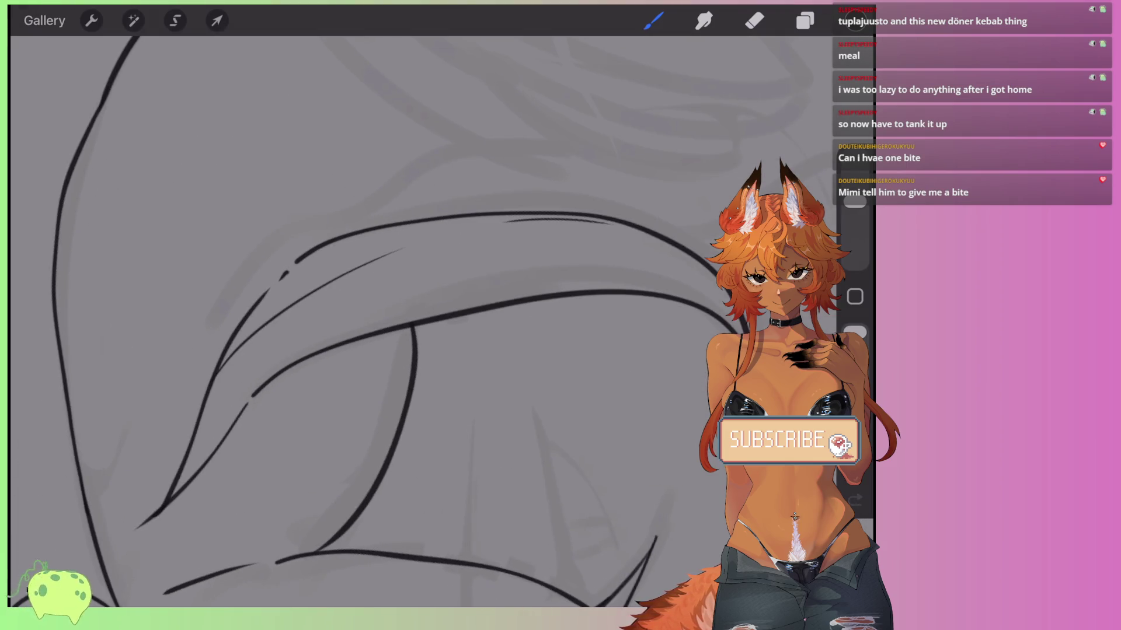
{"action": "scroll", "coordinate": [408, 321], "scroll_direction": "down", "scroll_amount": 3}
{"action": "scroll", "coordinate": [408, 321], "scroll_direction": "up", "scroll_amount": 3}
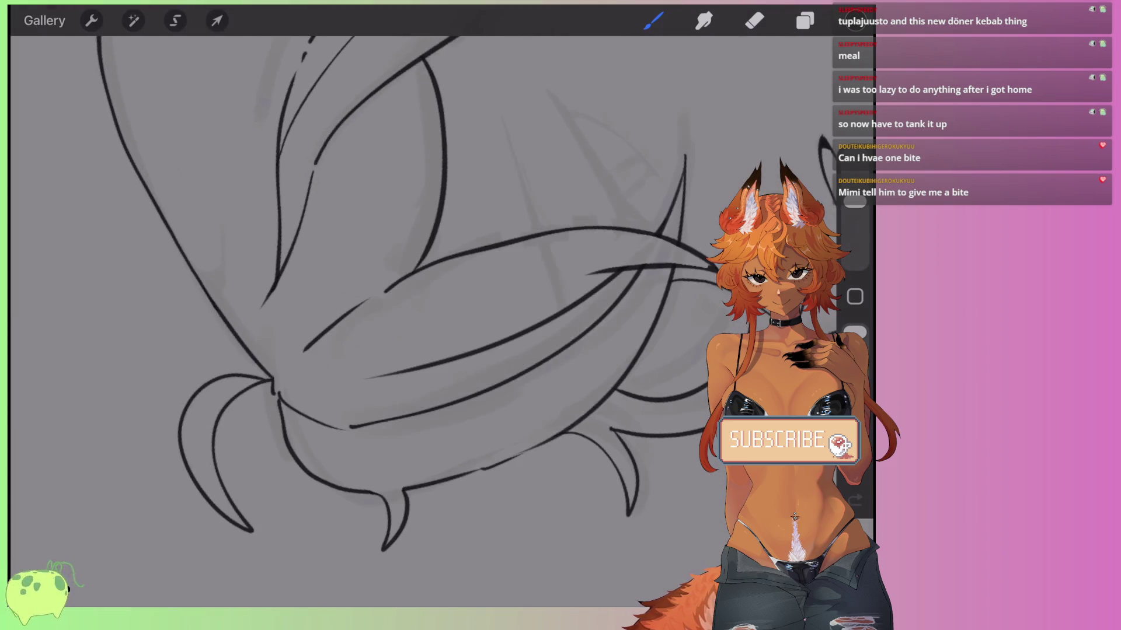
{"action": "scroll", "coordinate": [373, 321], "scroll_direction": "up", "scroll_amount": 3}
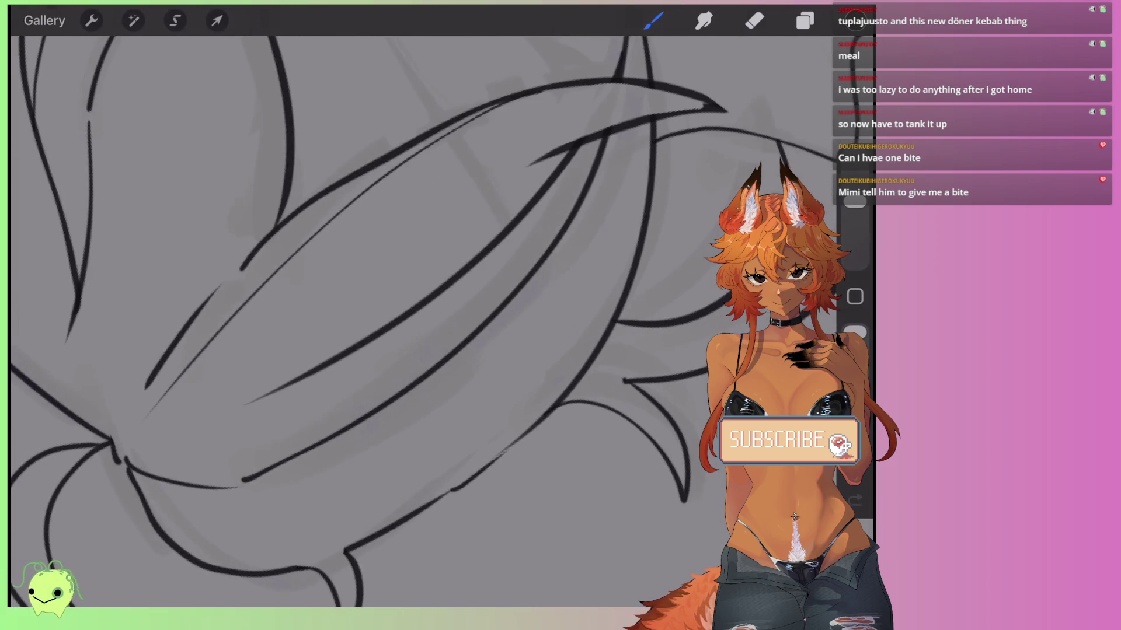
Try two diagonal strands across the hair, then undo them.
{"action": "left_click_drag", "start_coordinate": [650, 215], "coordinate": [327, 502]}
{"action": "key", "text": "ctrl+z"}
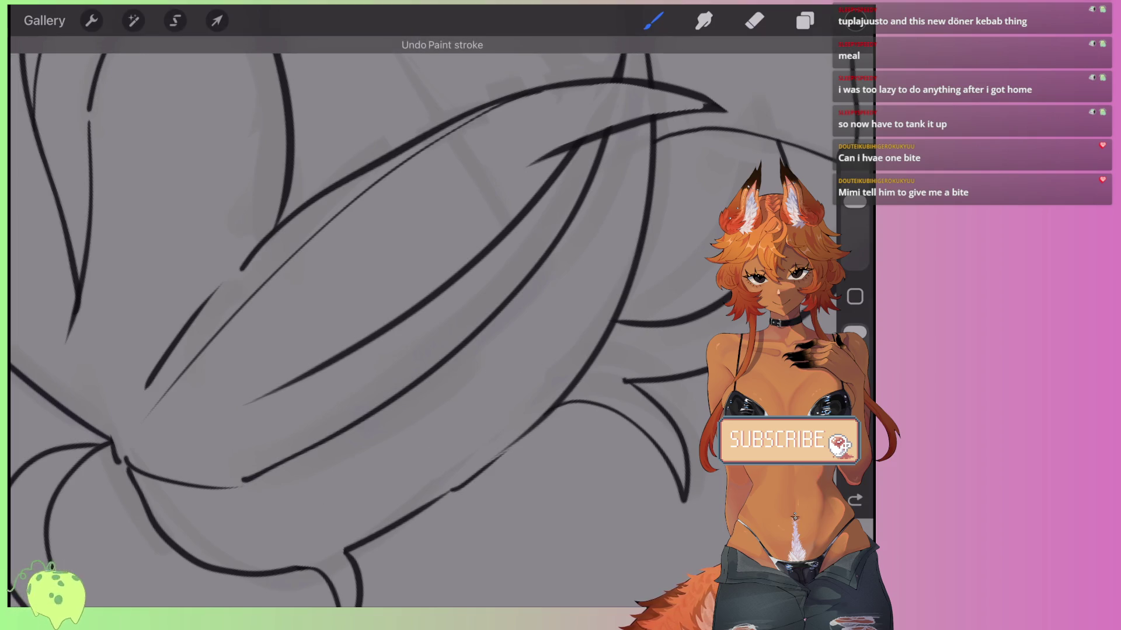
{"action": "left_click_drag", "start_coordinate": [614, 210], "coordinate": [303, 471]}
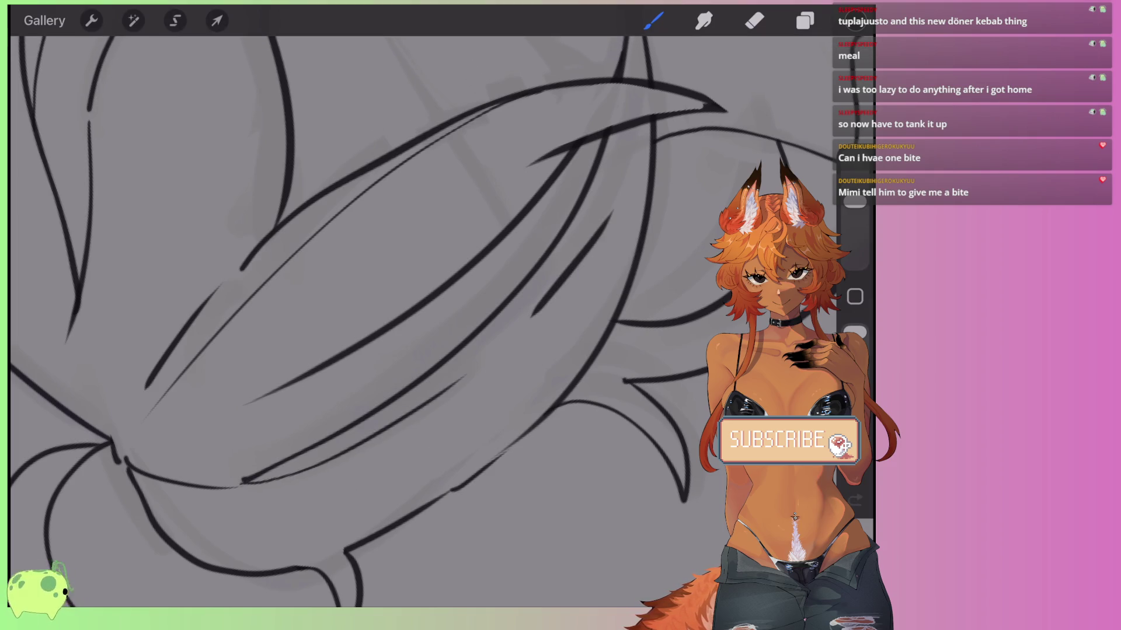
{"action": "key", "text": "ctrl+z"}
{"action": "key", "text": "ctrl+z"}
{"action": "key", "text": "ctrl+shift+z"}
{"action": "key", "text": "ctrl+shift+z"}
{"action": "key", "text": "ctrl+z"}
{"action": "key", "text": "ctrl+z"}
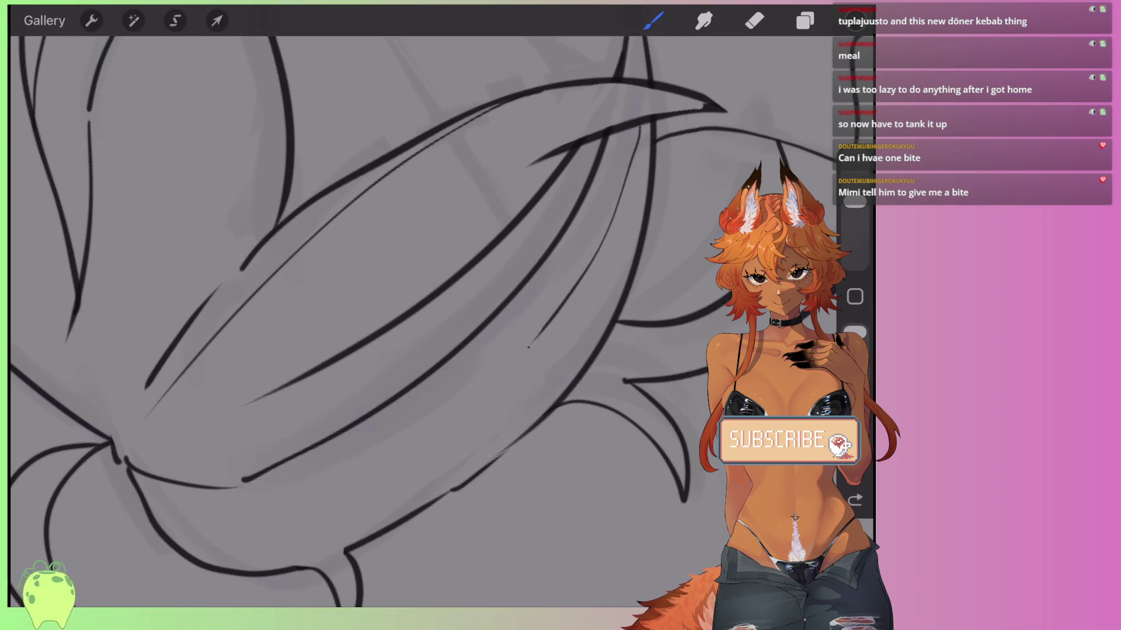
{"action": "scroll", "coordinate": [408, 321], "scroll_direction": "down", "scroll_amount": 5}
{"action": "scroll", "coordinate": [409, 321], "scroll_direction": "up", "scroll_amount": 5}
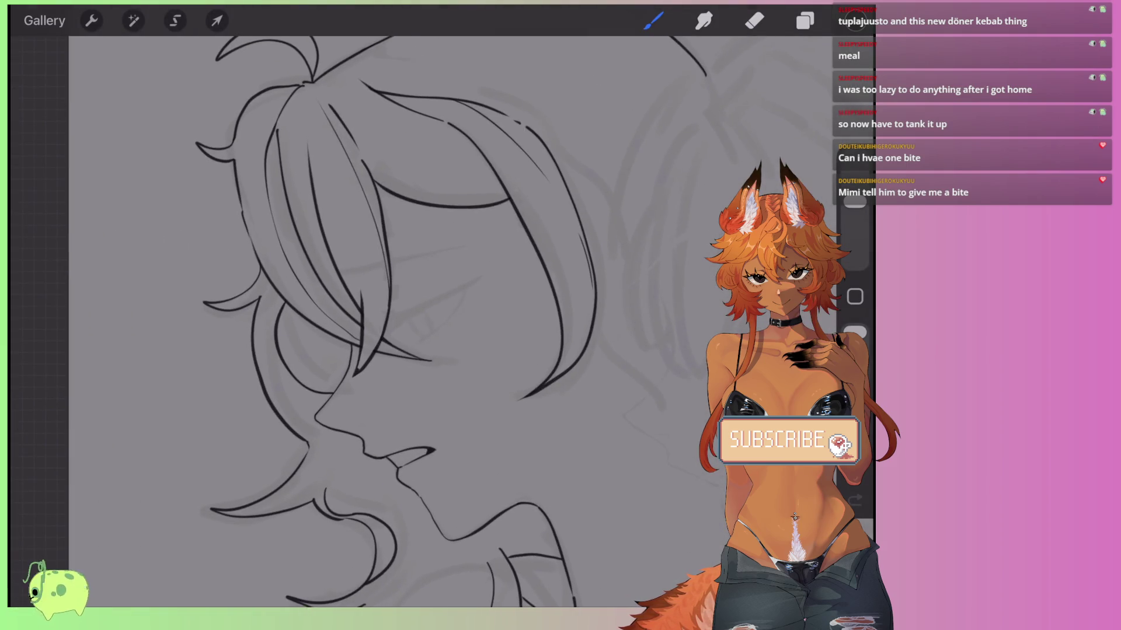
Undo the last three stray strokes while reviewing the inked hair.
{"action": "scroll", "coordinate": [408, 321], "scroll_direction": "down", "scroll_amount": 3}
{"action": "scroll", "coordinate": [408, 321], "scroll_direction": "up", "scroll_amount": 3}
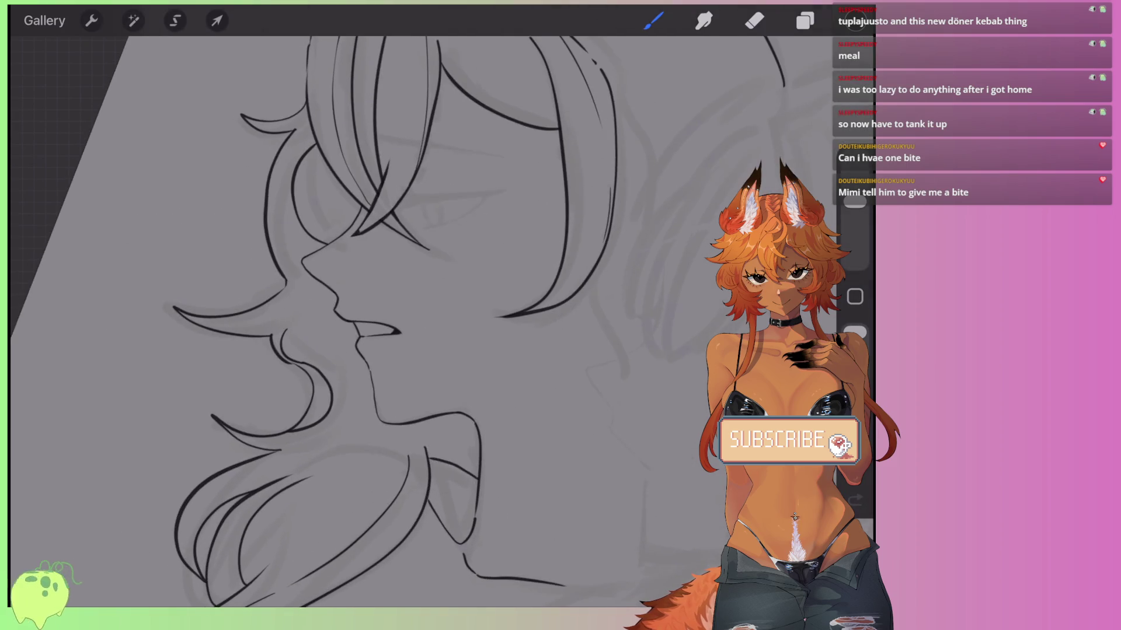
{"action": "scroll", "coordinate": [409, 321], "scroll_direction": "down", "scroll_amount": 3}
{"action": "key", "text": "ctrl+z"}
{"action": "scroll", "coordinate": [409, 321], "scroll_direction": "up", "scroll_amount": 3}
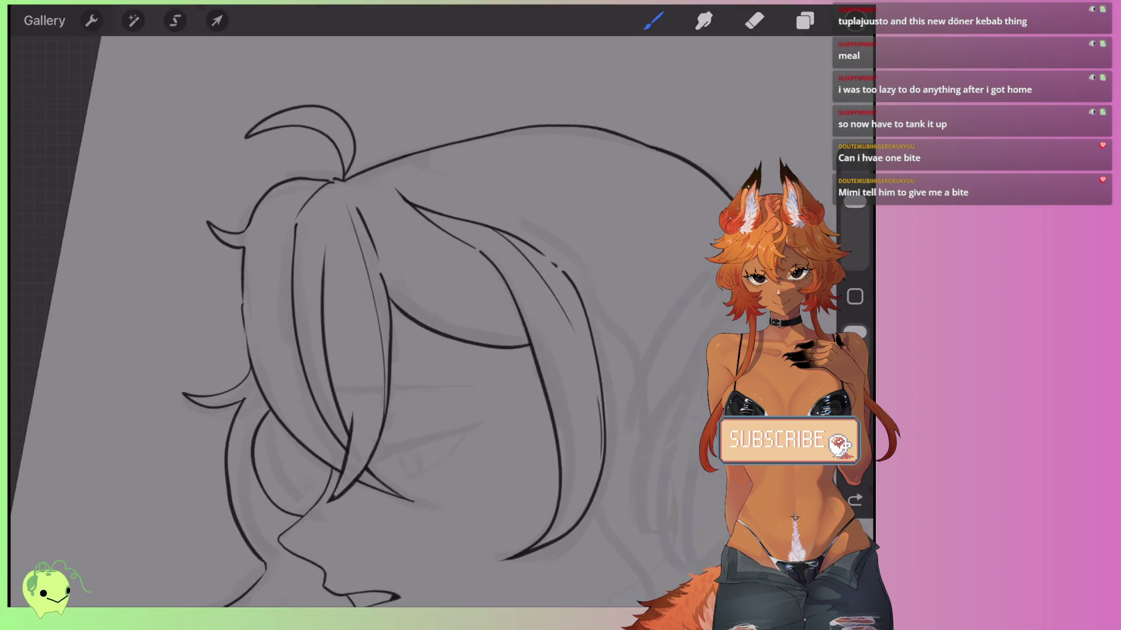
{"action": "scroll", "coordinate": [350, 321], "scroll_direction": "up", "scroll_amount": 2}
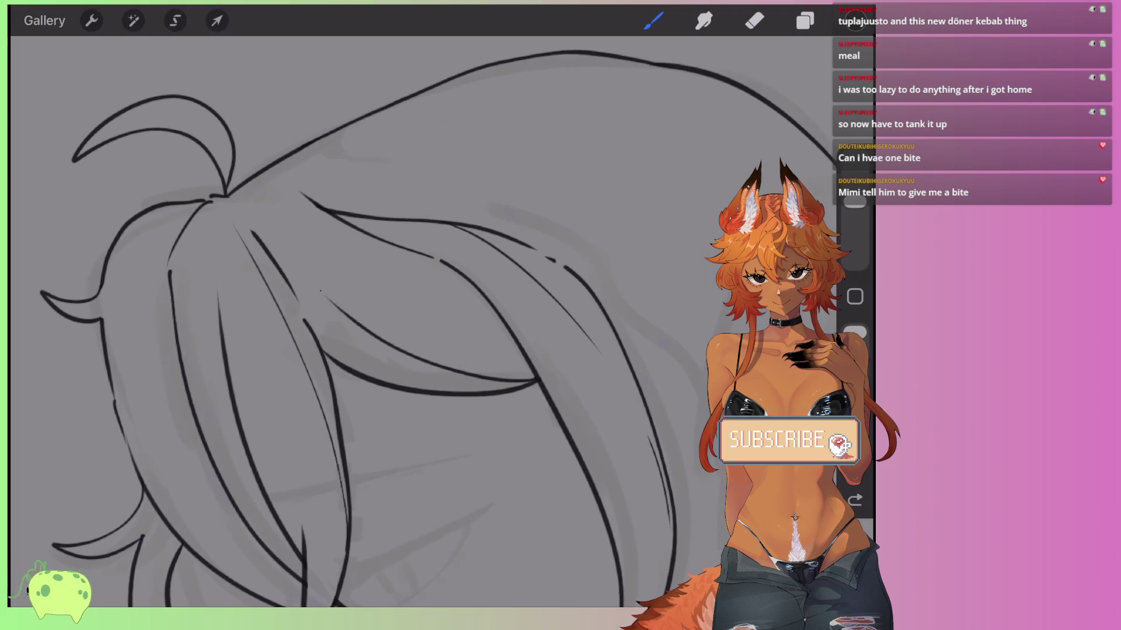
{"action": "scroll", "coordinate": [350, 321], "scroll_direction": "up", "scroll_amount": 2}
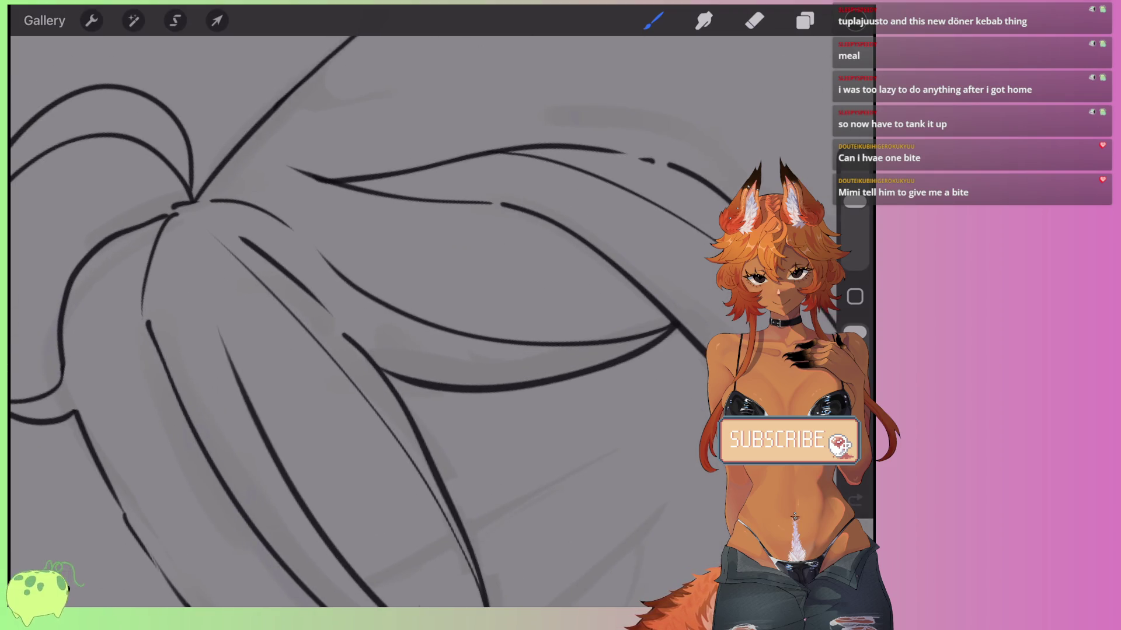
{"action": "scroll", "coordinate": [374, 321], "scroll_direction": "up", "scroll_amount": 1}
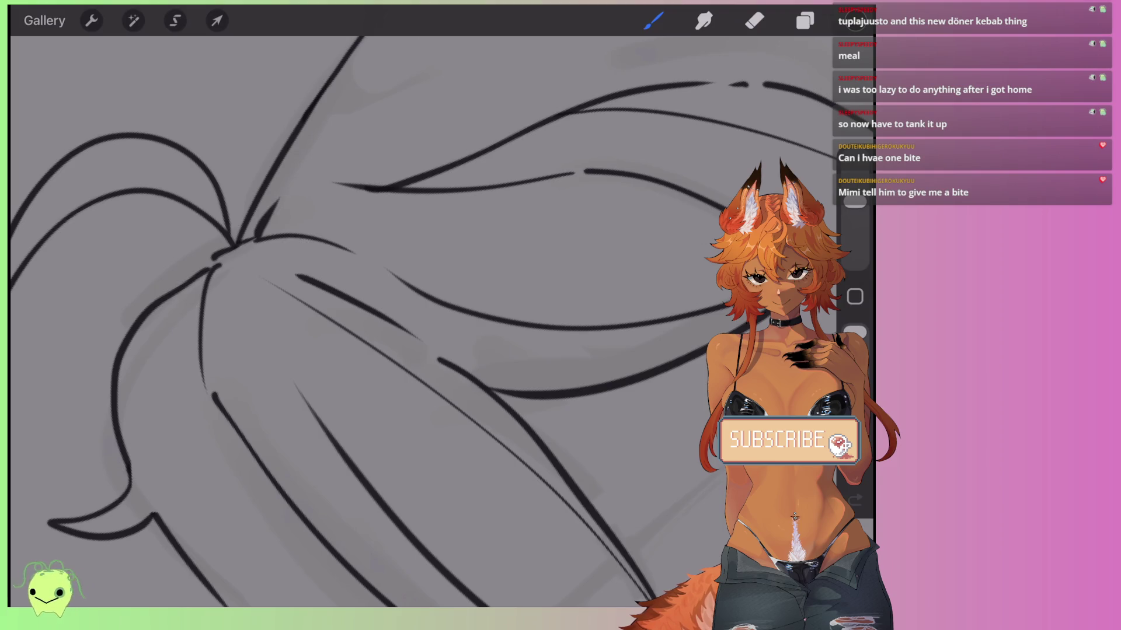
{"action": "scroll", "coordinate": [373, 321], "scroll_direction": "down", "scroll_amount": 2}
{"action": "key", "text": "ctrl+z"}
{"action": "scroll", "coordinate": [374, 321], "scroll_direction": "up", "scroll_amount": 2}
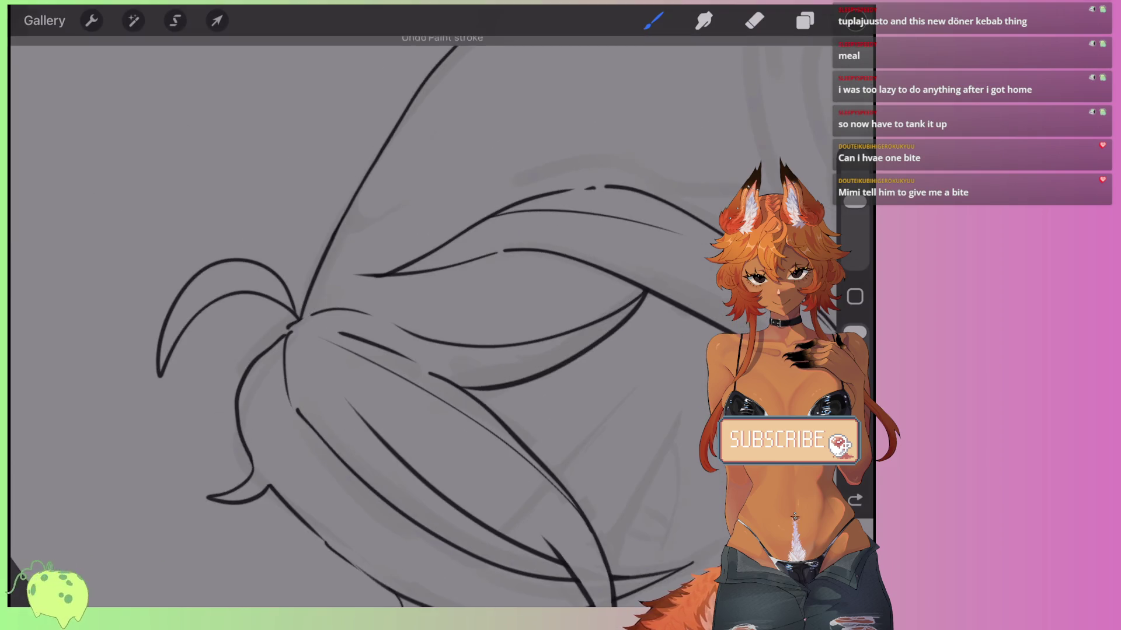
{"action": "key", "text": "ctrl+z"}
{"action": "scroll", "coordinate": [374, 321], "scroll_direction": "down", "scroll_amount": 2}
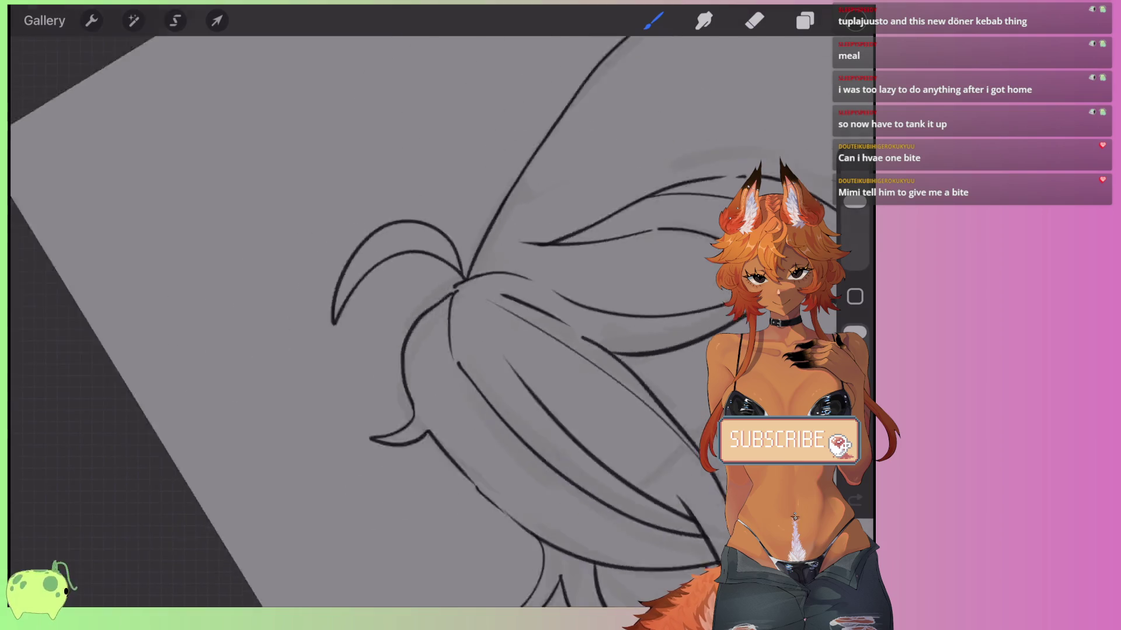
{"action": "scroll", "coordinate": [373, 321], "scroll_direction": "up", "scroll_amount": 2}
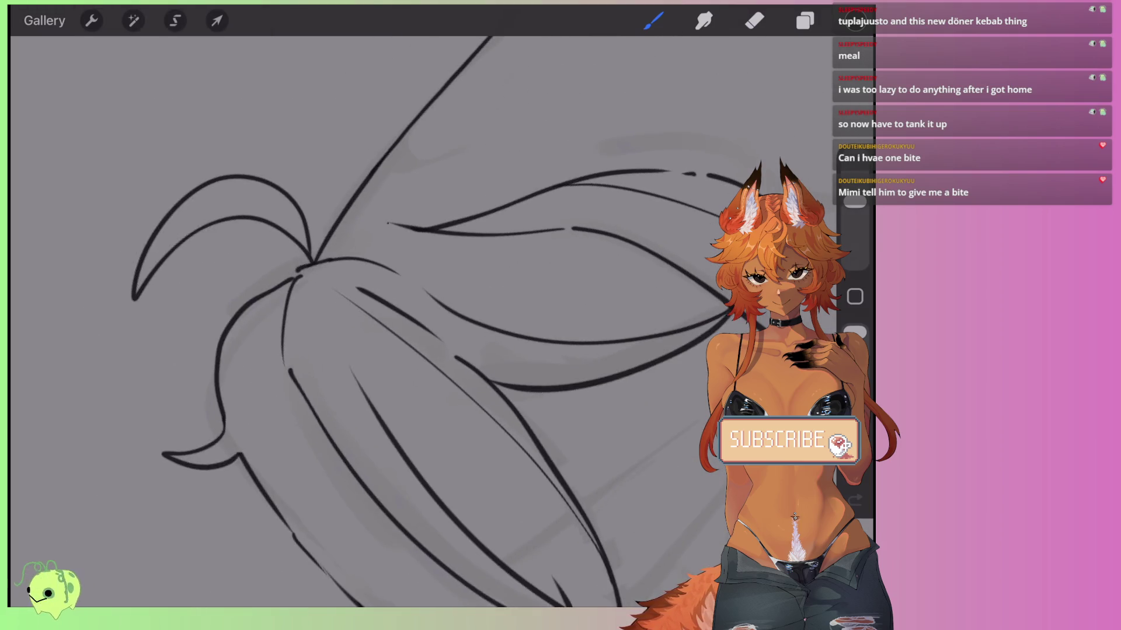
{"action": "scroll", "coordinate": [374, 321], "scroll_direction": "down", "scroll_amount": 3}
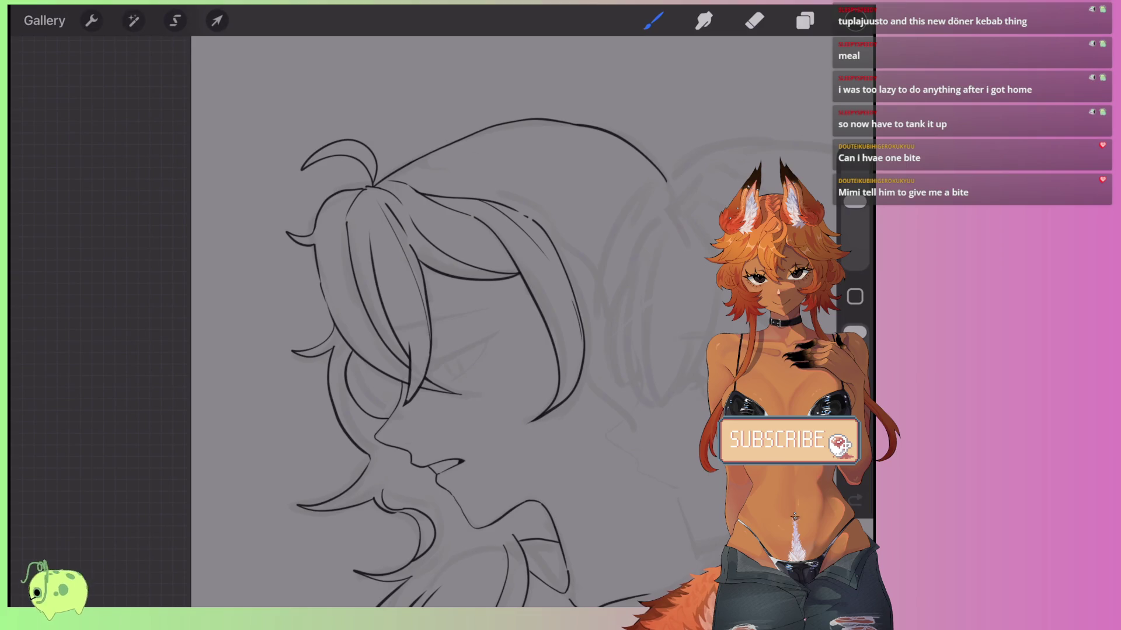
{"action": "scroll", "coordinate": [374, 321], "scroll_direction": "down", "scroll_amount": 2}
{"action": "scroll", "coordinate": [373, 321], "scroll_direction": "up", "scroll_amount": 4}
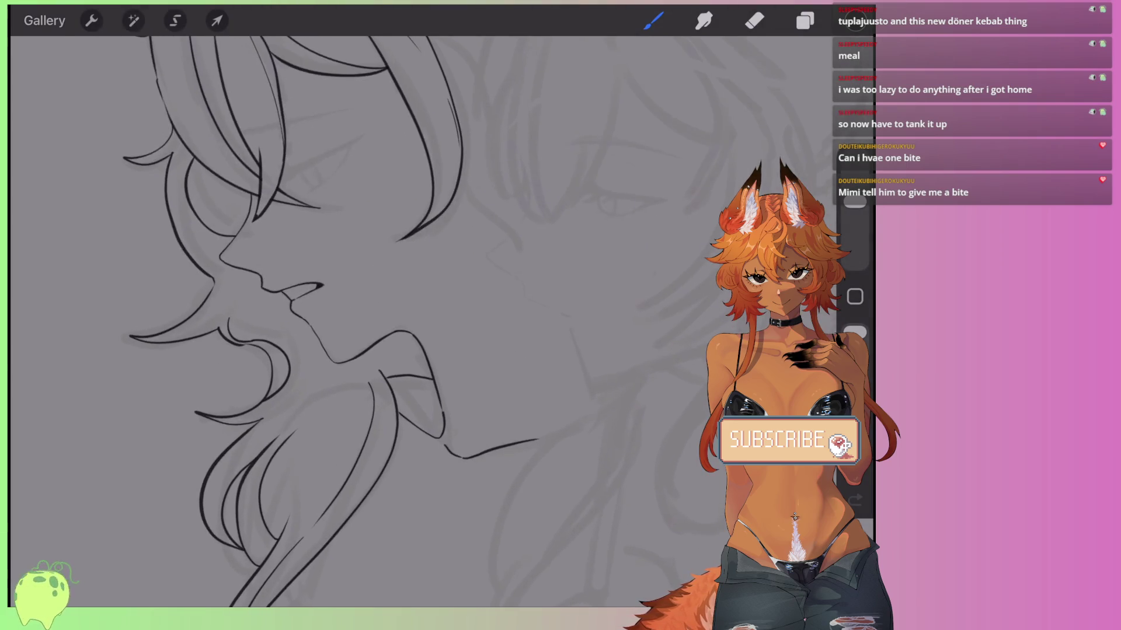
{"action": "scroll", "coordinate": [374, 321], "scroll_direction": "up", "scroll_amount": 5}
Draw two long thin strokes across the lower hair lock forming a narrow tapered strand.
{"action": "left_click_drag", "start_coordinate": [282, 285], "coordinate": [470, 213]}
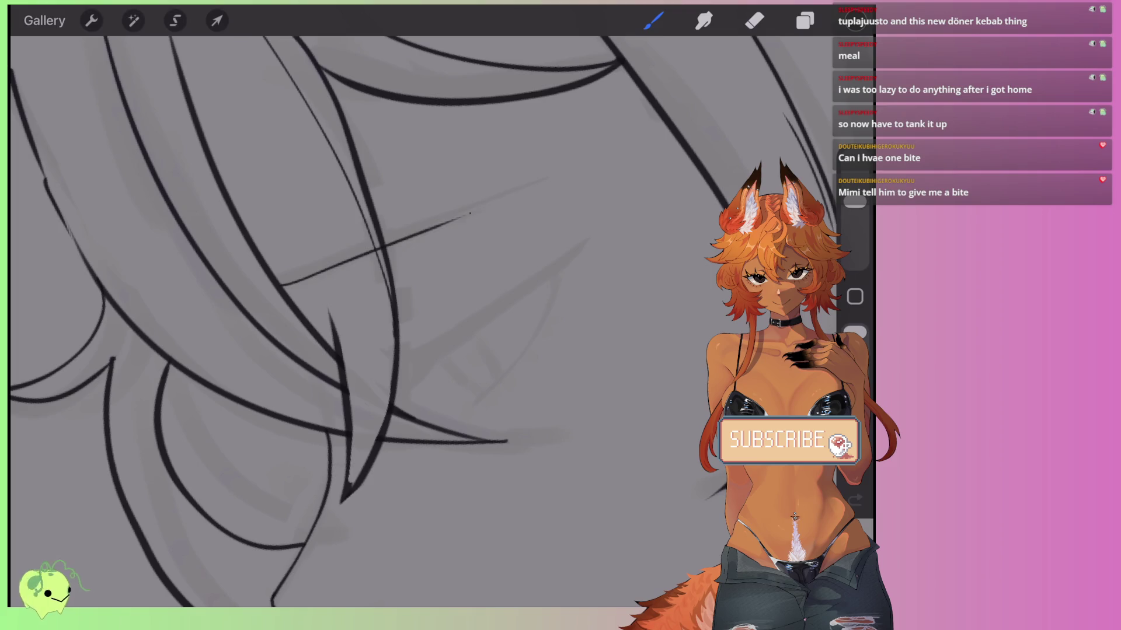
{"action": "left_click_drag", "start_coordinate": [282, 272], "coordinate": [557, 176]}
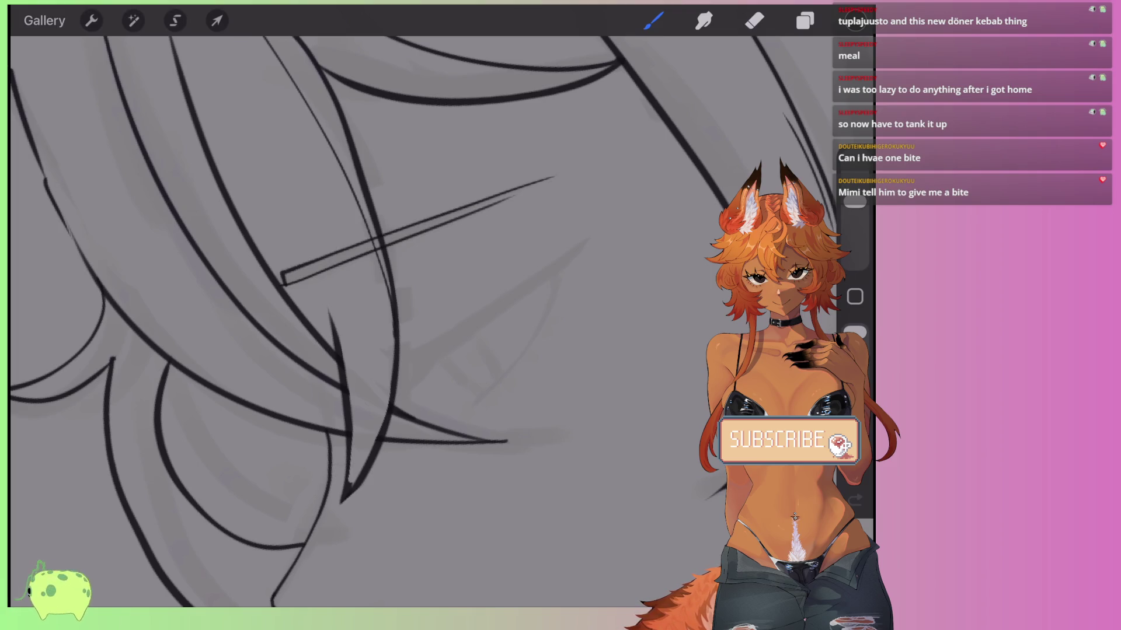
{"action": "scroll", "coordinate": [374, 321], "scroll_direction": "up", "scroll_amount": 1}
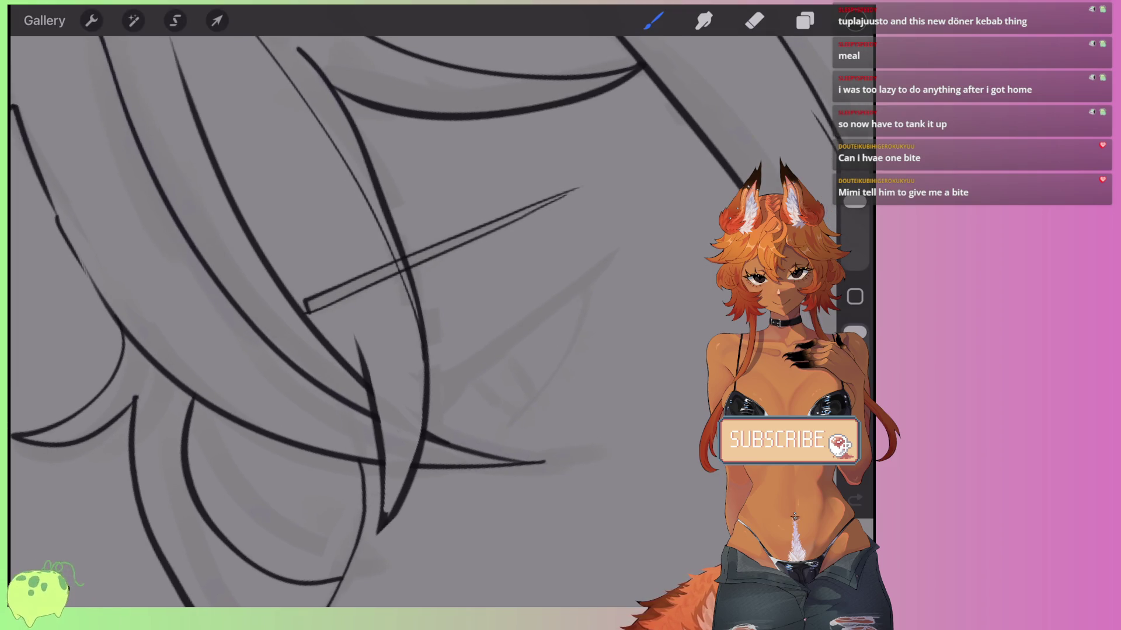
{"action": "scroll", "coordinate": [373, 321], "scroll_direction": "up", "scroll_amount": 3}
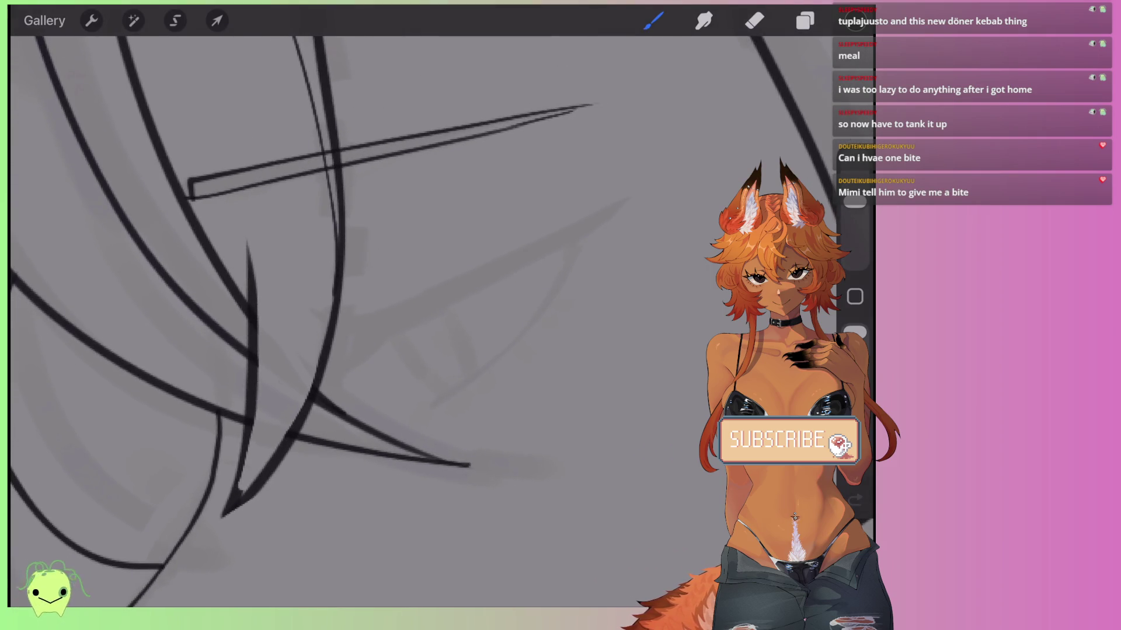
Add a new empty Layer 3 on top of the layer stack.
{"action": "left_click", "coordinate": [805, 20]}
{"action": "left_click", "coordinate": [800, 68]}
{"action": "left_click", "coordinate": [804, 21]}
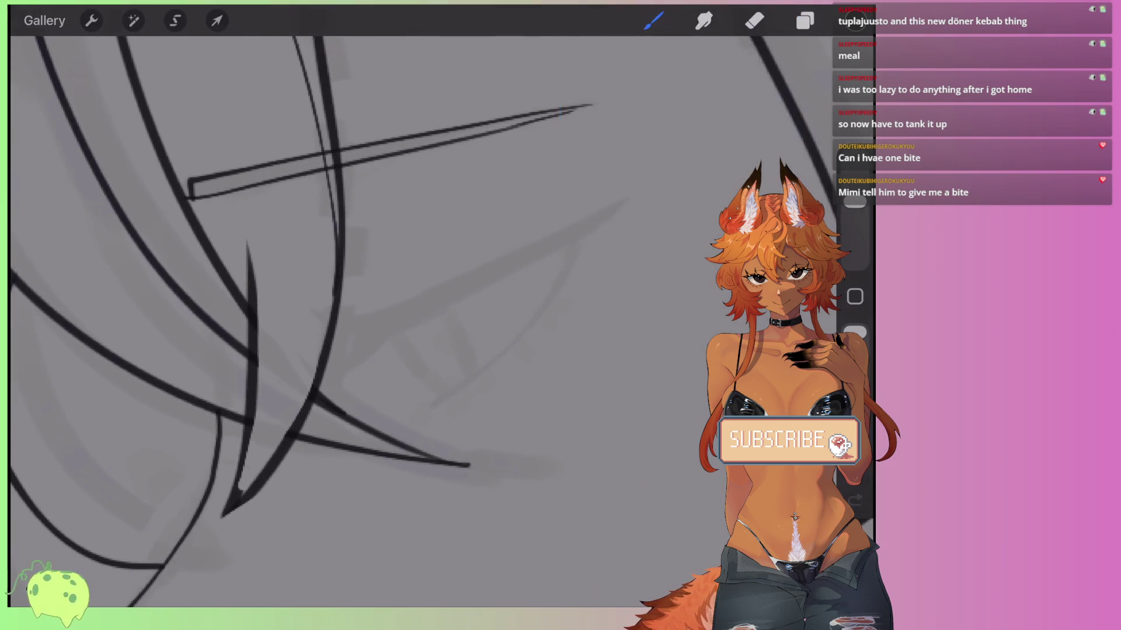
Ink a thick black upper eyelid curve with a filled pointed inner corner.
{"action": "left_click_drag", "start_coordinate": [325, 321], "coordinate": [601, 208]}
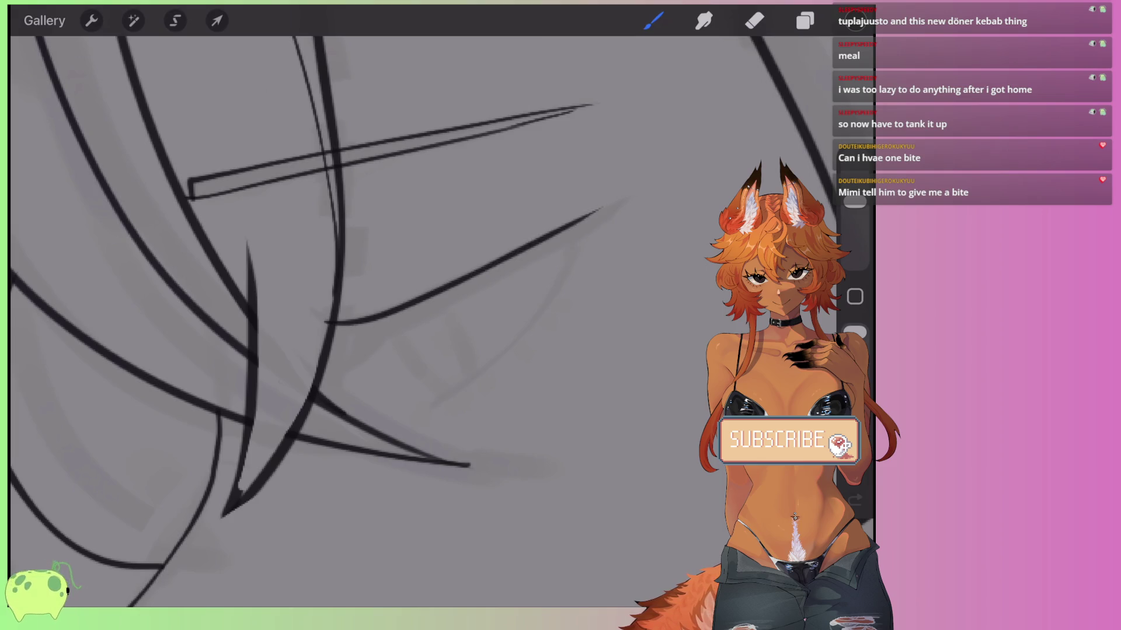
{"action": "mouse_move", "coordinate": [323, 323]}
{"action": "left_mouse_down"}
{"action": "mouse_move", "coordinate": [323, 379]}
{"action": "mouse_move", "coordinate": [451, 320]}
{"action": "mouse_move", "coordinate": [690, 175]}
{"action": "mouse_move", "coordinate": [428, 333]}
{"action": "left_mouse_up"}
{"action": "scroll", "coordinate": [374, 321], "scroll_direction": "up", "scroll_amount": 2}
{"action": "key", "text": "ctrl+z"}
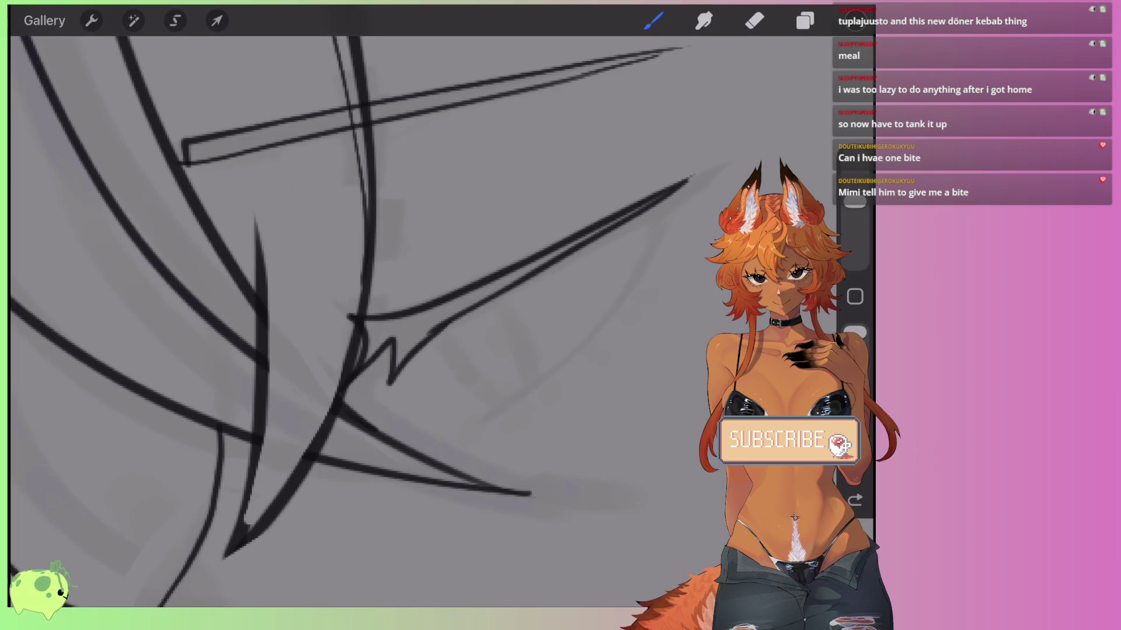
{"action": "key", "text": "ctrl+z"}
{"action": "mouse_move", "coordinate": [689, 178]}
{"action": "left_mouse_down"}
{"action": "mouse_move", "coordinate": [452, 326]}
{"action": "mouse_move", "coordinate": [633, 216]}
{"action": "left_mouse_up"}
{"action": "key", "text": "ctrl+z"}
{"action": "left_click_drag", "start_coordinate": [553, 255], "coordinate": [350, 382]}
{"action": "mouse_move", "coordinate": [411, 341]}
{"action": "left_mouse_down"}
{"action": "mouse_move", "coordinate": [290, 388]}
{"action": "mouse_move", "coordinate": [343, 380]}
{"action": "left_mouse_up"}
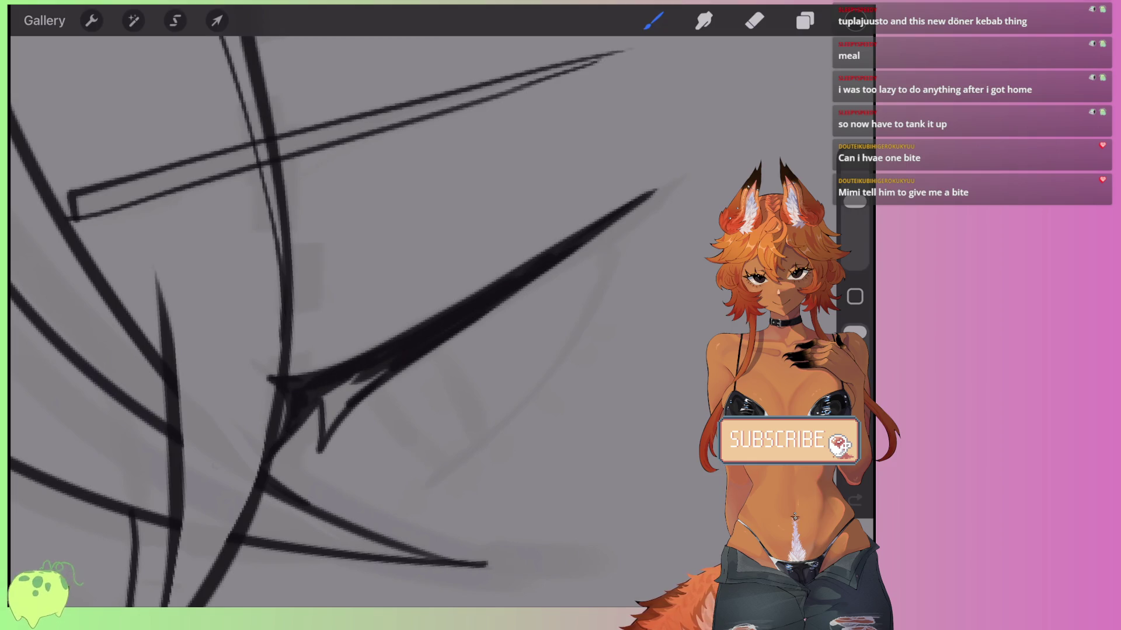
{"action": "left_click_drag", "start_coordinate": [326, 429], "coordinate": [388, 371]}
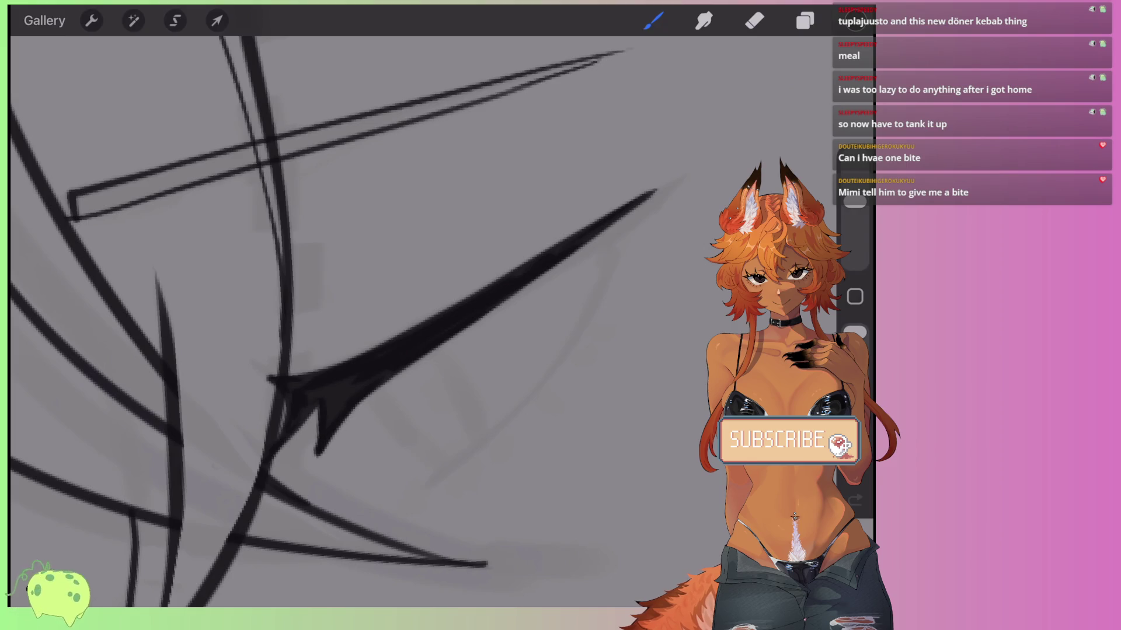
{"action": "left_click_drag", "start_coordinate": [508, 295], "coordinate": [677, 191]}
{"action": "key", "text": "ctrl+z"}
{"action": "left_click_drag", "start_coordinate": [548, 272], "coordinate": [683, 167]}
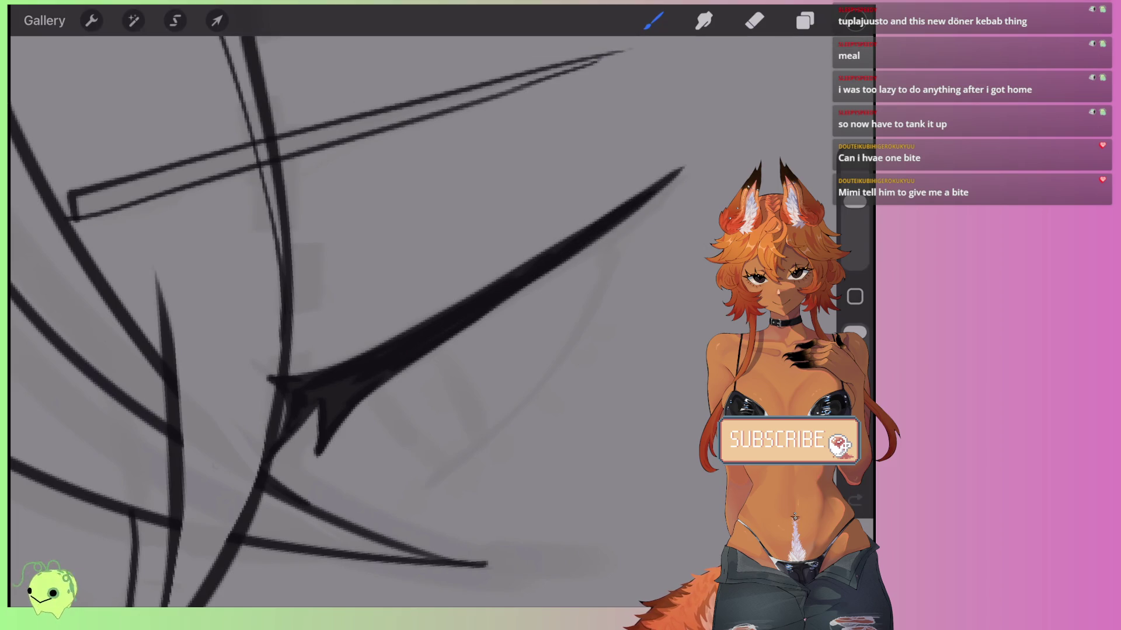
Draw the dark lash barb and a shorter lash line curving down below the eyelid.
{"action": "left_click_drag", "start_coordinate": [639, 210], "coordinate": [601, 286]}
{"action": "left_click_drag", "start_coordinate": [616, 229], "coordinate": [591, 305]}
{"action": "left_click_drag", "start_coordinate": [600, 252], "coordinate": [567, 357]}
{"action": "left_click_drag", "start_coordinate": [589, 304], "coordinate": [543, 390]}
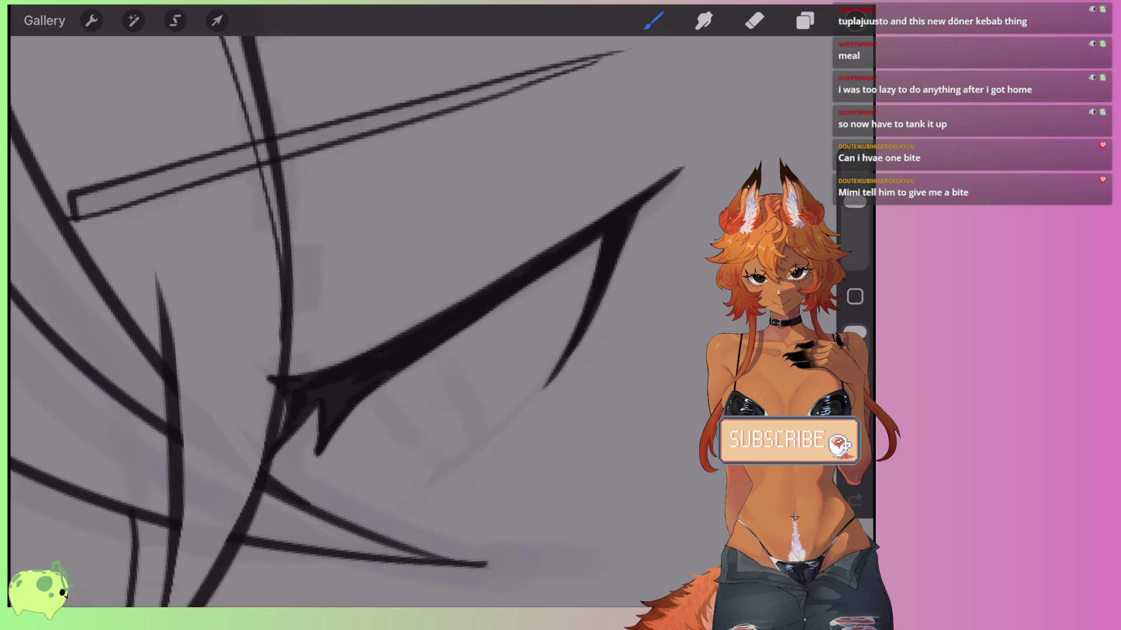
{"action": "key", "text": "ctrl+z"}
{"action": "key", "text": "ctrl+z"}
{"action": "mouse_move", "coordinate": [594, 303]}
{"action": "left_mouse_down"}
{"action": "mouse_move", "coordinate": [569, 356]}
{"action": "mouse_move", "coordinate": [423, 480]}
{"action": "left_mouse_up"}
{"action": "key", "text": "ctrl+z"}
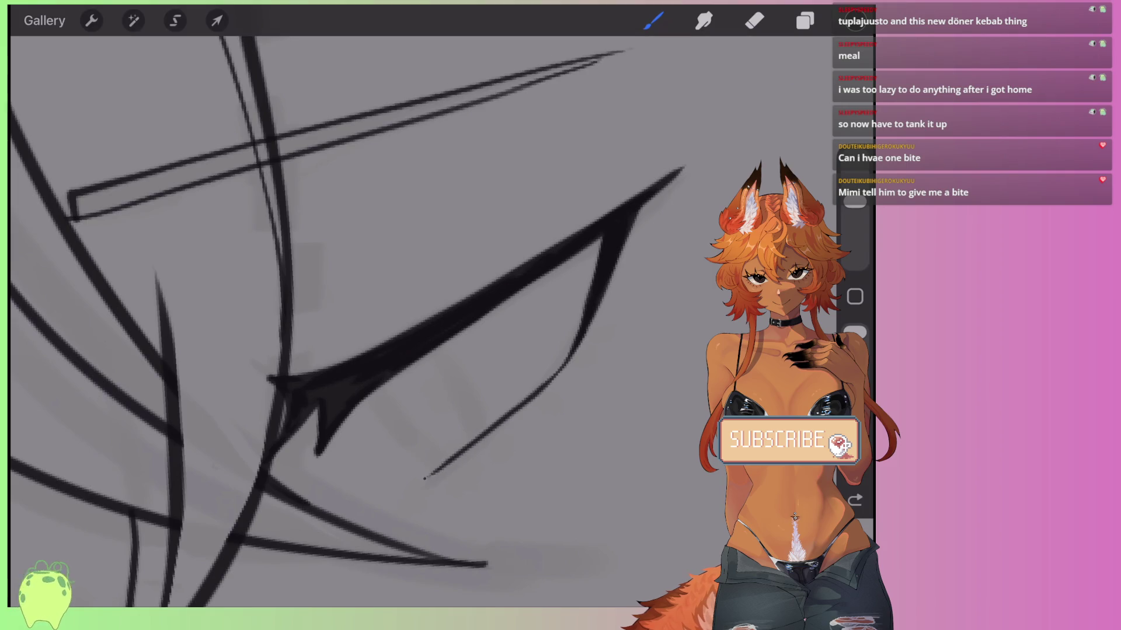
{"action": "key", "text": "ctrl+z"}
{"action": "mouse_move", "coordinate": [589, 327]}
{"action": "left_mouse_down"}
{"action": "mouse_move", "coordinate": [527, 402]}
{"action": "mouse_move", "coordinate": [414, 492]}
{"action": "left_mouse_up"}
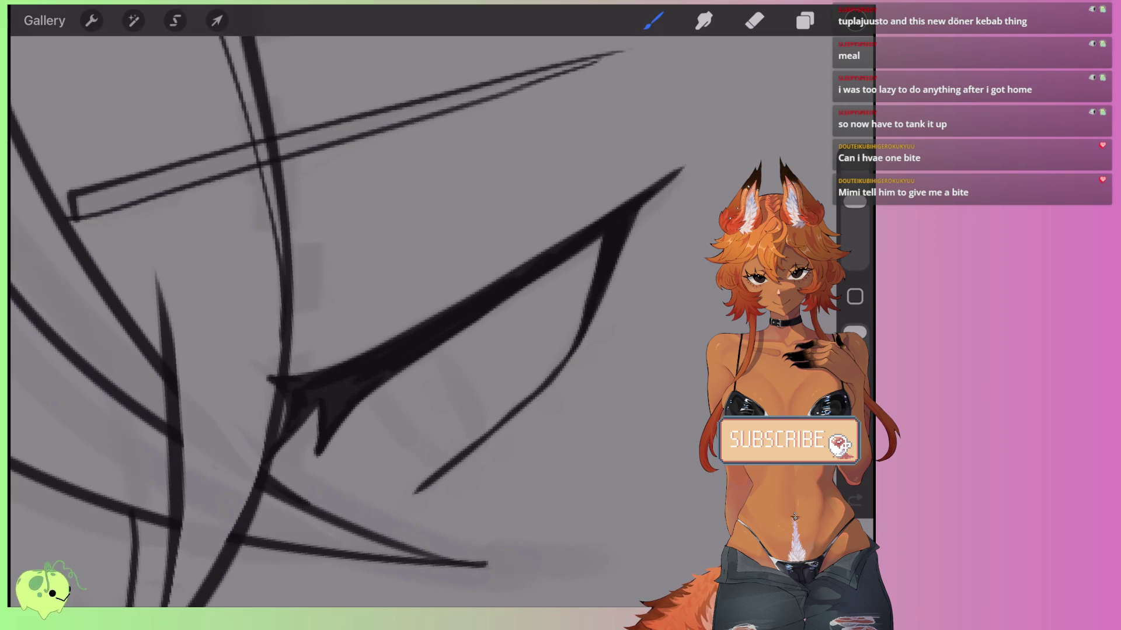
{"action": "key", "text": "e"}
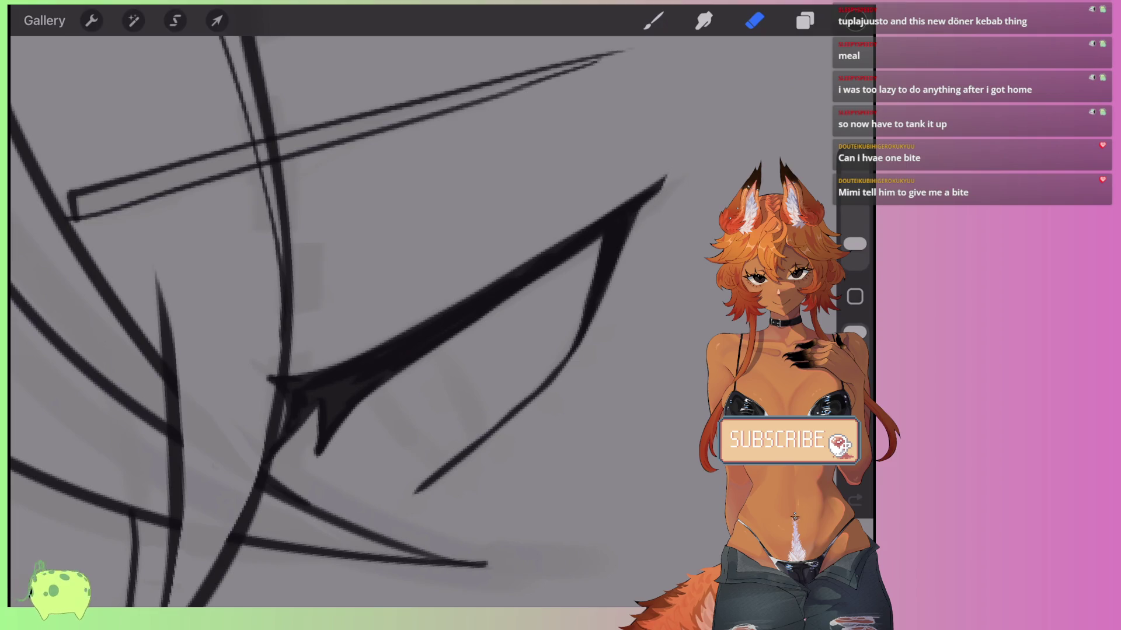
{"action": "key", "text": "b"}
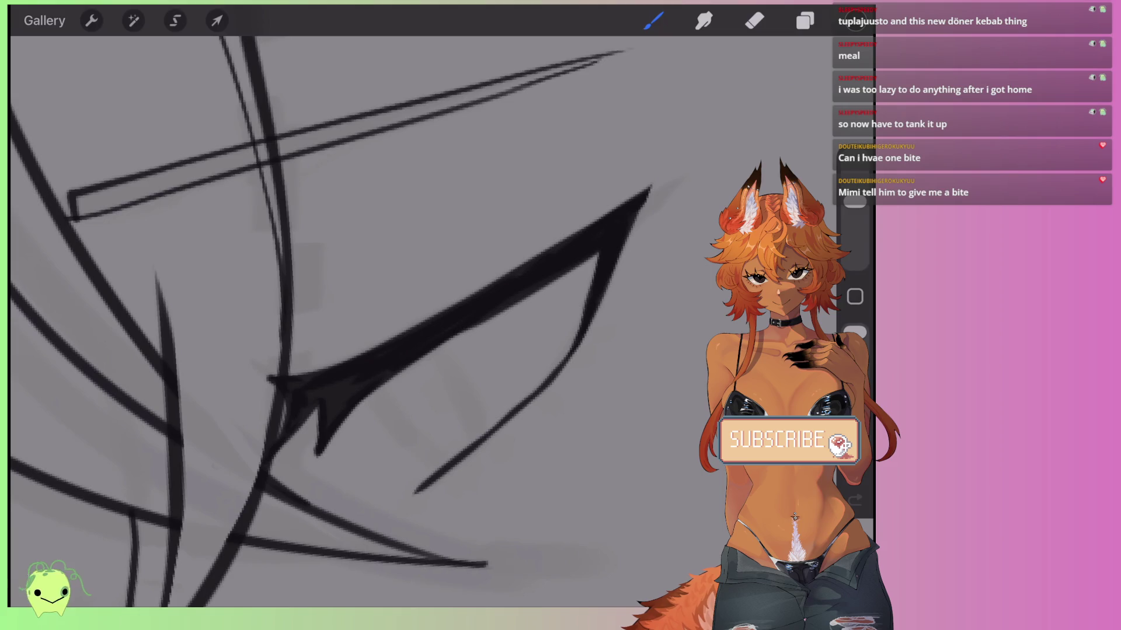
{"action": "key", "text": "ctrl+z"}
{"action": "scroll", "coordinate": [333, 321], "scroll_direction": "down", "scroll_amount": 5}
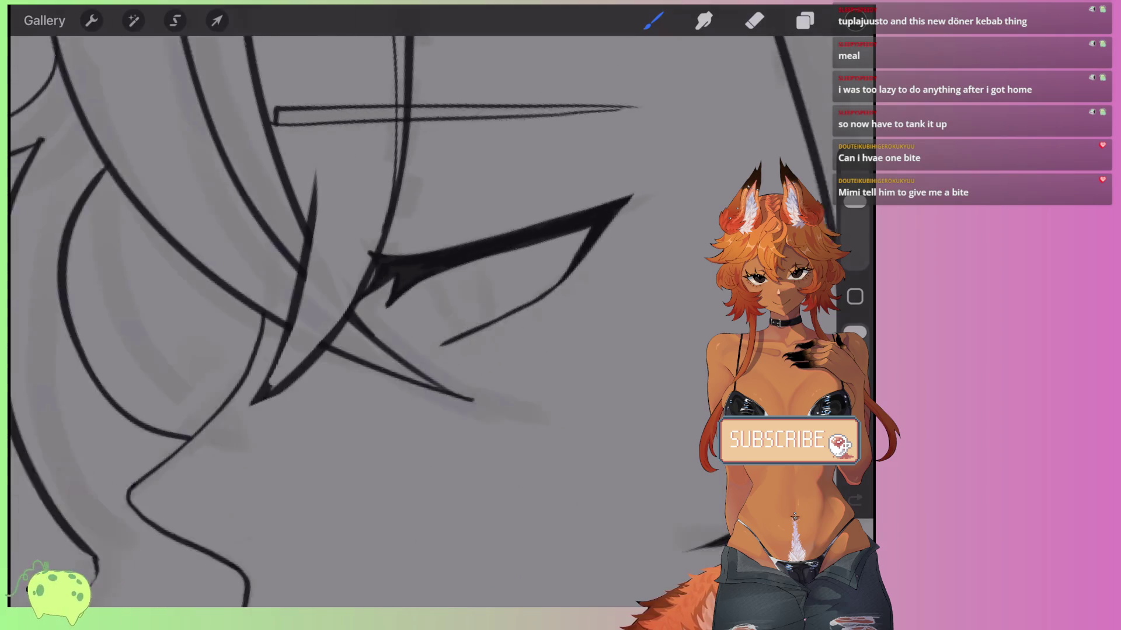
Ink the left and right iris curves and a small dark pupil inside the eye.
{"action": "left_click_drag", "start_coordinate": [394, 273], "coordinate": [455, 370]}
{"action": "key", "text": "ctrl+z"}
{"action": "left_click_drag", "start_coordinate": [396, 272], "coordinate": [467, 363]}
{"action": "left_click_drag", "start_coordinate": [477, 233], "coordinate": [518, 347]}
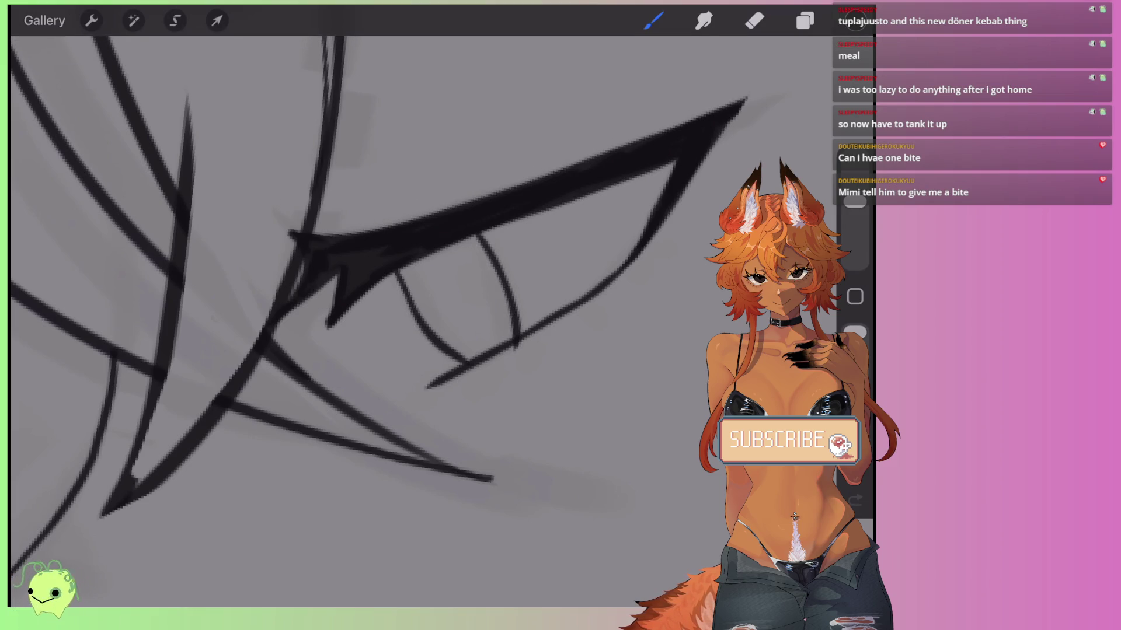
{"action": "scroll", "coordinate": [373, 292], "scroll_direction": "up", "scroll_amount": 3}
{"action": "key", "text": "ctrl+z"}
{"action": "left_click_drag", "start_coordinate": [411, 291], "coordinate": [447, 403]}
{"action": "left_click_drag", "start_coordinate": [398, 337], "coordinate": [408, 355]}
Undo the last two strokes while zooming in and out to review the face.
{"action": "scroll", "coordinate": [373, 292], "scroll_direction": "down", "scroll_amount": 5}
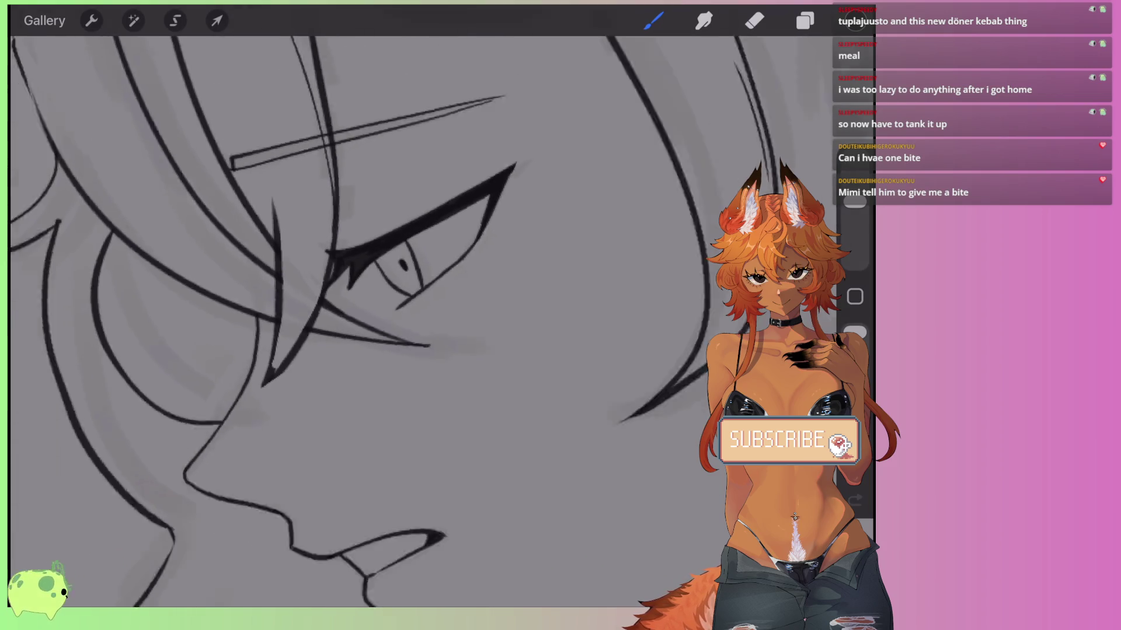
{"action": "scroll", "coordinate": [373, 291], "scroll_direction": "down", "scroll_amount": 2}
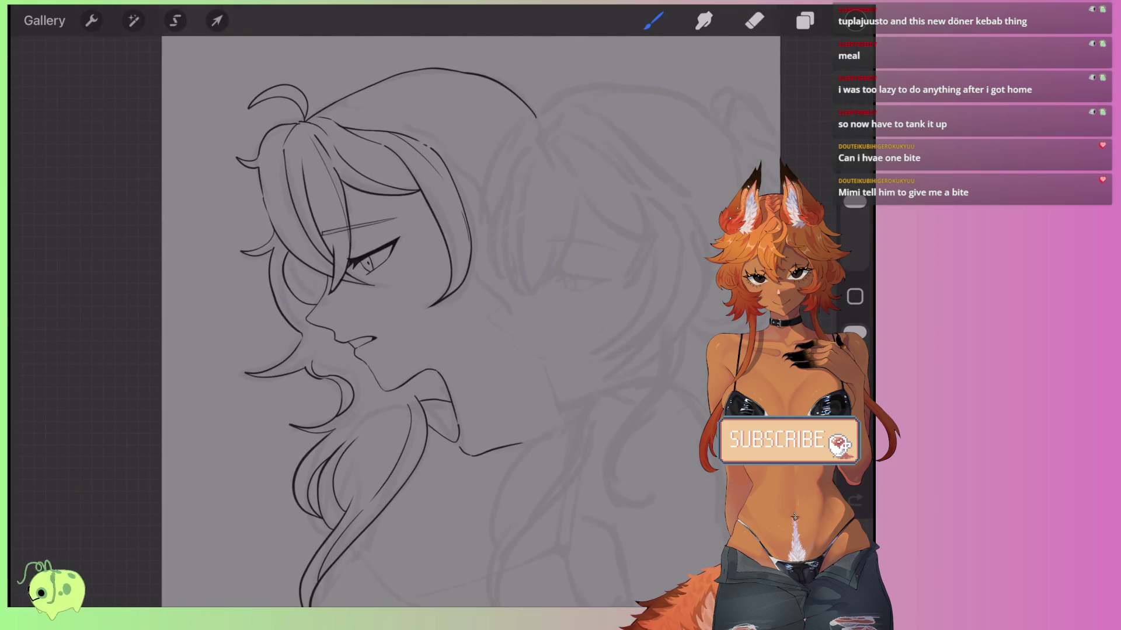
{"action": "scroll", "coordinate": [374, 291], "scroll_direction": "up", "scroll_amount": 5}
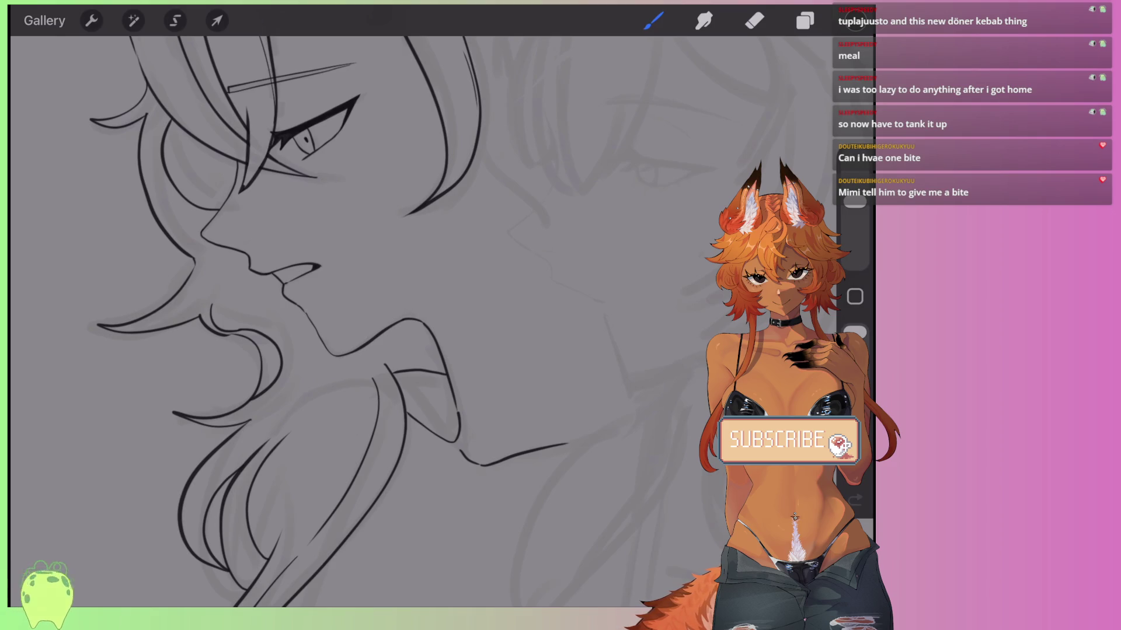
{"action": "scroll", "coordinate": [374, 292], "scroll_direction": "up", "scroll_amount": 2}
{"action": "scroll", "coordinate": [233, 291], "scroll_direction": "up", "scroll_amount": 3}
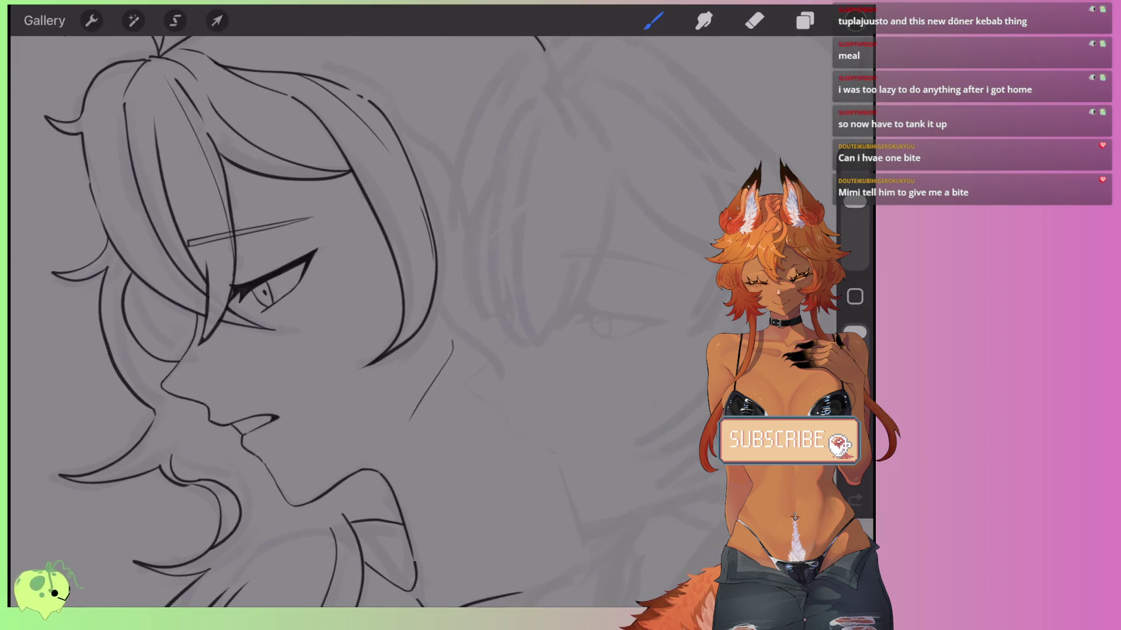
{"action": "key", "text": "ctrl+z"}
{"action": "scroll", "coordinate": [233, 292], "scroll_direction": "down", "scroll_amount": 2}
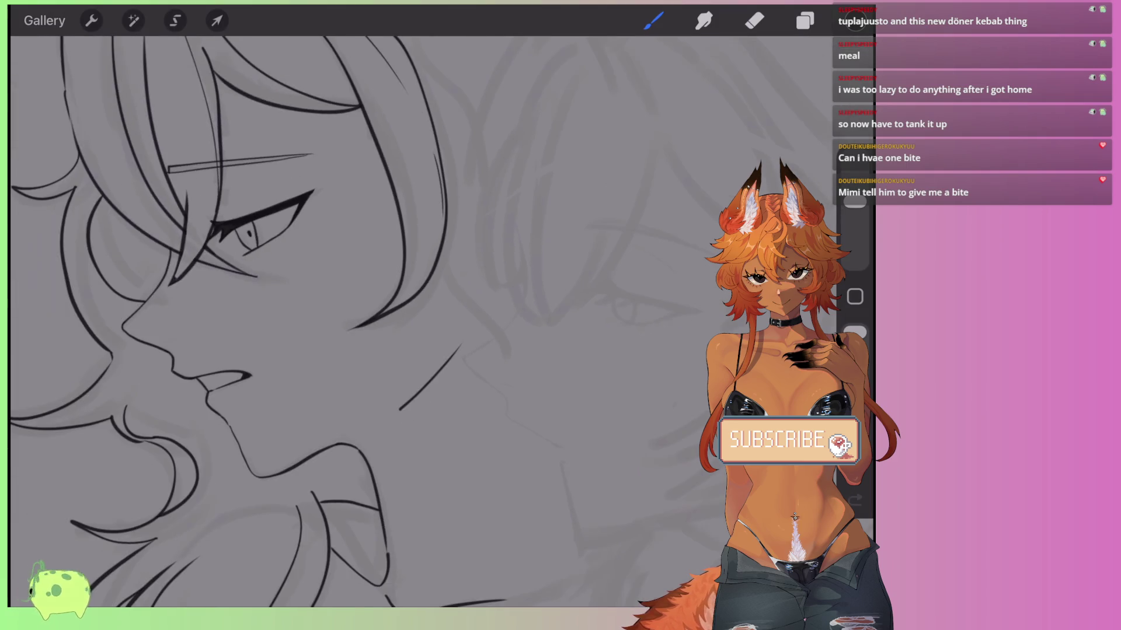
{"action": "scroll", "coordinate": [233, 292], "scroll_direction": "up", "scroll_amount": 2}
{"action": "key", "text": "ctrl+z"}
{"action": "scroll", "coordinate": [374, 321], "scroll_direction": "down", "scroll_amount": 3}
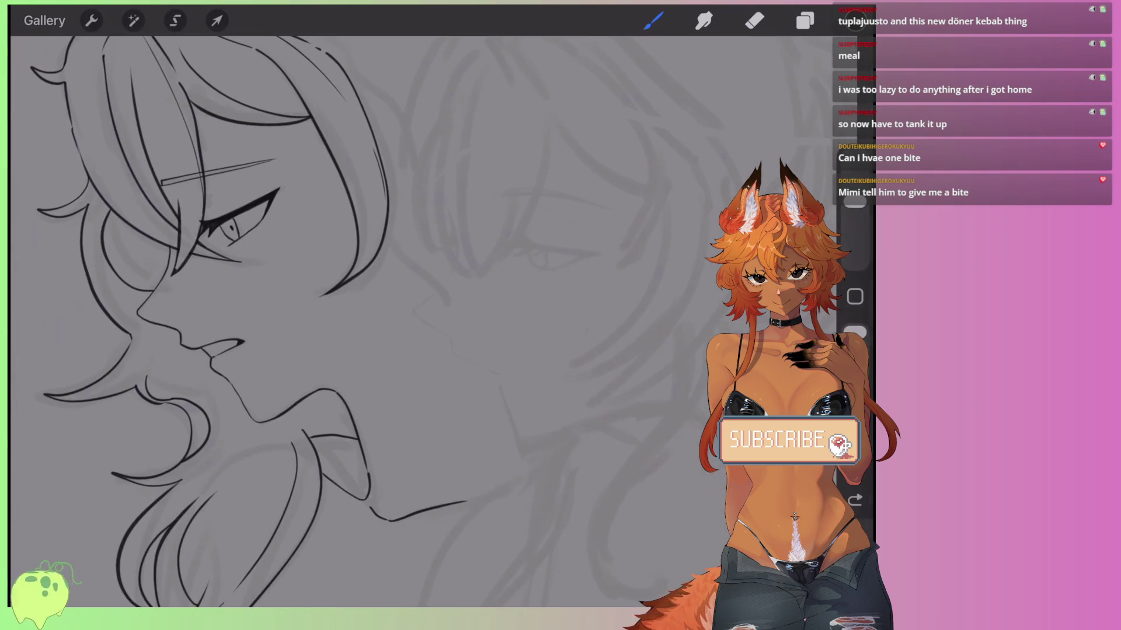
{"action": "scroll", "coordinate": [373, 321], "scroll_direction": "down", "scroll_amount": 5}
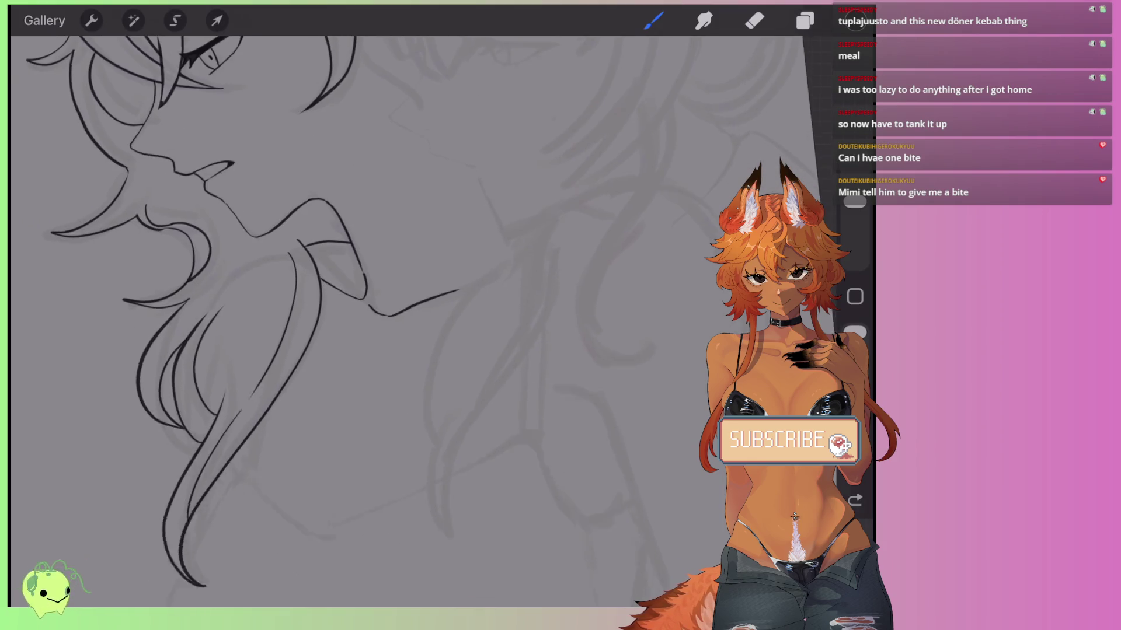
{"action": "scroll", "coordinate": [336, 244], "scroll_direction": "up", "scroll_amount": 3}
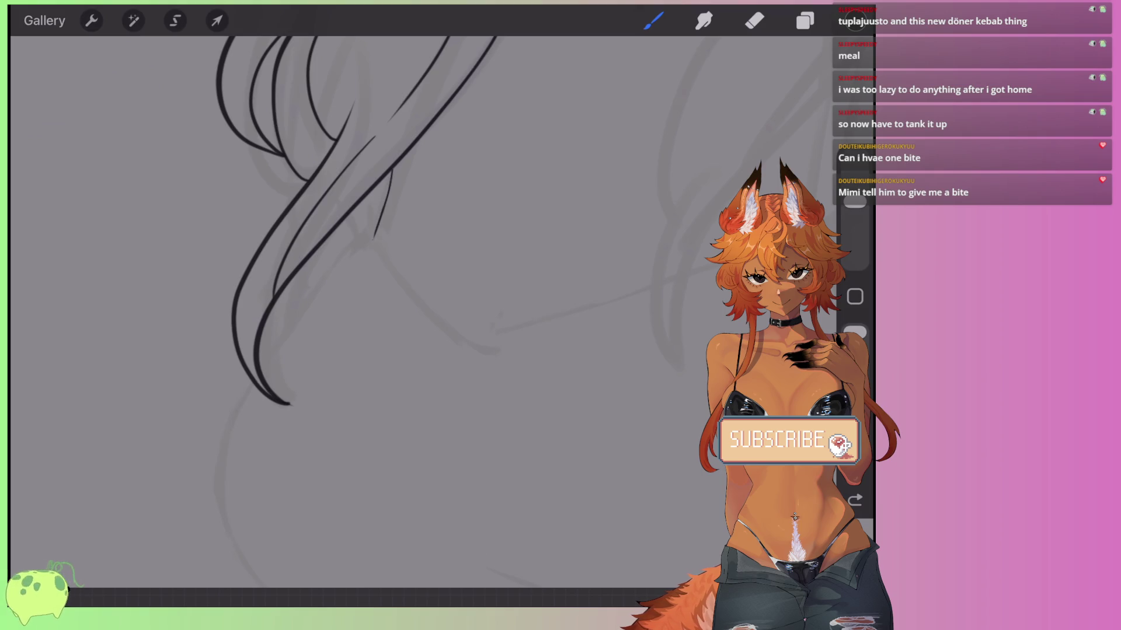
Redraw the long strand down from the hair tip and connect the strands to the lower line.
{"action": "key", "text": "ctrl+z"}
{"action": "scroll", "coordinate": [374, 292], "scroll_direction": "down", "scroll_amount": 2}
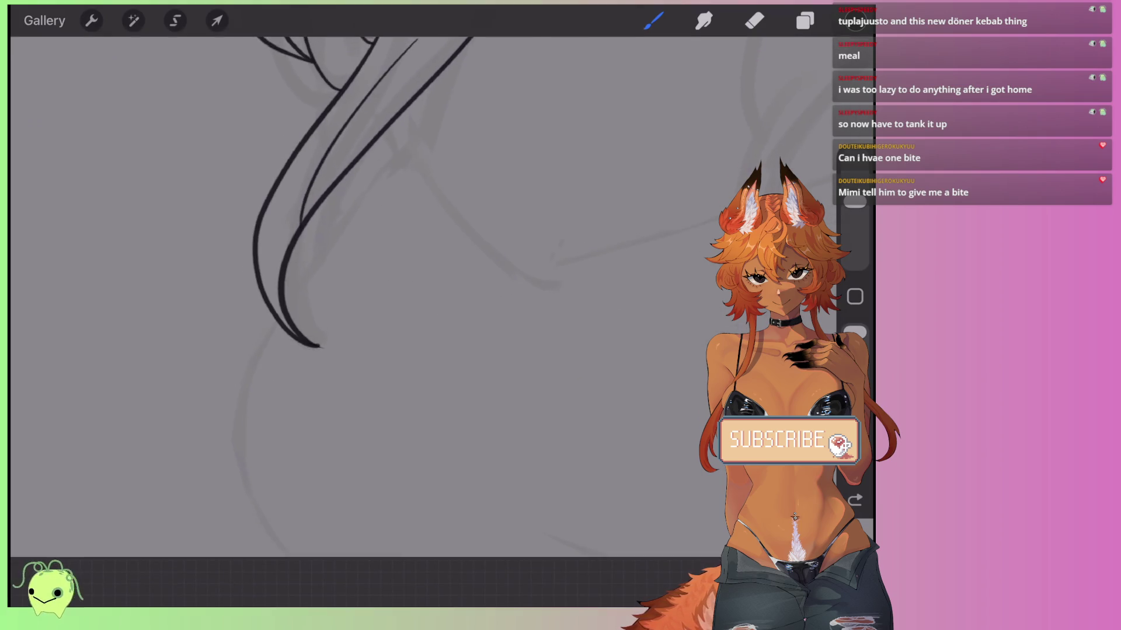
{"action": "left_click_drag", "start_coordinate": [277, 322], "coordinate": [277, 548]}
{"action": "scroll", "coordinate": [373, 292], "scroll_direction": "up", "scroll_amount": 2}
{"action": "key", "text": "ctrl+z"}
{"action": "mouse_move", "coordinate": [242, 341]}
{"action": "left_mouse_down"}
{"action": "mouse_move", "coordinate": [225, 555]}
{"action": "mouse_move", "coordinate": [251, 576]}
{"action": "left_mouse_up"}
{"action": "key", "text": "ctrl+z"}
{"action": "key", "text": "ctrl+z"}
{"action": "mouse_move", "coordinate": [243, 342]}
{"action": "left_mouse_down"}
{"action": "mouse_move", "coordinate": [219, 477]}
{"action": "mouse_move", "coordinate": [245, 578]}
{"action": "left_mouse_up"}
{"action": "scroll", "coordinate": [373, 292], "scroll_direction": "up", "scroll_amount": 2}
{"action": "left_click_drag", "start_coordinate": [229, 411], "coordinate": [344, 246]}
{"action": "scroll", "coordinate": [373, 292], "scroll_direction": "up", "scroll_amount": 2}
{"action": "mouse_move", "coordinate": [315, 292]}
{"action": "left_mouse_down"}
{"action": "mouse_move", "coordinate": [379, 181]}
{"action": "mouse_move", "coordinate": [357, 269]}
{"action": "mouse_move", "coordinate": [416, 372]}
{"action": "mouse_move", "coordinate": [589, 306]}
{"action": "left_mouse_up"}
{"action": "scroll", "coordinate": [269, 320], "scroll_direction": "up", "scroll_amount": 2}
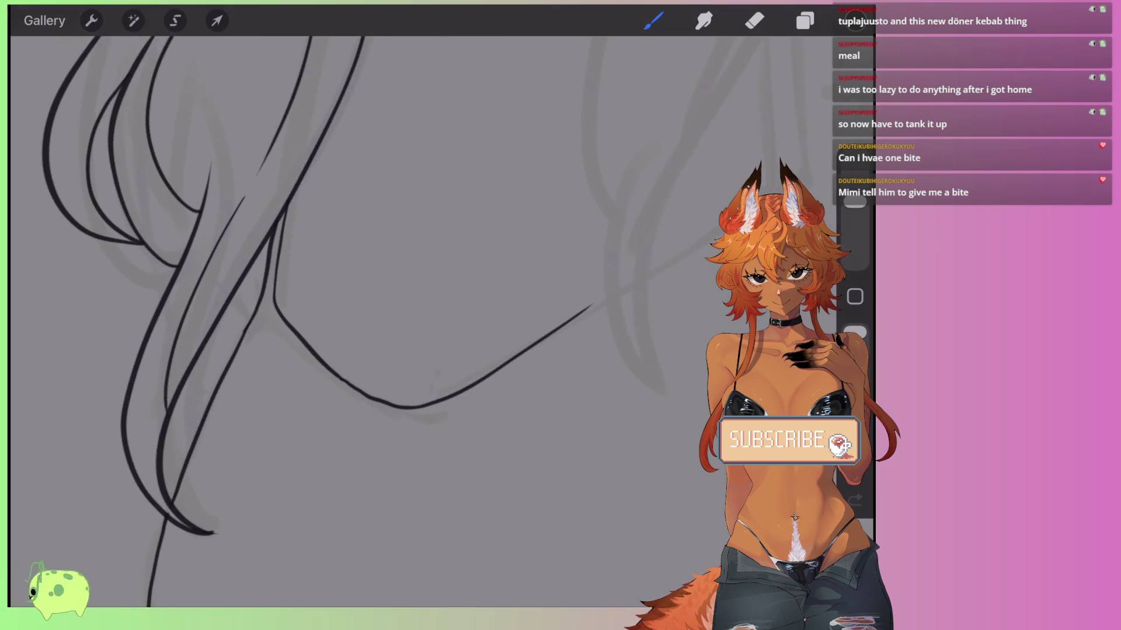
Ink the long curve sweeping up to the right and extend the lower line to meet it.
{"action": "scroll", "coordinate": [374, 291], "scroll_direction": "right", "scroll_amount": 3}
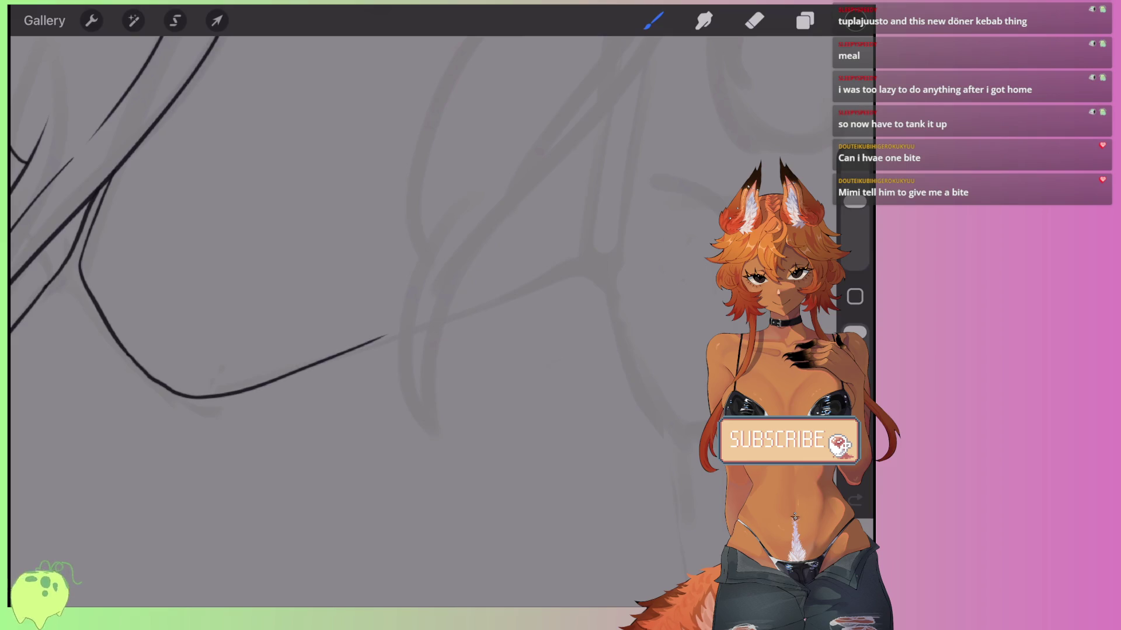
{"action": "scroll", "coordinate": [234, 263], "scroll_direction": "up", "scroll_amount": 2}
{"action": "left_click_drag", "start_coordinate": [402, 267], "coordinate": [353, 469]}
{"action": "mouse_move", "coordinate": [457, 232]}
{"action": "left_mouse_down"}
{"action": "mouse_move", "coordinate": [349, 454]}
{"action": "mouse_move", "coordinate": [354, 382]}
{"action": "mouse_move", "coordinate": [455, 235]}
{"action": "left_mouse_up"}
{"action": "key", "text": "ctrl+z"}
{"action": "scroll", "coordinate": [233, 262], "scroll_direction": "up", "scroll_amount": 1}
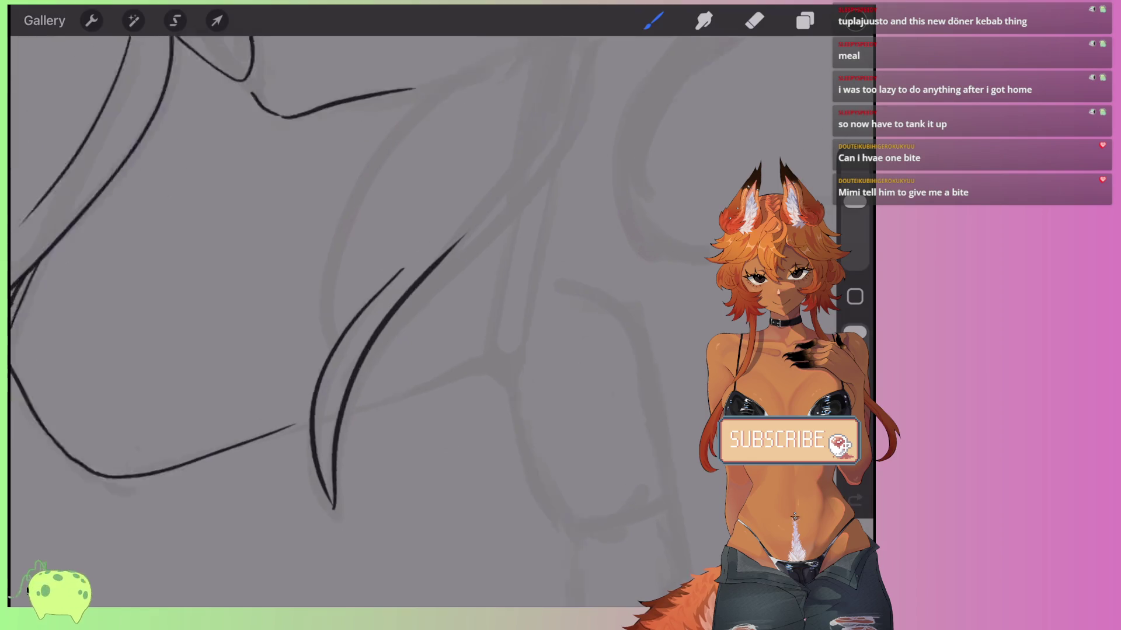
{"action": "scroll", "coordinate": [373, 350], "scroll_direction": "up", "scroll_amount": 1}
{"action": "left_click_drag", "start_coordinate": [339, 331], "coordinate": [461, 73]}
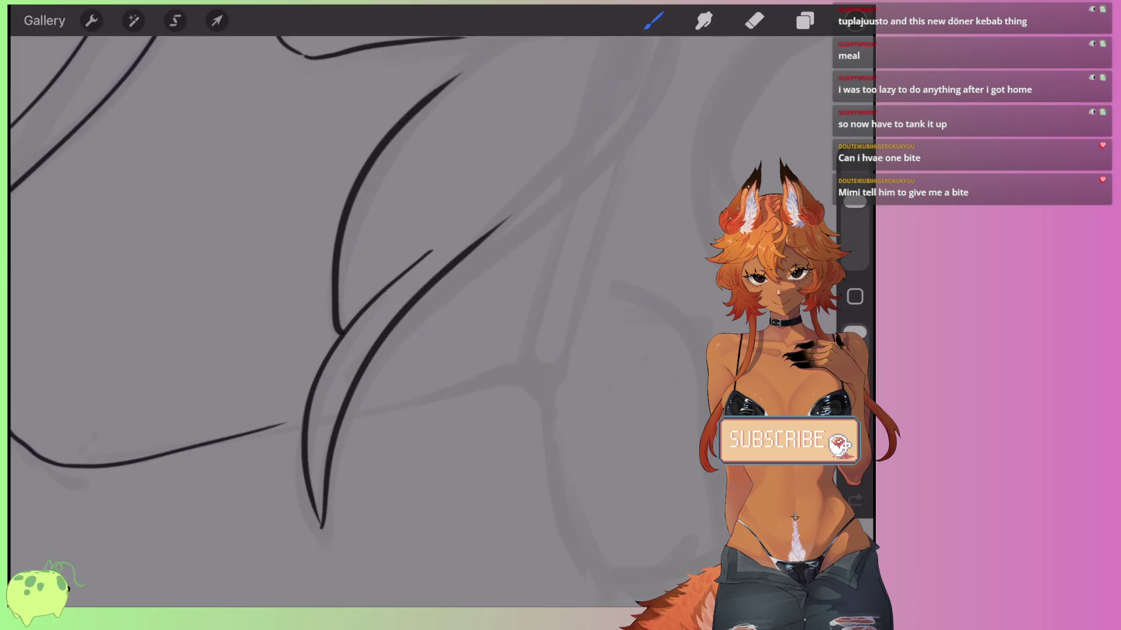
{"action": "scroll", "coordinate": [292, 291], "scroll_direction": "up", "scroll_amount": 1}
{"action": "key", "text": "ctrl+z"}
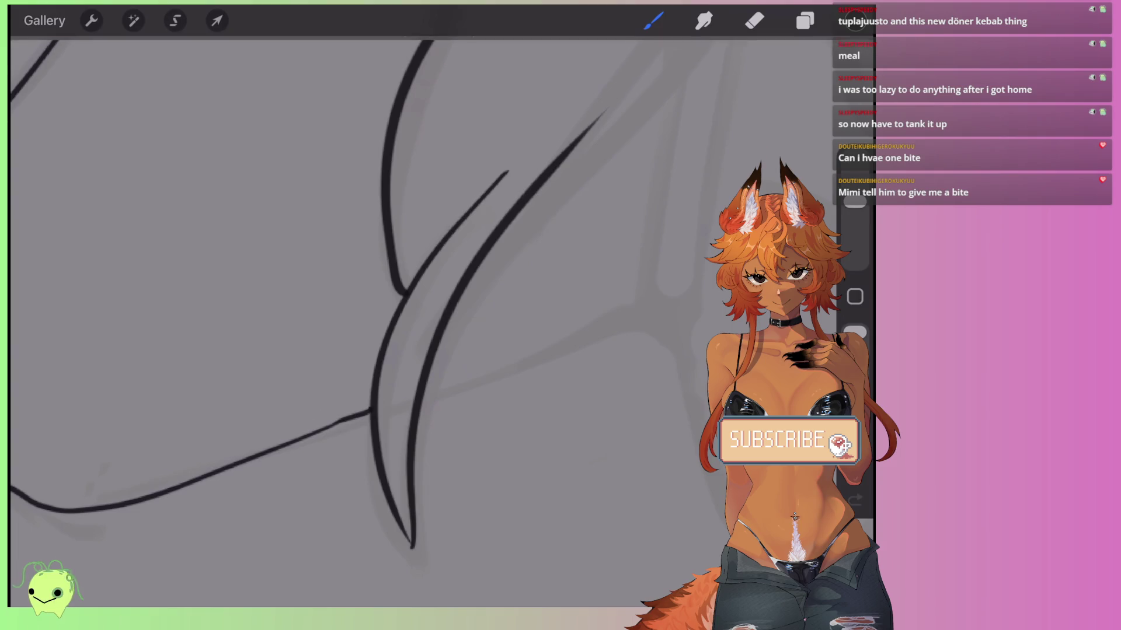
{"action": "left_click_drag", "start_coordinate": [330, 427], "coordinate": [637, 304]}
{"action": "key", "text": "ctrl+z"}
{"action": "key", "text": "ctrl+shift+z"}
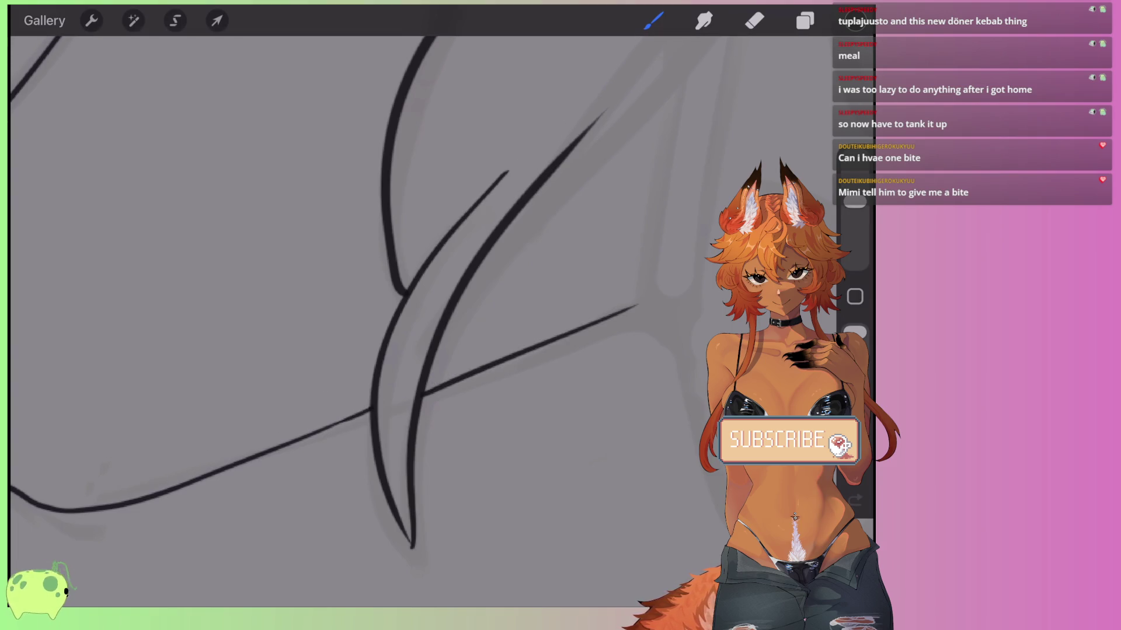
{"action": "scroll", "coordinate": [222, 262], "scroll_direction": "down", "scroll_amount": 3}
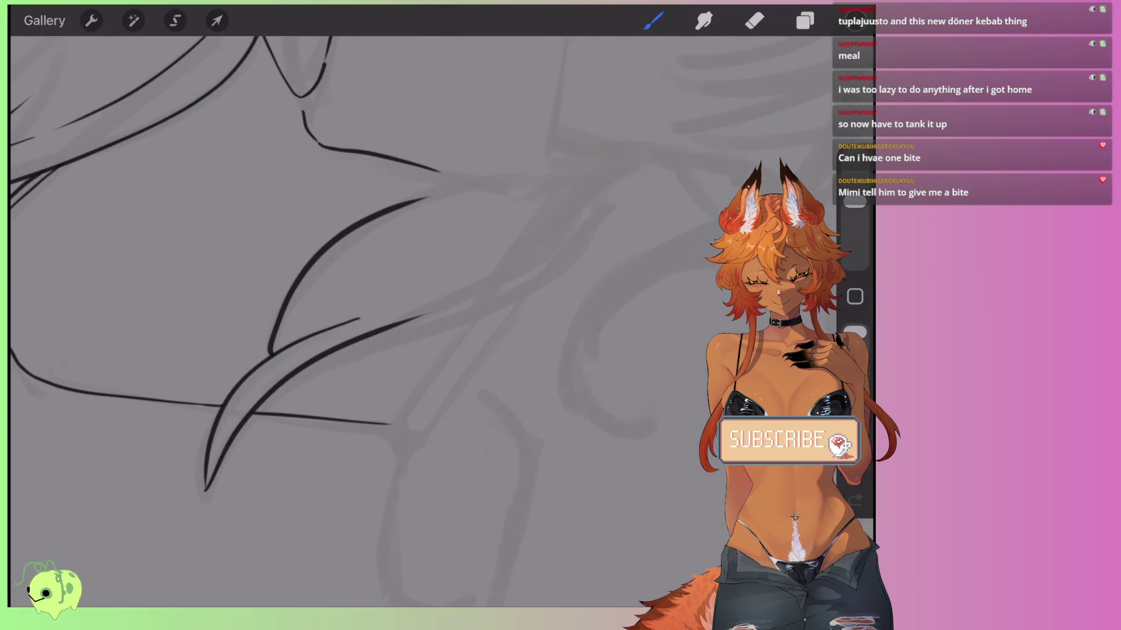
{"action": "scroll", "coordinate": [350, 292], "scroll_direction": "up", "scroll_amount": 5}
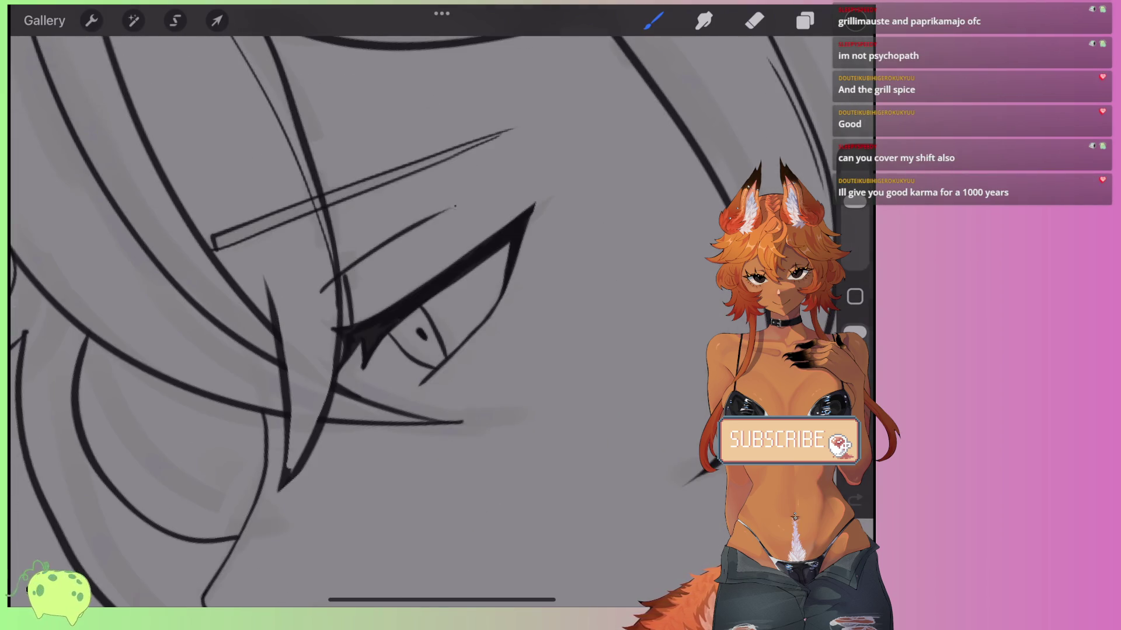
Add four short lower-lash ticks under the eye and trim one with a smaller eraser.
{"action": "scroll", "coordinate": [350, 292], "scroll_direction": "up", "scroll_amount": 2}
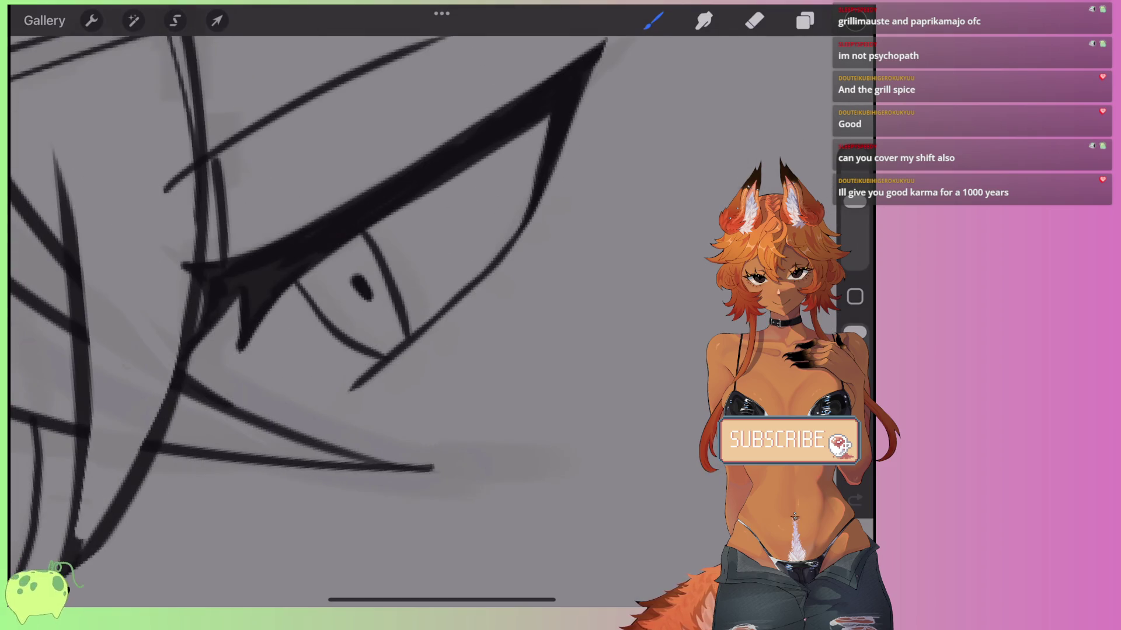
{"action": "left_click_drag", "start_coordinate": [351, 382], "coordinate": [354, 414]}
{"action": "left_click_drag", "start_coordinate": [394, 361], "coordinate": [407, 388]}
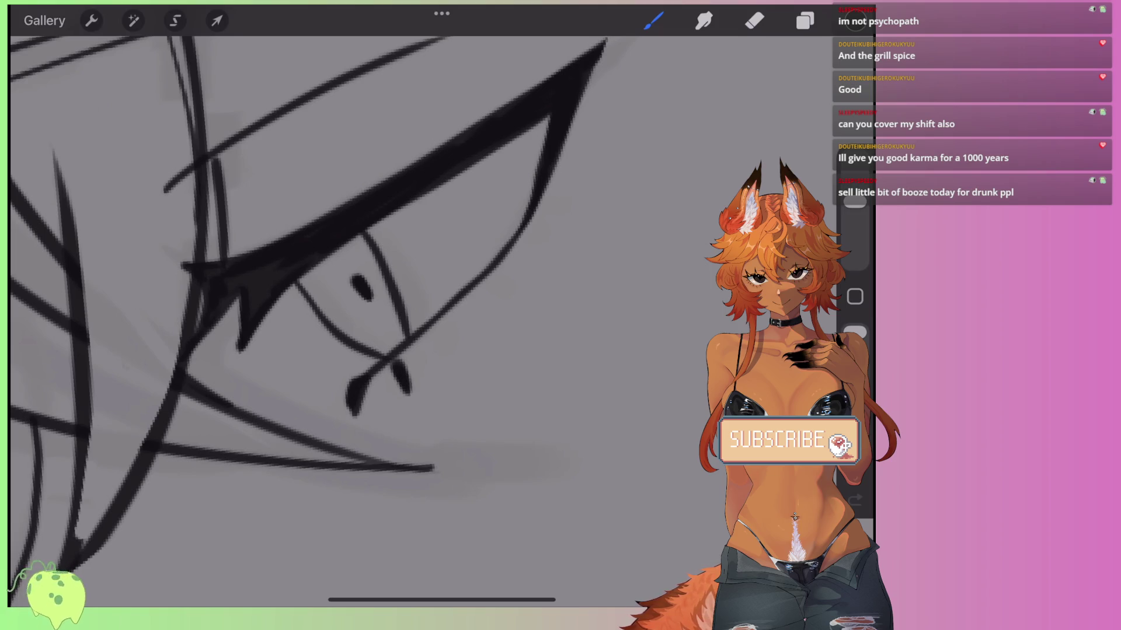
{"action": "left_click_drag", "start_coordinate": [460, 314], "coordinate": [484, 326]}
{"action": "left_click_drag", "start_coordinate": [495, 282], "coordinate": [523, 286]}
{"action": "left_click", "coordinate": [754, 21]}
{"action": "left_click_drag", "start_coordinate": [855, 232], "coordinate": [855, 240]}
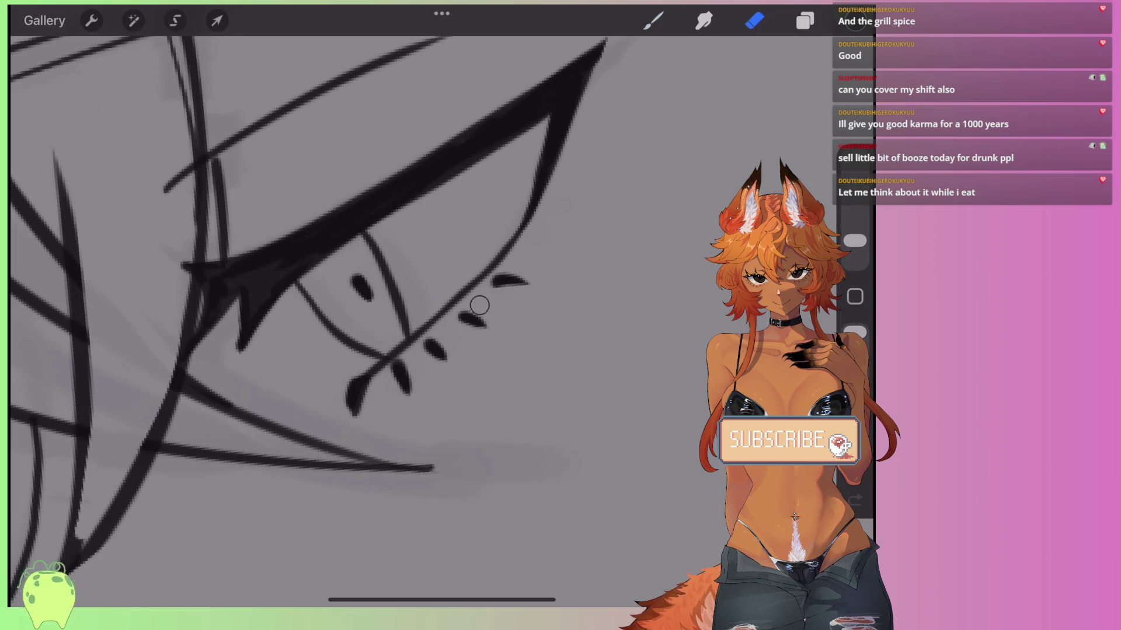
{"action": "left_click_drag", "start_coordinate": [442, 335], "coordinate": [445, 357]}
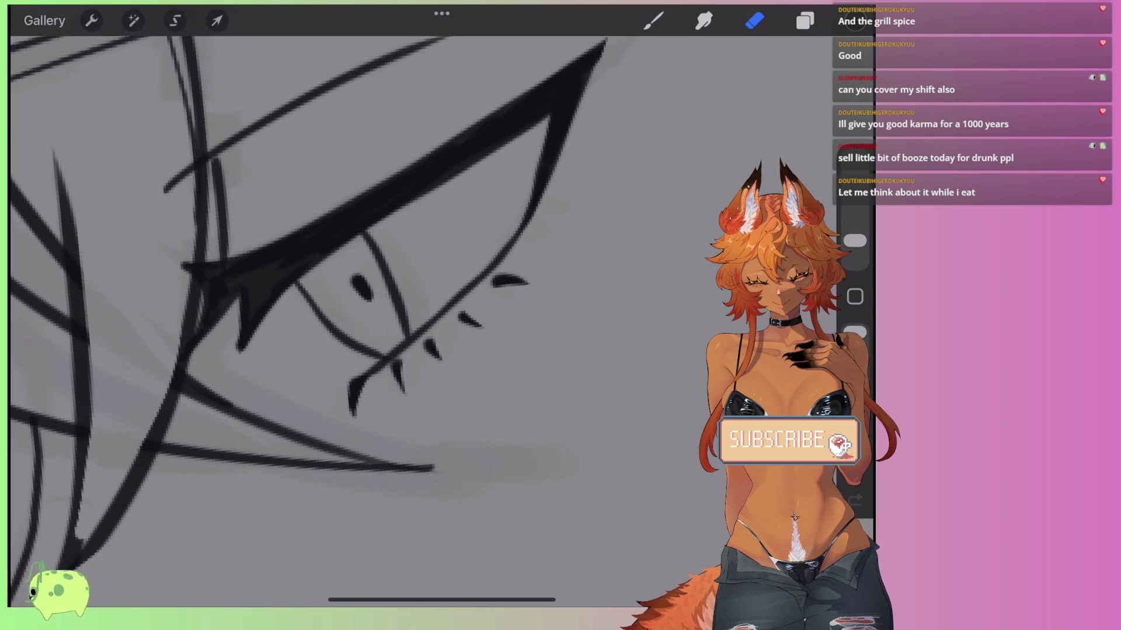
Thicken the upper eyelid and darken the lashes along the eye's upper edge and corner.
{"action": "left_click", "coordinate": [653, 20]}
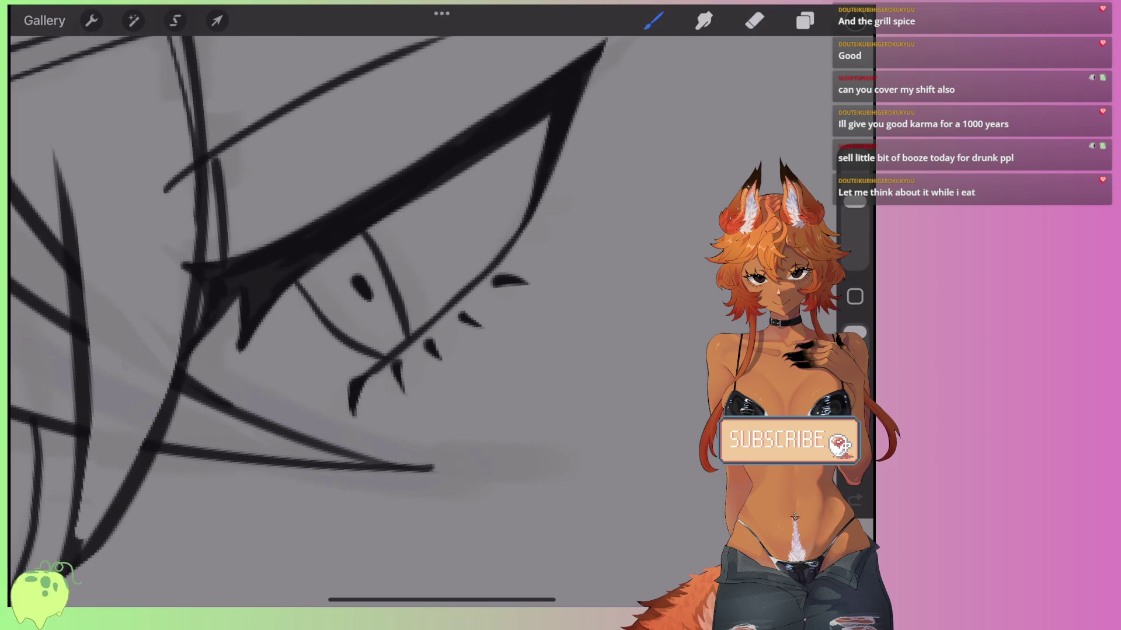
{"action": "left_click_drag", "start_coordinate": [241, 295], "coordinate": [236, 356]}
{"action": "left_click_drag", "start_coordinate": [303, 276], "coordinate": [289, 344]}
{"action": "mouse_move", "coordinate": [324, 256]}
{"action": "left_mouse_down"}
{"action": "mouse_move", "coordinate": [287, 348]}
{"action": "mouse_move", "coordinate": [299, 318]}
{"action": "mouse_move", "coordinate": [251, 300]}
{"action": "mouse_move", "coordinate": [227, 312]}
{"action": "left_mouse_up"}
{"action": "left_click_drag", "start_coordinate": [350, 239], "coordinate": [322, 270]}
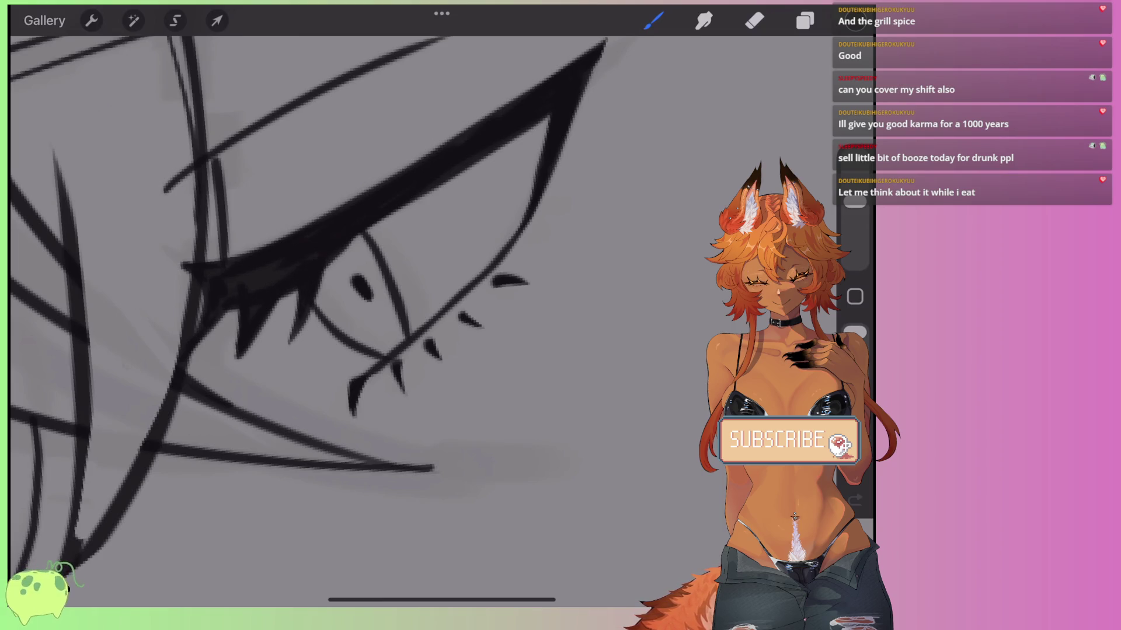
{"action": "key", "text": "ctrl+z"}
{"action": "key", "text": "ctrl+shift+z"}
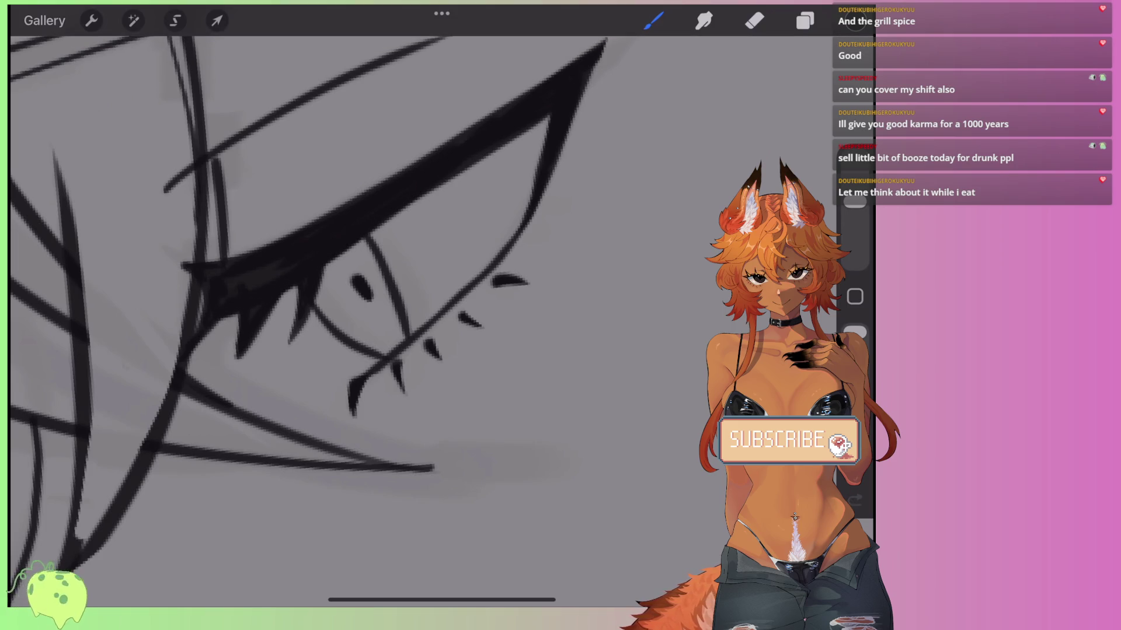
{"action": "left_click_drag", "start_coordinate": [233, 316], "coordinate": [195, 350]}
{"action": "left_click_drag", "start_coordinate": [294, 289], "coordinate": [263, 326]}
Undo the last two paint strokes left of the eye while reviewing the drawing.
{"action": "scroll", "coordinate": [362, 280], "scroll_direction": "down", "scroll_amount": 5}
{"action": "scroll", "coordinate": [373, 292], "scroll_direction": "down", "scroll_amount": 5}
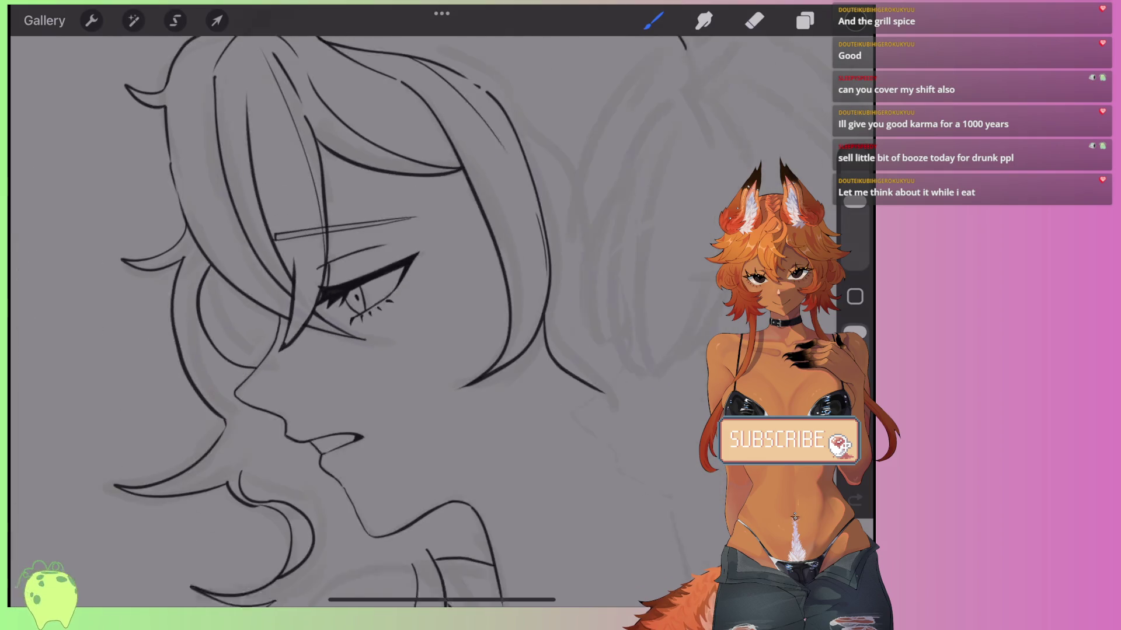
{"action": "scroll", "coordinate": [375, 263], "scroll_direction": "up", "scroll_amount": 5}
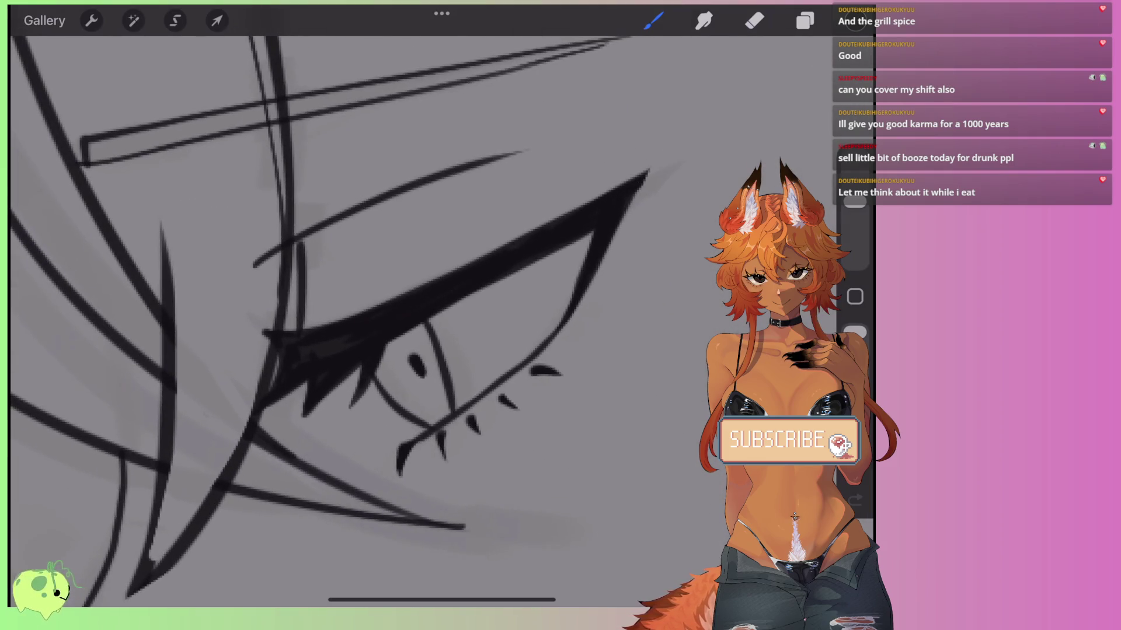
{"action": "scroll", "coordinate": [362, 280], "scroll_direction": "down", "scroll_amount": 5}
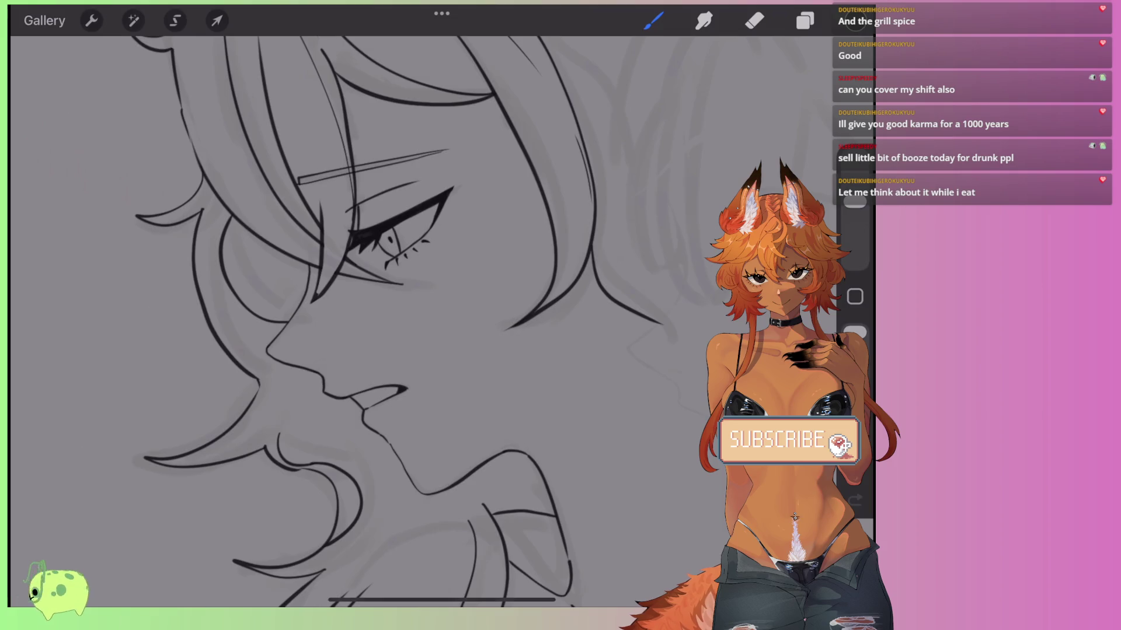
{"action": "scroll", "coordinate": [362, 280], "scroll_direction": "up", "scroll_amount": 5}
{"action": "key", "text": "ctrl+z"}
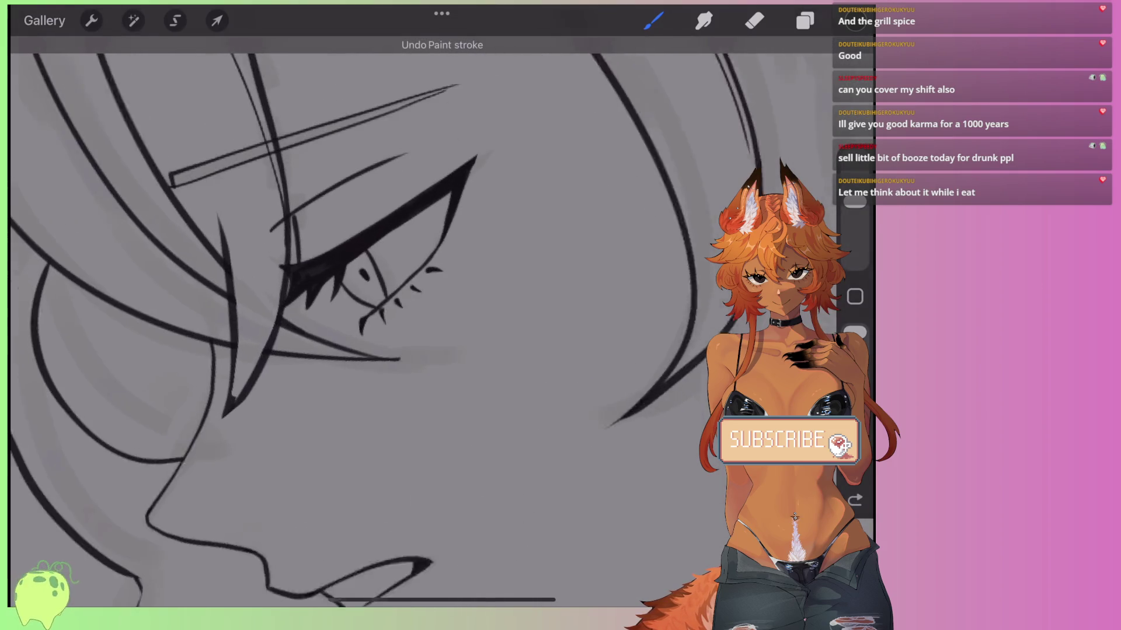
{"action": "scroll", "coordinate": [362, 280], "scroll_direction": "up", "scroll_amount": 3}
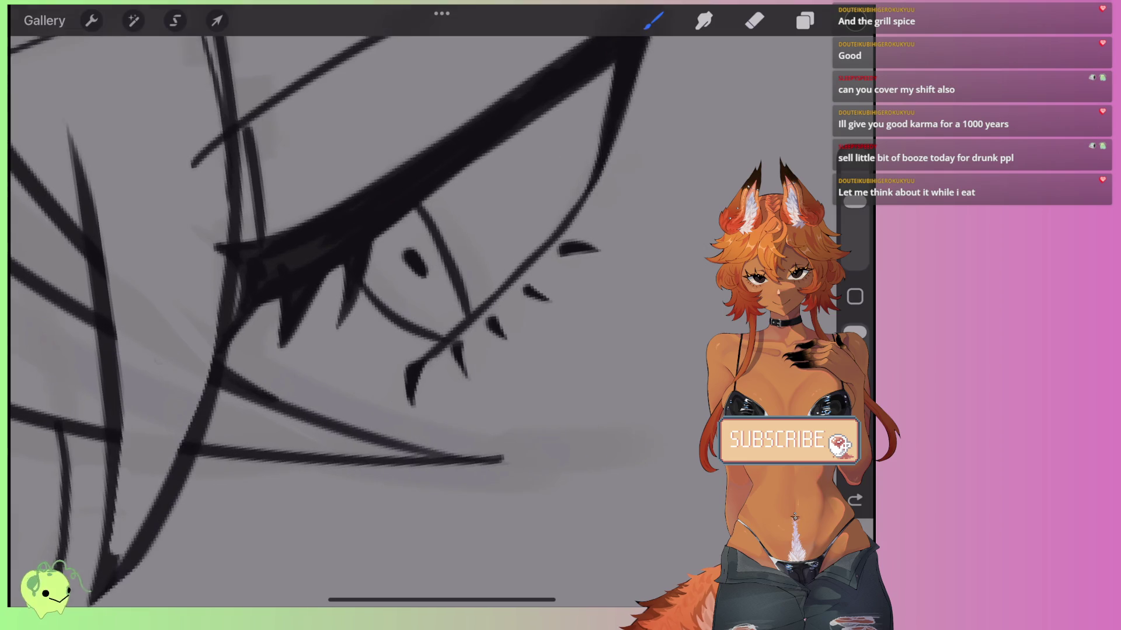
{"action": "key", "text": "ctrl+z"}
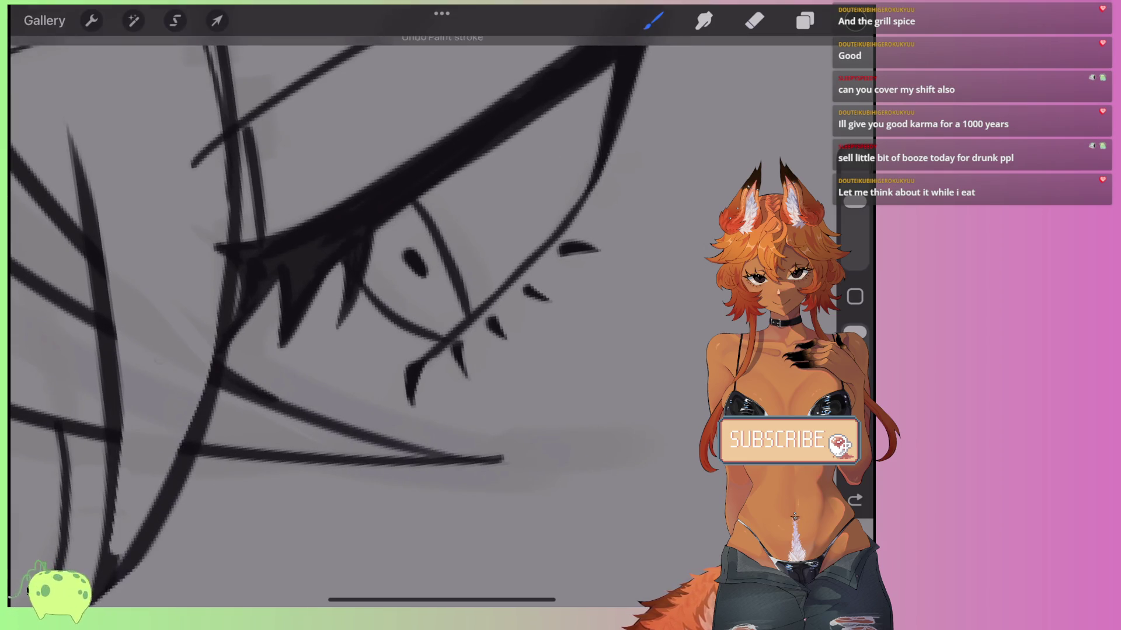
{"action": "scroll", "coordinate": [403, 286], "scroll_direction": "down", "scroll_amount": 6}
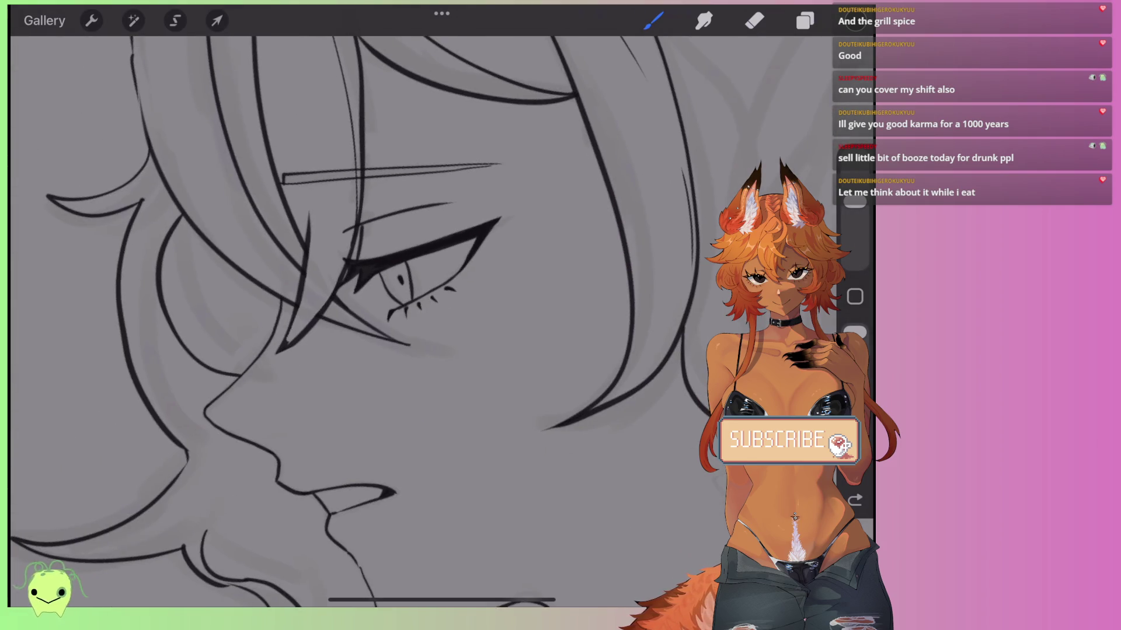
{"action": "scroll", "coordinate": [362, 315], "scroll_direction": "down", "scroll_amount": 2}
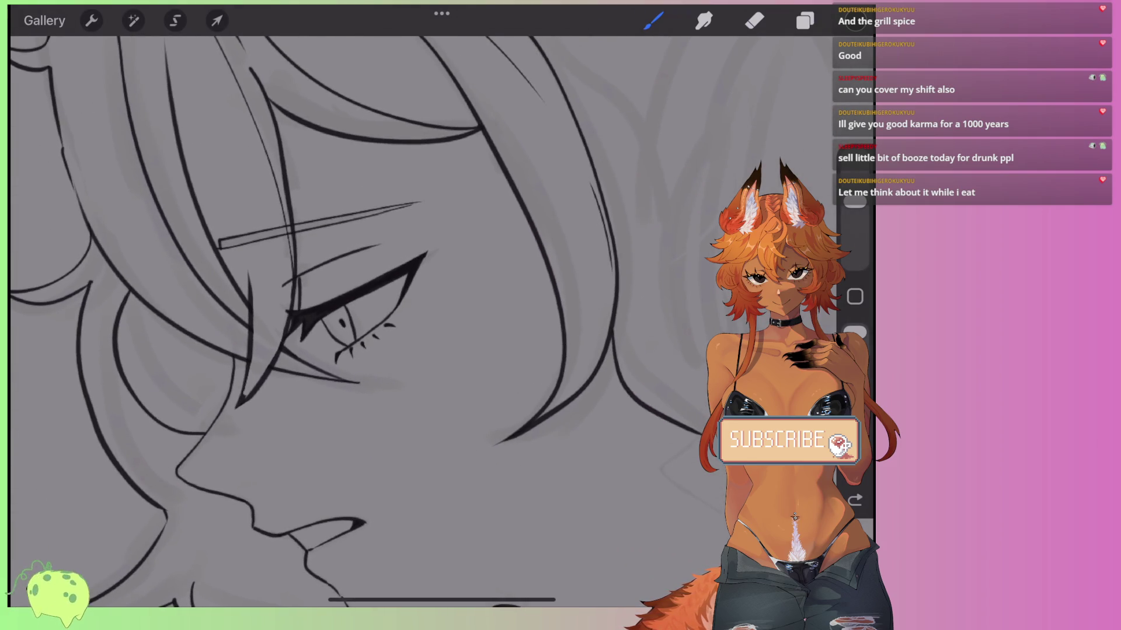
{"action": "scroll", "coordinate": [350, 315], "scroll_direction": "up", "scroll_amount": 4}
Add a thin stroke above the eye and a small black sweat drop beside it.
{"action": "left_click_drag", "start_coordinate": [359, 392], "coordinate": [417, 345]}
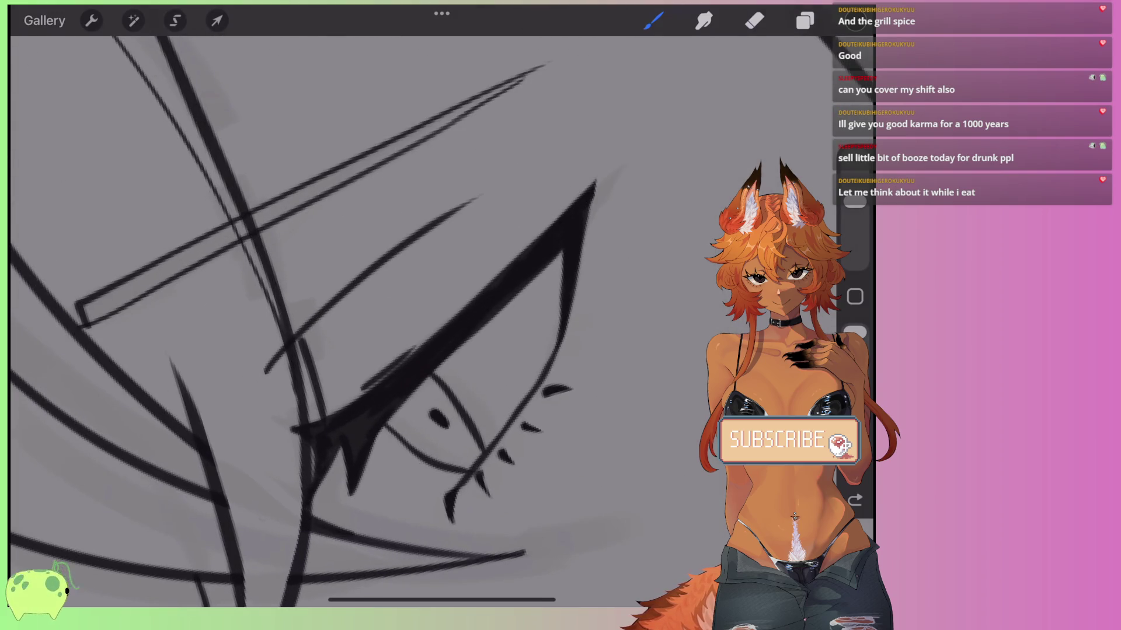
{"action": "scroll", "coordinate": [350, 315], "scroll_direction": "down", "scroll_amount": 3}
{"action": "key", "text": "ctrl+z"}
{"action": "left_click_drag", "start_coordinate": [361, 303], "coordinate": [447, 257]}
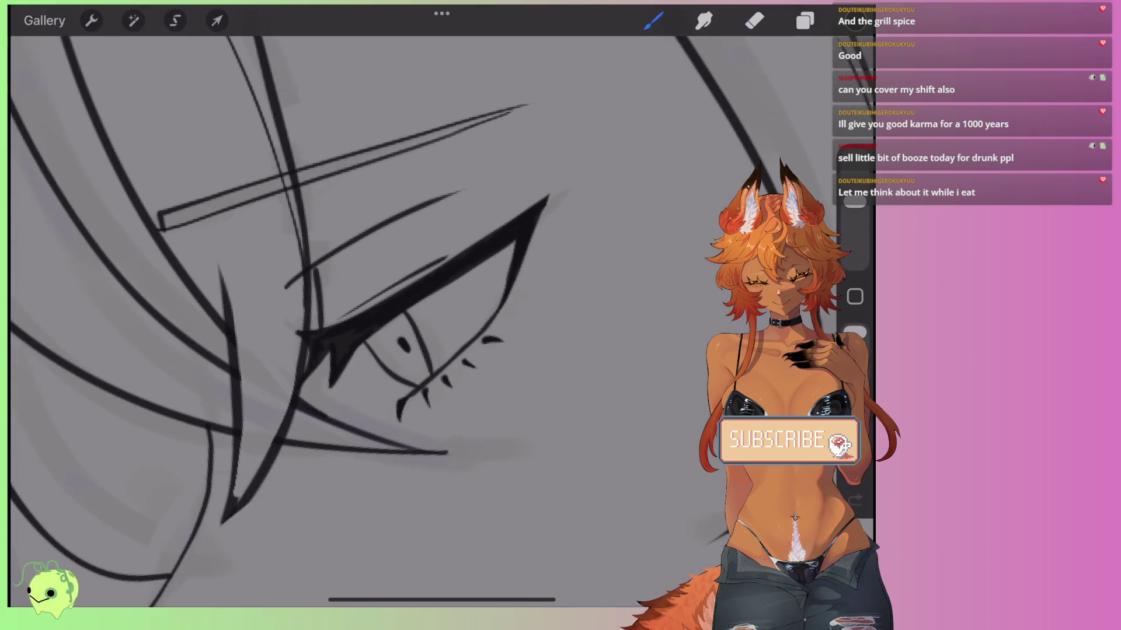
{"action": "scroll", "coordinate": [350, 315], "scroll_direction": "down", "scroll_amount": 3}
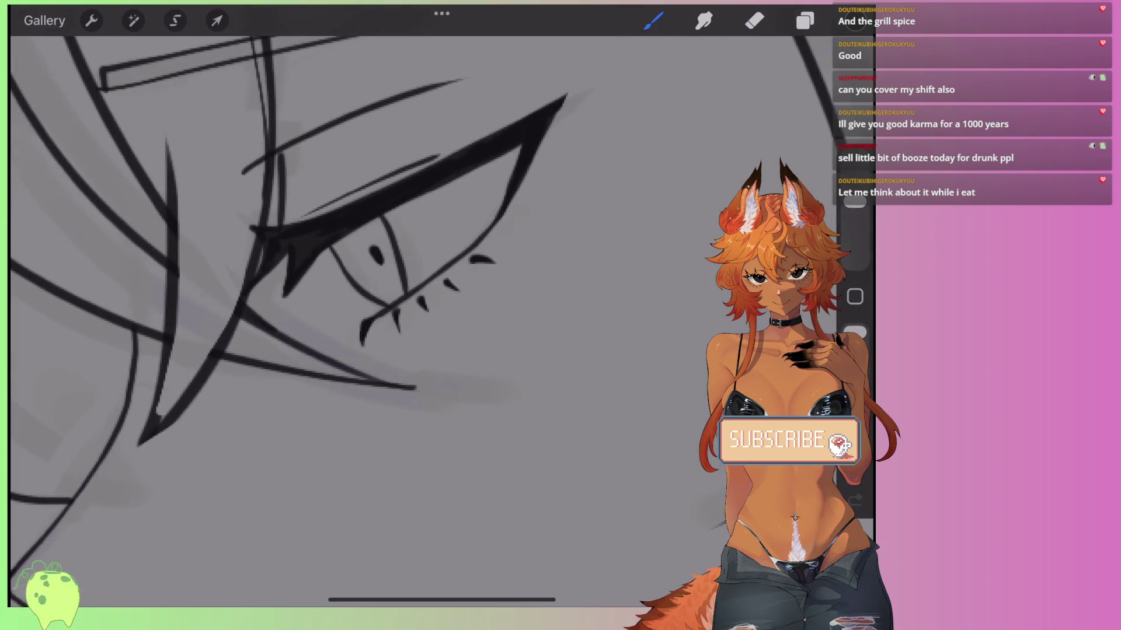
{"action": "scroll", "coordinate": [353, 305], "scroll_direction": "up", "scroll_amount": 2}
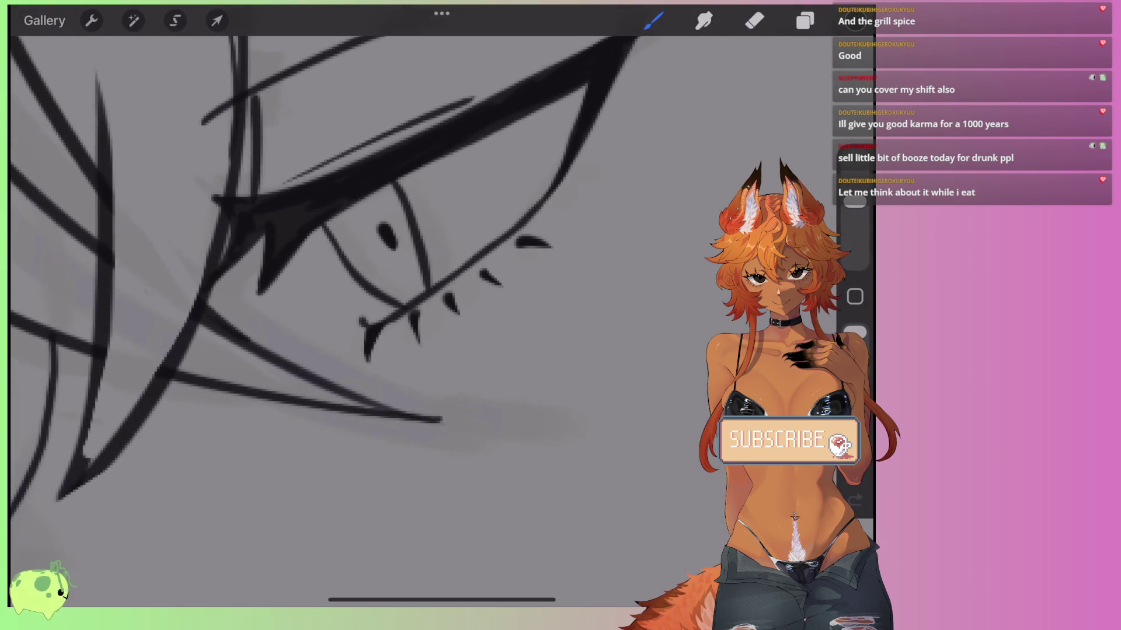
{"action": "scroll", "coordinate": [362, 263], "scroll_direction": "down", "scroll_amount": 5}
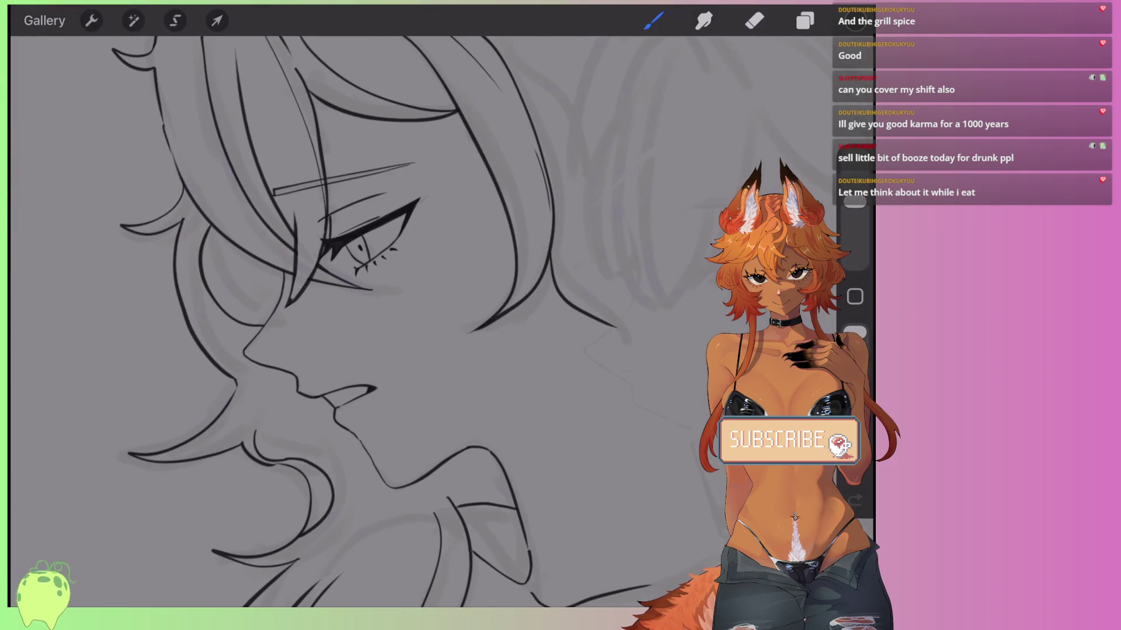
{"action": "scroll", "coordinate": [438, 240], "scroll_direction": "up", "scroll_amount": 2}
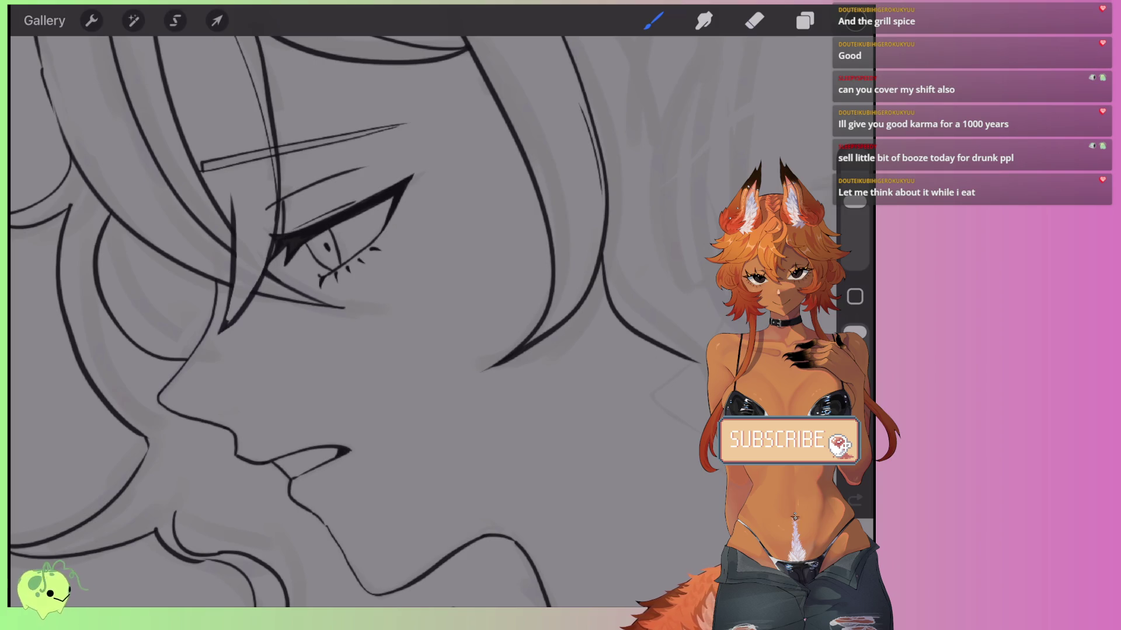
{"action": "scroll", "coordinate": [356, 321], "scroll_direction": "down", "scroll_amount": 2}
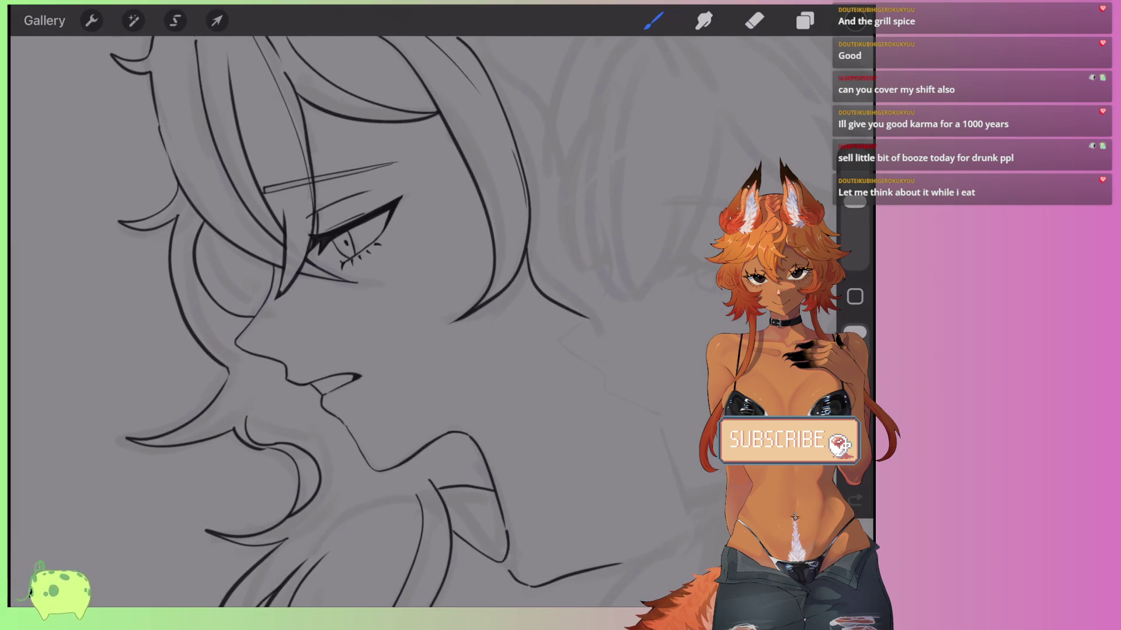
{"action": "scroll", "coordinate": [350, 321], "scroll_direction": "right", "scroll_amount": 2}
{"action": "left_click_drag", "start_coordinate": [486, 267], "coordinate": [507, 253]}
{"action": "scroll", "coordinate": [350, 321], "scroll_direction": "down", "scroll_amount": 2}
Ink a second sweat drop near the cheek below the first, then the second hair lock's first curve.
{"action": "scroll", "coordinate": [351, 320], "scroll_direction": "down", "scroll_amount": 2}
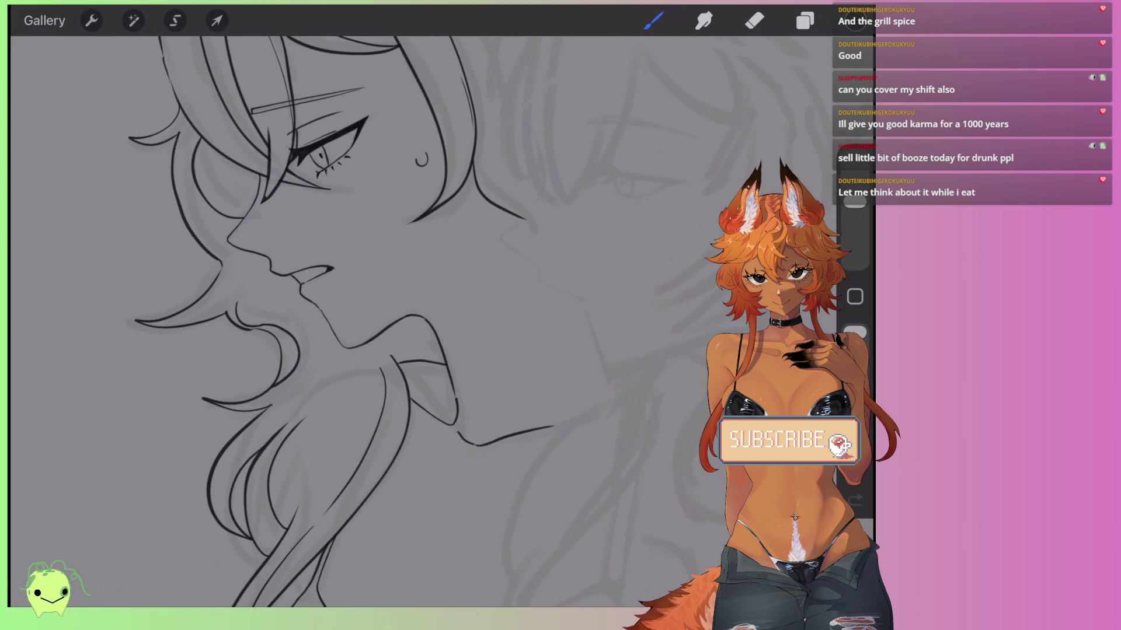
{"action": "scroll", "coordinate": [393, 244], "scroll_direction": "up", "scroll_amount": 5}
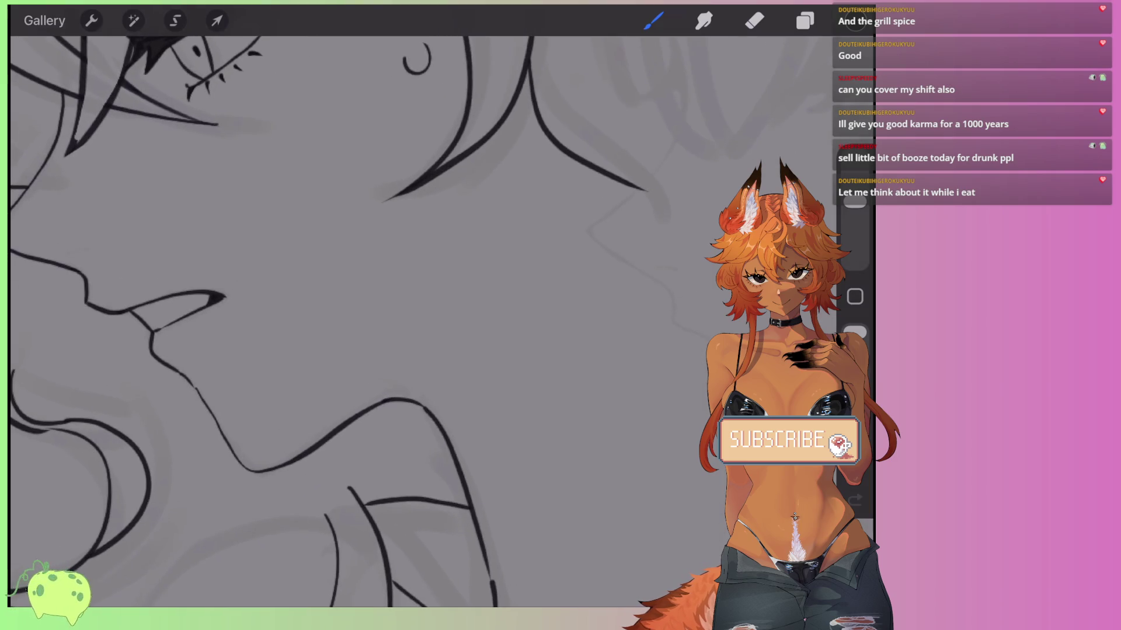
{"action": "left_click_drag", "start_coordinate": [558, 282], "coordinate": [543, 307]}
{"action": "scroll", "coordinate": [350, 321], "scroll_direction": "down", "scroll_amount": 5}
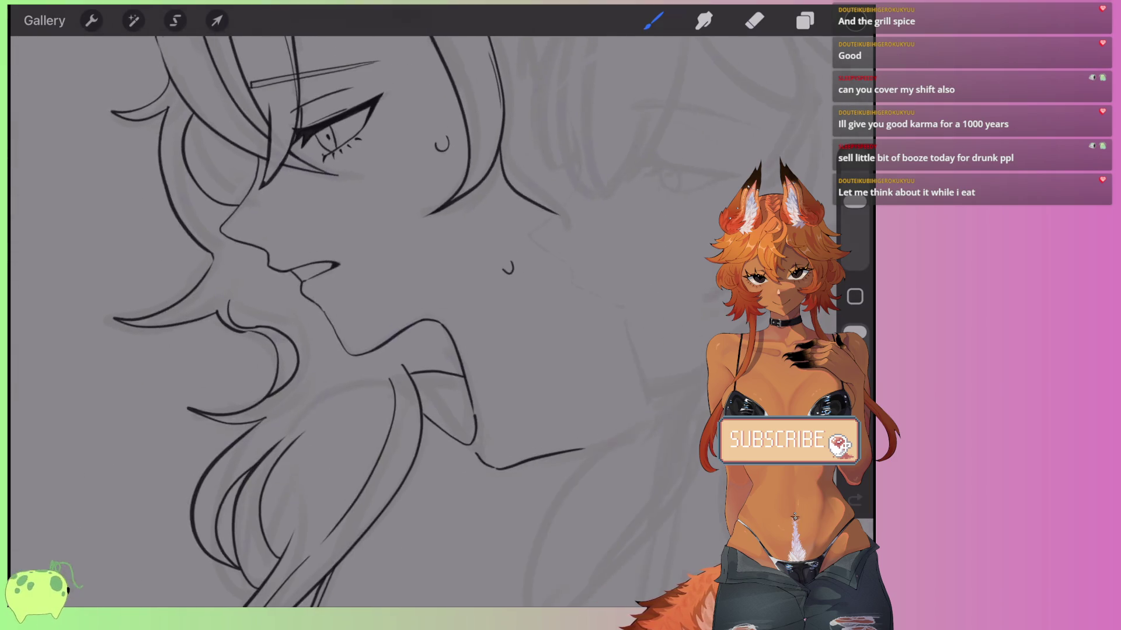
{"action": "scroll", "coordinate": [271, 321], "scroll_direction": "down", "scroll_amount": 5}
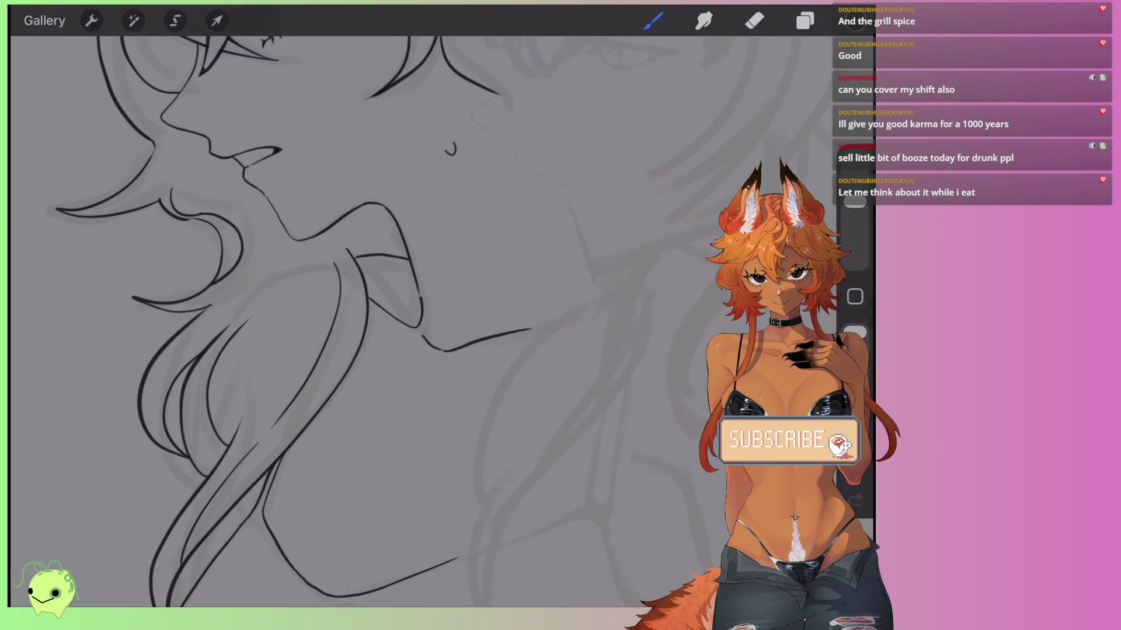
{"action": "scroll", "coordinate": [187, 321], "scroll_direction": "up", "scroll_amount": 10}
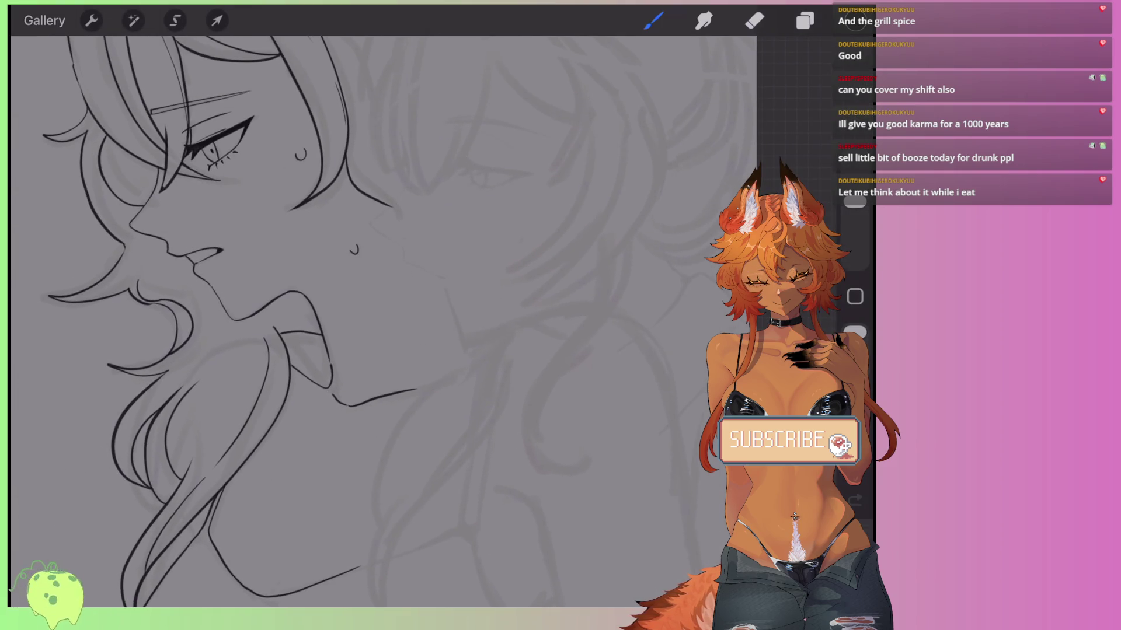
{"action": "scroll", "coordinate": [205, 321], "scroll_direction": "down", "scroll_amount": 4}
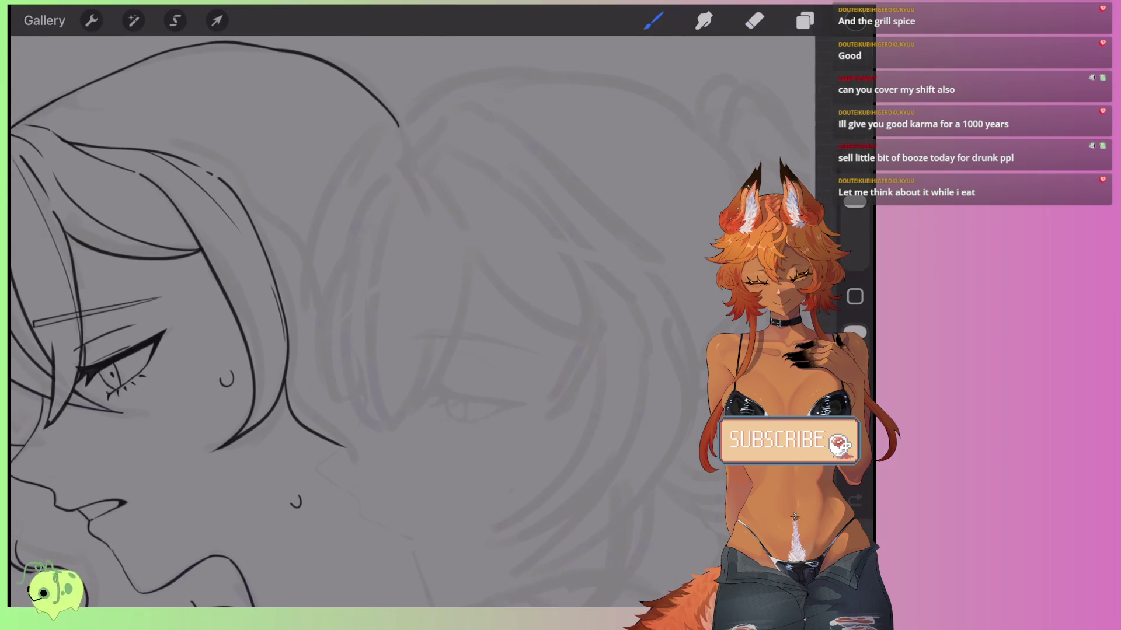
{"action": "left_click_drag", "start_coordinate": [397, 126], "coordinate": [307, 298]}
Undo the misplaced stroke and redraw the lock's outer curve with a parallel inner strand.
{"action": "scroll", "coordinate": [233, 292], "scroll_direction": "up", "scroll_amount": 2}
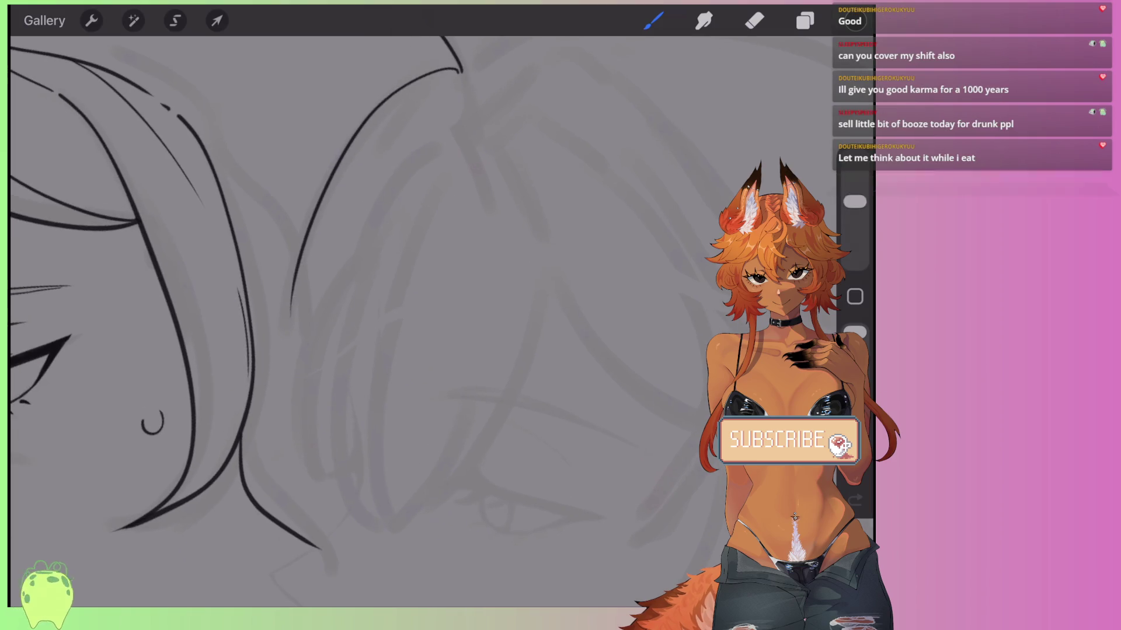
{"action": "key", "text": "ctrl+z"}
{"action": "left_click_drag", "start_coordinate": [457, 123], "coordinate": [353, 501]}
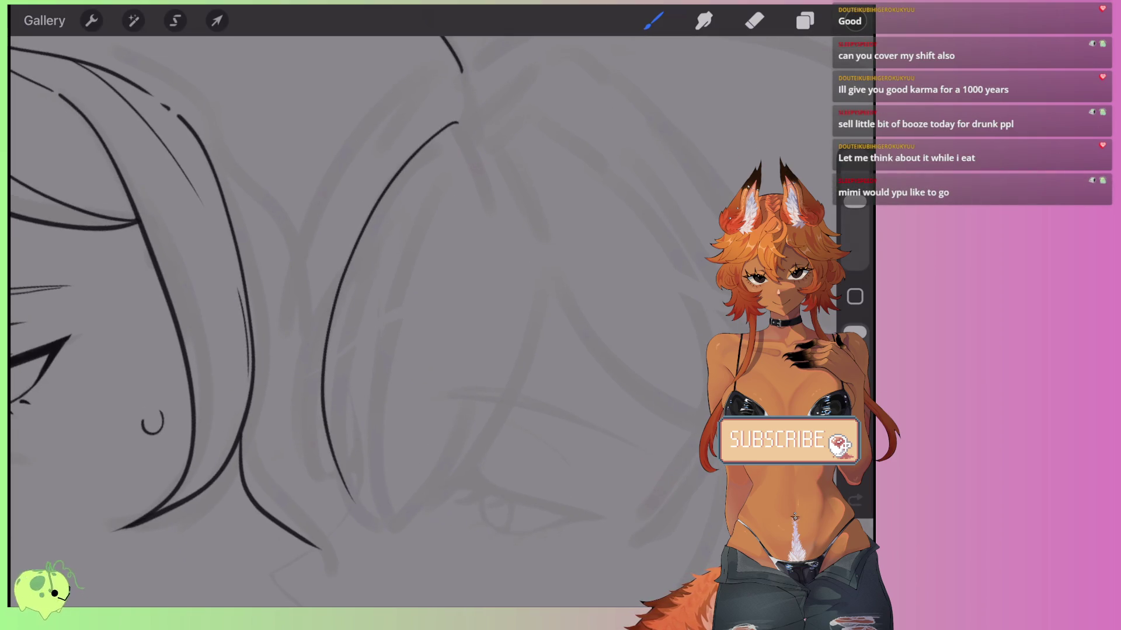
{"action": "left_click_drag", "start_coordinate": [412, 151], "coordinate": [350, 504]}
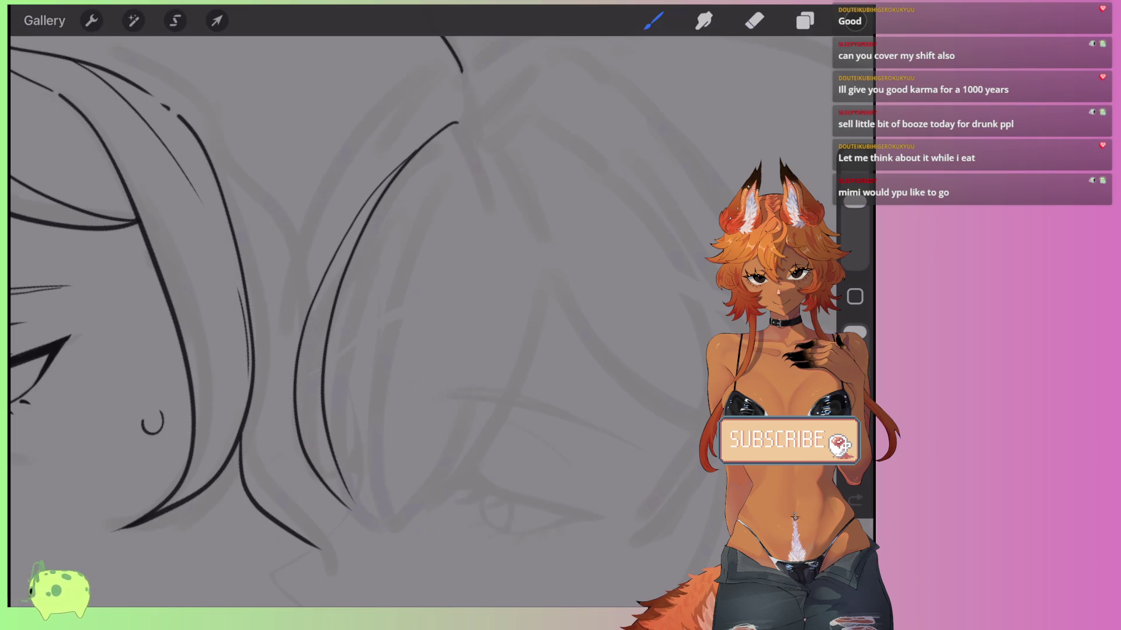
Sharpen the pointed tips of the strands at the bottom of the lock.
{"action": "scroll", "coordinate": [350, 291], "scroll_direction": "down", "scroll_amount": 3}
{"action": "left_click_drag", "start_coordinate": [327, 415], "coordinate": [376, 458]}
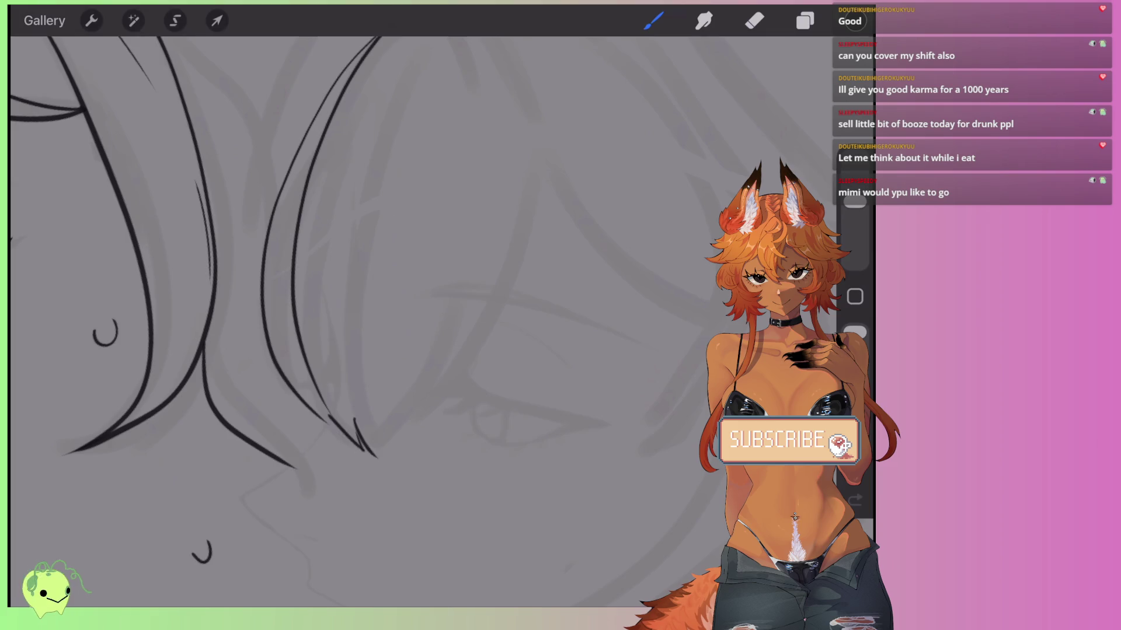
{"action": "key", "text": "ctrl+z"}
{"action": "left_click_drag", "start_coordinate": [240, 456], "coordinate": [267, 495]}
{"action": "left_click_drag", "start_coordinate": [284, 161], "coordinate": [256, 494]}
Draw a clean curved strand at the top, a long outer curve, and a short tip strand.
{"action": "left_click_drag", "start_coordinate": [353, 71], "coordinate": [279, 269]}
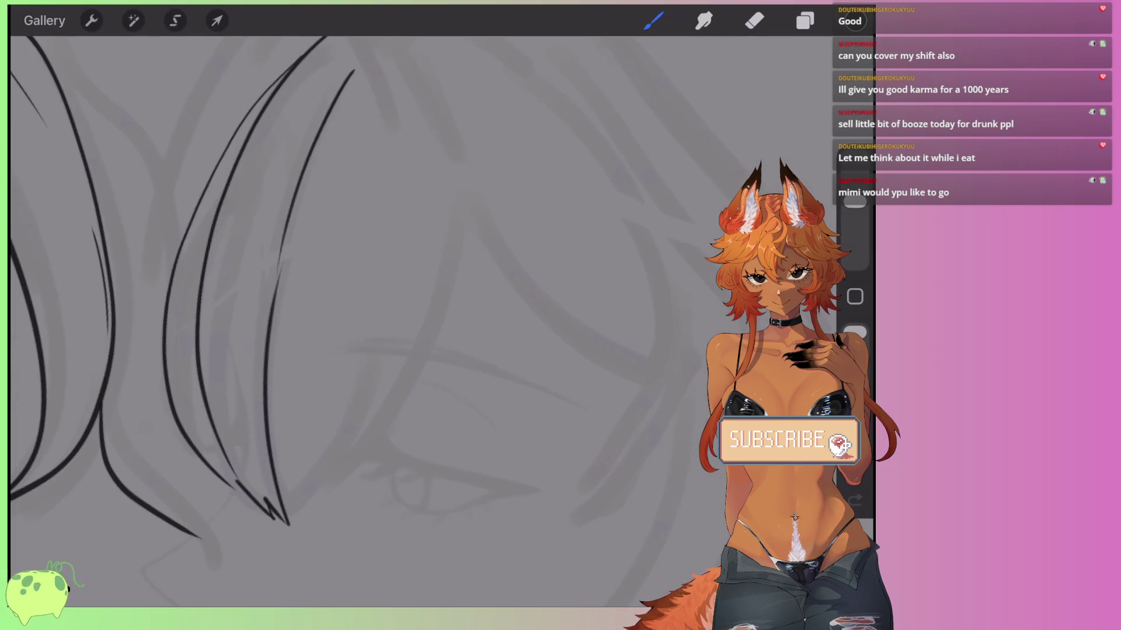
{"action": "key", "text": "ctrl+z"}
{"action": "left_click_drag", "start_coordinate": [355, 68], "coordinate": [284, 250]}
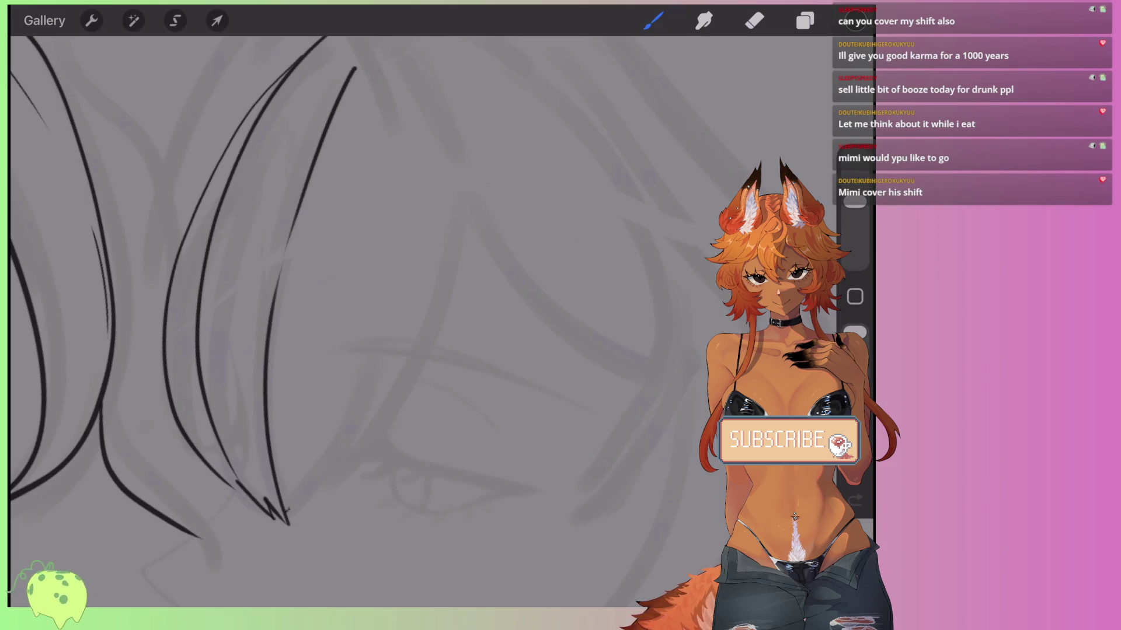
{"action": "left_click_drag", "start_coordinate": [286, 513], "coordinate": [394, 225]}
{"action": "mouse_move", "coordinate": [353, 423]}
{"action": "left_mouse_down"}
{"action": "mouse_move", "coordinate": [316, 510]}
{"action": "mouse_move", "coordinate": [447, 170]}
{"action": "mouse_move", "coordinate": [409, 98]}
{"action": "mouse_move", "coordinate": [413, 167]}
{"action": "mouse_move", "coordinate": [268, 475]}
{"action": "left_mouse_up"}
Replace a discarded right-side curve with a thin strand running up through the lock.
{"action": "scroll", "coordinate": [234, 292], "scroll_direction": "left", "scroll_amount": 2}
{"action": "scroll", "coordinate": [240, 336], "scroll_direction": "up", "scroll_amount": 2}
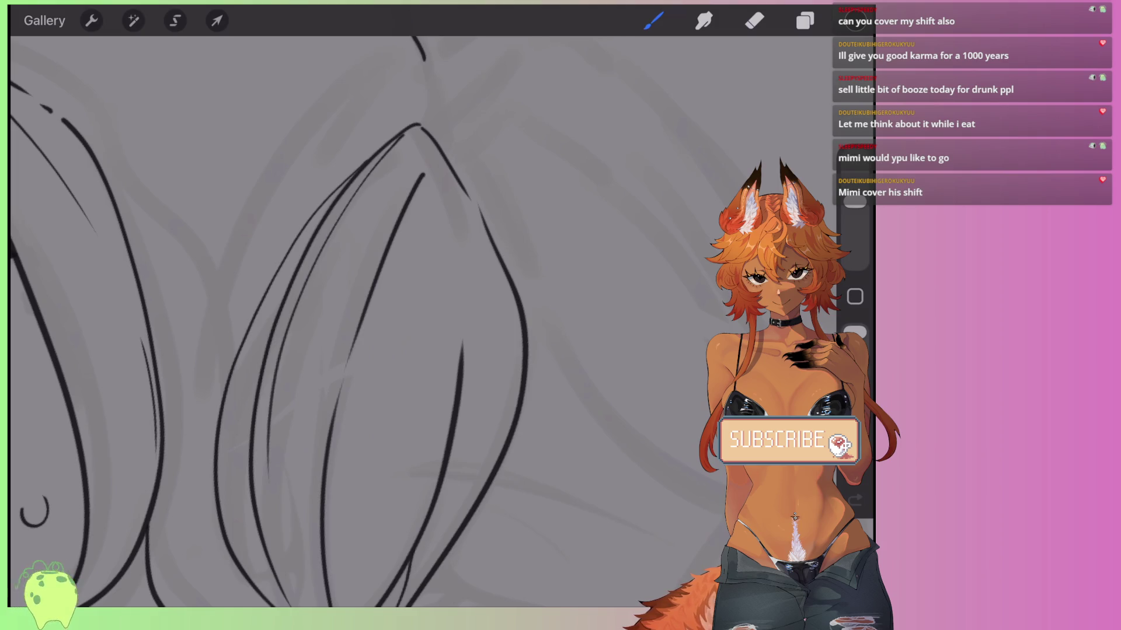
{"action": "scroll", "coordinate": [350, 292], "scroll_direction": "down", "scroll_amount": 3}
{"action": "mouse_move", "coordinate": [474, 120]}
{"action": "left_mouse_down"}
{"action": "mouse_move", "coordinate": [499, 228]}
{"action": "mouse_move", "coordinate": [480, 365]}
{"action": "left_mouse_up"}
{"action": "scroll", "coordinate": [351, 292], "scroll_direction": "down", "scroll_amount": 3}
{"action": "key", "text": "ctrl+z"}
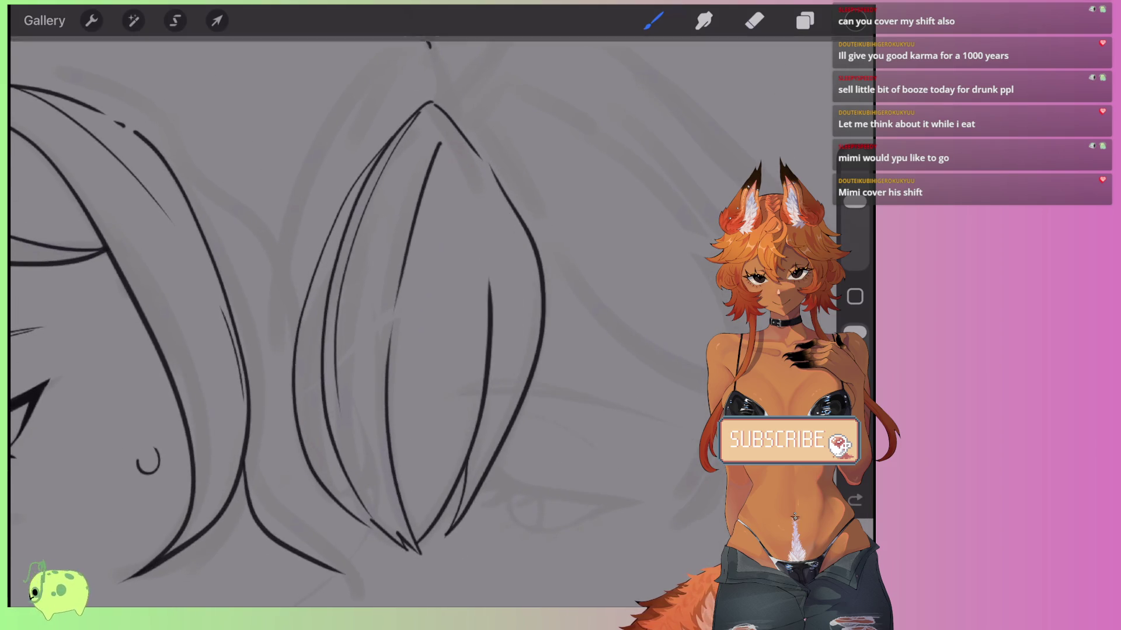
{"action": "scroll", "coordinate": [350, 291], "scroll_direction": "up", "scroll_amount": 3}
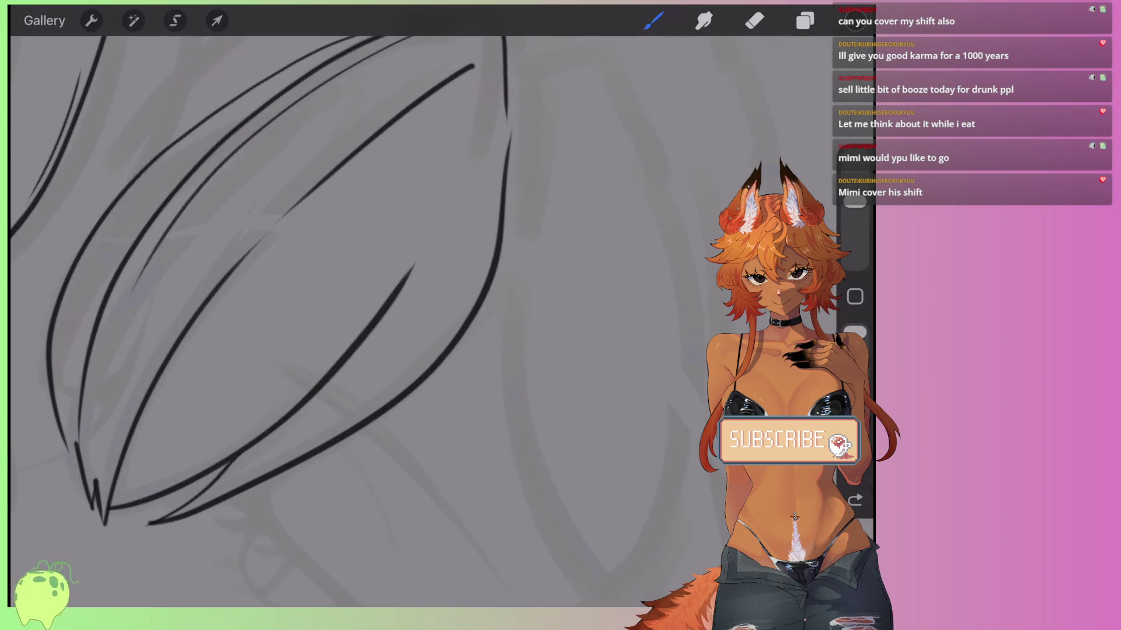
{"action": "left_click_drag", "start_coordinate": [304, 458], "coordinate": [482, 173]}
Add another thin strand up the hair lock, redrawing it once for a cleaner line.
{"action": "scroll", "coordinate": [351, 292], "scroll_direction": "down", "scroll_amount": 3}
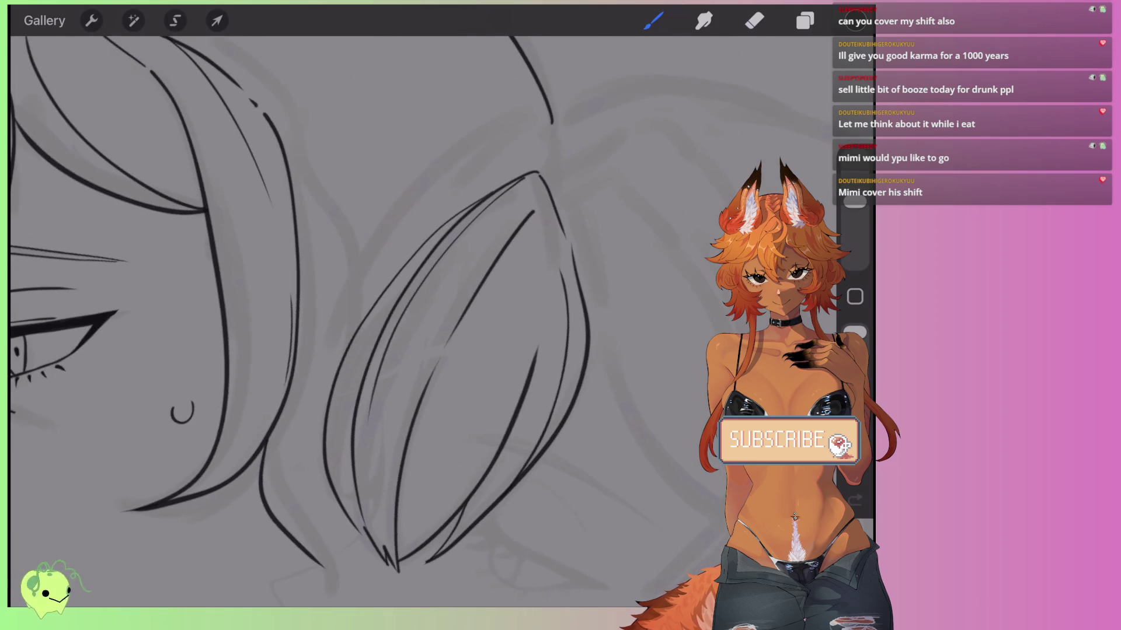
{"action": "left_click_drag", "start_coordinate": [325, 405], "coordinate": [489, 126]}
{"action": "scroll", "coordinate": [350, 292], "scroll_direction": "up", "scroll_amount": 3}
{"action": "key", "text": "ctrl+z"}
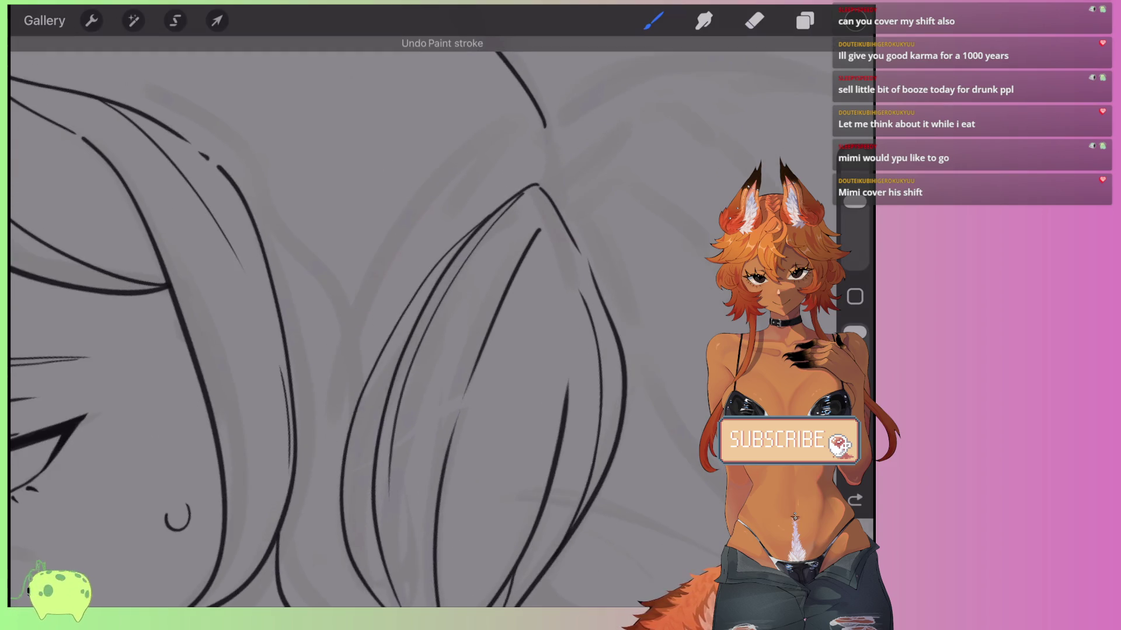
{"action": "mouse_move", "coordinate": [336, 494]}
{"action": "left_mouse_down"}
{"action": "mouse_move", "coordinate": [330, 304]}
{"action": "mouse_move", "coordinate": [501, 130]}
{"action": "left_mouse_up"}
{"action": "scroll", "coordinate": [350, 292], "scroll_direction": "up", "scroll_amount": 3}
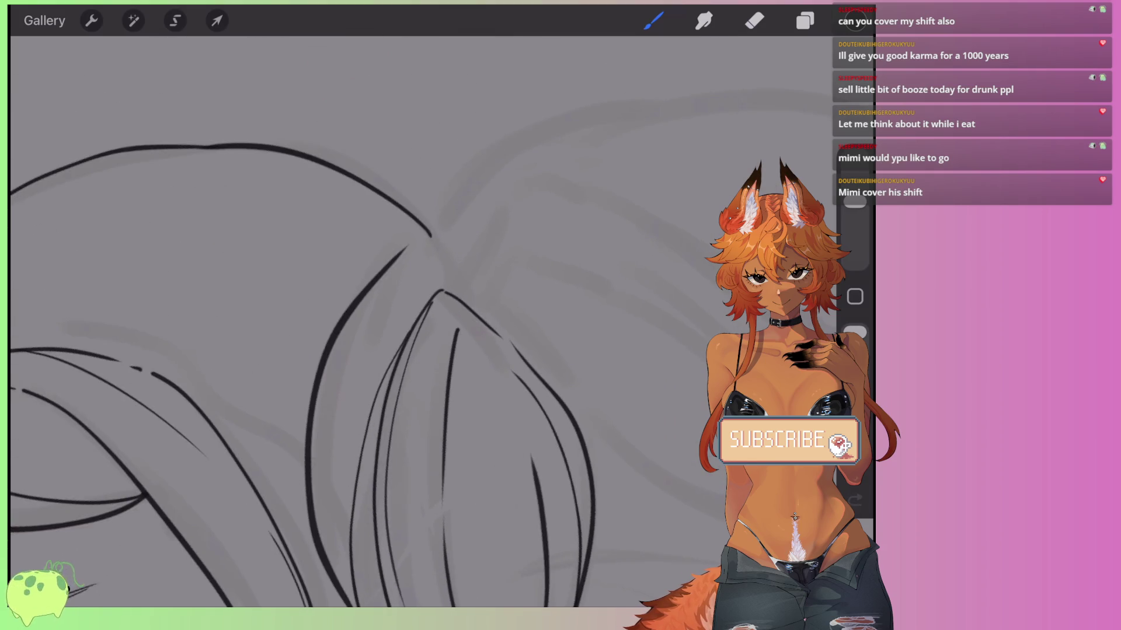
Add a strand down from the lock's top curve and a thin inner strand.
{"action": "mouse_move", "coordinate": [443, 225]}
{"action": "left_mouse_down"}
{"action": "mouse_move", "coordinate": [416, 235]}
{"action": "mouse_move", "coordinate": [309, 434]}
{"action": "mouse_move", "coordinate": [312, 473]}
{"action": "left_mouse_up"}
{"action": "scroll", "coordinate": [350, 292], "scroll_direction": "down", "scroll_amount": 1}
{"action": "scroll", "coordinate": [350, 292], "scroll_direction": "down", "scroll_amount": 3}
{"action": "scroll", "coordinate": [350, 292], "scroll_direction": "up", "scroll_amount": 1}
{"action": "mouse_move", "coordinate": [326, 396]}
{"action": "left_mouse_down"}
{"action": "mouse_move", "coordinate": [369, 279]}
{"action": "mouse_move", "coordinate": [433, 210]}
{"action": "left_mouse_up"}
{"action": "scroll", "coordinate": [350, 291], "scroll_direction": "up", "scroll_amount": 5}
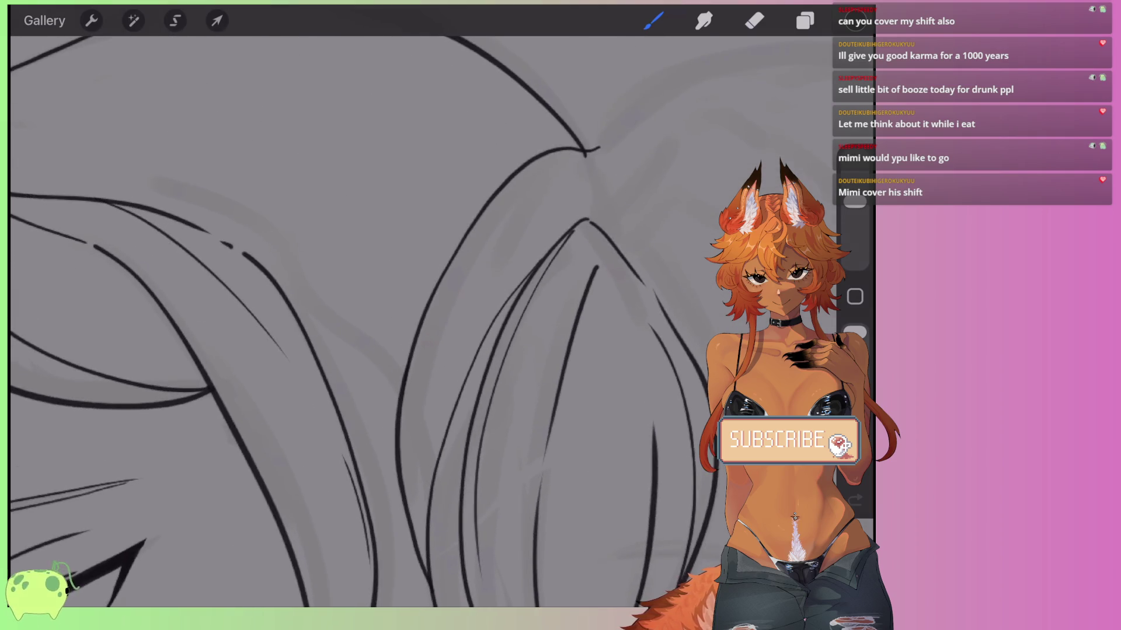
{"action": "scroll", "coordinate": [351, 292], "scroll_direction": "down", "scroll_amount": 1}
Finish with a small strand detail and a thin strand across the hair, then reselect the Brush after briefly choosing the Eraser.
{"action": "left_click_drag", "start_coordinate": [392, 327], "coordinate": [469, 263]}
{"action": "scroll", "coordinate": [350, 292], "scroll_direction": "down", "scroll_amount": 3}
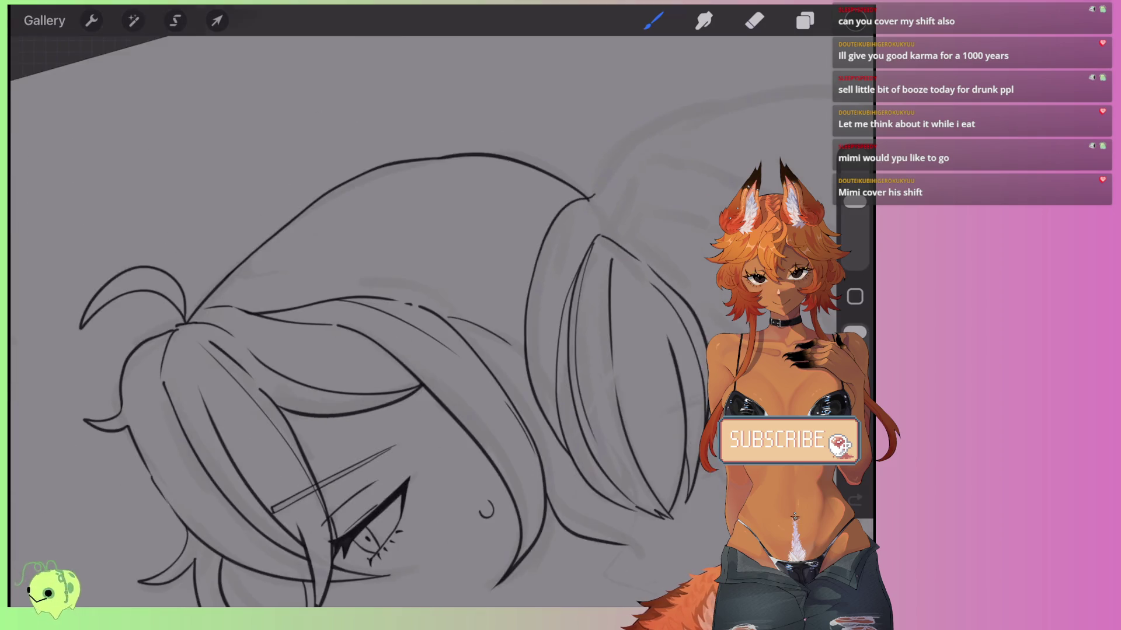
{"action": "scroll", "coordinate": [350, 292], "scroll_direction": "up", "scroll_amount": 2}
{"action": "left_click_drag", "start_coordinate": [578, 234], "coordinate": [320, 319]}
{"action": "scroll", "coordinate": [373, 327], "scroll_direction": "up", "scroll_amount": 2}
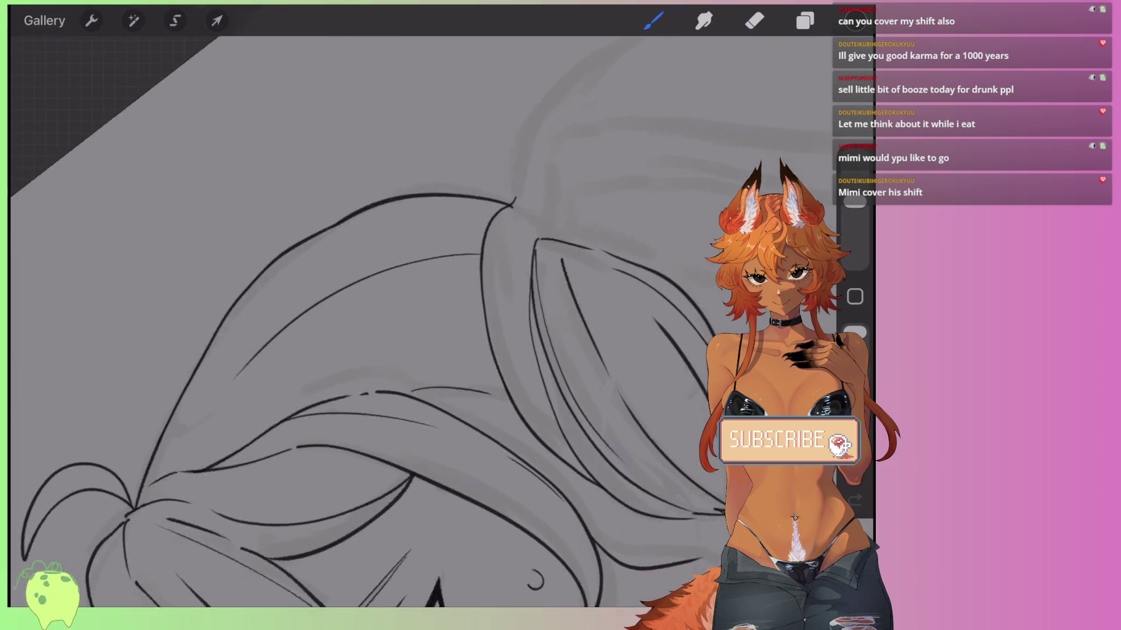
{"action": "scroll", "coordinate": [373, 350], "scroll_direction": "up", "scroll_amount": 3}
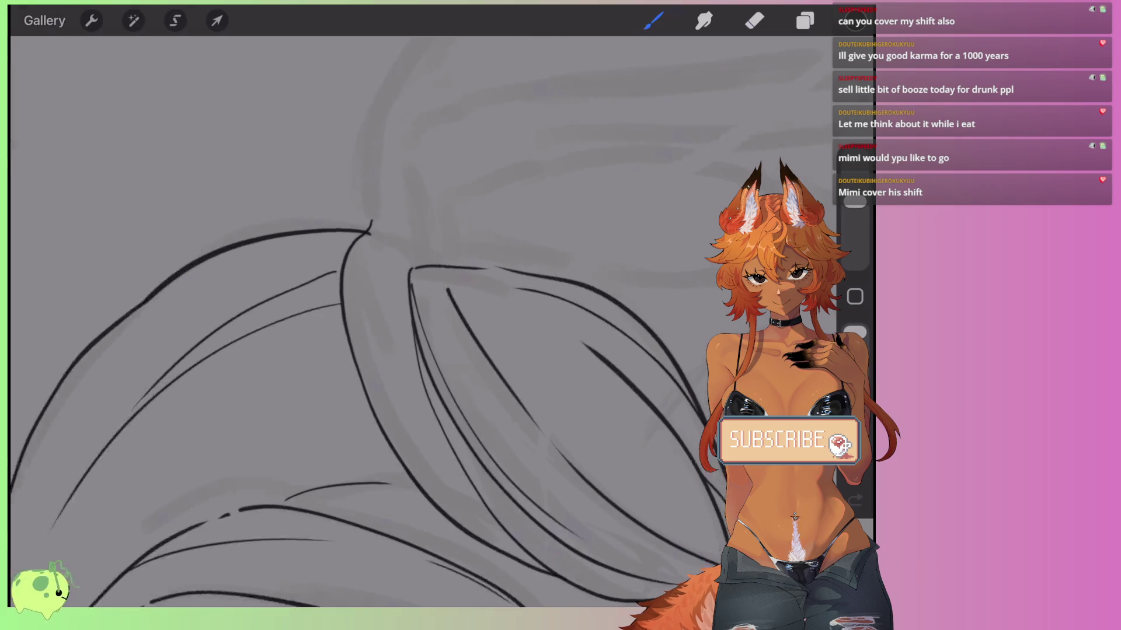
{"action": "key", "text": "e"}
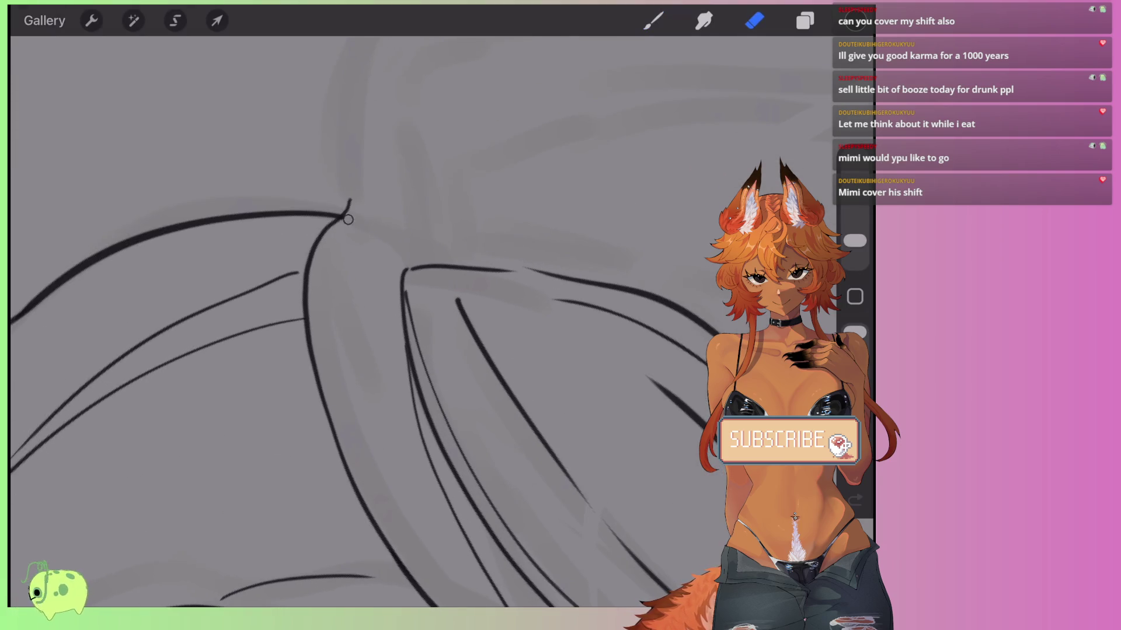
{"action": "key", "text": "b"}
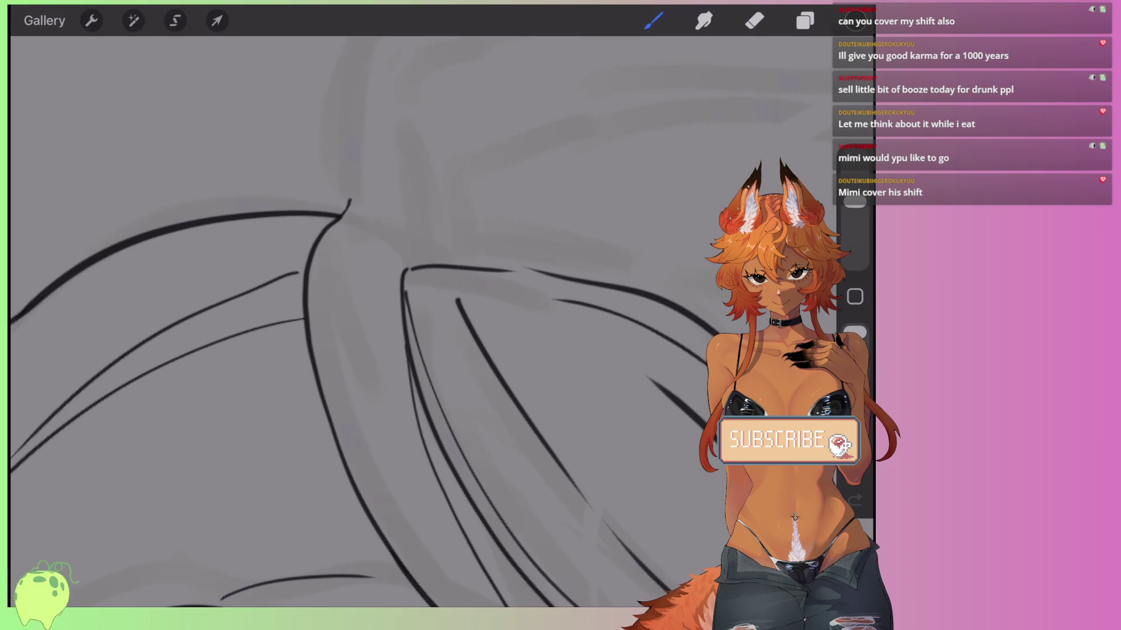